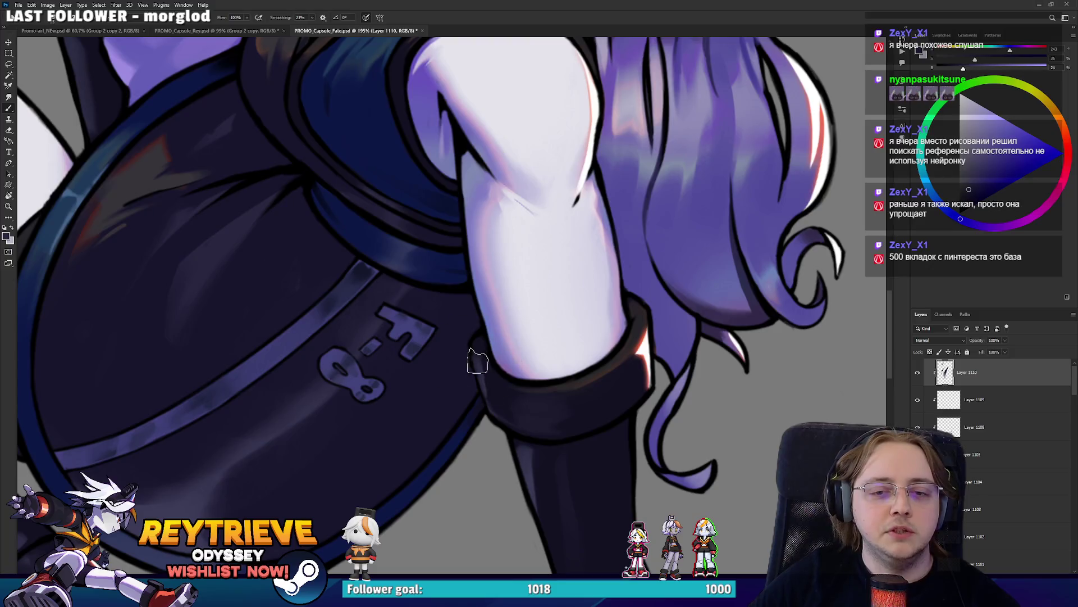
Sample a dark colour from the dress and tilt the canvas view to a new angle
{"action": "left_click", "coordinate": [479, 352], "text": "alt"}
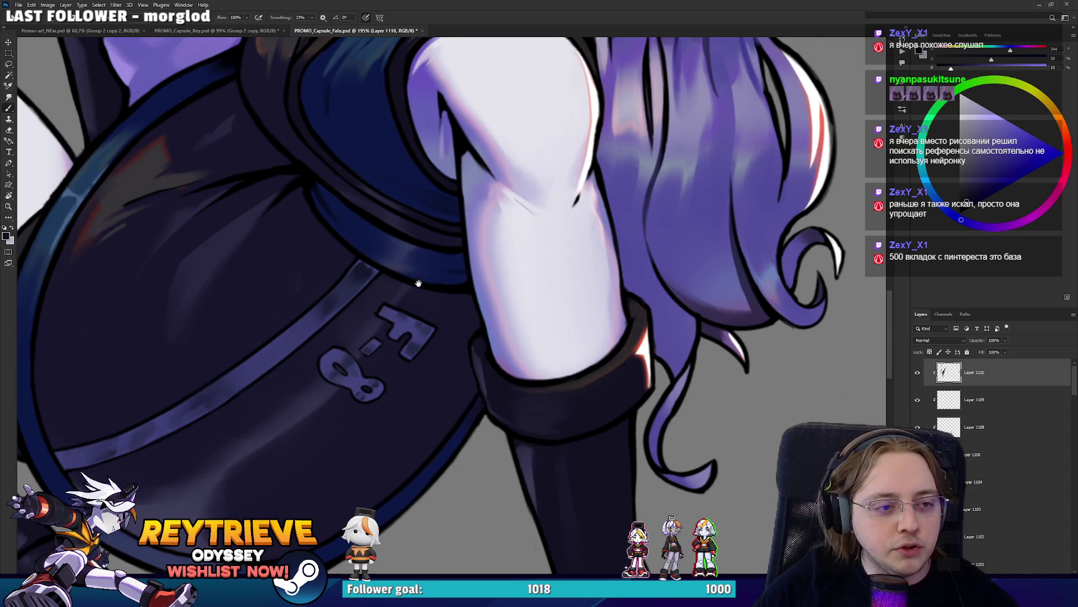
{"action": "key", "text": "r"}
{"action": "left_click_drag", "start_coordinate": [418, 282], "coordinate": [584, 280]}
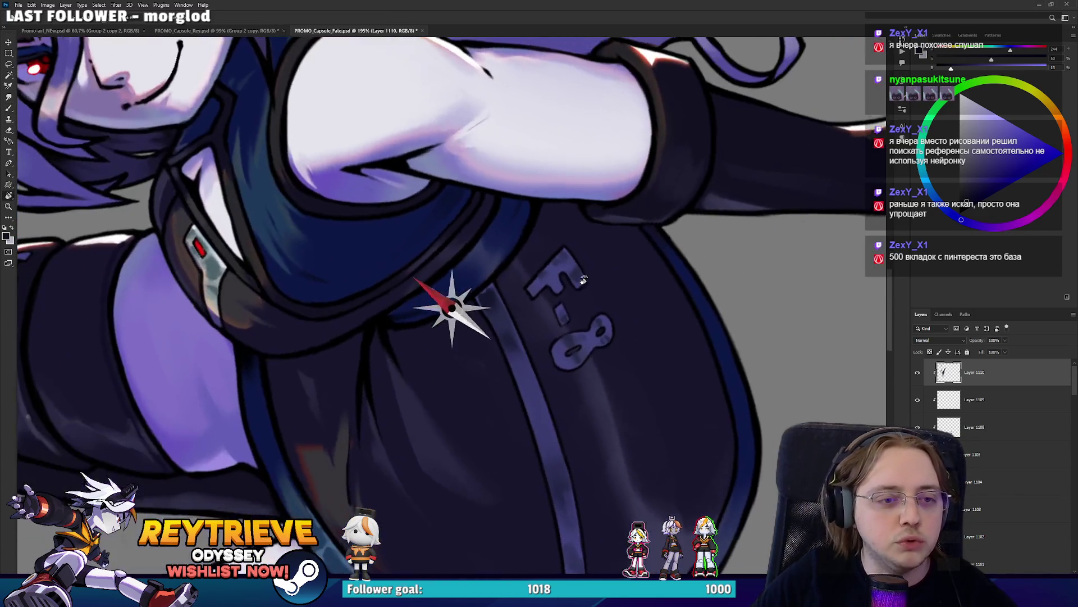
{"action": "key", "text": "r"}
{"action": "scroll", "coordinate": [521, 281], "scroll_direction": "down", "scroll_amount": 5}
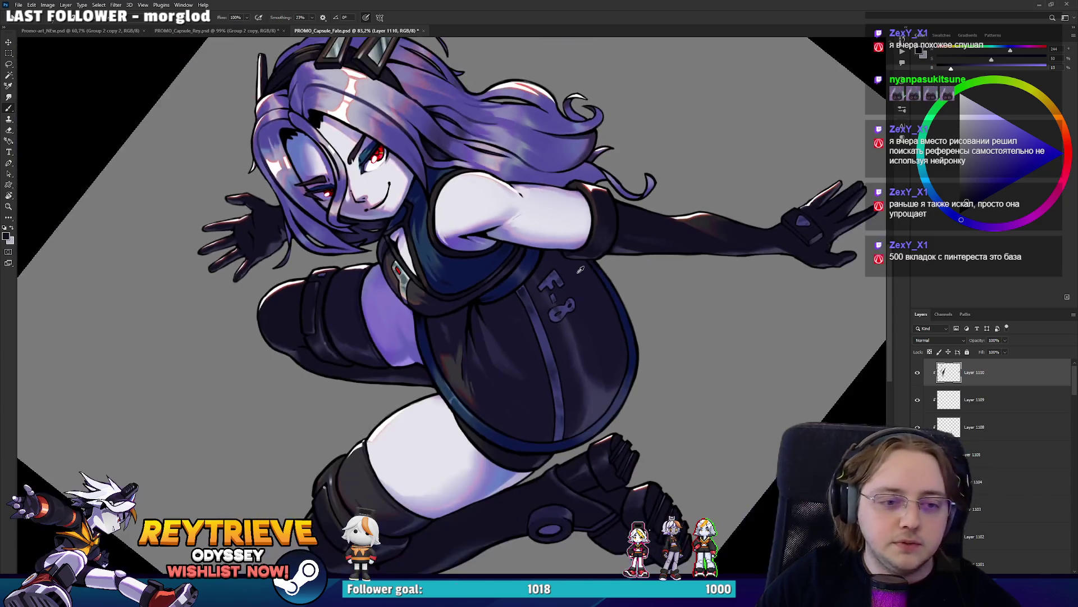
{"action": "left_click_drag", "start_coordinate": [521, 281], "coordinate": [521, 408]}
{"action": "scroll", "coordinate": [521, 408], "scroll_direction": "up", "scroll_amount": 4}
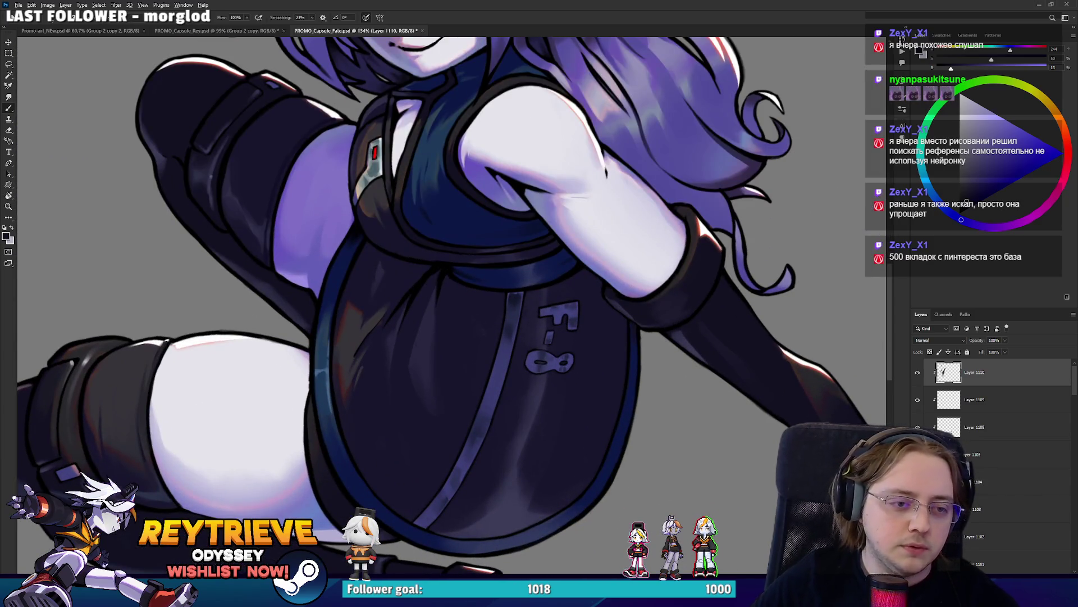
Inspect the legs and boots, then turn the view up to the face
{"action": "left_click_drag", "start_coordinate": [402, 256], "coordinate": [352, 321]}
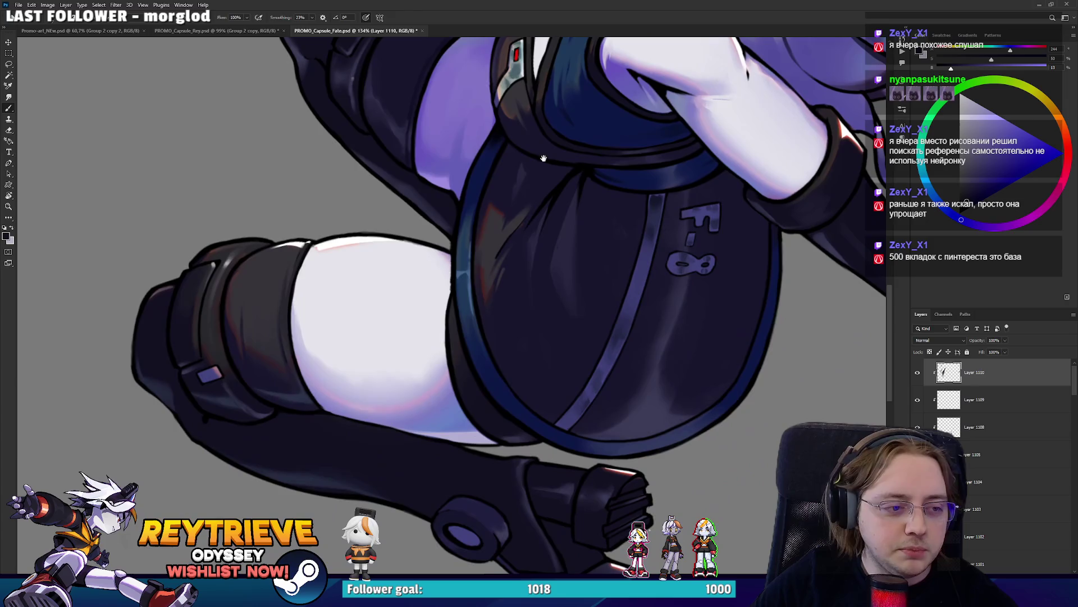
{"action": "scroll", "coordinate": [537, 126], "scroll_direction": "down", "scroll_amount": 3}
{"action": "scroll", "coordinate": [537, 125], "scroll_direction": "up", "scroll_amount": 2}
{"action": "scroll", "coordinate": [562, 125], "scroll_direction": "up", "scroll_amount": 1}
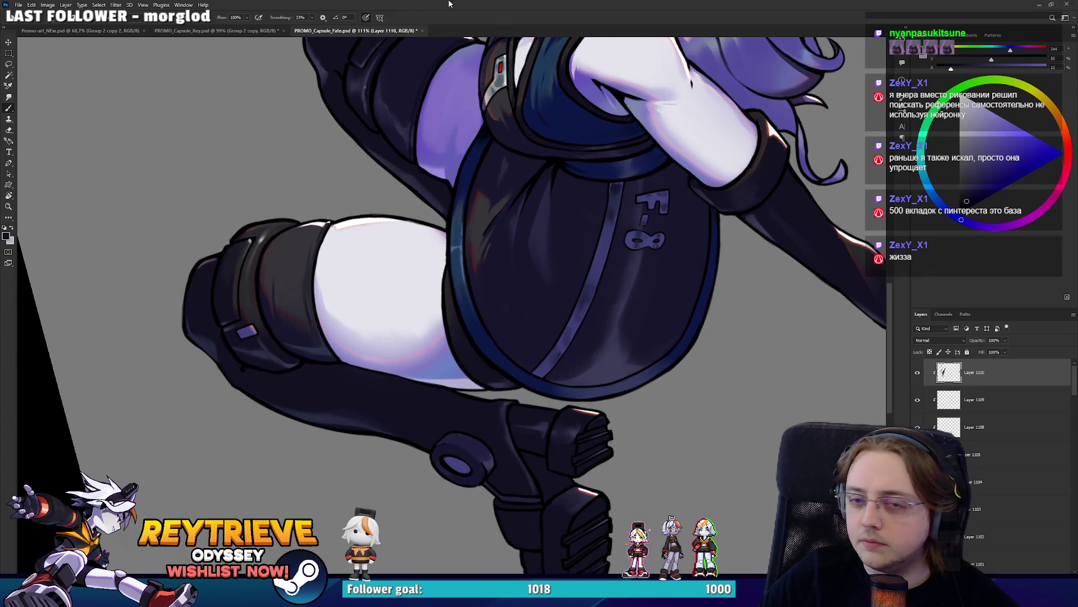
{"action": "scroll", "coordinate": [512, 264], "scroll_direction": "down", "scroll_amount": 2}
{"action": "left_click_drag", "start_coordinate": [561, 169], "coordinate": [513, 264]}
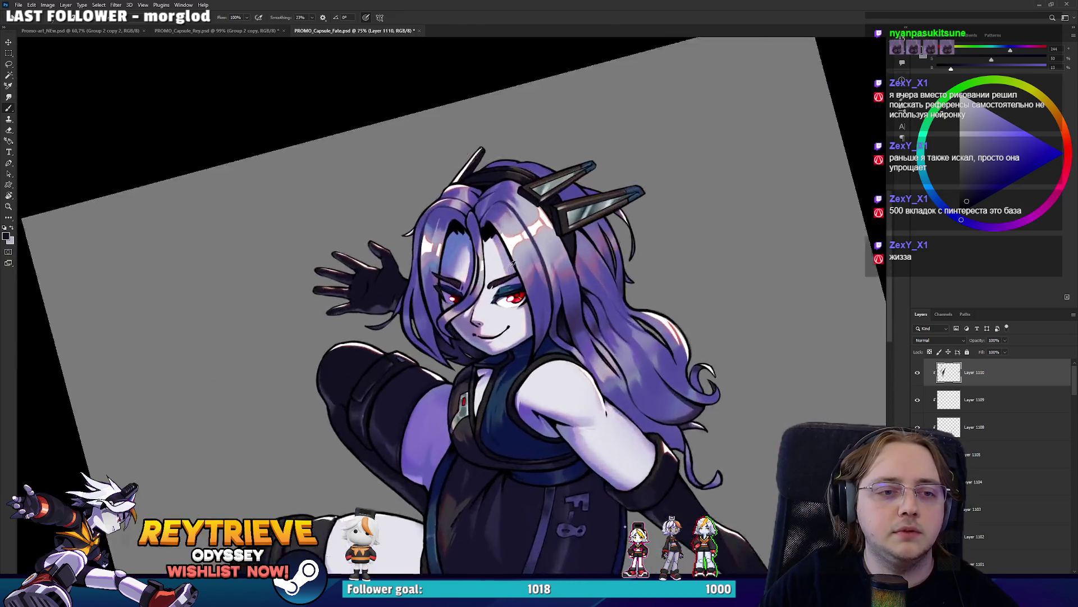
{"action": "scroll", "coordinate": [513, 264], "scroll_direction": "up", "scroll_amount": 3}
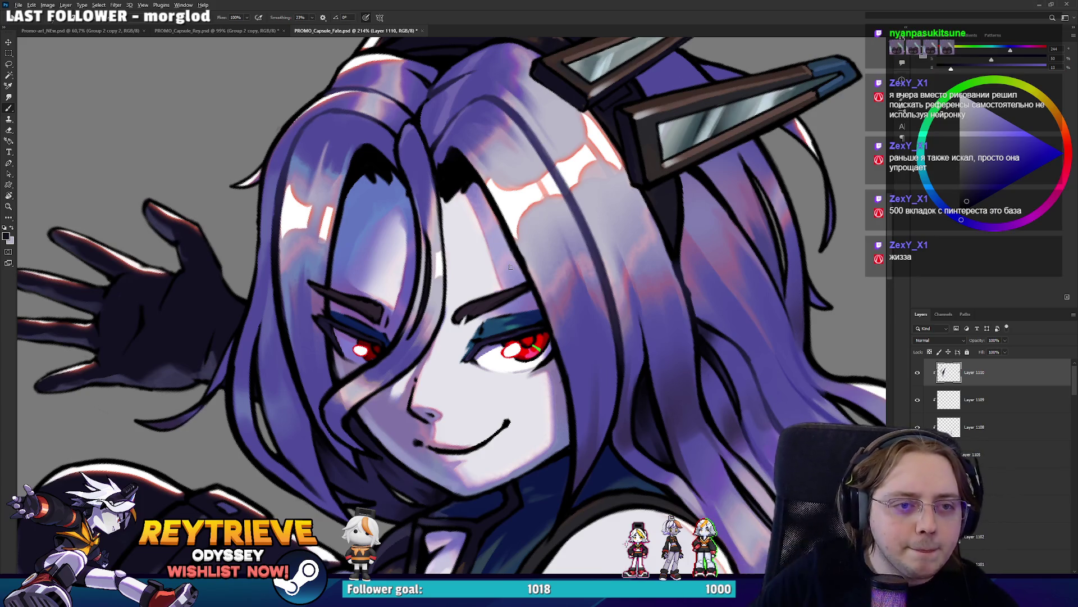
{"action": "scroll", "coordinate": [642, 289], "scroll_direction": "down", "scroll_amount": 3}
{"action": "scroll", "coordinate": [642, 290], "scroll_direction": "down", "scroll_amount": 2}
Reset the view rotation to upright and zoom around to check the hair clips
{"action": "key", "text": "r"}
{"action": "key", "text": "Escape"}
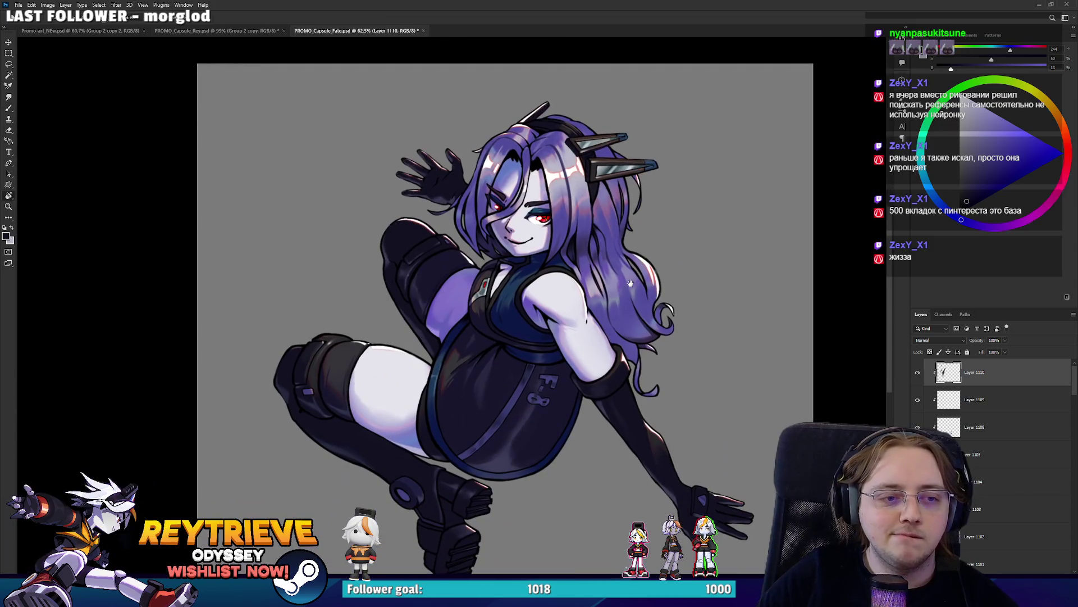
{"action": "scroll", "coordinate": [631, 281], "scroll_direction": "down", "scroll_amount": 2}
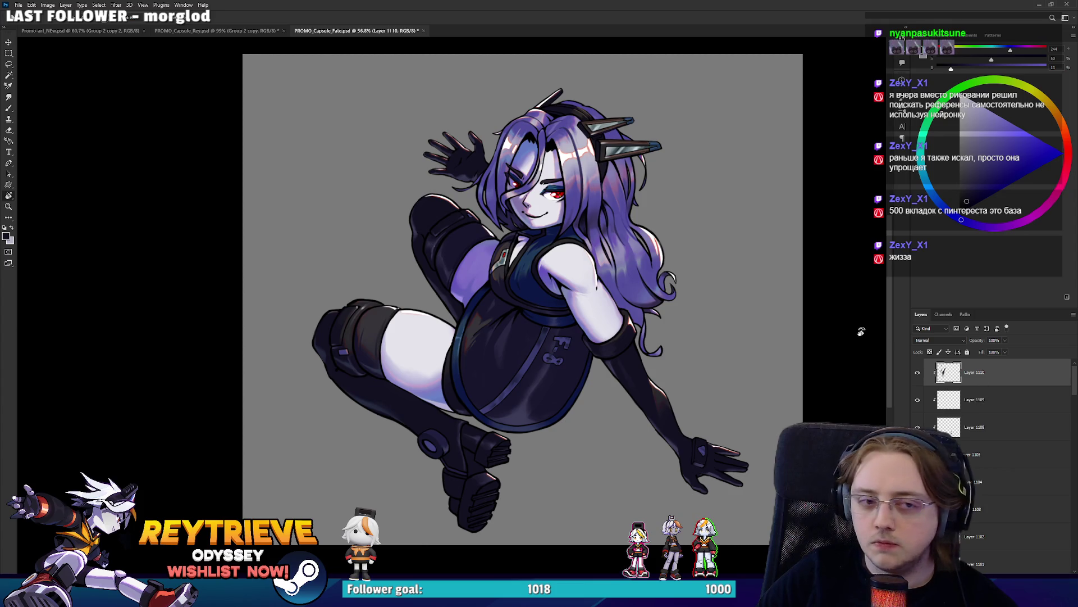
{"action": "scroll", "coordinate": [719, 239], "scroll_direction": "up", "scroll_amount": 3}
{"action": "scroll", "coordinate": [646, 264], "scroll_direction": "up", "scroll_amount": 2}
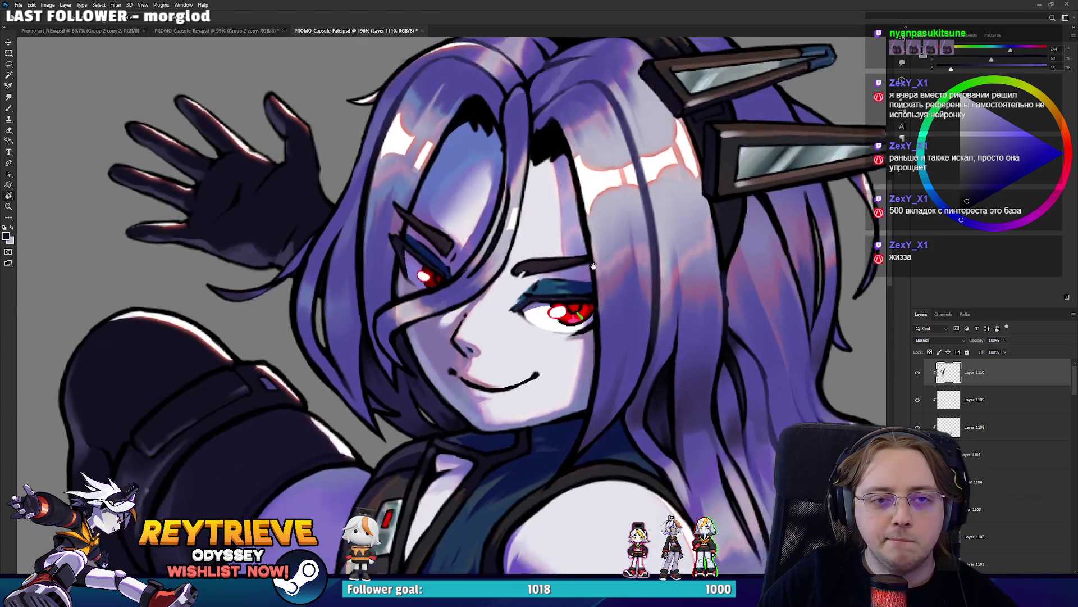
{"action": "scroll", "coordinate": [608, 281], "scroll_direction": "down", "scroll_amount": 2}
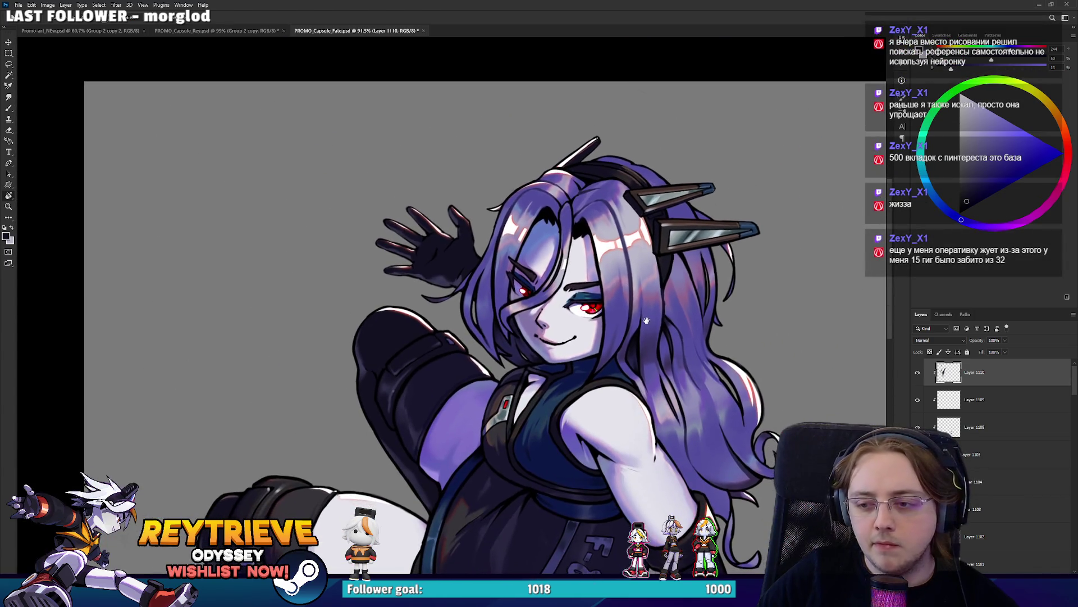
{"action": "scroll", "coordinate": [673, 258], "scroll_direction": "up", "scroll_amount": 2}
{"action": "scroll", "coordinate": [703, 248], "scroll_direction": "up", "scroll_amount": 2}
{"action": "left_click_drag", "start_coordinate": [703, 249], "coordinate": [695, 277]}
{"action": "scroll", "coordinate": [695, 277], "scroll_direction": "up", "scroll_amount": 1}
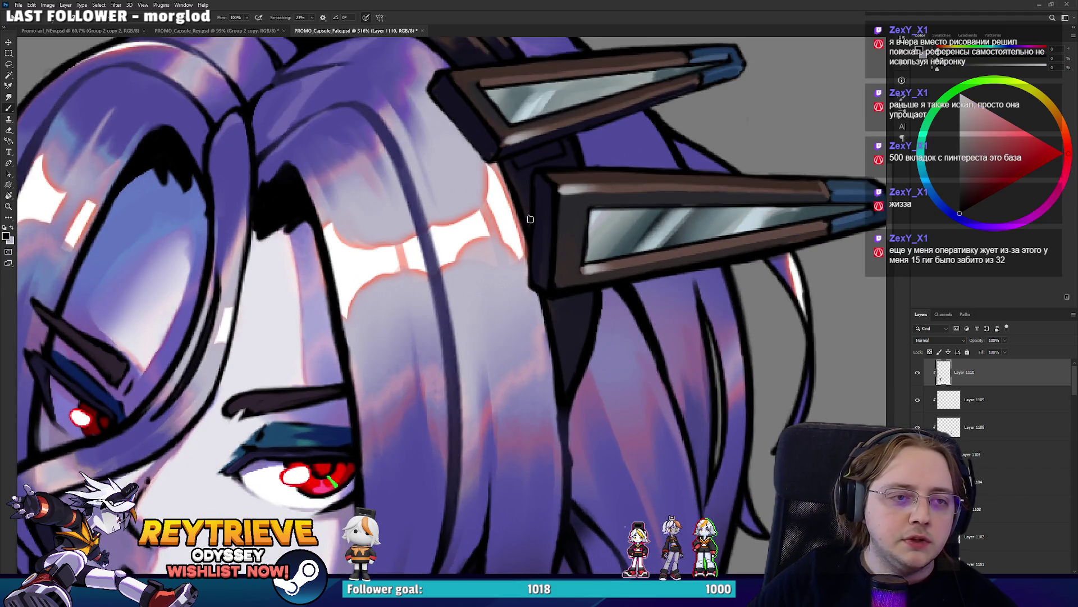
{"action": "left_click_drag", "start_coordinate": [476, 166], "coordinate": [504, 263]}
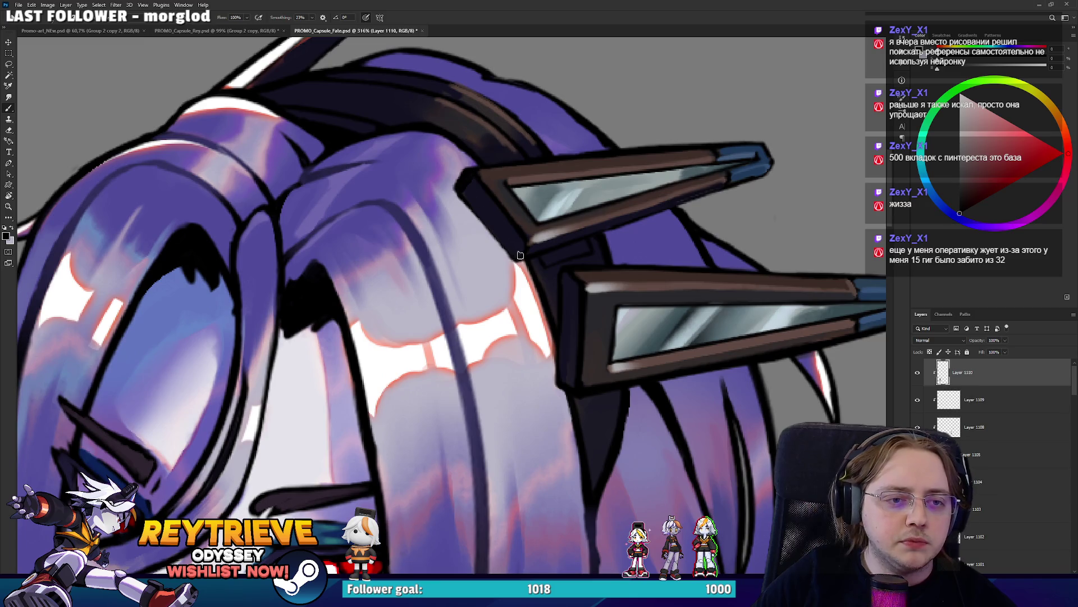
{"action": "left_click_drag", "start_coordinate": [529, 242], "coordinate": [600, 185]}
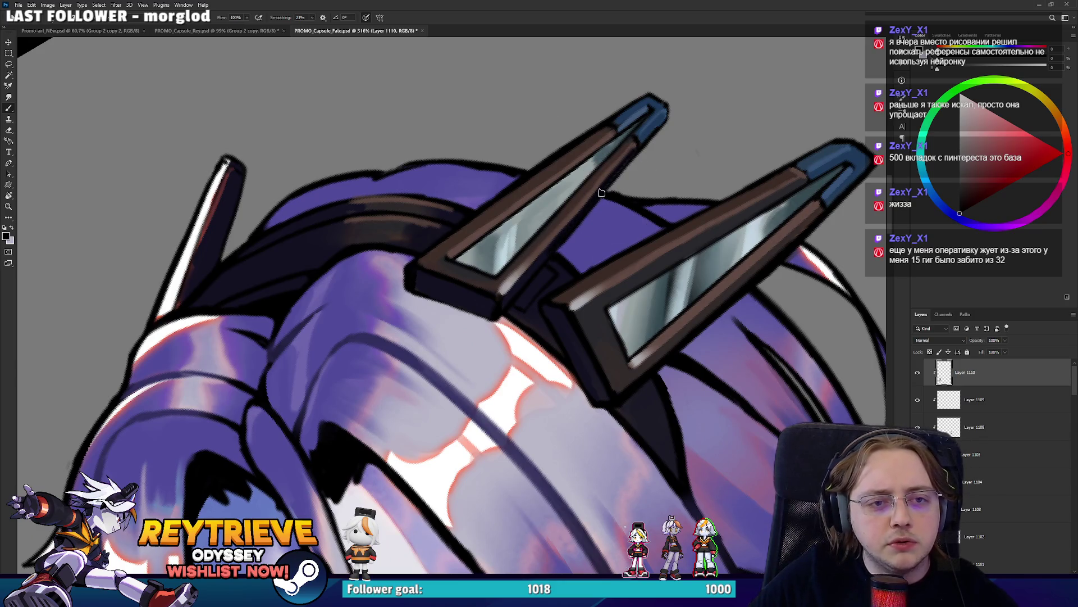
{"action": "left_click_drag", "start_coordinate": [625, 134], "coordinate": [554, 205]}
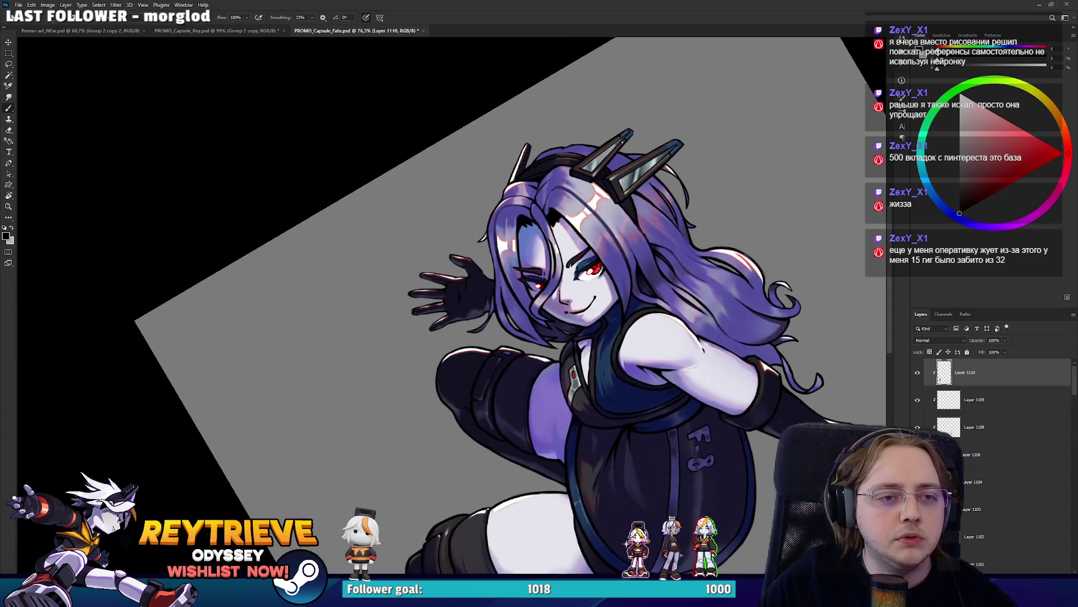
{"action": "key", "text": "Escape"}
{"action": "scroll", "coordinate": [555, 203], "scroll_direction": "down", "scroll_amount": 3}
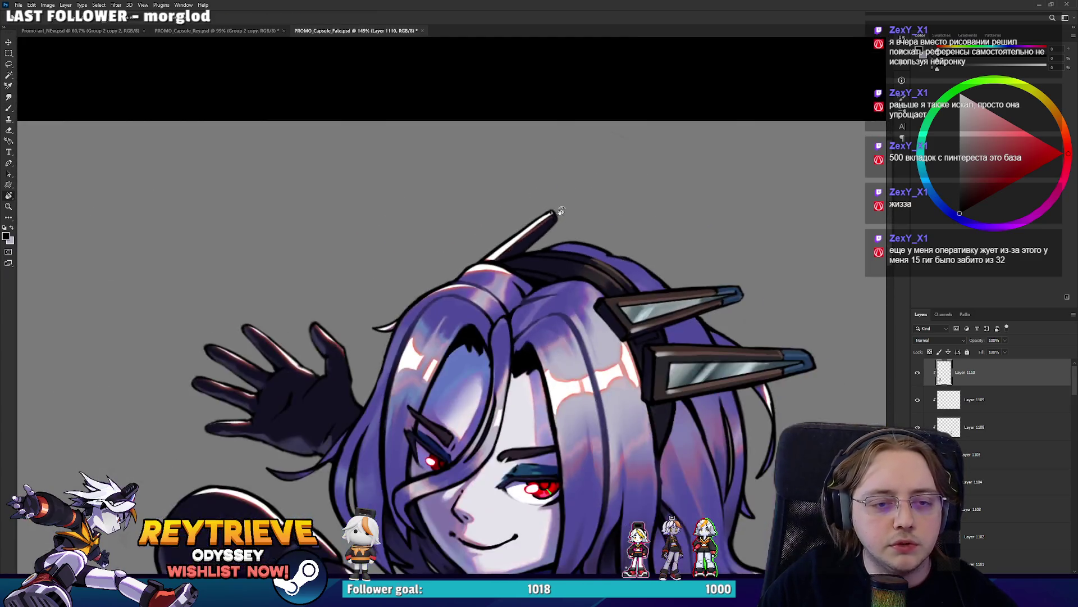
{"action": "scroll", "coordinate": [555, 225], "scroll_direction": "down", "scroll_amount": 3}
{"action": "scroll", "coordinate": [553, 337], "scroll_direction": "down", "scroll_amount": 2}
{"action": "scroll", "coordinate": [552, 432], "scroll_direction": "down", "scroll_amount": 1}
{"action": "left_click_drag", "start_coordinate": [552, 432], "coordinate": [562, 339]}
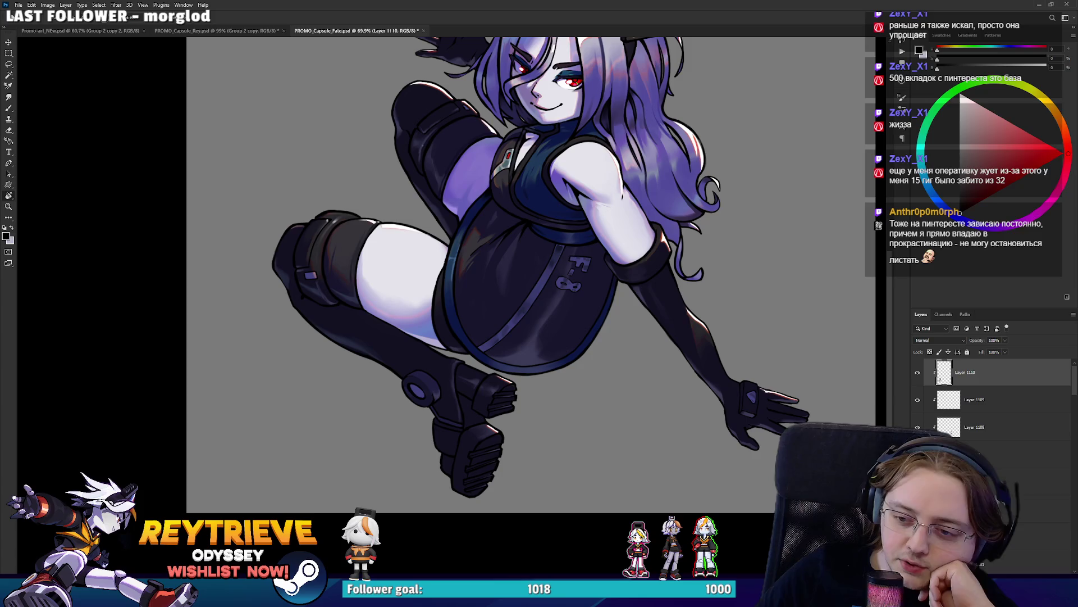
Switch between Photoshop and the browser and open the translator tab
{"action": "key", "text": "alt+Tab"}
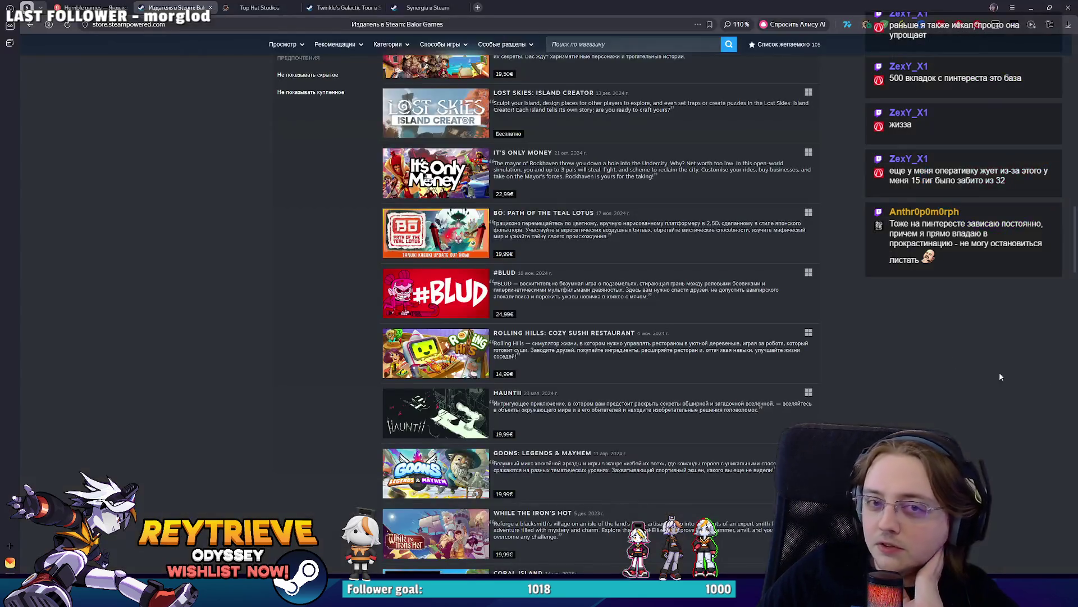
{"action": "key", "text": "alt+Tab"}
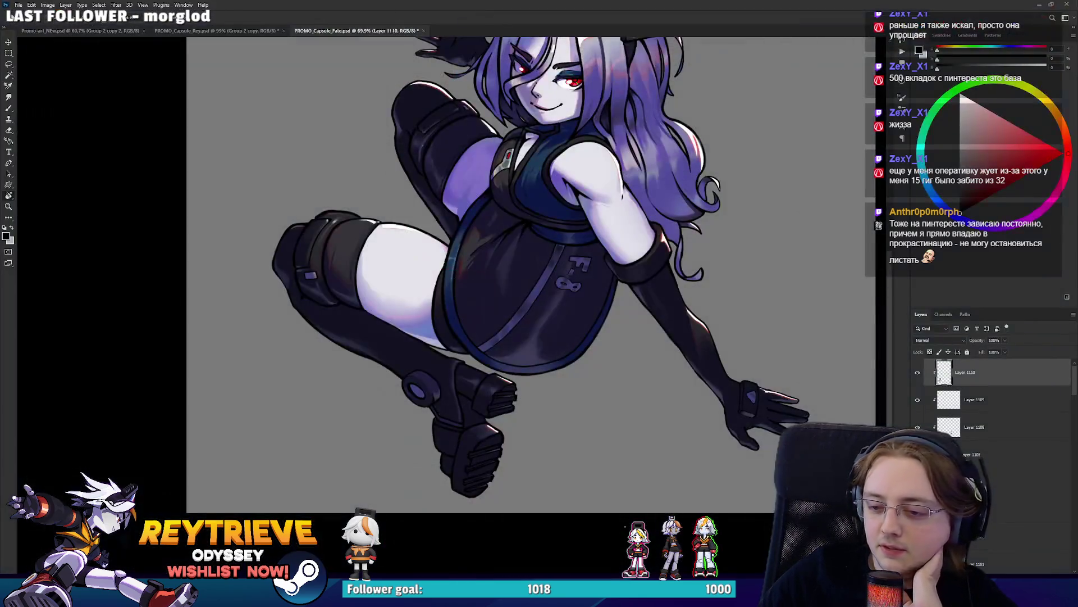
{"action": "key", "text": "alt+Tab"}
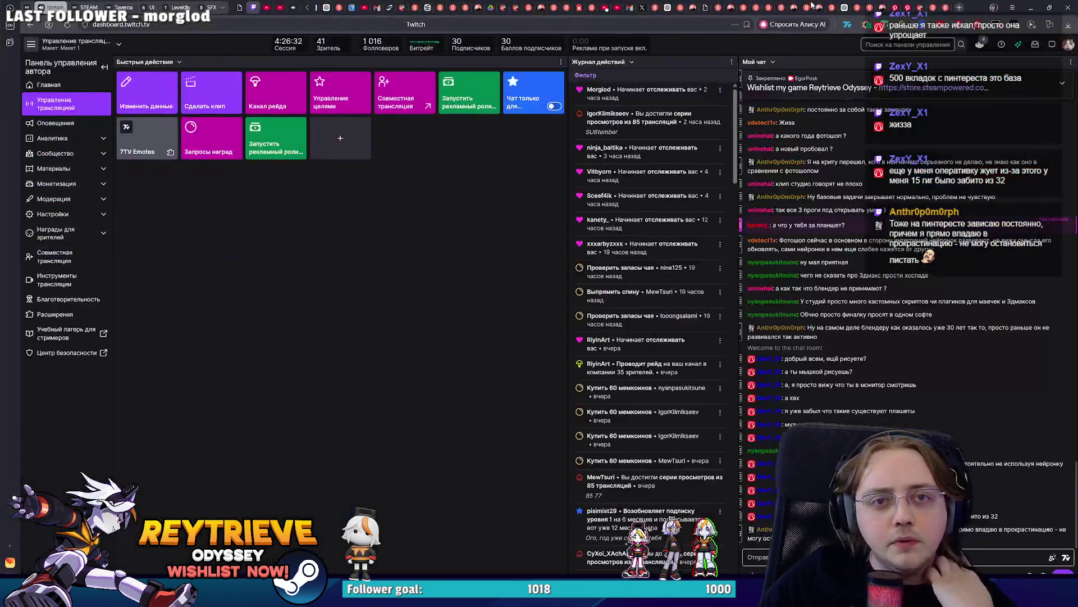
{"action": "left_click", "coordinate": [908, 7]}
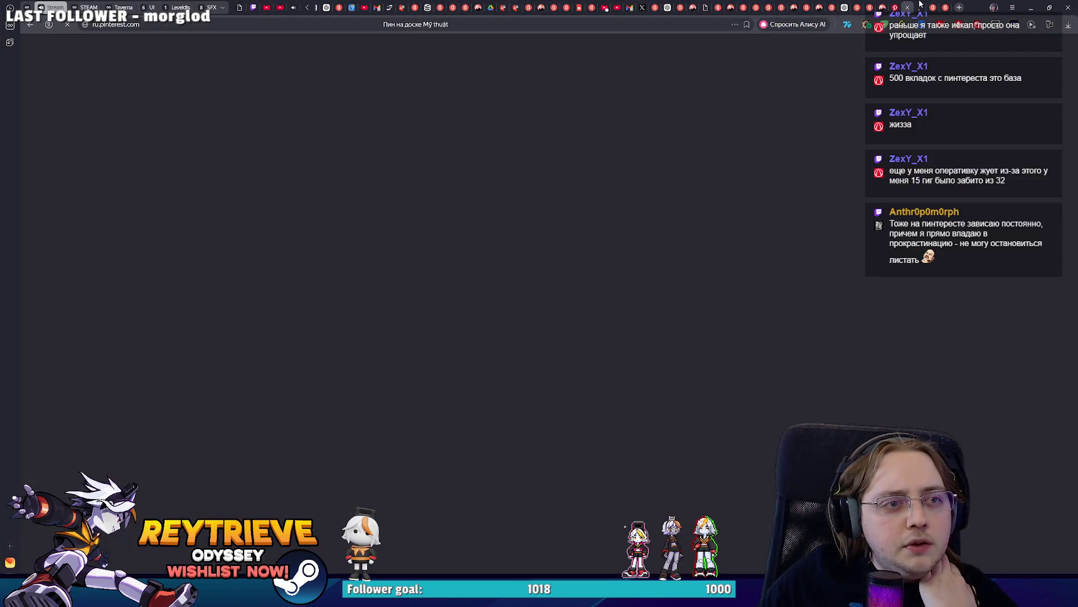
{"action": "key", "text": "alt+Tab"}
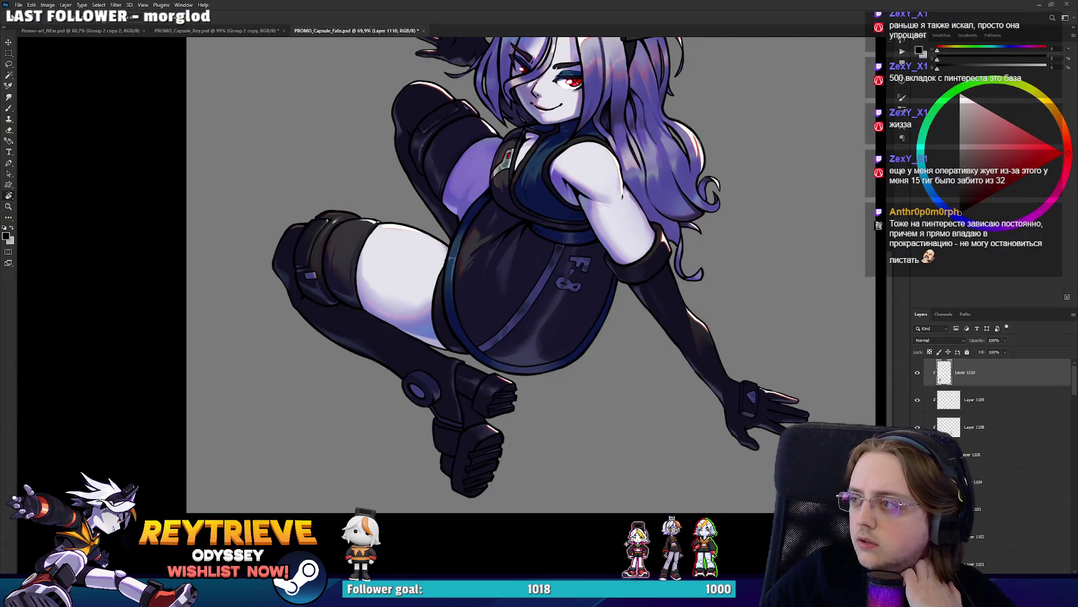
Scroll through the Pinterest hand-pose references, then go back to the Photoshop illustration
{"action": "key", "text": "alt+Tab"}
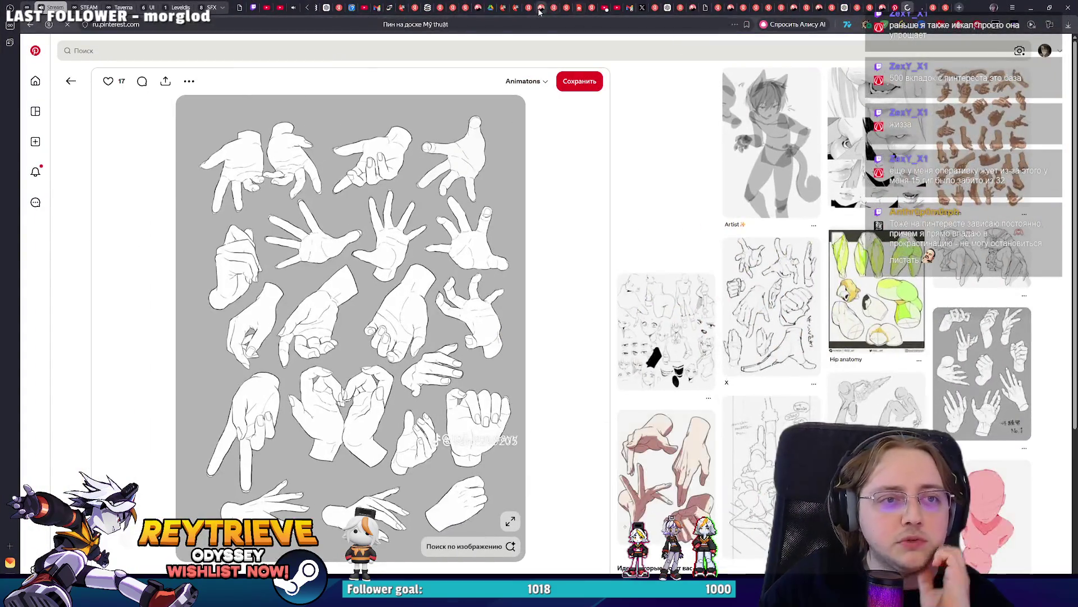
{"action": "scroll", "coordinate": [539, 11], "scroll_direction": "down", "scroll_amount": 5}
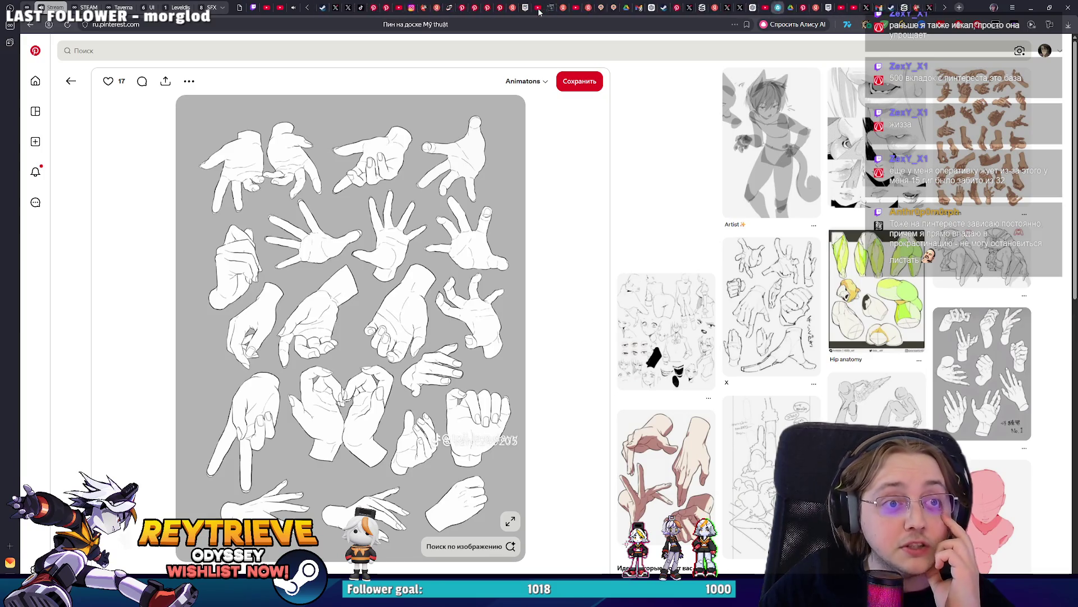
{"action": "scroll", "coordinate": [568, 10], "scroll_direction": "down", "scroll_amount": 3}
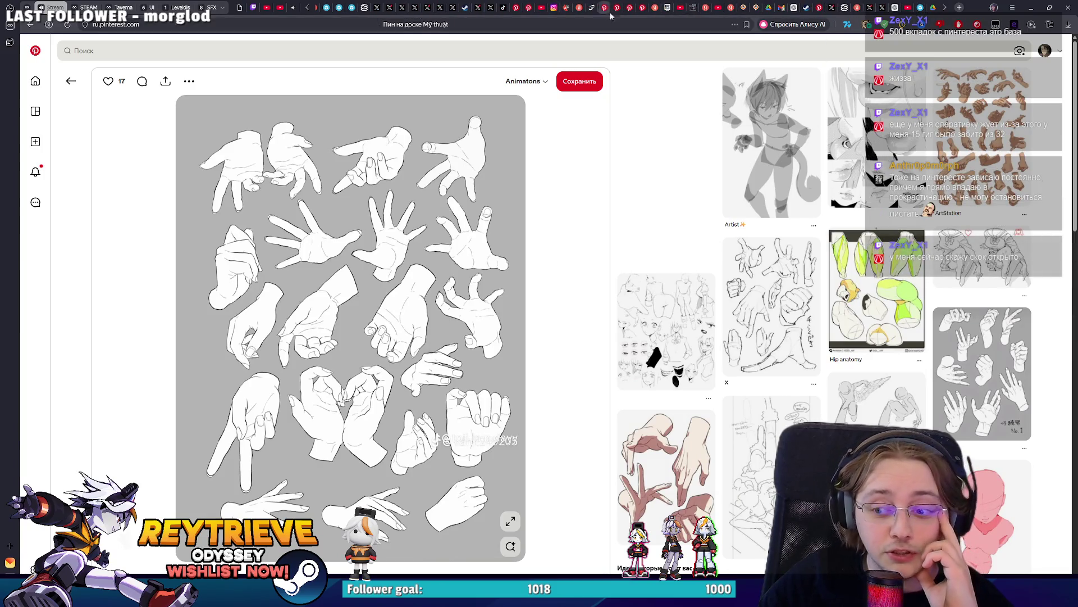
{"action": "scroll", "coordinate": [589, 13], "scroll_direction": "up", "scroll_amount": 5}
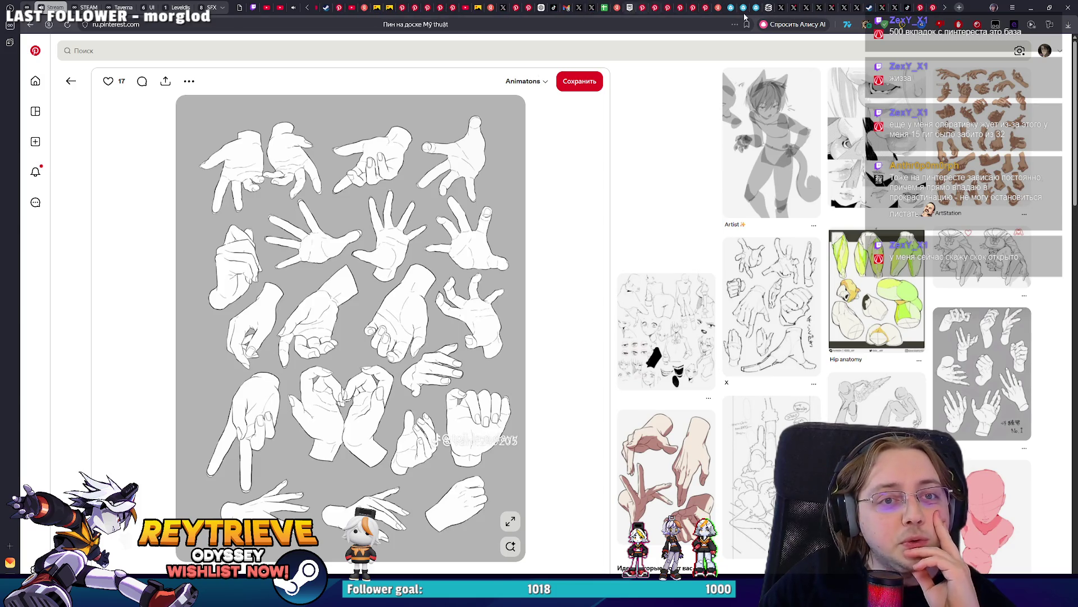
{"action": "scroll", "coordinate": [567, 12], "scroll_direction": "up", "scroll_amount": 2}
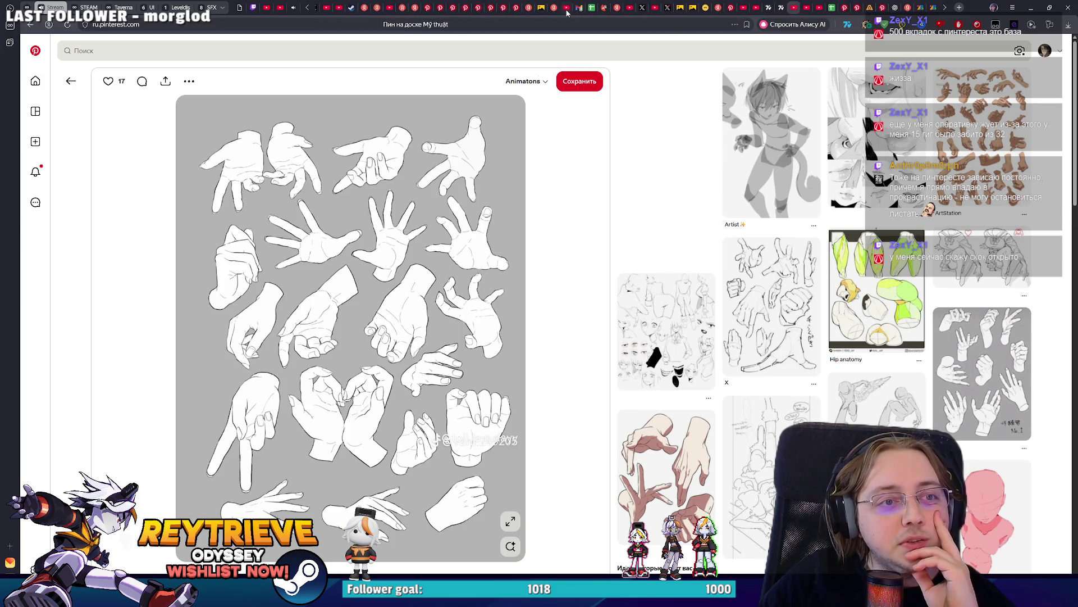
{"action": "scroll", "coordinate": [567, 12], "scroll_direction": "up", "scroll_amount": 3}
{"action": "scroll", "coordinate": [563, 8], "scroll_direction": "up", "scroll_amount": 3}
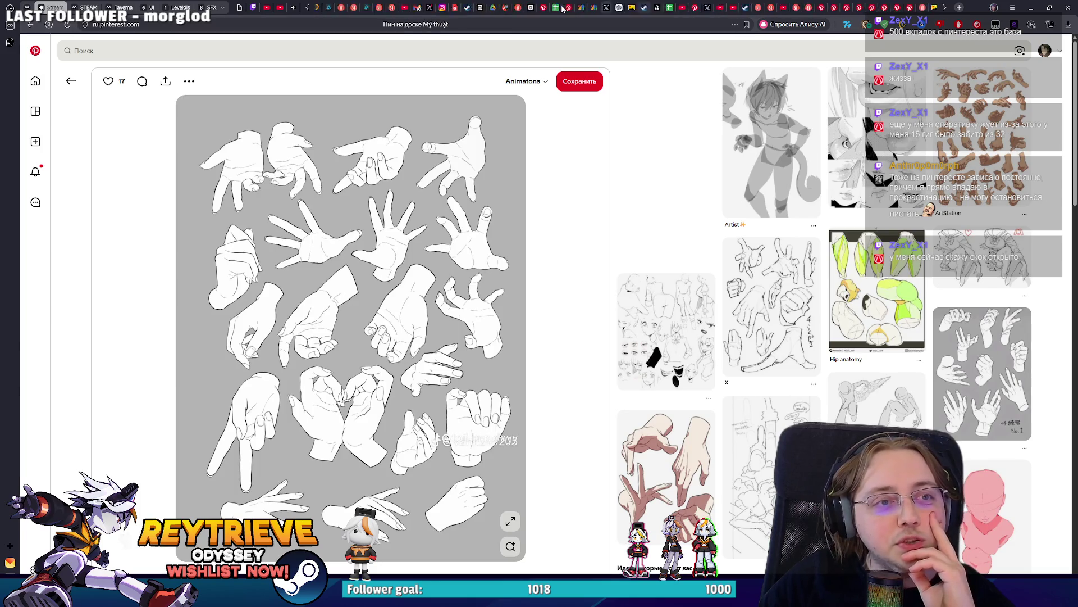
{"action": "scroll", "coordinate": [562, 8], "scroll_direction": "up", "scroll_amount": 2}
{"action": "scroll", "coordinate": [561, 8], "scroll_direction": "up", "scroll_amount": 2}
{"action": "scroll", "coordinate": [560, 9], "scroll_direction": "up", "scroll_amount": 2}
{"action": "scroll", "coordinate": [558, 9], "scroll_direction": "up", "scroll_amount": 1}
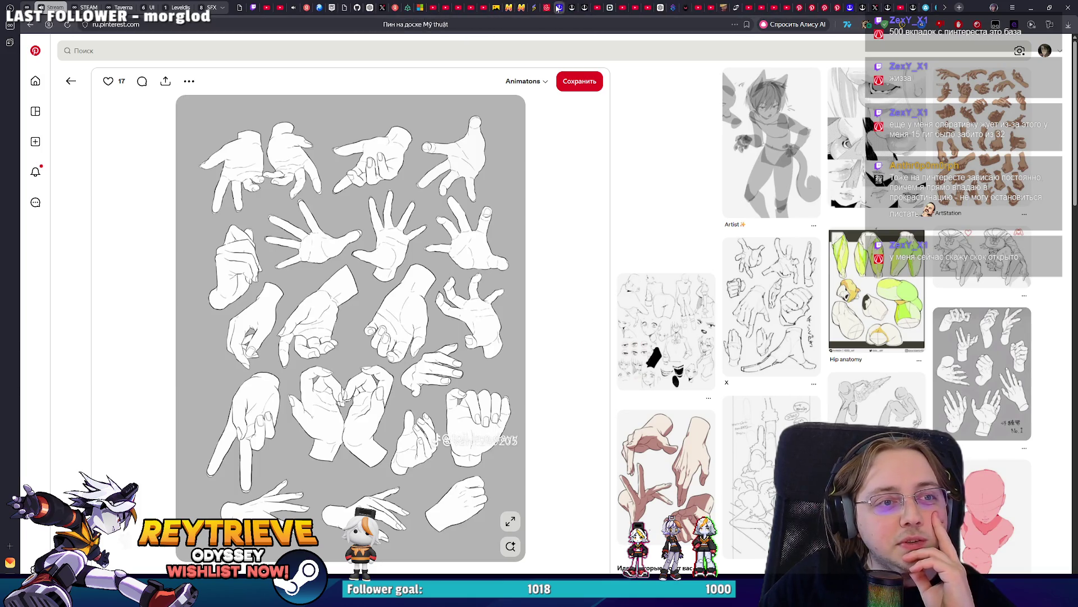
{"action": "scroll", "coordinate": [461, 8], "scroll_direction": "up", "scroll_amount": 1}
{"action": "scroll", "coordinate": [463, 9], "scroll_direction": "up", "scroll_amount": 2}
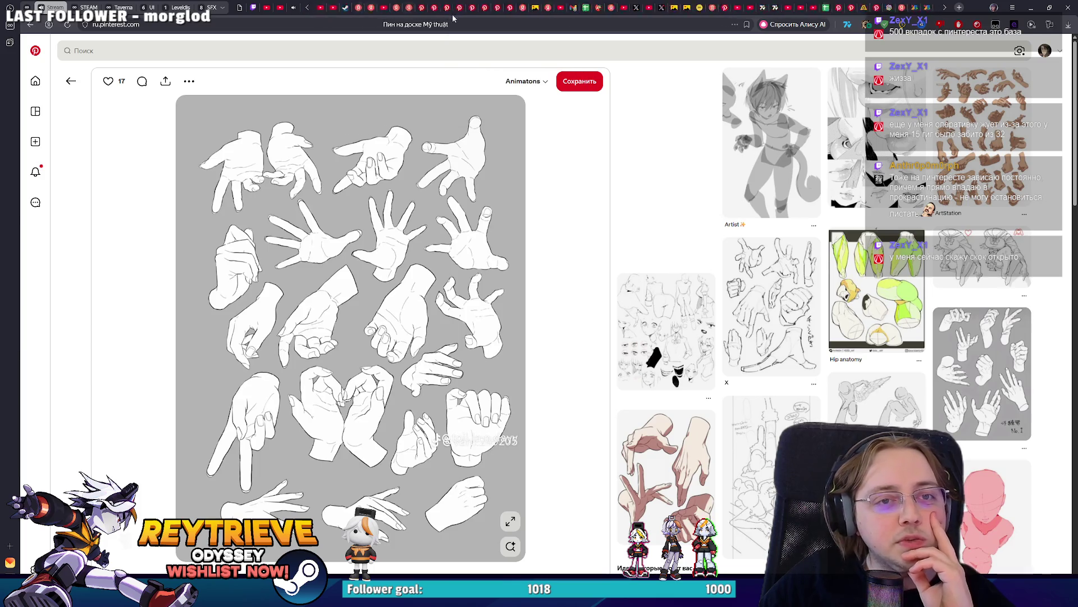
{"action": "scroll", "coordinate": [465, 9], "scroll_direction": "up", "scroll_amount": 2}
{"action": "scroll", "coordinate": [465, 9], "scroll_direction": "up", "scroll_amount": 2}
{"action": "scroll", "coordinate": [465, 9], "scroll_direction": "up", "scroll_amount": 2}
{"action": "scroll", "coordinate": [337, 8], "scroll_direction": "up", "scroll_amount": 2}
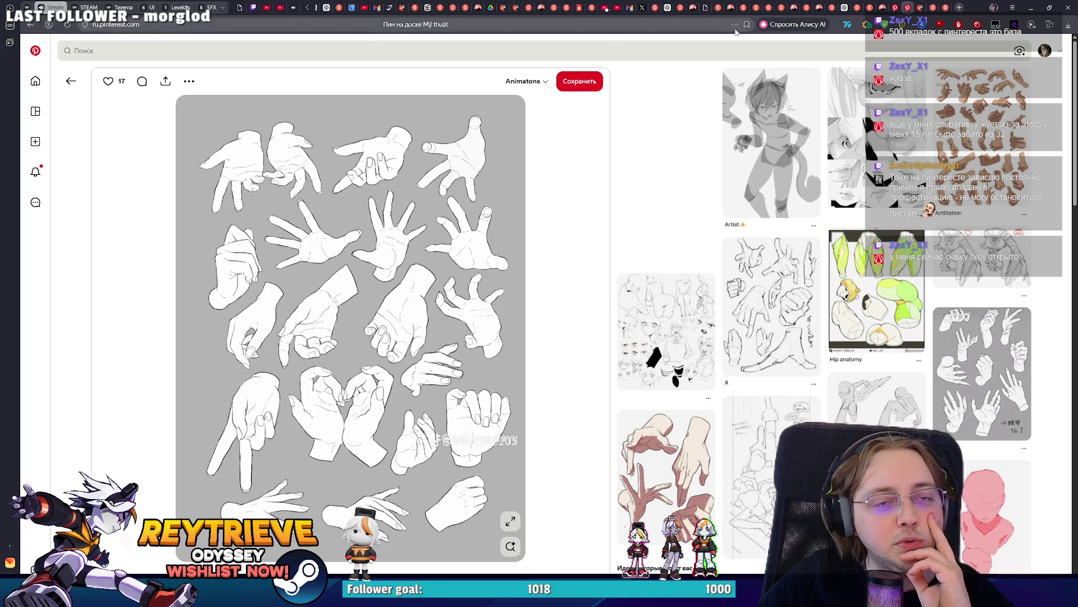
{"action": "key", "text": "alt+Tab"}
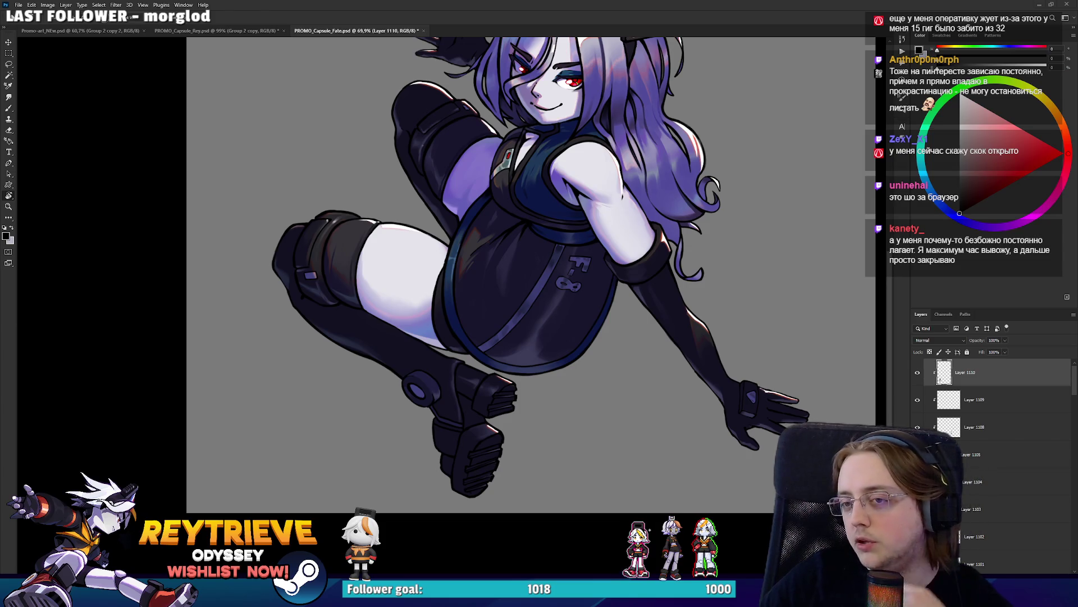
{"action": "left_click_drag", "start_coordinate": [833, 154], "coordinate": [816, 261]}
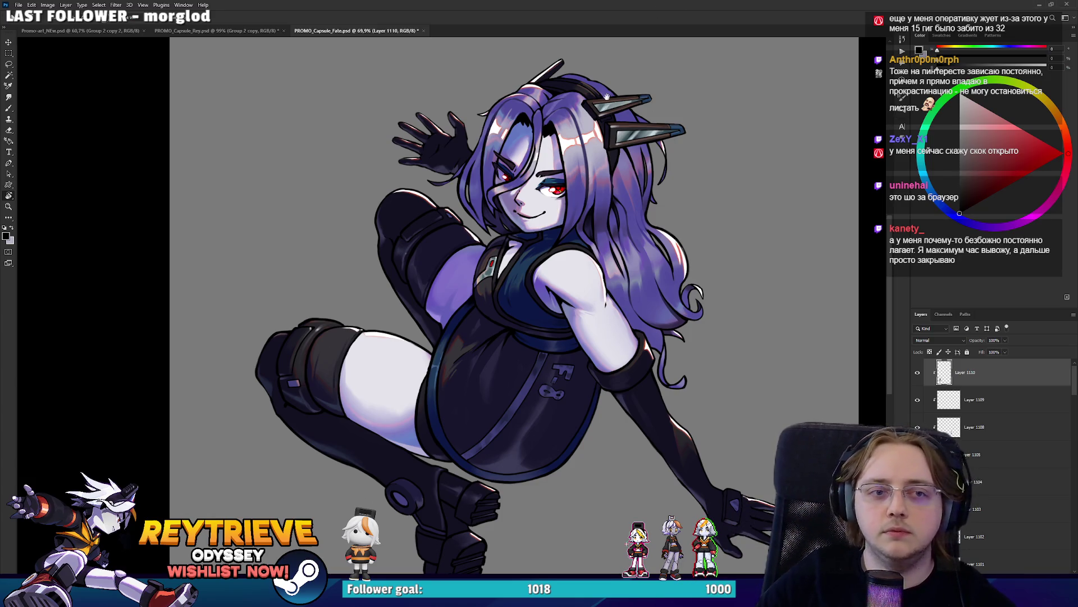
{"action": "scroll", "coordinate": [583, 225], "scroll_direction": "up", "scroll_amount": 2}
{"action": "scroll", "coordinate": [582, 224], "scroll_direction": "up", "scroll_amount": 1}
{"action": "scroll", "coordinate": [583, 225], "scroll_direction": "up", "scroll_amount": 1}
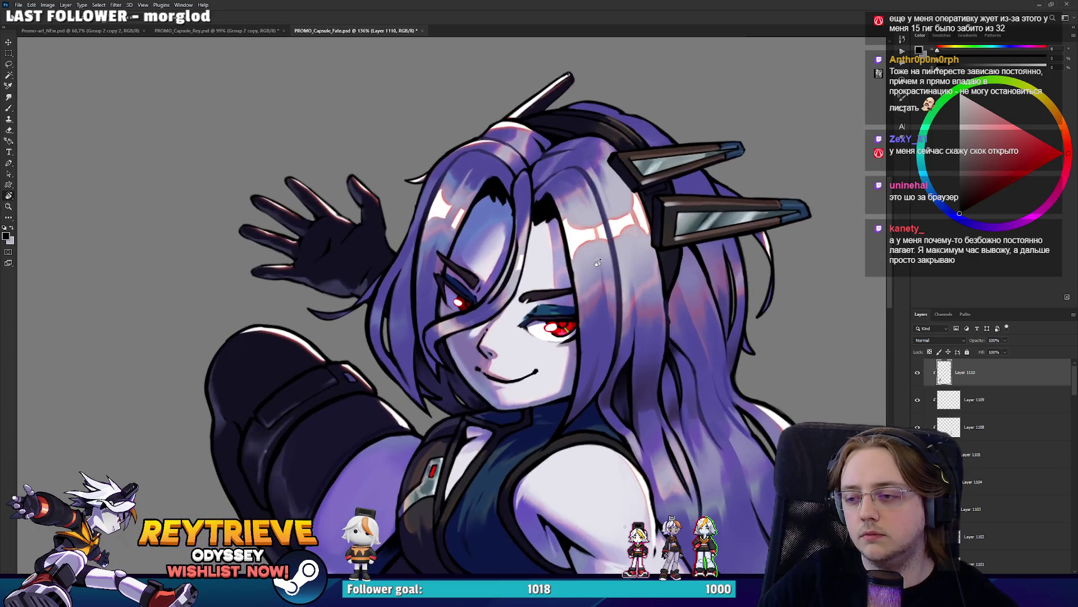
{"action": "left_click_drag", "start_coordinate": [584, 225], "coordinate": [632, 285]}
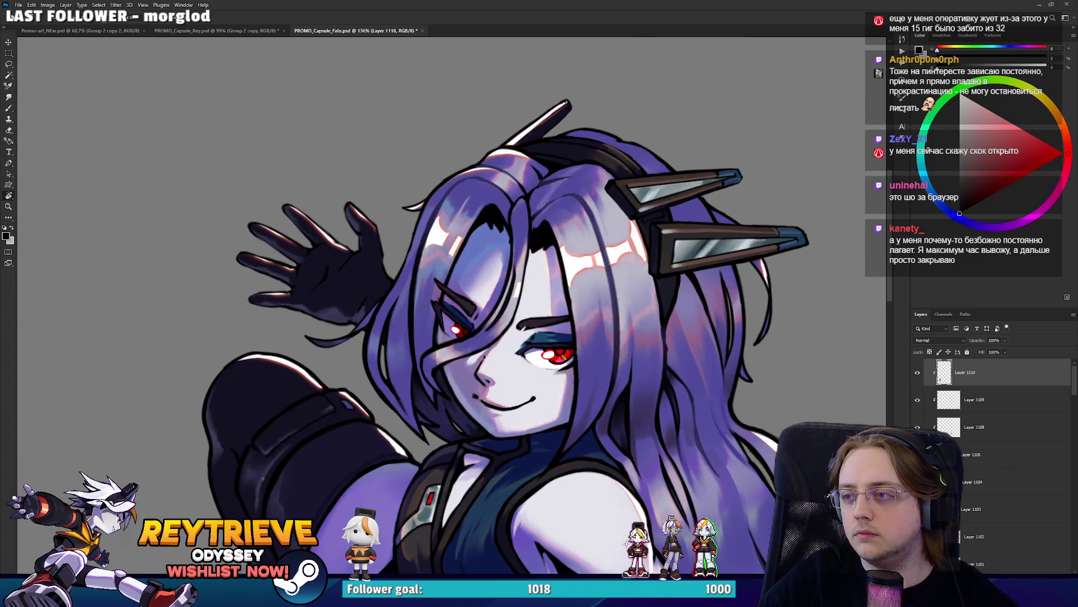
{"action": "scroll", "coordinate": [617, 202], "scroll_direction": "down", "scroll_amount": 2}
{"action": "scroll", "coordinate": [618, 208], "scroll_direction": "down", "scroll_amount": 2}
{"action": "scroll", "coordinate": [618, 211], "scroll_direction": "up", "scroll_amount": 3}
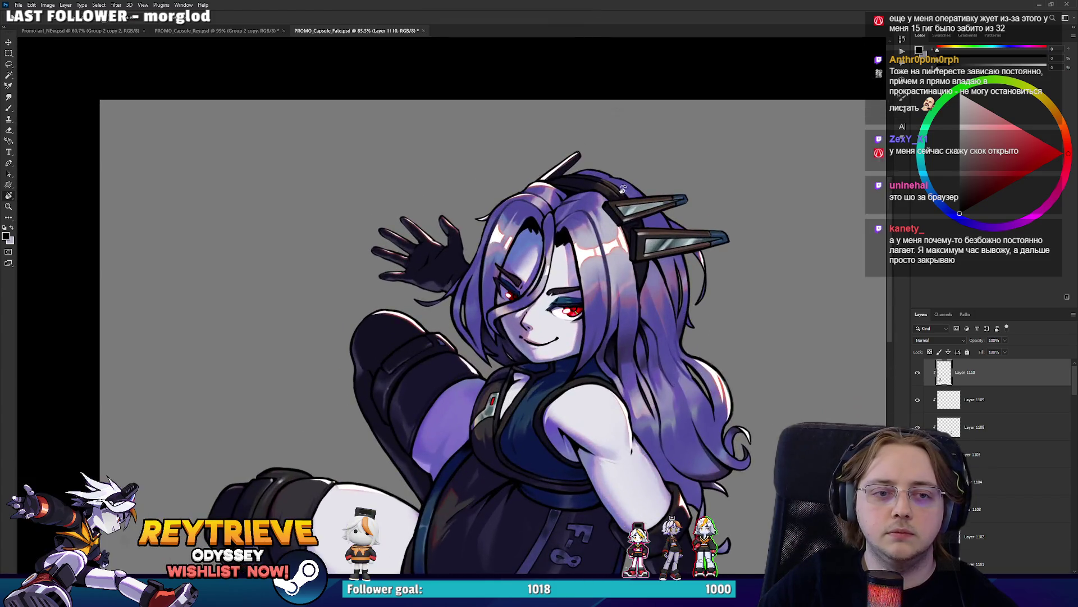
{"action": "scroll", "coordinate": [623, 194], "scroll_direction": "down", "scroll_amount": 4}
{"action": "scroll", "coordinate": [626, 192], "scroll_direction": "down", "scroll_amount": 1}
{"action": "scroll", "coordinate": [625, 197], "scroll_direction": "up", "scroll_amount": 1}
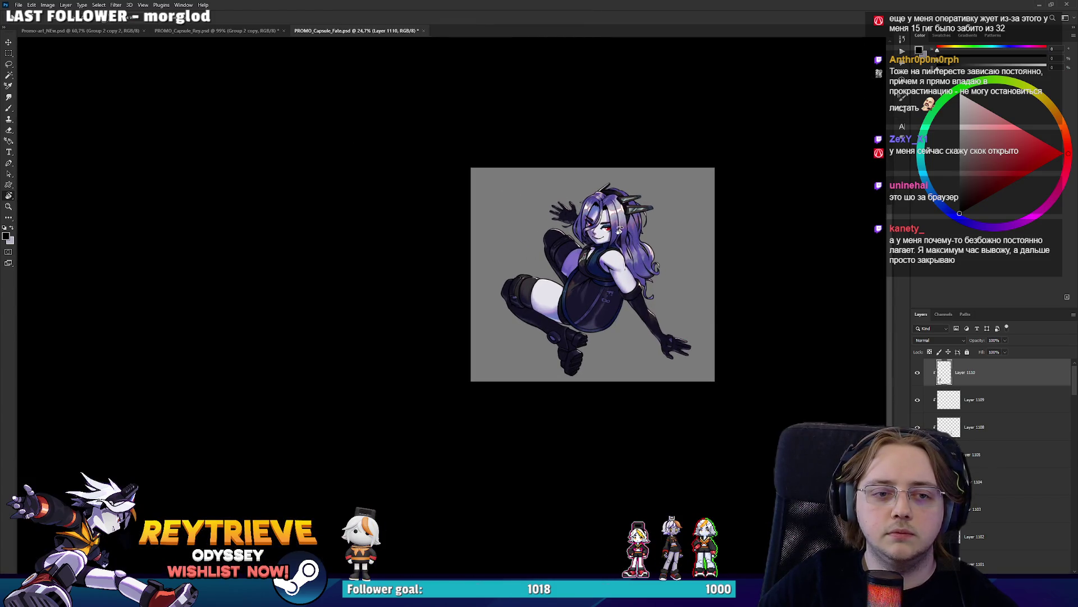
{"action": "scroll", "coordinate": [619, 230], "scroll_direction": "down", "scroll_amount": 2}
{"action": "scroll", "coordinate": [618, 230], "scroll_direction": "down", "scroll_amount": 1}
{"action": "scroll", "coordinate": [618, 230], "scroll_direction": "down", "scroll_amount": 1}
{"action": "scroll", "coordinate": [618, 230], "scroll_direction": "up", "scroll_amount": 1}
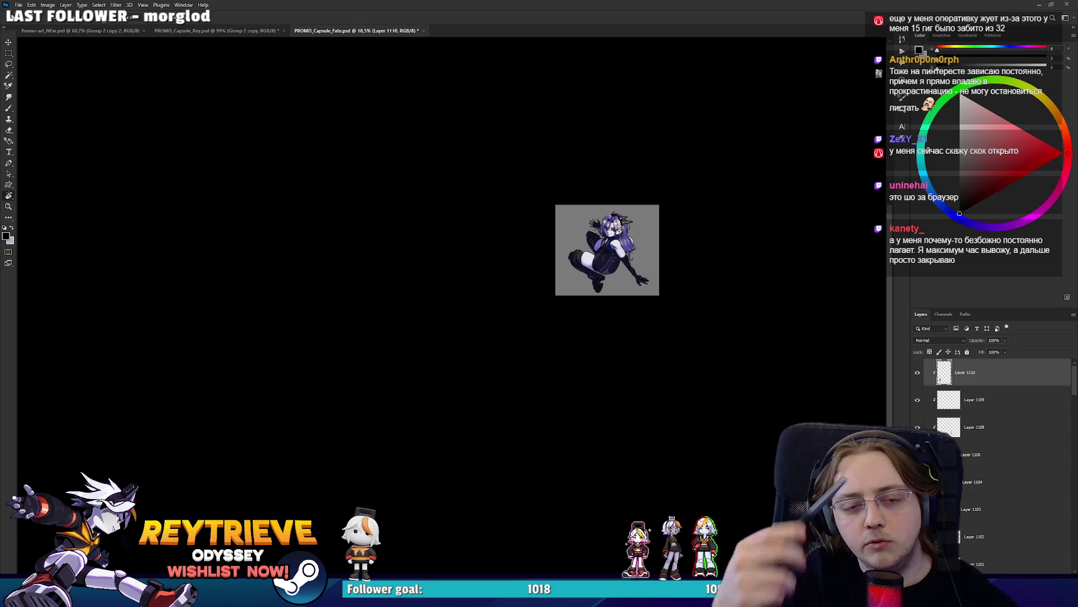
Add a new highlight layer with the Brush and zoom in on the glove cuff
{"action": "scroll", "coordinate": [630, 248], "scroll_direction": "up", "scroll_amount": 5}
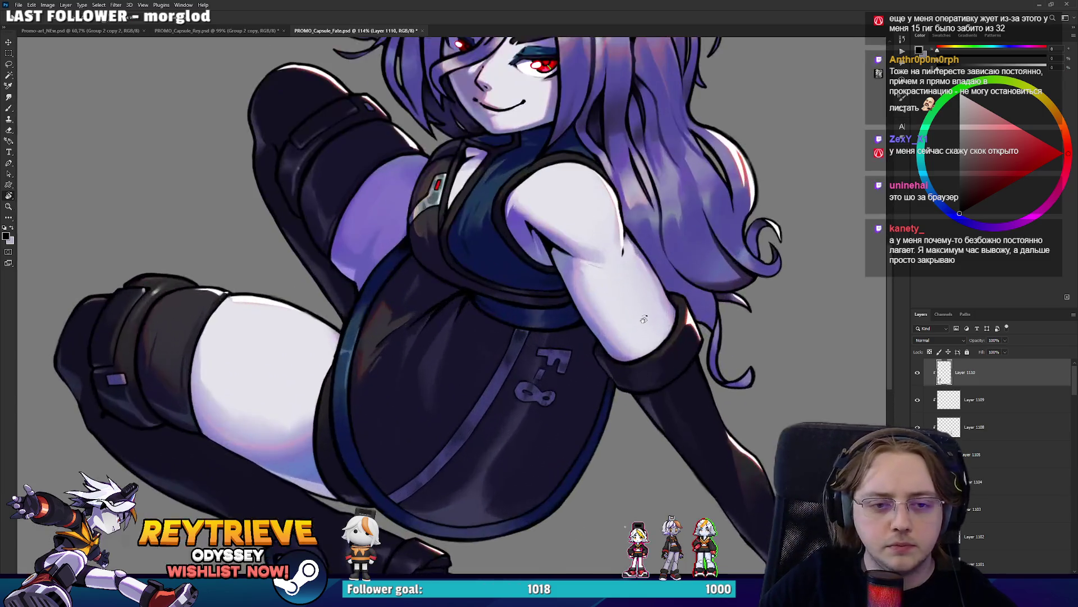
{"action": "scroll", "coordinate": [980, 382], "scroll_direction": "down", "scroll_amount": 3}
{"action": "scroll", "coordinate": [983, 394], "scroll_direction": "down", "scroll_amount": 3}
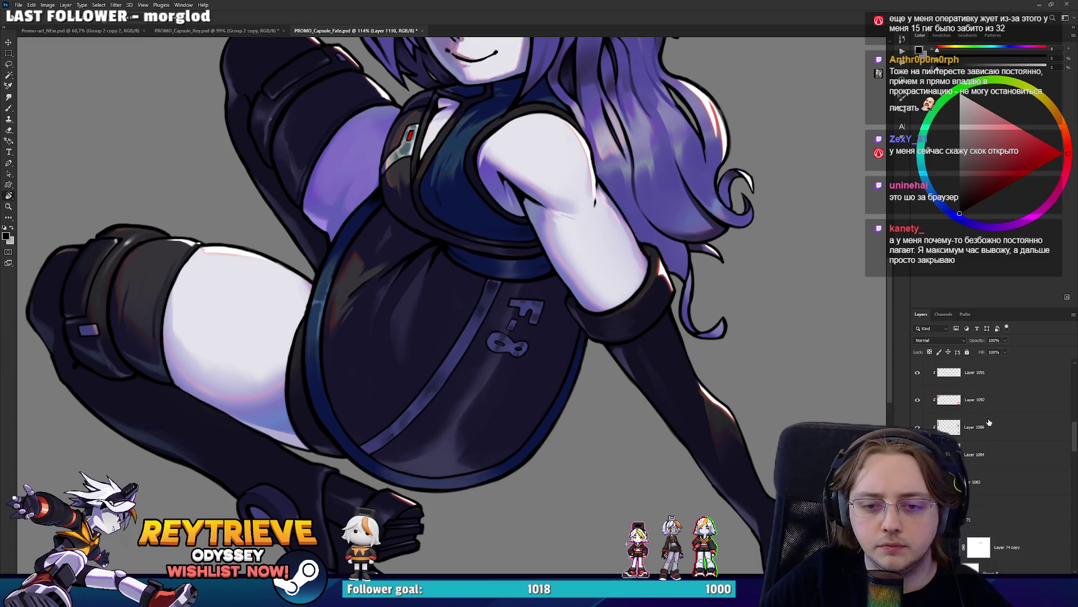
{"action": "scroll", "coordinate": [987, 407], "scroll_direction": "down", "scroll_amount": 3}
{"action": "scroll", "coordinate": [993, 422], "scroll_direction": "down", "scroll_amount": 3}
{"action": "scroll", "coordinate": [994, 427], "scroll_direction": "down", "scroll_amount": 2}
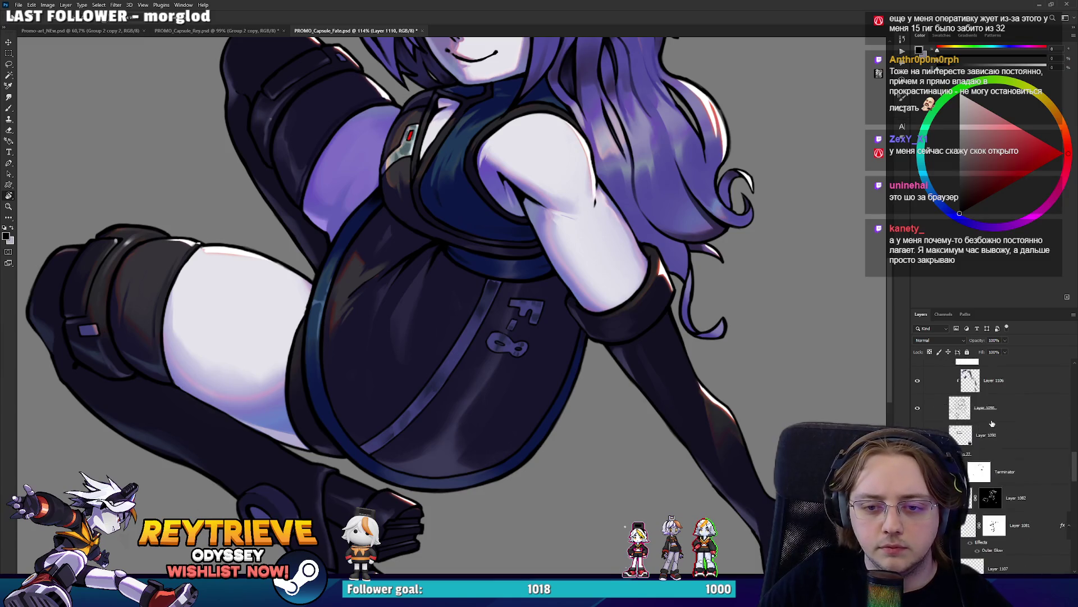
{"action": "scroll", "coordinate": [1000, 435], "scroll_direction": "down", "scroll_amount": 2}
{"action": "scroll", "coordinate": [1005, 443], "scroll_direction": "down", "scroll_amount": 2}
{"action": "scroll", "coordinate": [1012, 456], "scroll_direction": "down", "scroll_amount": 2}
{"action": "scroll", "coordinate": [1012, 454], "scroll_direction": "up", "scroll_amount": 10}
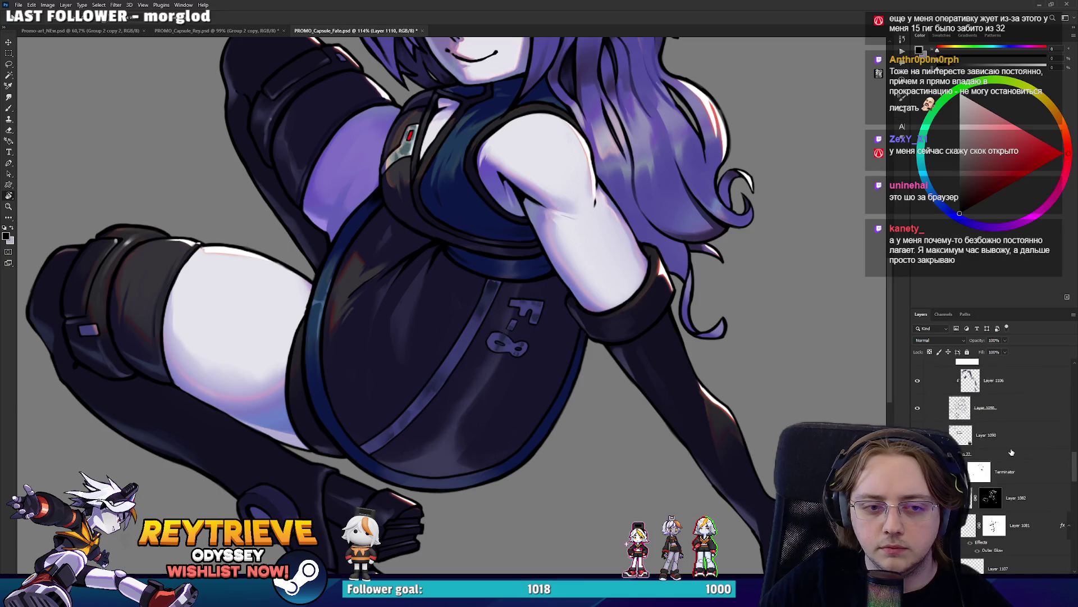
{"action": "scroll", "coordinate": [1012, 452], "scroll_direction": "up", "scroll_amount": 5}
{"action": "key", "text": "ctrl+shift+alt+n"}
{"action": "key", "text": "b"}
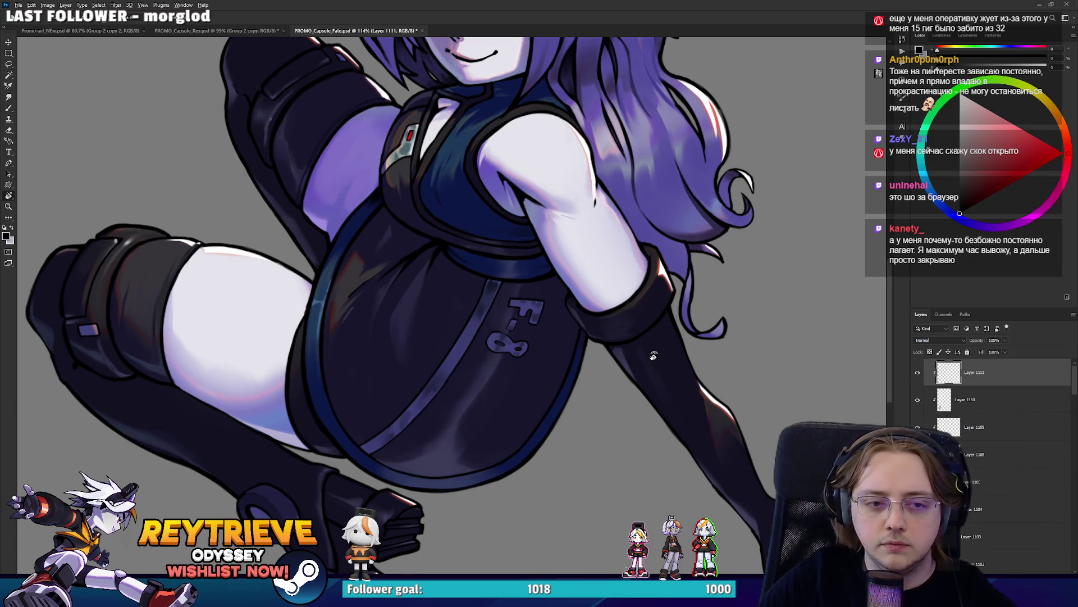
{"action": "scroll", "coordinate": [665, 288], "scroll_direction": "up", "scroll_amount": 3}
{"action": "left_click_drag", "start_coordinate": [617, 314], "coordinate": [570, 398]}
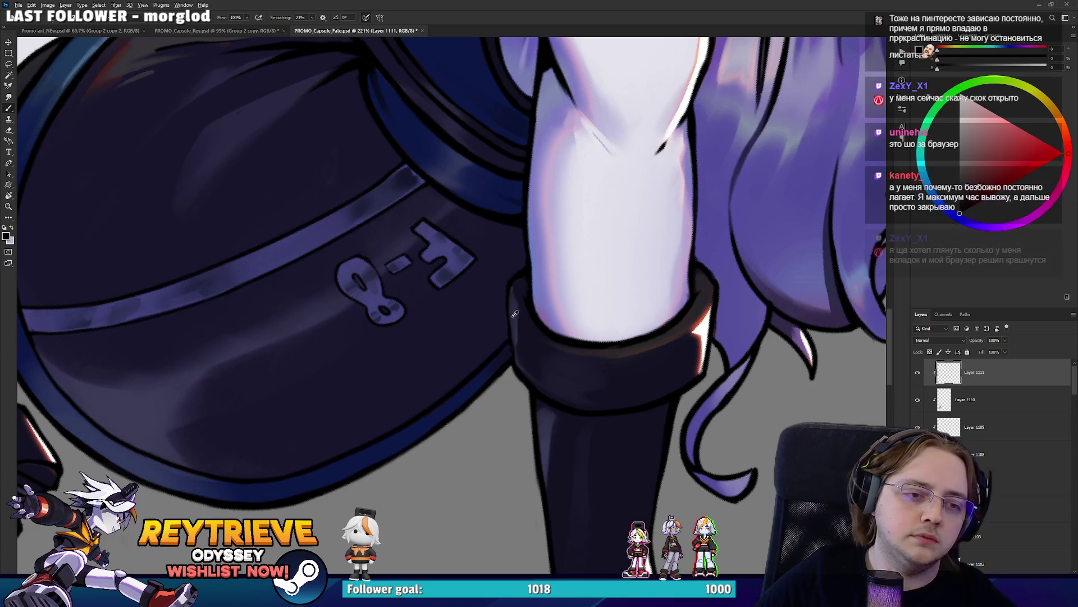
{"action": "left_click_drag", "start_coordinate": [584, 270], "coordinate": [598, 315]}
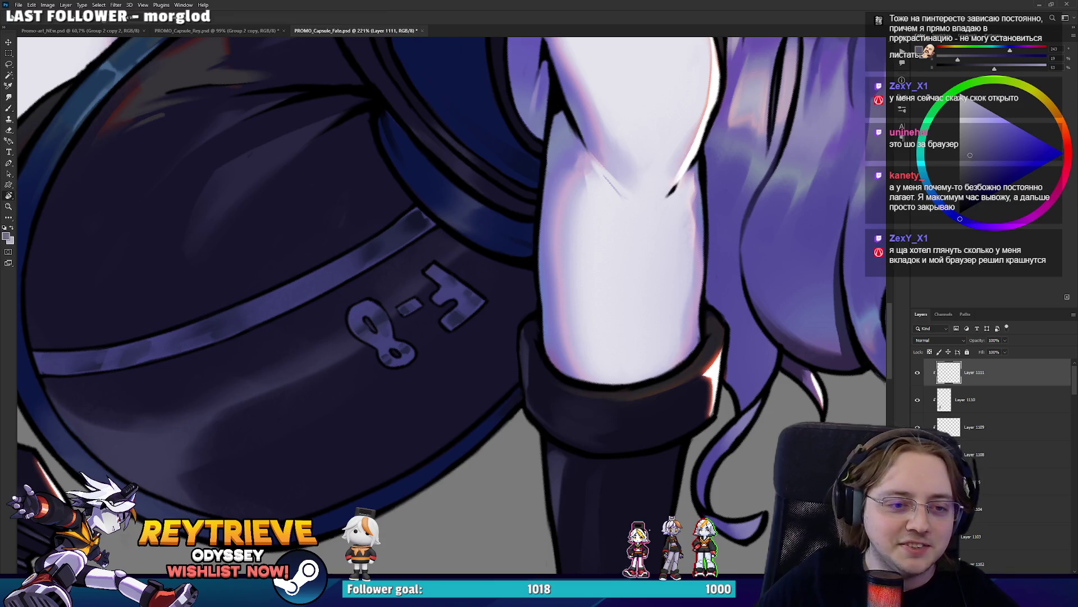
{"action": "left_click_drag", "start_coordinate": [567, 359], "coordinate": [539, 389]}
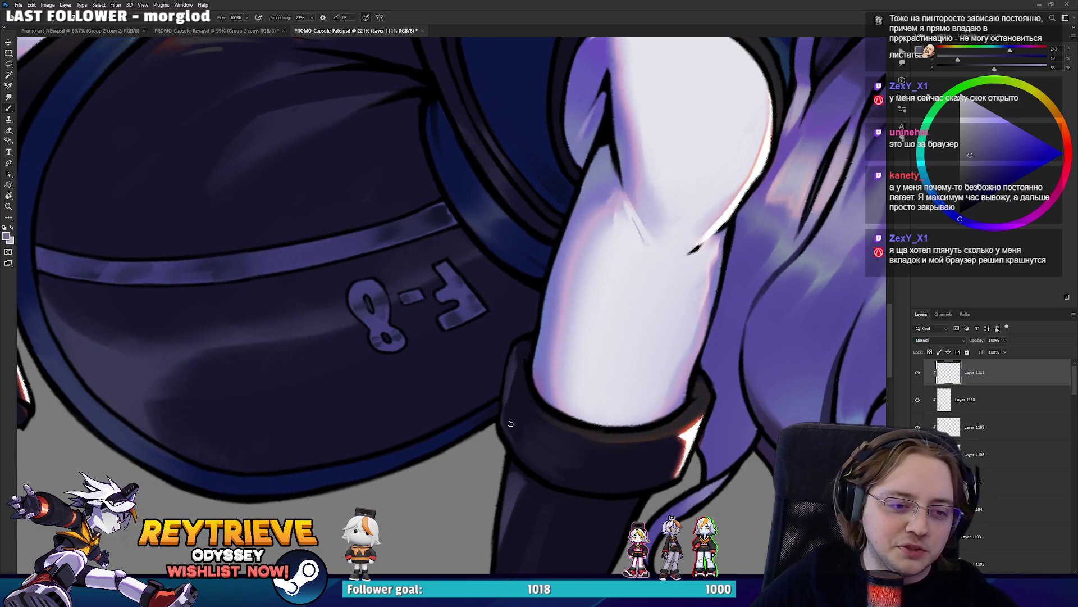
Paint a thin light-grey highlight along the cuff's left edge, erasing and redoing rough strokes
{"action": "mouse_move", "coordinate": [517, 441]}
{"action": "left_mouse_down"}
{"action": "mouse_move", "coordinate": [511, 366]}
{"action": "mouse_move", "coordinate": [531, 354]}
{"action": "mouse_move", "coordinate": [505, 416]}
{"action": "left_mouse_up"}
{"action": "key", "text": "e"}
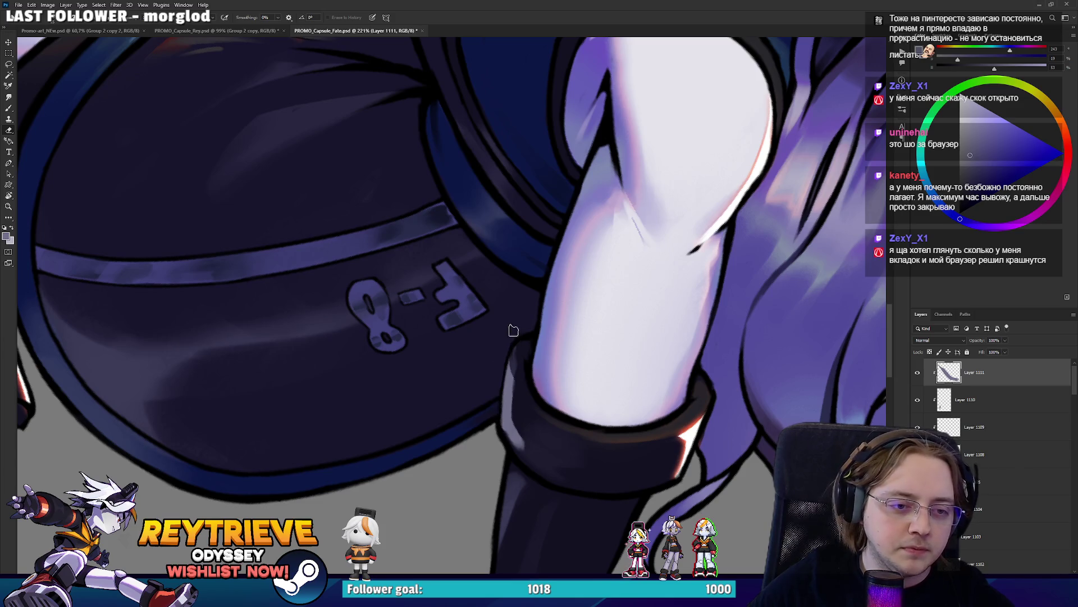
{"action": "key", "text": "b"}
{"action": "mouse_move", "coordinate": [531, 457]}
{"action": "left_mouse_down"}
{"action": "mouse_move", "coordinate": [508, 422]}
{"action": "mouse_move", "coordinate": [517, 399]}
{"action": "left_mouse_up"}
{"action": "key", "text": "e"}
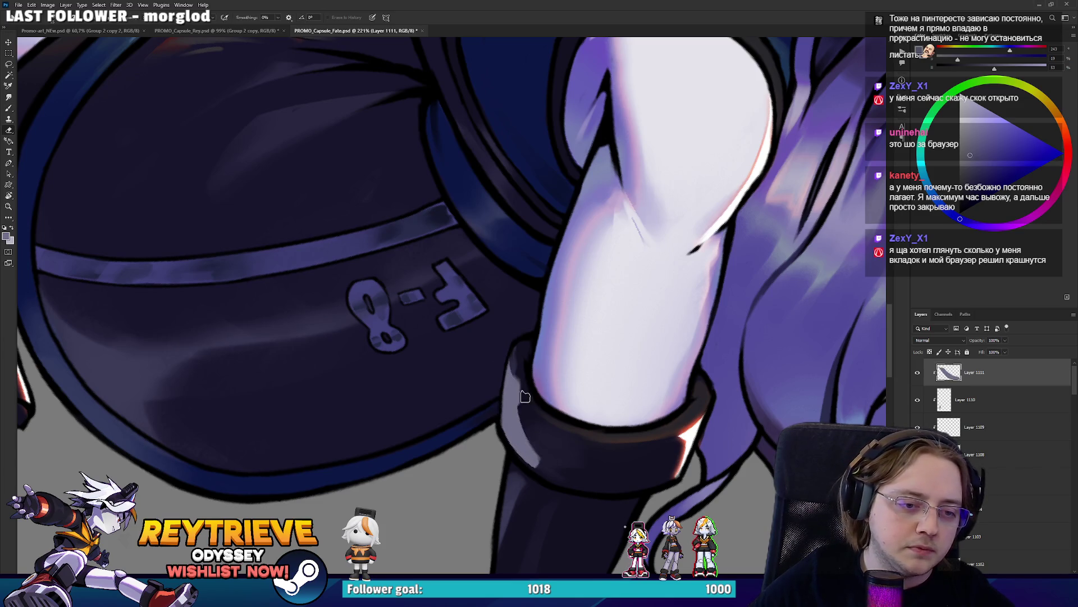
{"action": "left_click_drag", "start_coordinate": [531, 443], "coordinate": [513, 397]}
{"action": "key", "text": "b"}
{"action": "left_click_drag", "start_coordinate": [534, 463], "coordinate": [515, 394]}
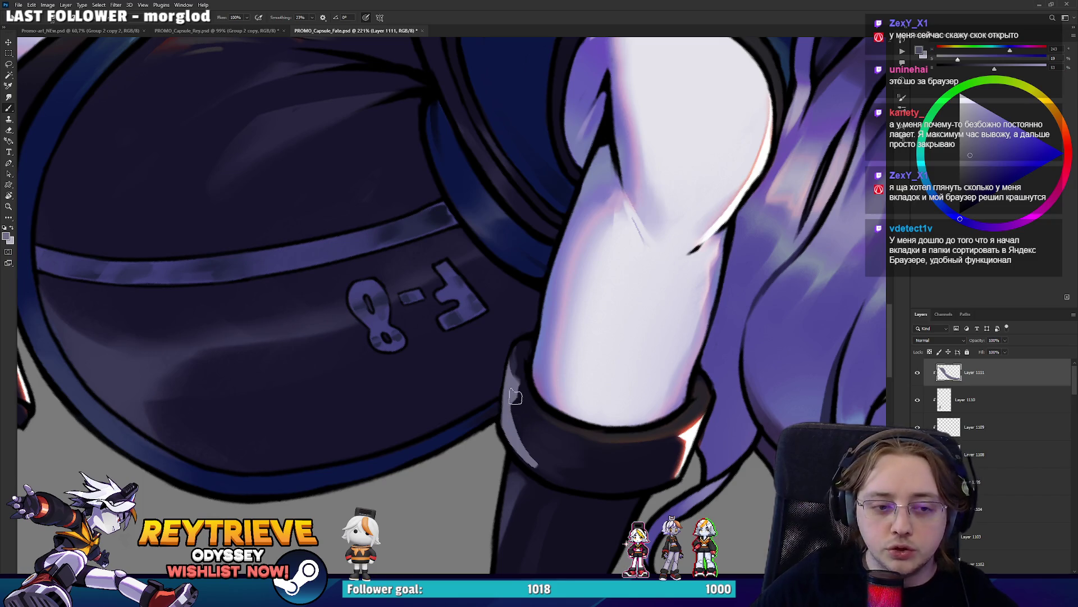
{"action": "left_click_drag", "start_coordinate": [515, 396], "coordinate": [545, 419]}
{"action": "key", "text": "e"}
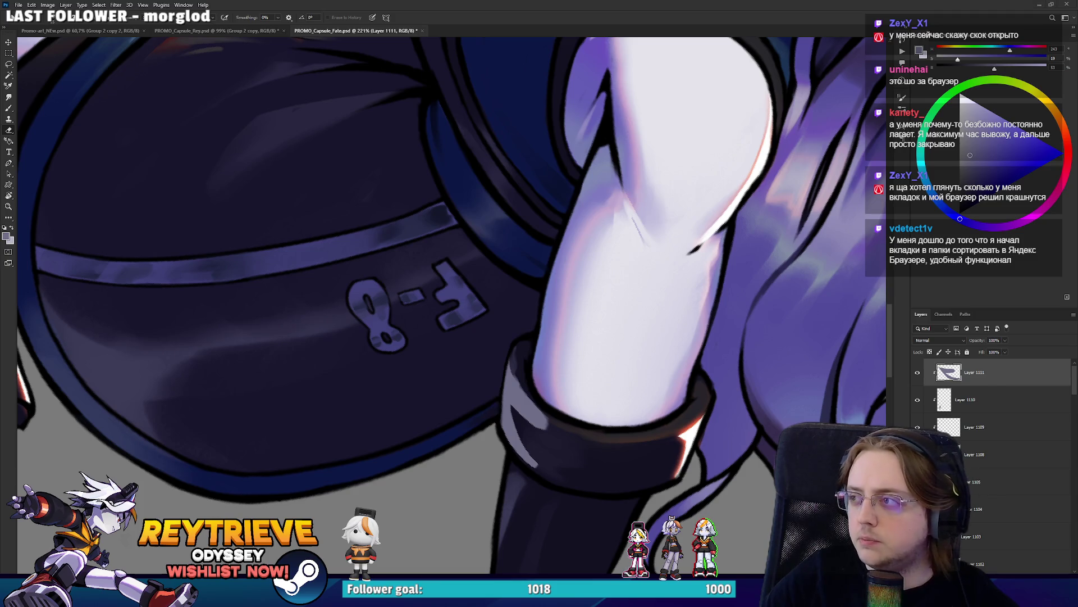
{"action": "key", "text": "alt+Tab"}
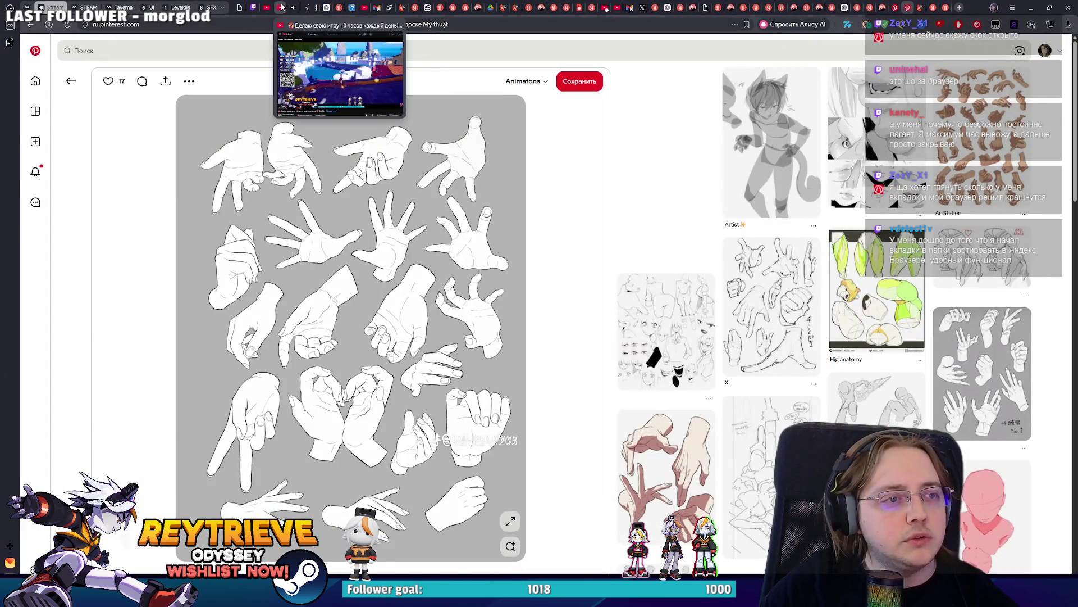
Check the YouTube Studio content page, Twitch creator dashboard and YouTube music video, then return to Photoshop
{"action": "left_click", "coordinate": [267, 7]}
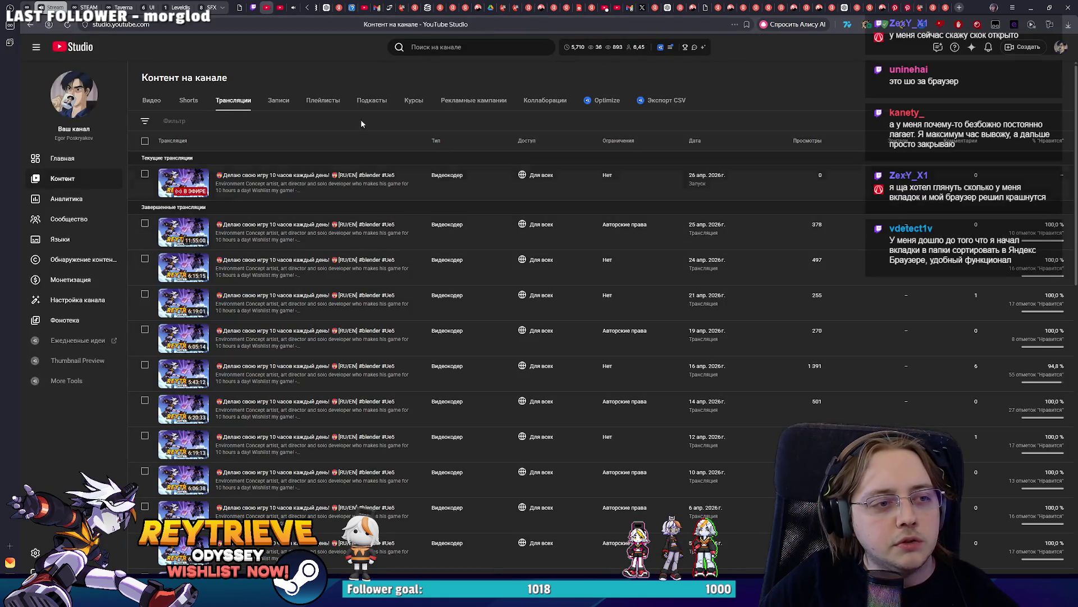
{"action": "left_click", "coordinate": [253, 8]}
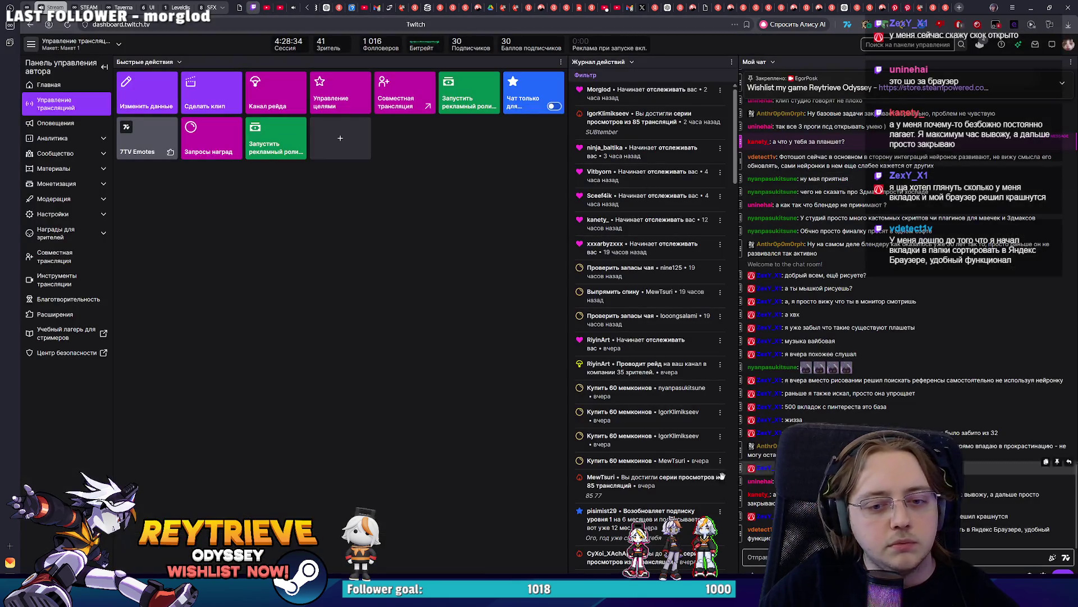
{"action": "left_click", "coordinate": [295, 7]}
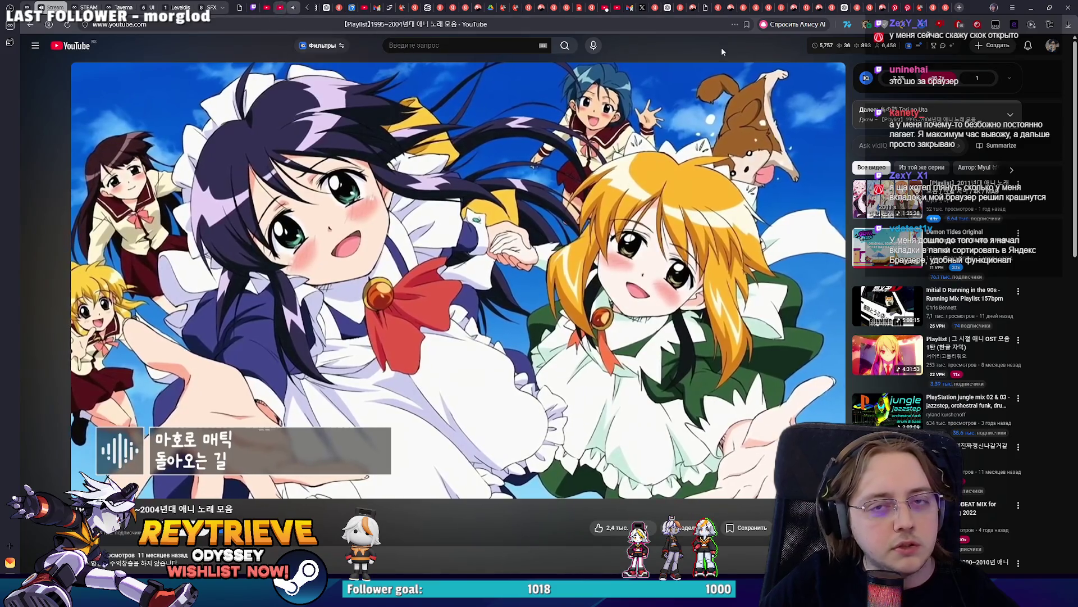
{"action": "key", "text": "alt+Tab"}
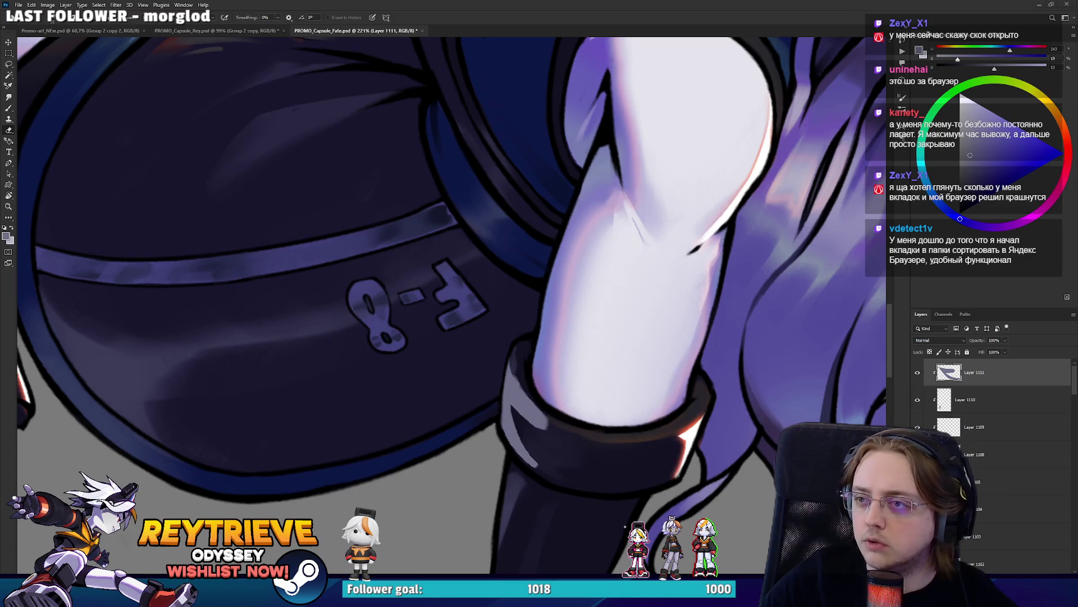
Paint and trim highlights along the cuff and arm edge, turning the view so F-8 reads upright
{"action": "mouse_move", "coordinate": [579, 388]}
{"action": "left_mouse_down"}
{"action": "mouse_move", "coordinate": [574, 308]}
{"action": "mouse_move", "coordinate": [518, 356]}
{"action": "left_mouse_up"}
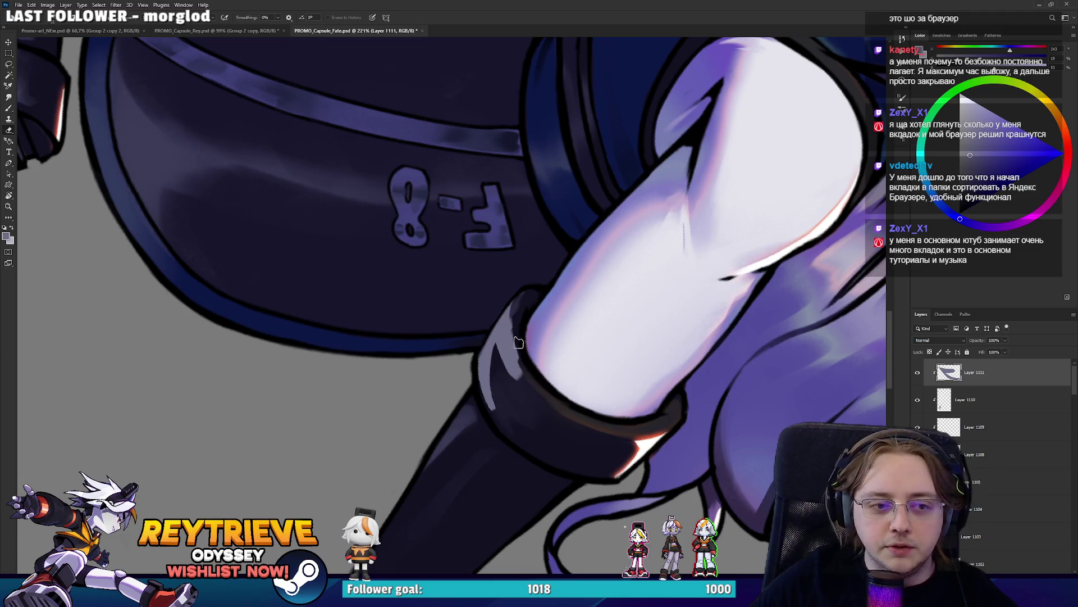
{"action": "key", "text": "b"}
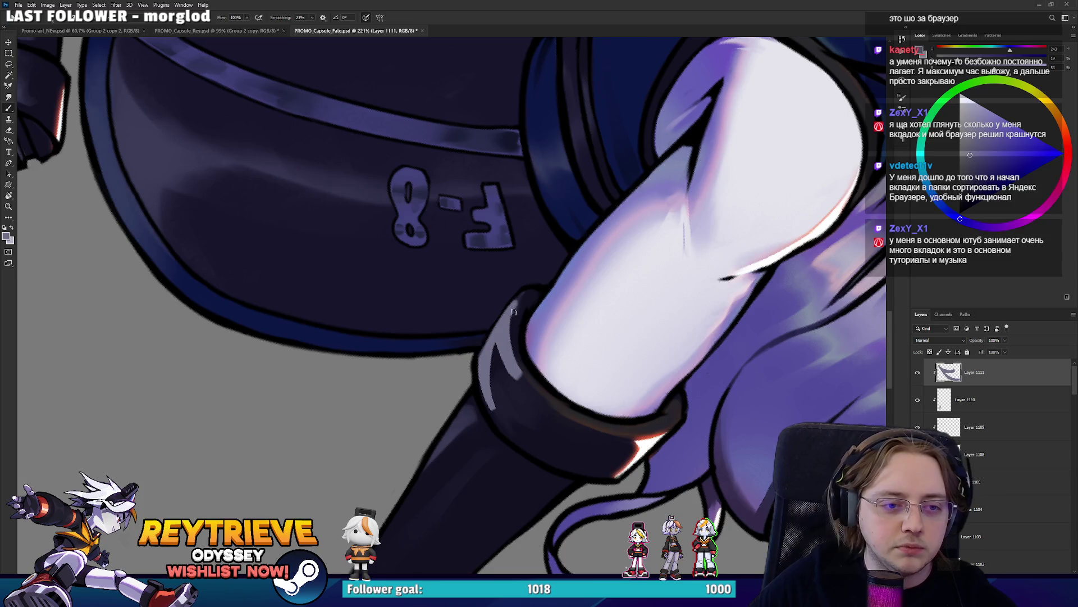
{"action": "key", "text": "e"}
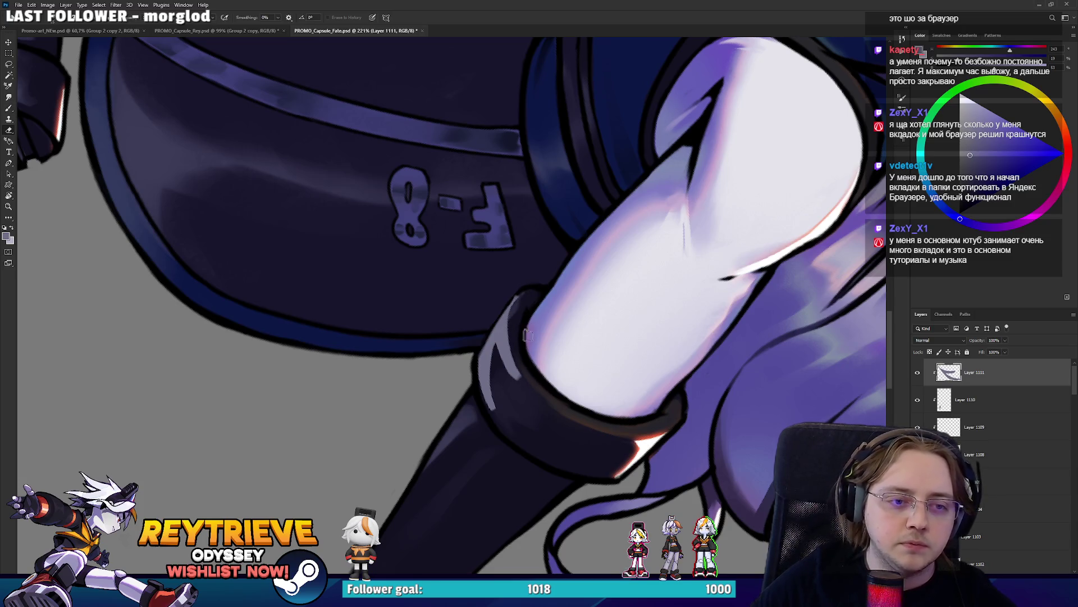
{"action": "left_click_drag", "start_coordinate": [530, 312], "coordinate": [512, 273]}
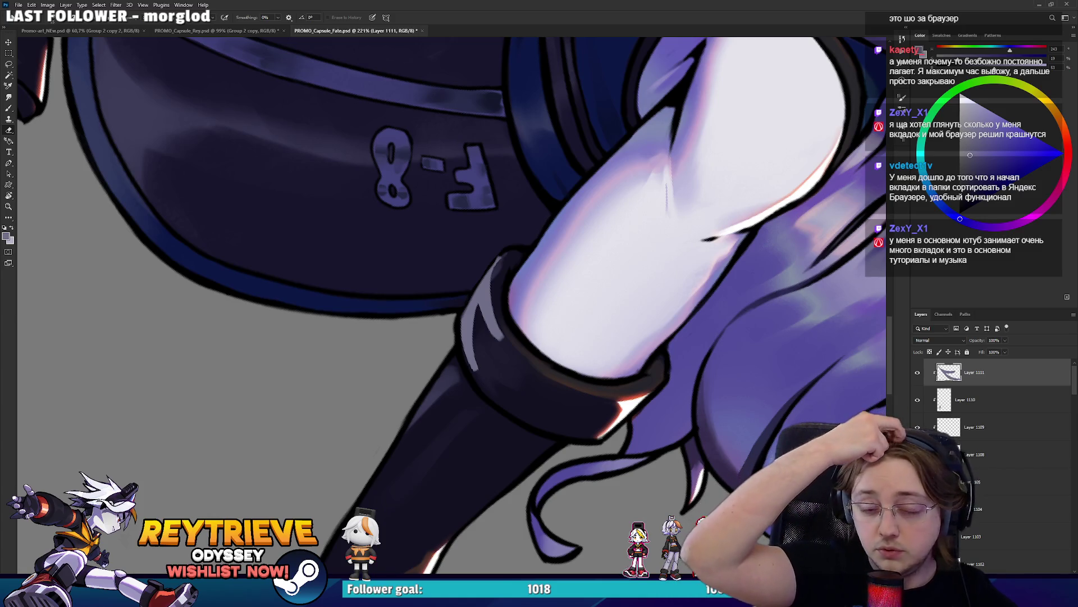
{"action": "key", "text": "b"}
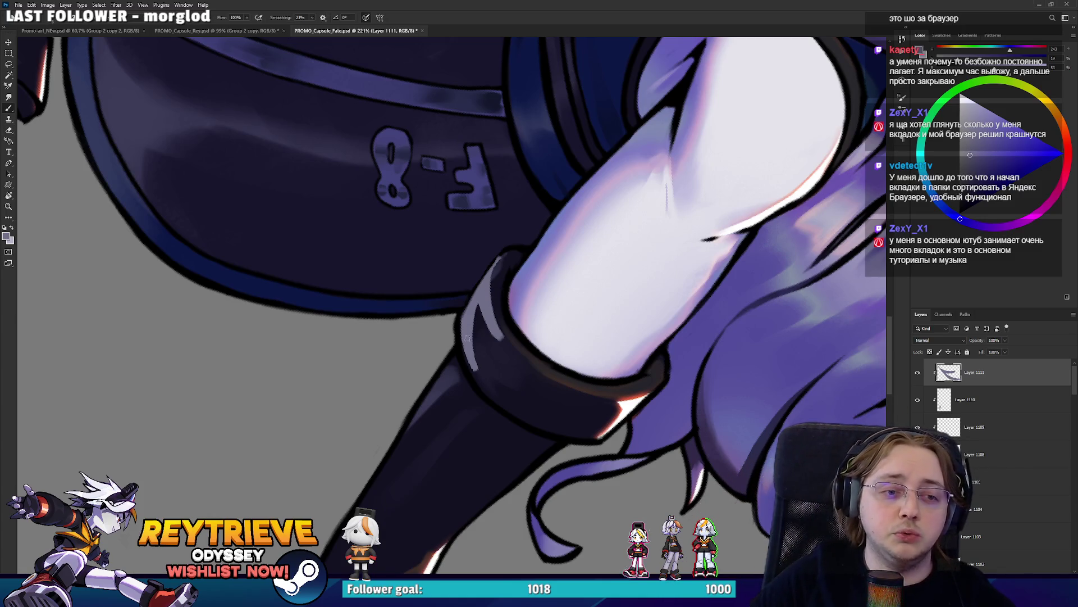
{"action": "left_click_drag", "start_coordinate": [476, 313], "coordinate": [439, 243]}
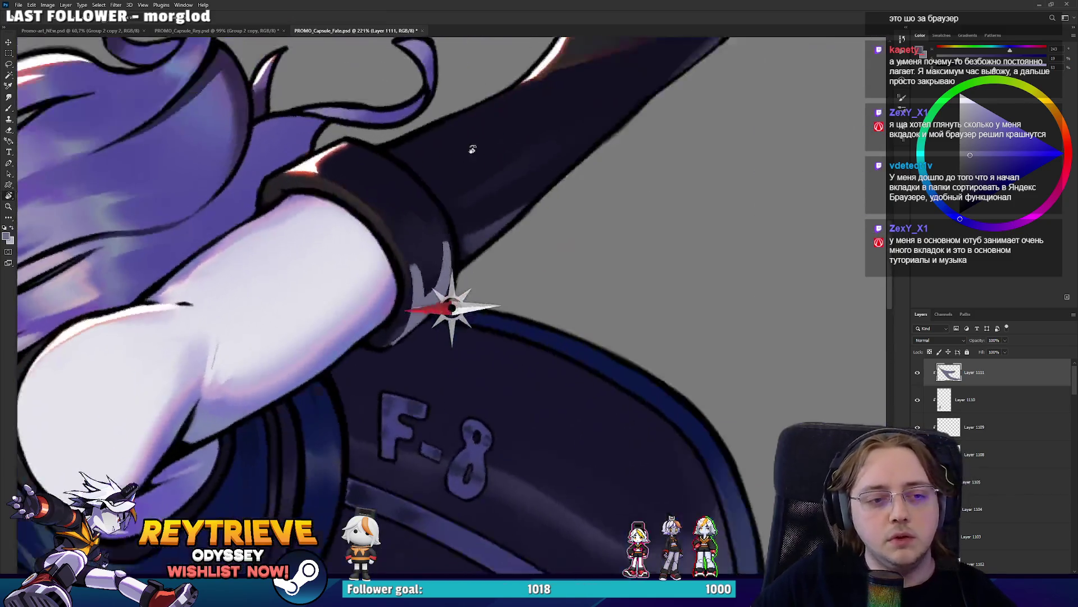
{"action": "key", "text": "e"}
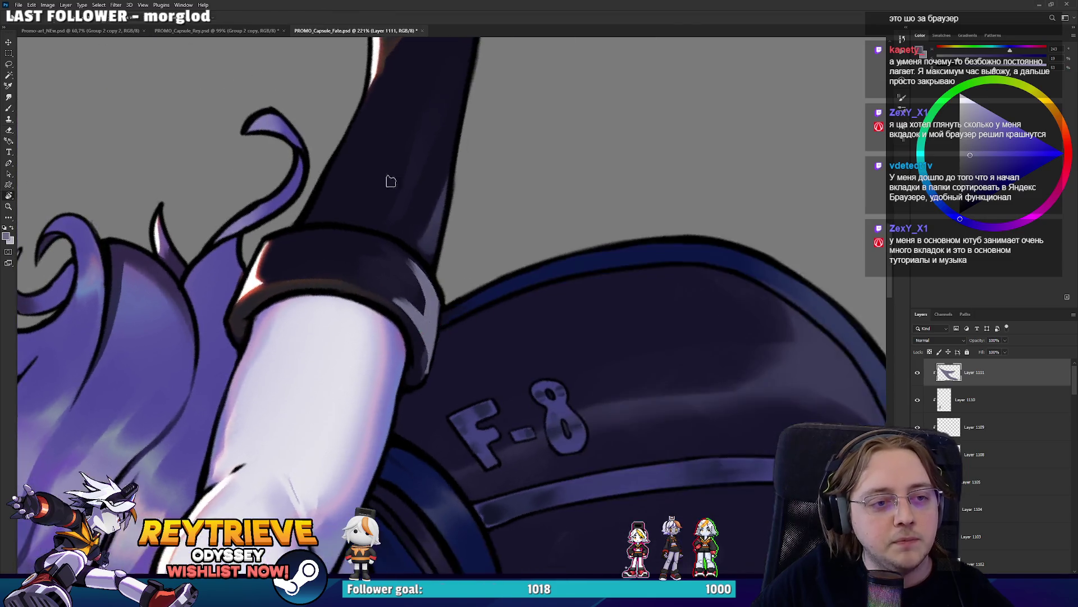
{"action": "mouse_move", "coordinate": [422, 278]}
{"action": "left_mouse_down"}
{"action": "mouse_move", "coordinate": [487, 350]}
{"action": "mouse_move", "coordinate": [508, 250]}
{"action": "left_mouse_up"}
{"action": "key", "text": "b"}
{"action": "key", "text": "e"}
{"action": "mouse_move", "coordinate": [478, 330]}
{"action": "left_mouse_down"}
{"action": "mouse_move", "coordinate": [508, 236]}
{"action": "mouse_move", "coordinate": [478, 326]}
{"action": "left_mouse_up"}
Trim the leg's left highlight, undo a stray cuff stroke, and zoom out to the whole picture
{"action": "left_click_drag", "start_coordinate": [513, 206], "coordinate": [424, 308]}
{"action": "left_click_drag", "start_coordinate": [420, 373], "coordinate": [417, 323]}
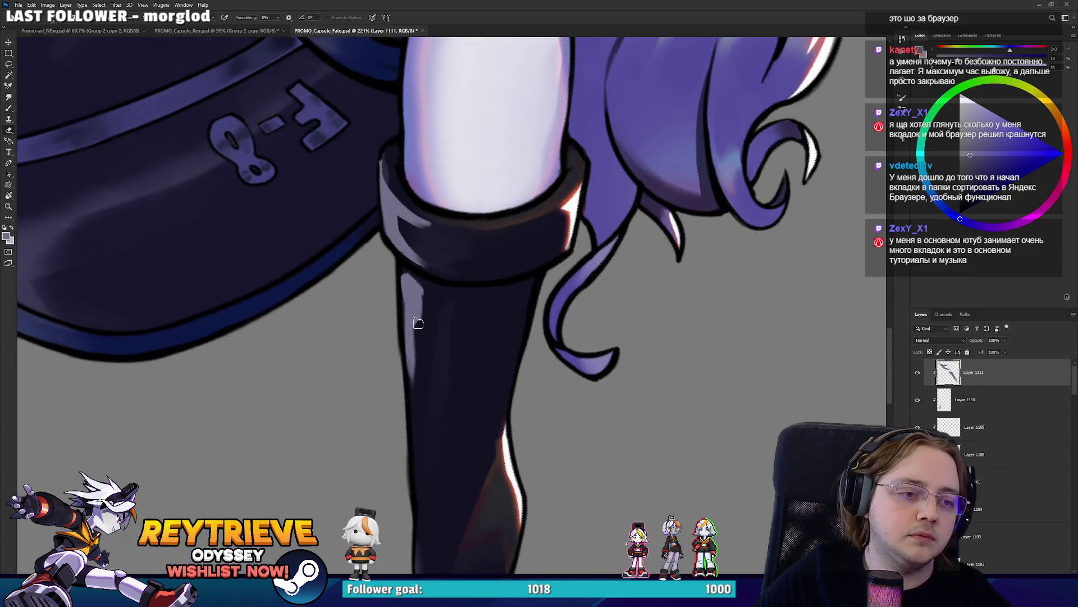
{"action": "key", "text": "b"}
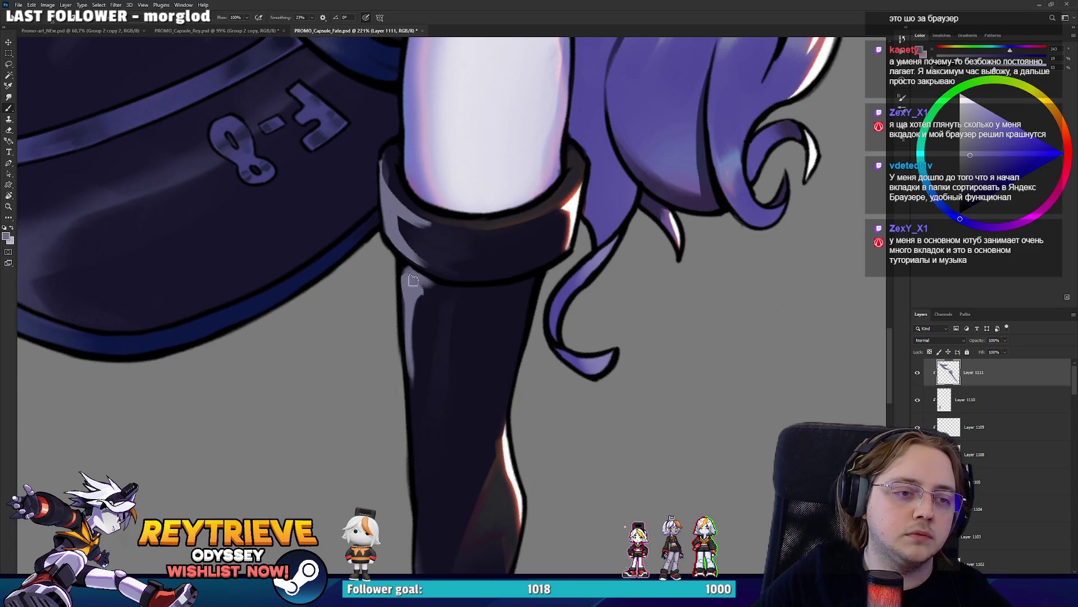
{"action": "left_click_drag", "start_coordinate": [428, 279], "coordinate": [436, 277]}
{"action": "mouse_move", "coordinate": [465, 226]}
{"action": "left_mouse_down"}
{"action": "mouse_move", "coordinate": [479, 218]}
{"action": "mouse_move", "coordinate": [488, 269]}
{"action": "left_mouse_up"}
{"action": "key", "text": "ctrl+z"}
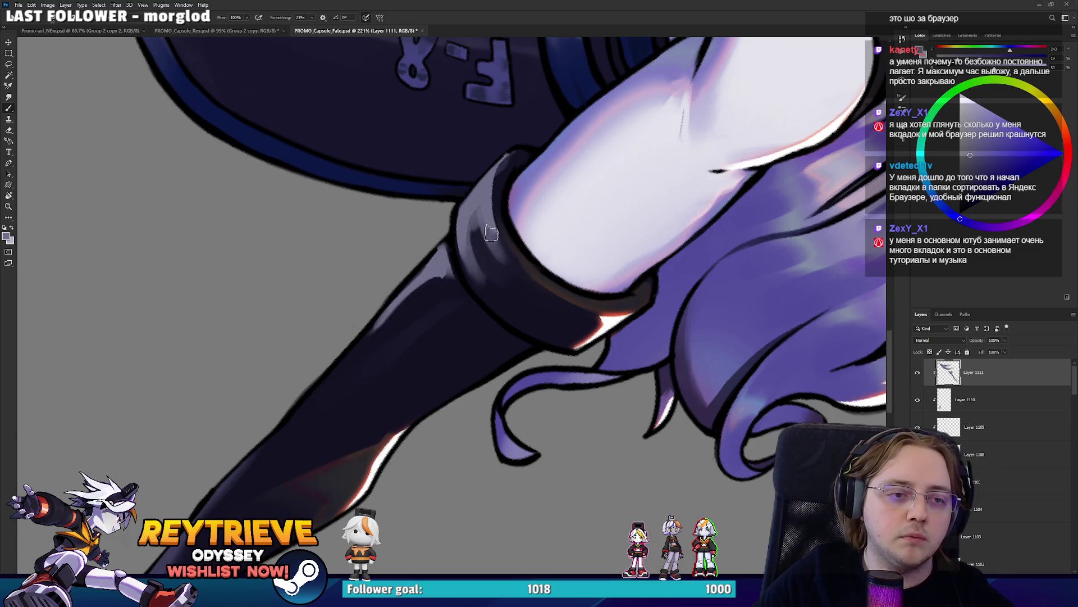
{"action": "key", "text": "r"}
{"action": "left_click_drag", "start_coordinate": [484, 213], "coordinate": [347, 196]}
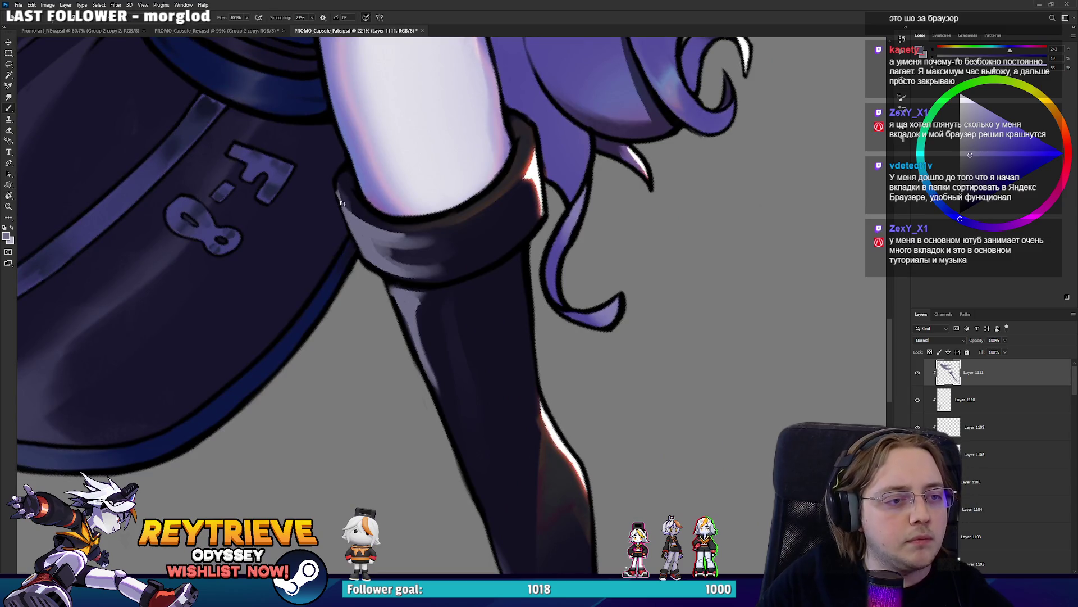
{"action": "key", "text": "e"}
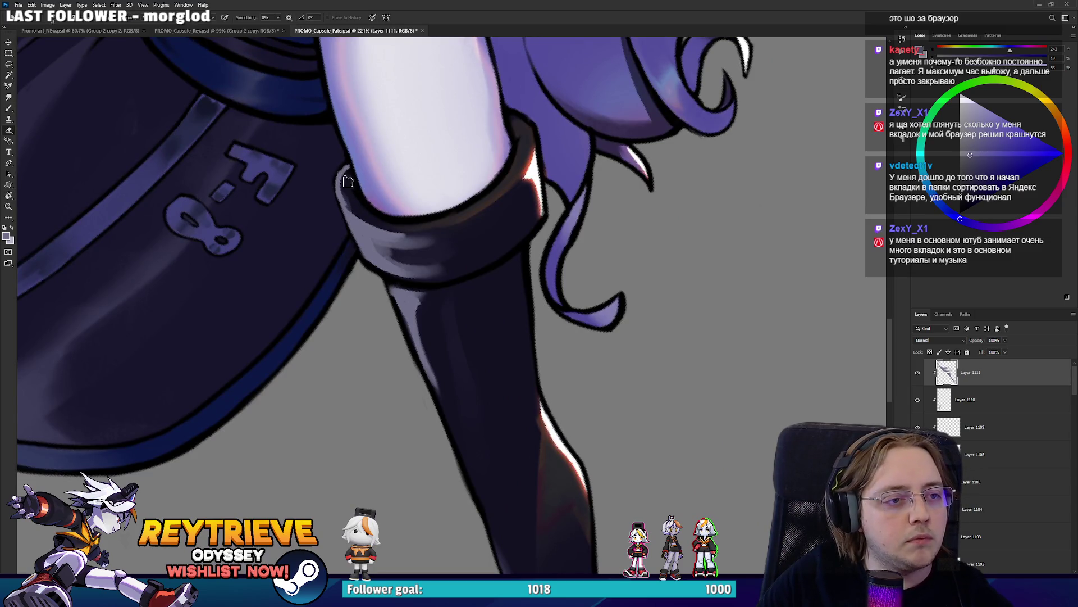
{"action": "key", "text": "b"}
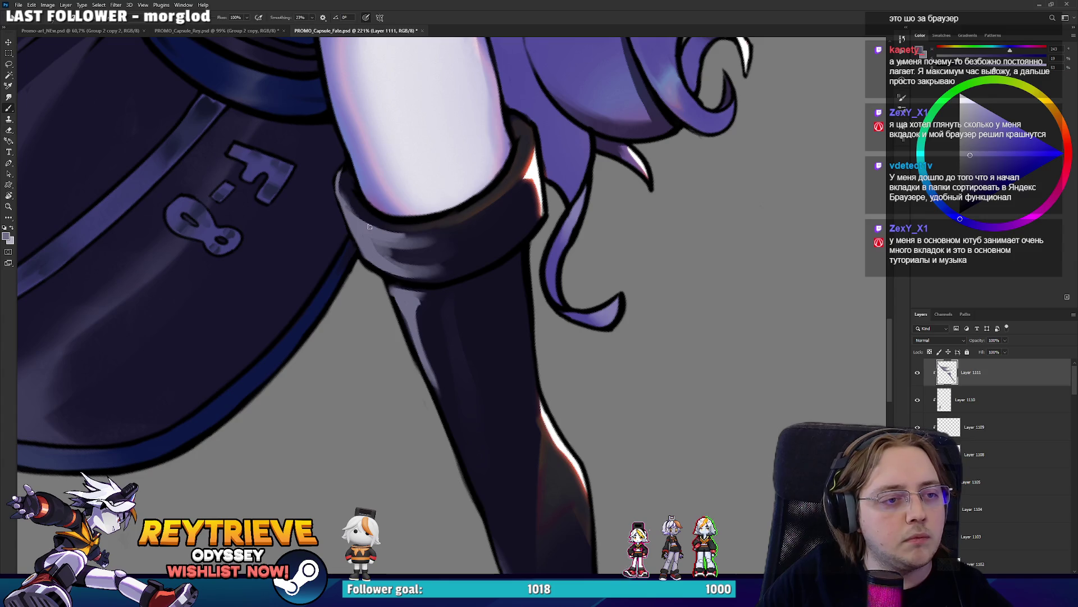
{"action": "key", "text": "ctrl+0"}
Reset the view rotation and zoom back in on the arm cuff for more touch-ups
{"action": "key", "text": "r"}
{"action": "left_click_drag", "start_coordinate": [424, 168], "coordinate": [495, 277]}
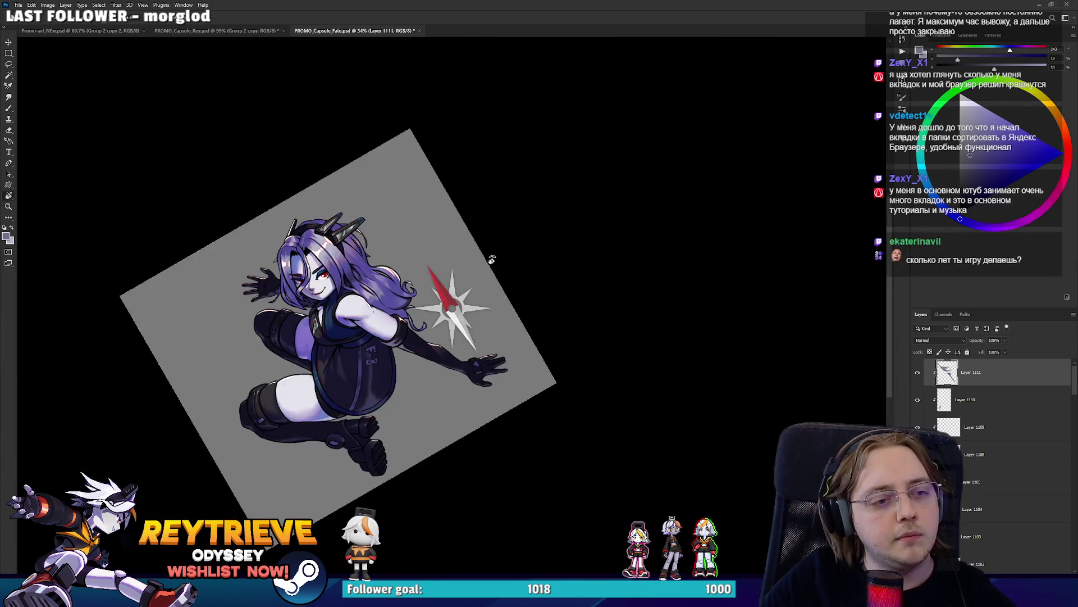
{"action": "key", "text": "Escape"}
{"action": "scroll", "coordinate": [490, 304], "scroll_direction": "up", "scroll_amount": 5}
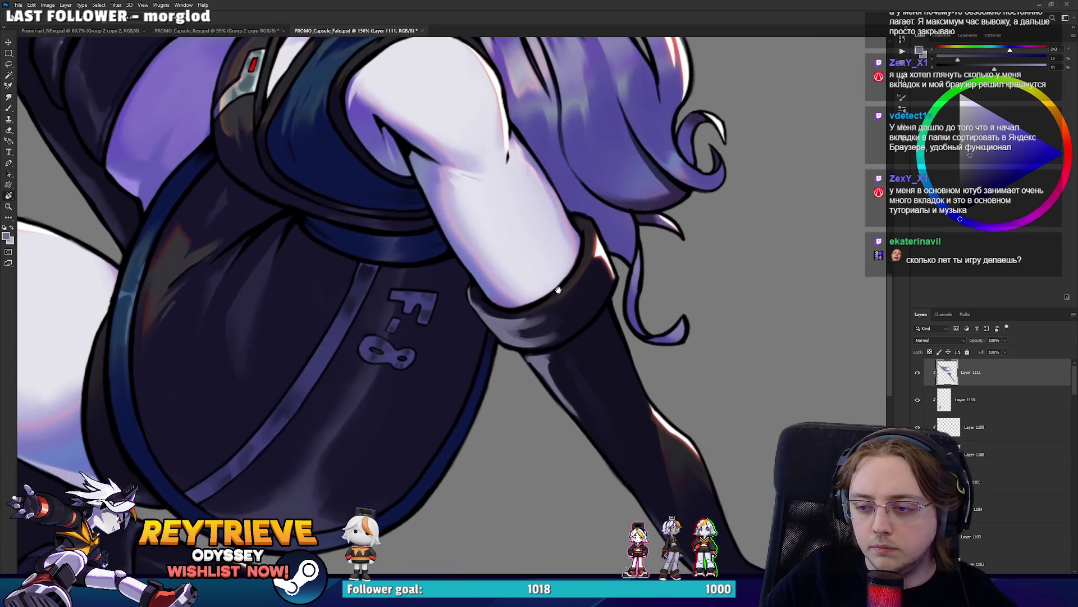
{"action": "mouse_move", "coordinate": [490, 304]}
{"action": "left_mouse_down"}
{"action": "mouse_move", "coordinate": [569, 346]}
{"action": "mouse_move", "coordinate": [516, 279]}
{"action": "left_mouse_up"}
{"action": "scroll", "coordinate": [569, 345], "scroll_direction": "up", "scroll_amount": 1}
{"action": "key", "text": "b"}
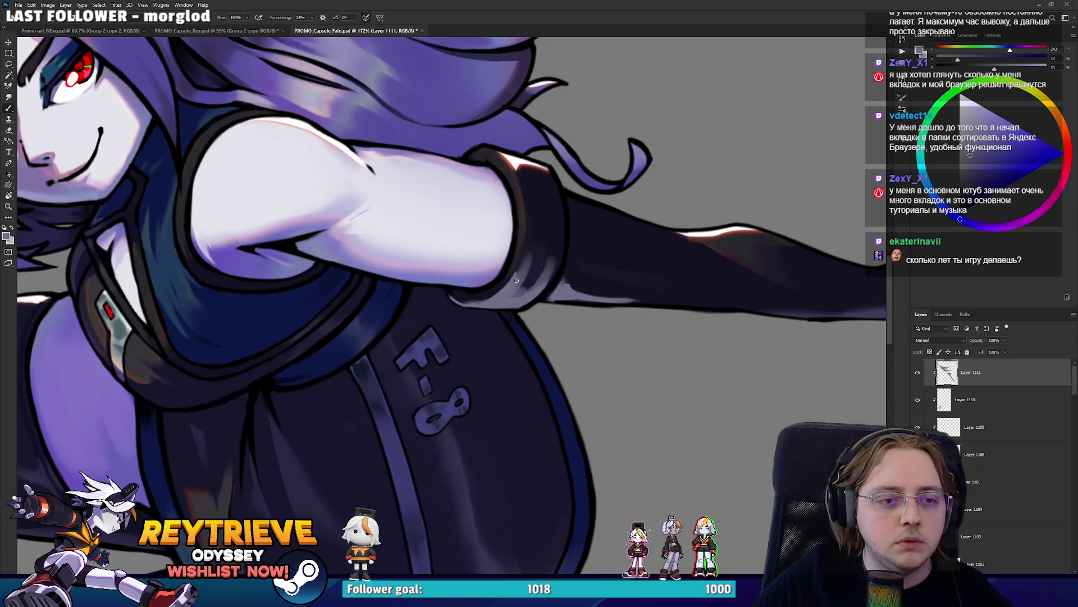
{"action": "key", "text": "e"}
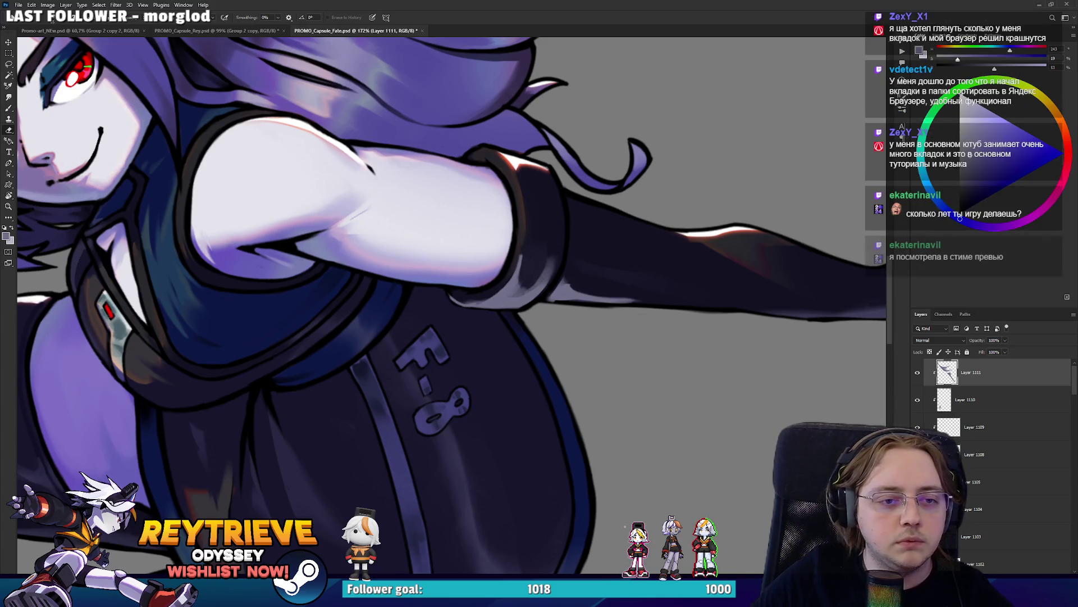
{"action": "key", "text": "r"}
{"action": "mouse_move", "coordinate": [527, 263]}
{"action": "left_mouse_down"}
{"action": "mouse_move", "coordinate": [504, 414]}
{"action": "mouse_move", "coordinate": [460, 390]}
{"action": "left_mouse_up"}
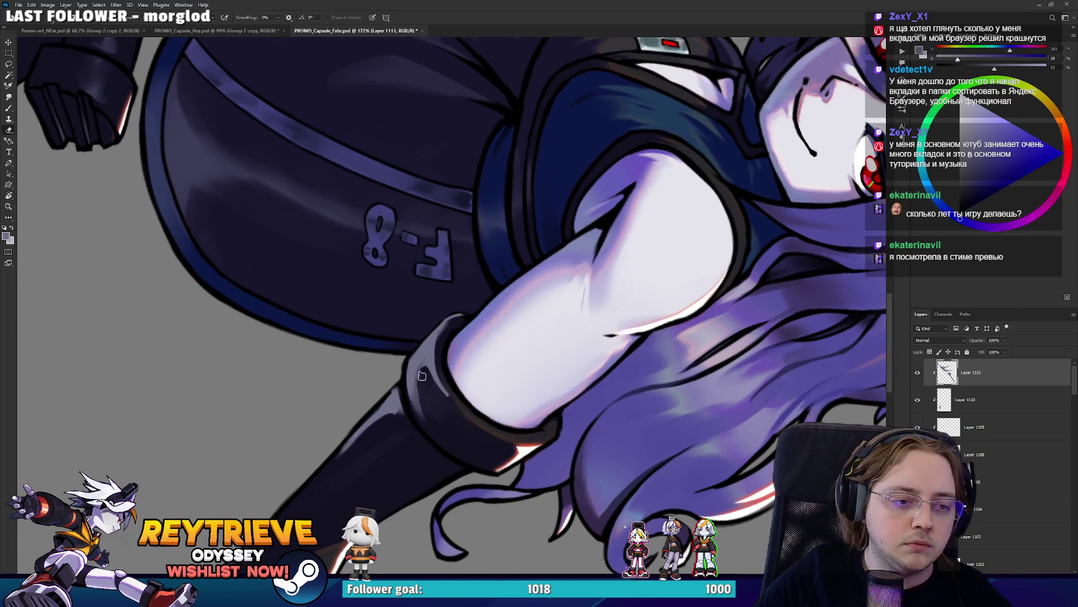
Paint and erase final highlight touch-ups on the cuff, turning the view back upright
{"action": "key", "text": "b"}
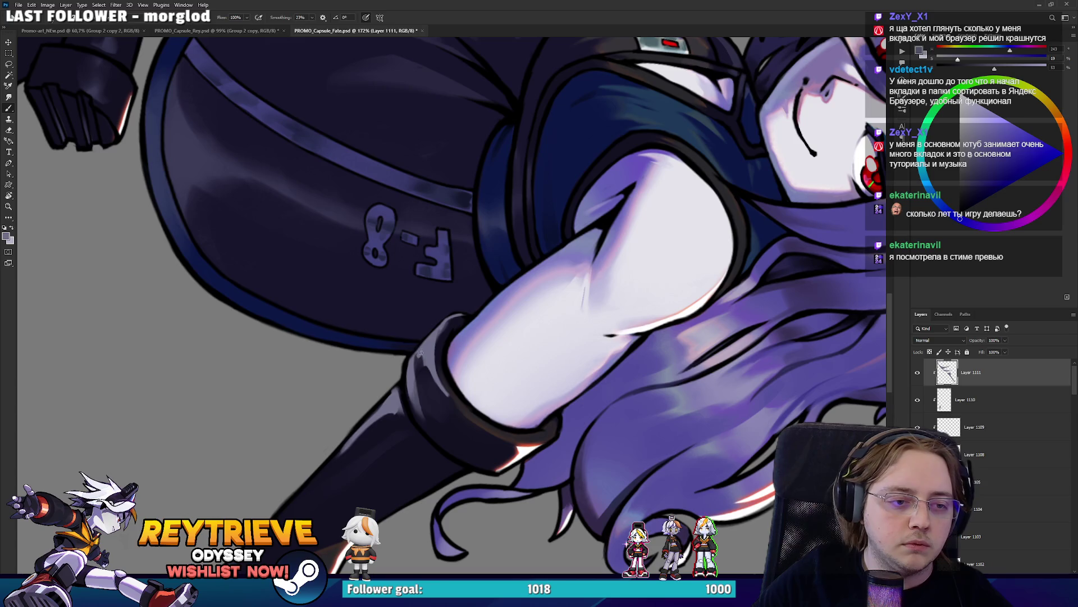
{"action": "left_click_drag", "start_coordinate": [434, 383], "coordinate": [507, 344]}
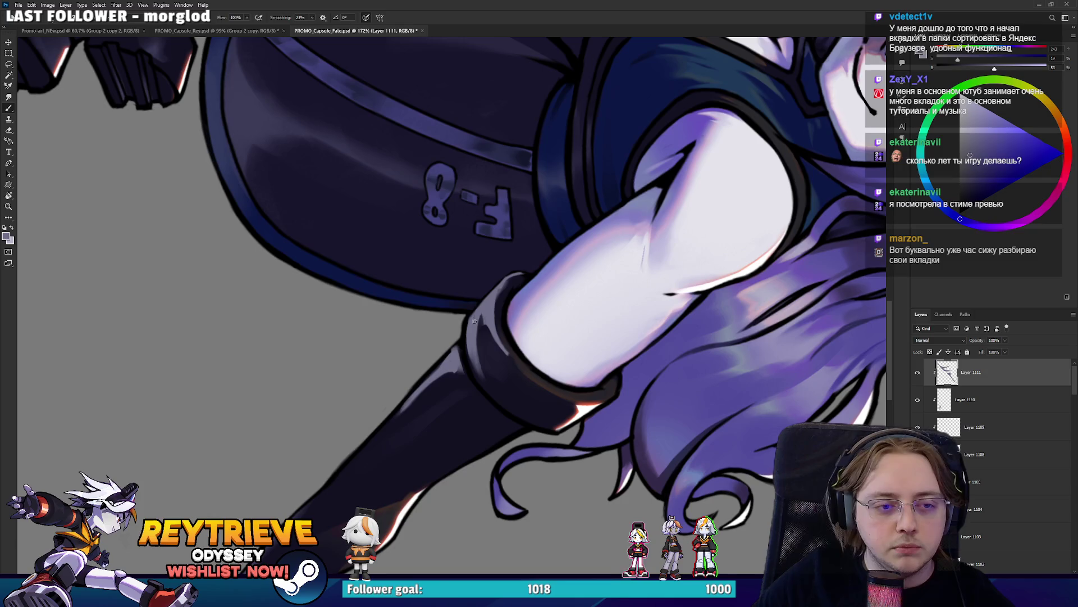
{"action": "key", "text": "e"}
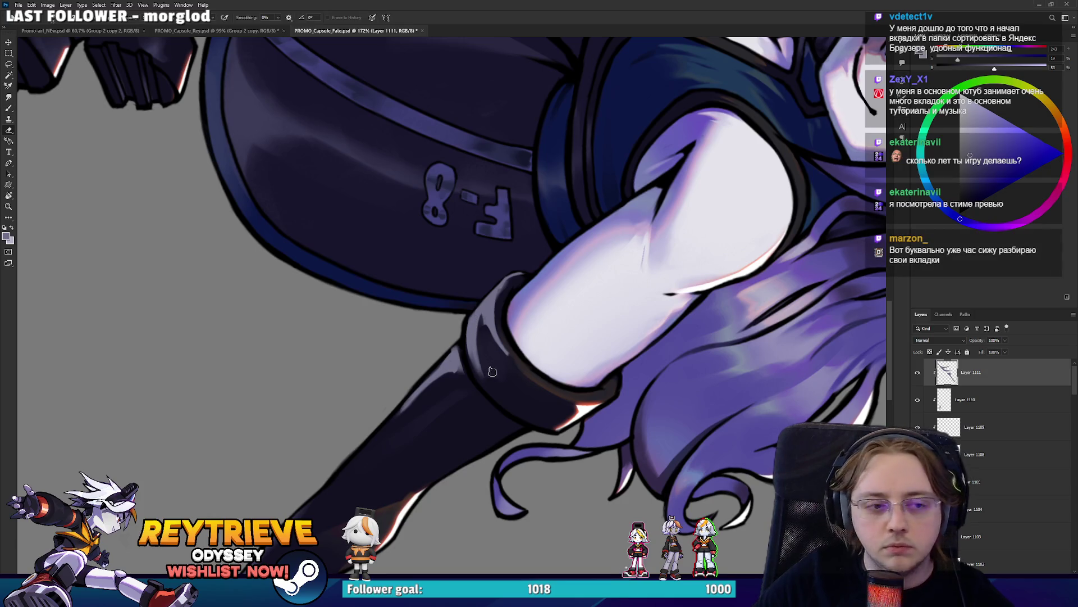
{"action": "key", "text": "b"}
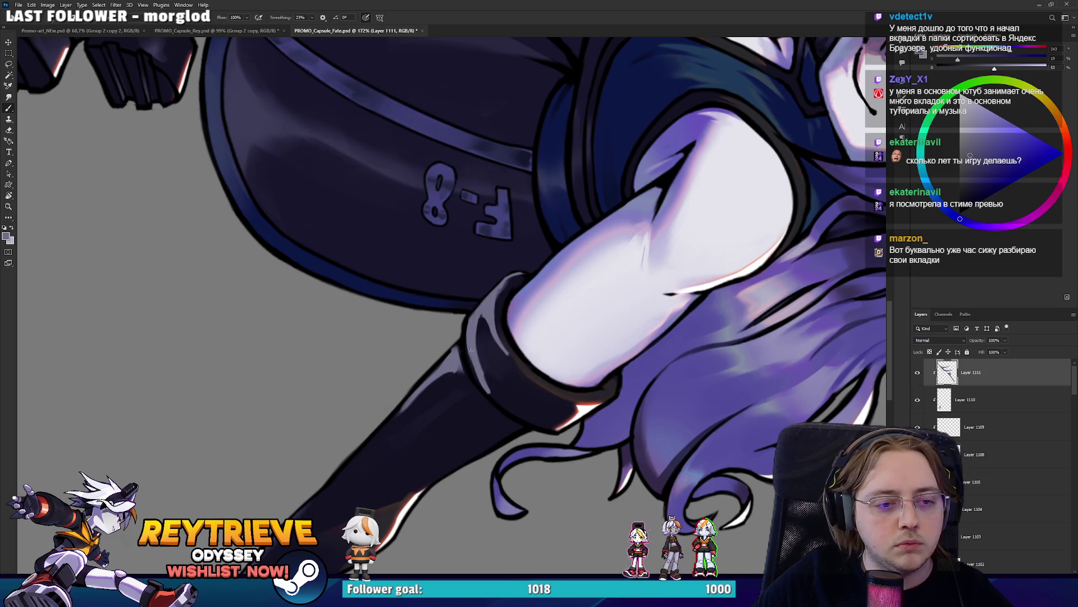
{"action": "key", "text": "r"}
{"action": "mouse_move", "coordinate": [491, 388]}
{"action": "left_mouse_down"}
{"action": "mouse_move", "coordinate": [592, 328]}
{"action": "mouse_move", "coordinate": [563, 362]}
{"action": "left_mouse_up"}
{"action": "key", "text": "e"}
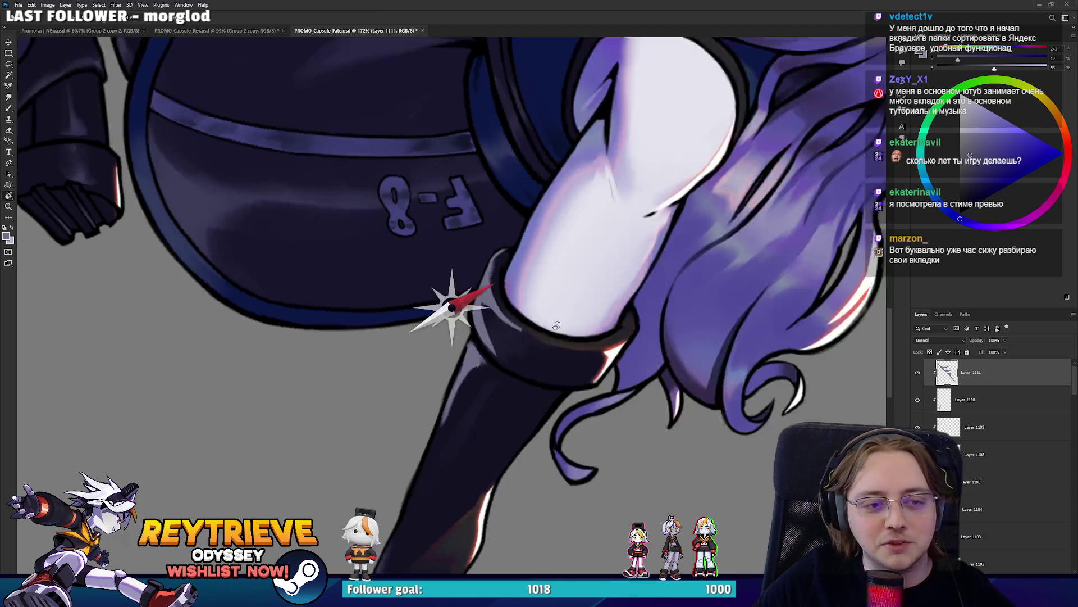
{"action": "mouse_move", "coordinate": [504, 351]}
{"action": "left_mouse_down"}
{"action": "mouse_move", "coordinate": [483, 263]}
{"action": "mouse_move", "coordinate": [502, 307]}
{"action": "left_mouse_up"}
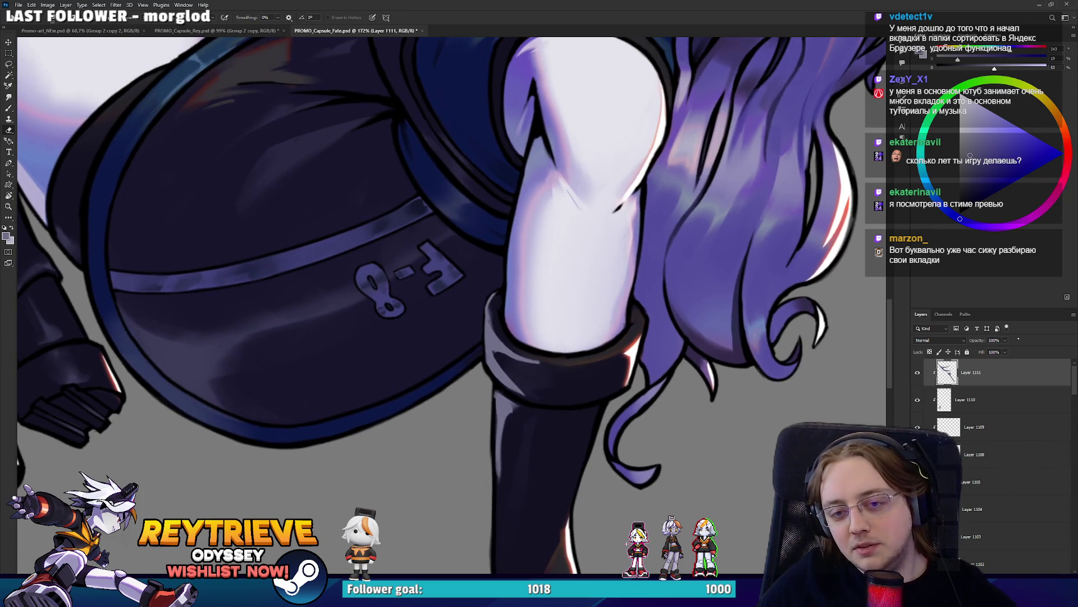
Lower Layer 1111's opacity to soften the highlights, then select Layer 1110
{"action": "left_click_drag", "start_coordinate": [997, 350], "coordinate": [989, 350]}
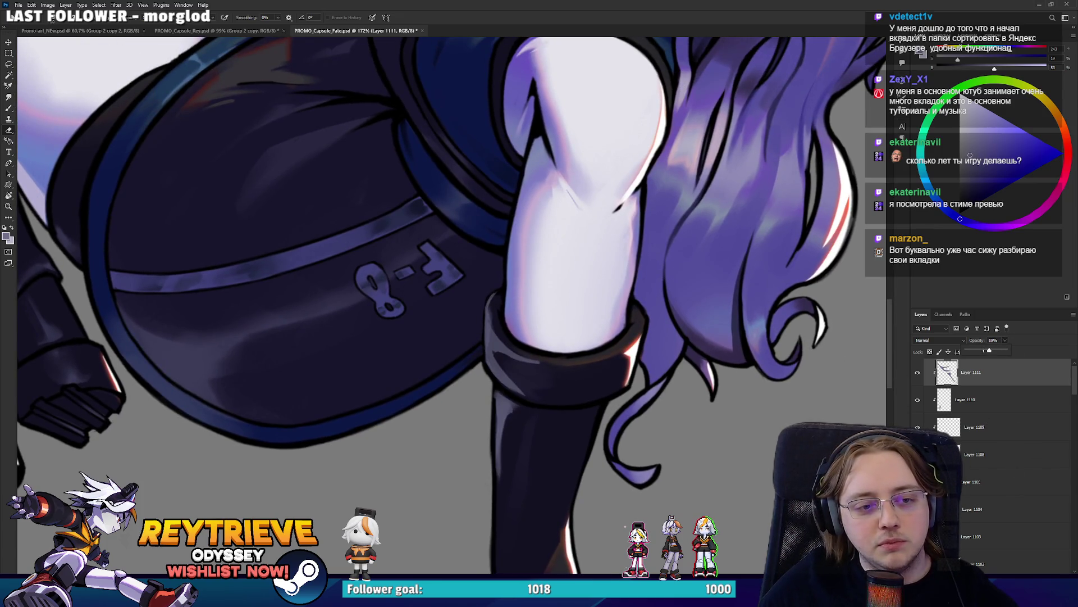
{"action": "key", "text": "h"}
{"action": "left_click_drag", "start_coordinate": [561, 192], "coordinate": [561, 192]}
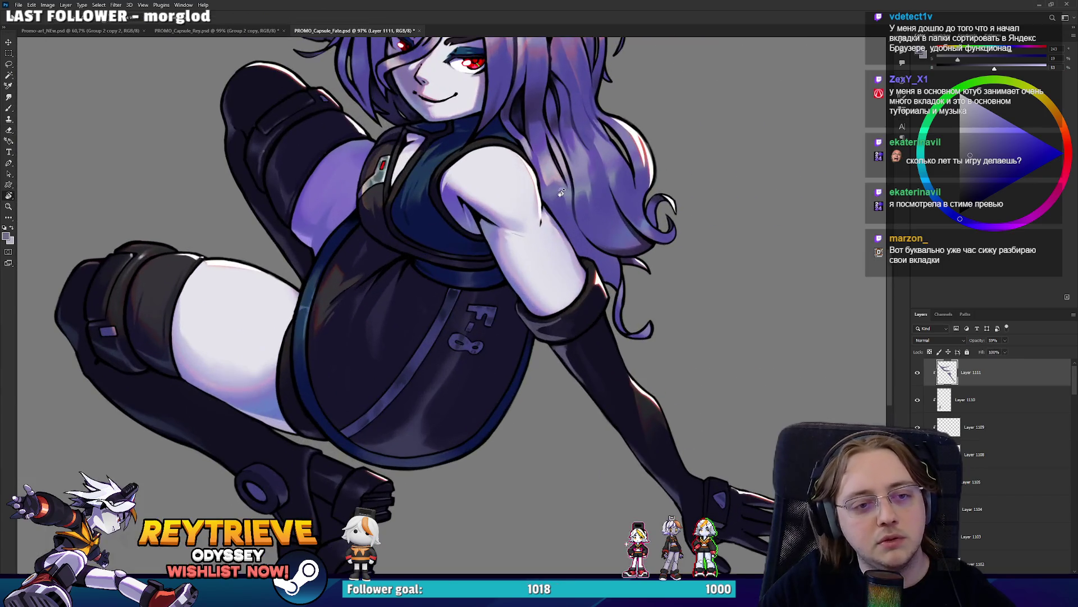
{"action": "left_click", "coordinate": [1005, 340]}
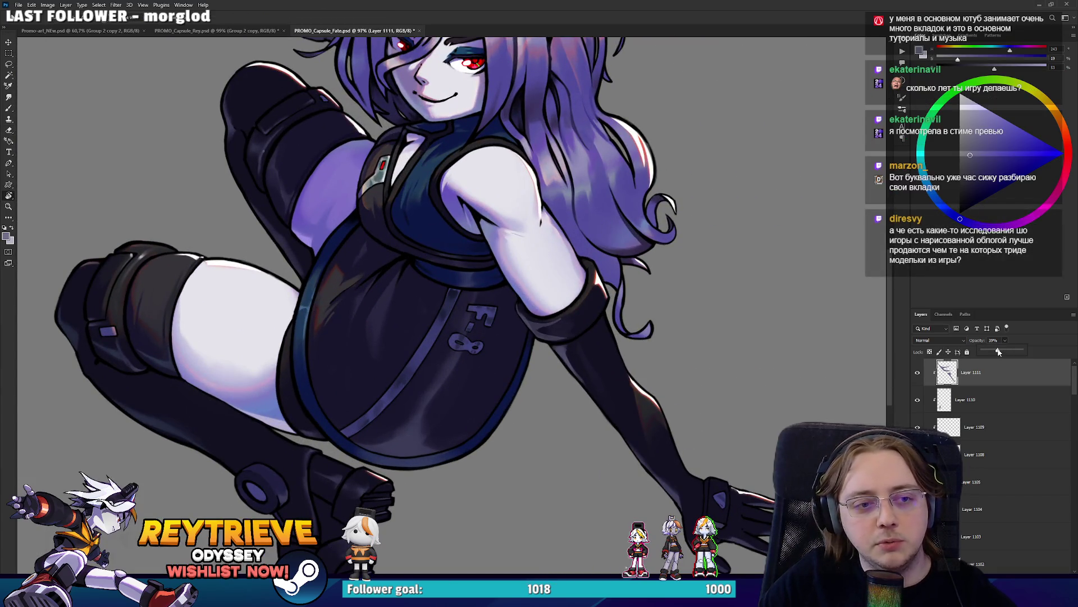
{"action": "left_click", "coordinate": [967, 404]}
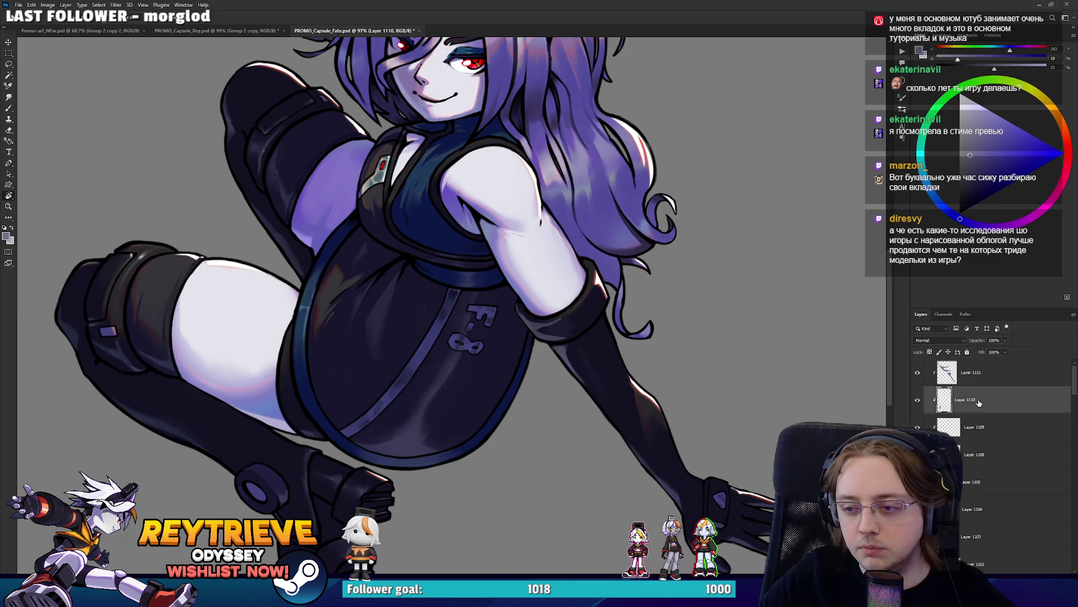
{"action": "left_click_drag", "start_coordinate": [722, 335], "coordinate": [724, 360]}
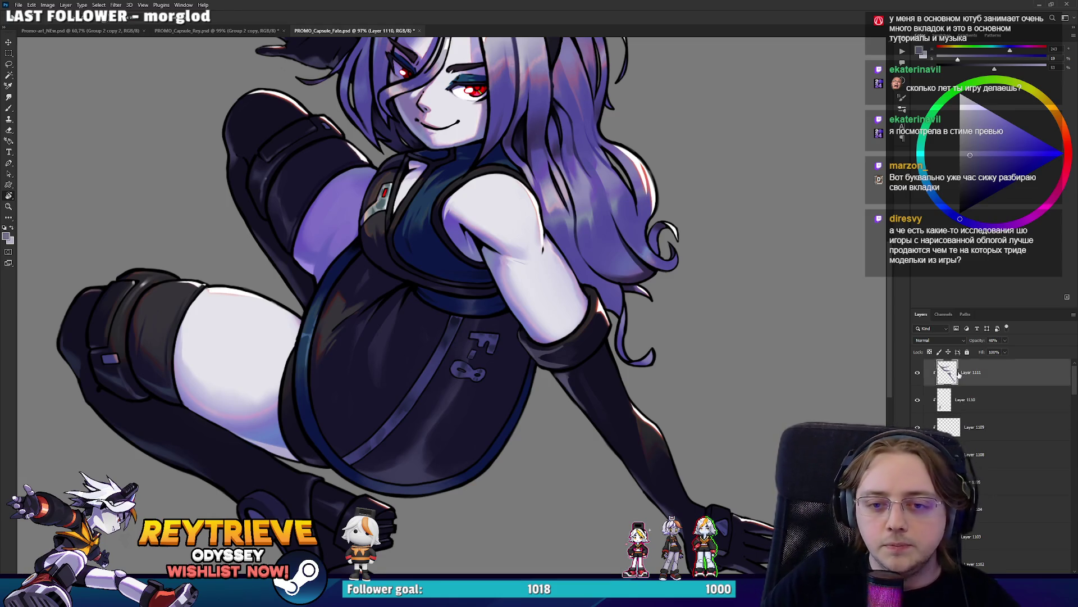
Add a new layer and paint black shadow along the sleeve edge and strap area
{"action": "left_click", "coordinate": [966, 372]}
{"action": "key", "text": "ctrl+shift+alt+n"}
{"action": "key", "text": "b"}
{"action": "scroll", "coordinate": [550, 348], "scroll_direction": "up", "scroll_amount": 3}
{"action": "key", "text": "d"}
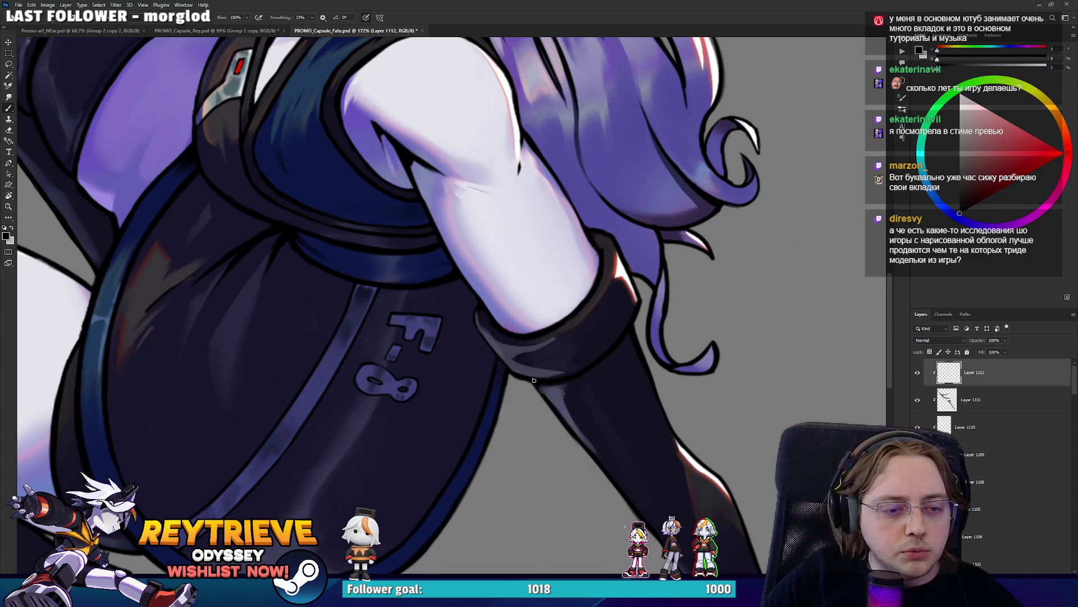
{"action": "mouse_move", "coordinate": [477, 370]}
{"action": "left_mouse_down"}
{"action": "mouse_move", "coordinate": [501, 397]}
{"action": "mouse_move", "coordinate": [457, 330]}
{"action": "mouse_move", "coordinate": [457, 308]}
{"action": "left_mouse_up"}
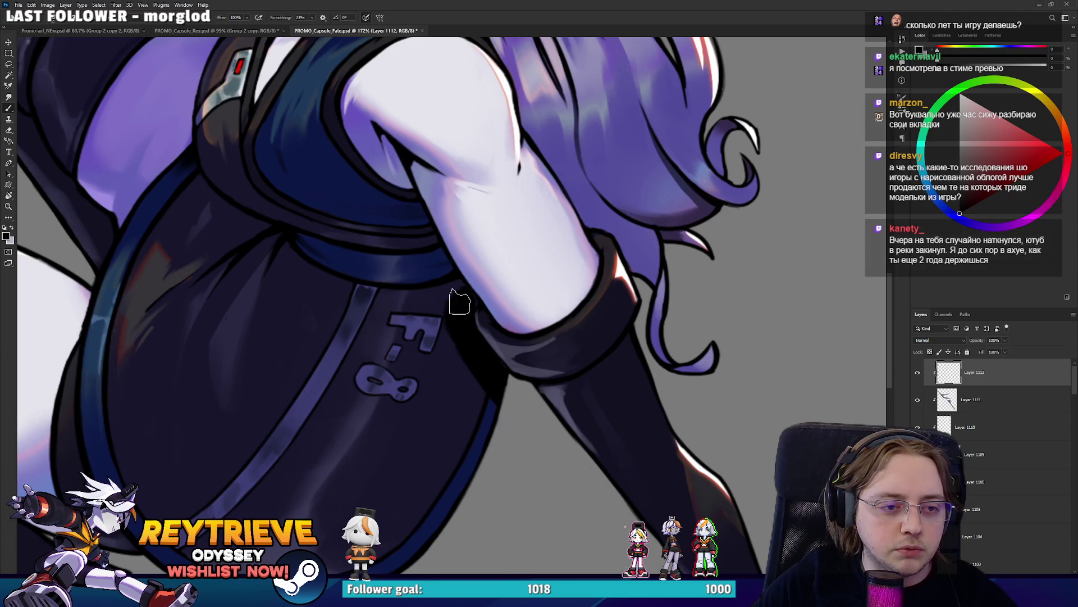
{"action": "mouse_move", "coordinate": [501, 400]}
{"action": "left_mouse_down"}
{"action": "mouse_move", "coordinate": [430, 295]}
{"action": "mouse_move", "coordinate": [452, 291]}
{"action": "mouse_move", "coordinate": [445, 274]}
{"action": "mouse_move", "coordinate": [423, 270]}
{"action": "mouse_move", "coordinate": [440, 301]}
{"action": "mouse_move", "coordinate": [387, 325]}
{"action": "left_mouse_up"}
{"action": "mouse_move", "coordinate": [366, 359]}
{"action": "left_mouse_down"}
{"action": "mouse_move", "coordinate": [361, 320]}
{"action": "mouse_move", "coordinate": [364, 341]}
{"action": "left_mouse_up"}
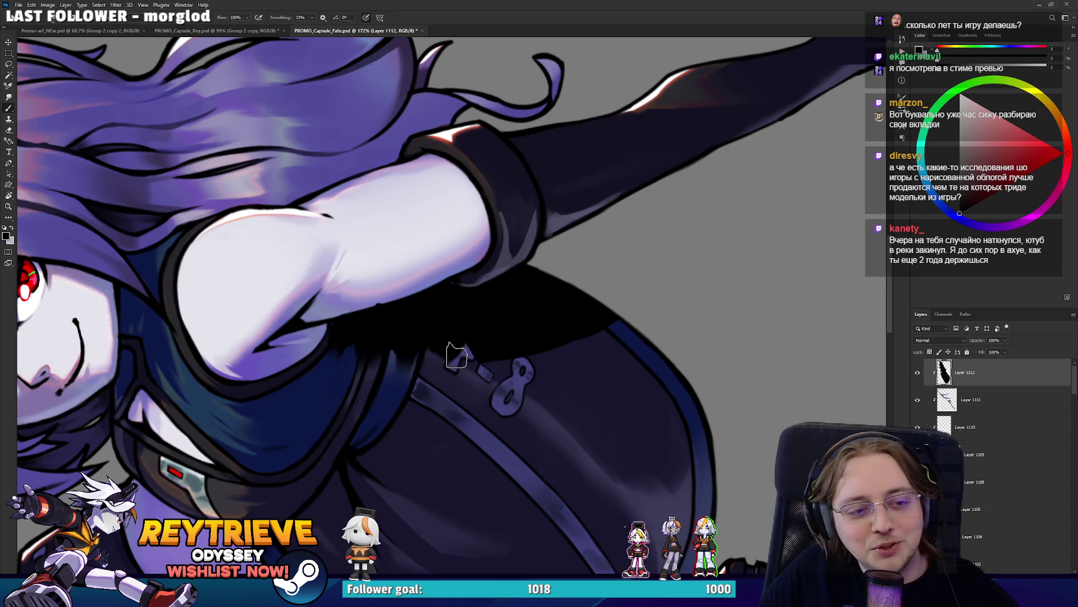
{"action": "mouse_move", "coordinate": [445, 351]}
{"action": "left_mouse_down"}
{"action": "mouse_move", "coordinate": [660, 374]}
{"action": "mouse_move", "coordinate": [288, 204]}
{"action": "mouse_move", "coordinate": [397, 327]}
{"action": "left_mouse_up"}
Rotate the view and paint black over the small blue oval mark
{"action": "key", "text": "r"}
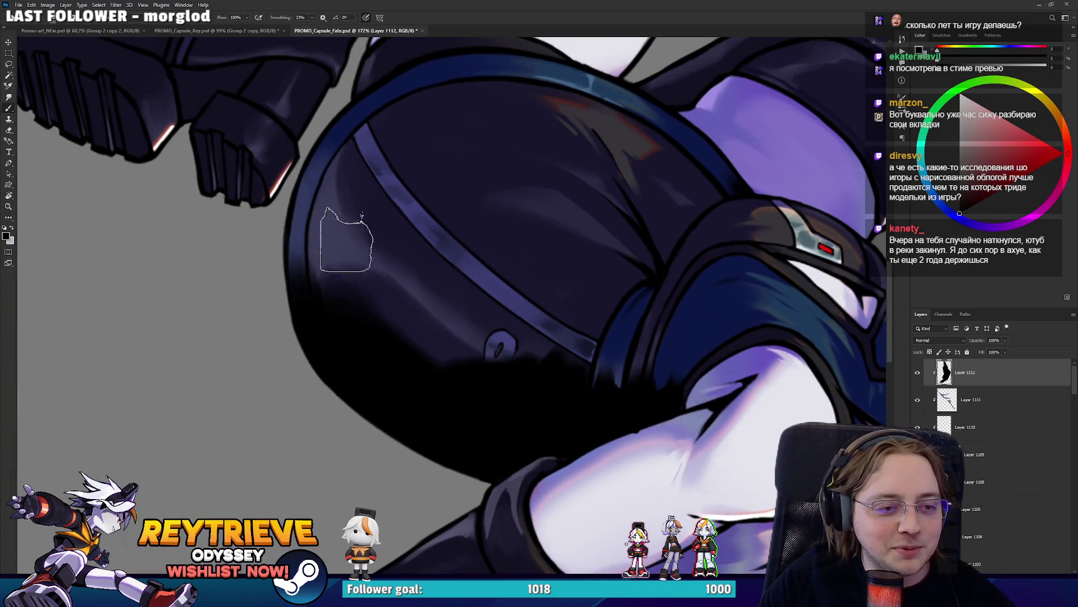
{"action": "key", "text": "r"}
{"action": "left_click_drag", "start_coordinate": [346, 239], "coordinate": [610, 401]}
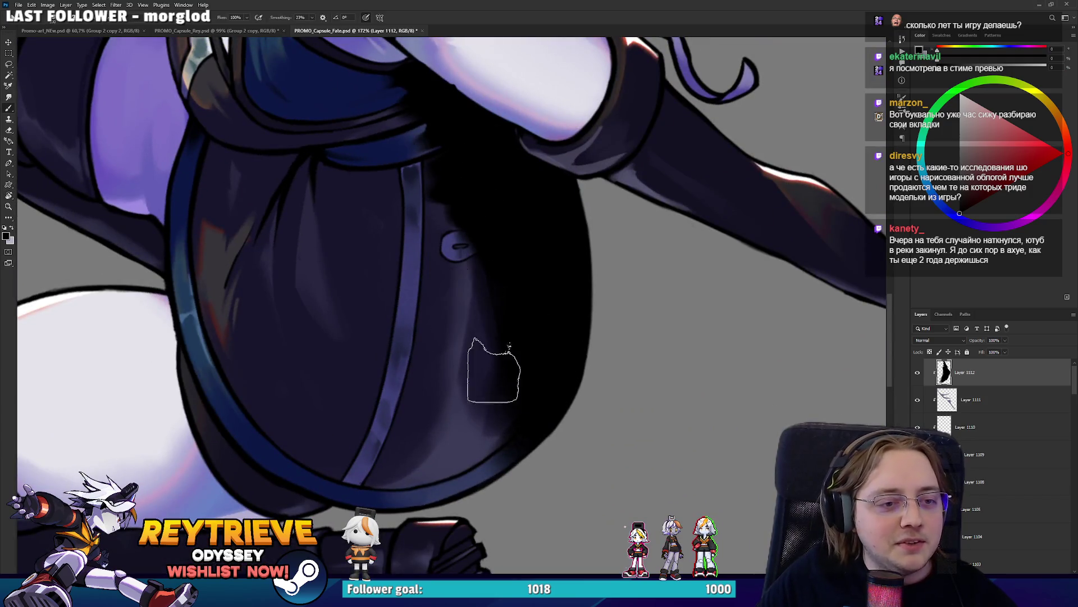
{"action": "left_click_drag", "start_coordinate": [493, 371], "coordinate": [441, 224]}
Erase back part of the dark shadow to the right of the strap
{"action": "key", "text": "e"}
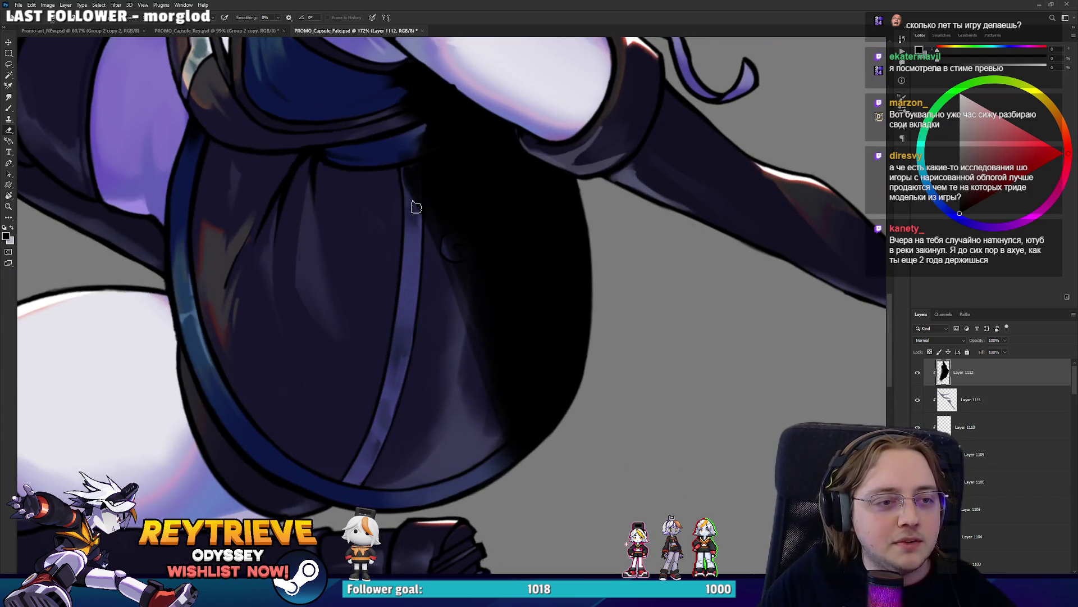
{"action": "key", "text": "bracketright"}
{"action": "key", "text": "bracketright"}
{"action": "key", "text": "bracketright"}
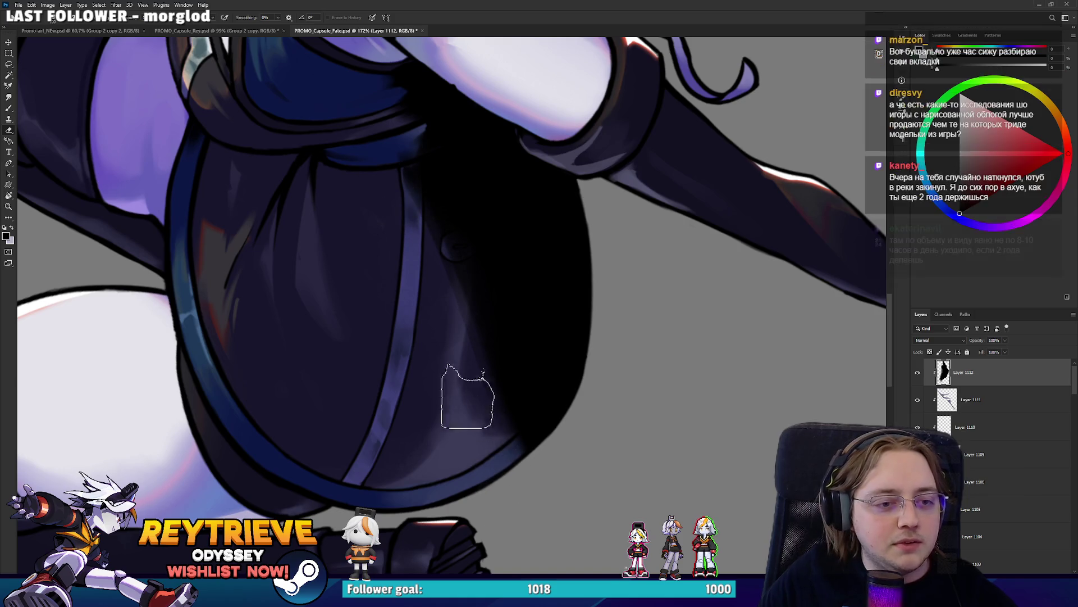
{"action": "left_click_drag", "start_coordinate": [483, 275], "coordinate": [506, 427]}
{"action": "scroll", "coordinate": [484, 426], "scroll_direction": "down", "scroll_amount": 3}
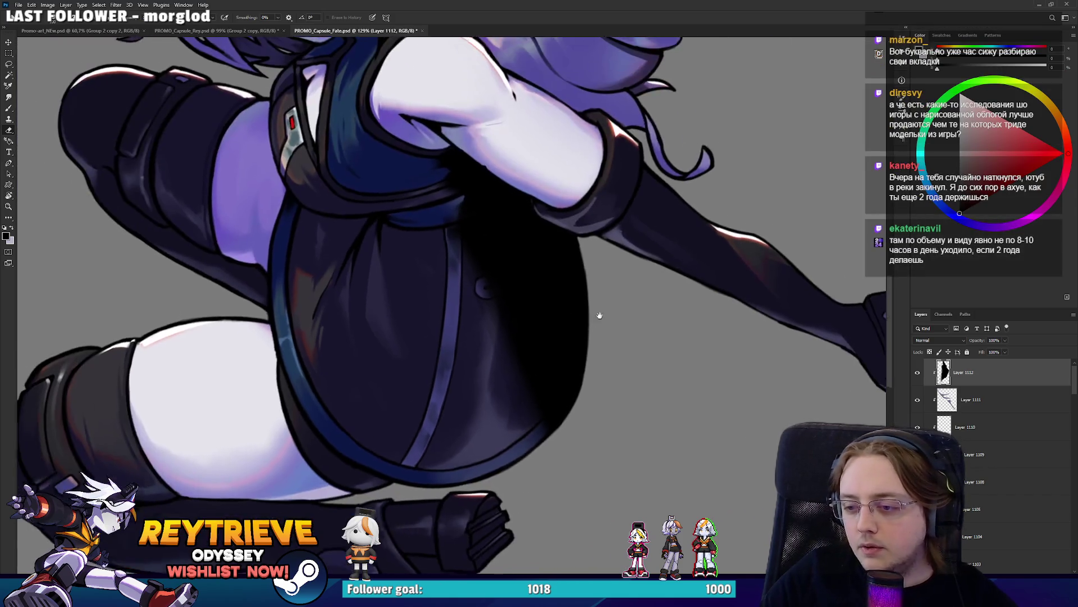
{"action": "mouse_move", "coordinate": [562, 314]}
{"action": "left_mouse_down"}
{"action": "mouse_move", "coordinate": [607, 319]}
{"action": "mouse_move", "coordinate": [654, 350]}
{"action": "left_mouse_up"}
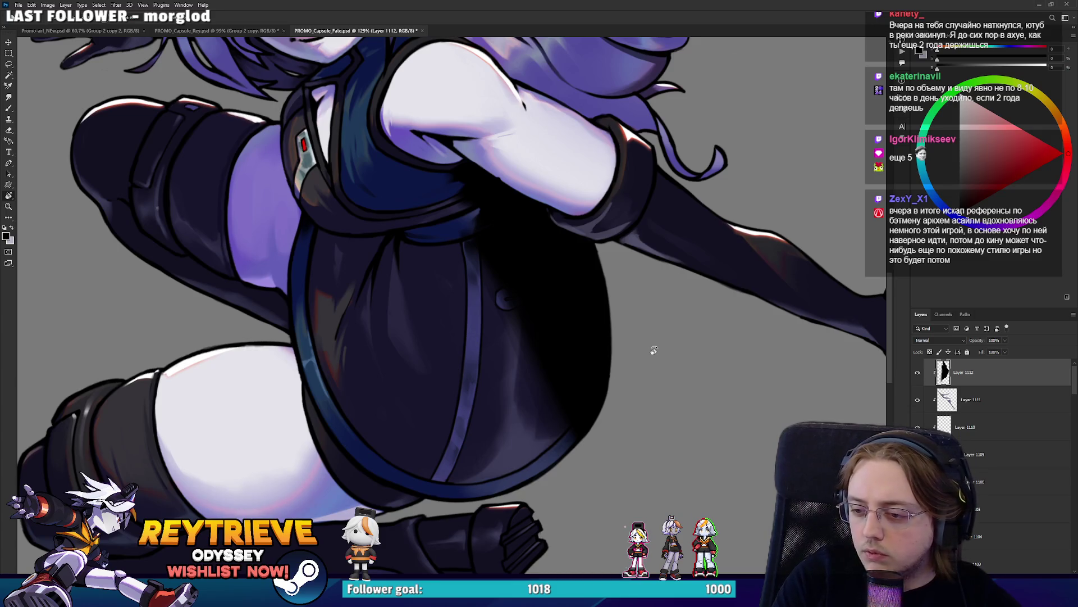
{"action": "left_click_drag", "start_coordinate": [653, 350], "coordinate": [561, 427]}
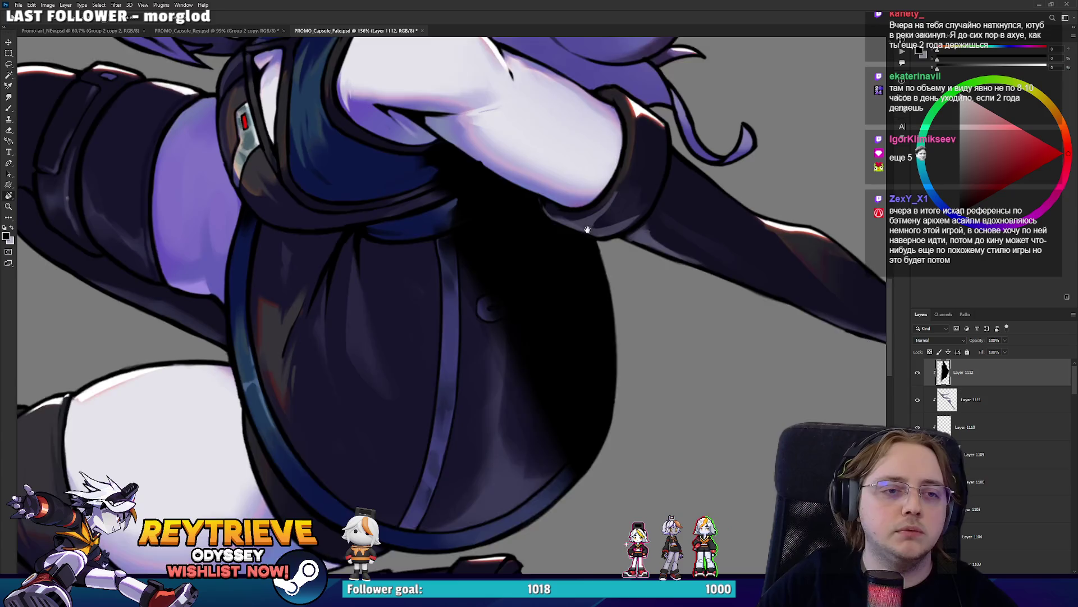
{"action": "scroll", "coordinate": [540, 290], "scroll_direction": "up", "scroll_amount": 3}
{"action": "key", "text": "e"}
{"action": "key", "text": "bracketleft"}
{"action": "key", "text": "bracketleft"}
{"action": "key", "text": "bracketleft"}
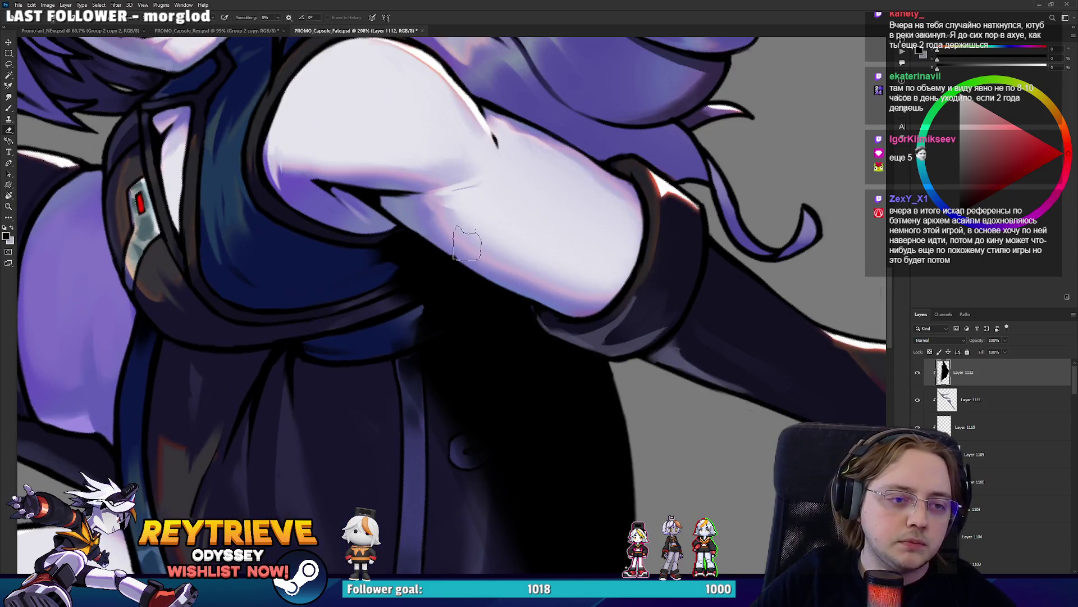
{"action": "key", "text": "b"}
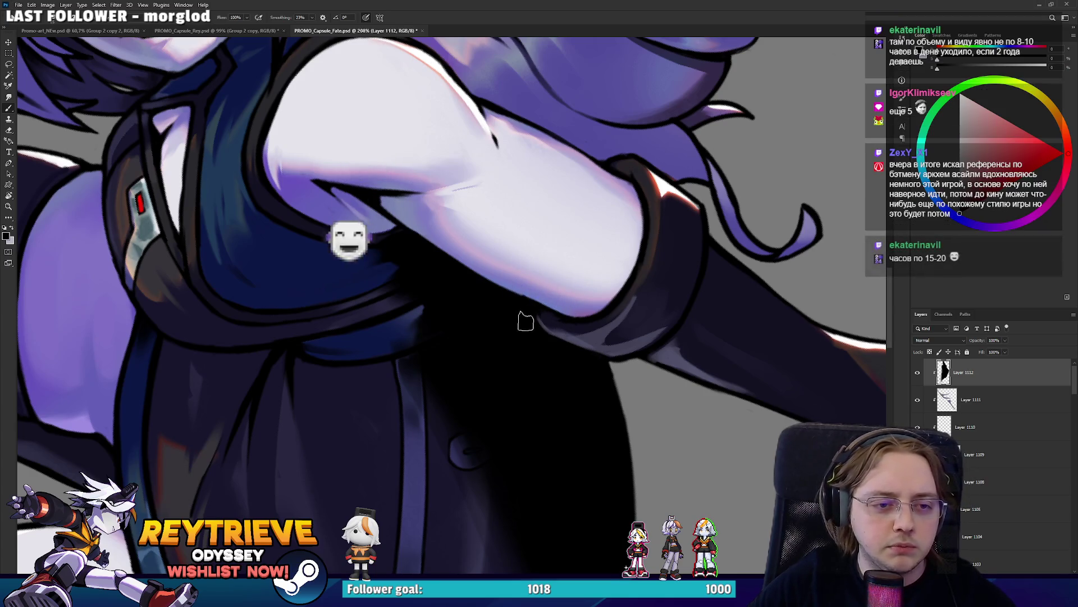
{"action": "key", "text": "e"}
Lower Layer 1112's opacity so the F-8 marking shows through the shadow
{"action": "scroll", "coordinate": [532, 283], "scroll_direction": "down", "scroll_amount": 3}
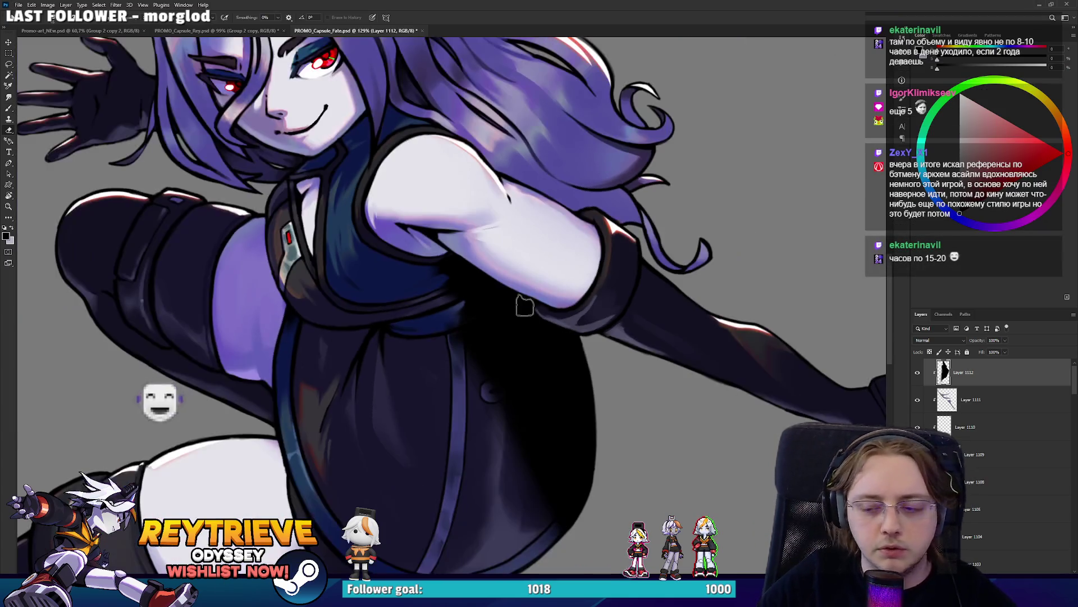
{"action": "left_click_drag", "start_coordinate": [667, 296], "coordinate": [686, 264]}
{"action": "scroll", "coordinate": [586, 318], "scroll_direction": "down", "scroll_amount": 1}
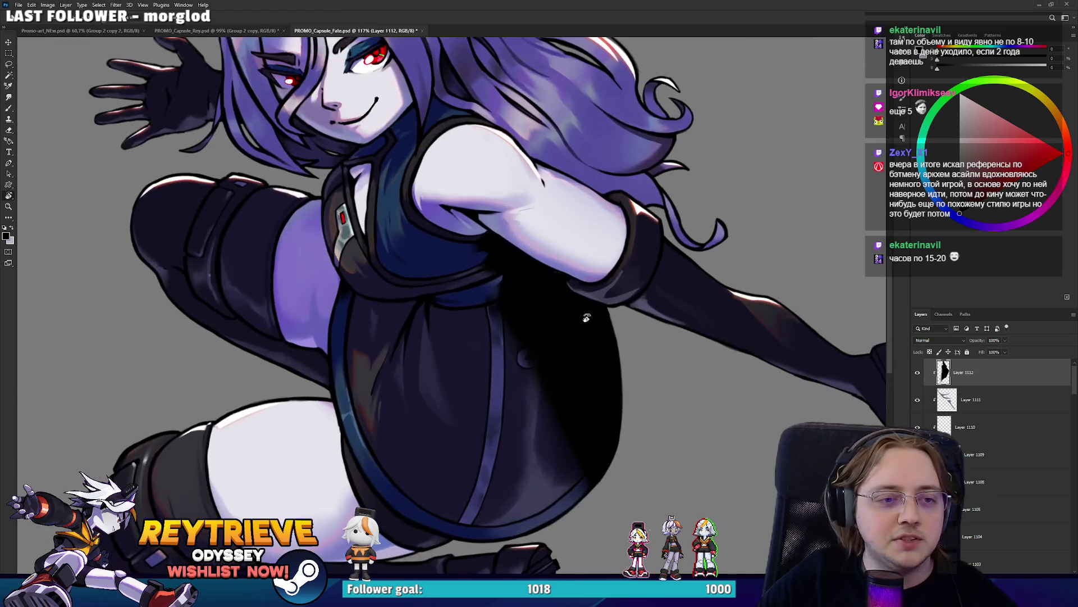
{"action": "left_click", "coordinate": [1004, 340]}
{"action": "left_click_drag", "start_coordinate": [1009, 351], "coordinate": [987, 352]}
Toggle Layer 1112 off and on to compare the dress with and without the shadow
{"action": "scroll", "coordinate": [680, 349], "scroll_direction": "down", "scroll_amount": 5}
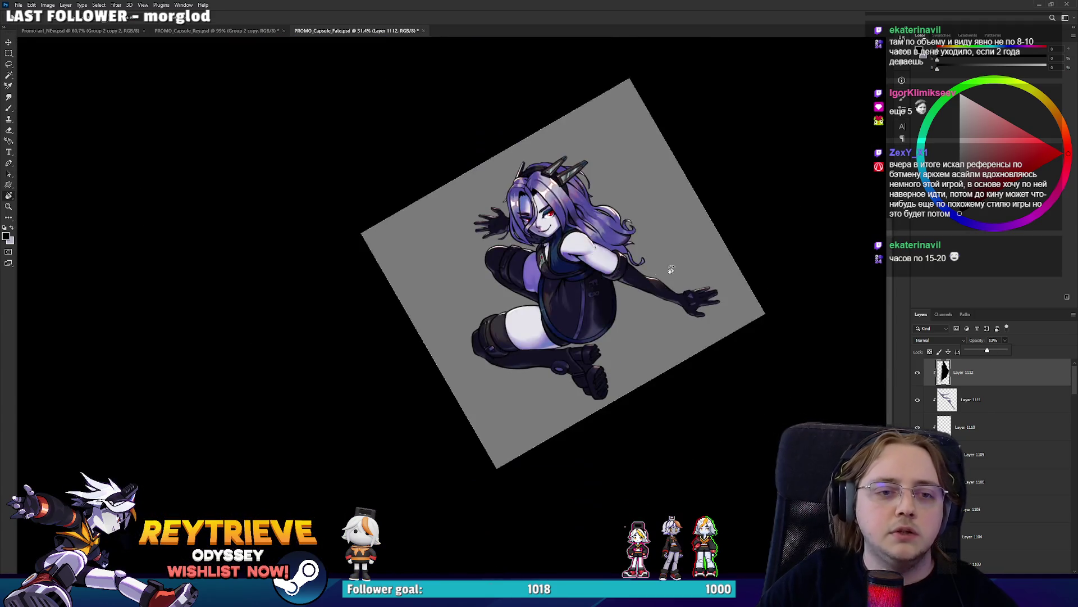
{"action": "scroll", "coordinate": [680, 348], "scroll_direction": "up", "scroll_amount": 4}
{"action": "left_click", "coordinate": [918, 372]}
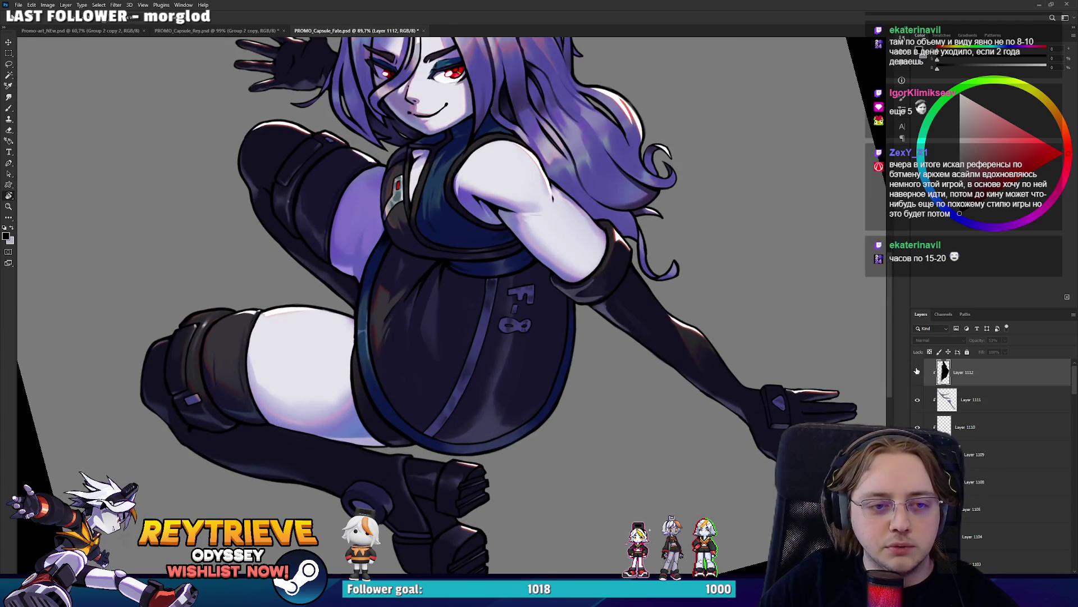
{"action": "left_click", "coordinate": [917, 372]}
{"action": "left_click_drag", "start_coordinate": [477, 278], "coordinate": [502, 324]}
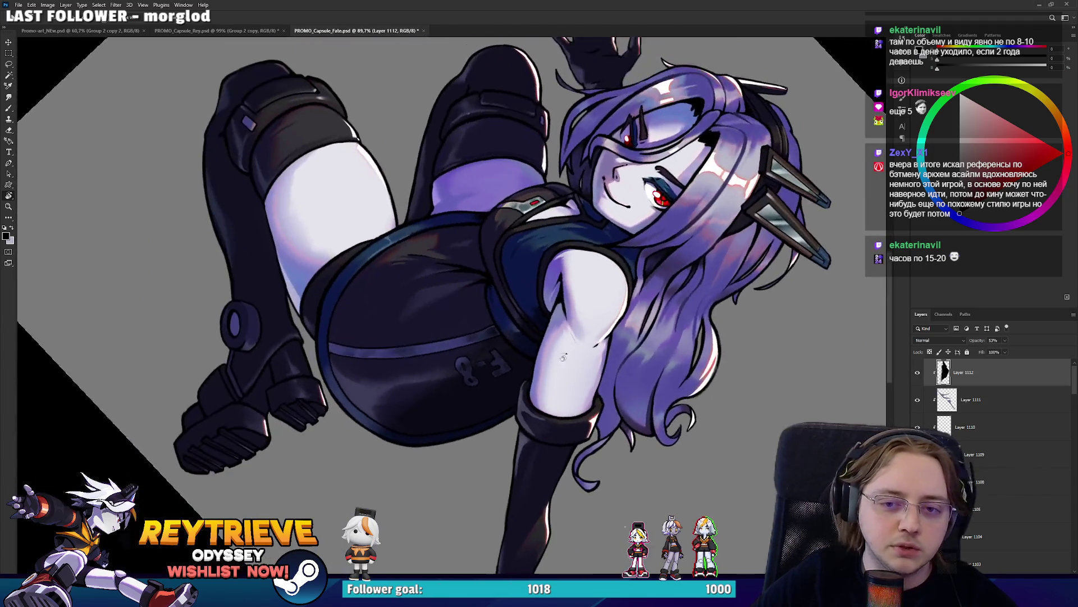
{"action": "key", "text": "ctrl+comma"}
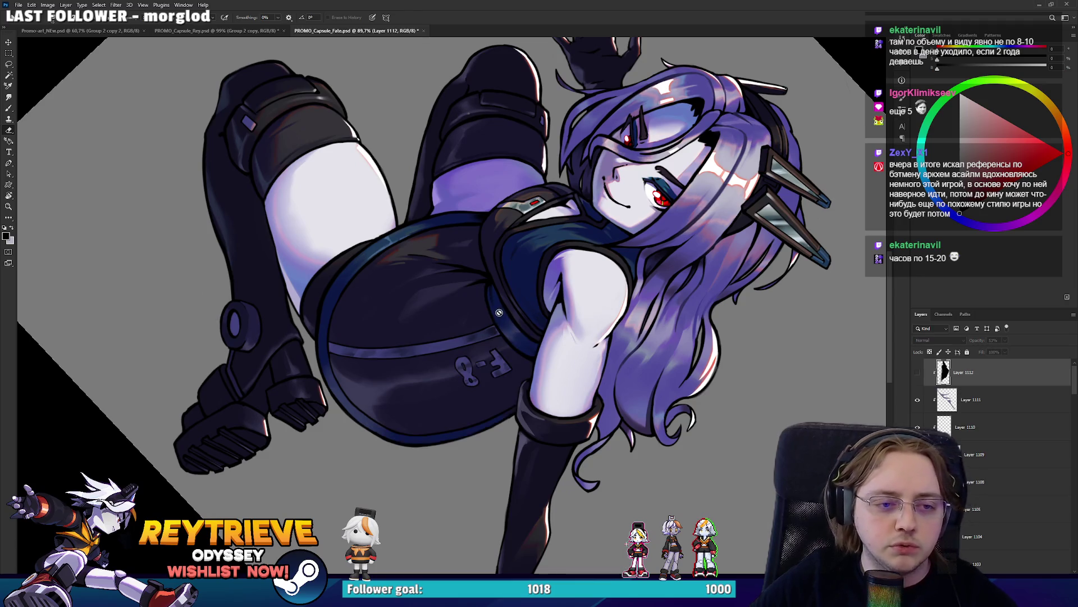
{"action": "key", "text": "ctrl+comma"}
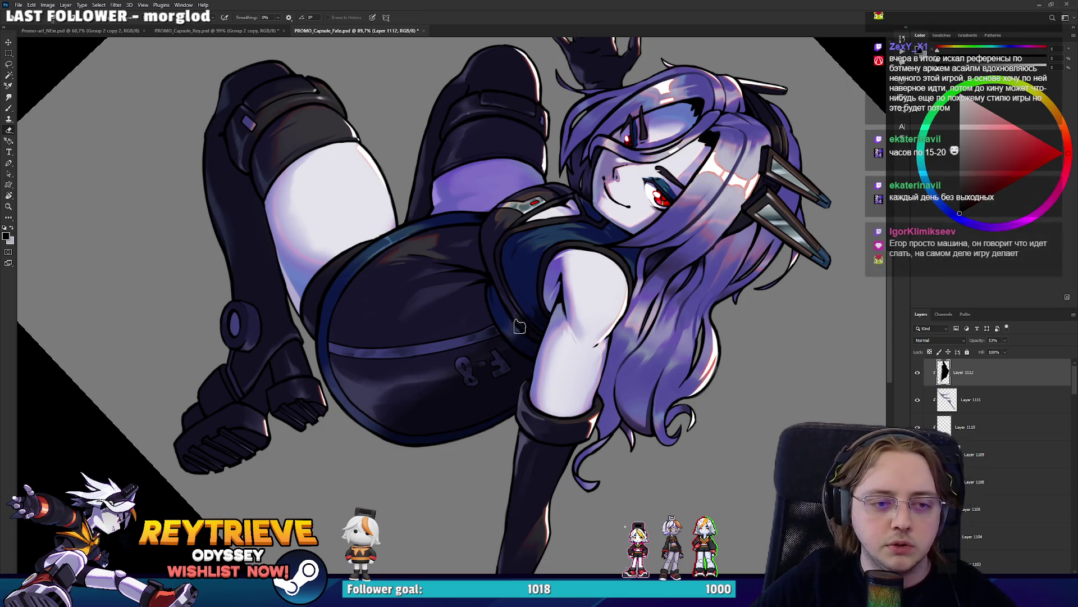
Rotate the canvas so the girl is upright again and zoom in
{"action": "key", "text": "b"}
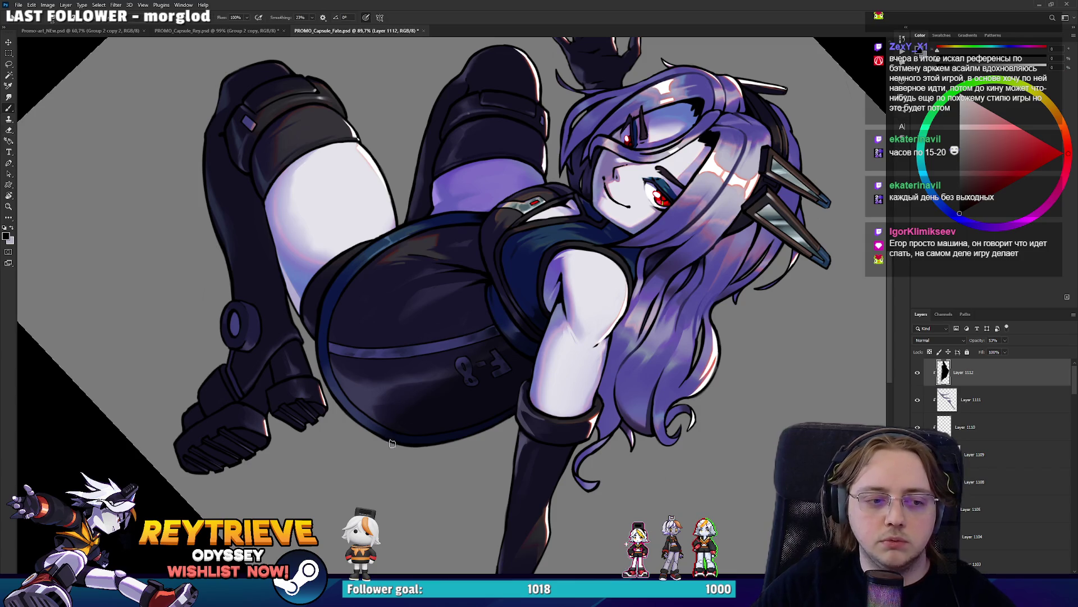
{"action": "left_click_drag", "start_coordinate": [344, 395], "coordinate": [594, 281]}
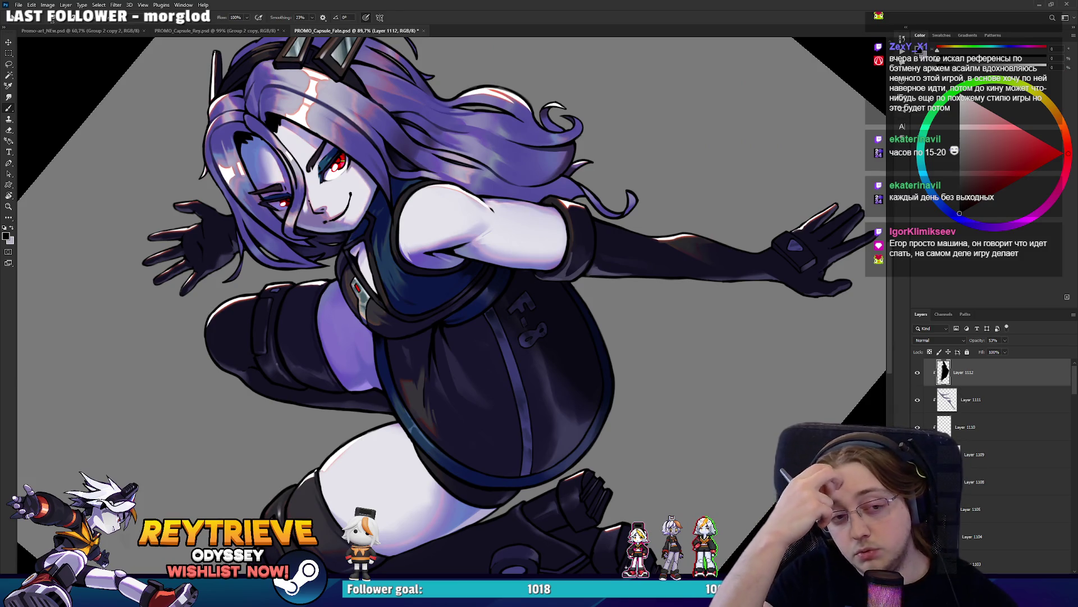
{"action": "key", "text": "r"}
{"action": "left_click_drag", "start_coordinate": [450, 281], "coordinate": [562, 225]}
{"action": "key", "text": "b"}
{"action": "scroll", "coordinate": [766, 348], "scroll_direction": "up", "scroll_amount": 5}
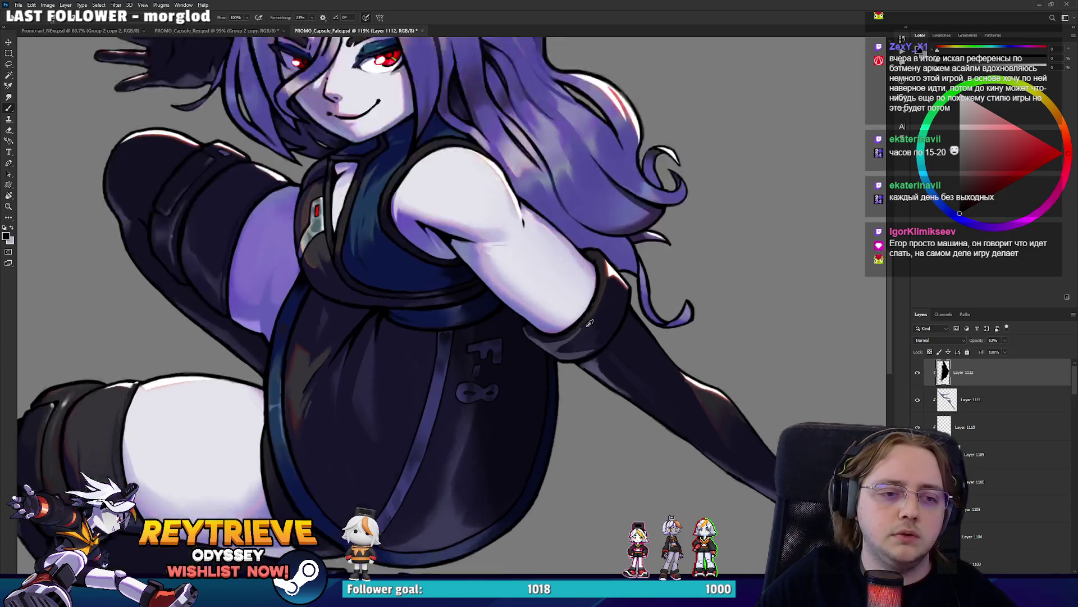
On a new layer, sample the dress's dark blue-purple and shade beside the glove cuff
{"action": "left_click", "coordinate": [1008, 393]}
{"action": "key", "text": "ctrl+shift+alt+n"}
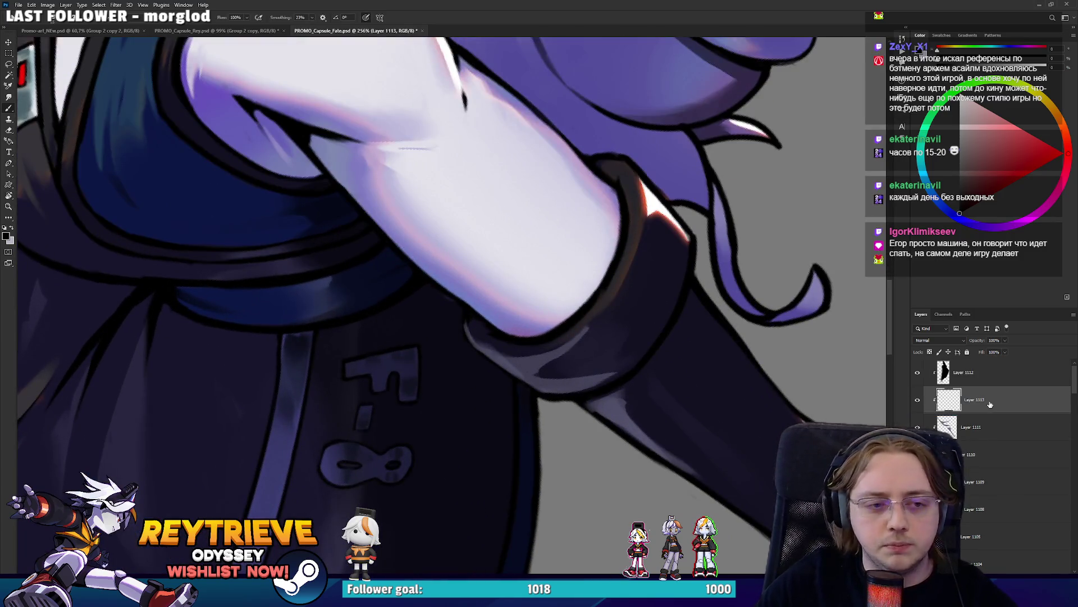
{"action": "left_click", "coordinate": [492, 342], "text": "alt"}
{"action": "left_click_drag", "start_coordinate": [475, 319], "coordinate": [494, 342]}
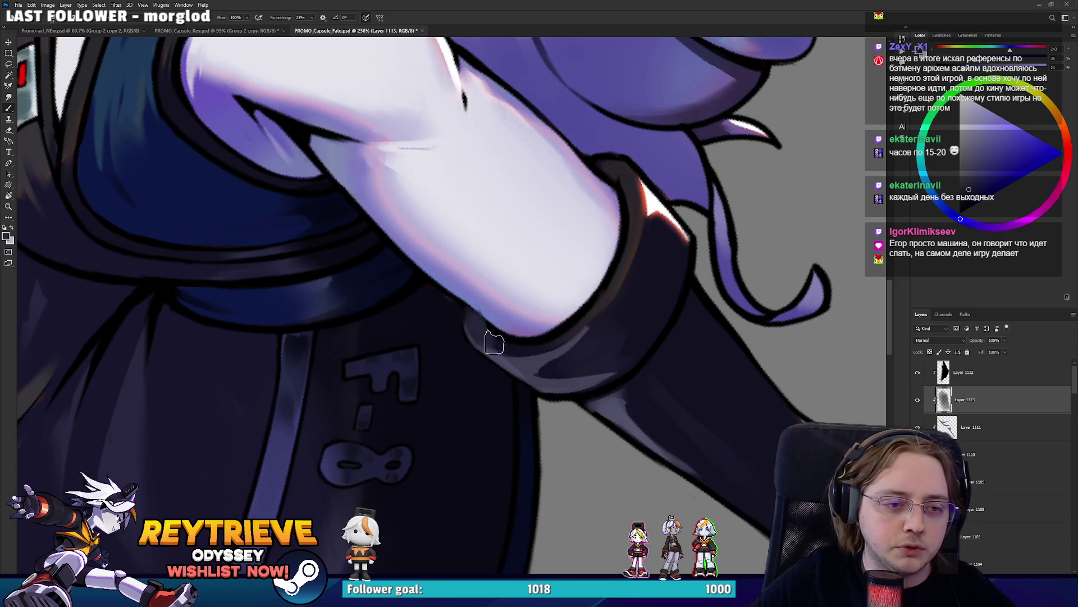
{"action": "key", "text": "e"}
{"action": "left_click_drag", "start_coordinate": [508, 302], "coordinate": [520, 291]}
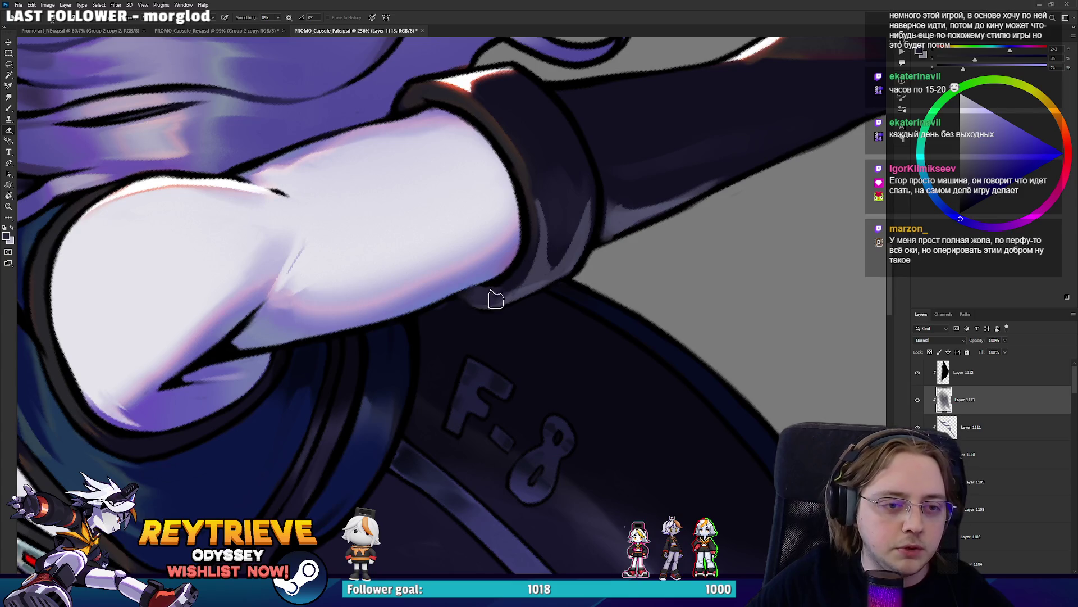
{"action": "key", "text": "b"}
{"action": "left_click_drag", "start_coordinate": [518, 269], "coordinate": [506, 292]}
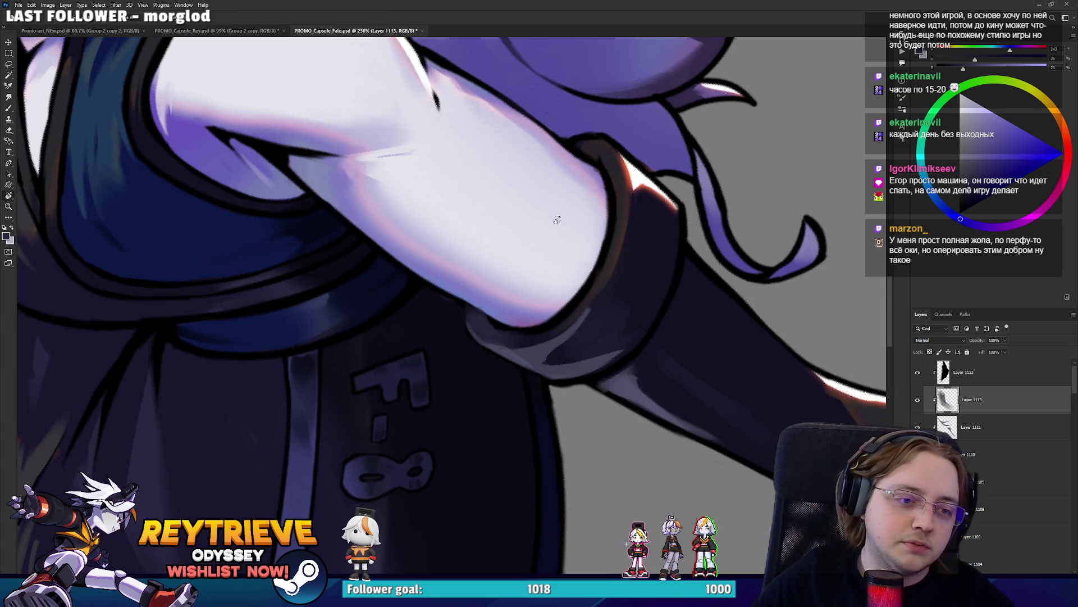
{"action": "left_click_drag", "start_coordinate": [461, 315], "coordinate": [452, 296]}
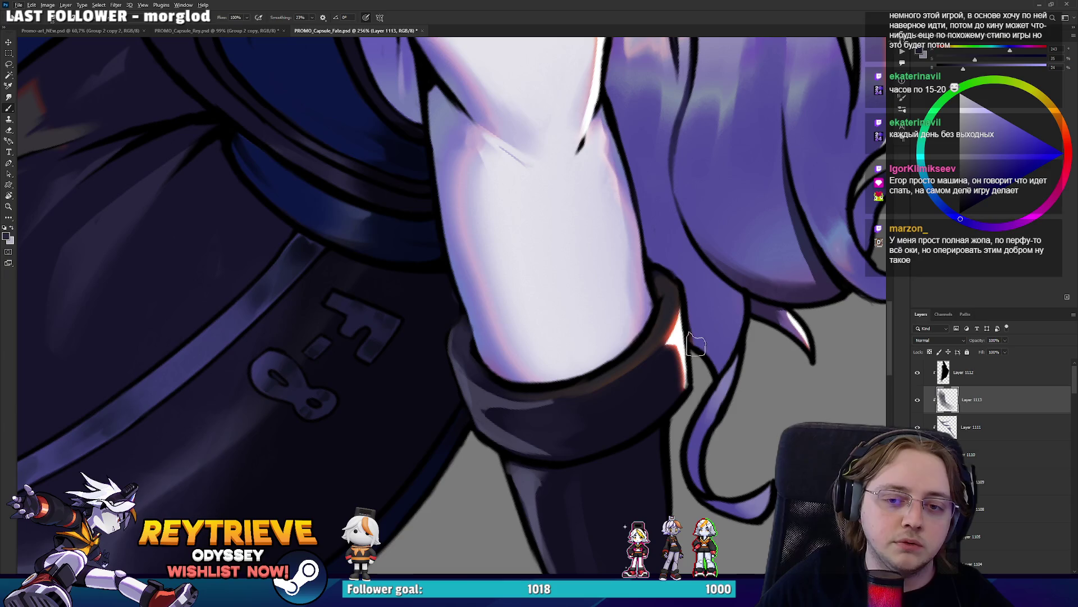
On another new layer, ink a black line along the cuff's edge
{"action": "key", "text": "ctrl+shift+alt+n"}
{"action": "key", "text": "d"}
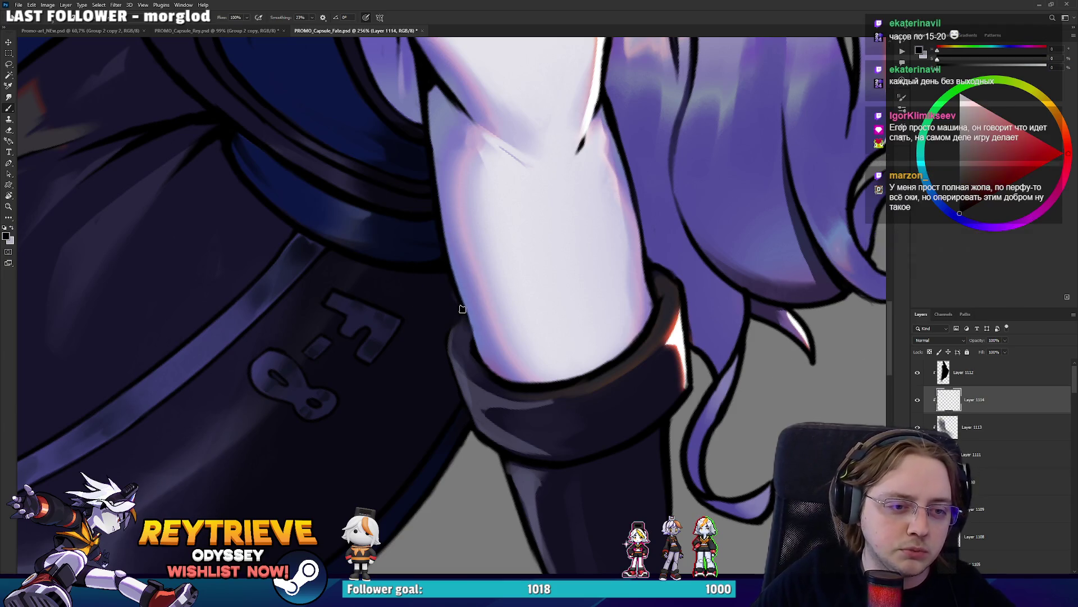
{"action": "left_click_drag", "start_coordinate": [475, 433], "coordinate": [443, 343]}
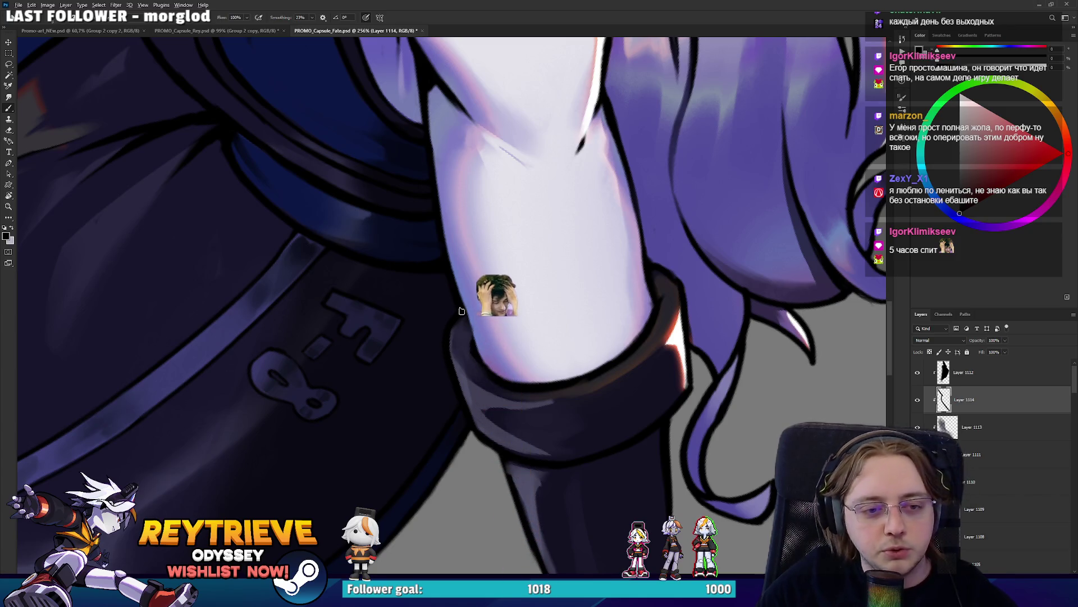
{"action": "scroll", "coordinate": [498, 300], "scroll_direction": "down", "scroll_amount": 3}
{"action": "scroll", "coordinate": [498, 300], "scroll_direction": "down", "scroll_amount": 5}
{"action": "key", "text": "r"}
{"action": "mouse_move", "coordinate": [498, 300]}
{"action": "left_mouse_down"}
{"action": "mouse_move", "coordinate": [594, 265]}
{"action": "mouse_move", "coordinate": [677, 304]}
{"action": "left_mouse_up"}
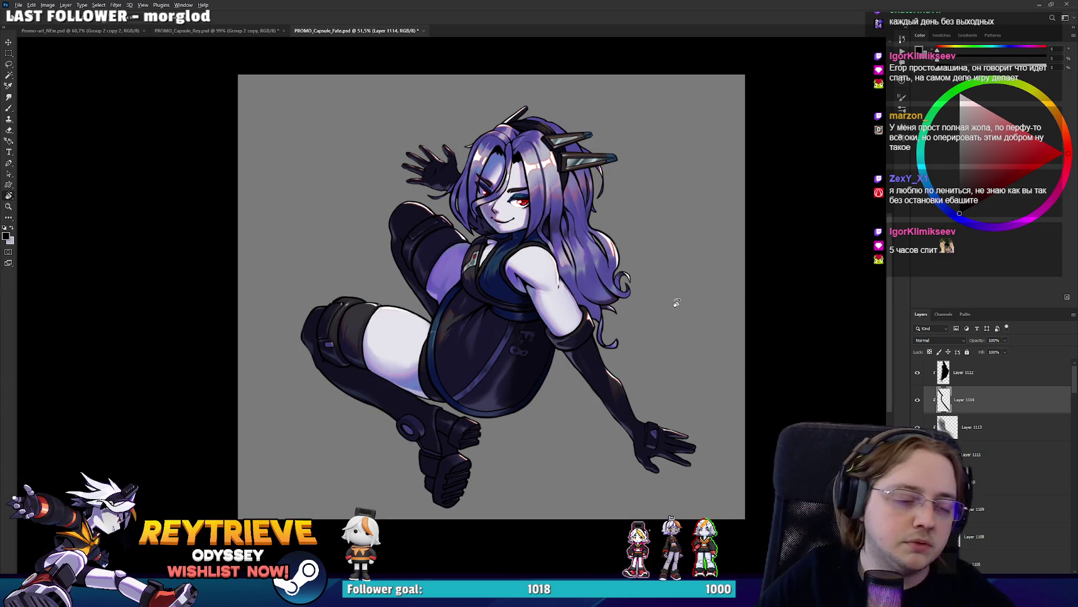
{"action": "scroll", "coordinate": [537, 333], "scroll_direction": "up", "scroll_amount": 3}
{"action": "scroll", "coordinate": [538, 334], "scroll_direction": "up", "scroll_amount": 3}
{"action": "scroll", "coordinate": [567, 326], "scroll_direction": "up", "scroll_amount": 2}
{"action": "scroll", "coordinate": [585, 325], "scroll_direction": "down", "scroll_amount": 2}
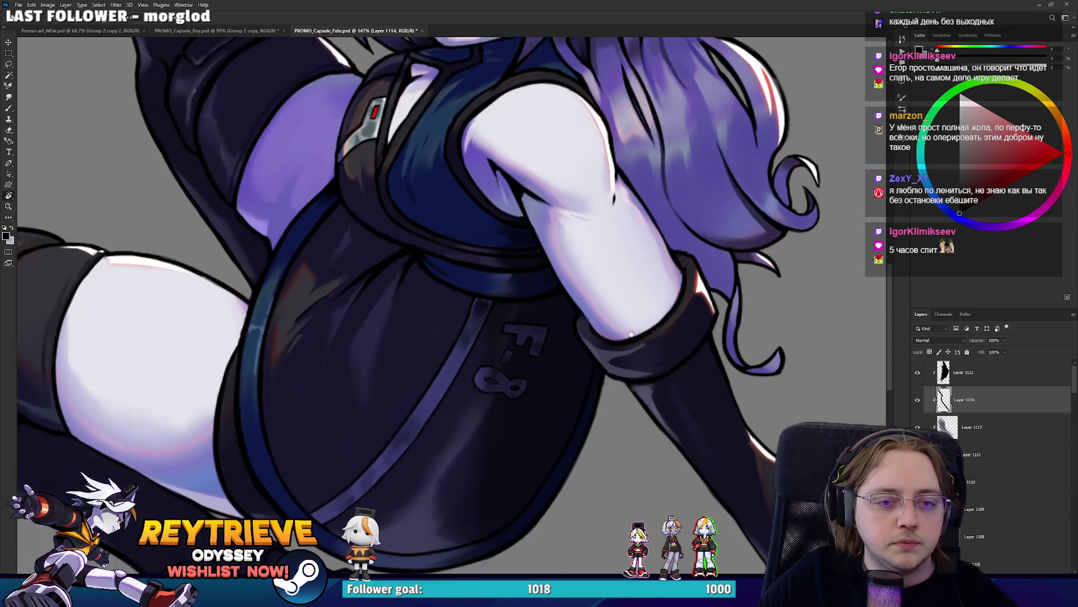
{"action": "scroll", "coordinate": [594, 337], "scroll_direction": "down", "scroll_amount": 1}
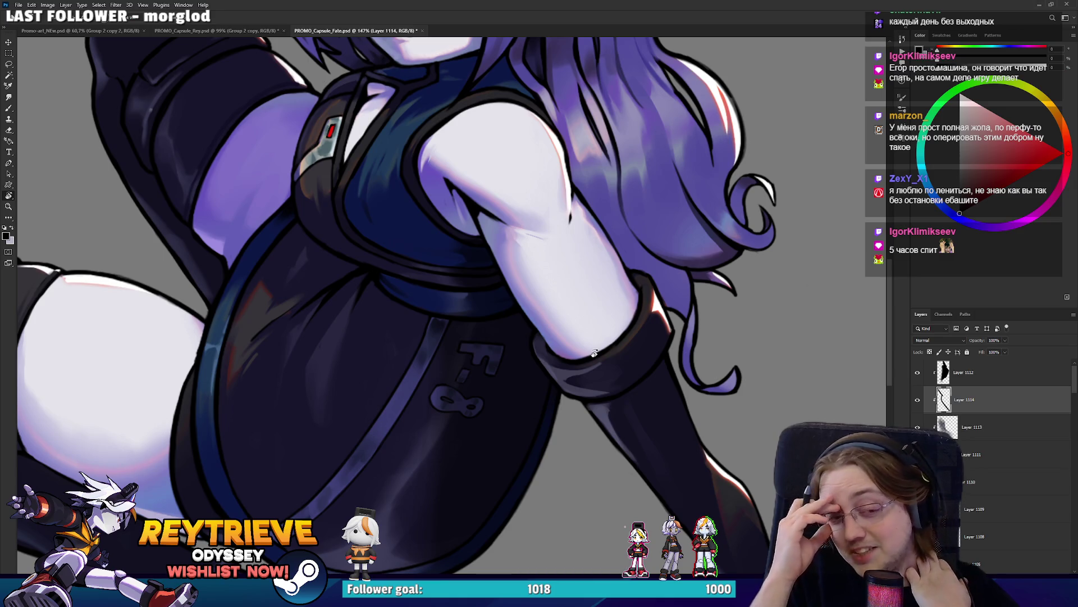
{"action": "scroll", "coordinate": [612, 407], "scroll_direction": "up", "scroll_amount": 2}
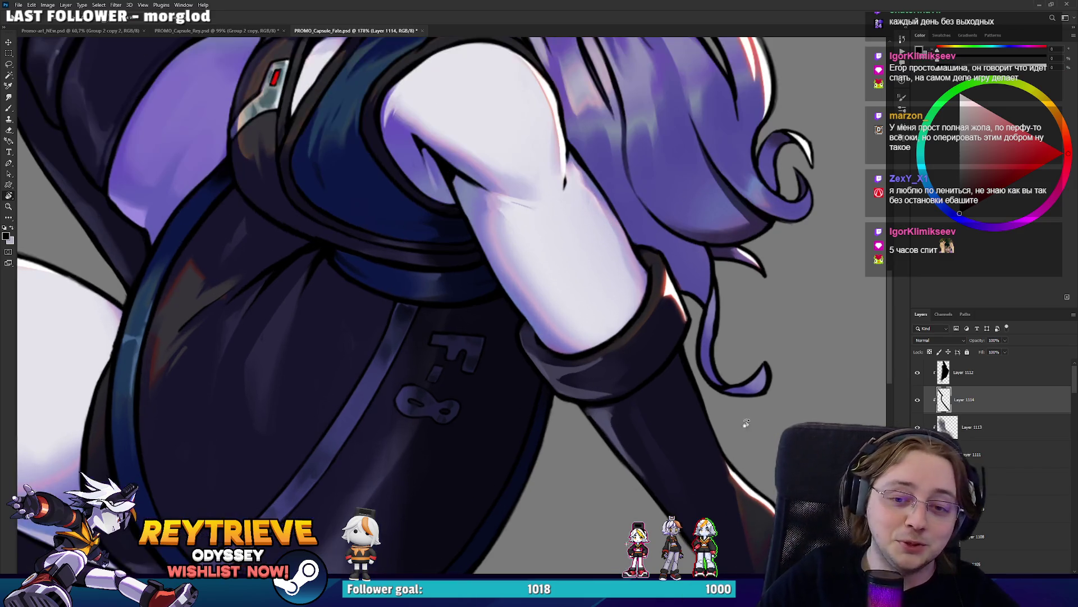
{"action": "left_click", "coordinate": [965, 455]}
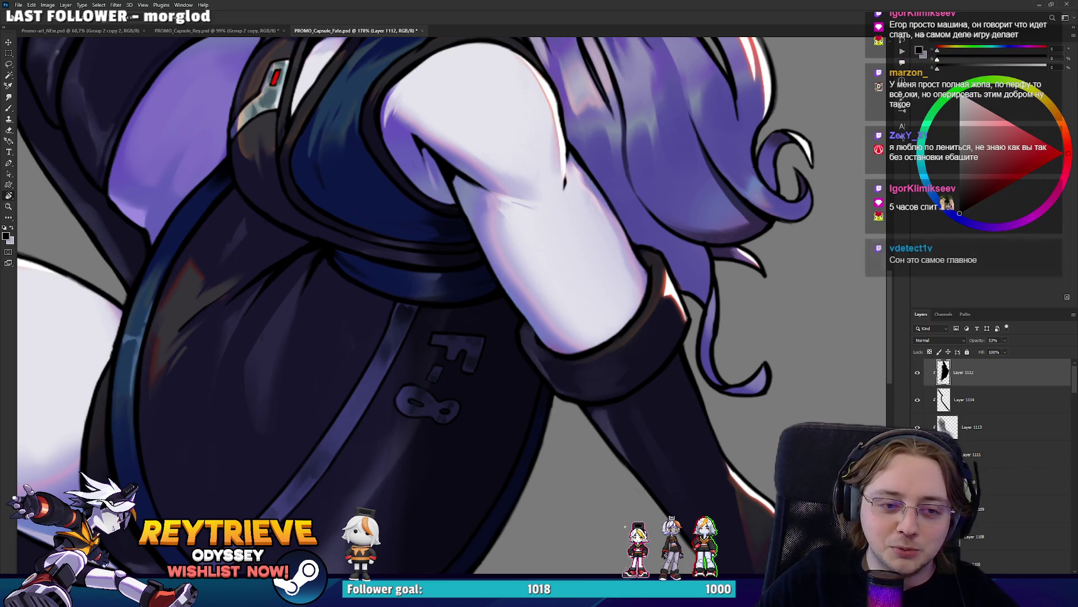
{"action": "left_click_drag", "start_coordinate": [679, 272], "coordinate": [552, 98]}
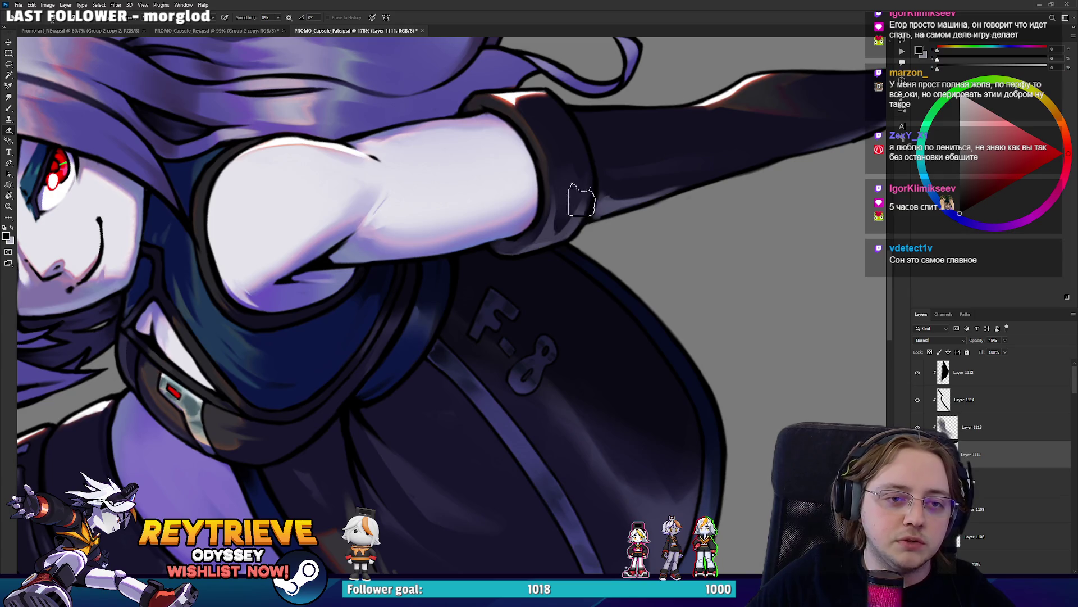
{"action": "left_click_drag", "start_coordinate": [570, 215], "coordinate": [614, 420]}
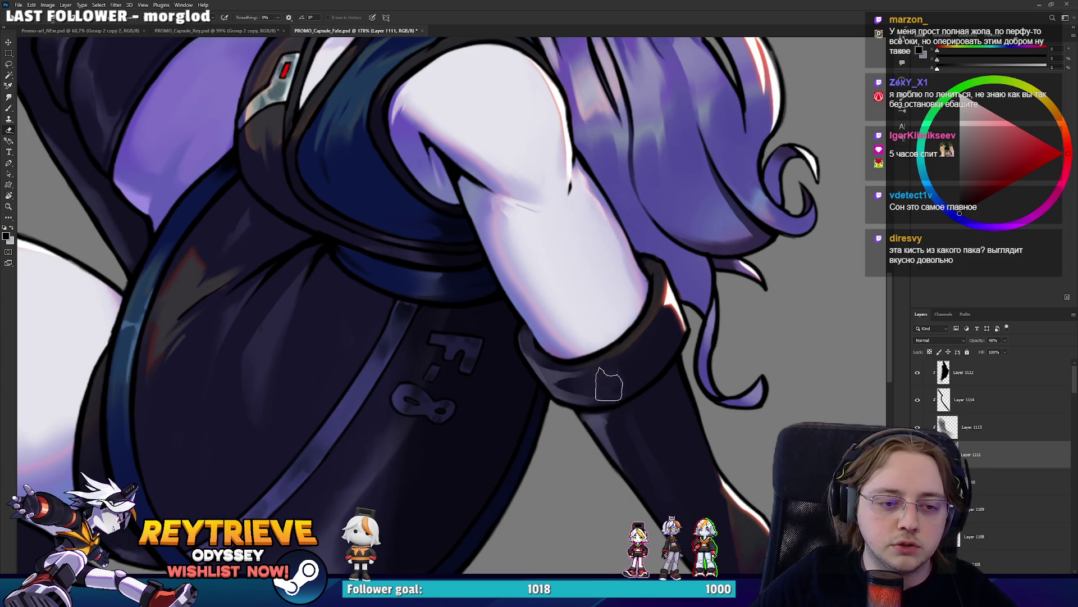
{"action": "scroll", "coordinate": [601, 377], "scroll_direction": "down", "scroll_amount": 3}
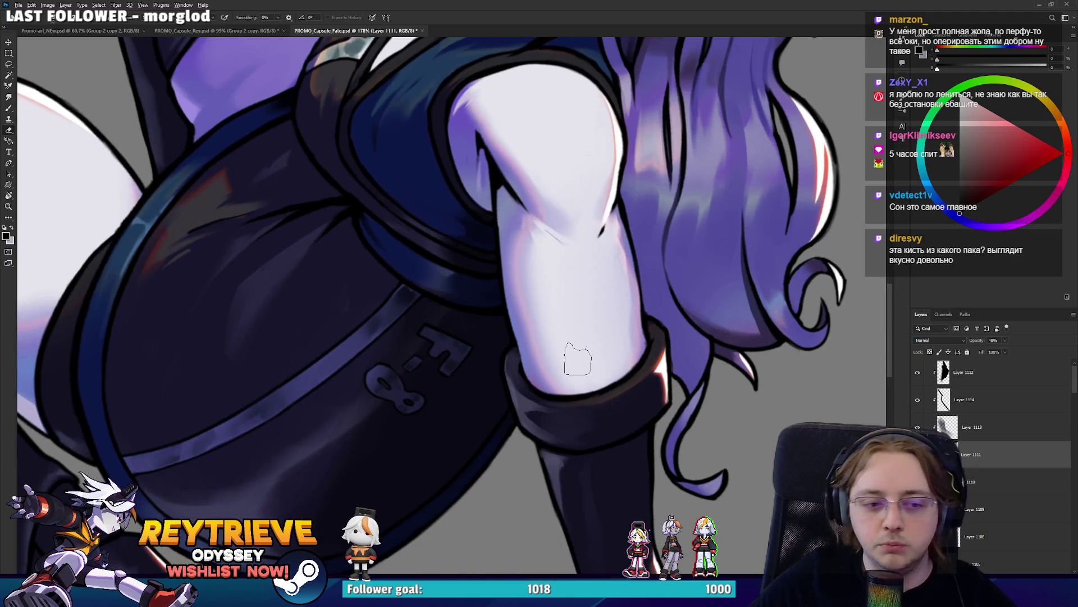
{"action": "scroll", "coordinate": [578, 356], "scroll_direction": "down", "scroll_amount": 4}
{"action": "key", "text": "Escape"}
{"action": "scroll", "coordinate": [569, 355], "scroll_direction": "up", "scroll_amount": 4}
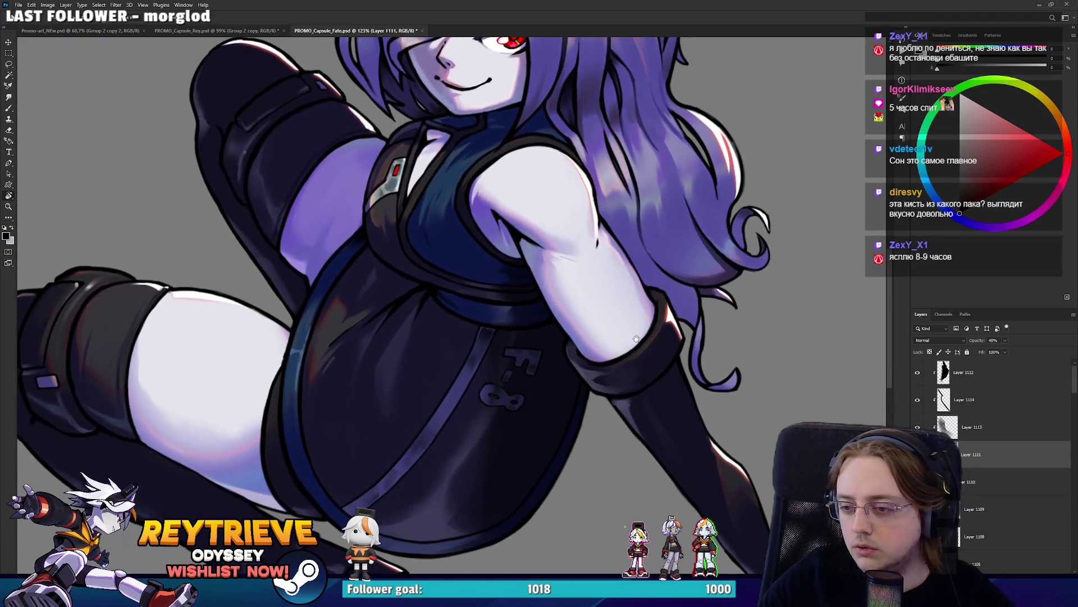
{"action": "left_click_drag", "start_coordinate": [606, 370], "coordinate": [619, 342]}
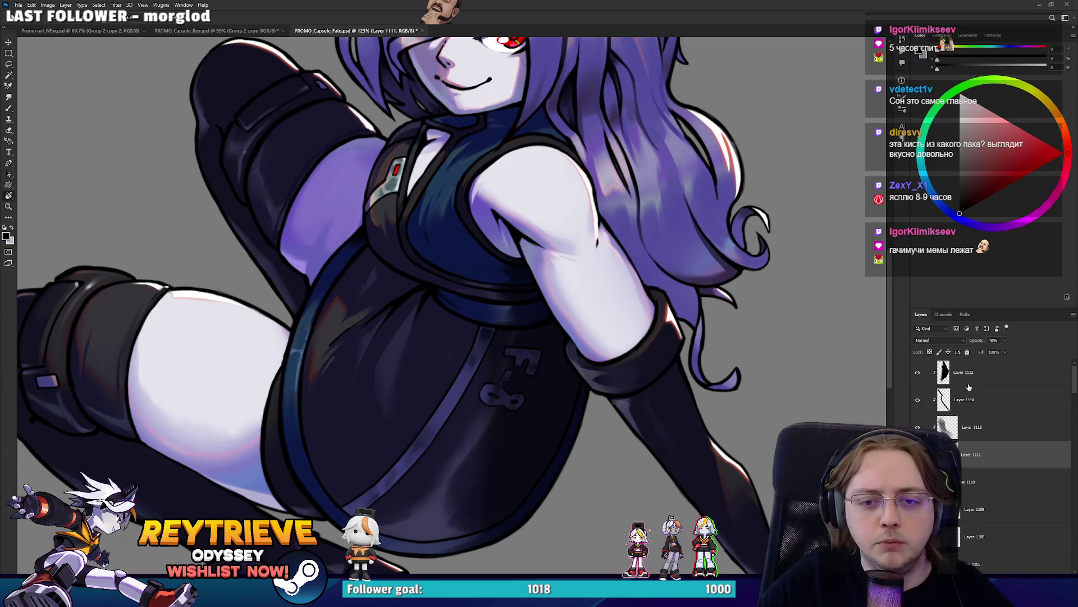
Add Layer 1115 and try several black and grey strokes beside the hair, undoing each
{"action": "key", "text": "b"}
{"action": "key", "text": "ctrl+shift+alt+n"}
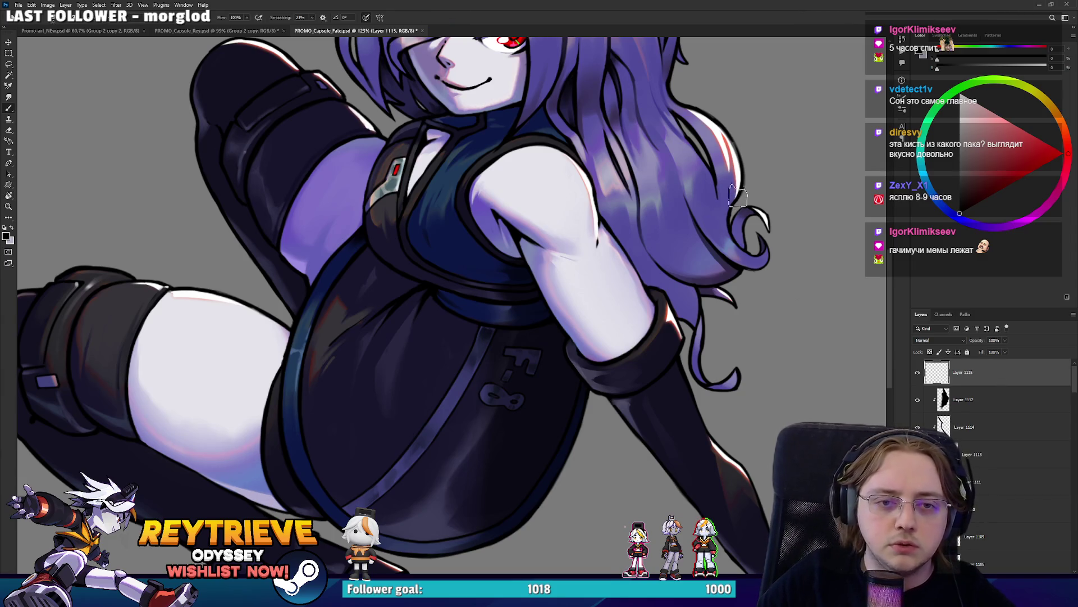
{"action": "mouse_move", "coordinate": [752, 143]}
{"action": "left_mouse_down"}
{"action": "mouse_move", "coordinate": [764, 163]}
{"action": "mouse_move", "coordinate": [657, 306]}
{"action": "left_mouse_up"}
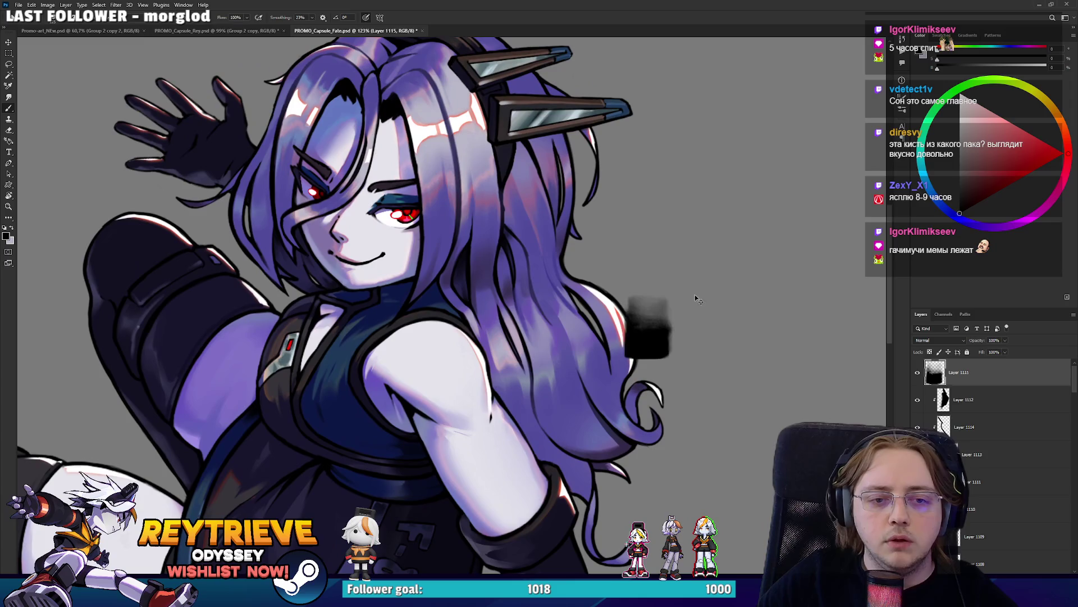
{"action": "key", "text": "ctrl+z"}
{"action": "mouse_move", "coordinate": [688, 264]}
{"action": "left_mouse_down"}
{"action": "mouse_move", "coordinate": [699, 283]}
{"action": "mouse_move", "coordinate": [731, 274]}
{"action": "left_mouse_up"}
{"action": "key", "text": "ctrl+z"}
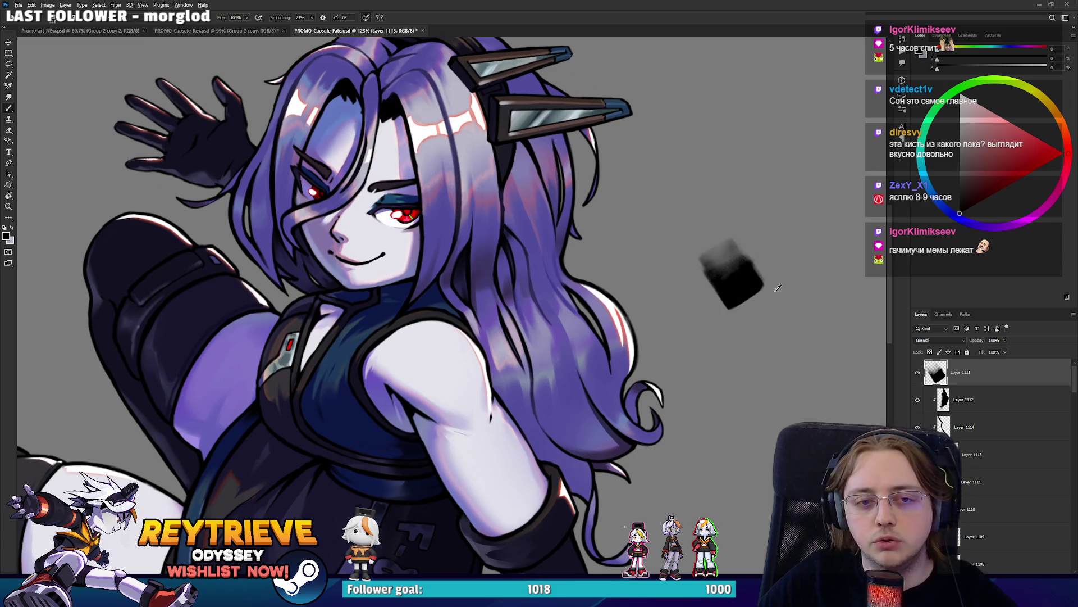
{"action": "scroll", "coordinate": [779, 287], "scroll_direction": "up", "scroll_amount": 3}
{"action": "scroll", "coordinate": [771, 273], "scroll_direction": "up", "scroll_amount": 2}
{"action": "scroll", "coordinate": [772, 274], "scroll_direction": "up", "scroll_amount": 1}
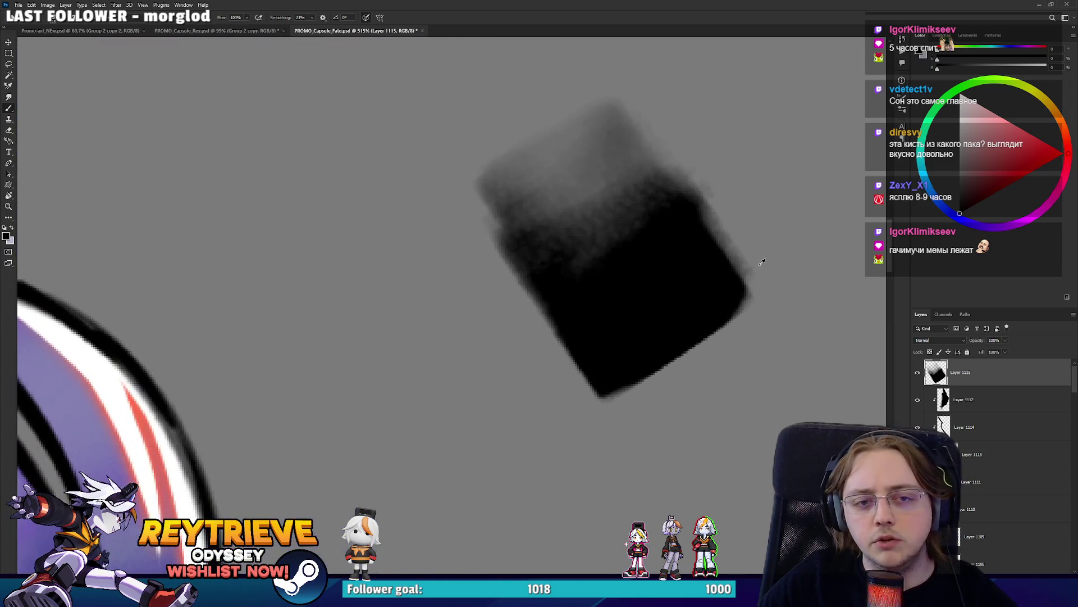
{"action": "scroll", "coordinate": [771, 273], "scroll_direction": "down", "scroll_amount": 5}
{"action": "key", "text": "ctrl+z"}
{"action": "left_click_drag", "start_coordinate": [677, 225], "coordinate": [702, 269]}
{"action": "key", "text": "ctrl+z"}
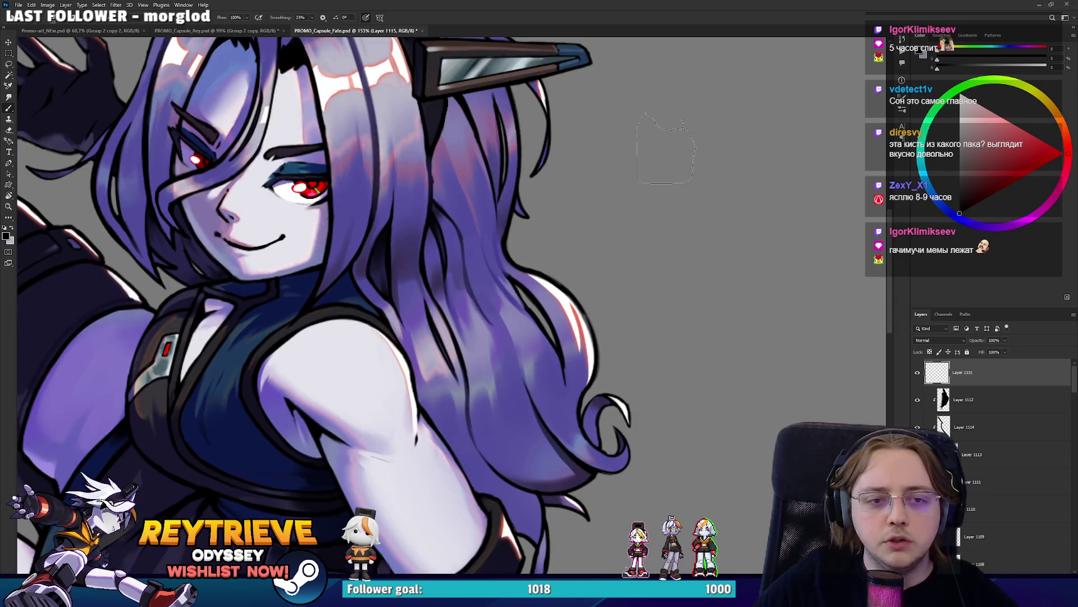
{"action": "left_click_drag", "start_coordinate": [618, 157], "coordinate": [697, 246]}
{"action": "key", "text": "ctrl+z"}
{"action": "left_click_drag", "start_coordinate": [595, 225], "coordinate": [725, 306]}
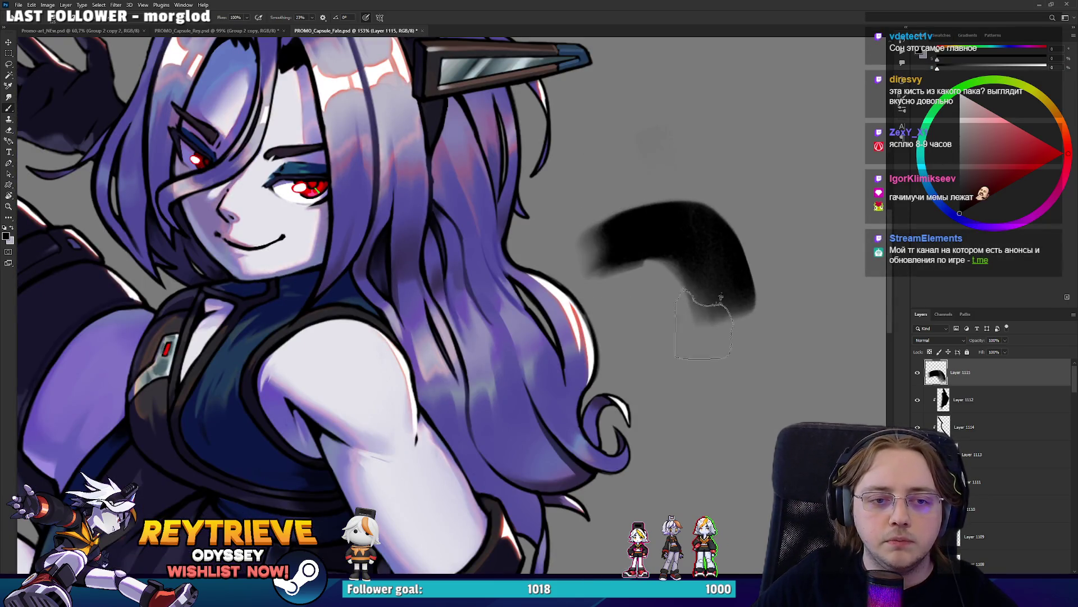
{"action": "key", "text": "ctrl+z"}
Test more dark curved and diagonal strokes beside the hair, undoing every one
{"action": "right_click", "coordinate": [691, 292]}
{"action": "key", "text": "Escape"}
{"action": "left_click_drag", "start_coordinate": [573, 185], "coordinate": [707, 253]}
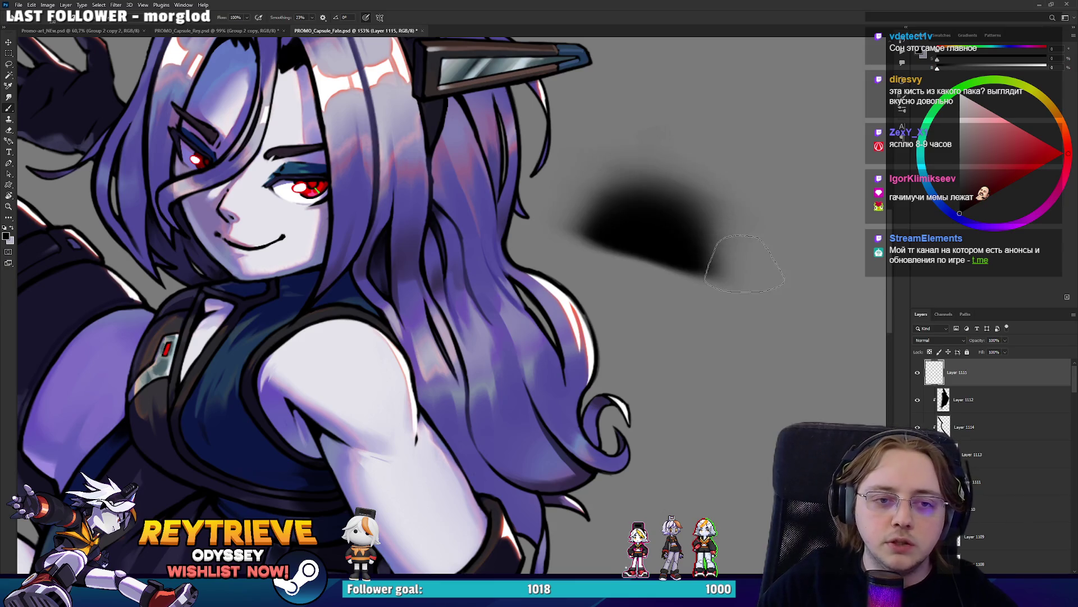
{"action": "key", "text": "ctrl+z"}
{"action": "left_click_drag", "start_coordinate": [579, 118], "coordinate": [709, 281]}
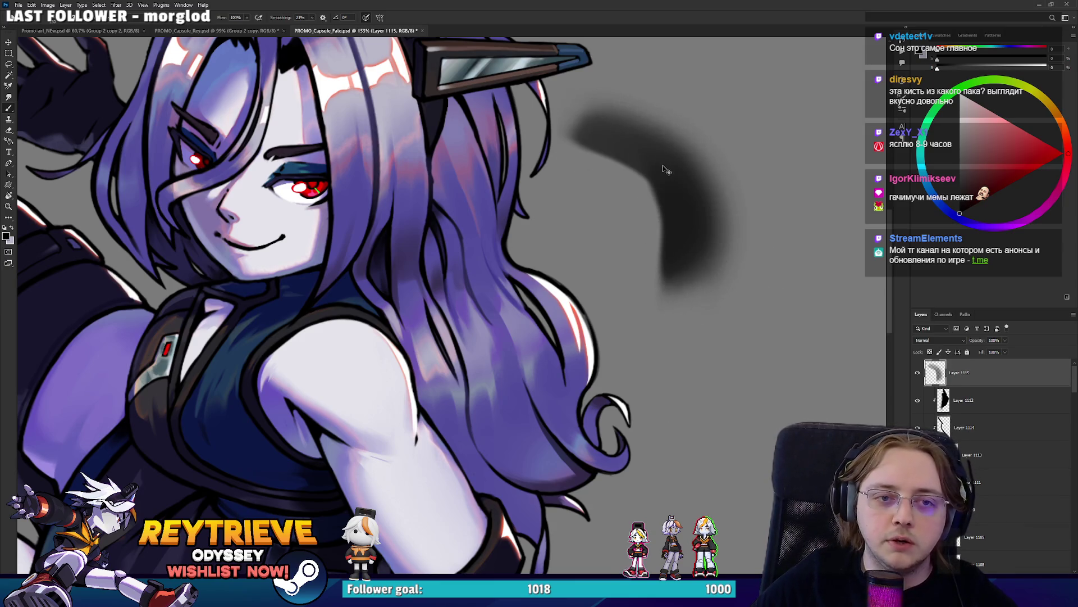
{"action": "key", "text": "ctrl+z"}
{"action": "left_click_drag", "start_coordinate": [587, 104], "coordinate": [709, 280]}
{"action": "key", "text": "ctrl+z"}
{"action": "mouse_move", "coordinate": [587, 104]}
{"action": "left_mouse_down"}
{"action": "mouse_move", "coordinate": [690, 213]}
{"action": "mouse_move", "coordinate": [682, 300]}
{"action": "left_mouse_up"}
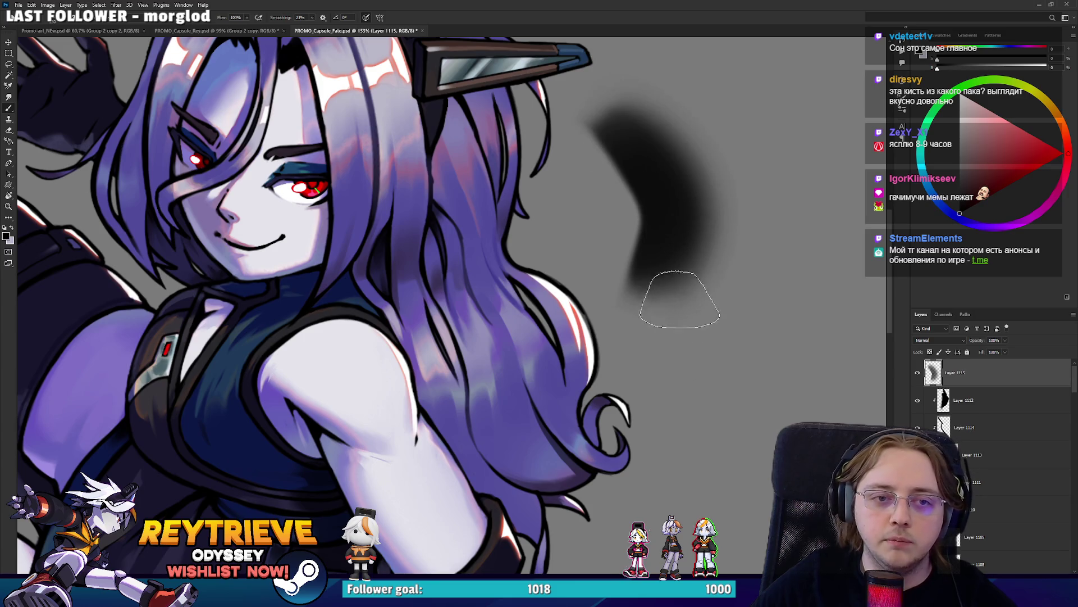
{"action": "key", "text": "ctrl+z"}
Try two other brush presets for a dark arc beside the hair, undoing each attempt
{"action": "right_click", "coordinate": [714, 313]}
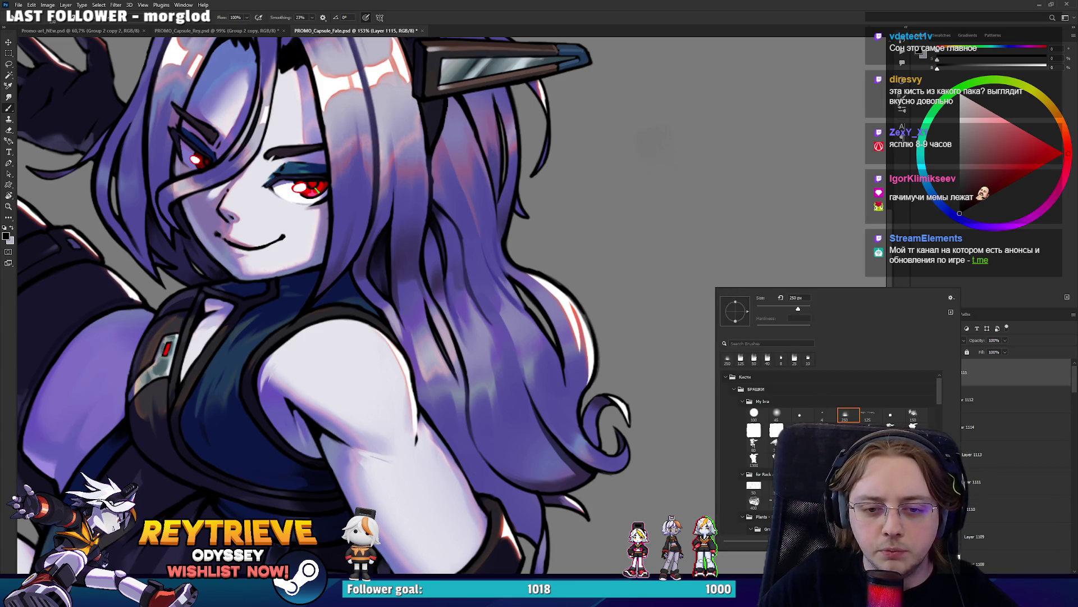
{"action": "left_click", "coordinate": [666, 323]}
{"action": "left_click_drag", "start_coordinate": [590, 247], "coordinate": [714, 257]}
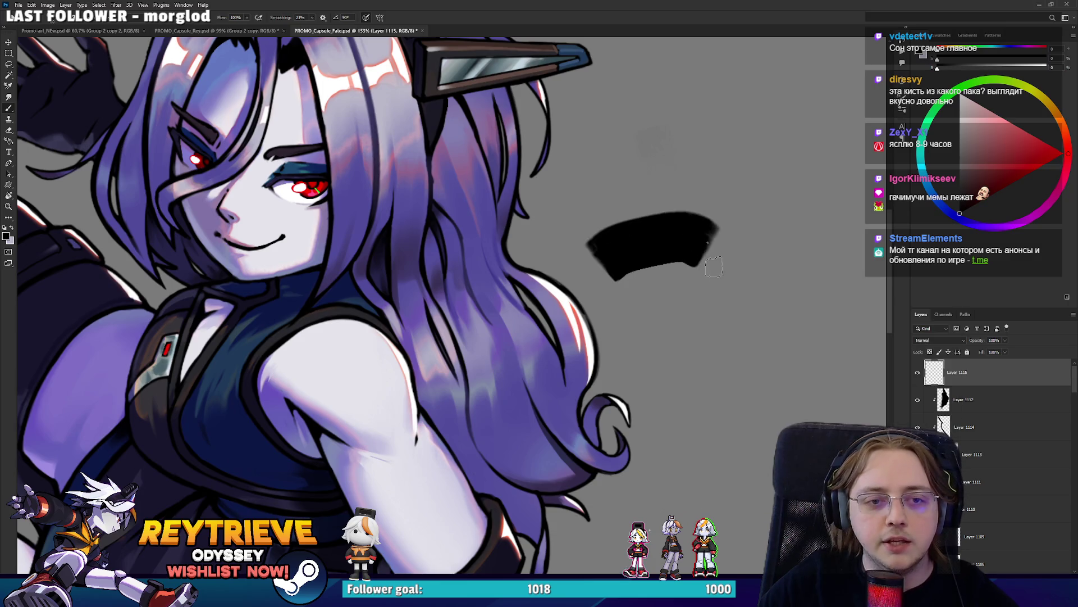
{"action": "key", "text": "ctrl+z"}
{"action": "left_click_drag", "start_coordinate": [564, 185], "coordinate": [677, 166]}
{"action": "key", "text": "ctrl+z"}
{"action": "right_click", "coordinate": [800, 230]}
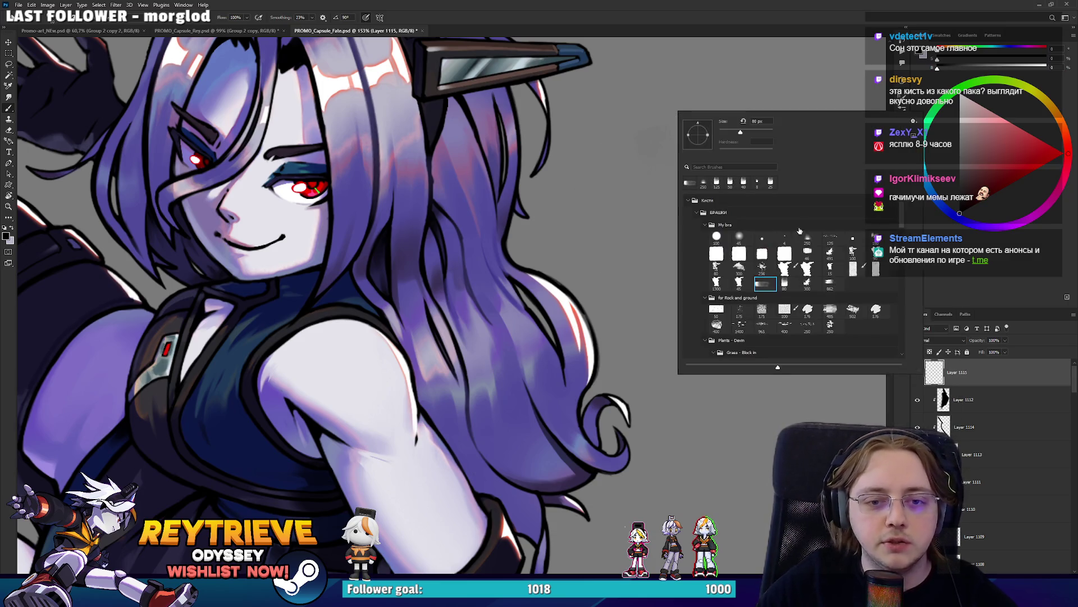
{"action": "double_click", "coordinate": [784, 282]}
{"action": "left_click_drag", "start_coordinate": [604, 227], "coordinate": [680, 185]}
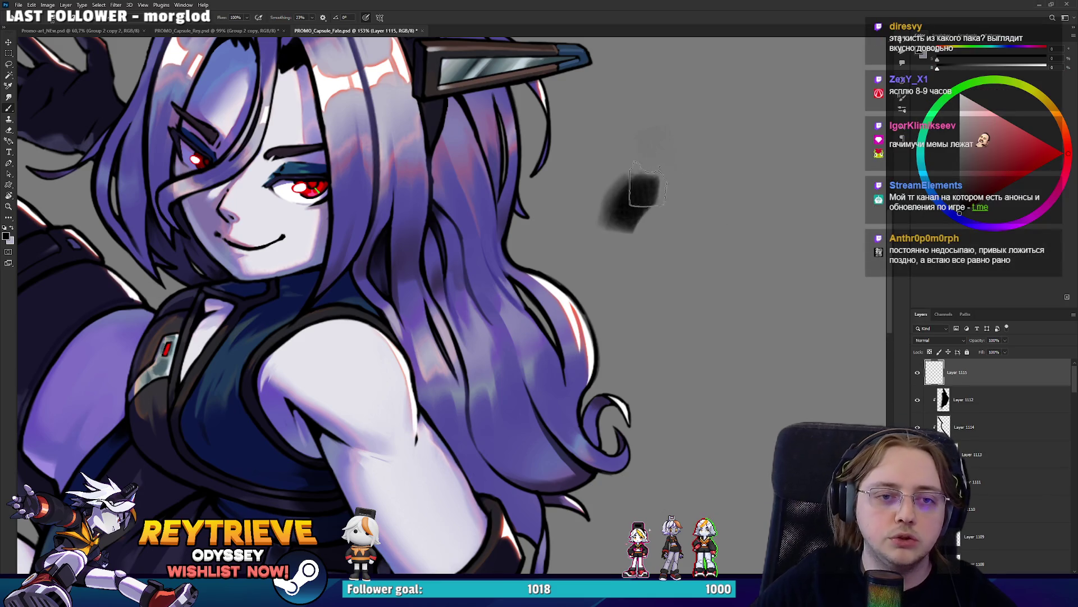
{"action": "key", "text": "ctrl+z"}
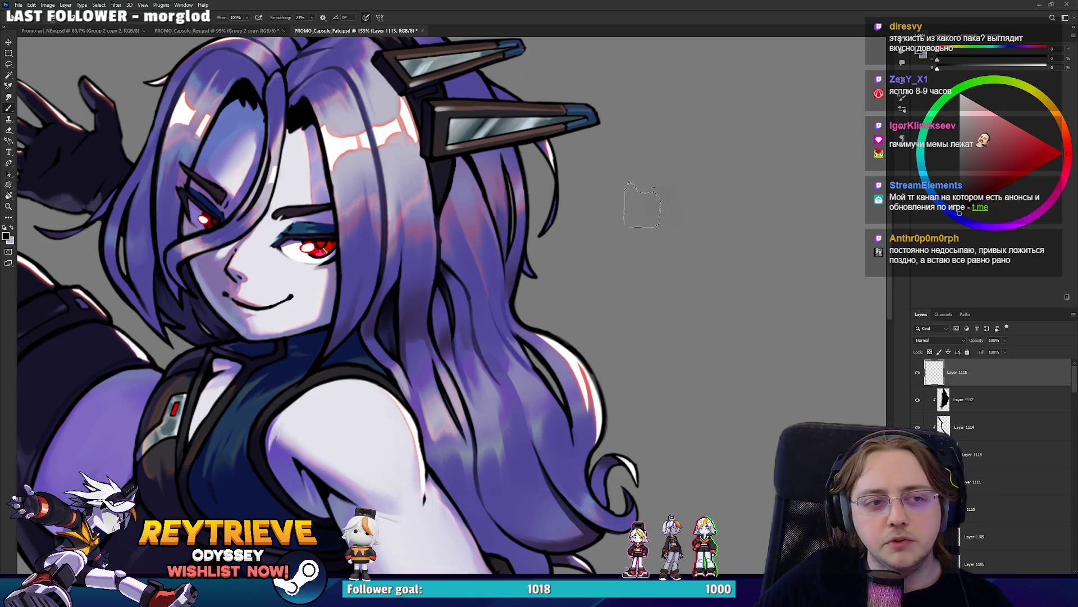
{"action": "mouse_move", "coordinate": [550, 325]}
{"action": "left_mouse_down"}
{"action": "mouse_move", "coordinate": [353, 241]}
{"action": "mouse_move", "coordinate": [473, 236]}
{"action": "left_mouse_up"}
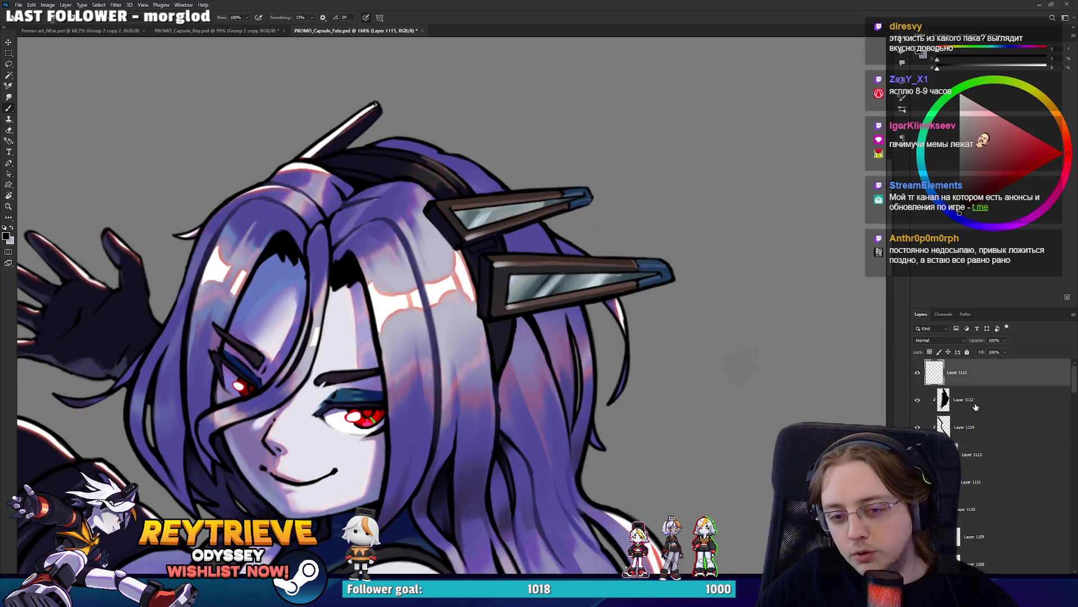
Add a clipped layer above Layer 1112 and shade the hair under the lower clip
{"action": "left_click", "coordinate": [985, 397]}
{"action": "key", "text": "ctrl+shift+alt+n"}
{"action": "scroll", "coordinate": [529, 319], "scroll_direction": "up", "scroll_amount": 3}
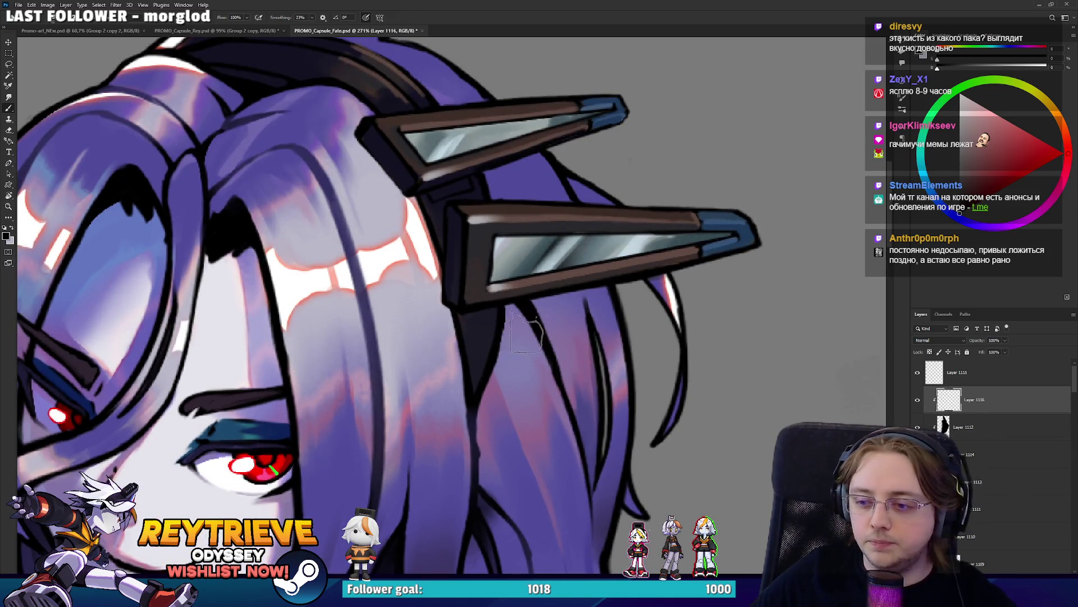
{"action": "mouse_move", "coordinate": [510, 308]}
{"action": "left_mouse_down"}
{"action": "mouse_move", "coordinate": [519, 359]}
{"action": "mouse_move", "coordinate": [531, 351]}
{"action": "left_mouse_up"}
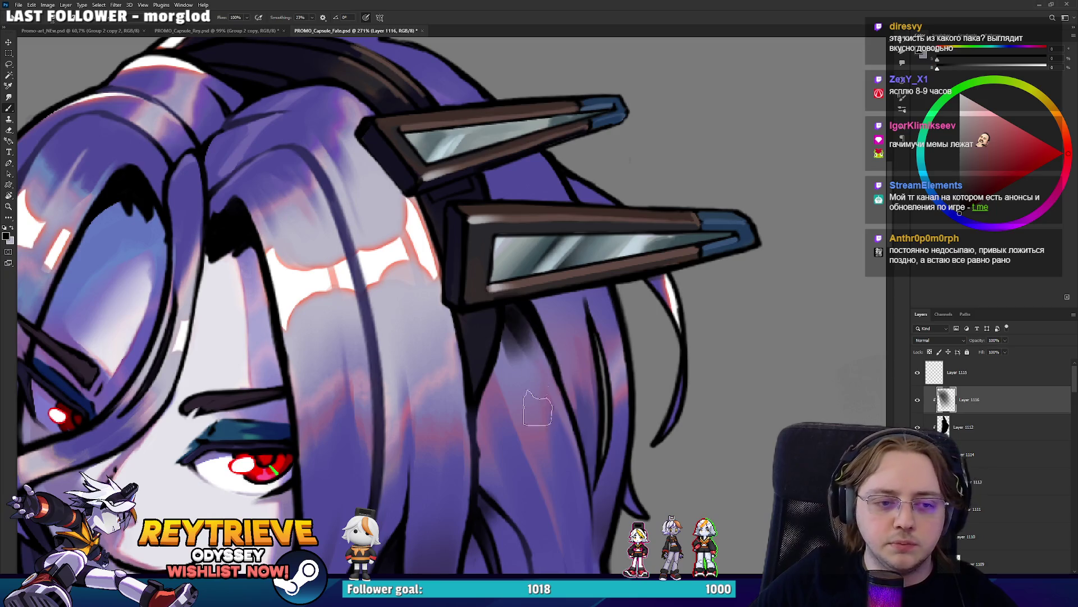
{"action": "key", "text": "e"}
{"action": "key", "text": "b"}
With a different brush preset on a new layer, test a soft dark stroke and arc, undoing both
{"action": "right_click", "coordinate": [712, 98]}
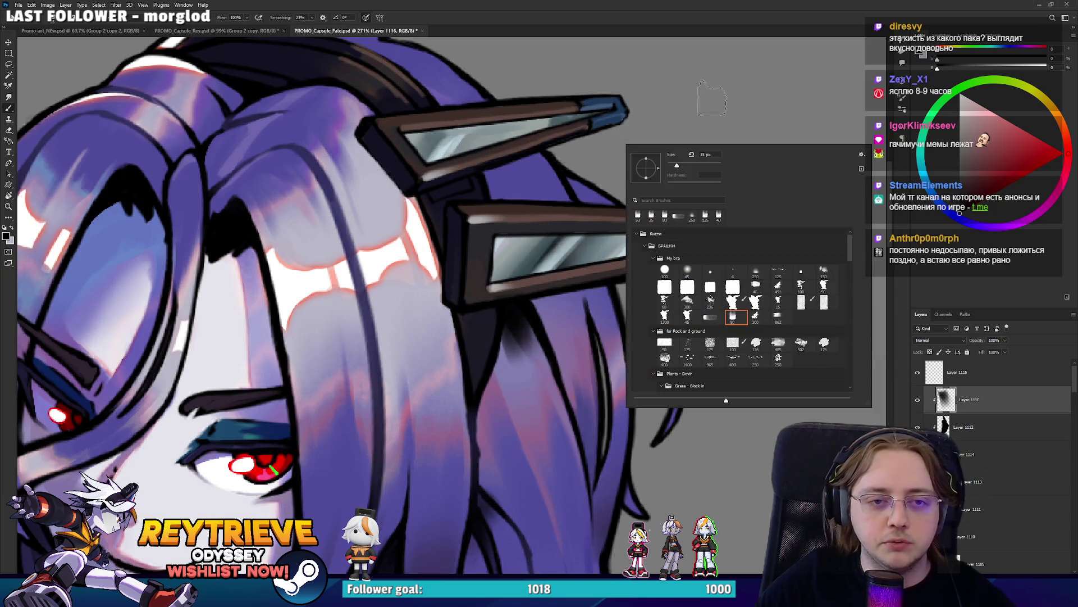
{"action": "double_click", "coordinate": [755, 274]}
{"action": "key", "text": "ctrl+shift+alt+n"}
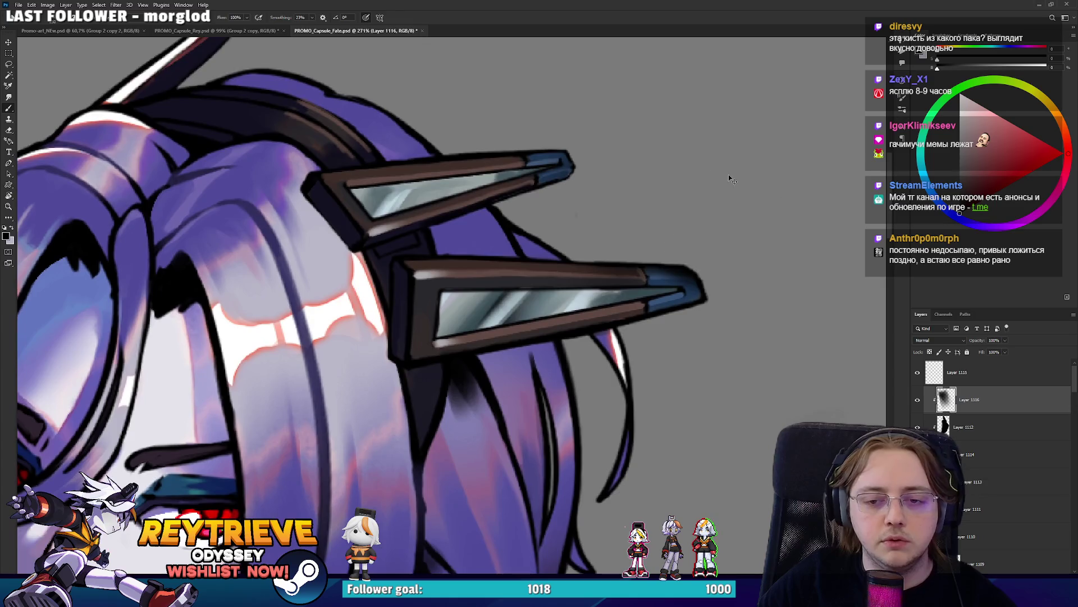
{"action": "mouse_move", "coordinate": [716, 191]}
{"action": "left_mouse_down"}
{"action": "mouse_move", "coordinate": [747, 169]}
{"action": "mouse_move", "coordinate": [629, 278]}
{"action": "left_mouse_up"}
{"action": "key", "text": "ctrl+z"}
{"action": "key", "text": "bracketleft"}
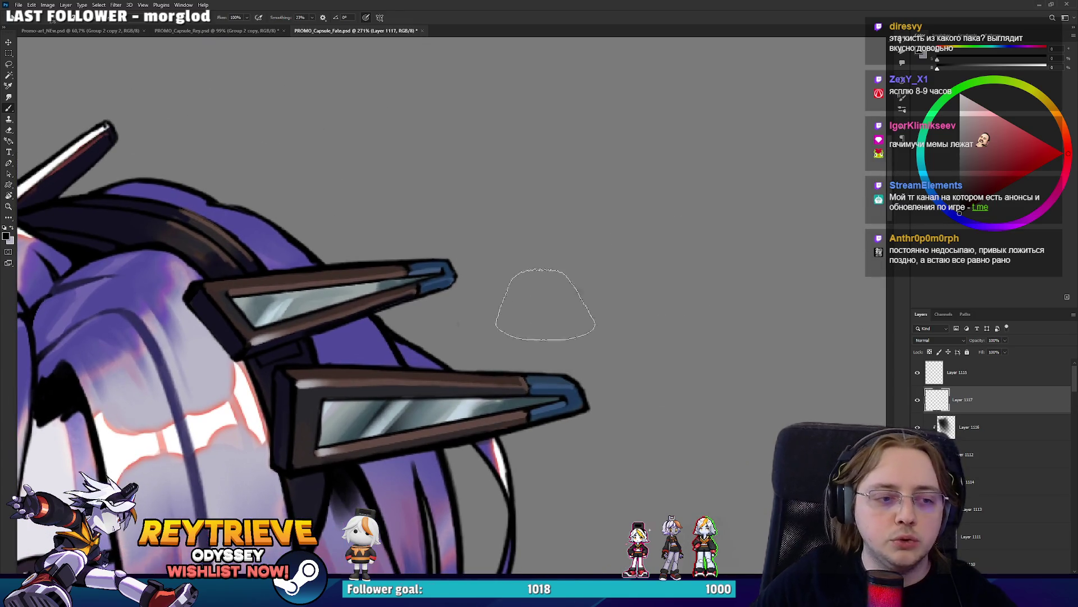
{"action": "left_click_drag", "start_coordinate": [520, 118], "coordinate": [667, 288]}
{"action": "key", "text": "ctrl+z"}
Paint and undo several more long dark arcs beside the hair
{"action": "left_click_drag", "start_coordinate": [546, 62], "coordinate": [747, 285]}
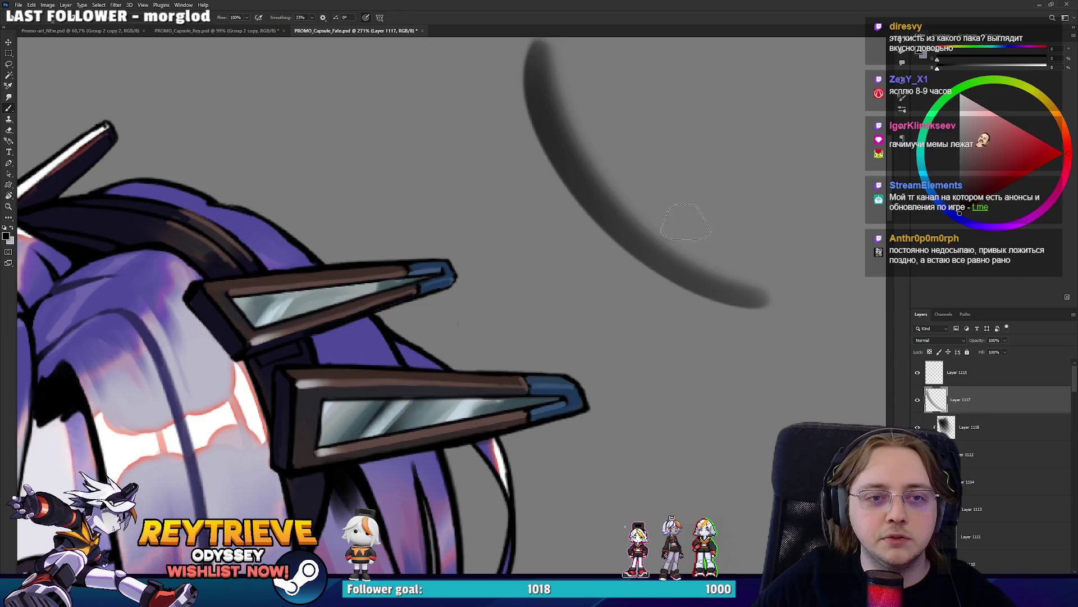
{"action": "left_click_drag", "start_coordinate": [602, 205], "coordinate": [787, 169]}
{"action": "scroll", "coordinate": [729, 106], "scroll_direction": "up", "scroll_amount": 3}
{"action": "key", "text": "ctrl+z"}
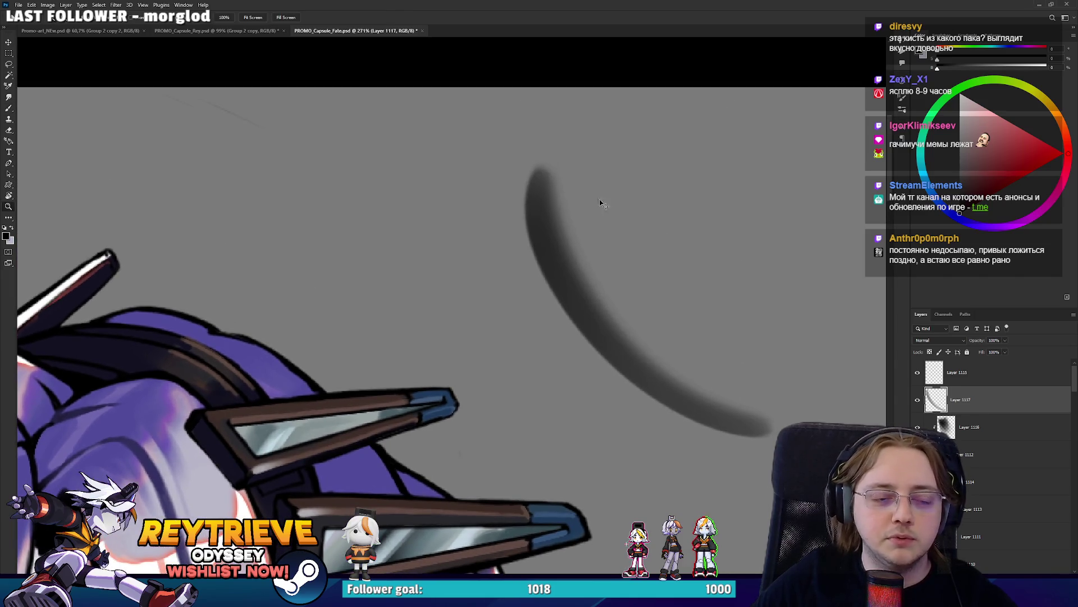
{"action": "key", "text": "ctrl+z"}
{"action": "key", "text": "b"}
{"action": "left_click_drag", "start_coordinate": [514, 157], "coordinate": [648, 247]}
{"action": "left_click_drag", "start_coordinate": [587, 125], "coordinate": [696, 216]}
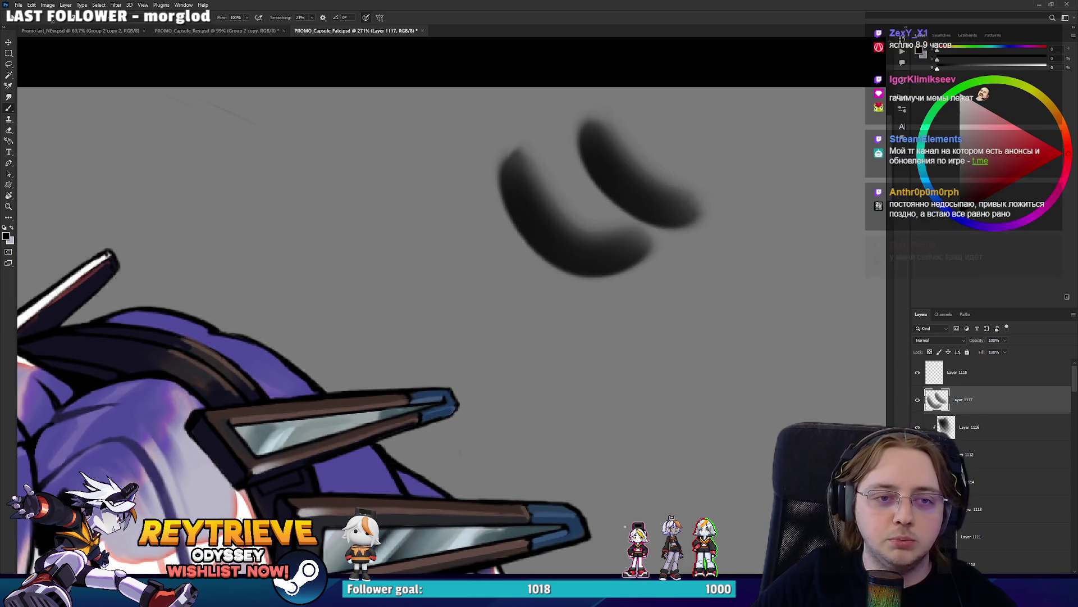
{"action": "scroll", "coordinate": [673, 154], "scroll_direction": "down", "scroll_amount": 4}
{"action": "scroll", "coordinate": [672, 154], "scroll_direction": "up", "scroll_amount": 3}
{"action": "key", "text": "ctrl+z"}
{"action": "key", "text": "ctrl+z"}
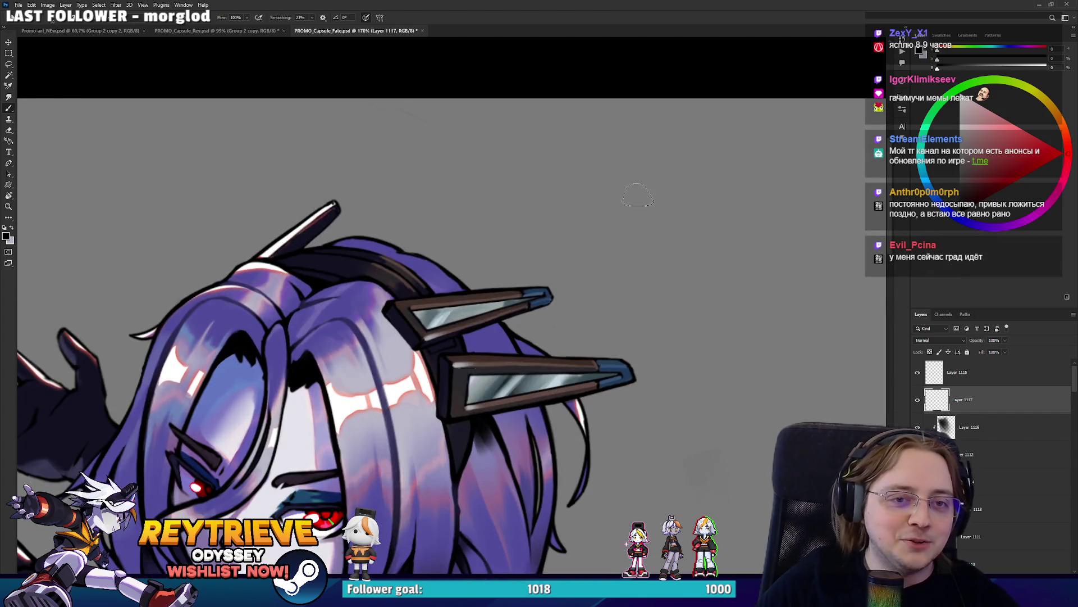
Delete the two unneeded trial layers, Layer 1117 and Layer 1115
{"action": "mouse_move", "coordinate": [458, 413]}
{"action": "left_mouse_down"}
{"action": "mouse_move", "coordinate": [599, 228]}
{"action": "mouse_move", "coordinate": [587, 242]}
{"action": "left_mouse_up"}
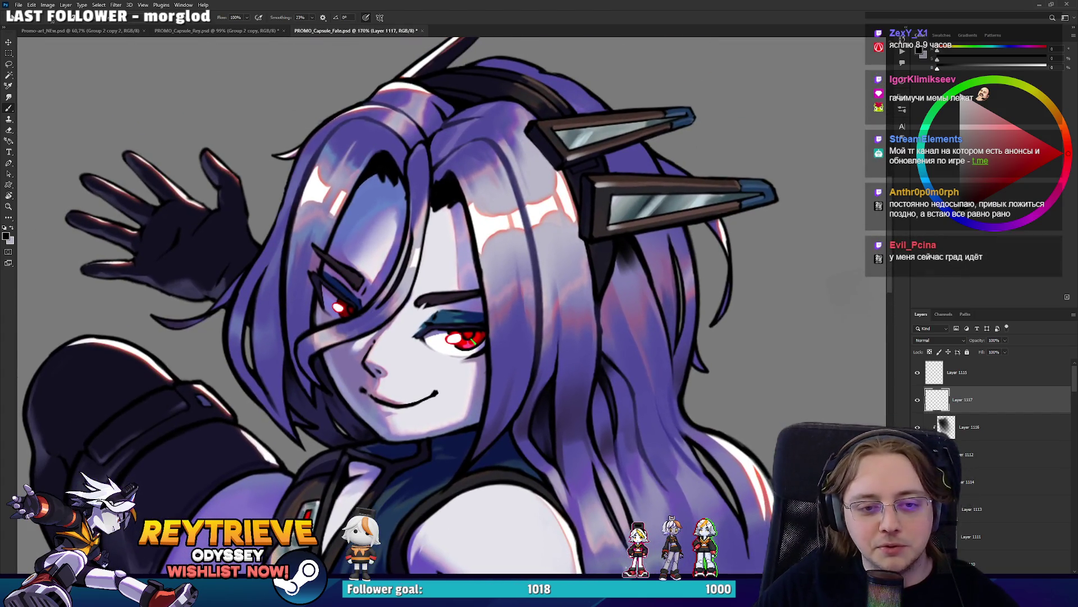
{"action": "left_click_drag", "start_coordinate": [568, 293], "coordinate": [532, 326]}
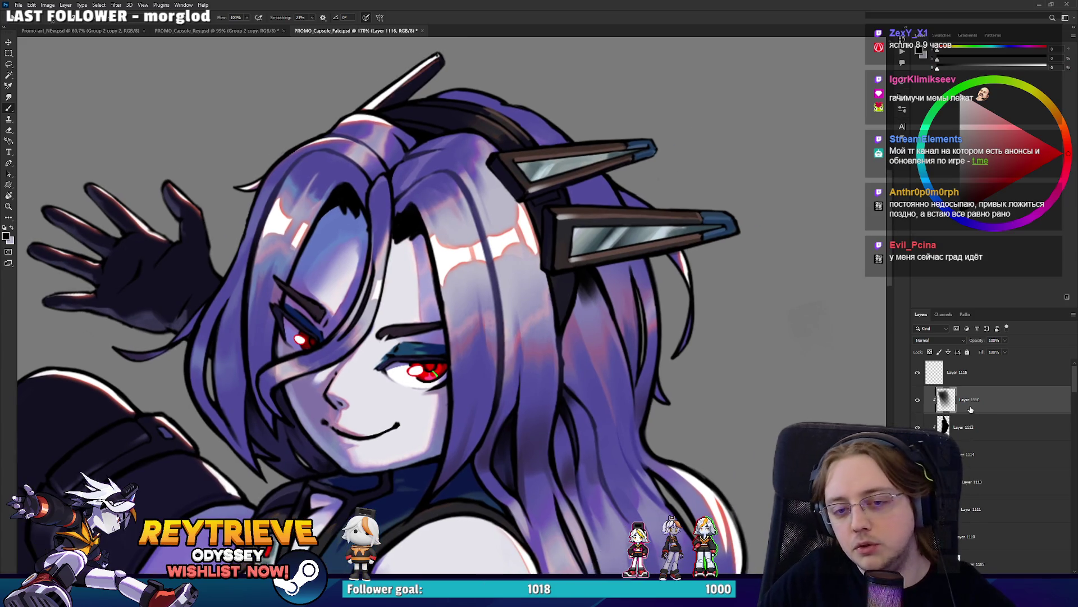
{"action": "key", "text": "Delete"}
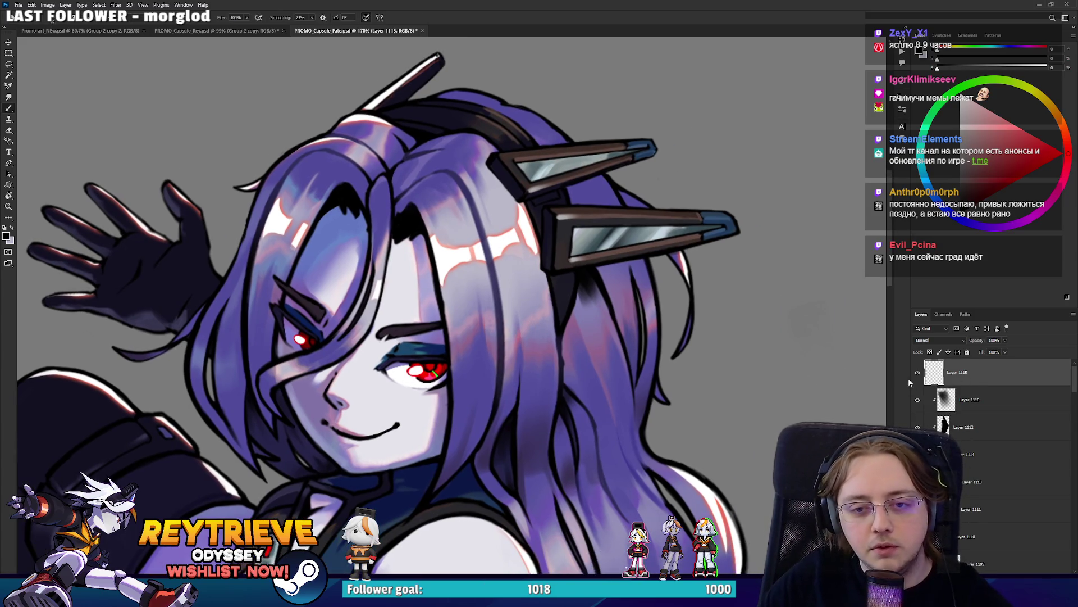
{"action": "key", "text": "Delete"}
{"action": "right_click", "coordinate": [604, 343]}
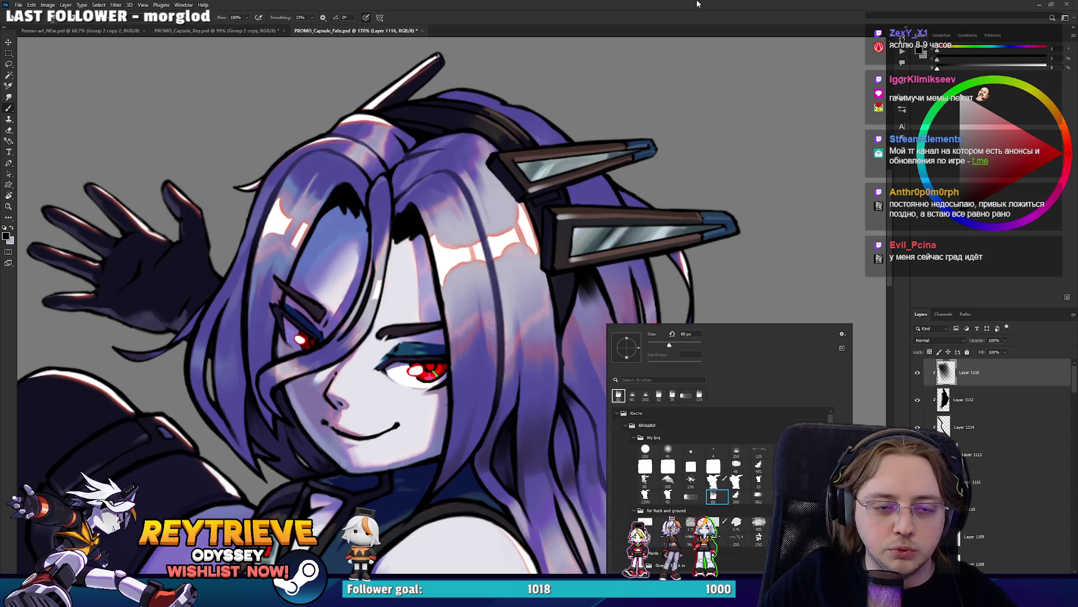
With a half-size brush, paint a dark blue-purple shadow on the hair below the lower clip
{"action": "key", "text": "Return"}
{"action": "scroll", "coordinate": [629, 260], "scroll_direction": "up", "scroll_amount": 2}
{"action": "key", "text": "bracketleft"}
{"action": "key", "text": "bracketleft"}
{"action": "key", "text": "bracketleft"}
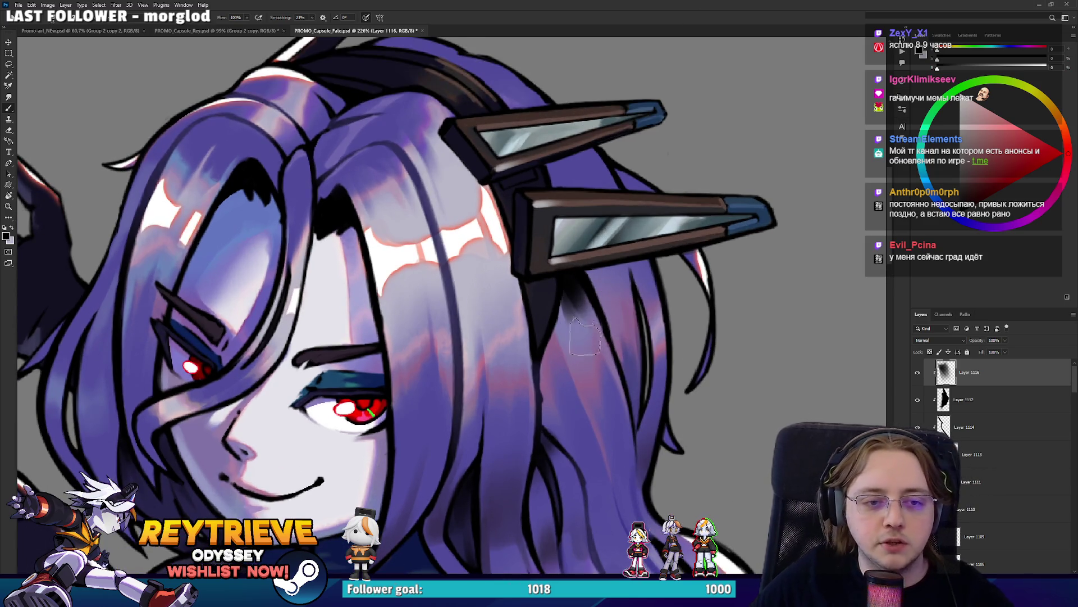
{"action": "left_click", "coordinate": [969, 223]}
{"action": "left_click", "coordinate": [979, 181]}
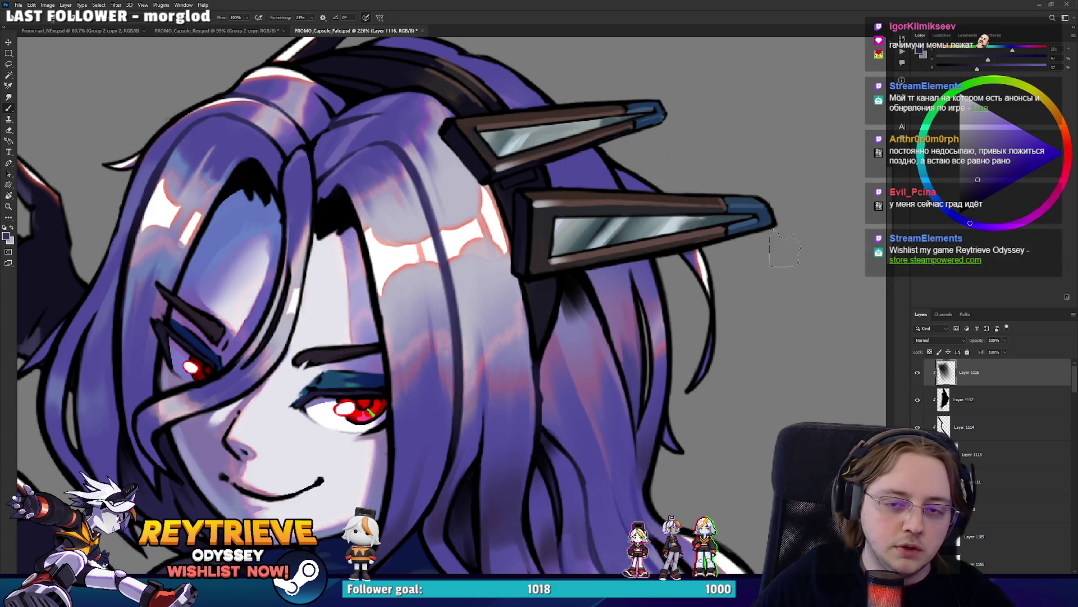
{"action": "left_click", "coordinate": [976, 193]}
{"action": "mouse_move", "coordinate": [564, 289]}
{"action": "left_mouse_down"}
{"action": "mouse_move", "coordinate": [596, 334]}
{"action": "mouse_move", "coordinate": [567, 298]}
{"action": "mouse_move", "coordinate": [571, 312]}
{"action": "left_mouse_up"}
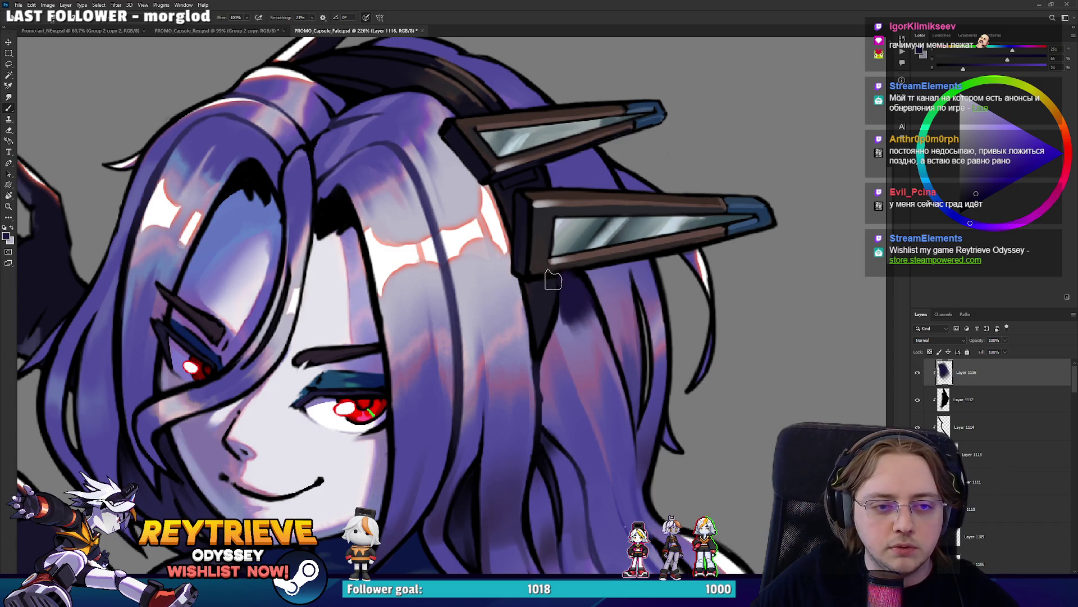
Re-sample the dark blue-purple and erase excess shading under the clip
{"action": "key", "text": "e"}
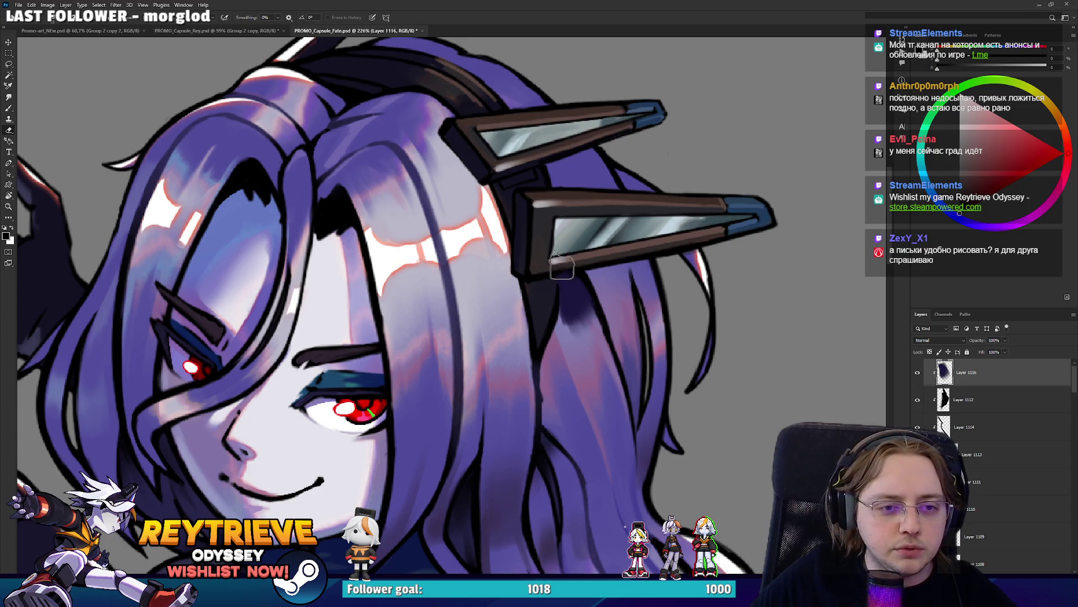
{"action": "key", "text": "b"}
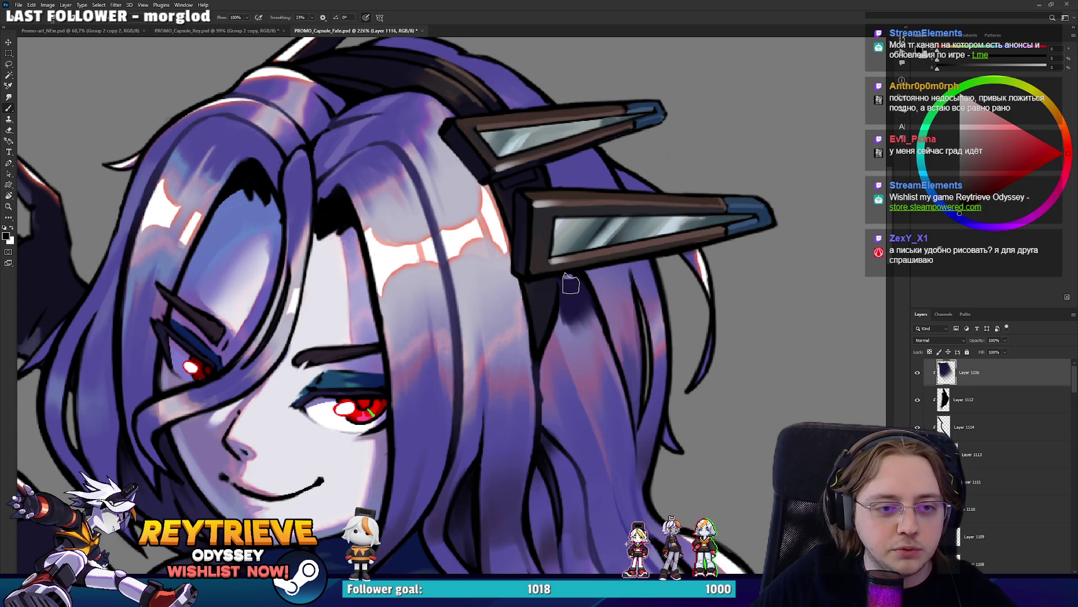
{"action": "left_click", "coordinate": [575, 290], "text": "alt"}
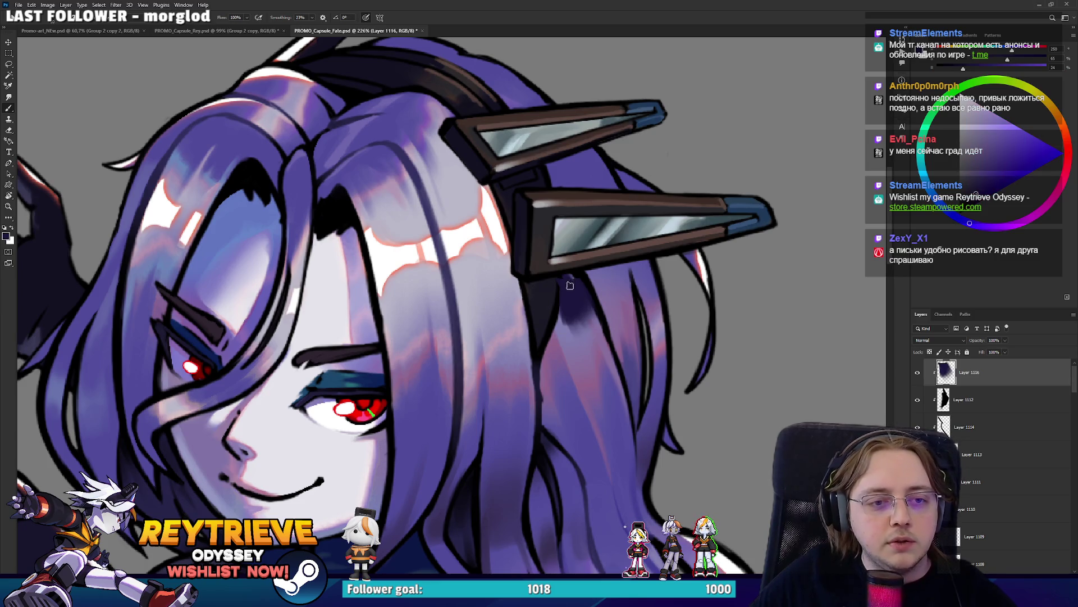
{"action": "key", "text": "e"}
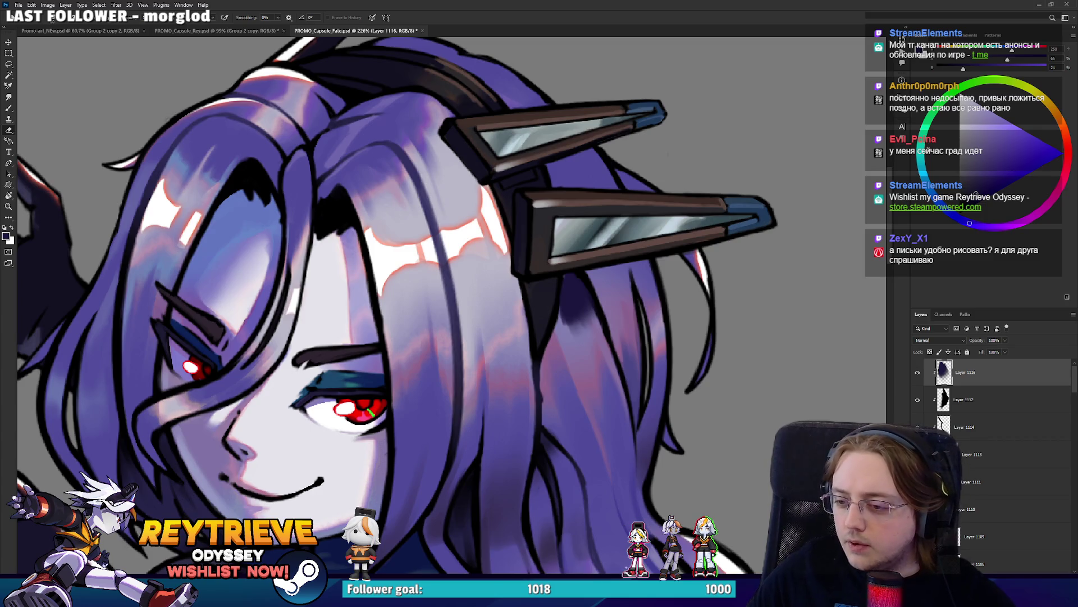
{"action": "left_click_drag", "start_coordinate": [606, 286], "coordinate": [570, 306]}
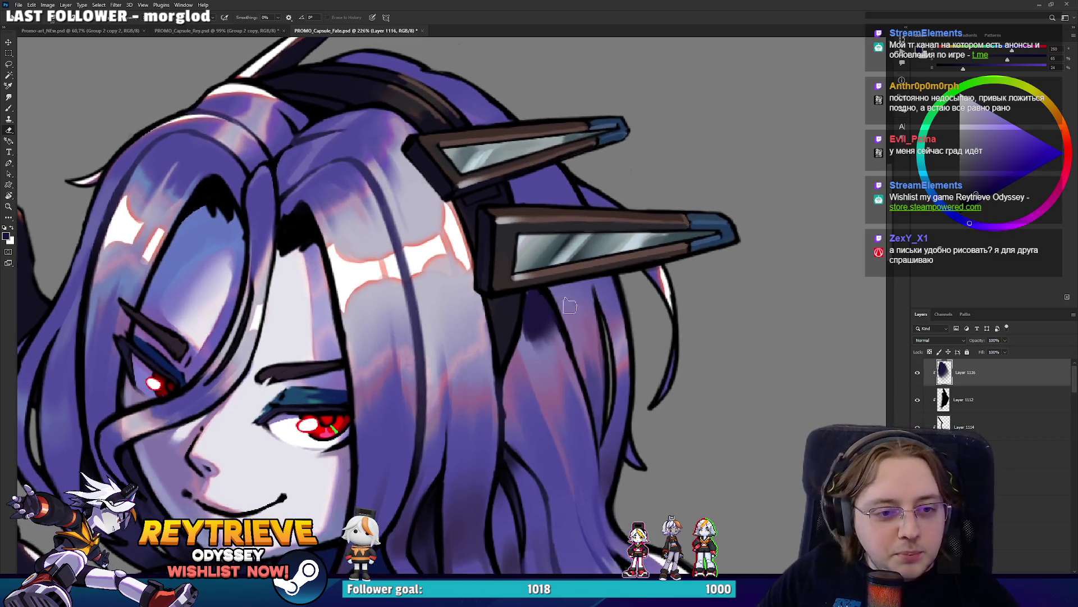
{"action": "left_click_drag", "start_coordinate": [542, 359], "coordinate": [516, 208]}
{"action": "key", "text": "b"}
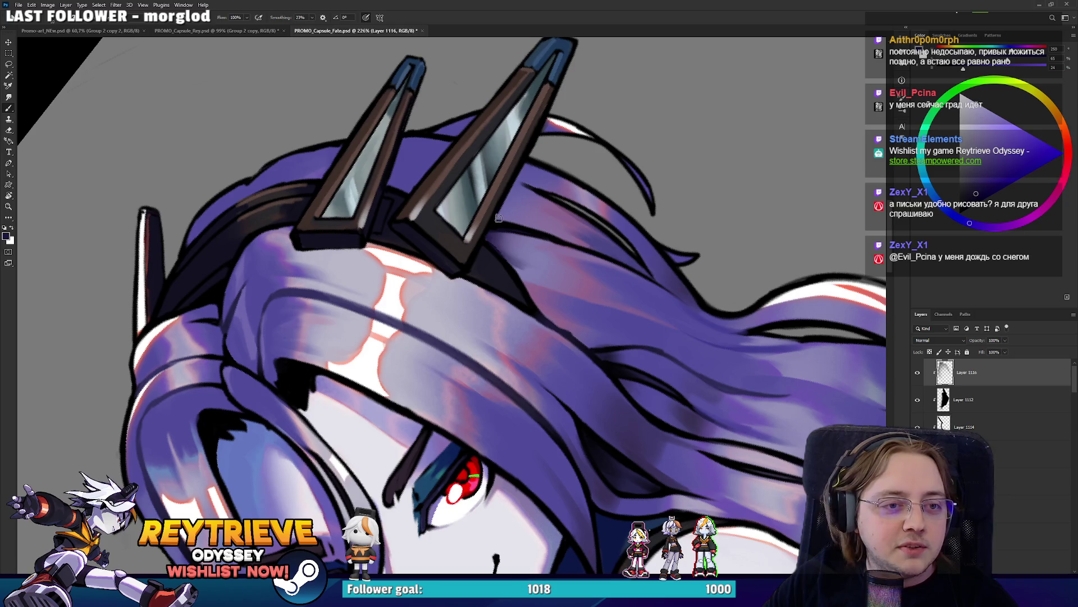
Trim the shadow's edge under the lower clip with a half-size eraser at a tilted view
{"action": "left_click_drag", "start_coordinate": [525, 164], "coordinate": [595, 281]}
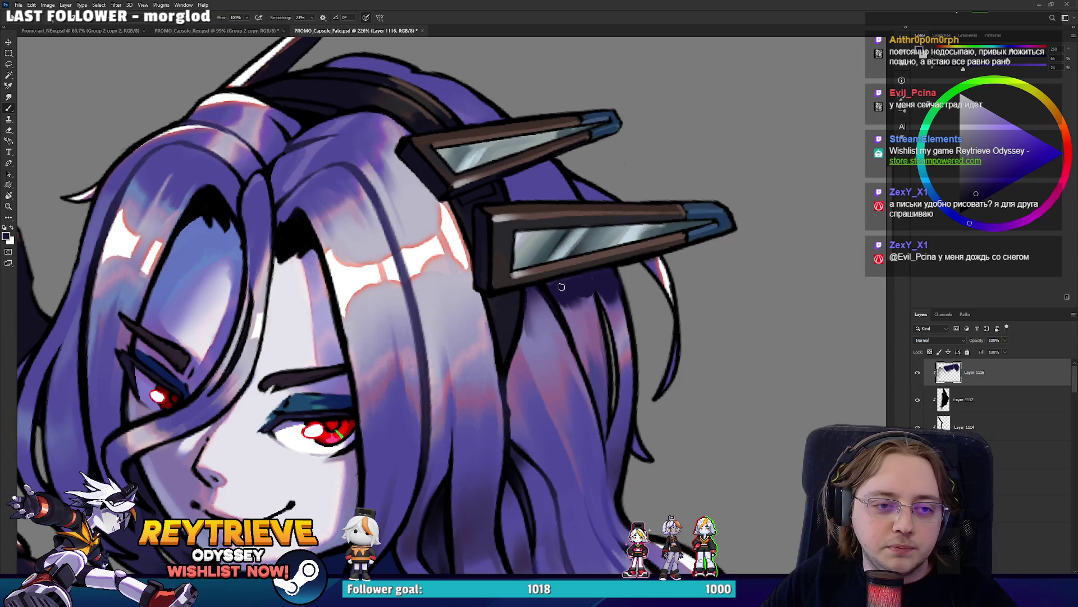
{"action": "left_click_drag", "start_coordinate": [569, 281], "coordinate": [623, 216]}
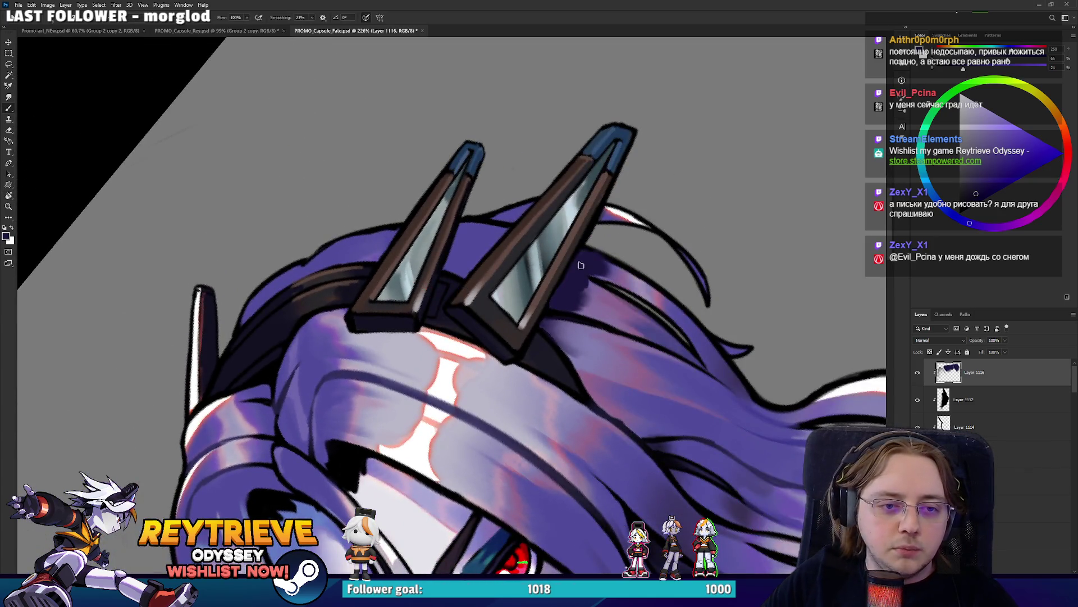
{"action": "left_click_drag", "start_coordinate": [580, 264], "coordinate": [585, 393]}
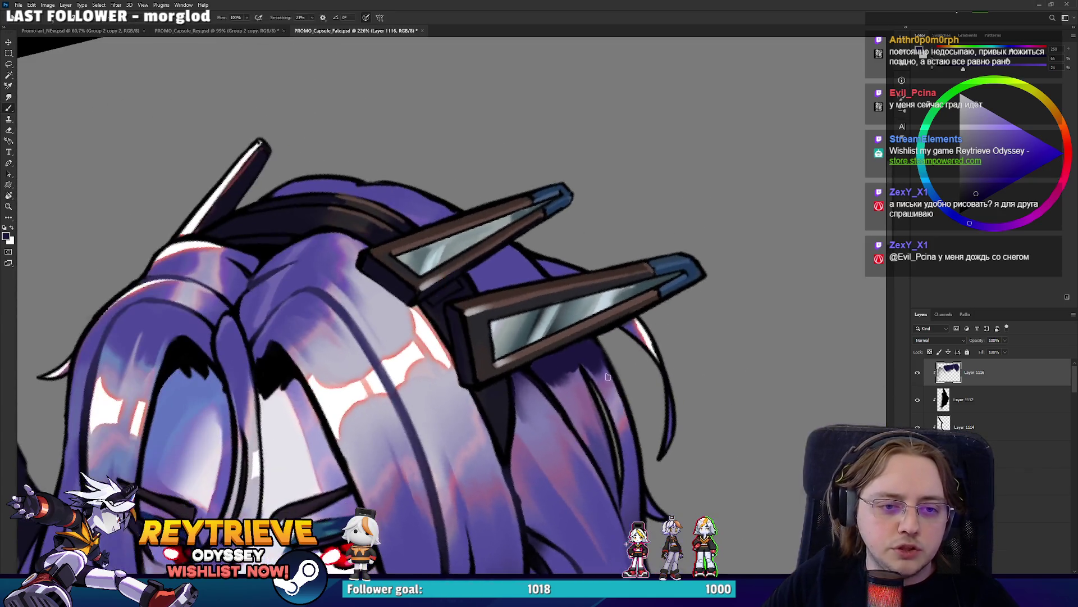
{"action": "key", "text": "e"}
{"action": "key", "text": "bracketleft"}
{"action": "key", "text": "bracketleft"}
{"action": "key", "text": "bracketleft"}
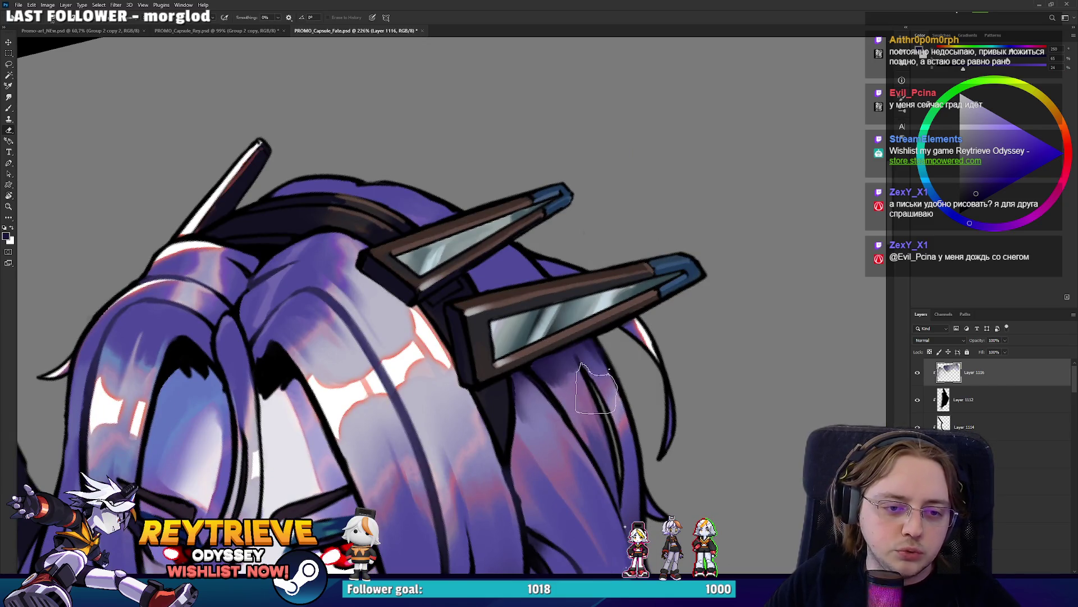
{"action": "left_click_drag", "start_coordinate": [584, 373], "coordinate": [569, 378]}
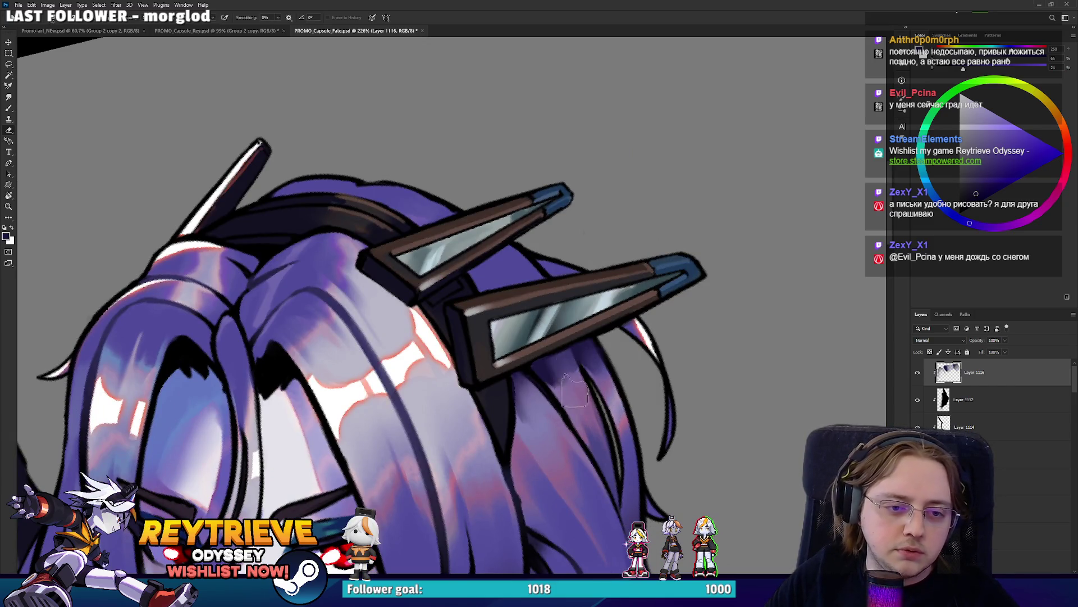
{"action": "left_click_drag", "start_coordinate": [557, 359], "coordinate": [542, 286]}
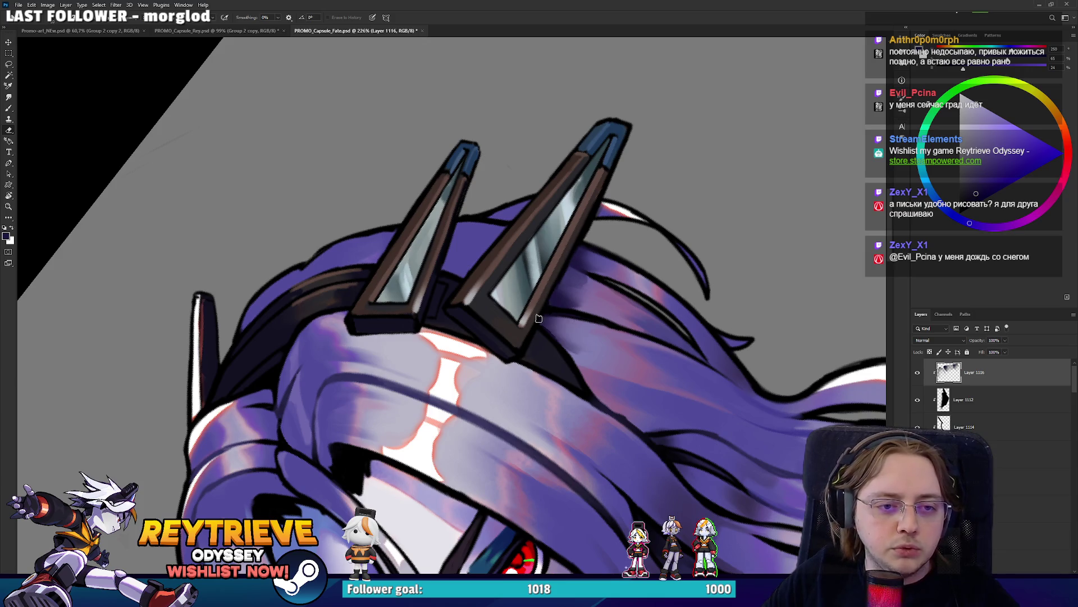
Paint dark purple on the hair between the two clips
{"action": "key", "text": "b"}
{"action": "key", "text": "e"}
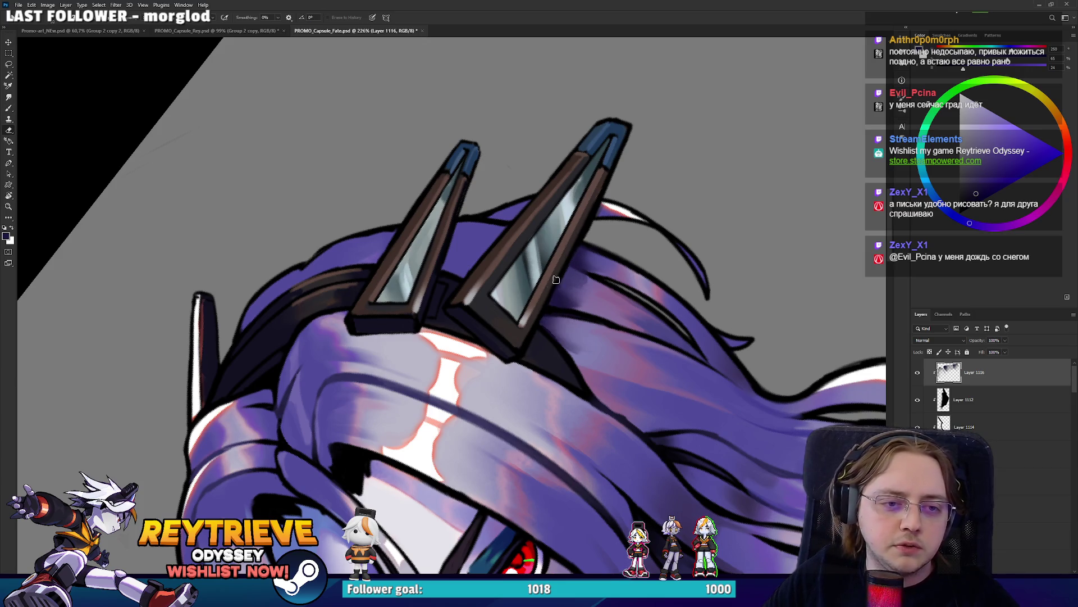
{"action": "mouse_move", "coordinate": [560, 272]}
{"action": "left_mouse_down"}
{"action": "mouse_move", "coordinate": [486, 335]}
{"action": "mouse_move", "coordinate": [459, 235]}
{"action": "left_mouse_up"}
{"action": "key", "text": "b"}
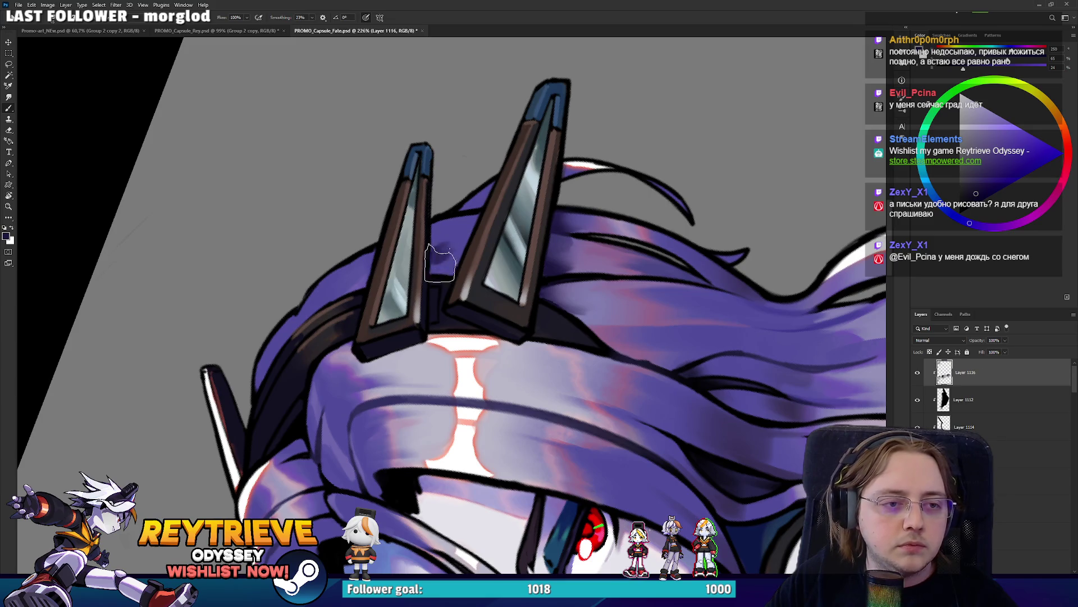
{"action": "left_click_drag", "start_coordinate": [440, 263], "coordinate": [452, 224]}
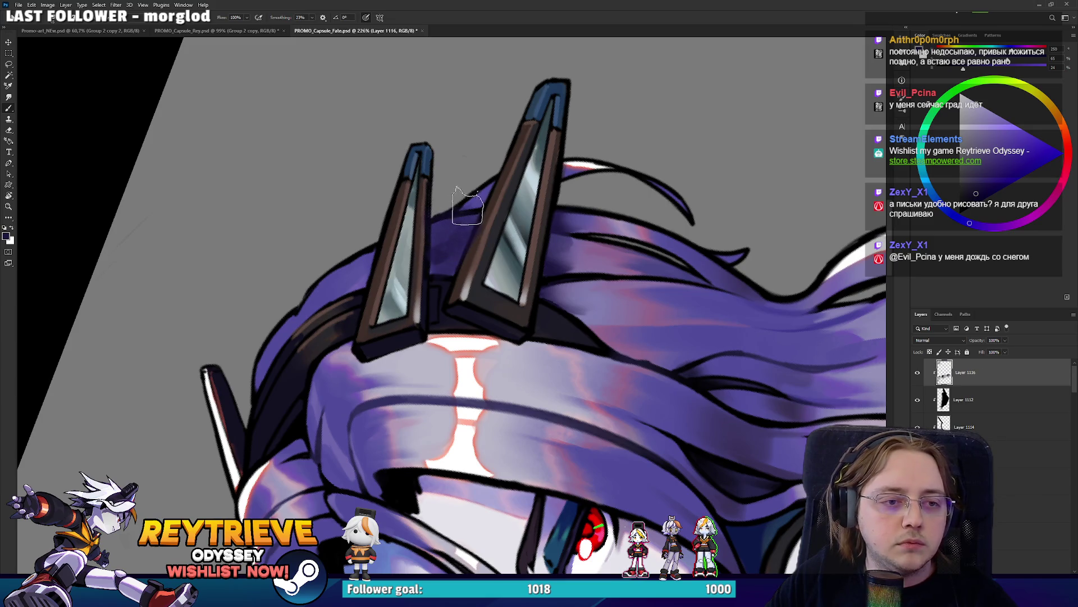
Erase stray dark strokes along the hair edge around the clips' base
{"action": "key", "text": "e"}
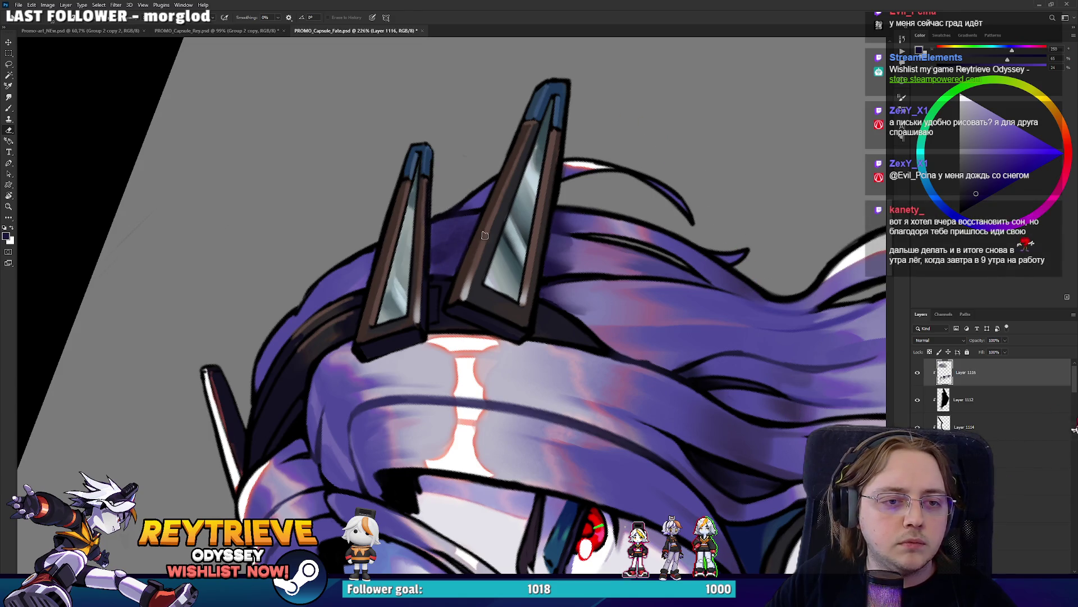
{"action": "left_click_drag", "start_coordinate": [445, 258], "coordinate": [516, 279]}
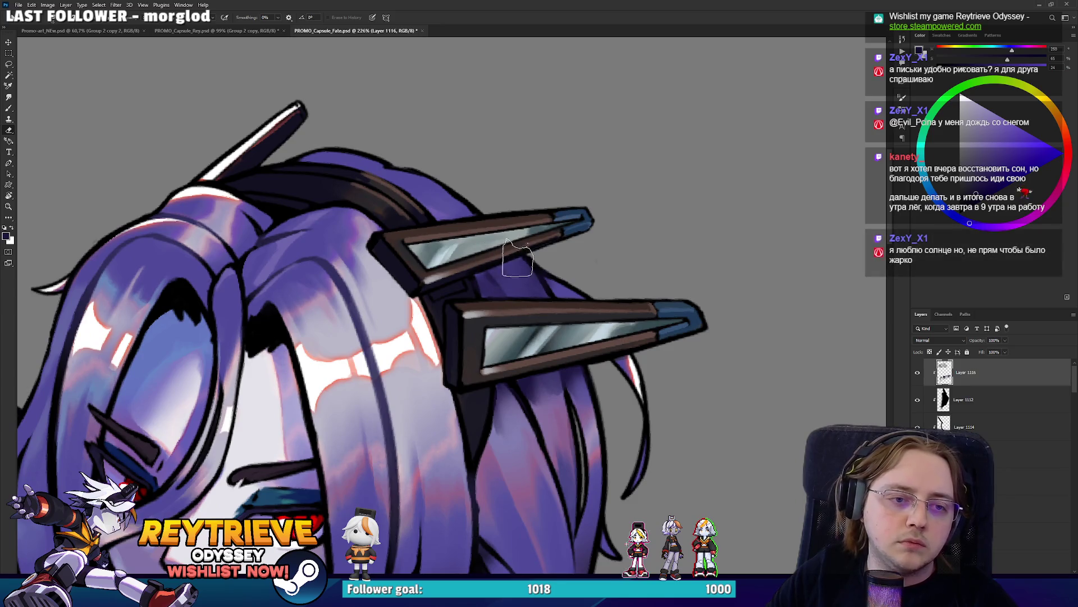
{"action": "key", "text": "b"}
{"action": "left_click_drag", "start_coordinate": [571, 242], "coordinate": [573, 267]}
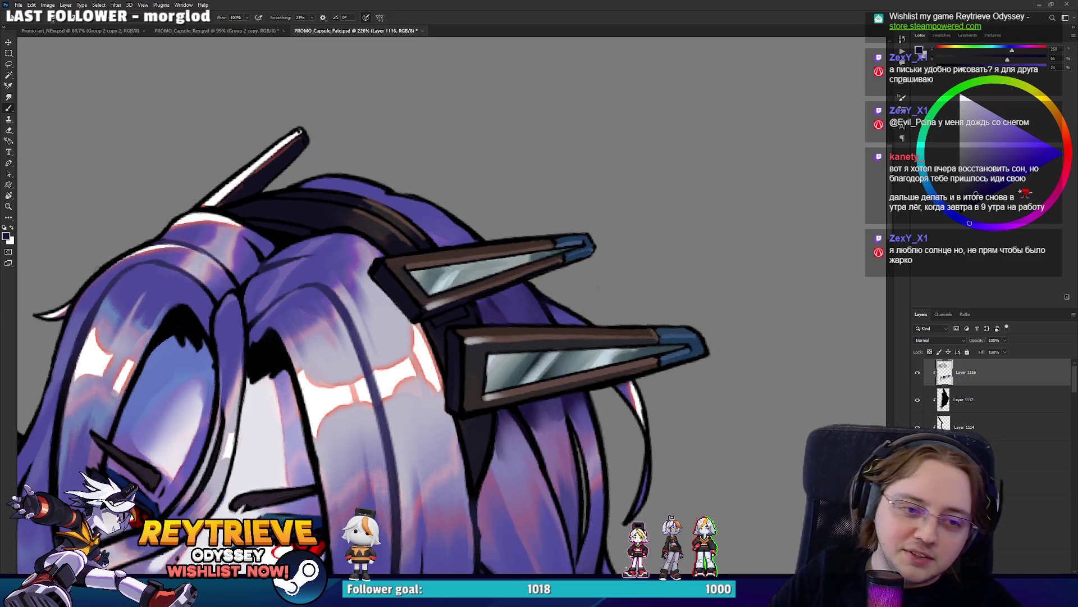
{"action": "left_click_drag", "start_coordinate": [561, 281], "coordinate": [590, 271]}
{"action": "key", "text": "e"}
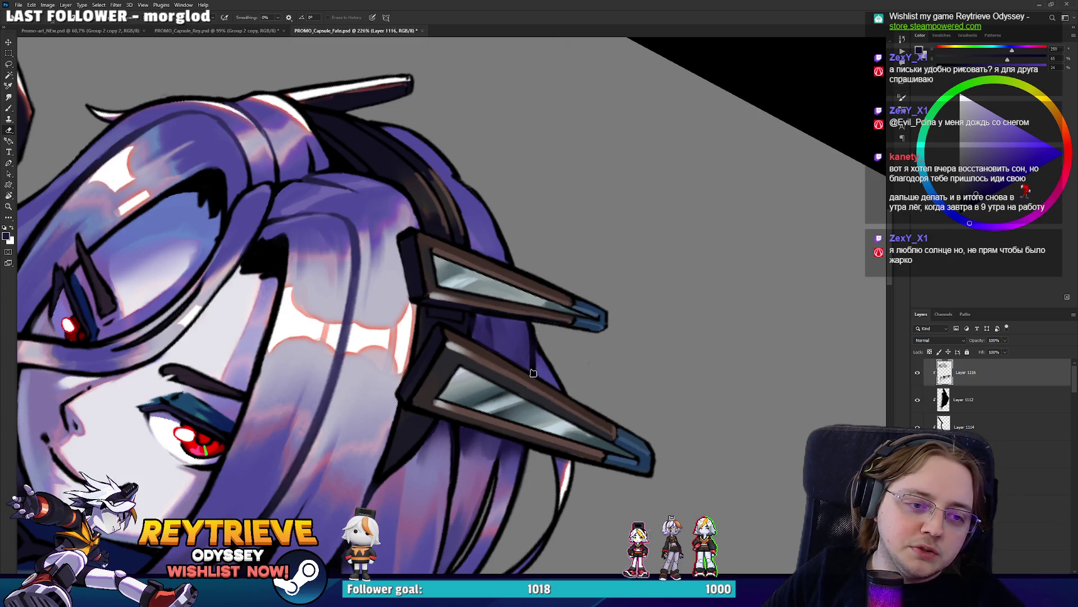
{"action": "left_click_drag", "start_coordinate": [512, 234], "coordinate": [335, 354]}
{"action": "key", "text": "b"}
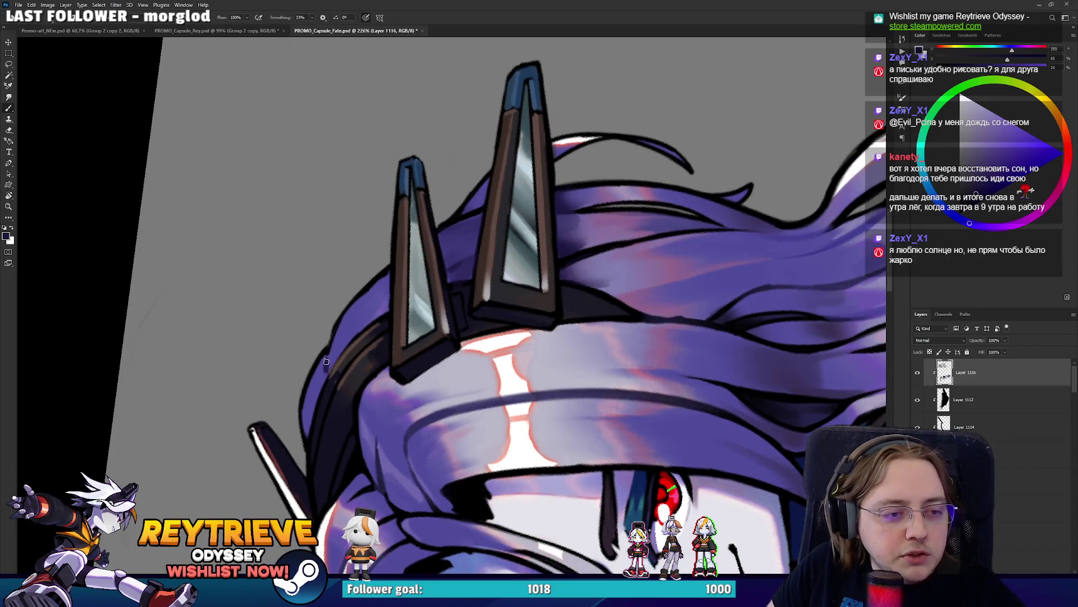
{"action": "left_click_drag", "start_coordinate": [315, 390], "coordinate": [332, 360]}
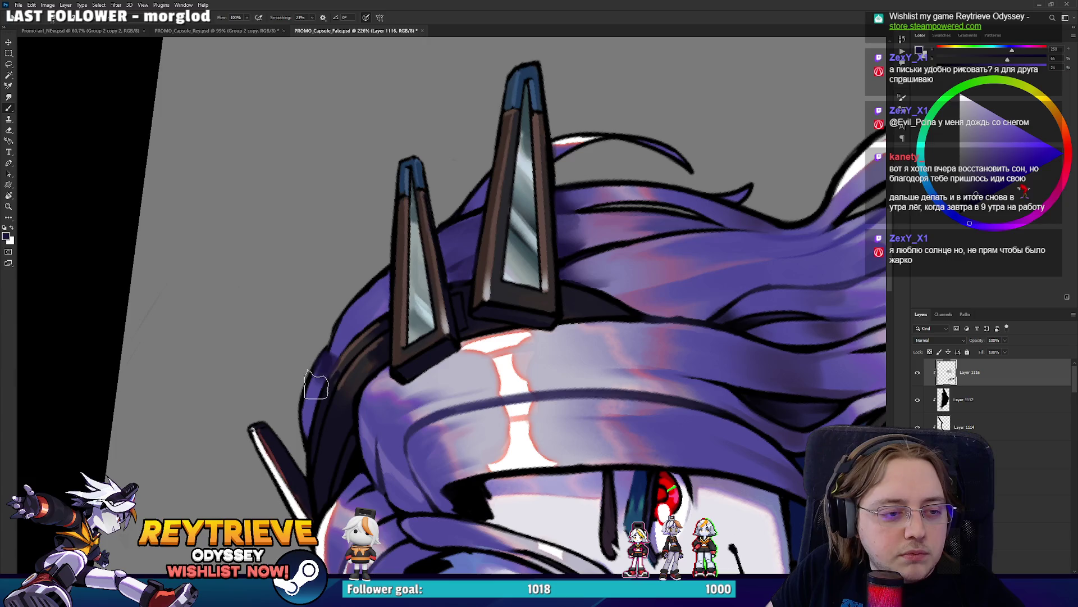
{"action": "key", "text": "e"}
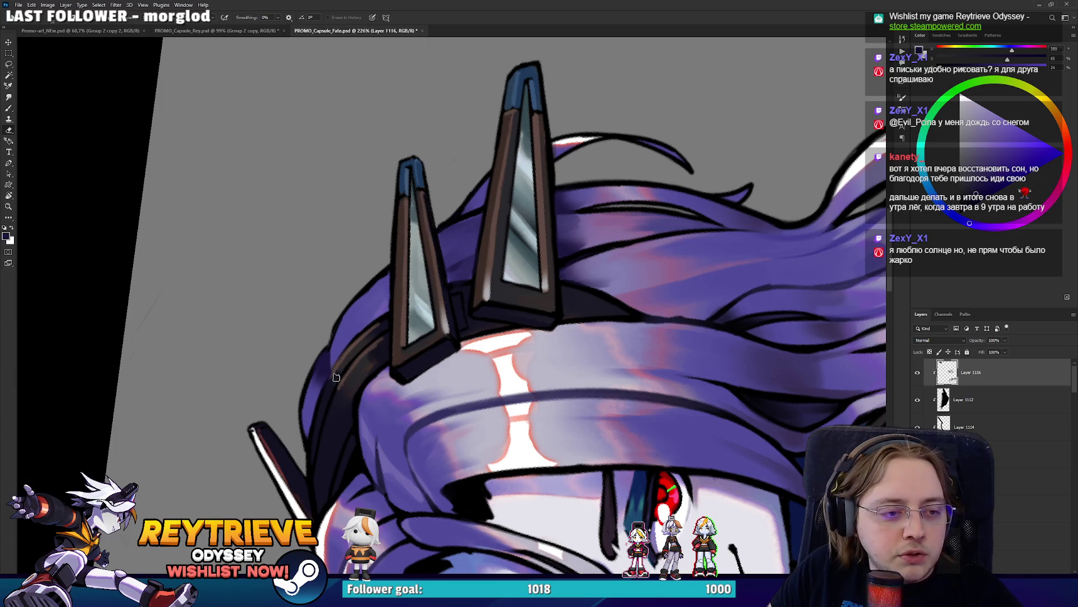
Turn the view back upright and zoom to reframe the character
{"action": "key", "text": "r"}
{"action": "left_click_drag", "start_coordinate": [335, 341], "coordinate": [503, 206]}
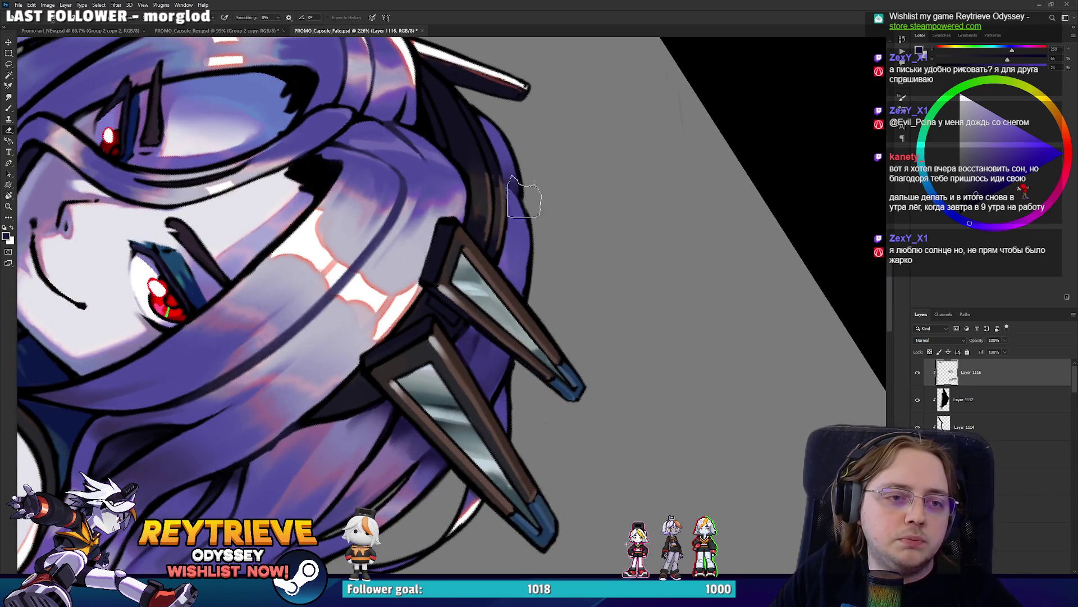
{"action": "scroll", "coordinate": [626, 309], "scroll_direction": "down", "scroll_amount": 5}
{"action": "key", "text": "r"}
{"action": "mouse_move", "coordinate": [626, 308]}
{"action": "left_mouse_down"}
{"action": "mouse_move", "coordinate": [527, 242]}
{"action": "mouse_move", "coordinate": [554, 214]}
{"action": "mouse_move", "coordinate": [539, 236]}
{"action": "left_mouse_up"}
{"action": "scroll", "coordinate": [526, 241], "scroll_direction": "up", "scroll_amount": 4}
{"action": "scroll", "coordinate": [533, 236], "scroll_direction": "up", "scroll_amount": 3}
Add a new layer and redraw the dark lines on the hair near the clips
{"action": "key", "text": "ctrl+shift+alt+n"}
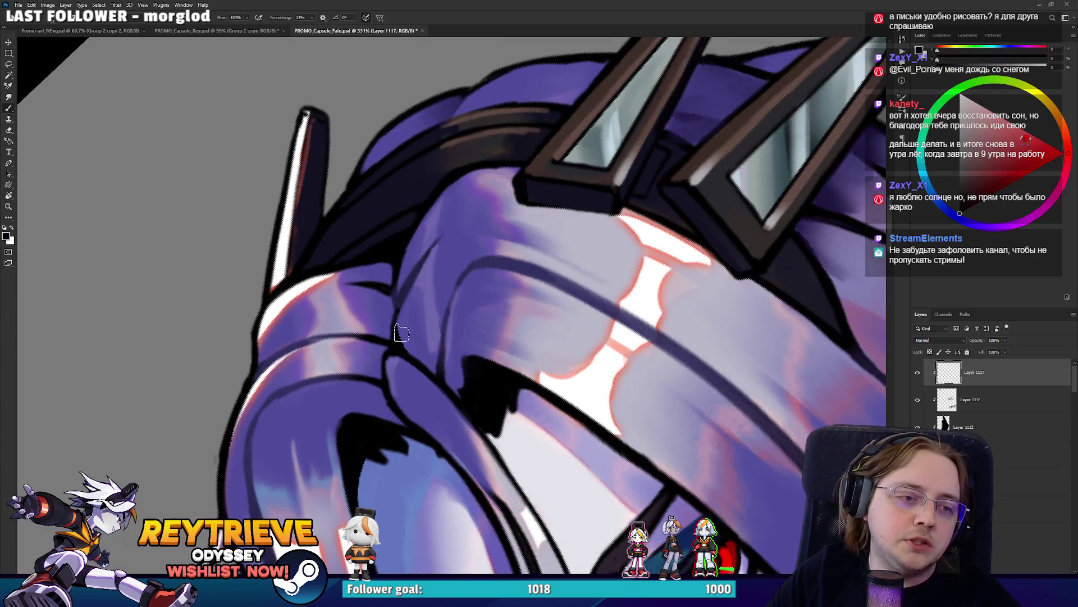
{"action": "key", "text": "ctrl+z"}
{"action": "left_click_drag", "start_coordinate": [409, 289], "coordinate": [400, 336]}
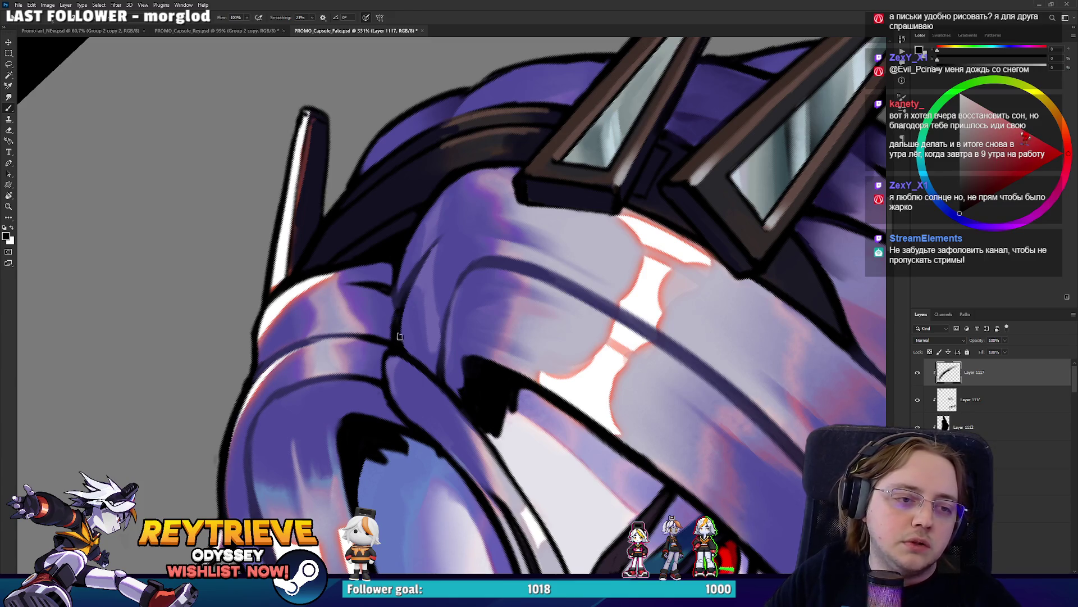
{"action": "mouse_move", "coordinate": [449, 262]}
{"action": "left_mouse_down"}
{"action": "mouse_move", "coordinate": [453, 253]}
{"action": "mouse_move", "coordinate": [432, 289]}
{"action": "left_mouse_up"}
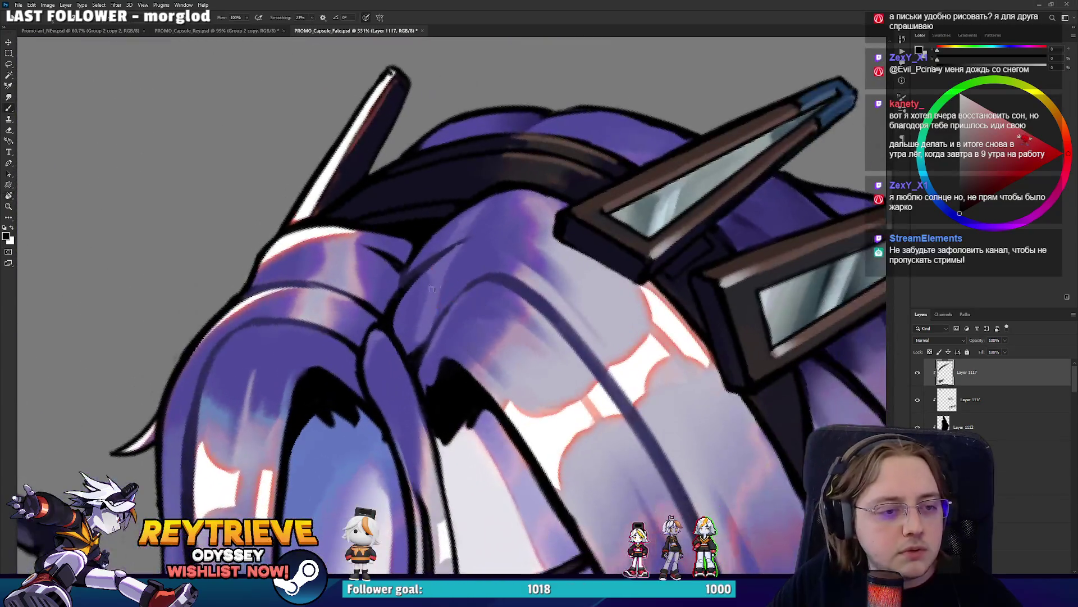
{"action": "left_click_drag", "start_coordinate": [353, 345], "coordinate": [400, 292]}
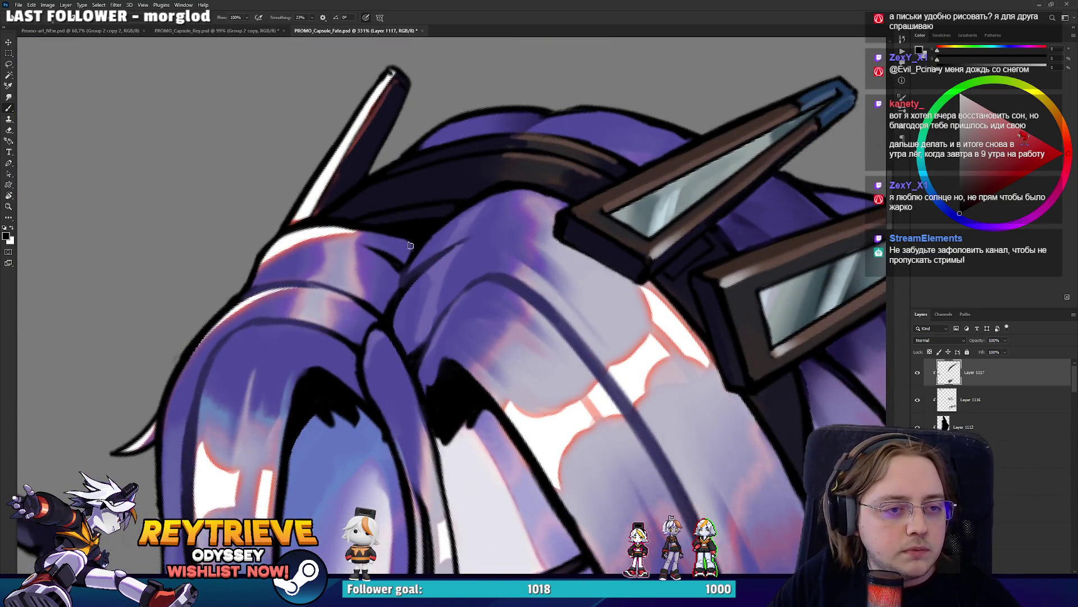
Sample hair purples and paint a dark stroke along the hair edge by the shoulder
{"action": "scroll", "coordinate": [411, 249], "scroll_direction": "down", "scroll_amount": 5}
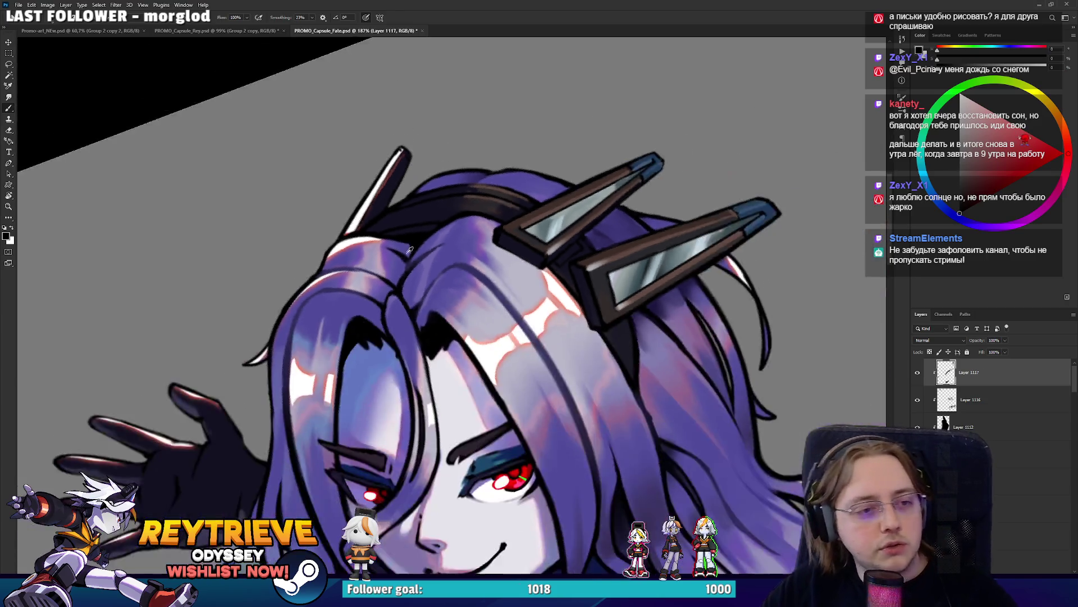
{"action": "key", "text": "r"}
{"action": "key", "text": "Escape"}
{"action": "scroll", "coordinate": [520, 317], "scroll_direction": "up", "scroll_amount": 5}
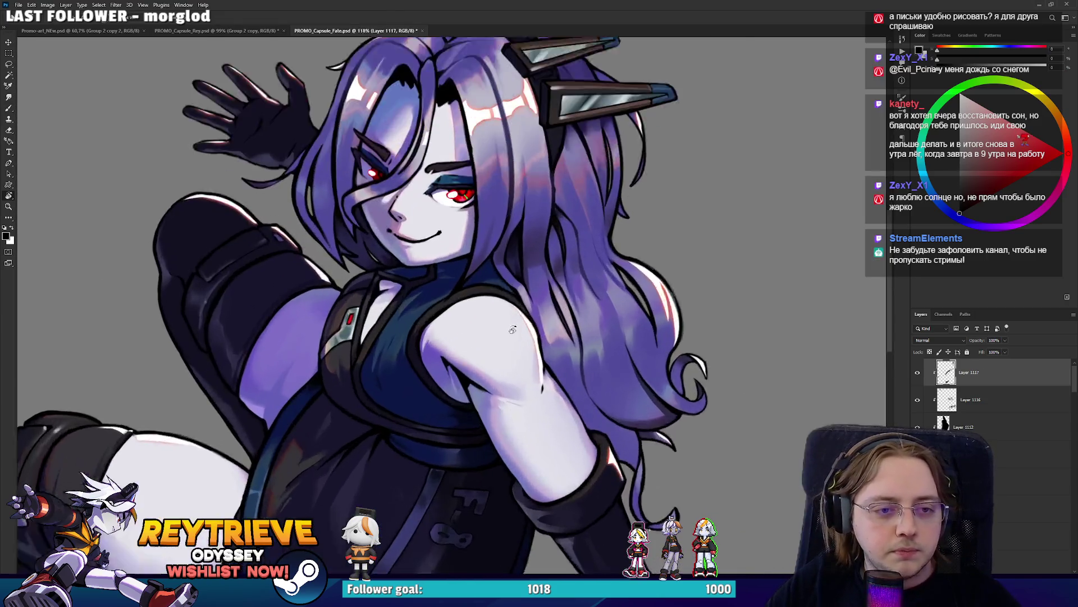
{"action": "key", "text": "b"}
{"action": "left_click", "coordinate": [513, 245], "text": "alt"}
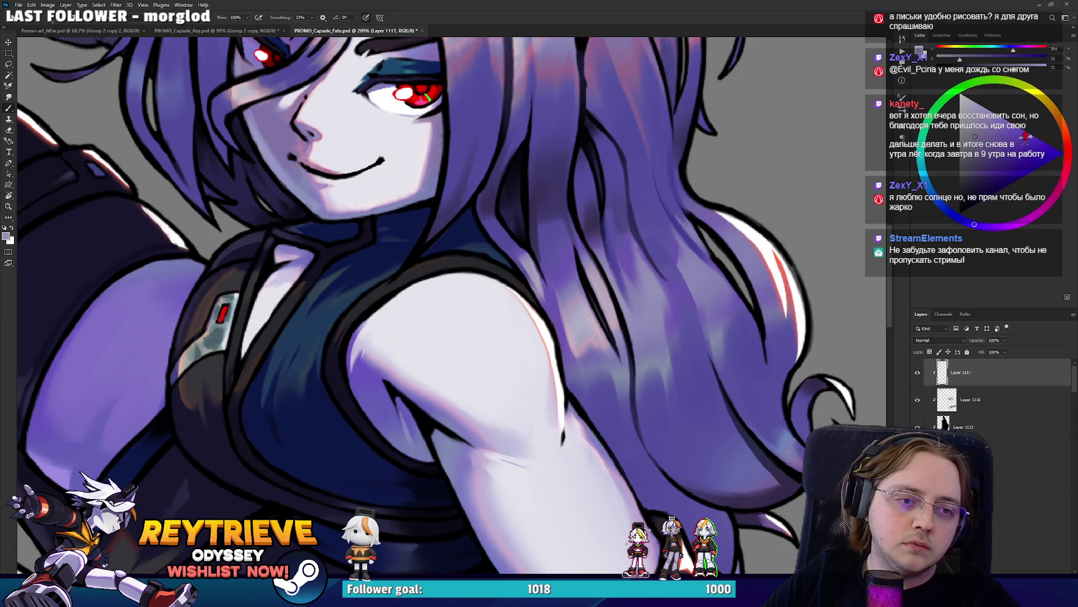
{"action": "left_click_drag", "start_coordinate": [524, 250], "coordinate": [546, 326]}
{"action": "left_click", "coordinate": [517, 302], "text": "alt"}
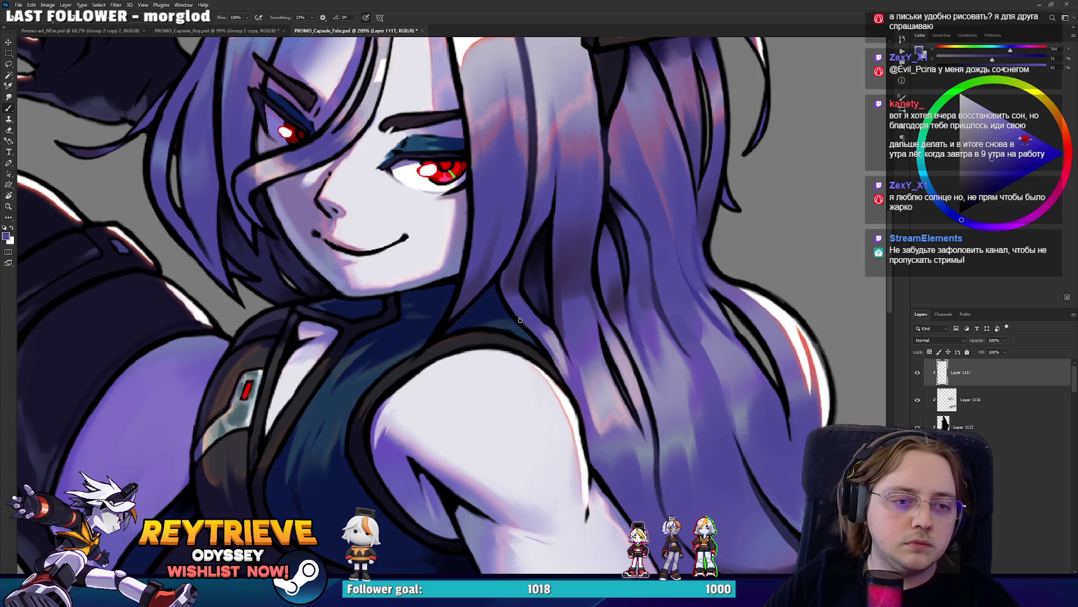
{"action": "mouse_move", "coordinate": [497, 261]}
{"action": "left_mouse_down"}
{"action": "mouse_move", "coordinate": [551, 357]}
{"action": "mouse_move", "coordinate": [523, 297]}
{"action": "left_mouse_up"}
Rotate the canvas, sample black and hair purples, then turn the view back upright
{"action": "key", "text": "r"}
{"action": "left_click", "coordinate": [522, 297], "text": "alt"}
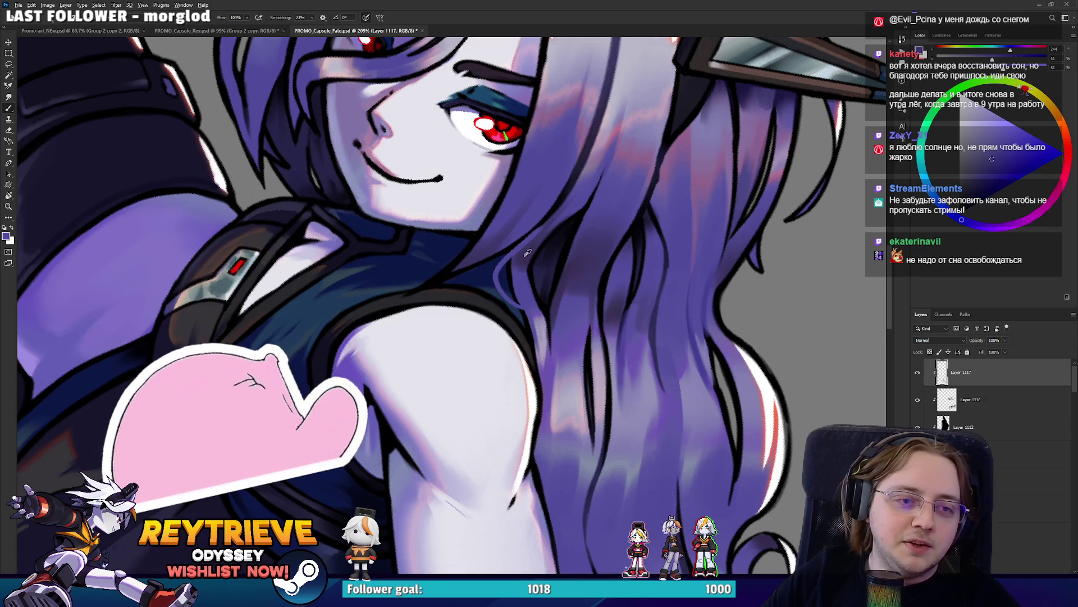
{"action": "key", "text": "d"}
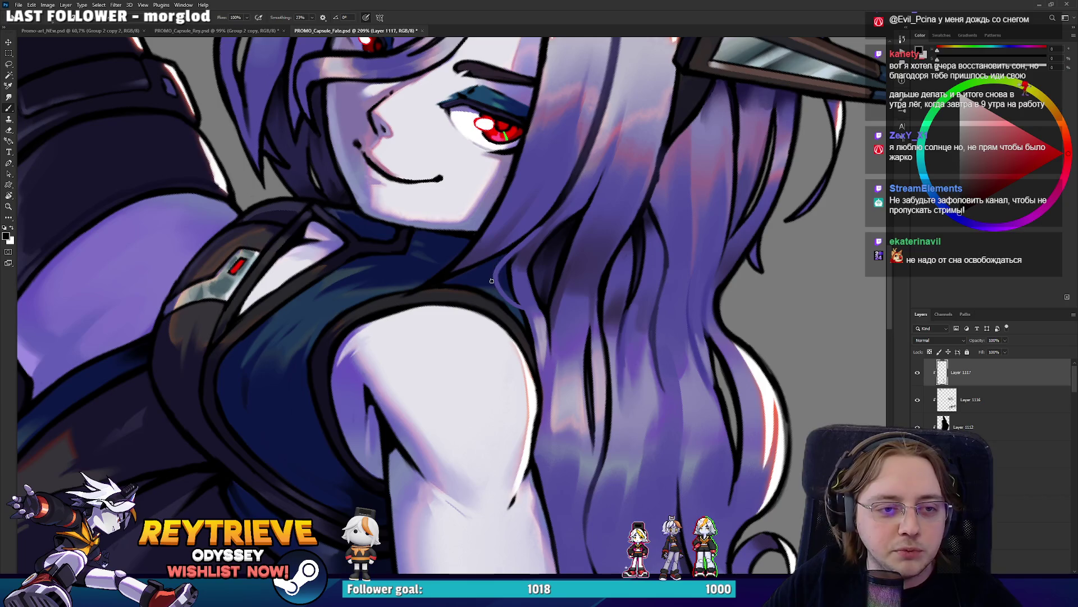
{"action": "key", "text": "r"}
{"action": "left_click_drag", "start_coordinate": [518, 243], "coordinate": [409, 280]}
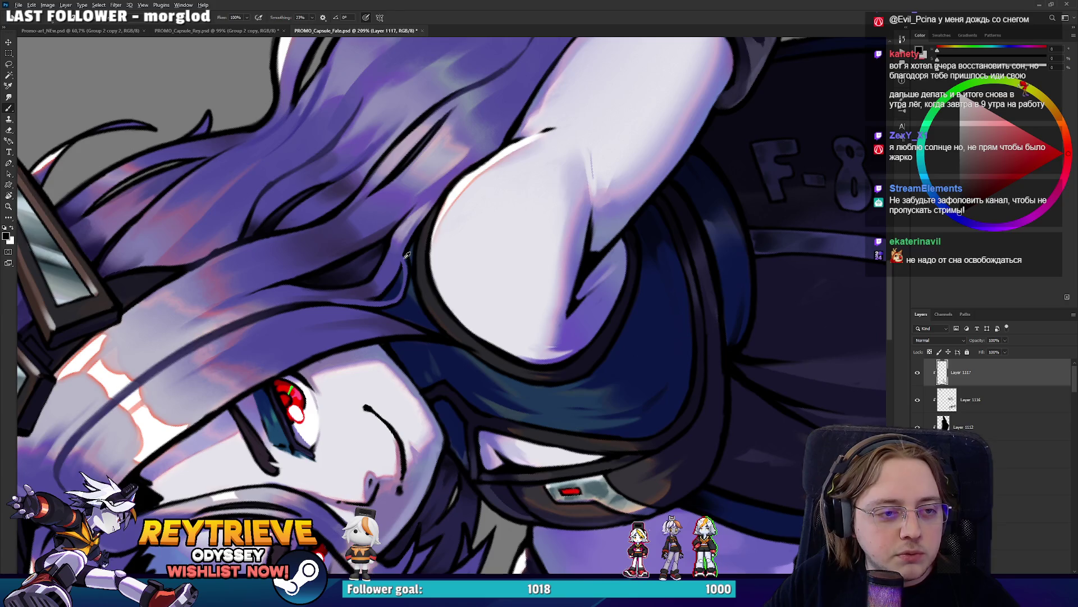
{"action": "left_click", "coordinate": [408, 264], "text": "alt"}
{"action": "left_click", "coordinate": [402, 271], "text": "alt"}
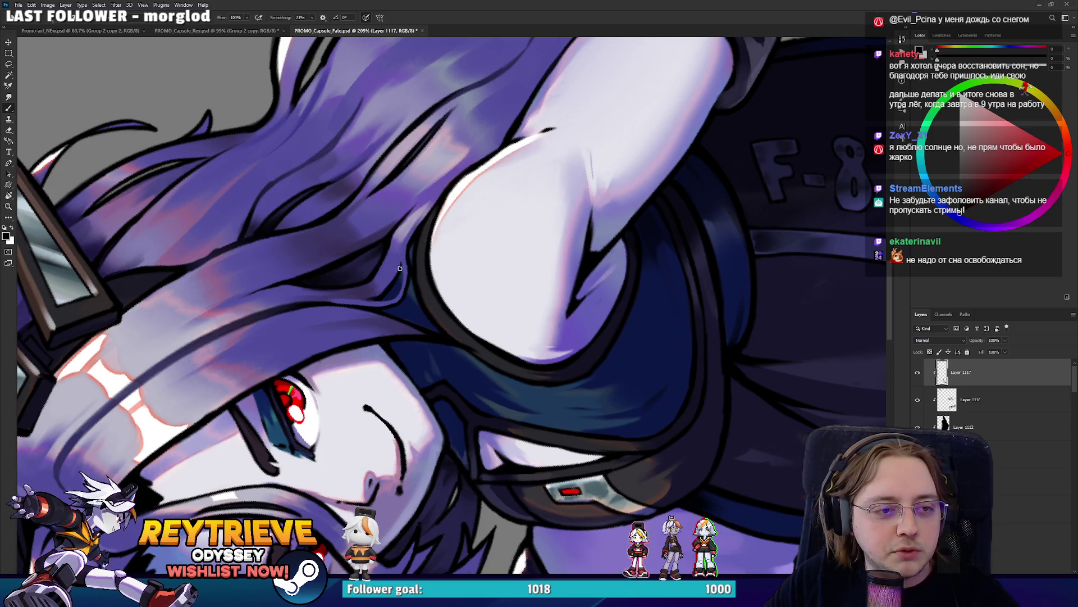
{"action": "left_click", "coordinate": [395, 292], "text": "alt"}
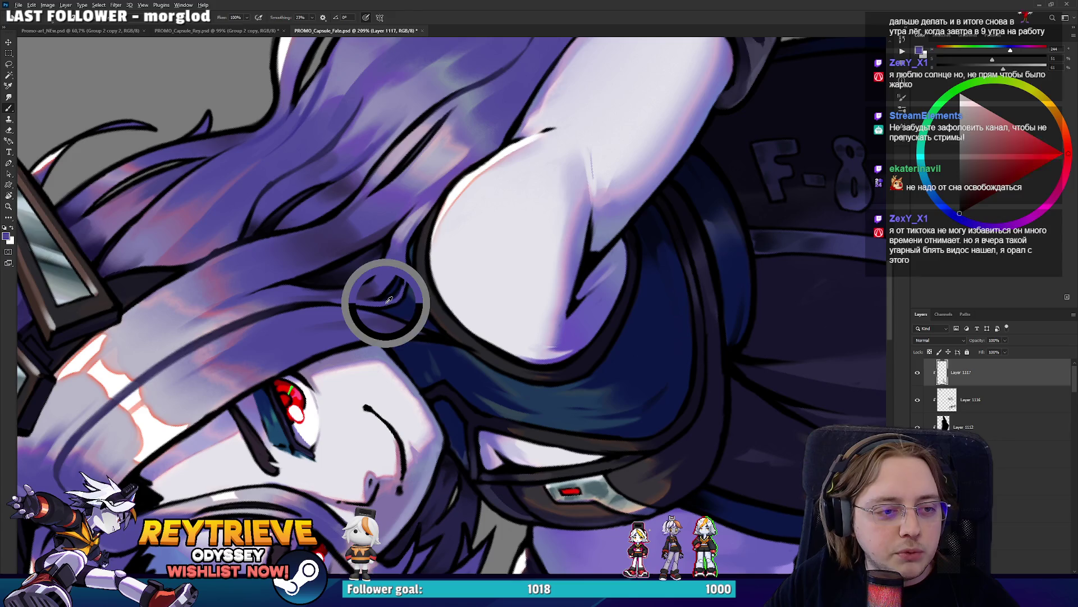
{"action": "left_click_drag", "start_coordinate": [405, 280], "coordinate": [504, 307]}
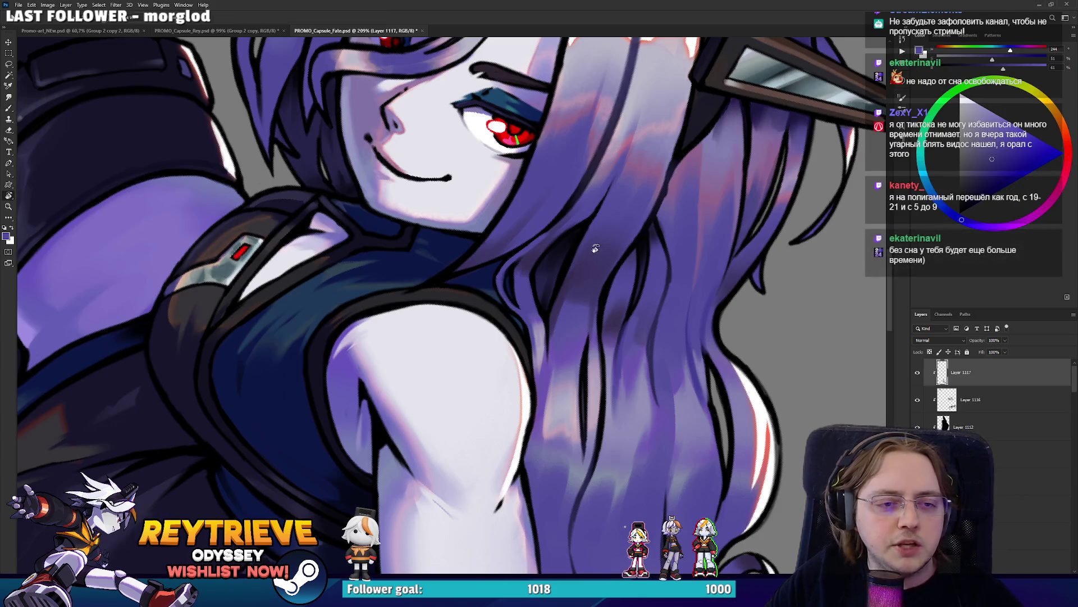
{"action": "left_click_drag", "start_coordinate": [594, 246], "coordinate": [561, 251]}
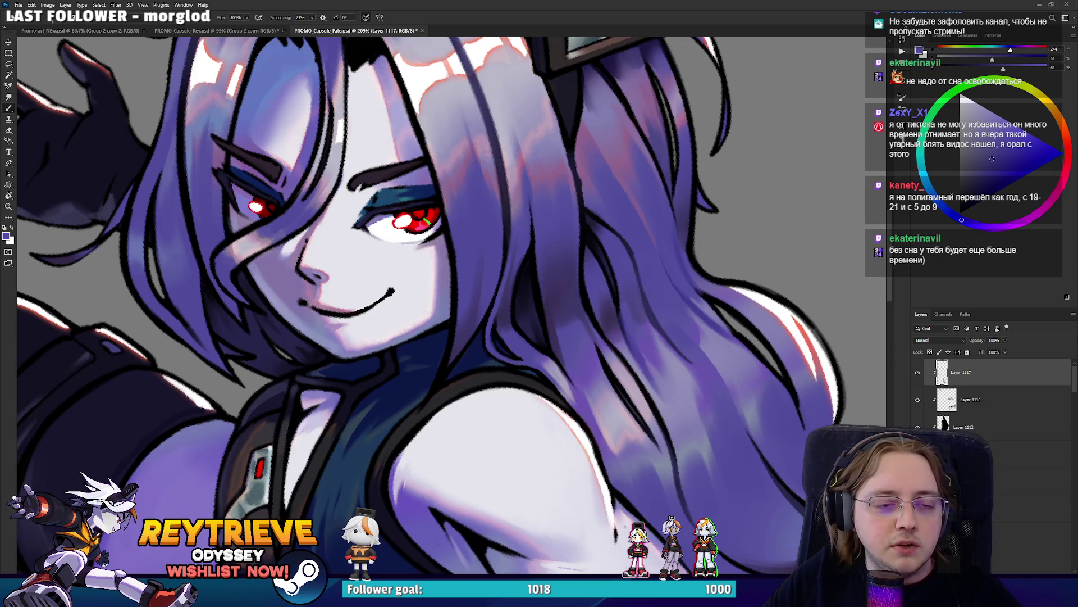
{"action": "scroll", "coordinate": [425, 221], "scroll_direction": "down", "scroll_amount": 3}
{"action": "left_click_drag", "start_coordinate": [425, 221], "coordinate": [608, 183]}
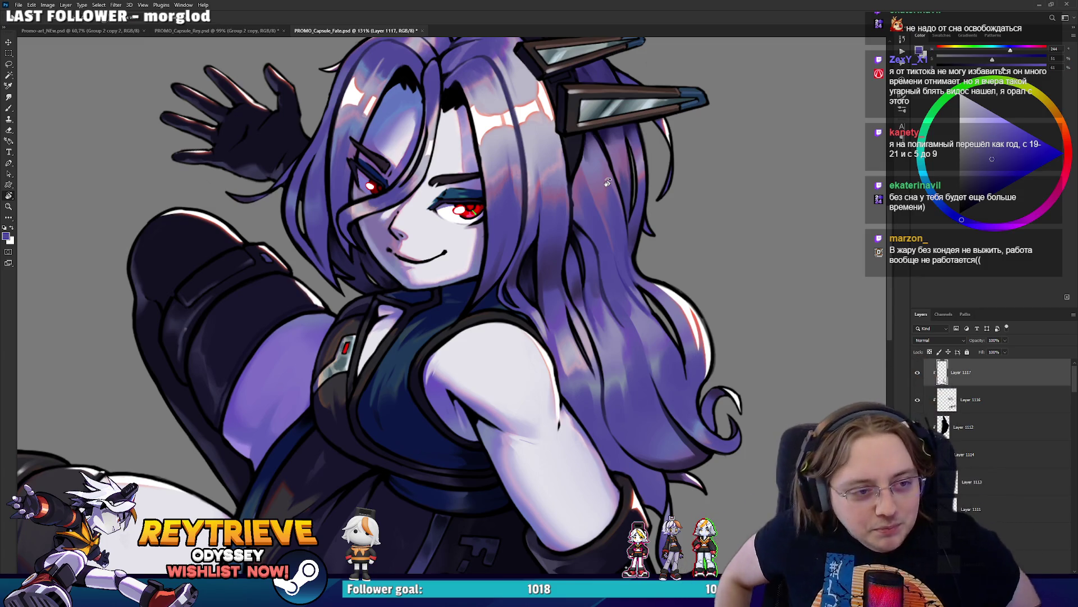
Zoom in and sample purples from the hair near the forehead glow
{"action": "scroll", "coordinate": [435, 403], "scroll_direction": "up", "scroll_amount": 5}
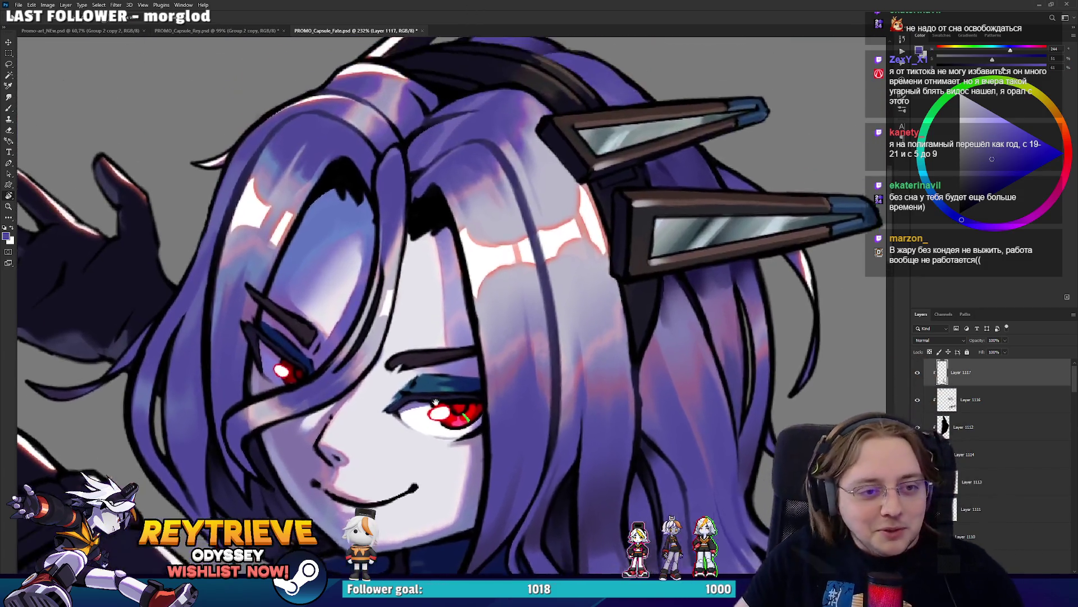
{"action": "scroll", "coordinate": [447, 287], "scroll_direction": "up", "scroll_amount": 5}
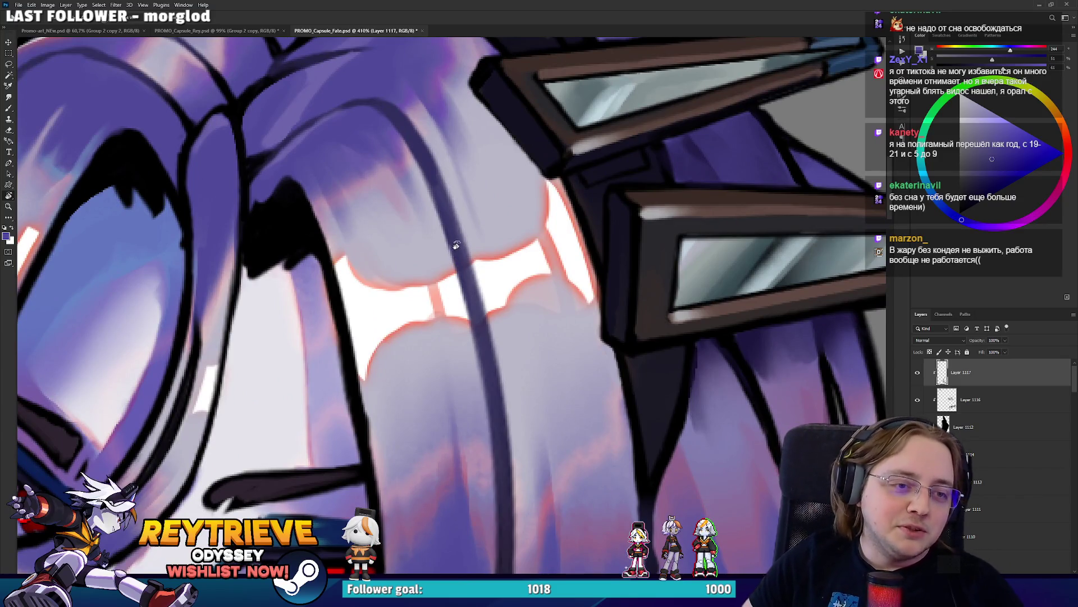
{"action": "key", "text": "b"}
{"action": "left_click", "coordinate": [453, 243], "text": "alt"}
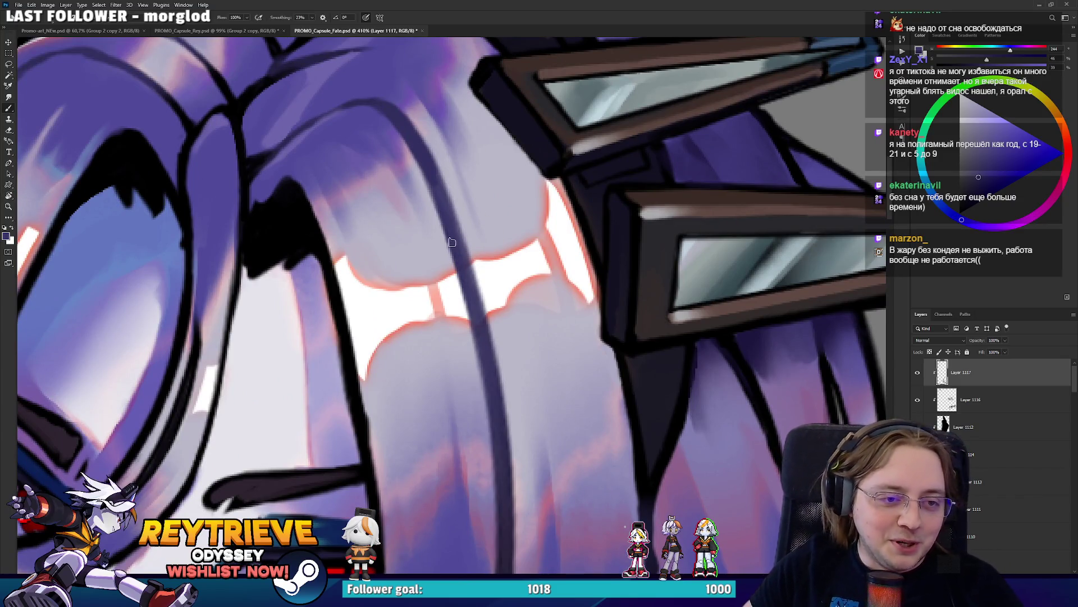
{"action": "left_click", "coordinate": [485, 273], "text": "alt"}
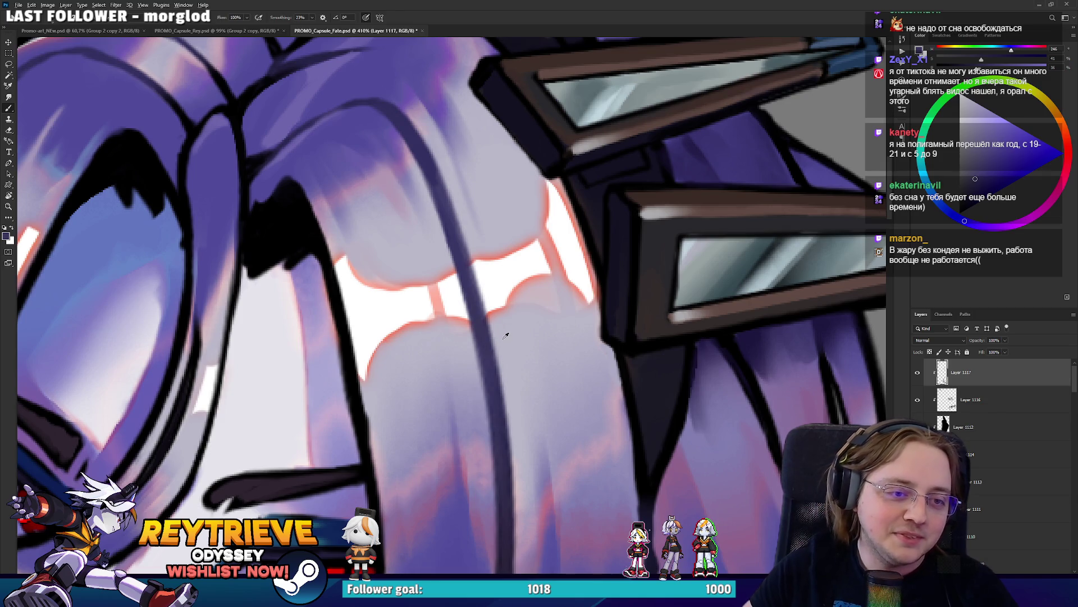
Reframe onto the forehead highlight and sample a lighter lavender from the hair
{"action": "scroll", "coordinate": [517, 330], "scroll_direction": "down", "scroll_amount": 1}
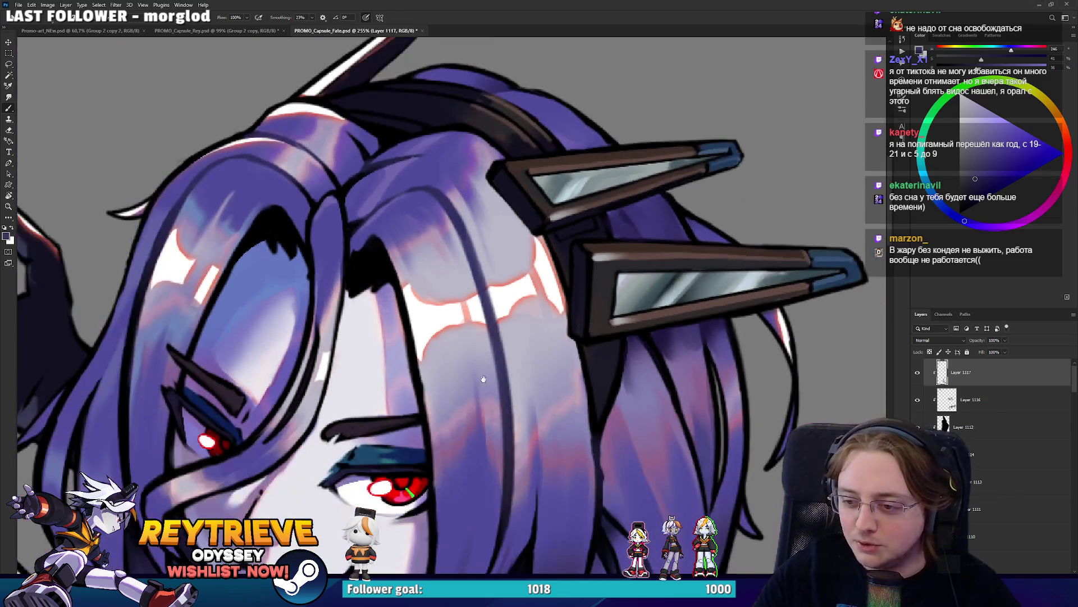
{"action": "scroll", "coordinate": [516, 329], "scroll_direction": "down", "scroll_amount": 1}
{"action": "scroll", "coordinate": [515, 330], "scroll_direction": "down", "scroll_amount": 1}
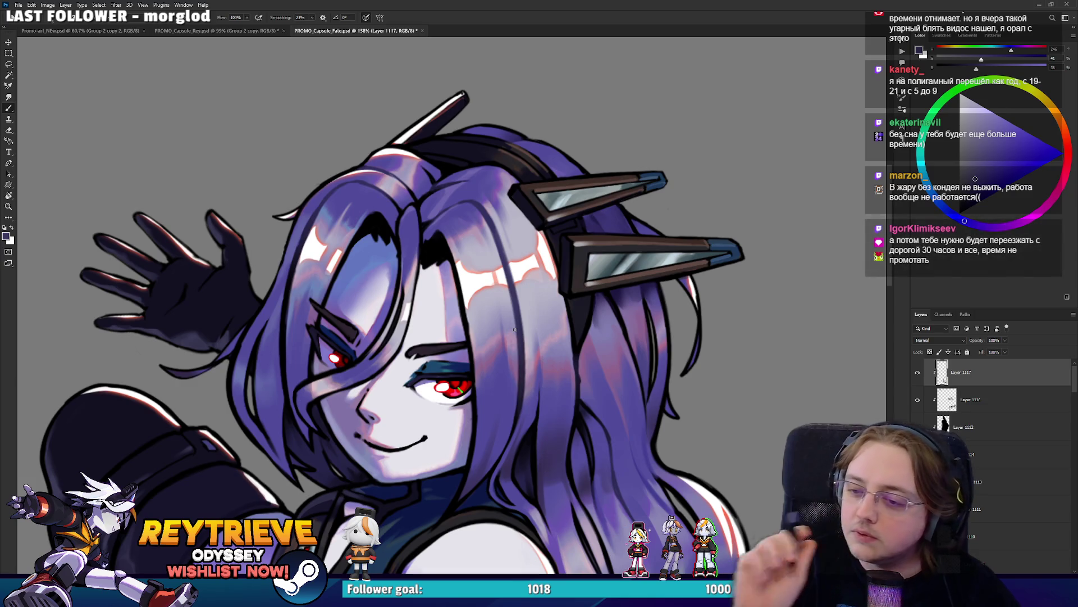
{"action": "scroll", "coordinate": [475, 253], "scroll_direction": "up", "scroll_amount": 2}
{"action": "left_click_drag", "start_coordinate": [474, 257], "coordinate": [507, 340]}
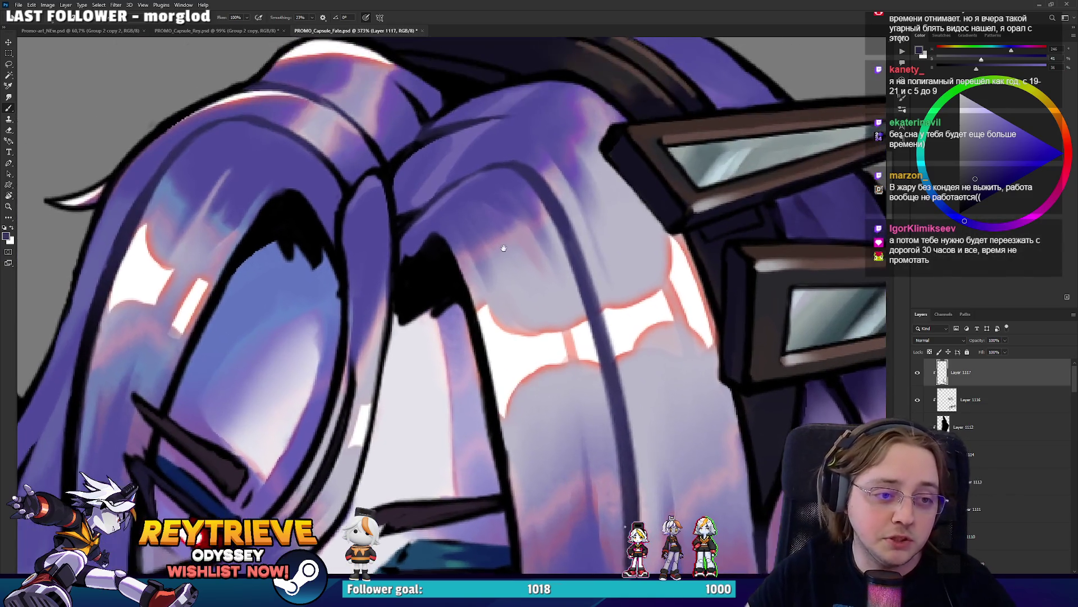
{"action": "left_click", "coordinate": [468, 363], "text": "alt"}
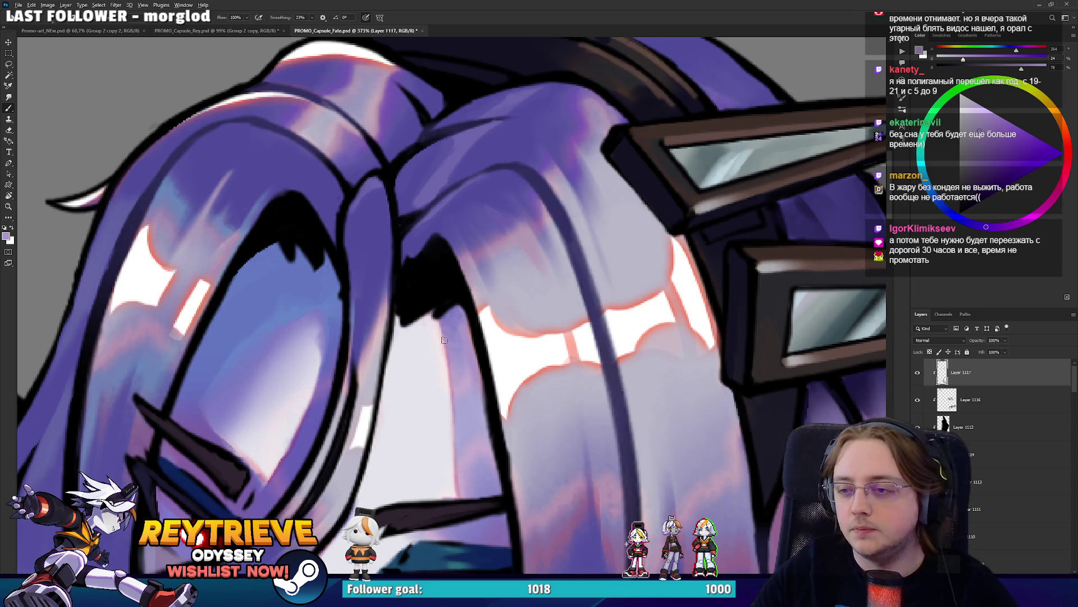
{"action": "scroll", "coordinate": [444, 340], "scroll_direction": "down", "scroll_amount": 3}
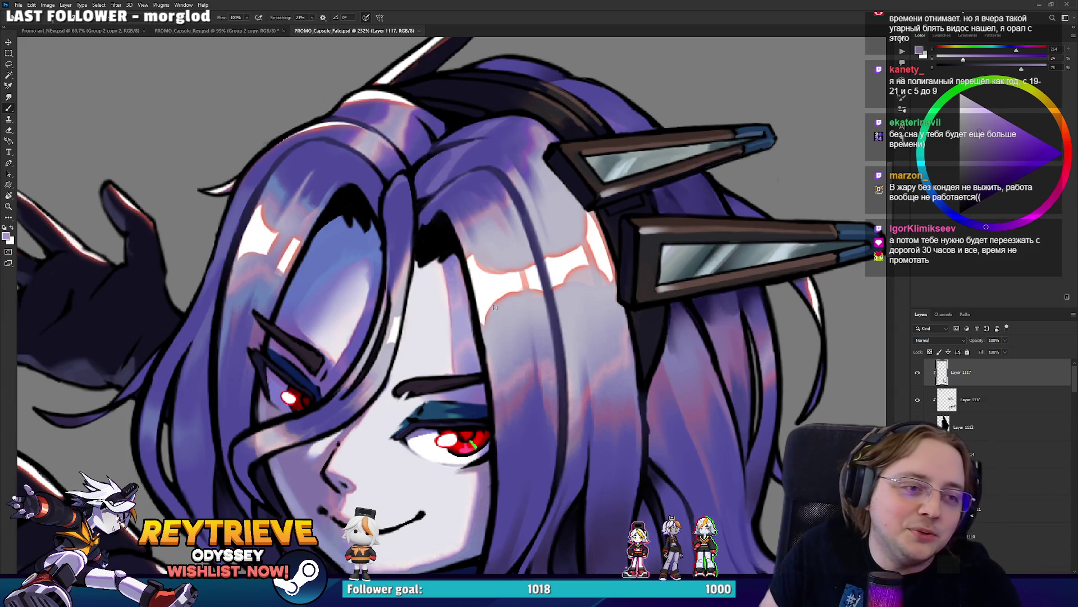
{"action": "key", "text": "r"}
{"action": "left_click_drag", "start_coordinate": [495, 307], "coordinate": [471, 190]}
Sample a darker purple and darken and extend the hair line above the forehead
{"action": "key", "text": "b"}
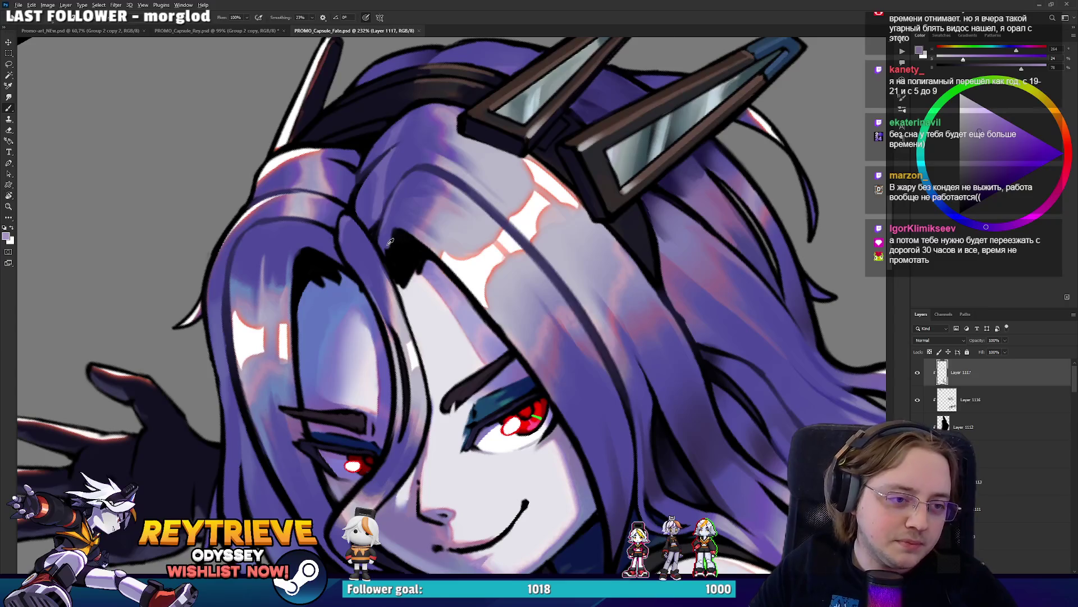
{"action": "left_click", "coordinate": [391, 242], "text": "alt"}
{"action": "left_click_drag", "start_coordinate": [391, 241], "coordinate": [397, 265]}
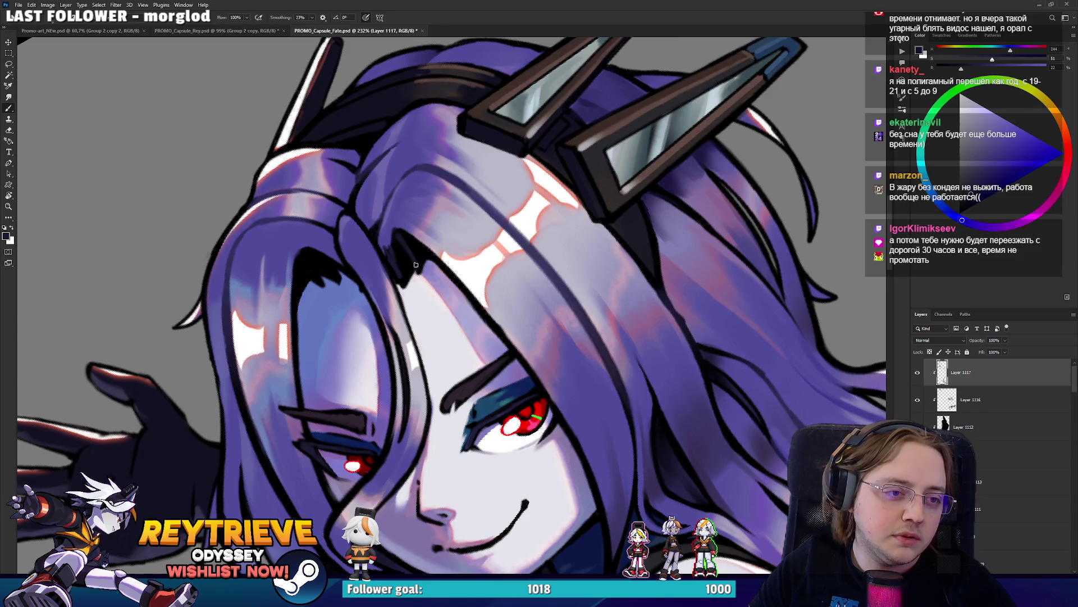
{"action": "left_click_drag", "start_coordinate": [415, 264], "coordinate": [410, 241]}
Sample black and medium and dark purples from the hair lines, reframing the view
{"action": "left_click", "coordinate": [413, 252], "text": "alt"}
{"action": "left_click", "coordinate": [325, 253], "text": "alt"}
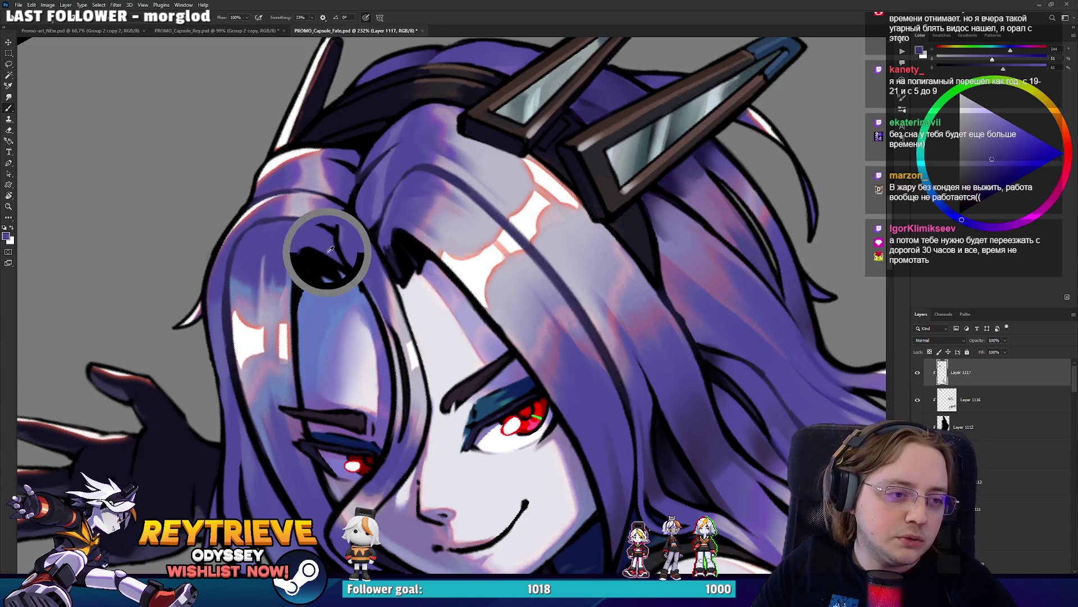
{"action": "left_click", "coordinate": [316, 254], "text": "alt"}
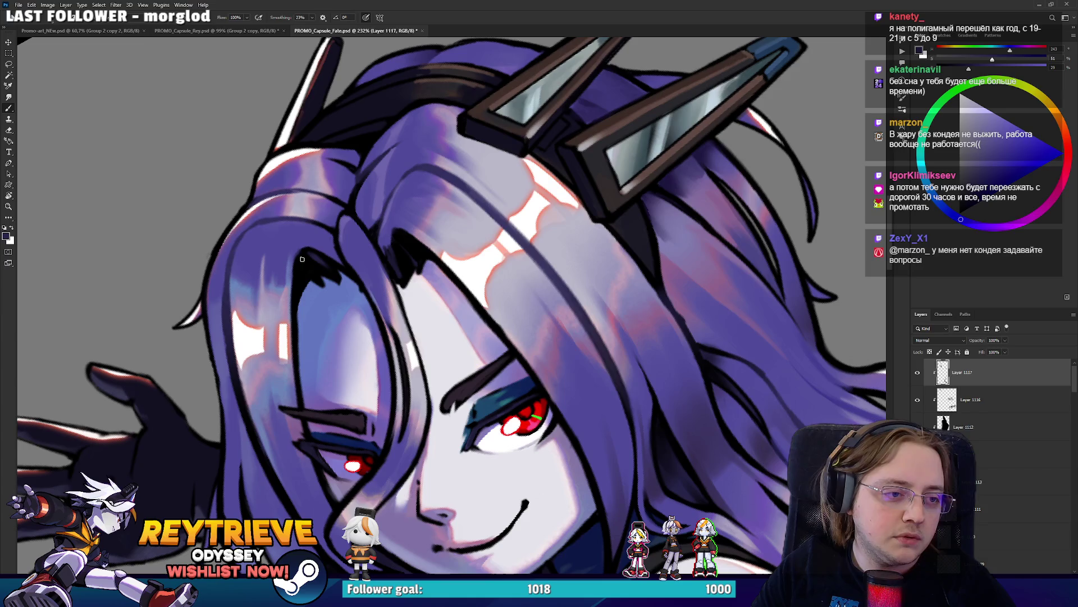
{"action": "left_click", "coordinate": [303, 265], "text": "alt"}
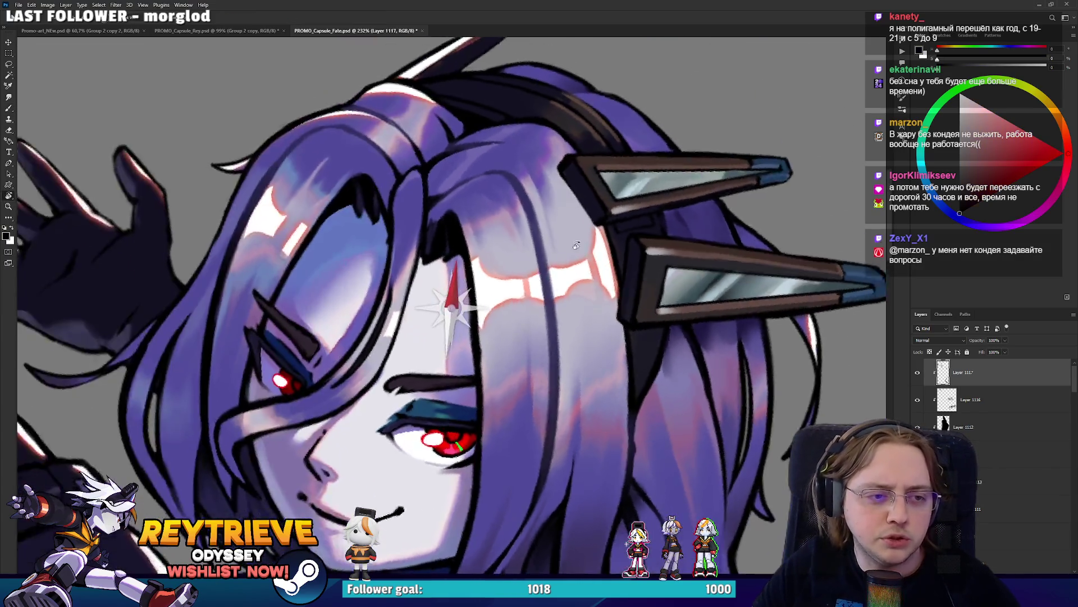
{"action": "mouse_move", "coordinate": [353, 278]}
{"action": "left_mouse_down"}
{"action": "mouse_move", "coordinate": [499, 167]}
{"action": "mouse_move", "coordinate": [575, 231]}
{"action": "left_mouse_up"}
{"action": "left_click", "coordinate": [414, 214], "text": "alt"}
{"action": "key", "text": "r"}
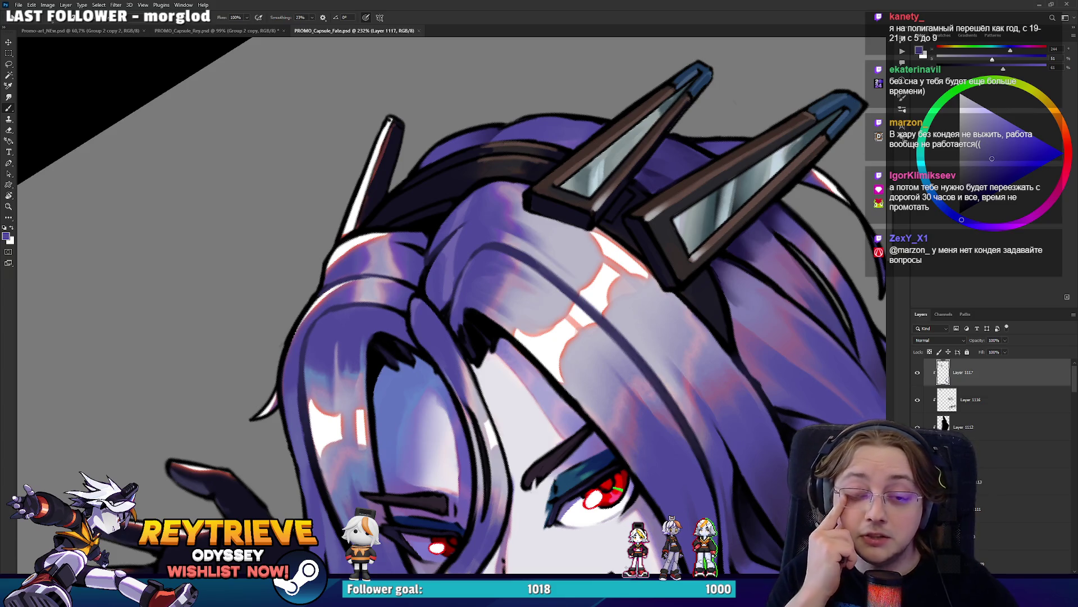
With the canvas upside-down, paint thin blue shading strokes along the hair strands
{"action": "left_click_drag", "start_coordinate": [776, 379], "coordinate": [661, 328]}
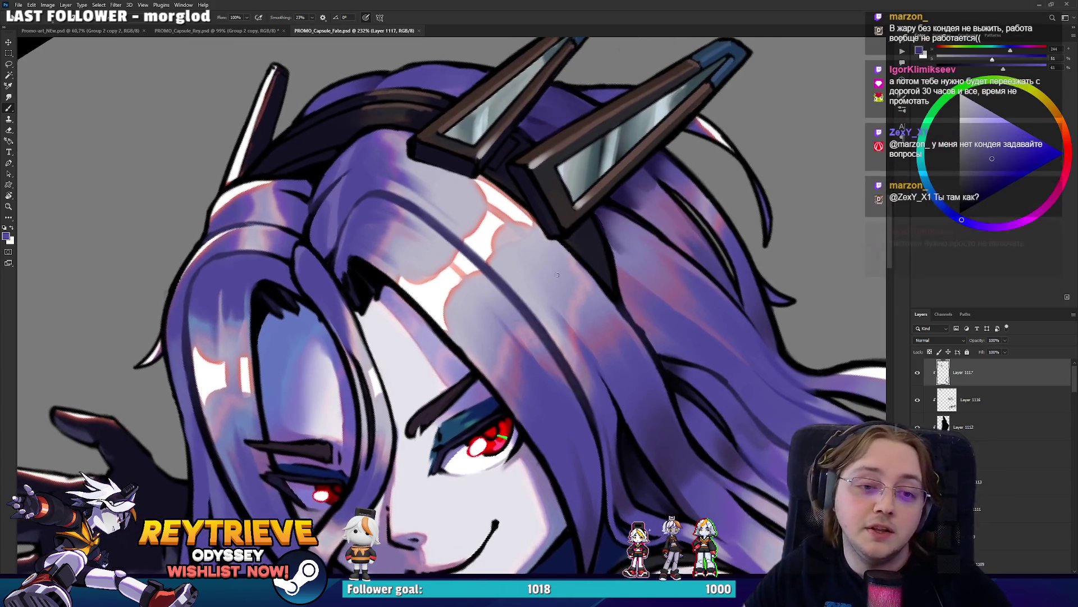
{"action": "left_click", "coordinate": [652, 330], "text": "alt"}
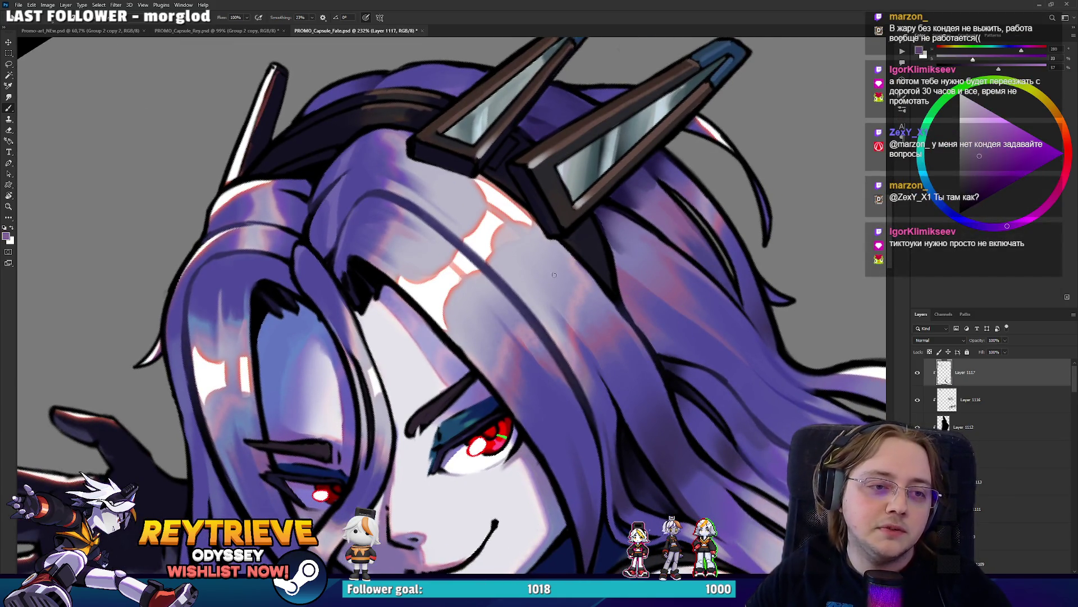
{"action": "mouse_move", "coordinate": [554, 275]}
{"action": "left_mouse_down"}
{"action": "mouse_move", "coordinate": [610, 291]}
{"action": "mouse_move", "coordinate": [434, 303]}
{"action": "left_mouse_up"}
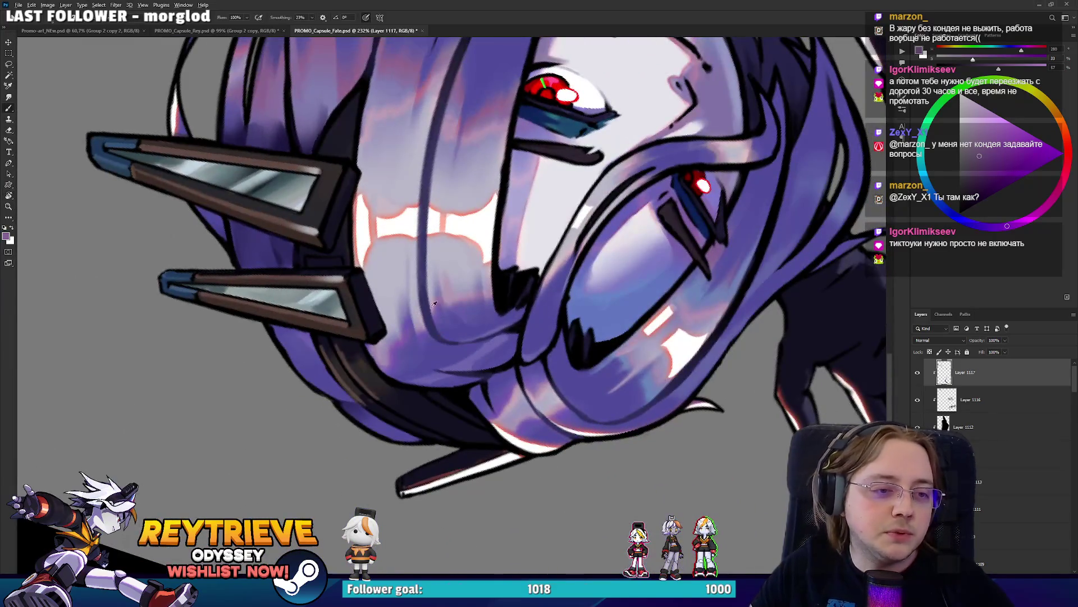
{"action": "left_click", "coordinate": [440, 345], "text": "alt"}
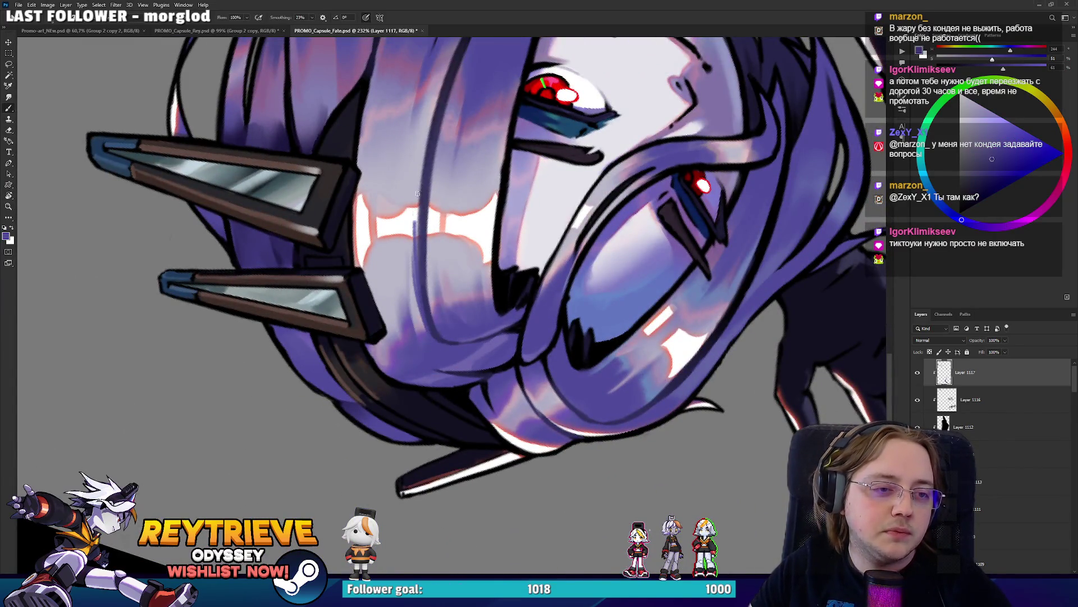
{"action": "left_click_drag", "start_coordinate": [417, 194], "coordinate": [420, 247]}
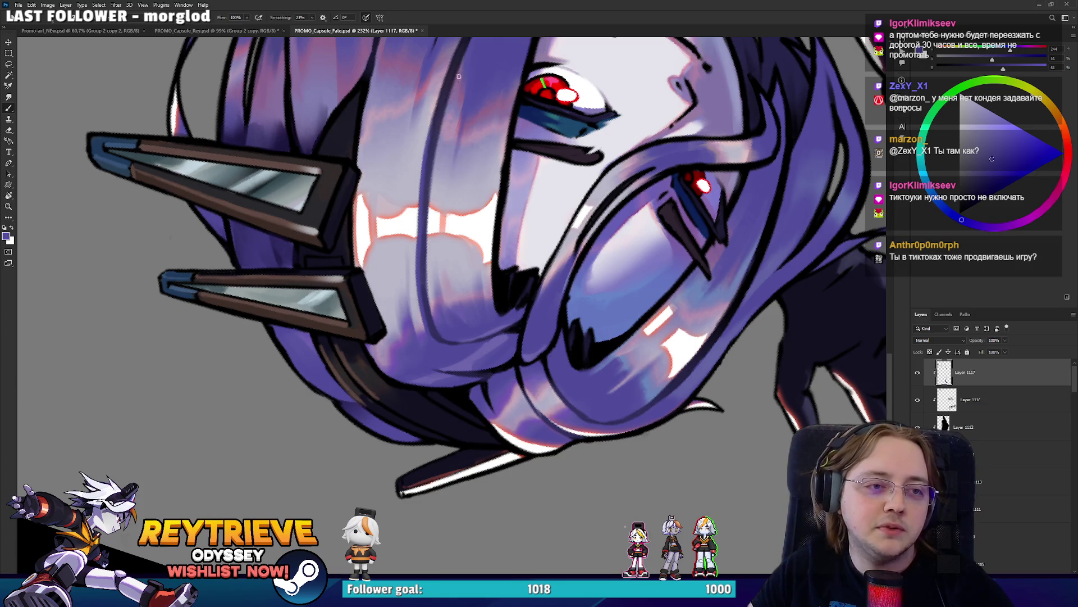
{"action": "left_click_drag", "start_coordinate": [458, 76], "coordinate": [644, 420]}
{"action": "scroll", "coordinate": [550, 290], "scroll_direction": "down", "scroll_amount": 5}
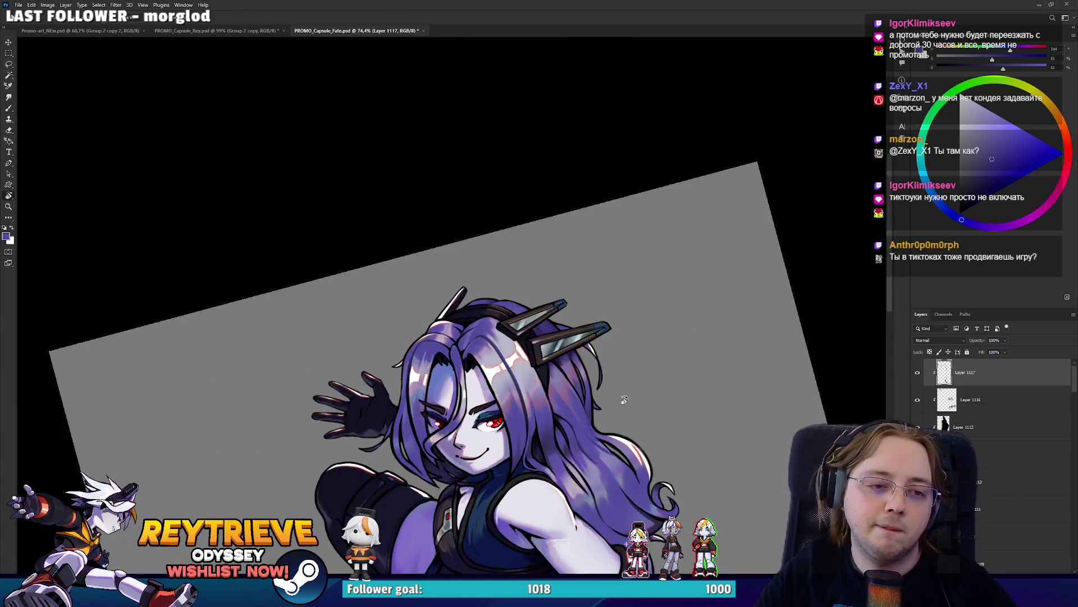
Level the canvas, zoom in on the face, and sample a lighter, softer hair purple
{"action": "left_click_drag", "start_coordinate": [393, 169], "coordinate": [551, 290]}
{"action": "scroll", "coordinate": [550, 290], "scroll_direction": "up", "scroll_amount": 3}
{"action": "scroll", "coordinate": [550, 289], "scroll_direction": "up", "scroll_amount": 1}
{"action": "scroll", "coordinate": [561, 303], "scroll_direction": "up", "scroll_amount": 1}
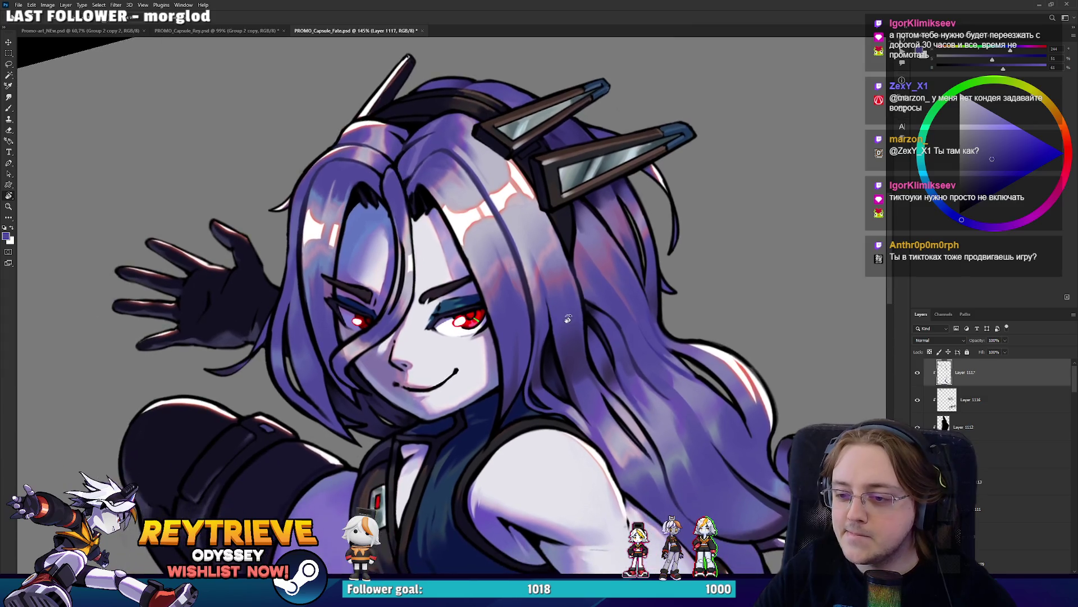
{"action": "scroll", "coordinate": [578, 332], "scroll_direction": "up", "scroll_amount": 1}
{"action": "scroll", "coordinate": [599, 357], "scroll_direction": "up", "scroll_amount": 1}
{"action": "scroll", "coordinate": [600, 357], "scroll_direction": "up", "scroll_amount": 1}
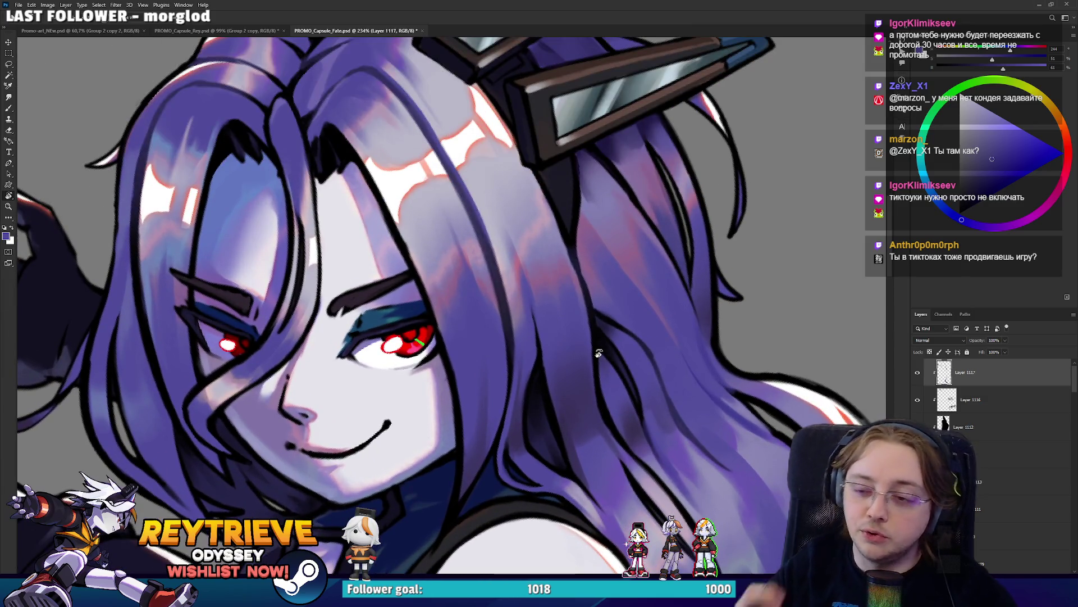
{"action": "key", "text": "b"}
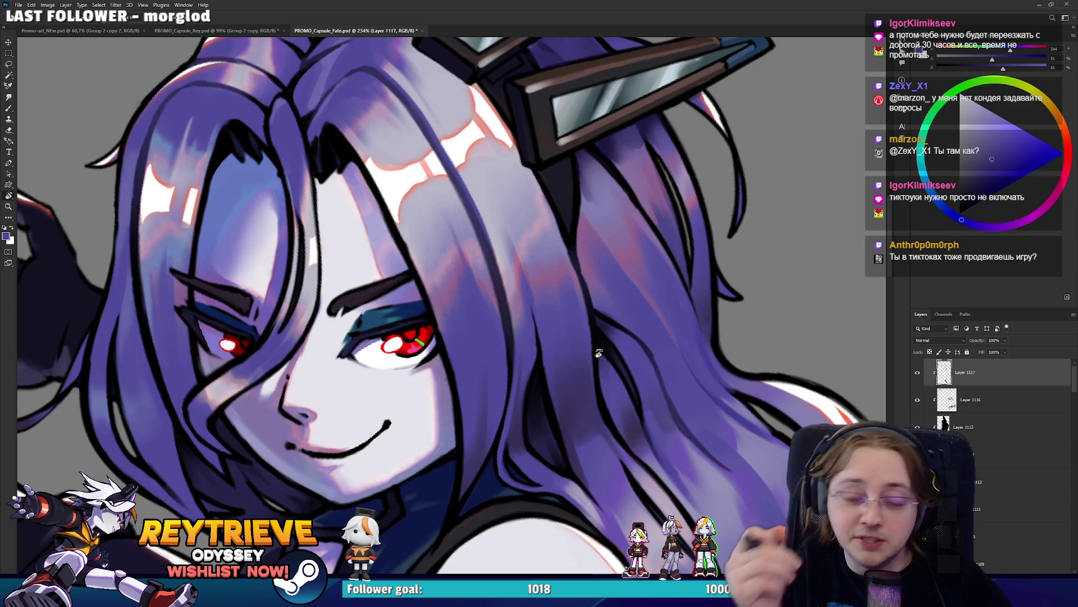
{"action": "left_click", "coordinate": [512, 230], "text": "alt"}
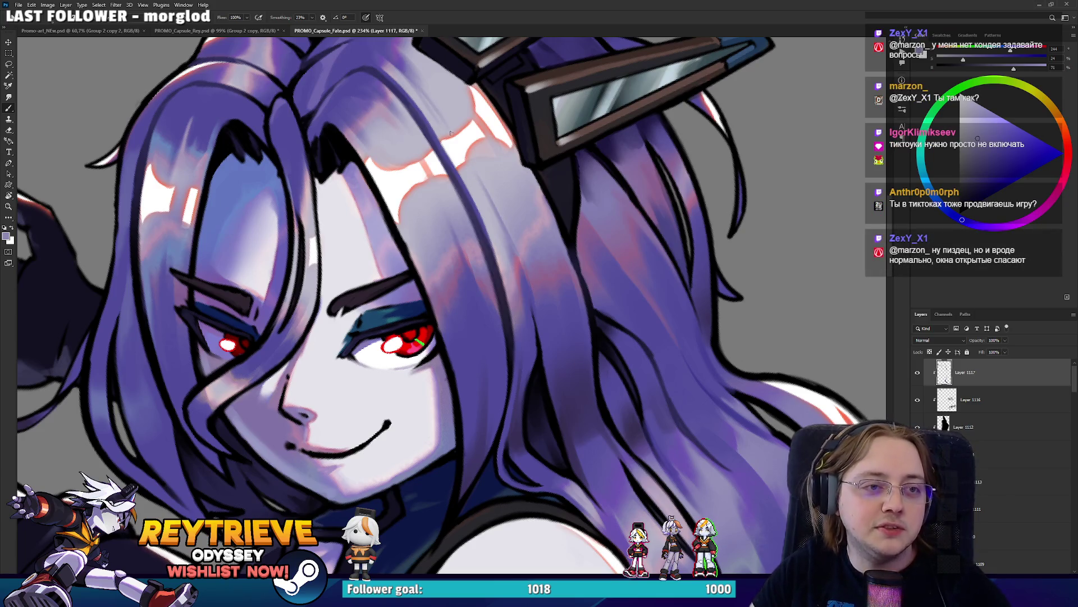
Straighten the canvas and zoom out to show the whole figure
{"action": "scroll", "coordinate": [418, 341], "scroll_direction": "down", "scroll_amount": 5}
{"action": "key", "text": "r"}
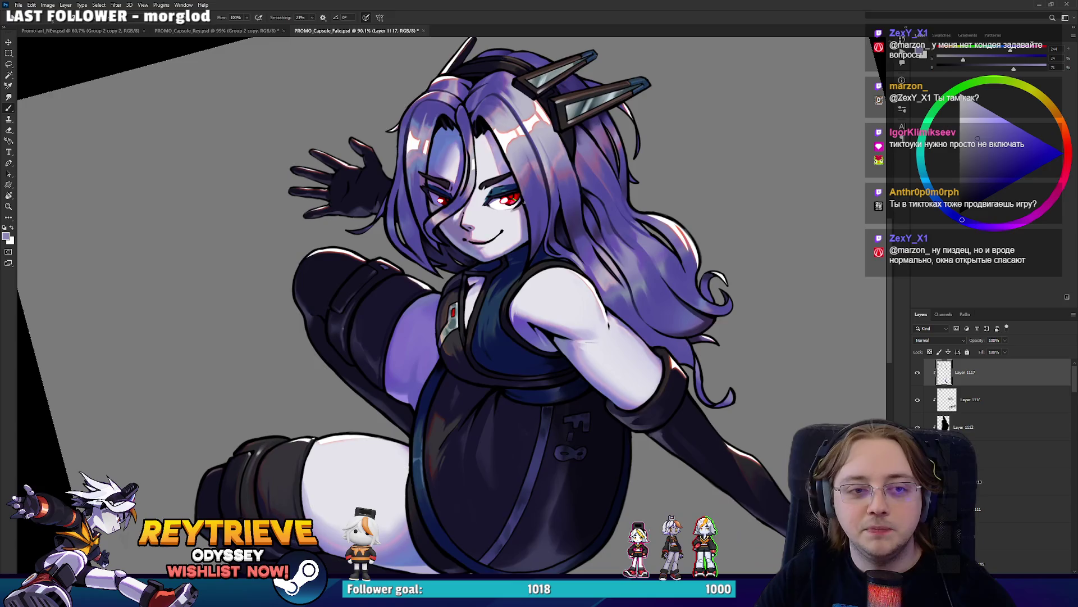
{"action": "left_click_drag", "start_coordinate": [505, 225], "coordinate": [660, 236]}
{"action": "scroll", "coordinate": [660, 235], "scroll_direction": "down", "scroll_amount": 2}
{"action": "scroll", "coordinate": [506, 237], "scroll_direction": "up", "scroll_amount": 6}
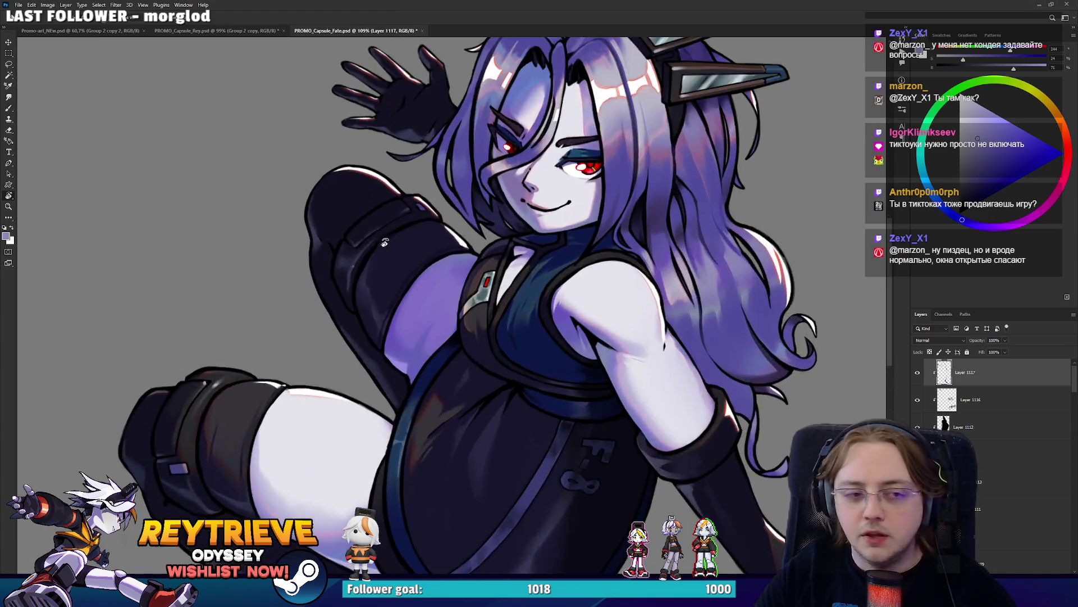
{"action": "scroll", "coordinate": [506, 236], "scroll_direction": "down", "scroll_amount": 4}
Sample dark and muted tones from the shoulder pad and strap, then bring the strap buckle into view
{"action": "scroll", "coordinate": [358, 348], "scroll_direction": "up", "scroll_amount": 4}
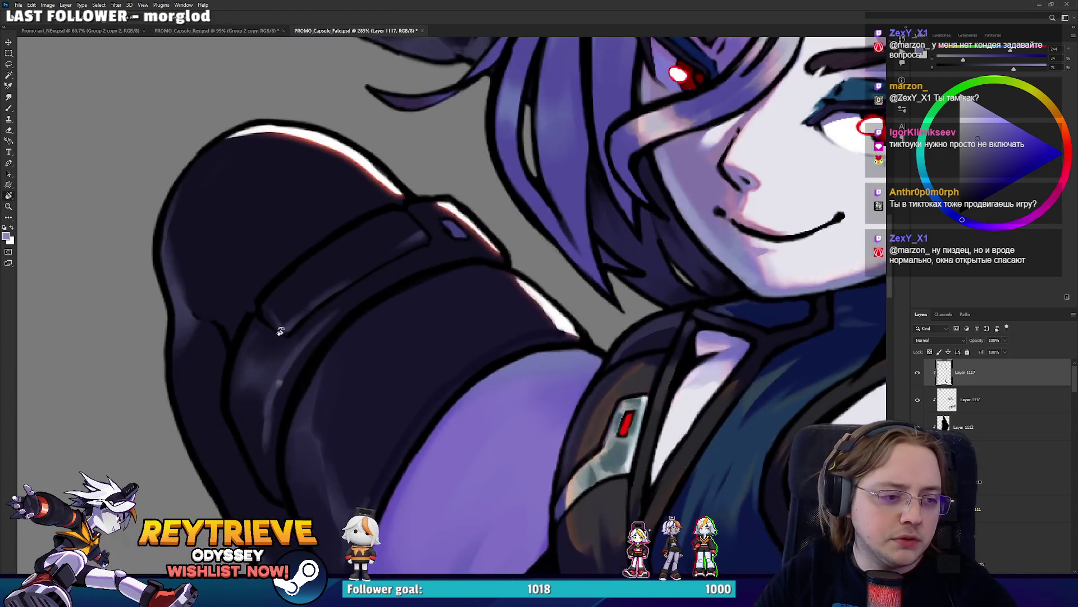
{"action": "key", "text": "b"}
{"action": "left_click", "coordinate": [275, 405], "text": "alt"}
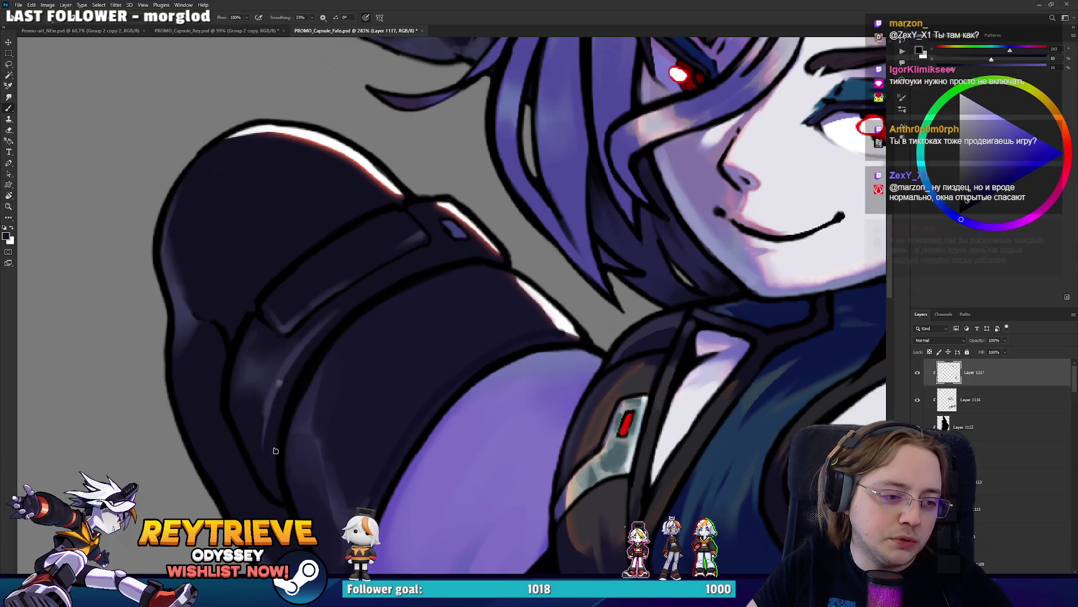
{"action": "left_click", "coordinate": [271, 392], "text": "alt"}
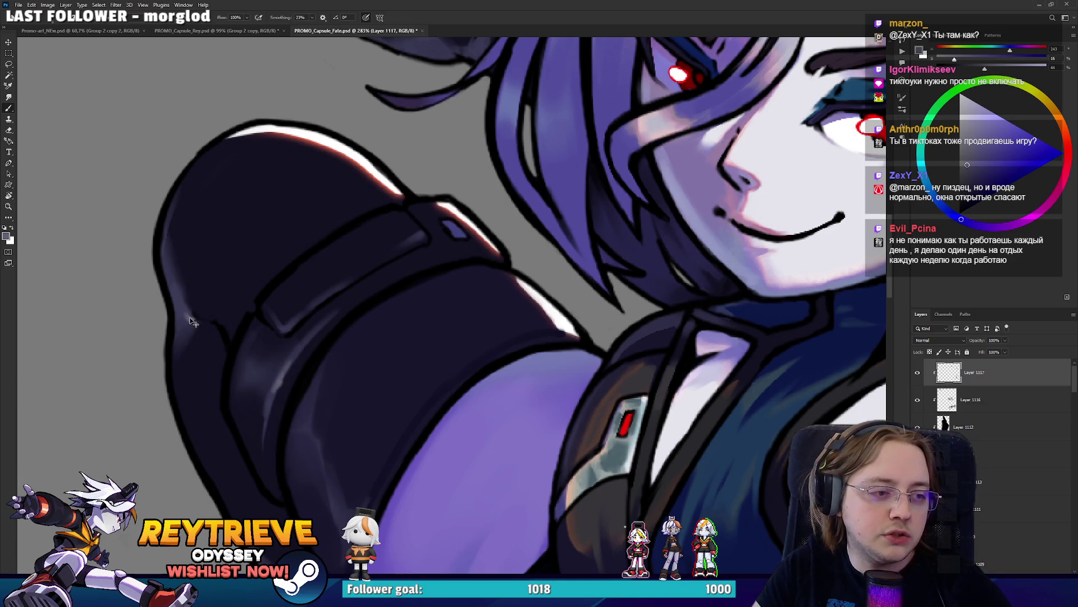
{"action": "scroll", "coordinate": [173, 272], "scroll_direction": "down", "scroll_amount": 4}
{"action": "scroll", "coordinate": [432, 186], "scroll_direction": "up", "scroll_amount": 3}
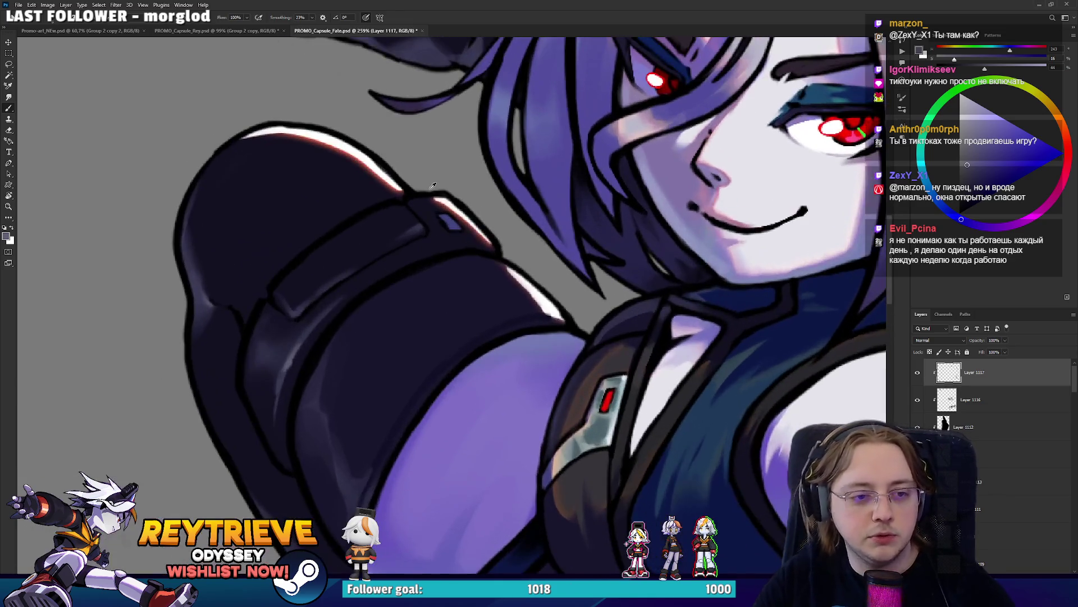
{"action": "left_click", "coordinate": [459, 223], "text": "alt"}
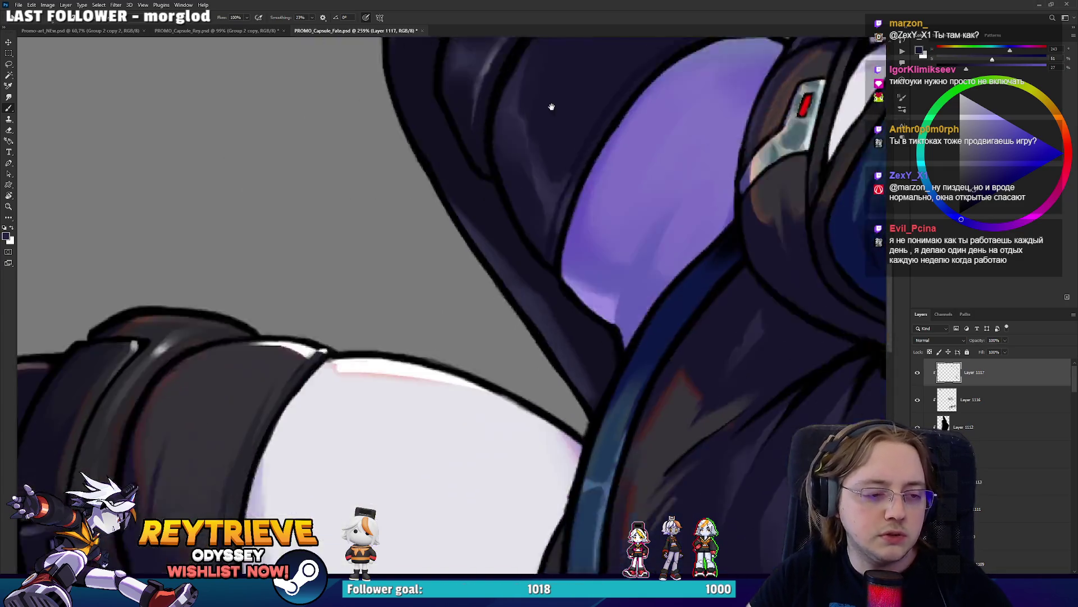
{"action": "left_click_drag", "start_coordinate": [476, 249], "coordinate": [420, 411]}
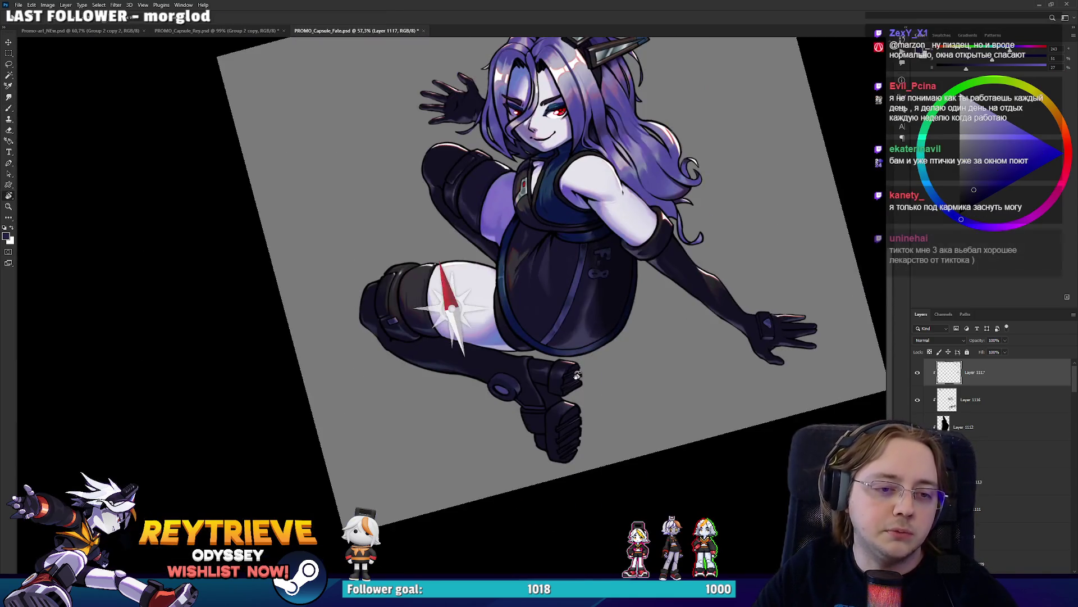
Centre the buckle ring, deselect the filled hole, then focus the wooden box in Unreal Engine
{"action": "left_click_drag", "start_coordinate": [428, 399], "coordinate": [481, 418]}
{"action": "scroll", "coordinate": [481, 418], "scroll_direction": "up", "scroll_amount": 5}
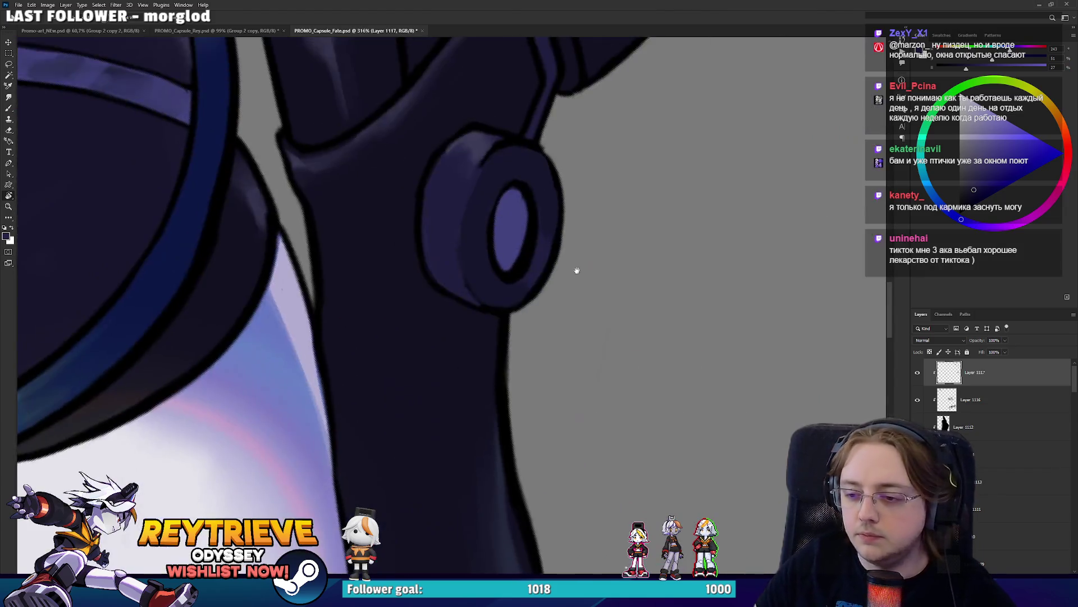
{"action": "left_click_drag", "start_coordinate": [575, 270], "coordinate": [618, 390]}
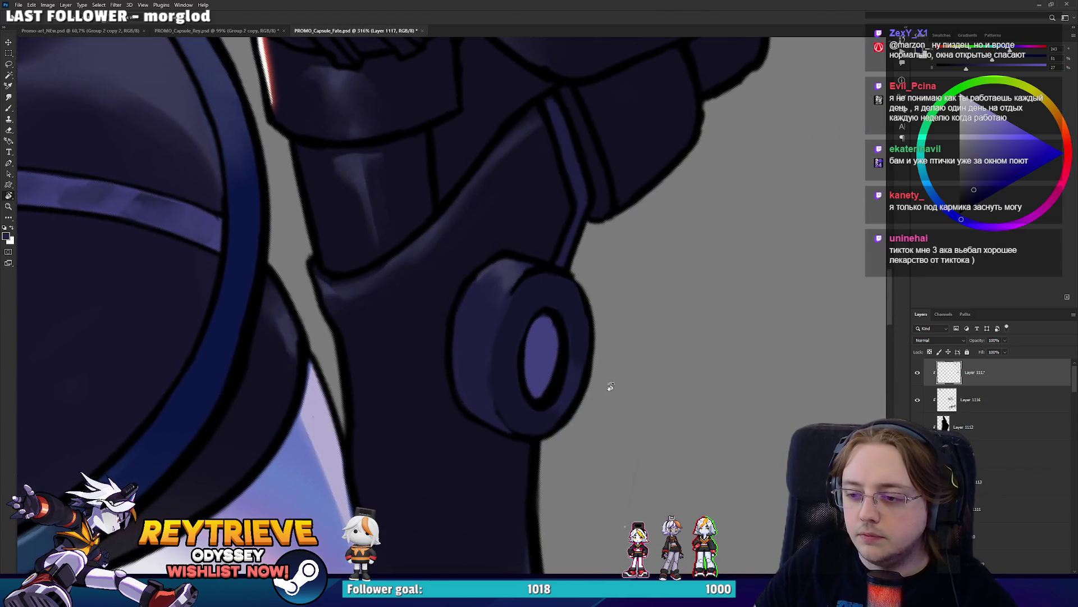
{"action": "key", "text": "b"}
{"action": "key", "text": "ctrl+d"}
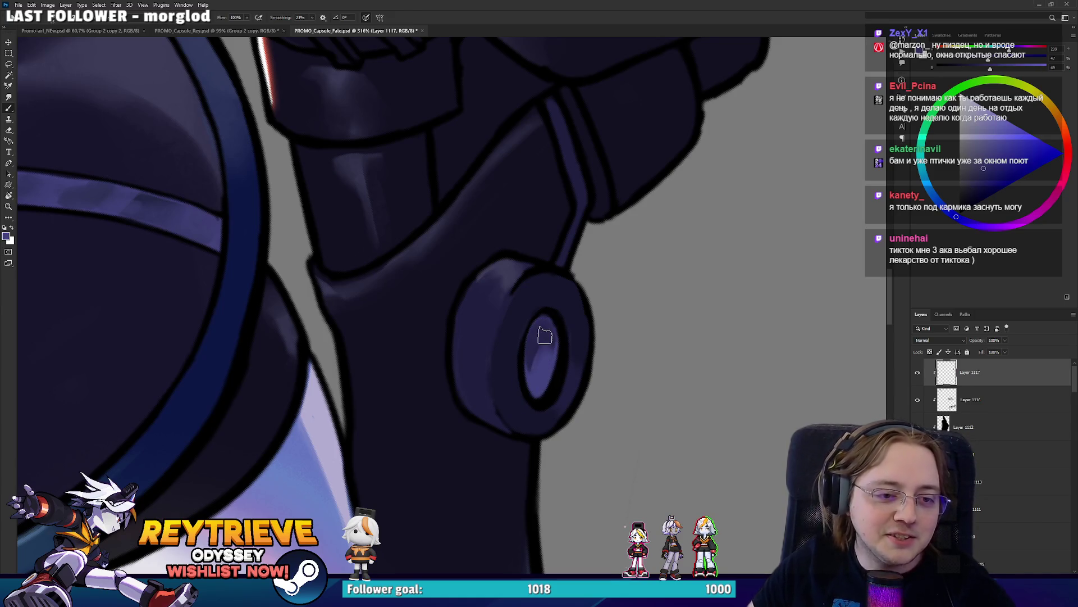
{"action": "key", "text": "alt+Tab"}
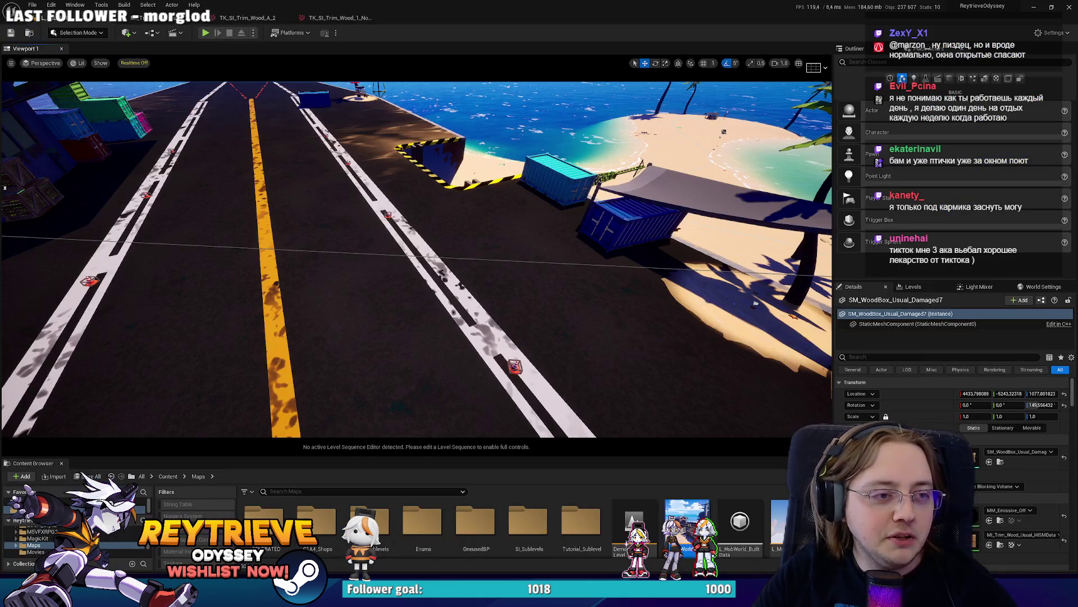
{"action": "key", "text": "f"}
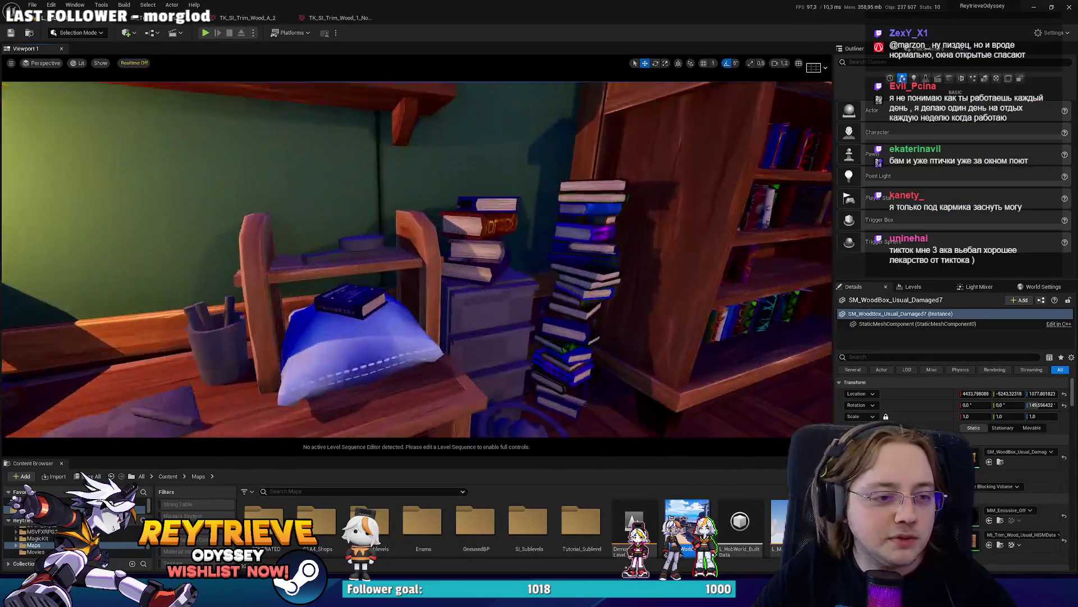
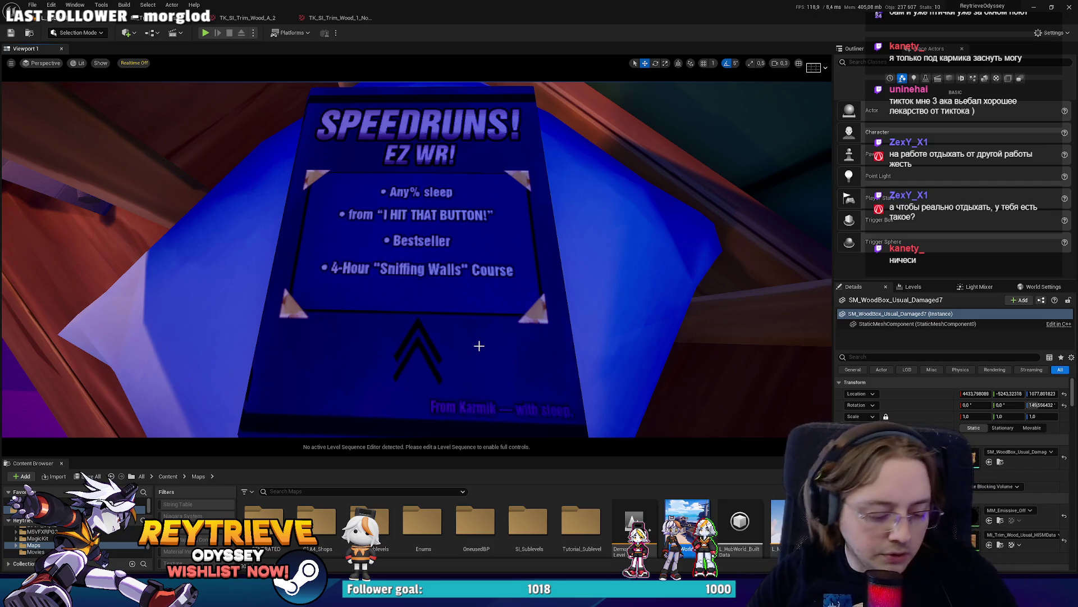
Fly the Unreal camera back so the SPEEDRUNS book shows lying on the pillow by the shelf
{"action": "mouse_move", "coordinate": [501, 341]}
{"action": "left_mouse_down"}
{"action": "mouse_move", "coordinate": [500, 331]}
{"action": "mouse_move", "coordinate": [523, 348]}
{"action": "left_mouse_up"}
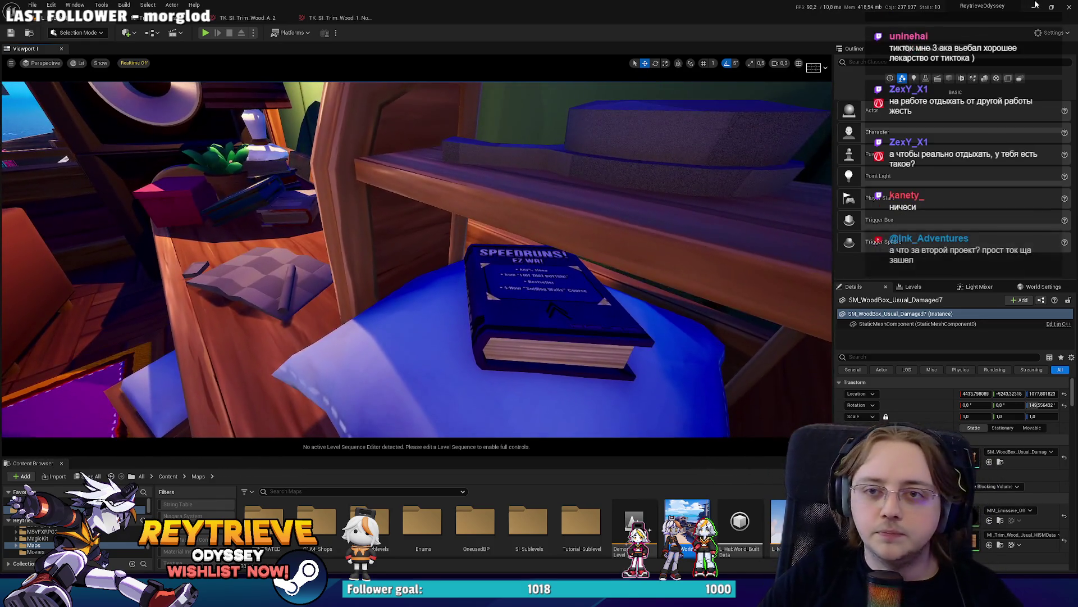
Zoom out and rotate the canvas upright to show the whole capsule illustration, then switch to Discord
{"action": "scroll", "coordinate": [607, 185], "scroll_direction": "down", "scroll_amount": 5}
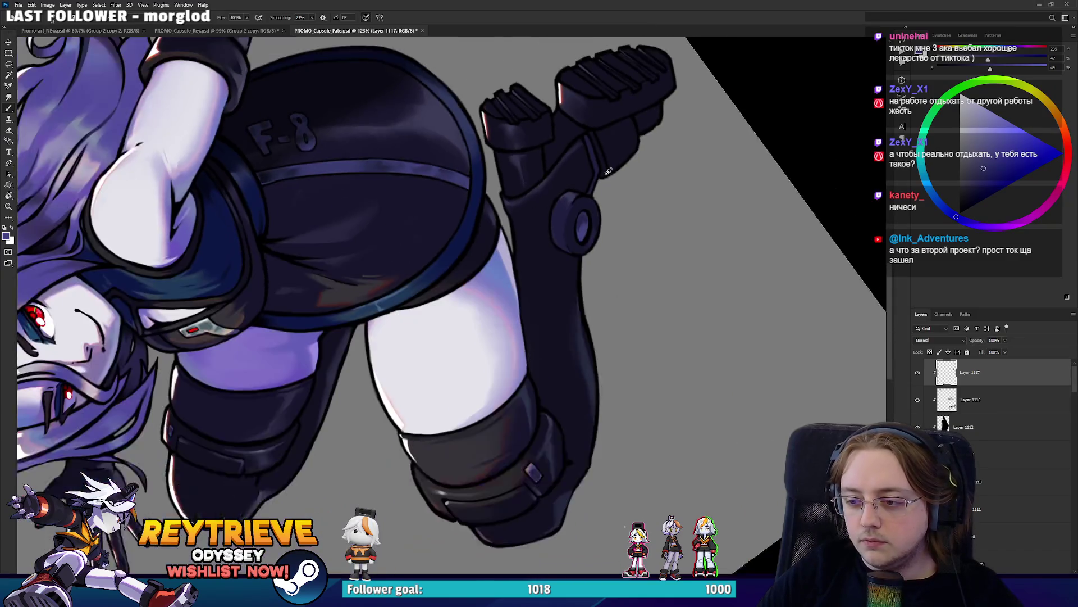
{"action": "scroll", "coordinate": [609, 219], "scroll_direction": "down", "scroll_amount": 3}
{"action": "key", "text": "r"}
{"action": "left_click_drag", "start_coordinate": [609, 219], "coordinate": [646, 292]}
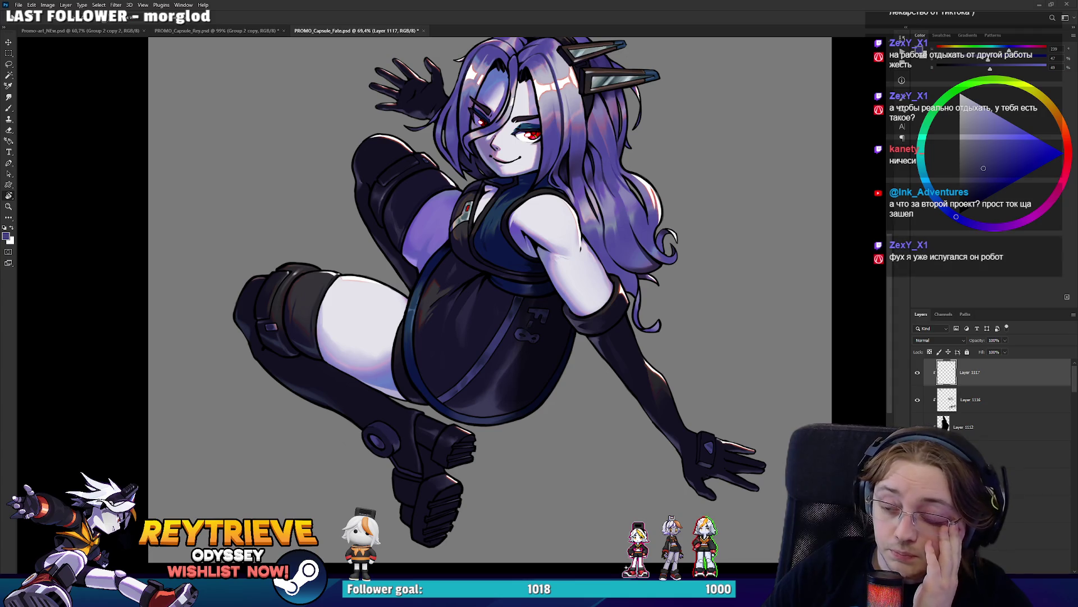
{"action": "key", "text": "alt+Tab"}
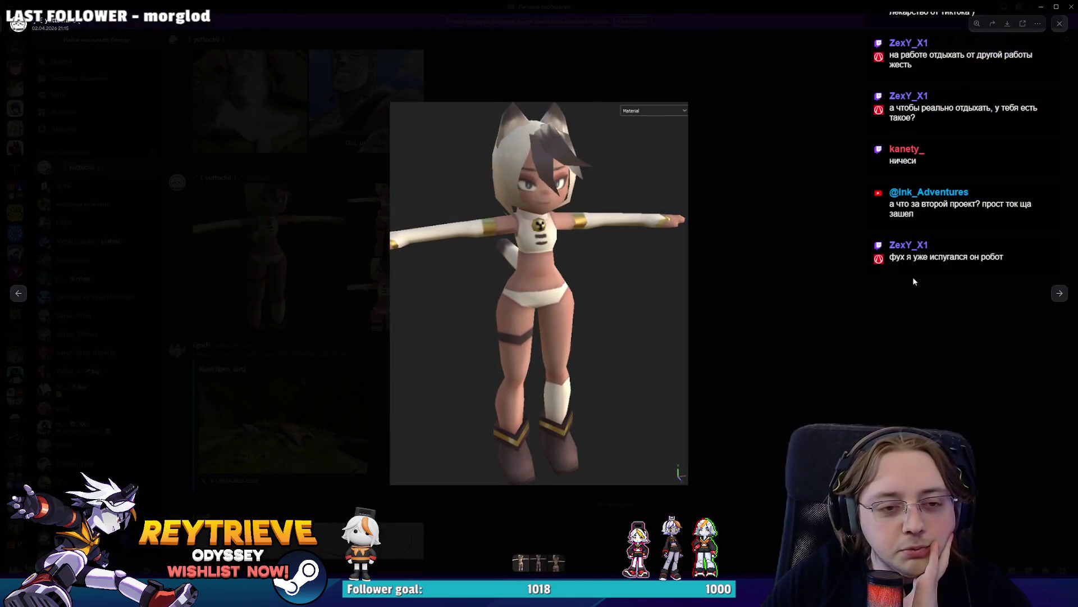
Browse forward and back through the 3D model renders, then return to the Photoshop illustration
{"action": "left_click", "coordinate": [1056, 291]}
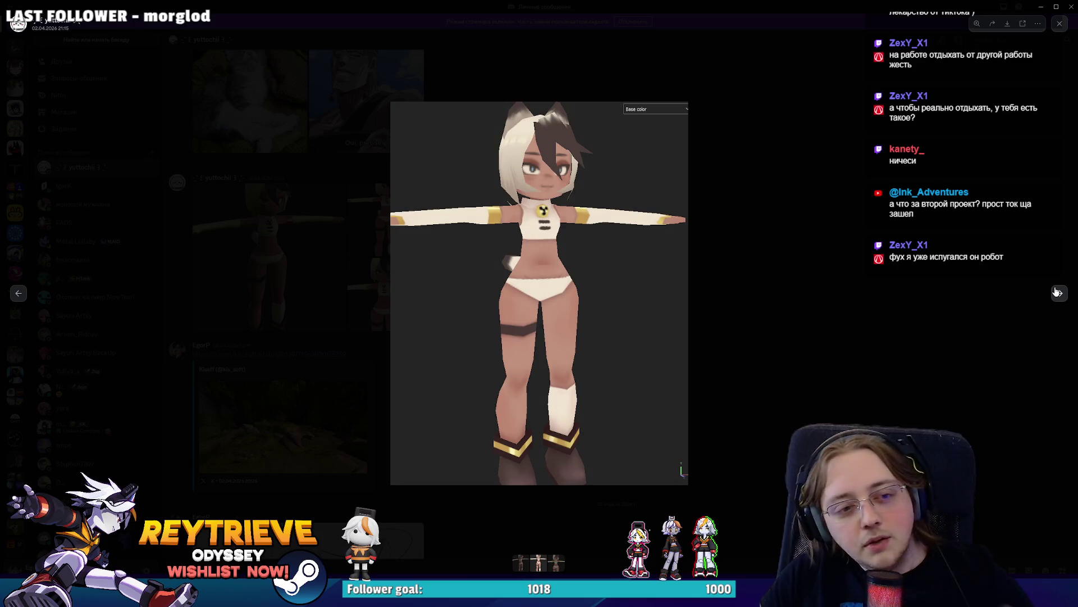
{"action": "left_click", "coordinate": [1056, 291]}
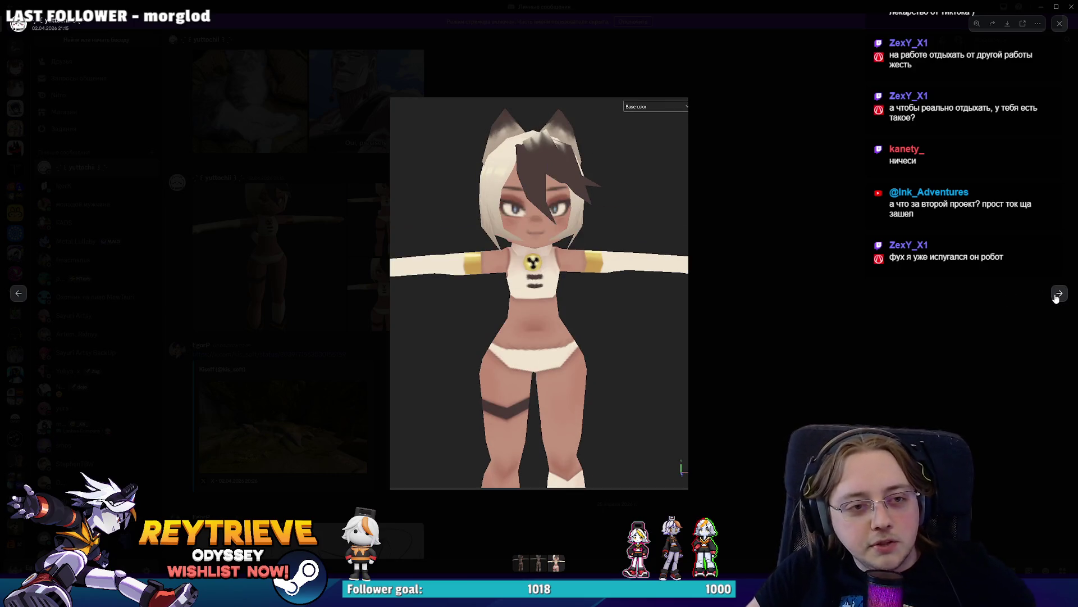
{"action": "left_click", "coordinate": [17, 293]}
{"action": "left_click", "coordinate": [17, 294]}
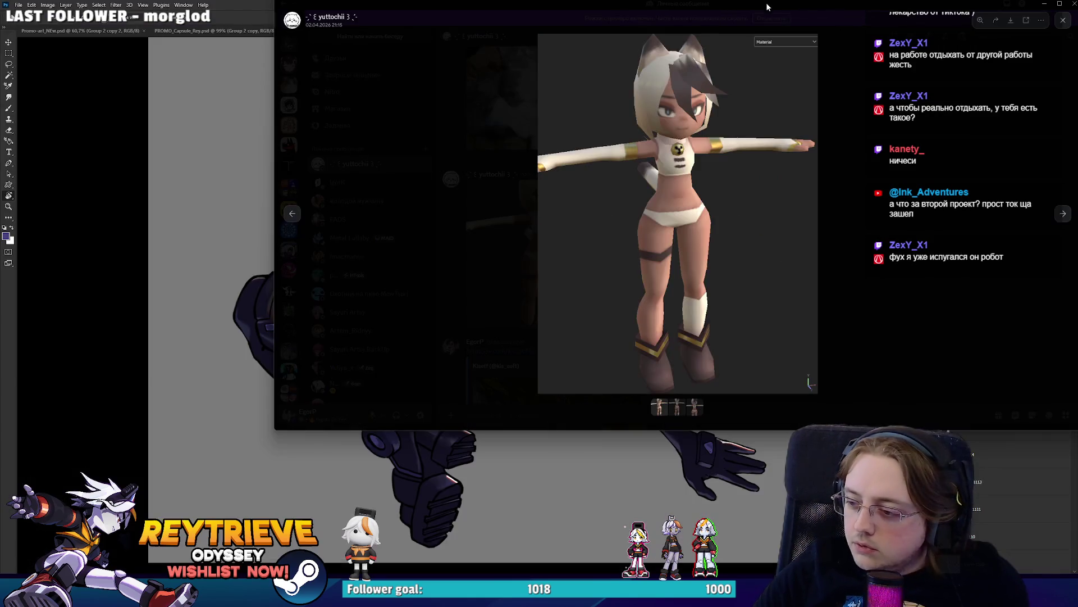
{"action": "left_click_drag", "start_coordinate": [767, 6], "coordinate": [786, 42]}
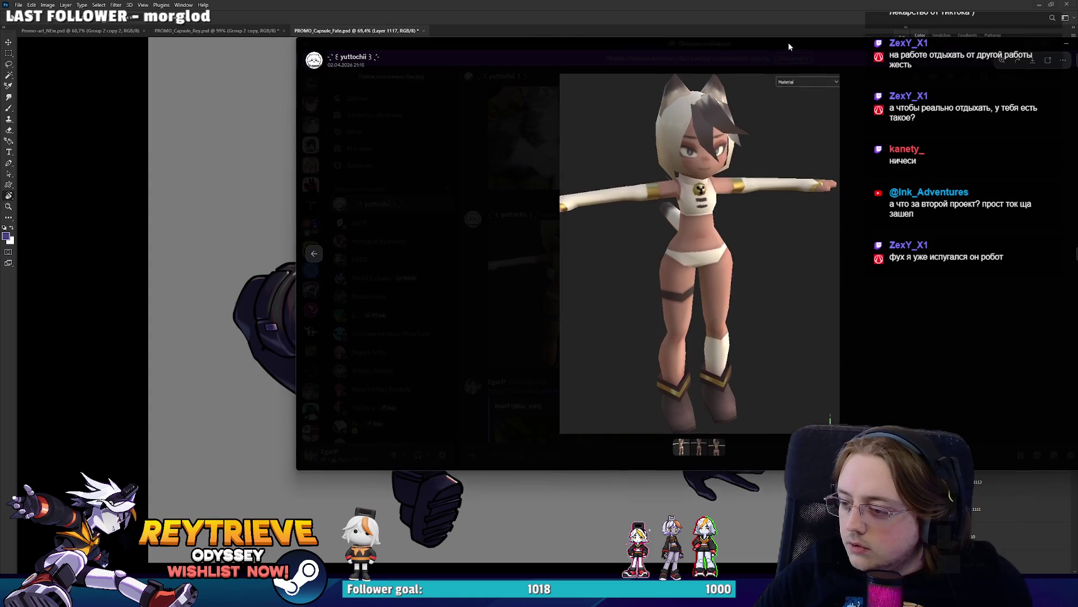
{"action": "key", "text": "alt+Tab"}
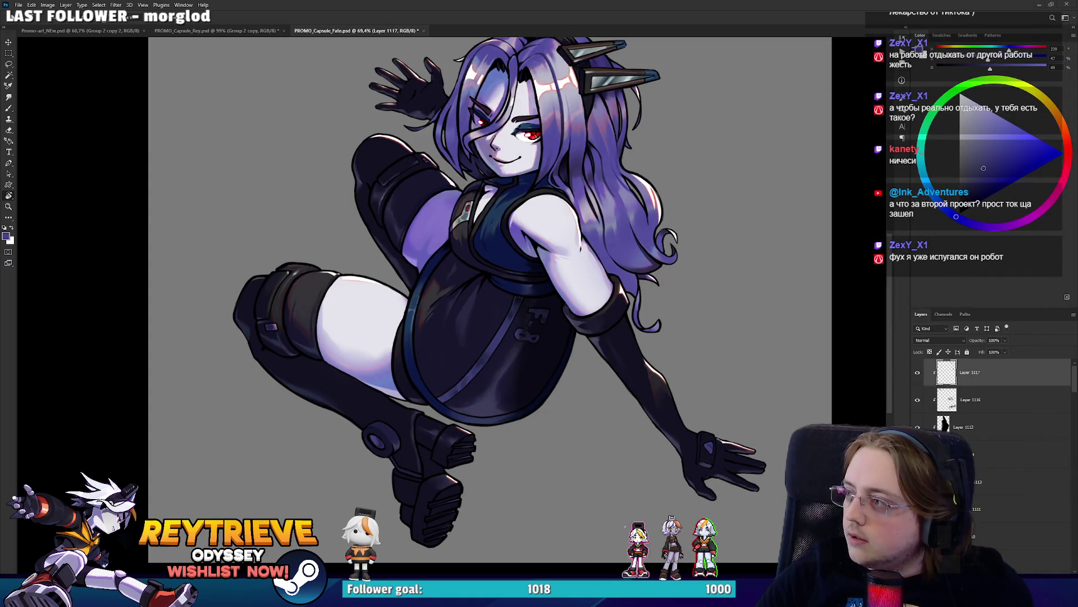
{"action": "left_click_drag", "start_coordinate": [303, 233], "coordinate": [400, 359]}
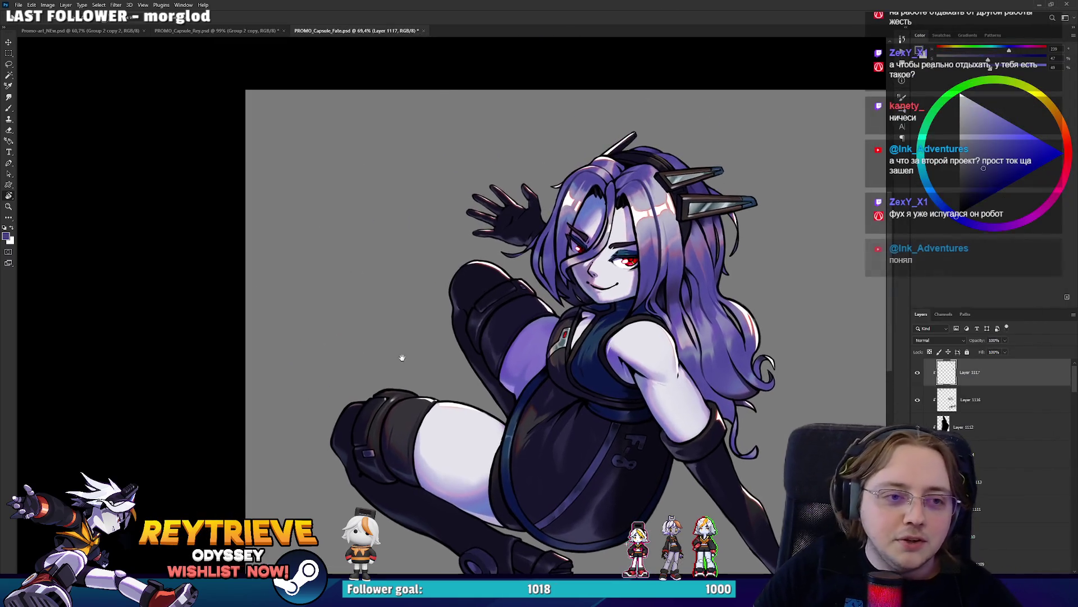
{"action": "key", "text": "ctrl+shift+alt+n"}
{"action": "scroll", "coordinate": [353, 205], "scroll_direction": "up", "scroll_amount": 3}
{"action": "key", "text": "b"}
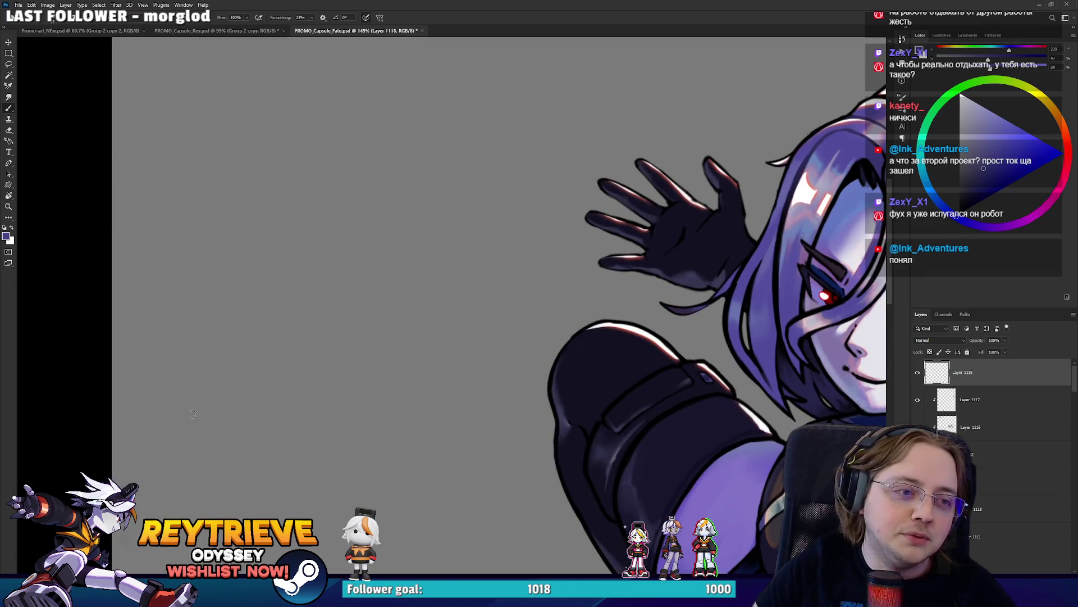
{"action": "left_click_drag", "start_coordinate": [215, 372], "coordinate": [485, 54]}
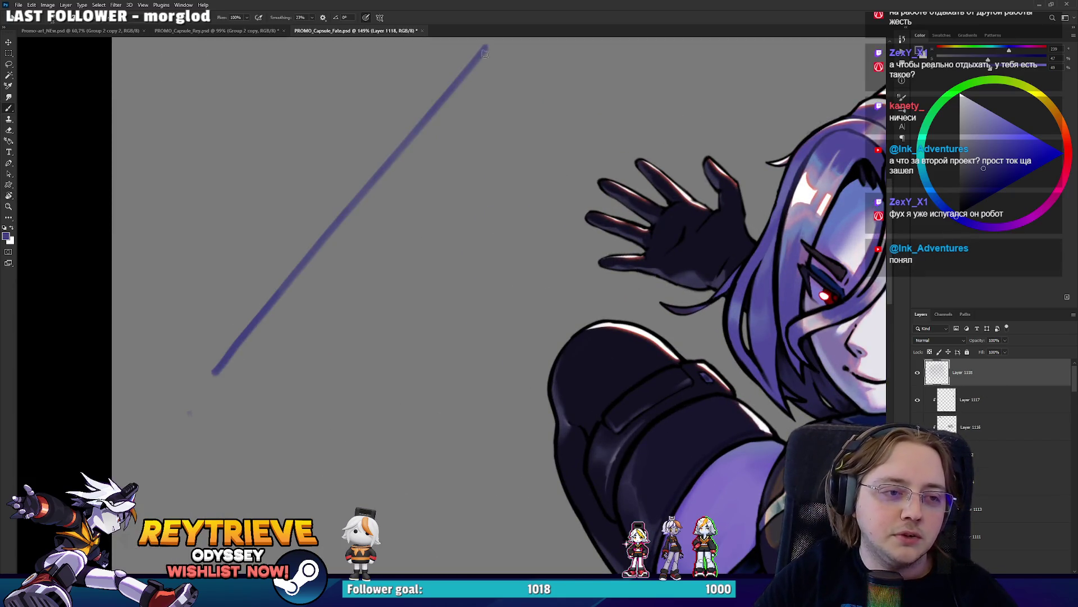
{"action": "left_click_drag", "start_coordinate": [237, 405], "coordinate": [532, 28]}
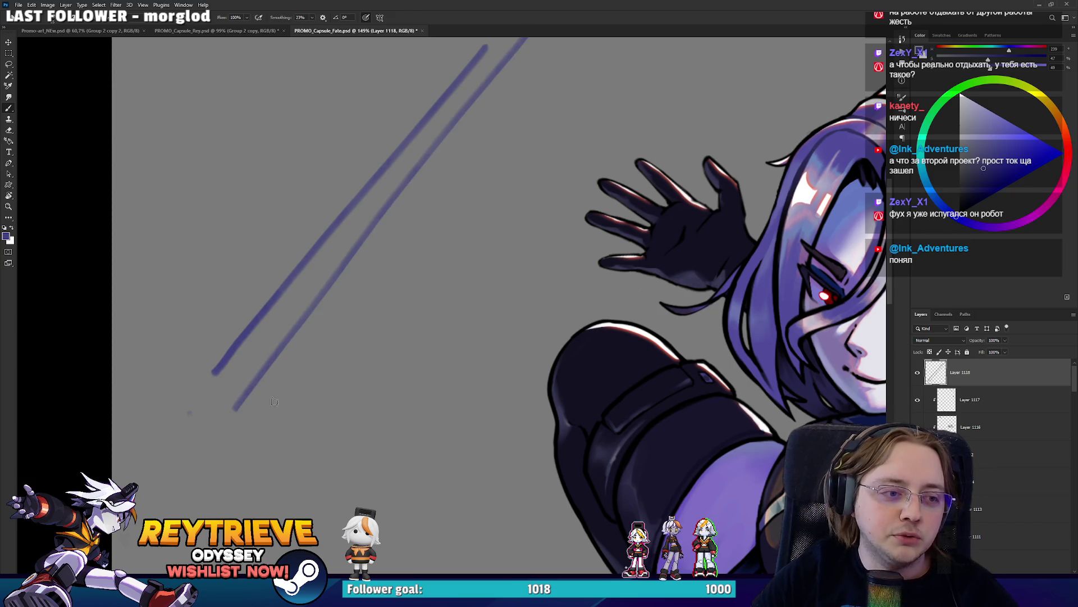
{"action": "left_click_drag", "start_coordinate": [253, 446], "coordinate": [603, 37]}
{"action": "key", "text": "ctrl+z"}
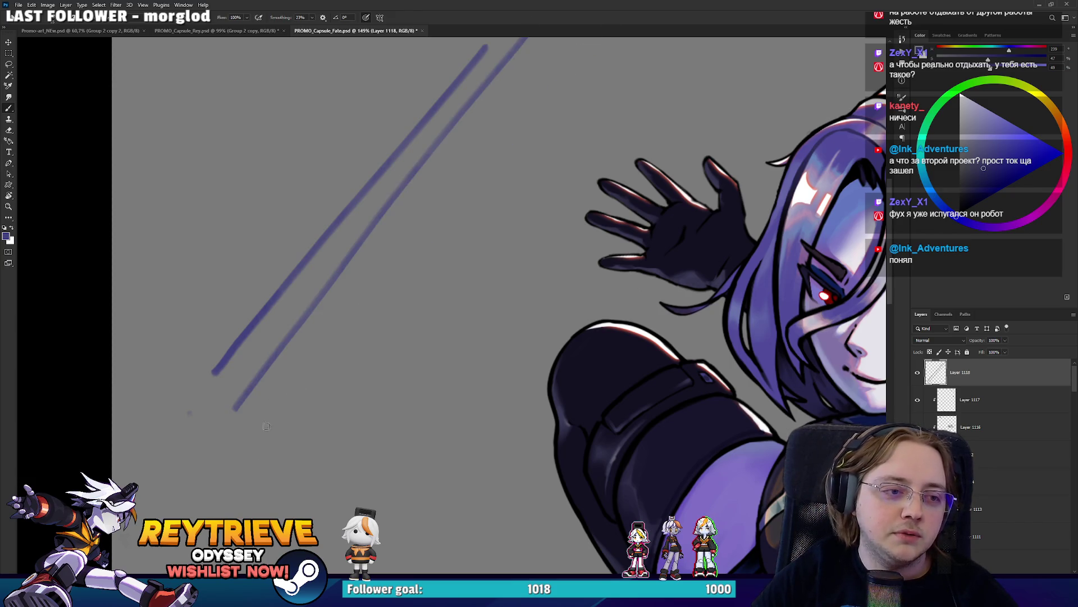
{"action": "left_click_drag", "start_coordinate": [234, 479], "coordinate": [565, 46]}
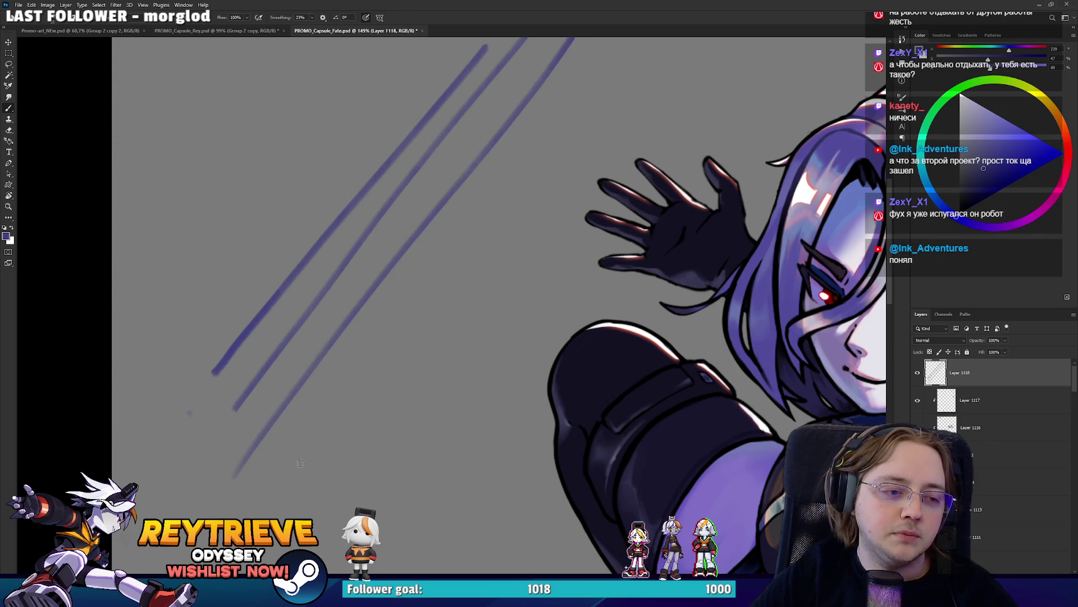
{"action": "left_click_drag", "start_coordinate": [337, 421], "coordinate": [637, 37]}
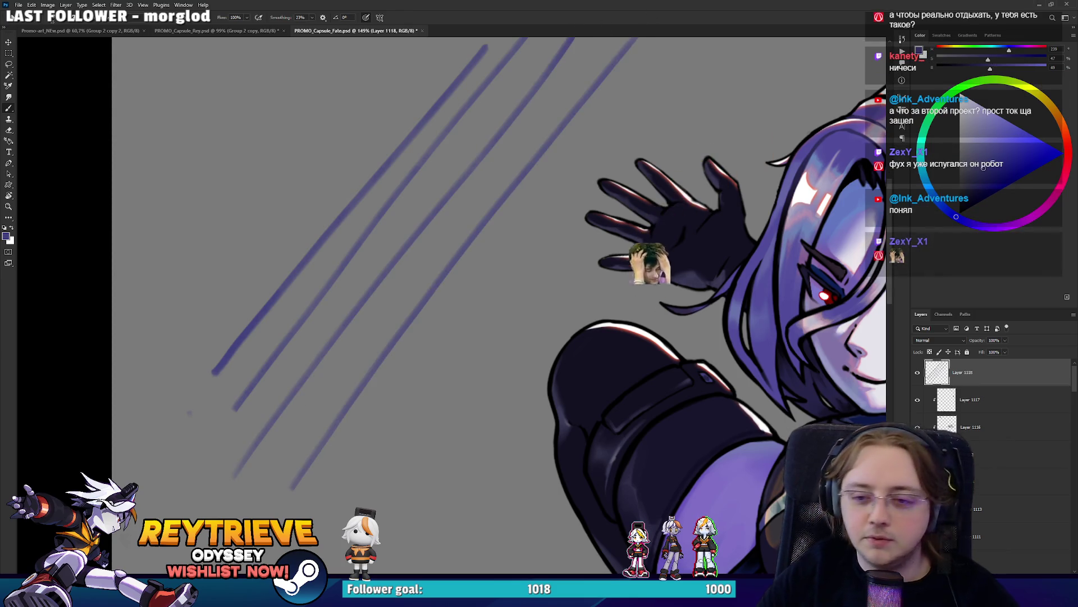
{"action": "key", "text": "ctrl+z"}
Zoom in and out around the rendered torso and dark suit, then close in on the raised boot
{"action": "scroll", "coordinate": [577, 284], "scroll_direction": "down", "scroll_amount": 3}
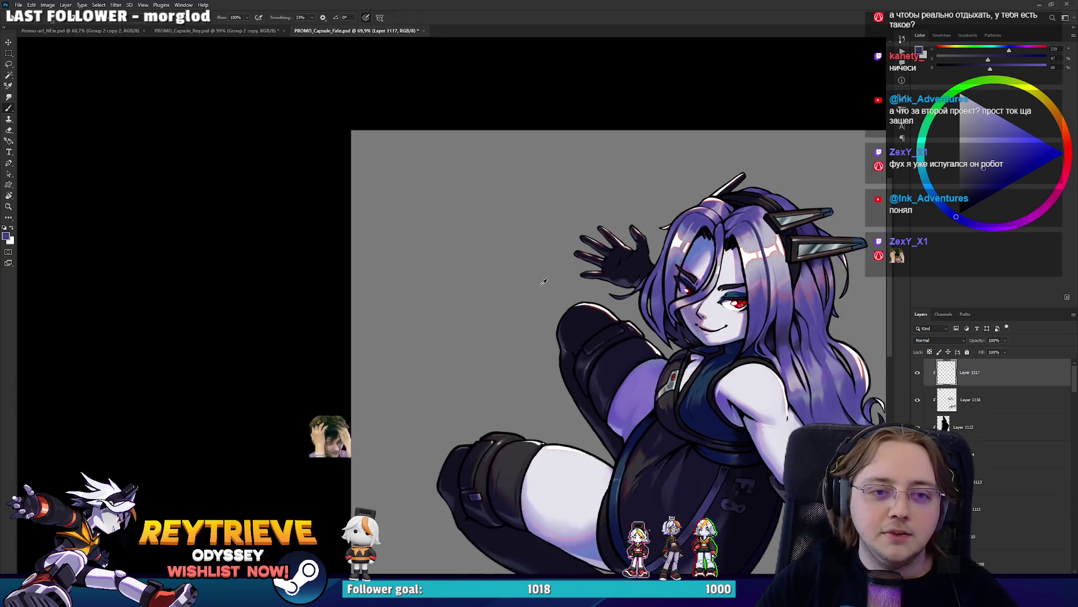
{"action": "left_click_drag", "start_coordinate": [615, 284], "coordinate": [578, 283]}
{"action": "scroll", "coordinate": [577, 284], "scroll_direction": "up", "scroll_amount": 2}
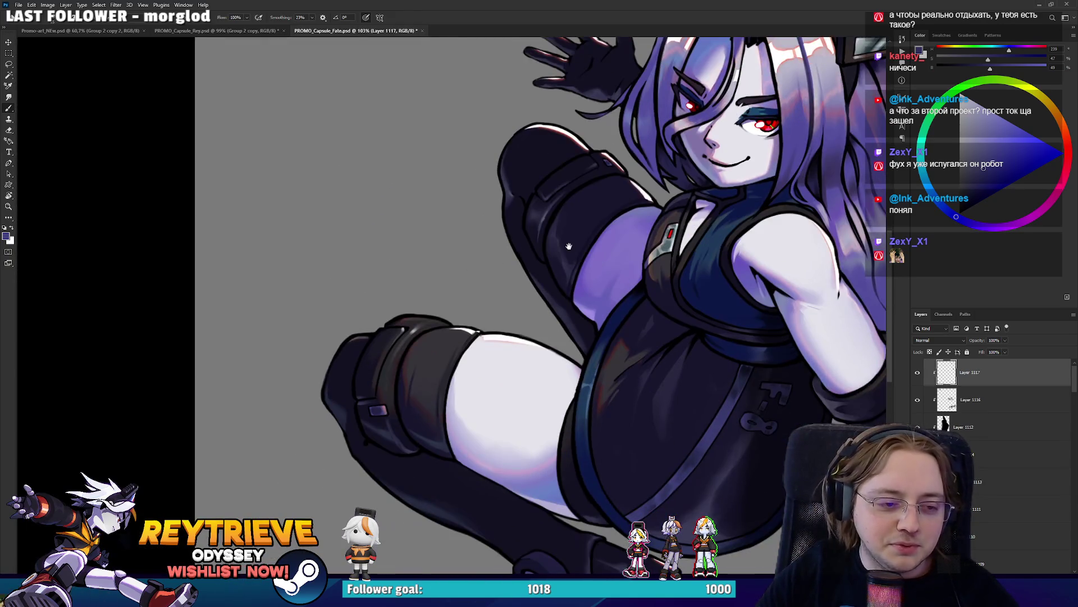
{"action": "scroll", "coordinate": [362, 358], "scroll_direction": "up", "scroll_amount": 1}
{"action": "scroll", "coordinate": [427, 356], "scroll_direction": "down", "scroll_amount": 2}
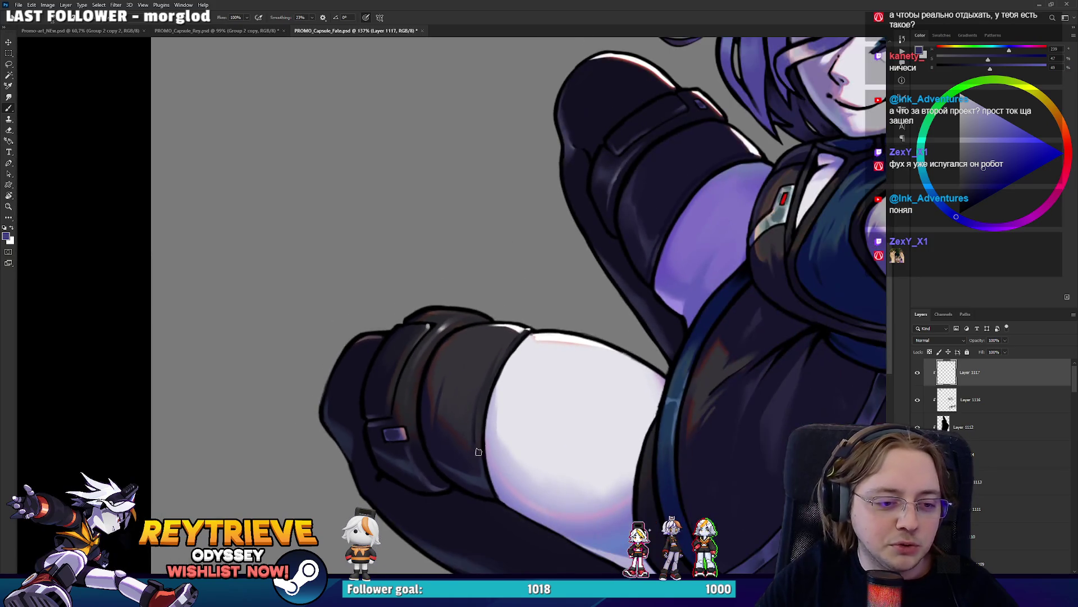
{"action": "scroll", "coordinate": [521, 353], "scroll_direction": "down", "scroll_amount": 1}
{"action": "scroll", "coordinate": [520, 352], "scroll_direction": "up", "scroll_amount": 1}
{"action": "scroll", "coordinate": [528, 357], "scroll_direction": "up", "scroll_amount": 1}
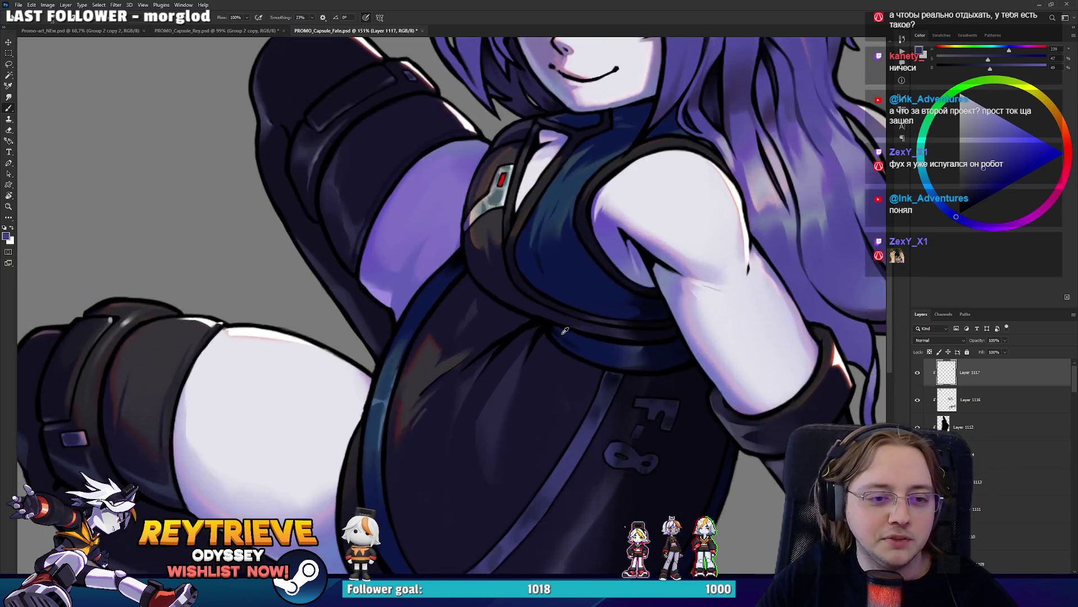
{"action": "scroll", "coordinate": [540, 362], "scroll_direction": "down", "scroll_amount": 1}
{"action": "scroll", "coordinate": [550, 368], "scroll_direction": "down", "scroll_amount": 2}
{"action": "scroll", "coordinate": [551, 369], "scroll_direction": "up", "scroll_amount": 3}
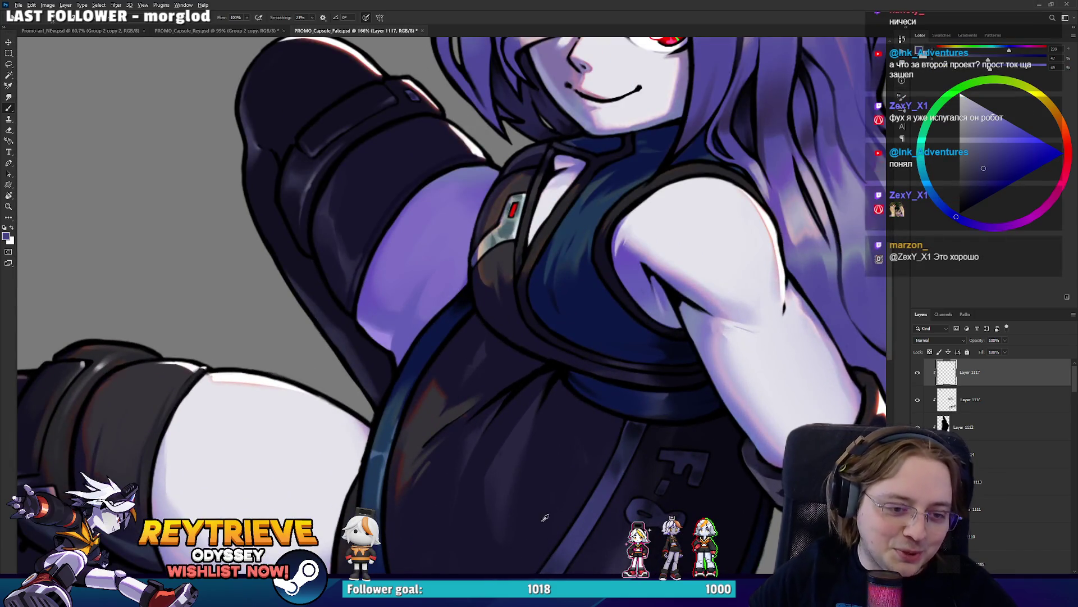
{"action": "scroll", "coordinate": [679, 376], "scroll_direction": "down", "scroll_amount": 3}
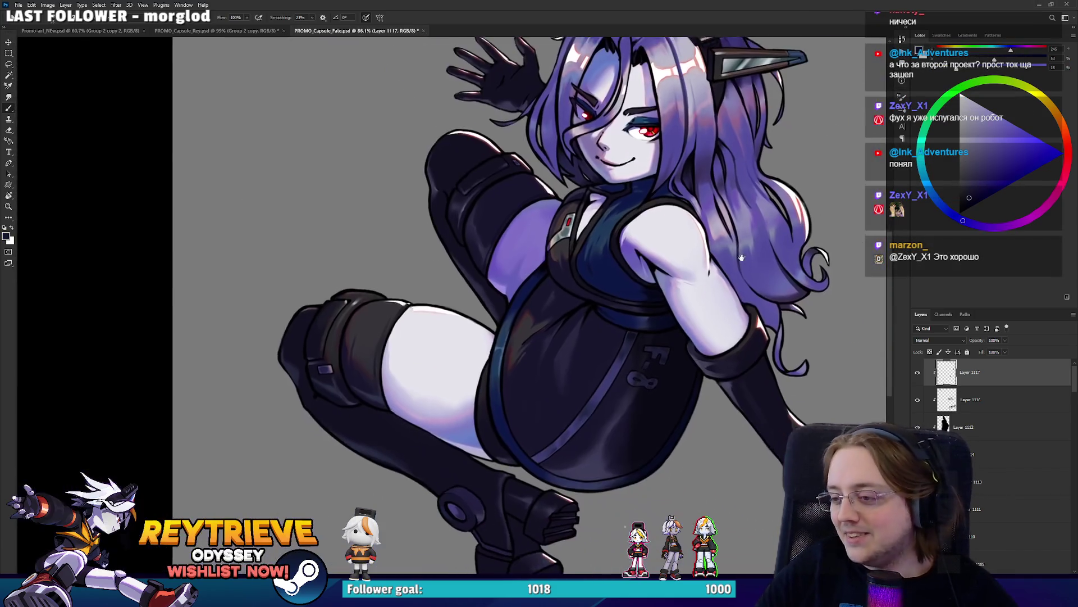
{"action": "scroll", "coordinate": [807, 257], "scroll_direction": "up", "scroll_amount": 1}
{"action": "scroll", "coordinate": [807, 257], "scroll_direction": "up", "scroll_amount": 1}
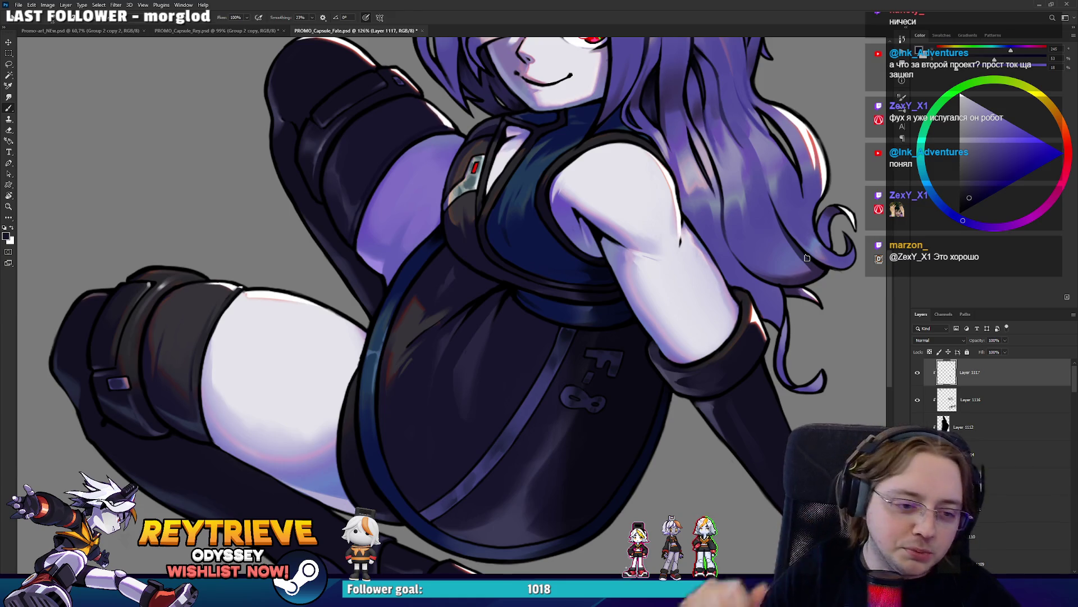
{"action": "scroll", "coordinate": [633, 317], "scroll_direction": "down", "scroll_amount": 4}
{"action": "scroll", "coordinate": [633, 318], "scroll_direction": "up", "scroll_amount": 2}
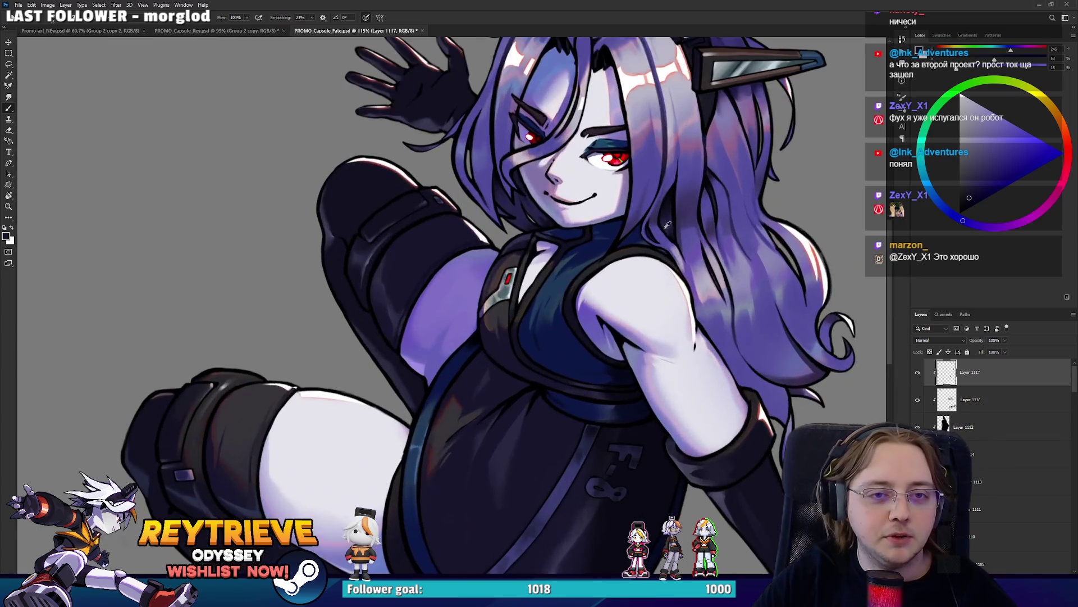
{"action": "scroll", "coordinate": [633, 317], "scroll_direction": "down", "scroll_amount": 2}
{"action": "scroll", "coordinate": [544, 430], "scroll_direction": "up", "scroll_amount": 5}
{"action": "scroll", "coordinate": [543, 430], "scroll_direction": "up", "scroll_amount": 1}
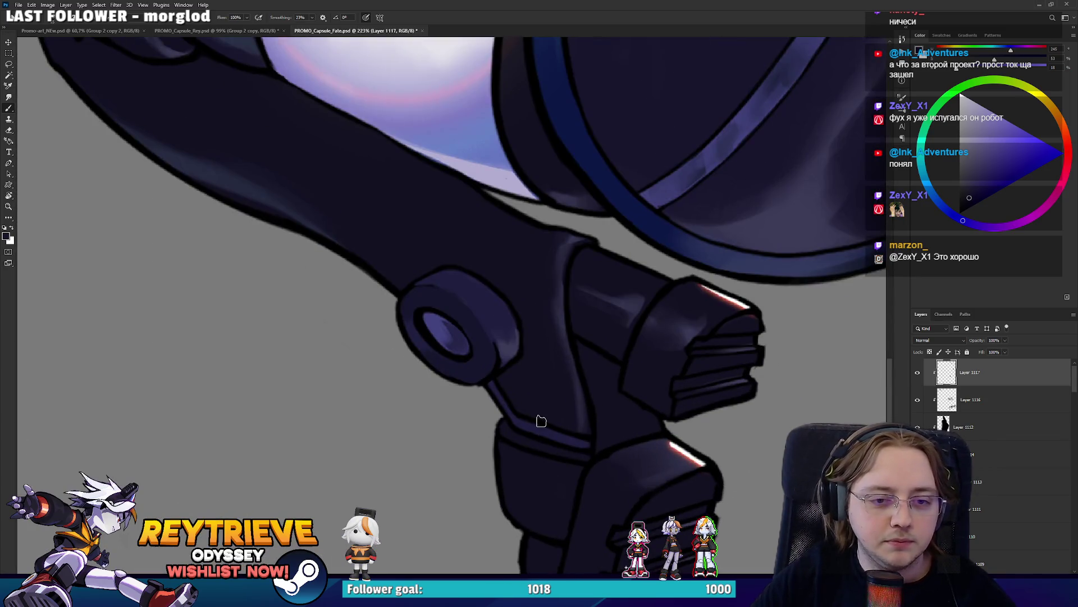
Add a new empty layer and try a stroke along the boot's edge, then undo it
{"action": "key", "text": "ctrl+shift+alt+n"}
{"action": "key", "text": "r"}
{"action": "mouse_move", "coordinate": [573, 474]}
{"action": "left_mouse_down"}
{"action": "mouse_move", "coordinate": [531, 539]}
{"action": "mouse_move", "coordinate": [522, 497]}
{"action": "mouse_move", "coordinate": [484, 479]}
{"action": "mouse_move", "coordinate": [492, 386]}
{"action": "left_mouse_up"}
{"action": "mouse_move", "coordinate": [469, 332]}
{"action": "left_mouse_down"}
{"action": "mouse_move", "coordinate": [496, 364]}
{"action": "mouse_move", "coordinate": [447, 412]}
{"action": "left_mouse_up"}
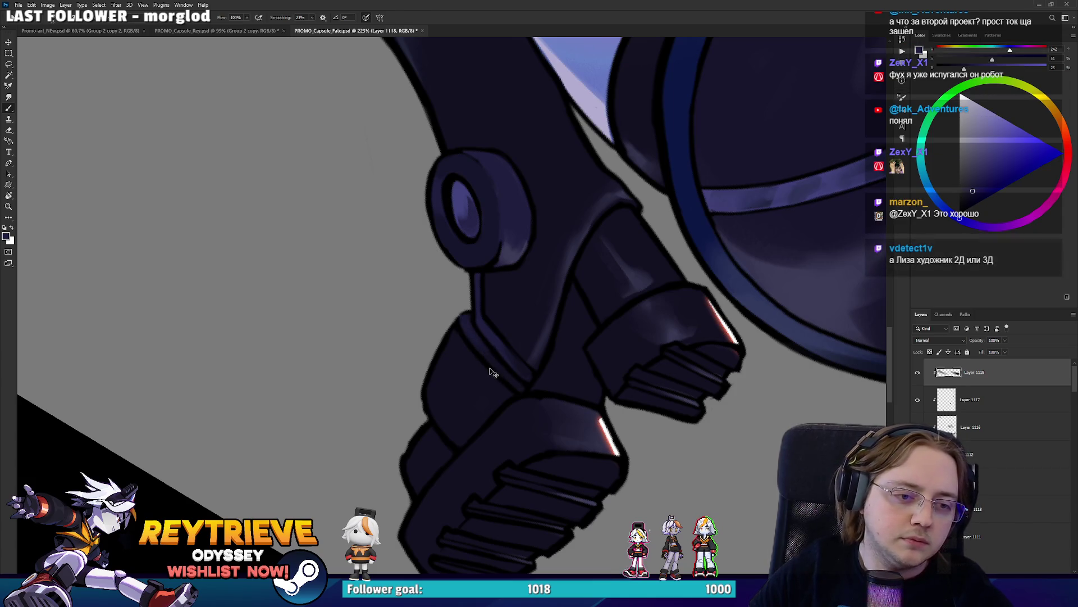
{"action": "key", "text": "ctrl+z"}
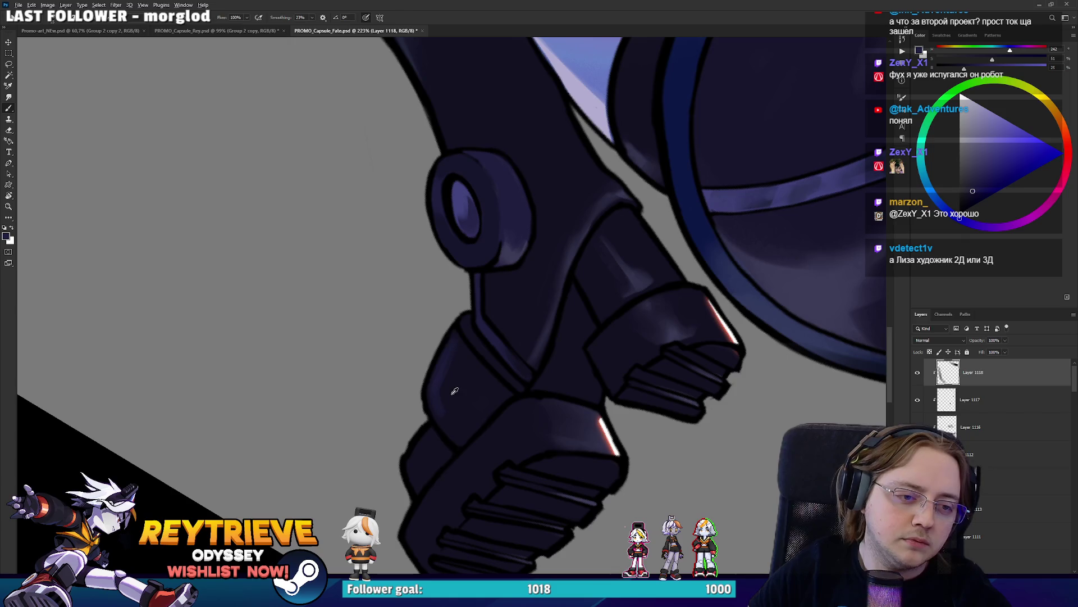
Move the view from the raised leg across the torso to the thigh and skirt
{"action": "scroll", "coordinate": [554, 292], "scroll_direction": "down", "scroll_amount": 5}
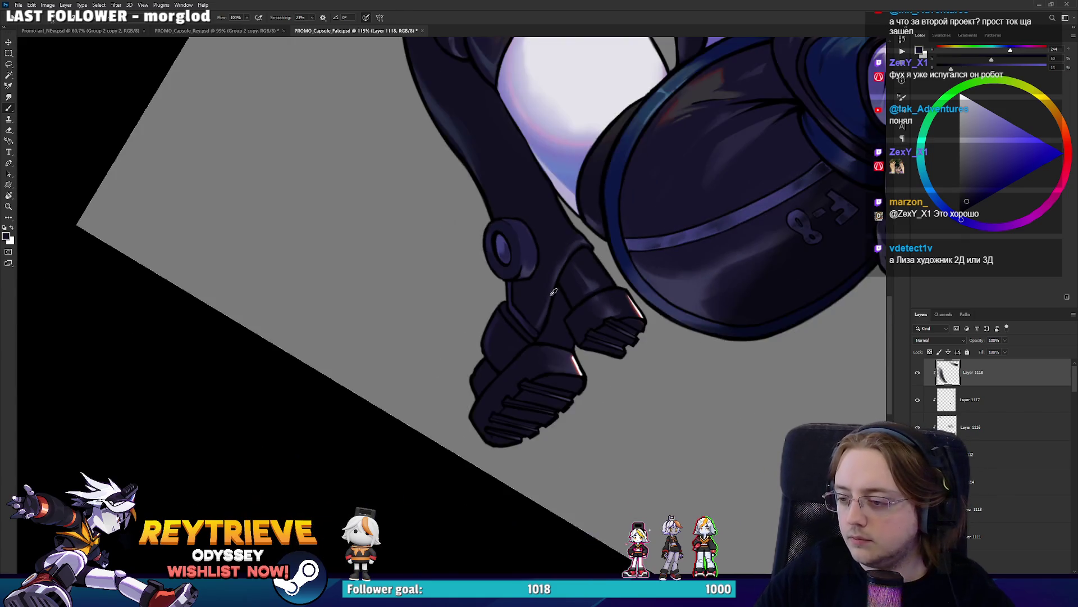
{"action": "left_click_drag", "start_coordinate": [553, 292], "coordinate": [446, 301]}
{"action": "scroll", "coordinate": [597, 238], "scroll_direction": "up", "scroll_amount": 2}
{"action": "left_click_drag", "start_coordinate": [597, 238], "coordinate": [547, 310]}
{"action": "scroll", "coordinate": [547, 309], "scroll_direction": "up", "scroll_amount": 4}
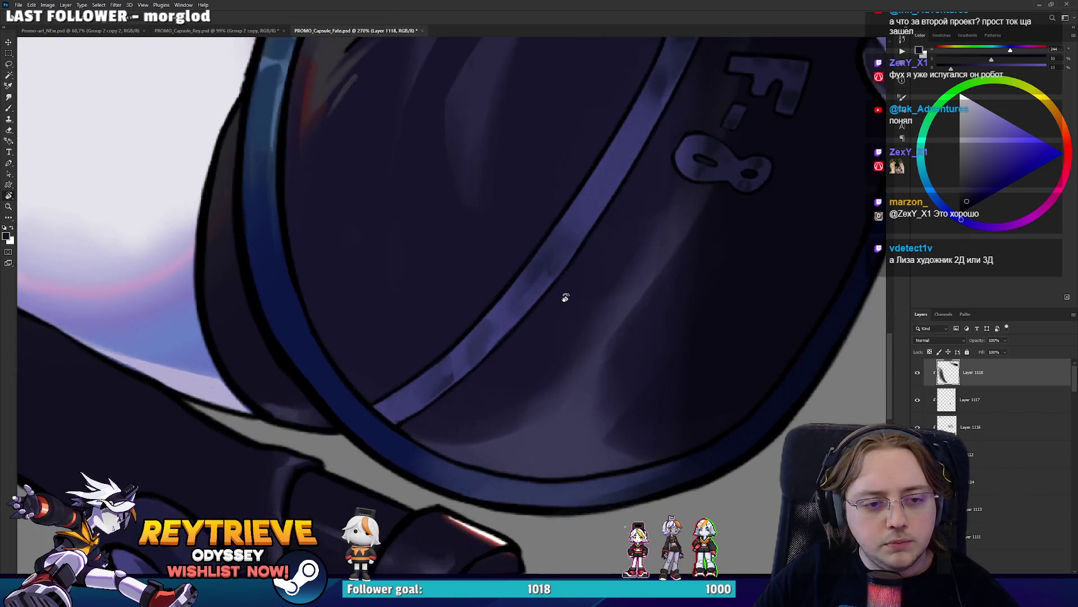
{"action": "scroll", "coordinate": [566, 298], "scroll_direction": "down", "scroll_amount": 3}
{"action": "scroll", "coordinate": [570, 305], "scroll_direction": "down", "scroll_amount": 3}
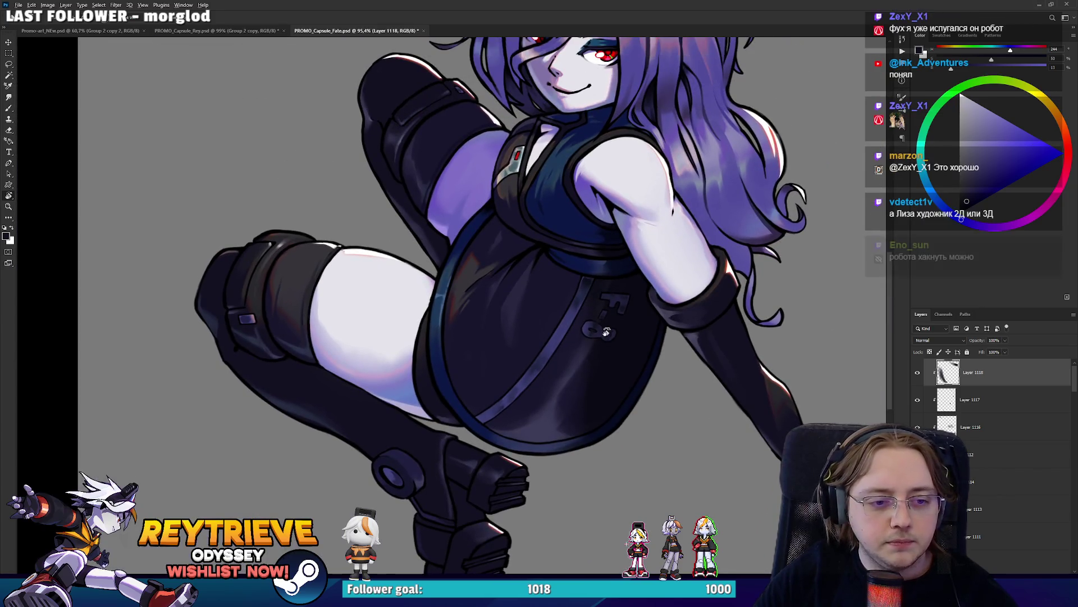
{"action": "scroll", "coordinate": [633, 322], "scroll_direction": "down", "scroll_amount": 2}
{"action": "scroll", "coordinate": [633, 323], "scroll_direction": "up", "scroll_amount": 3}
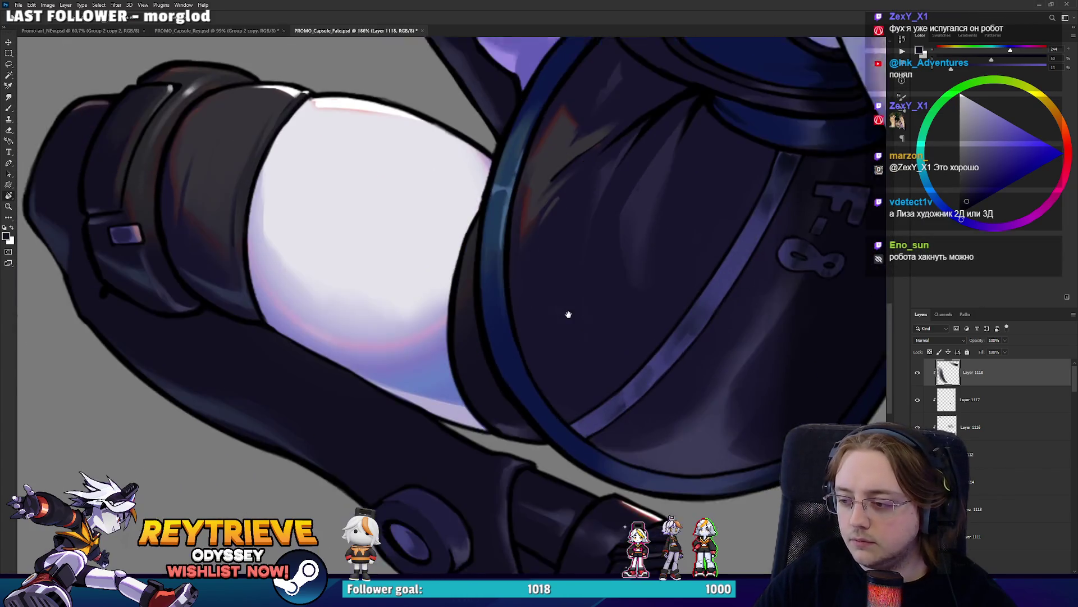
{"action": "scroll", "coordinate": [567, 271], "scroll_direction": "up", "scroll_amount": 2}
{"action": "left_click_drag", "start_coordinate": [567, 271], "coordinate": [530, 302]}
Sample the lighter rim blue and paint light and dark strokes along the lower-left blue rim
{"action": "key", "text": "b"}
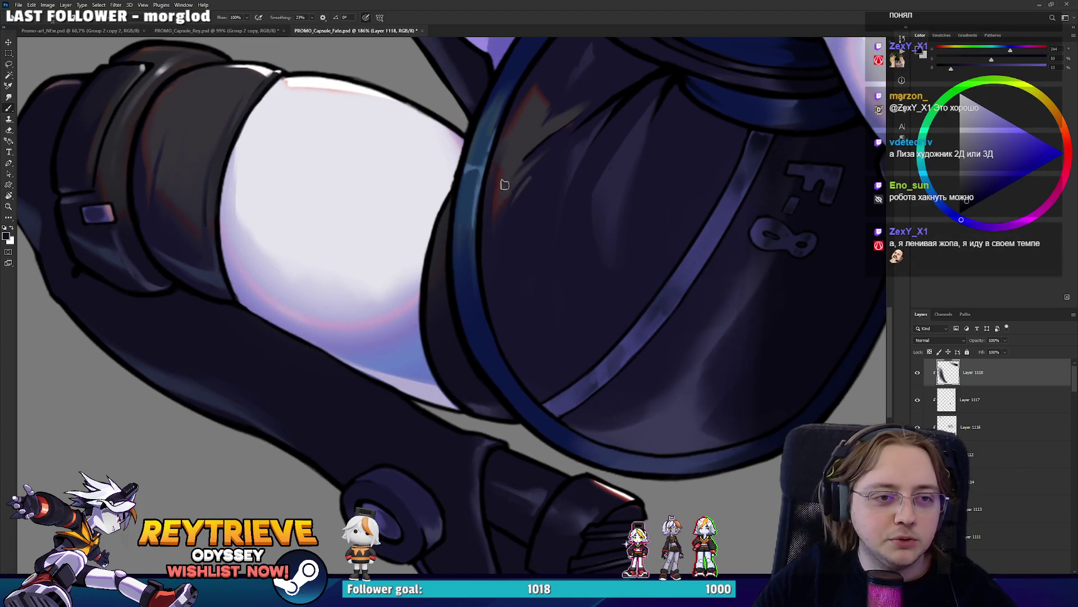
{"action": "left_click", "coordinate": [480, 179], "text": "alt"}
{"action": "mouse_move", "coordinate": [480, 179]}
{"action": "left_mouse_down"}
{"action": "mouse_move", "coordinate": [503, 486]}
{"action": "mouse_move", "coordinate": [337, 348]}
{"action": "left_mouse_up"}
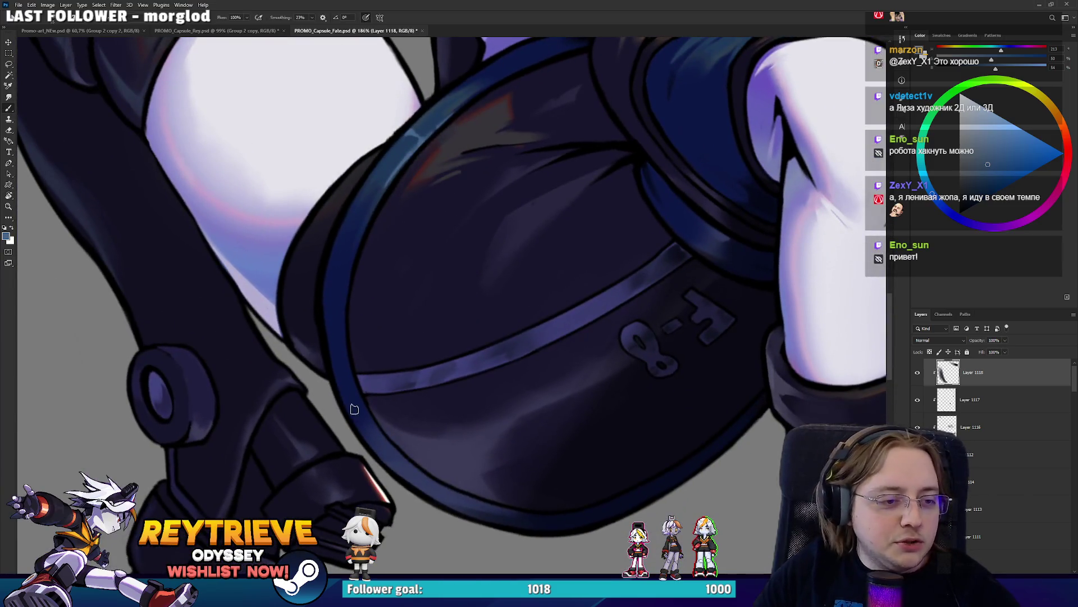
{"action": "left_click_drag", "start_coordinate": [362, 401], "coordinate": [374, 427]}
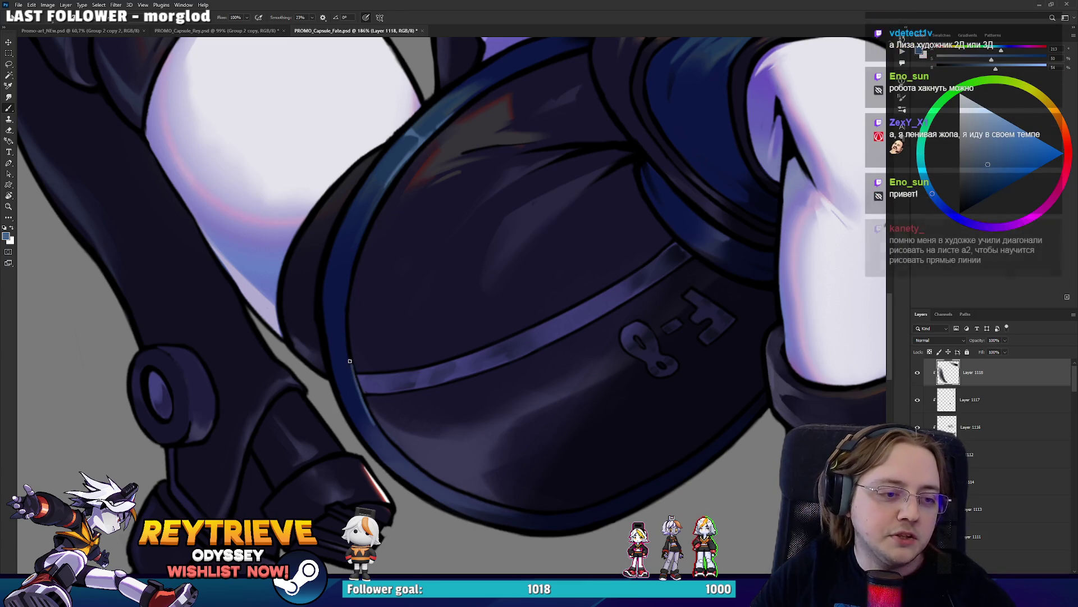
{"action": "left_click_drag", "start_coordinate": [353, 363], "coordinate": [375, 426]}
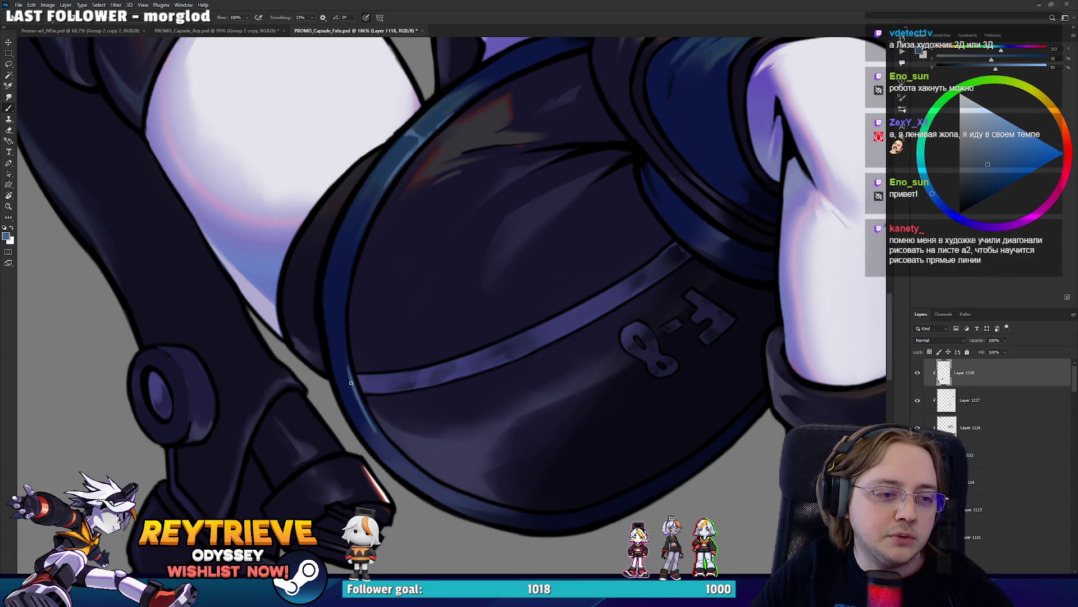
{"action": "mouse_move", "coordinate": [350, 383]}
{"action": "left_mouse_down"}
{"action": "mouse_move", "coordinate": [332, 321]}
{"action": "mouse_move", "coordinate": [513, 354]}
{"action": "mouse_move", "coordinate": [617, 336]}
{"action": "left_mouse_up"}
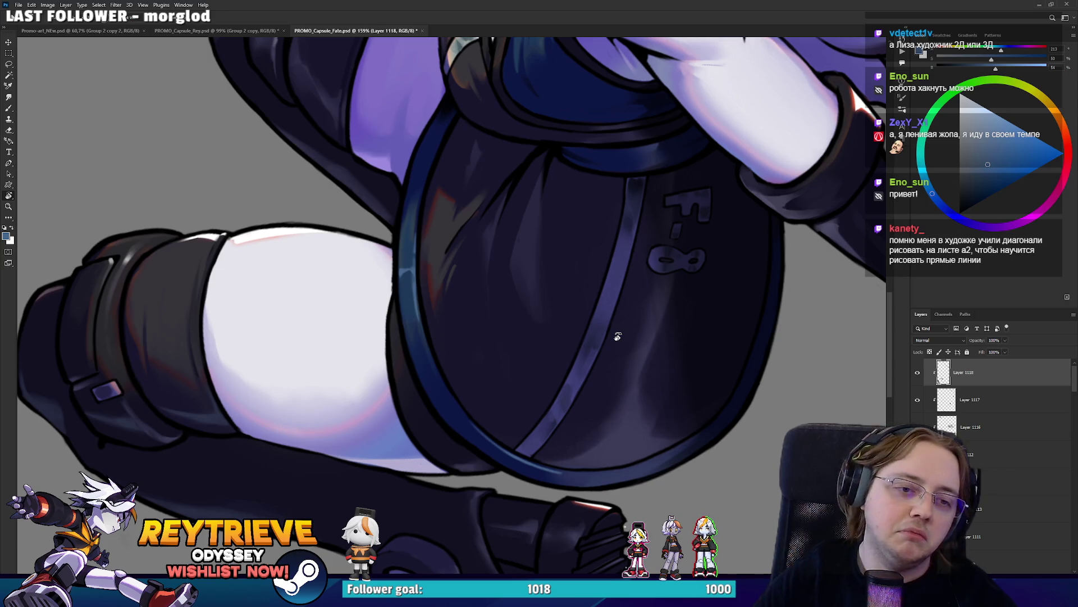
Sample the near-black suit colour and the band's mid blue while zooming around the rim
{"action": "scroll", "coordinate": [617, 336], "scroll_direction": "up", "scroll_amount": 3}
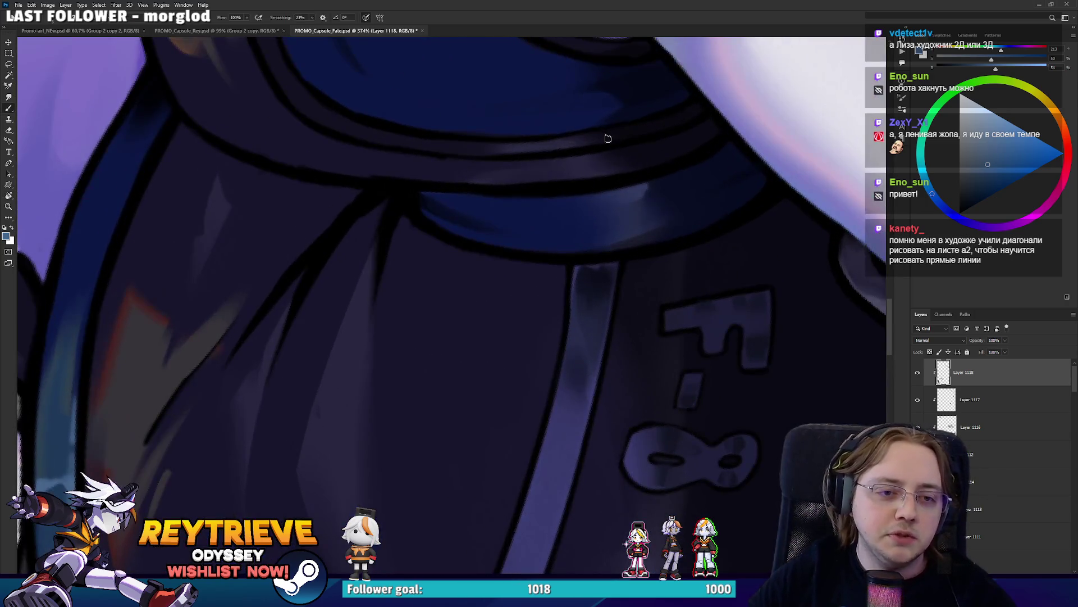
{"action": "left_click", "coordinate": [586, 271], "text": "alt"}
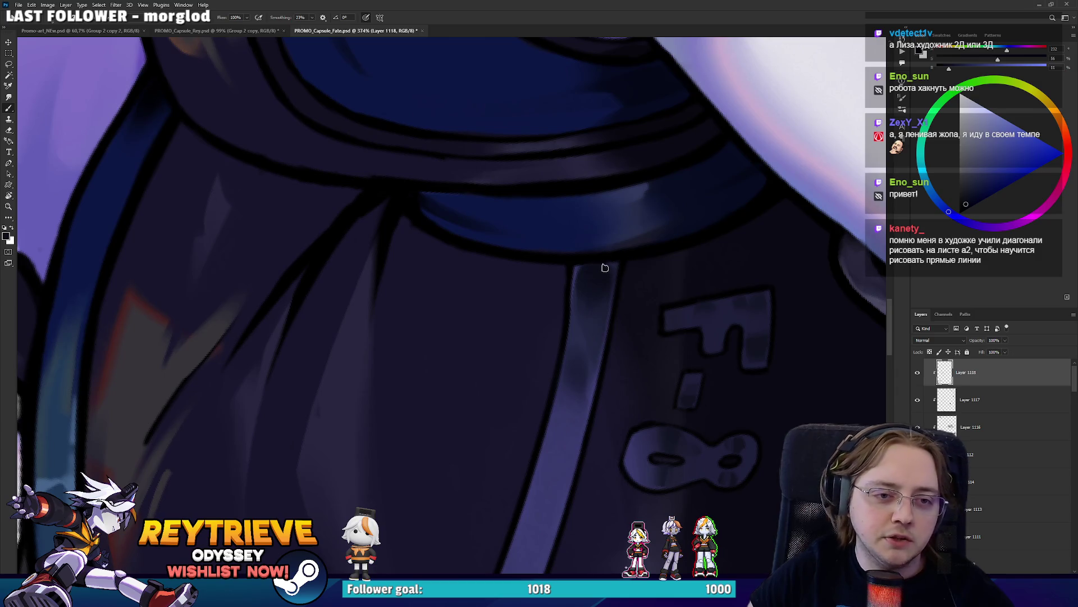
{"action": "scroll", "coordinate": [604, 269], "scroll_direction": "down", "scroll_amount": 1}
{"action": "scroll", "coordinate": [562, 247], "scroll_direction": "down", "scroll_amount": 2}
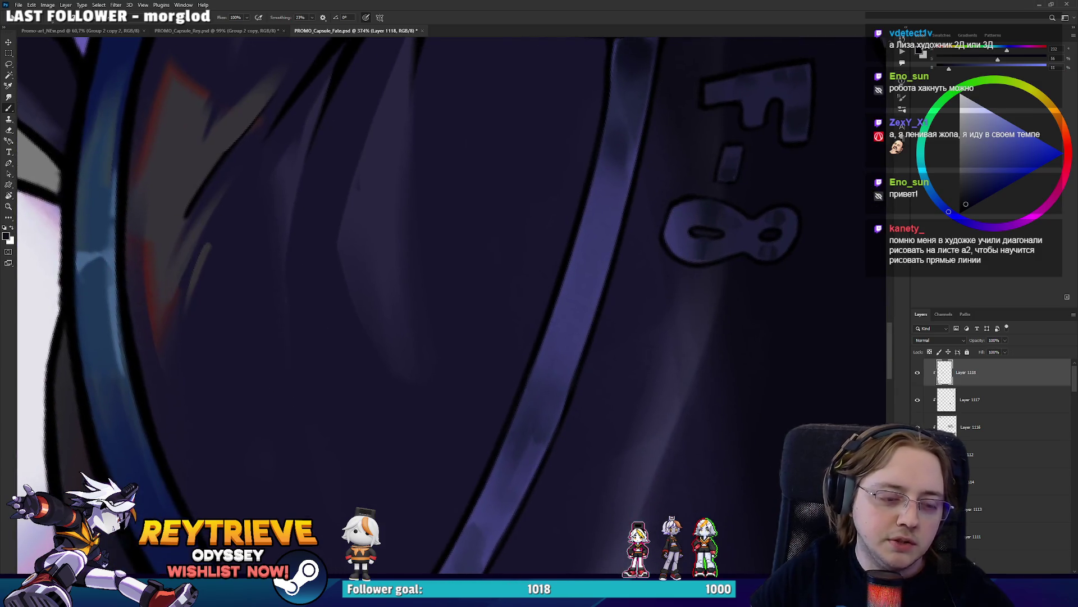
{"action": "scroll", "coordinate": [554, 247], "scroll_direction": "down", "scroll_amount": 1}
{"action": "scroll", "coordinate": [551, 249], "scroll_direction": "down", "scroll_amount": 1}
{"action": "scroll", "coordinate": [551, 249], "scroll_direction": "down", "scroll_amount": 2}
{"action": "scroll", "coordinate": [581, 193], "scroll_direction": "up", "scroll_amount": 3}
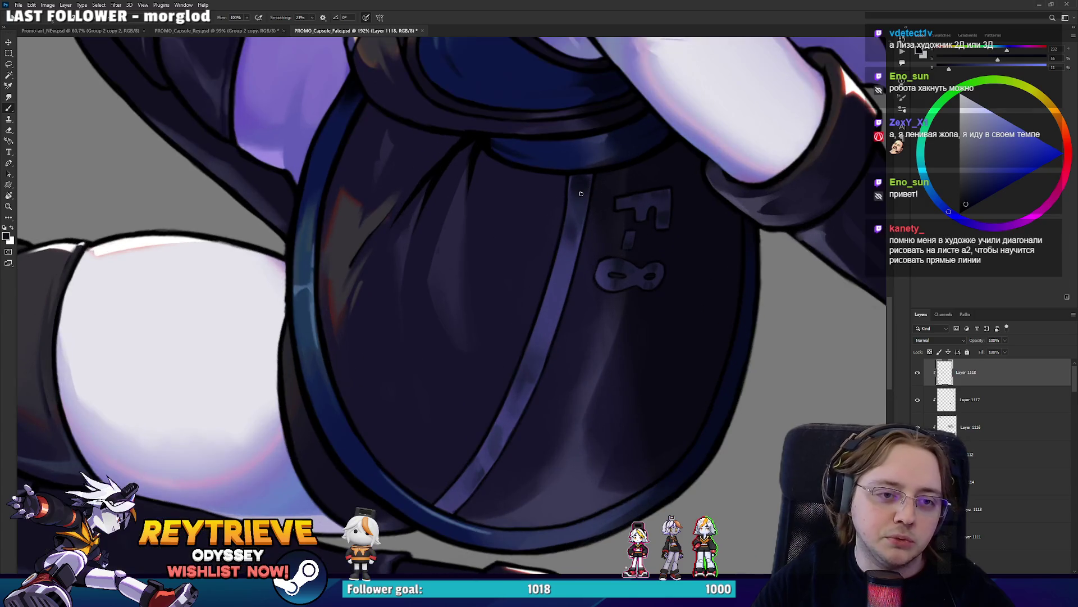
{"action": "left_click", "coordinate": [567, 275], "text": "alt"}
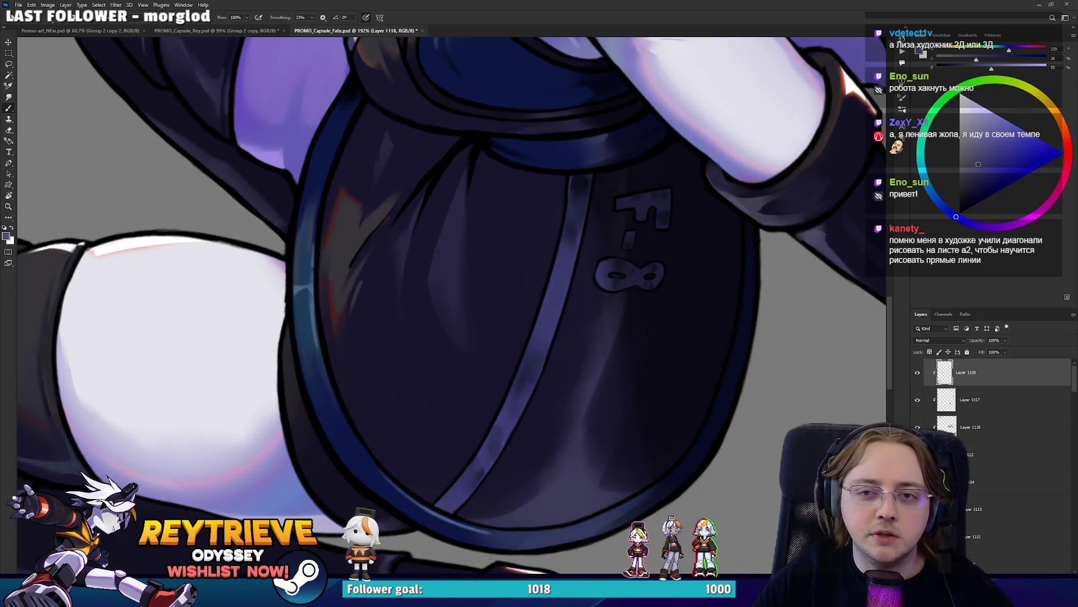
{"action": "scroll", "coordinate": [528, 418], "scroll_direction": "up", "scroll_amount": 1}
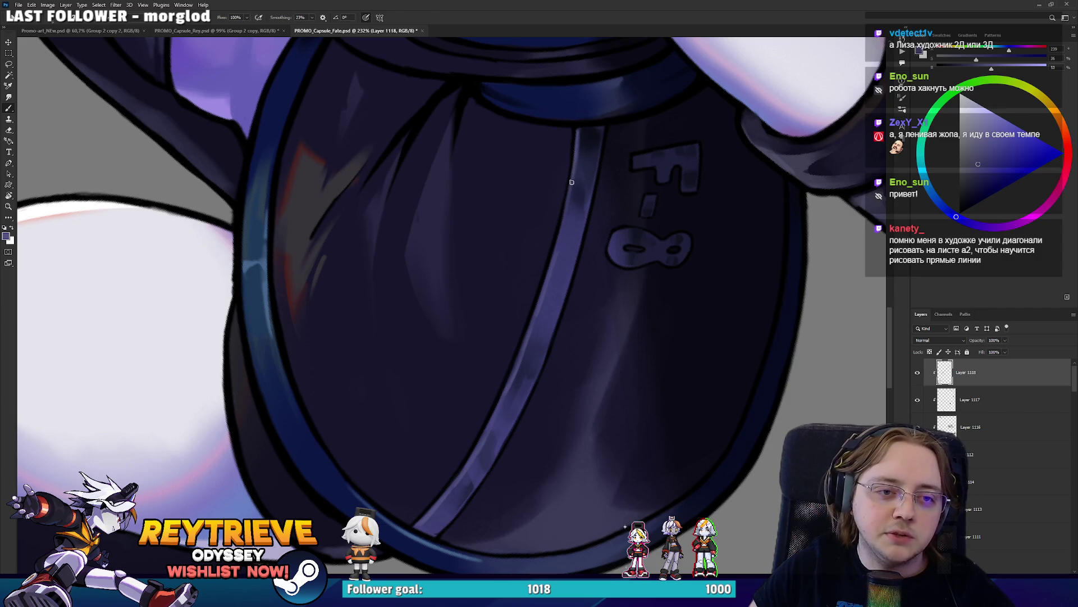
{"action": "scroll", "coordinate": [561, 159], "scroll_direction": "down", "scroll_amount": 5}
{"action": "scroll", "coordinate": [536, 272], "scroll_direction": "up", "scroll_amount": 5}
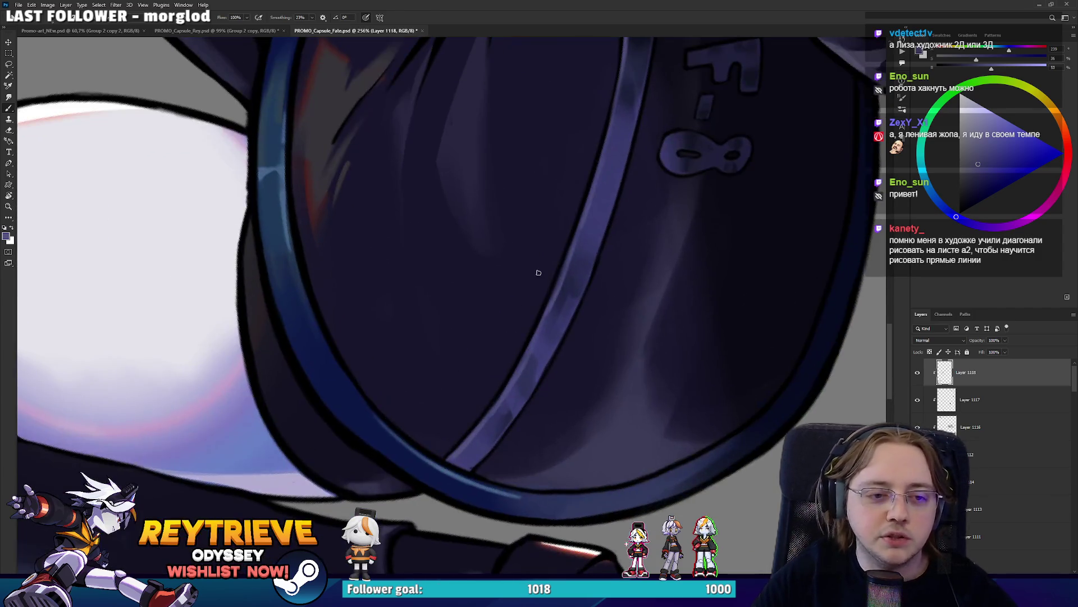
Erase unwanted strokes and paint a light dash between the F and 8
{"action": "key", "text": "e"}
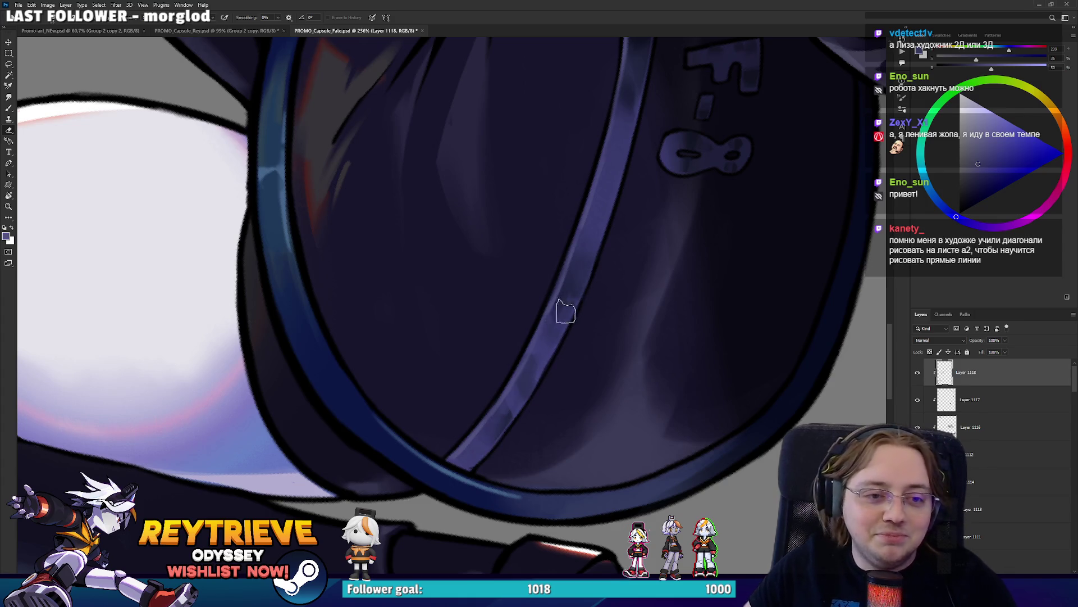
{"action": "scroll", "coordinate": [596, 227], "scroll_direction": "down", "scroll_amount": 3}
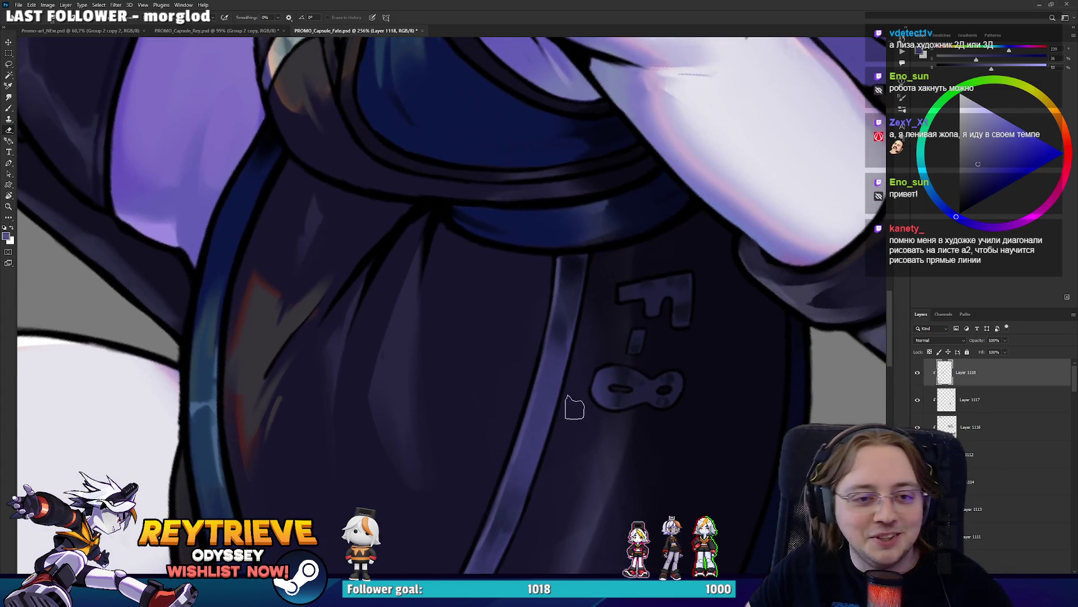
{"action": "key", "text": "b"}
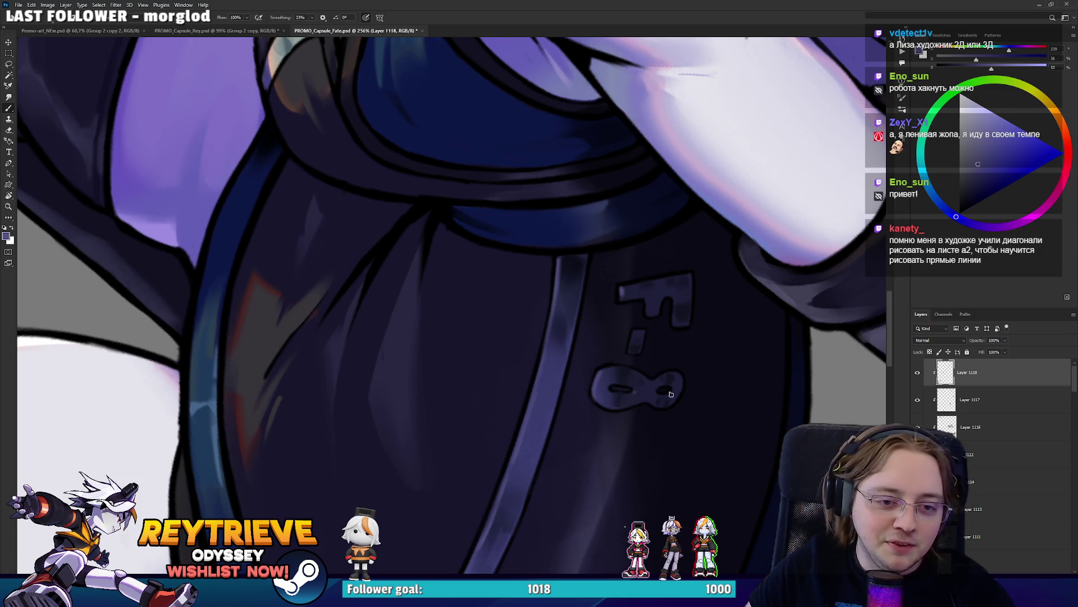
{"action": "left_click_drag", "start_coordinate": [631, 345], "coordinate": [638, 330]}
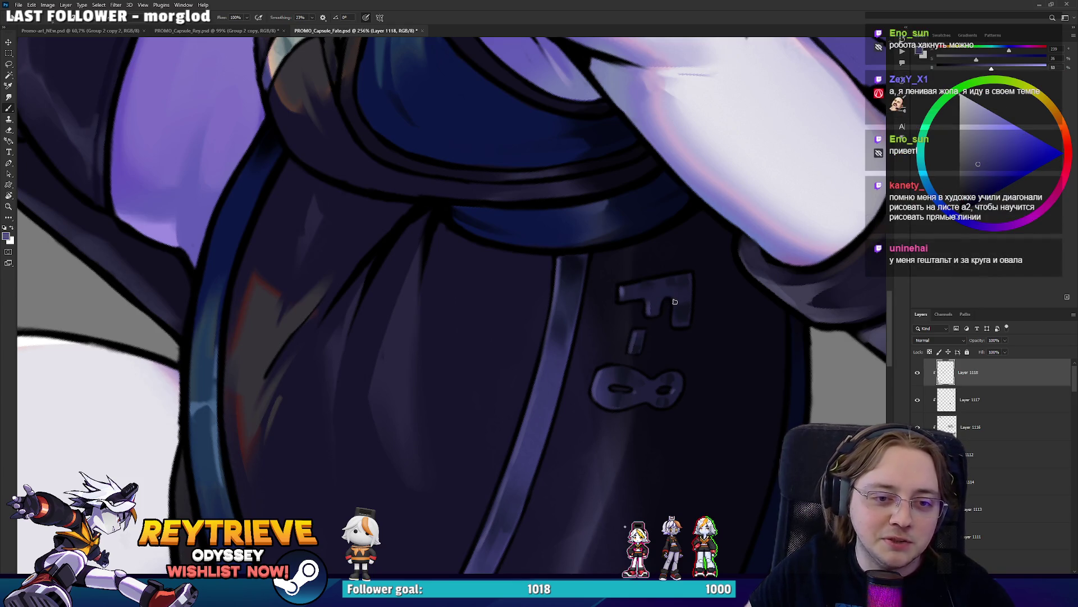
{"action": "scroll", "coordinate": [675, 330], "scroll_direction": "down", "scroll_amount": 5}
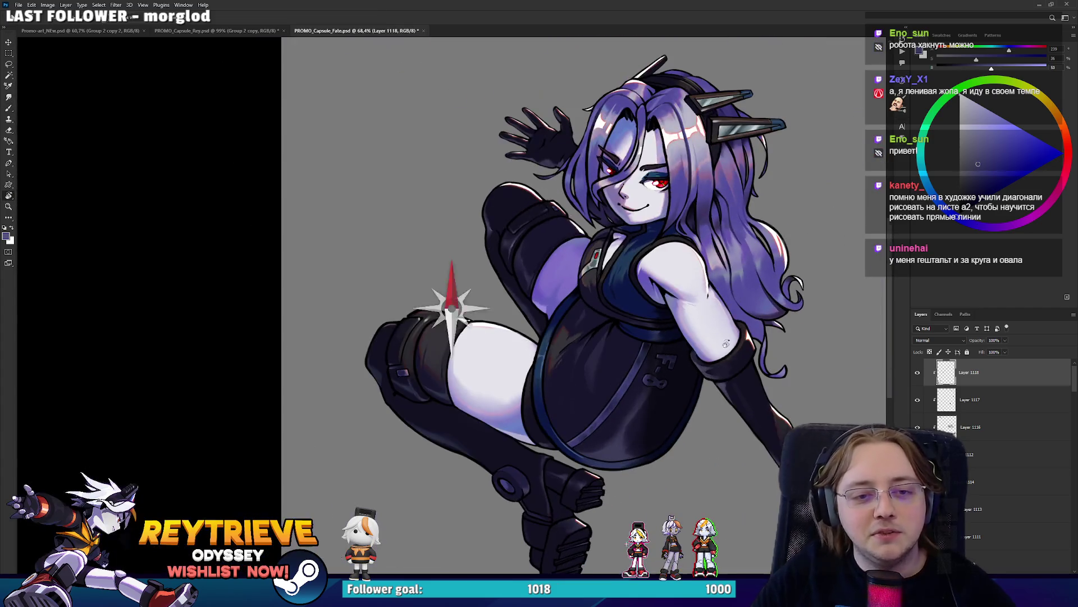
Rotate the view level with the arm, sample the wrist gem's lighter blue-violet, and zoom out
{"action": "scroll", "coordinate": [725, 351], "scroll_direction": "down", "scroll_amount": 2}
{"action": "scroll", "coordinate": [747, 426], "scroll_direction": "up", "scroll_amount": 6}
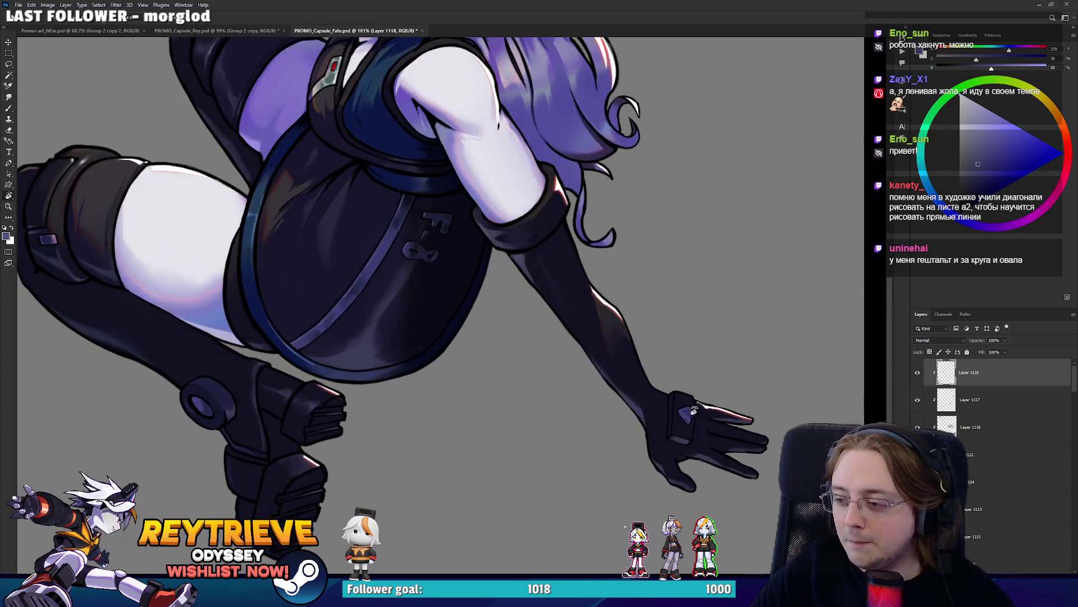
{"action": "scroll", "coordinate": [747, 426], "scroll_direction": "up", "scroll_amount": 4}
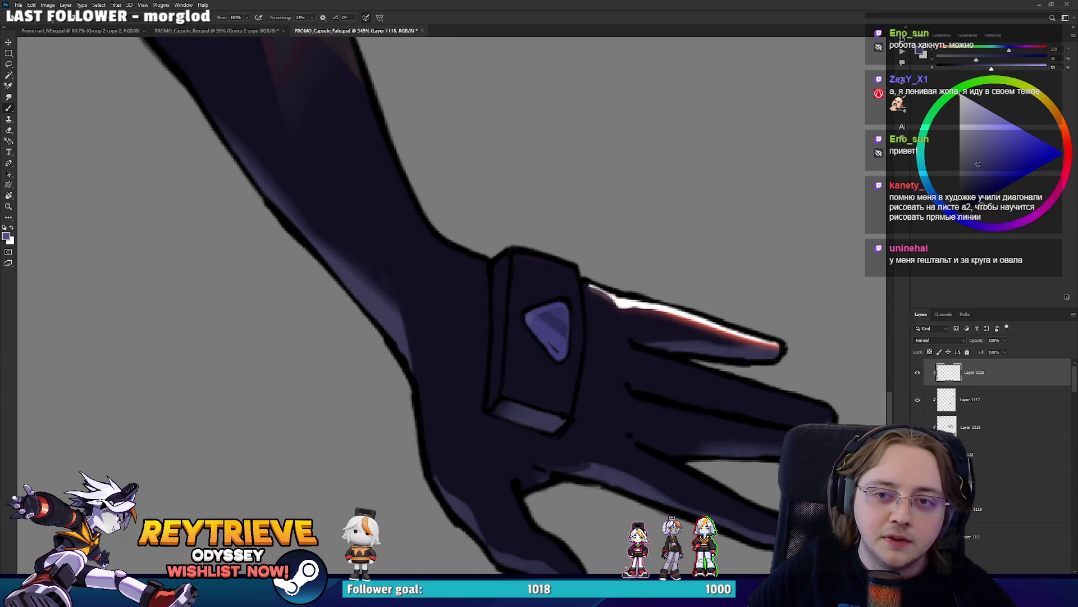
{"action": "left_click_drag", "start_coordinate": [530, 327], "coordinate": [508, 248]}
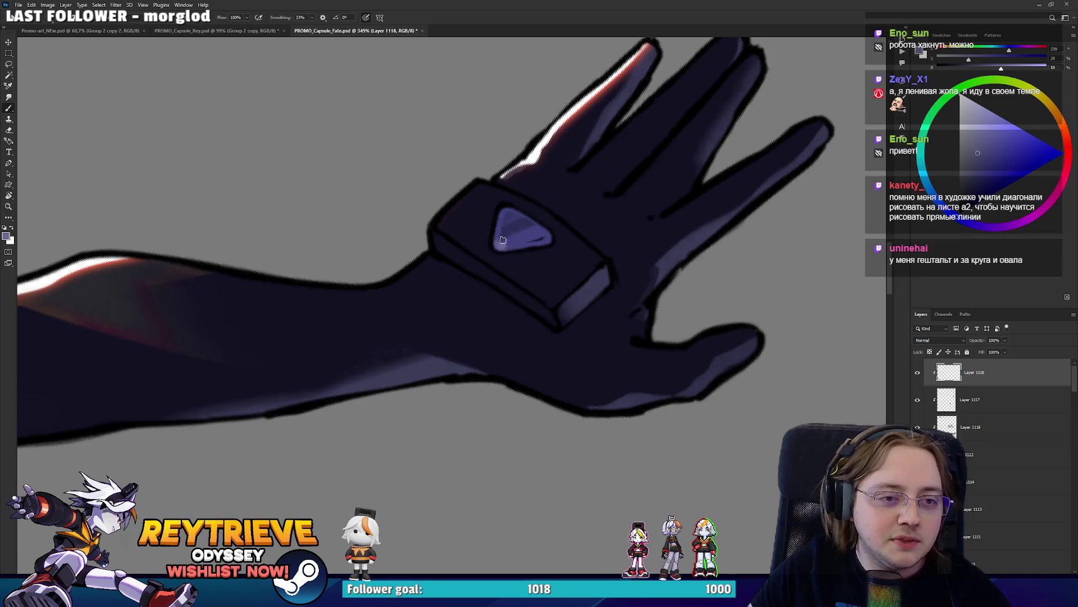
{"action": "left_click", "coordinate": [546, 238], "text": "alt"}
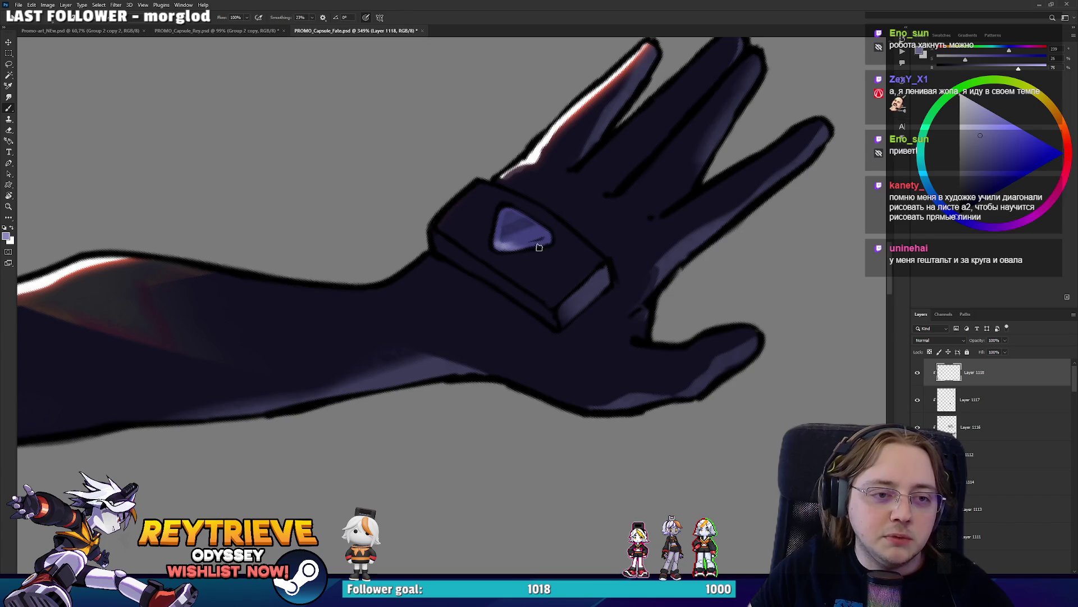
{"action": "scroll", "coordinate": [556, 185], "scroll_direction": "down", "scroll_amount": 4}
{"action": "scroll", "coordinate": [505, 264], "scroll_direction": "down", "scroll_amount": 4}
Paint light grey-white highlights on the chest gem's upper edge and the holder's right edge
{"action": "scroll", "coordinate": [467, 344], "scroll_direction": "down", "scroll_amount": 4}
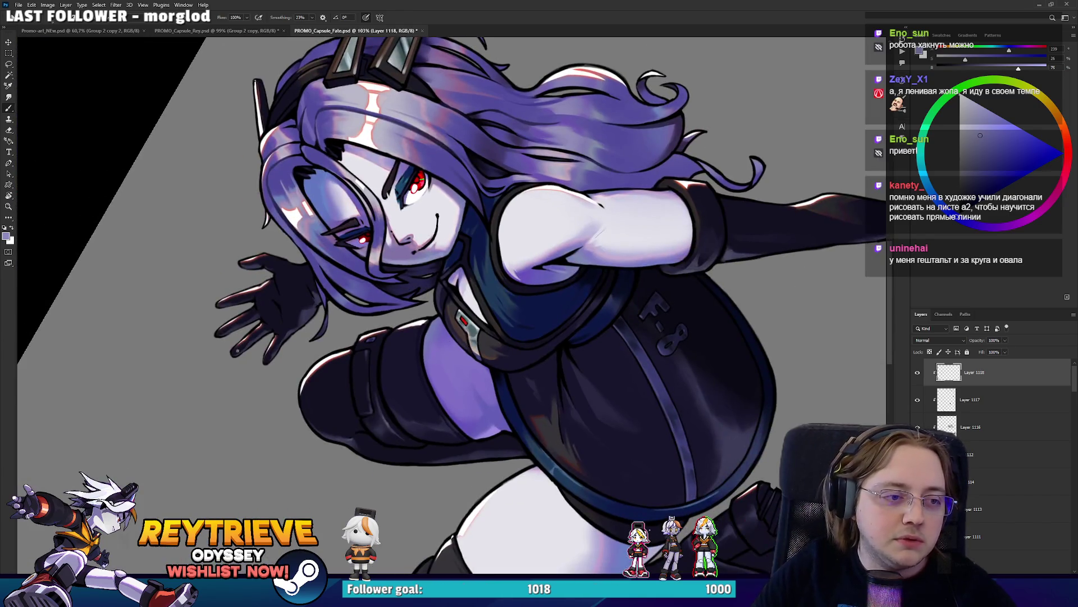
{"action": "scroll", "coordinate": [494, 323], "scroll_direction": "up", "scroll_amount": 4}
{"action": "scroll", "coordinate": [517, 317], "scroll_direction": "up", "scroll_amount": 3}
{"action": "scroll", "coordinate": [537, 314], "scroll_direction": "up", "scroll_amount": 5}
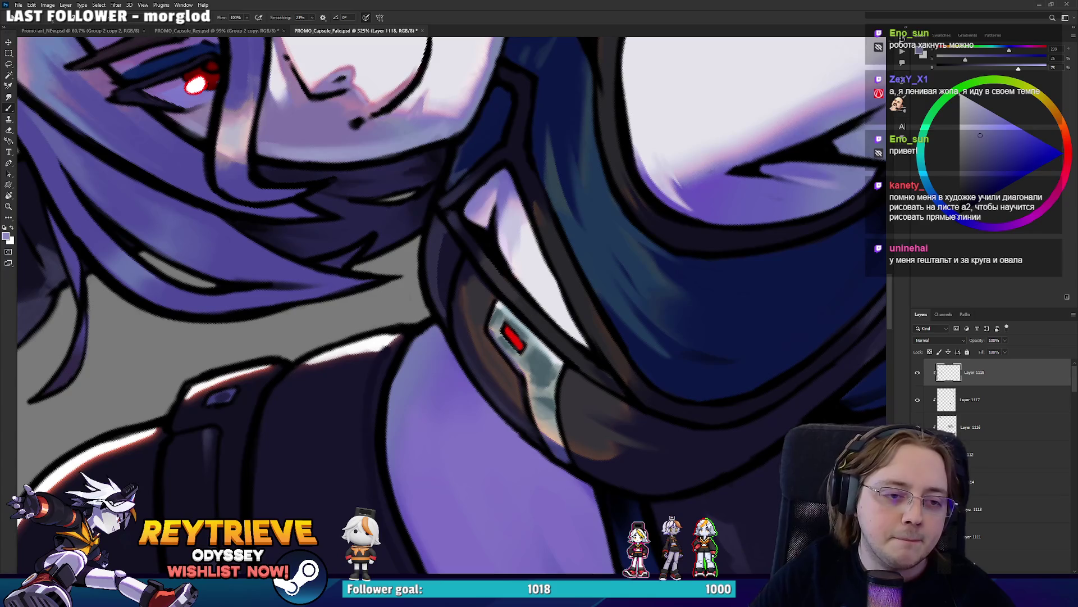
{"action": "left_click", "coordinate": [960, 103]}
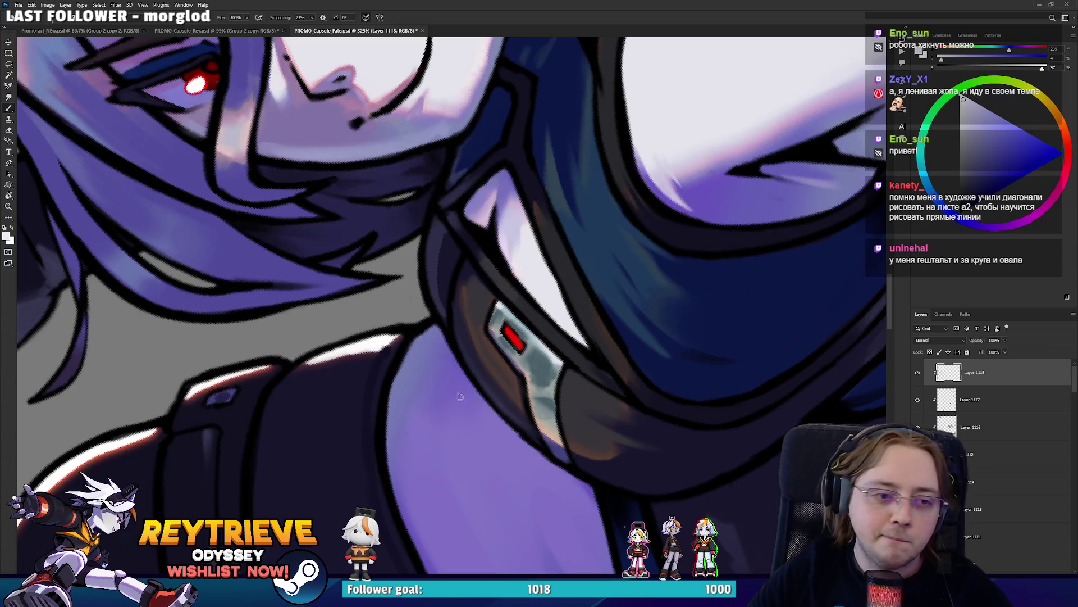
{"action": "left_click_drag", "start_coordinate": [500, 305], "coordinate": [513, 320]}
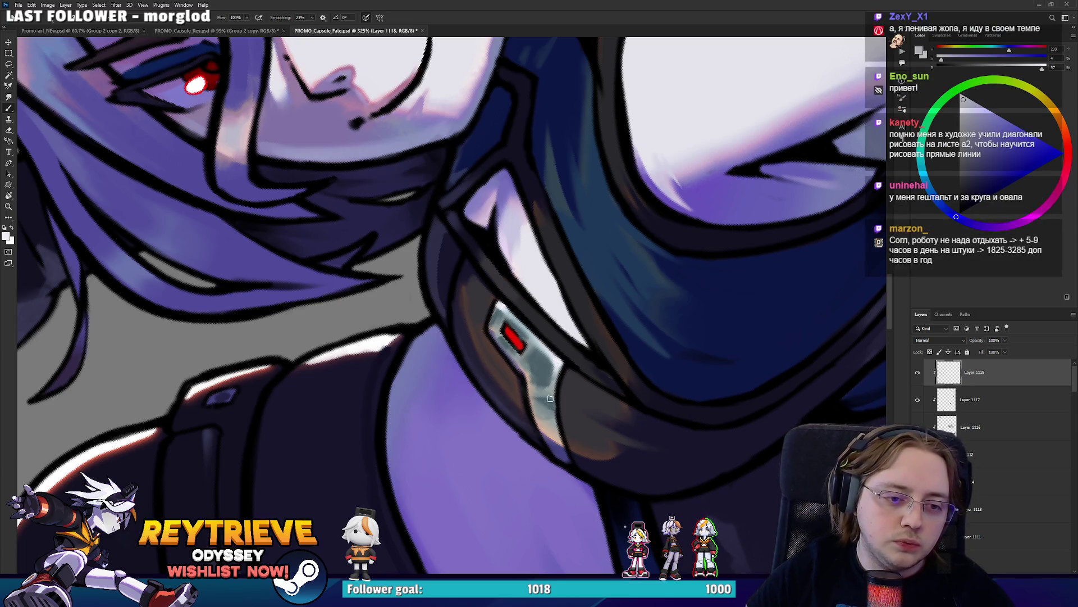
{"action": "left_click_drag", "start_coordinate": [550, 398], "coordinate": [557, 369]}
{"action": "scroll", "coordinate": [519, 460], "scroll_direction": "down", "scroll_amount": 5}
{"action": "scroll", "coordinate": [520, 460], "scroll_direction": "up", "scroll_amount": 5}
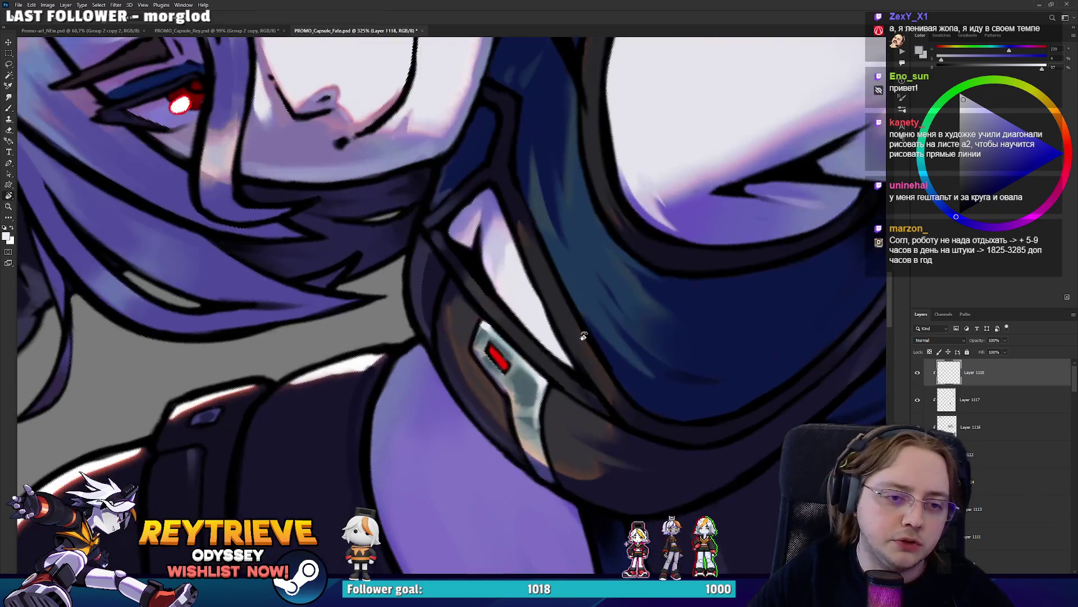
{"action": "mouse_move", "coordinate": [528, 427]}
{"action": "left_mouse_down"}
{"action": "mouse_move", "coordinate": [519, 460]}
{"action": "mouse_move", "coordinate": [502, 431]}
{"action": "left_mouse_up"}
Darken the shoulder strap edge in dark blue, rotating the canvas and sampling darker shades
{"action": "left_click", "coordinate": [519, 459], "text": "alt"}
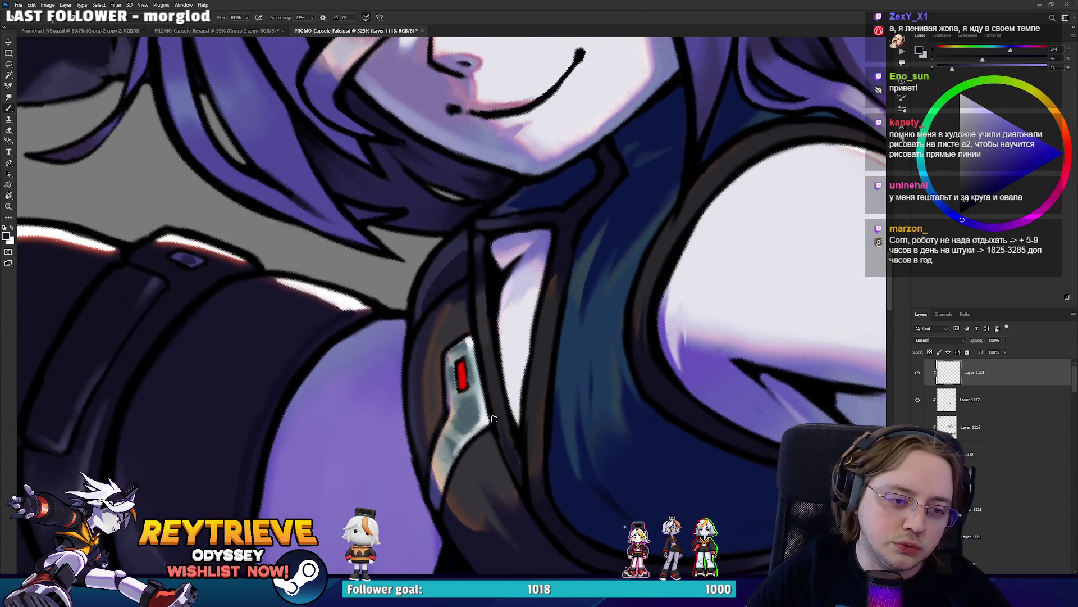
{"action": "key", "text": "r"}
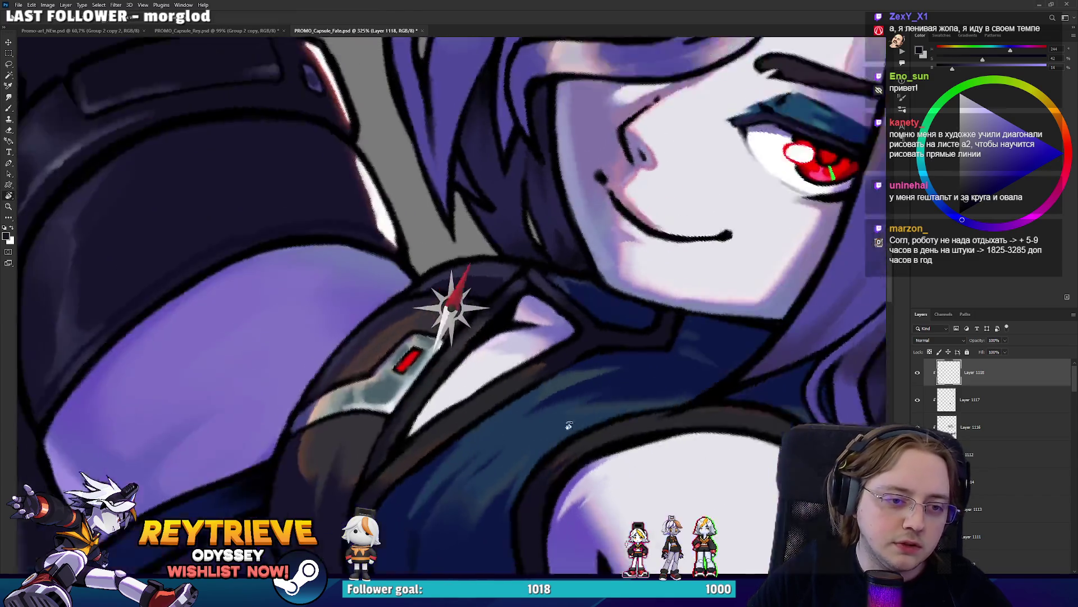
{"action": "left_click_drag", "start_coordinate": [483, 349], "coordinate": [461, 391]}
{"action": "left_click", "coordinate": [432, 299], "text": "alt"}
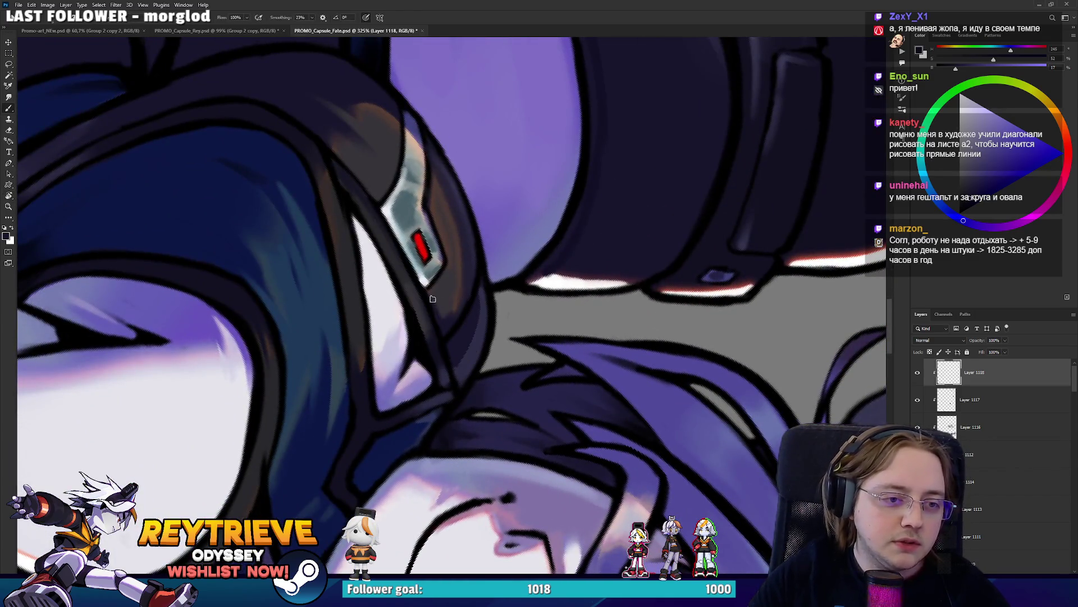
{"action": "left_click", "coordinate": [454, 283], "text": "alt"}
{"action": "scroll", "coordinate": [454, 283], "scroll_direction": "down", "scroll_amount": 3}
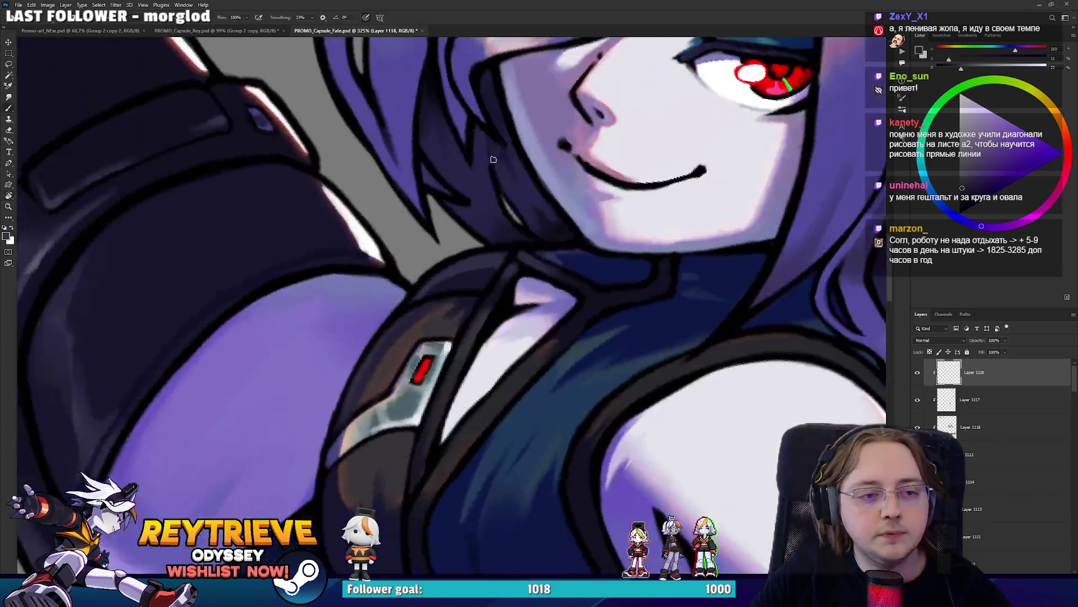
{"action": "scroll", "coordinate": [592, 233], "scroll_direction": "down", "scroll_amount": 2}
{"action": "key", "text": "r"}
{"action": "left_click_drag", "start_coordinate": [592, 234], "coordinate": [645, 180]}
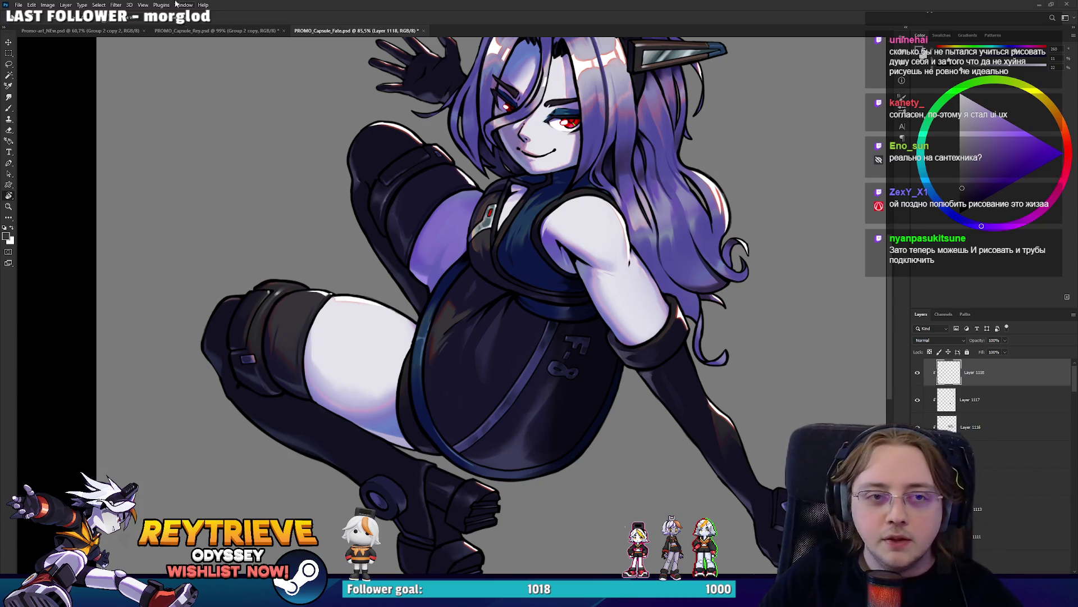
Sample a dark red and paint warm rim highlights along the side of the purple hair
{"action": "scroll", "coordinate": [566, 116], "scroll_direction": "up", "scroll_amount": 5}
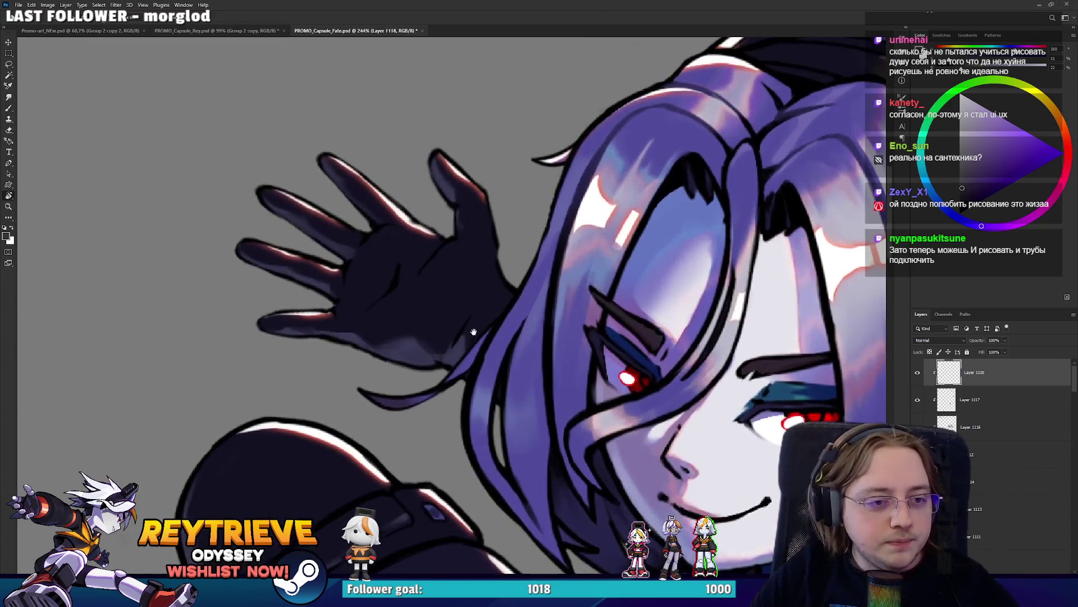
{"action": "scroll", "coordinate": [463, 325], "scroll_direction": "up", "scroll_amount": 1}
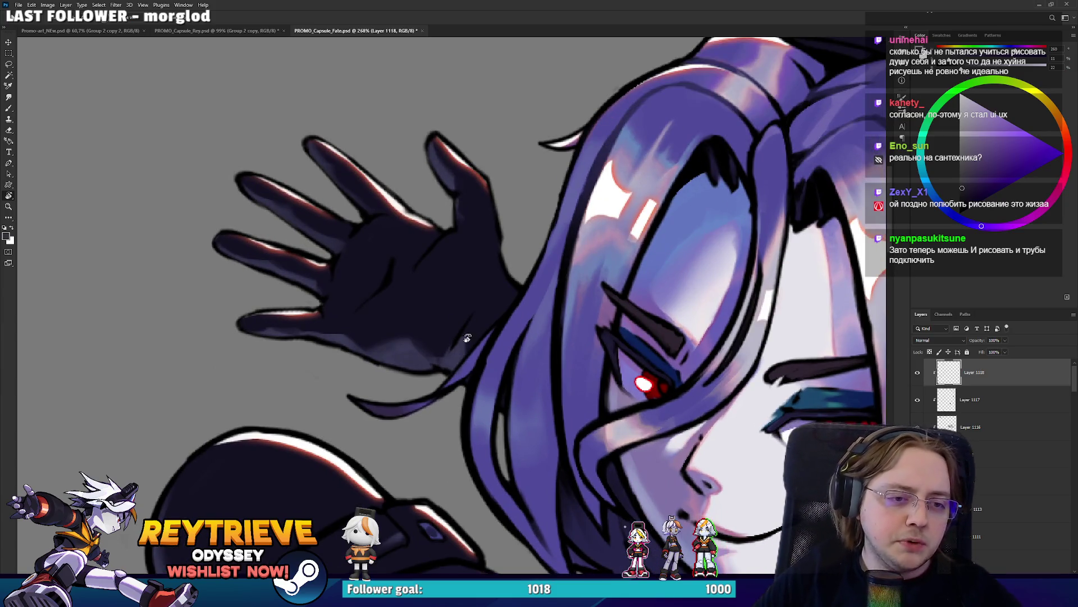
{"action": "mouse_move", "coordinate": [467, 339]}
{"action": "left_mouse_down"}
{"action": "mouse_move", "coordinate": [560, 374]}
{"action": "mouse_move", "coordinate": [499, 327]}
{"action": "left_mouse_up"}
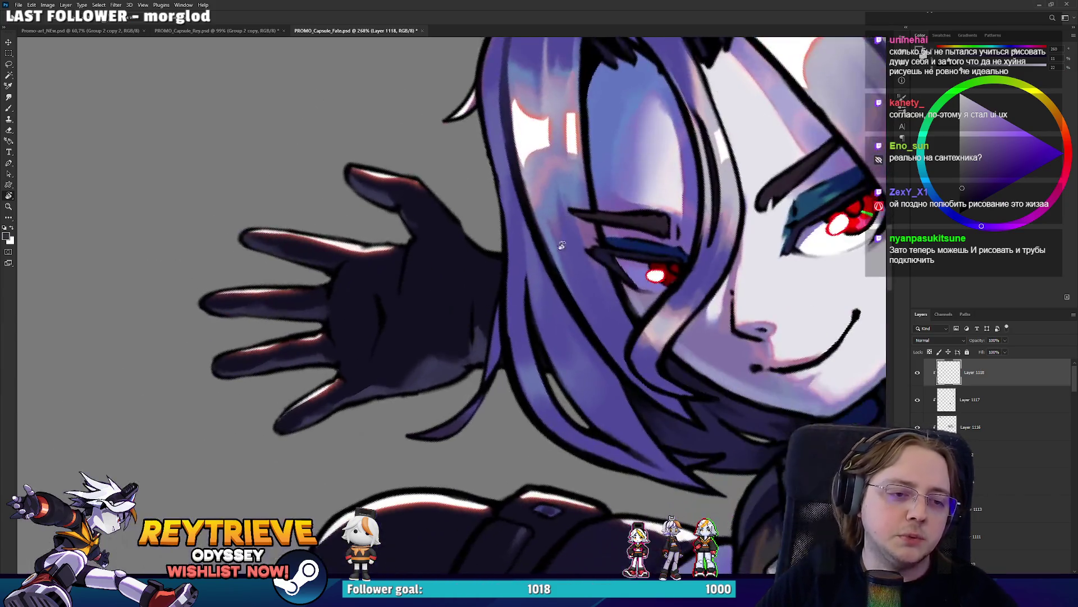
{"action": "left_click", "coordinate": [506, 308], "text": "alt"}
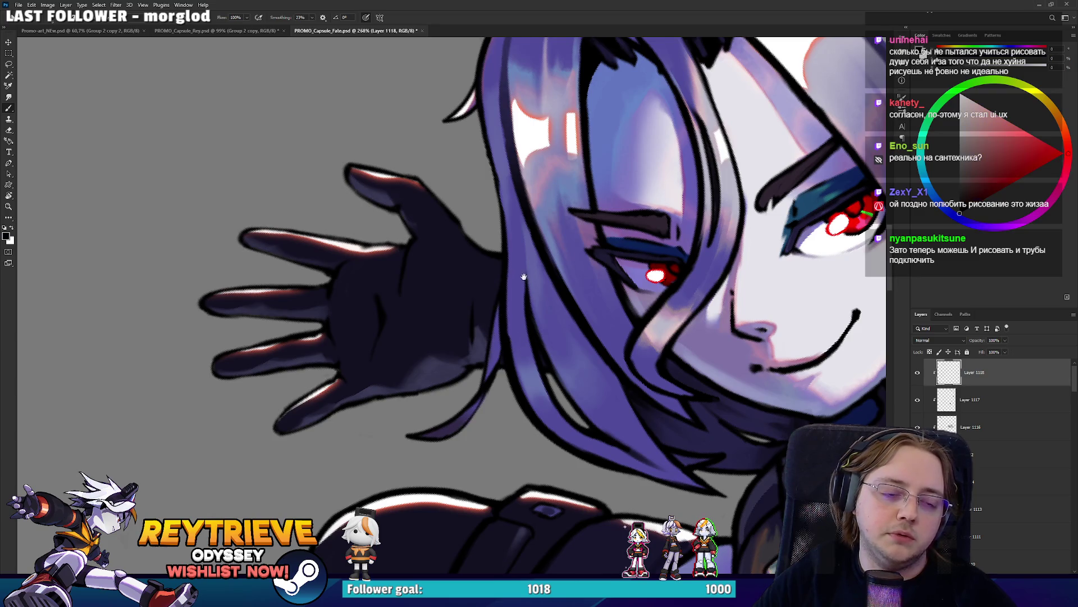
{"action": "mouse_move", "coordinate": [524, 278]}
{"action": "left_mouse_down"}
{"action": "mouse_move", "coordinate": [518, 346]}
{"action": "mouse_move", "coordinate": [549, 218]}
{"action": "left_mouse_up"}
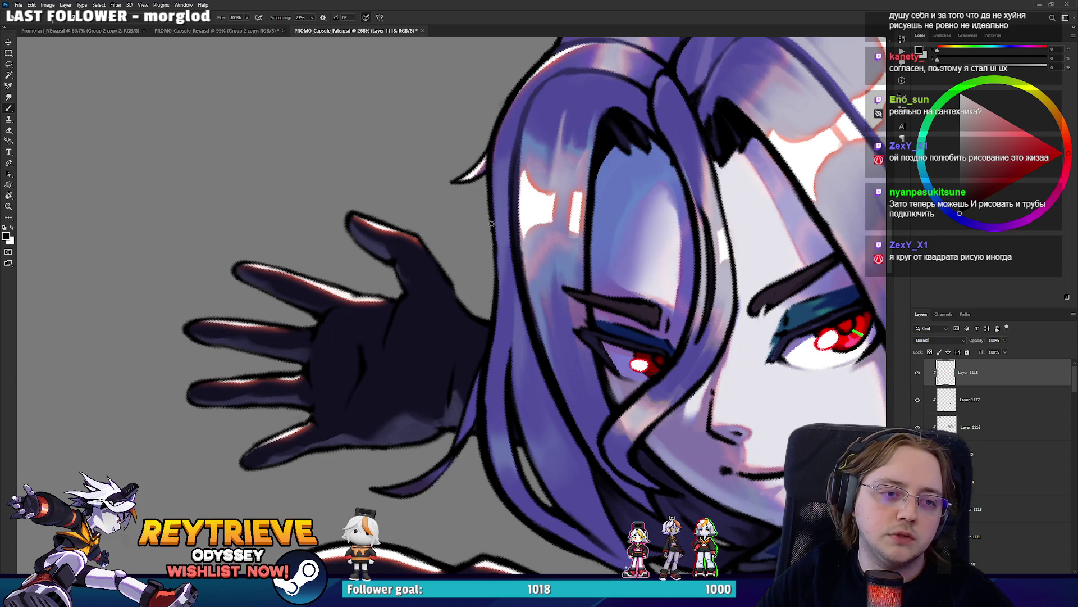
{"action": "left_click_drag", "start_coordinate": [491, 125], "coordinate": [372, 469]}
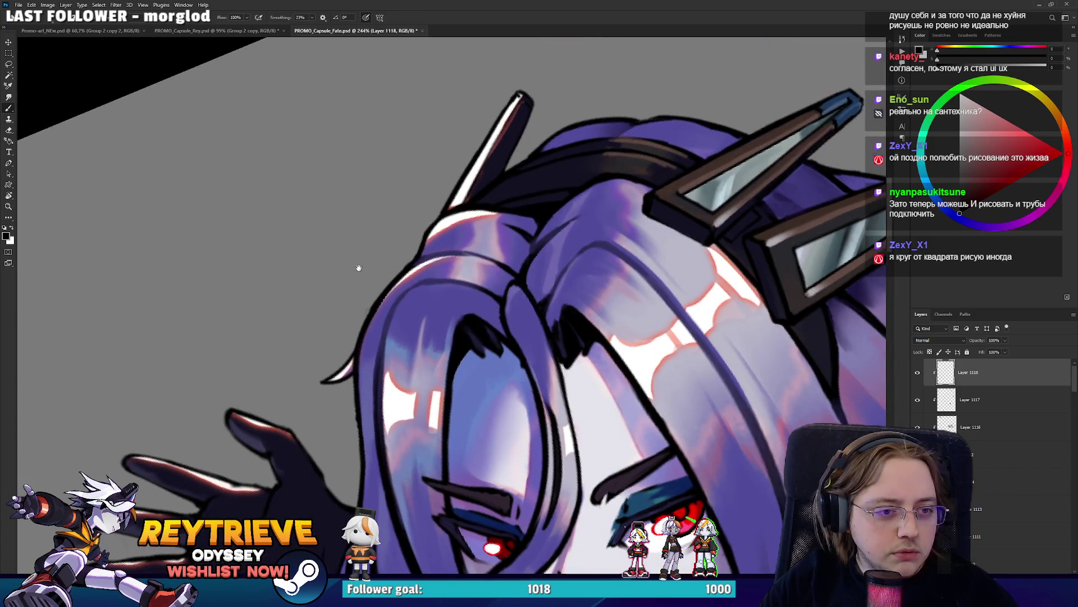
{"action": "left_click_drag", "start_coordinate": [359, 268], "coordinate": [408, 309]}
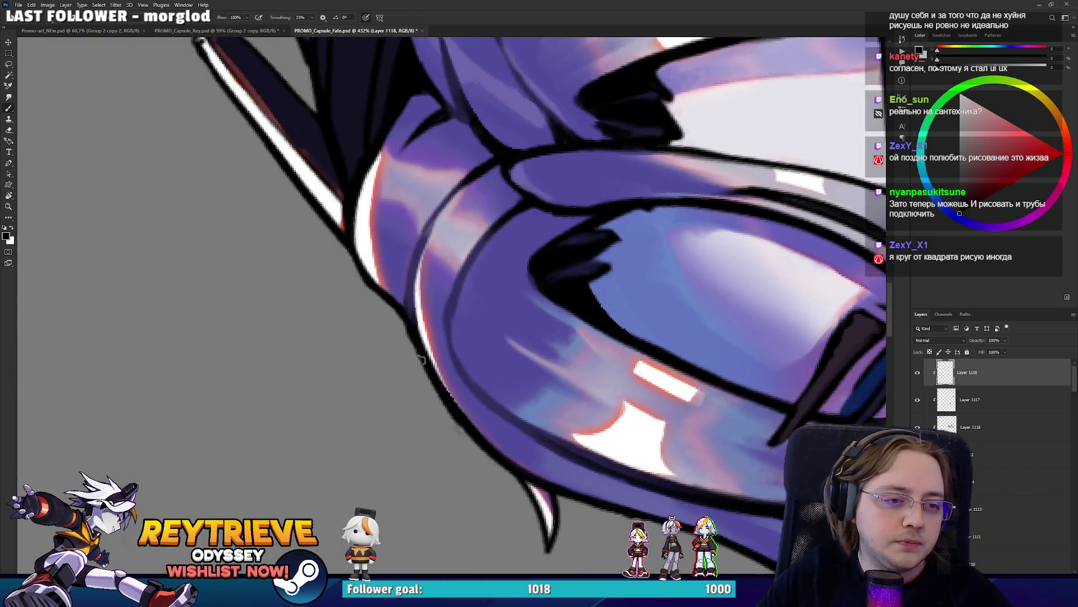
{"action": "mouse_move", "coordinate": [517, 191]}
{"action": "left_mouse_down"}
{"action": "mouse_move", "coordinate": [487, 298]}
{"action": "mouse_move", "coordinate": [504, 375]}
{"action": "mouse_move", "coordinate": [619, 399]}
{"action": "mouse_move", "coordinate": [523, 348]}
{"action": "mouse_move", "coordinate": [509, 258]}
{"action": "mouse_move", "coordinate": [517, 334]}
{"action": "left_mouse_up"}
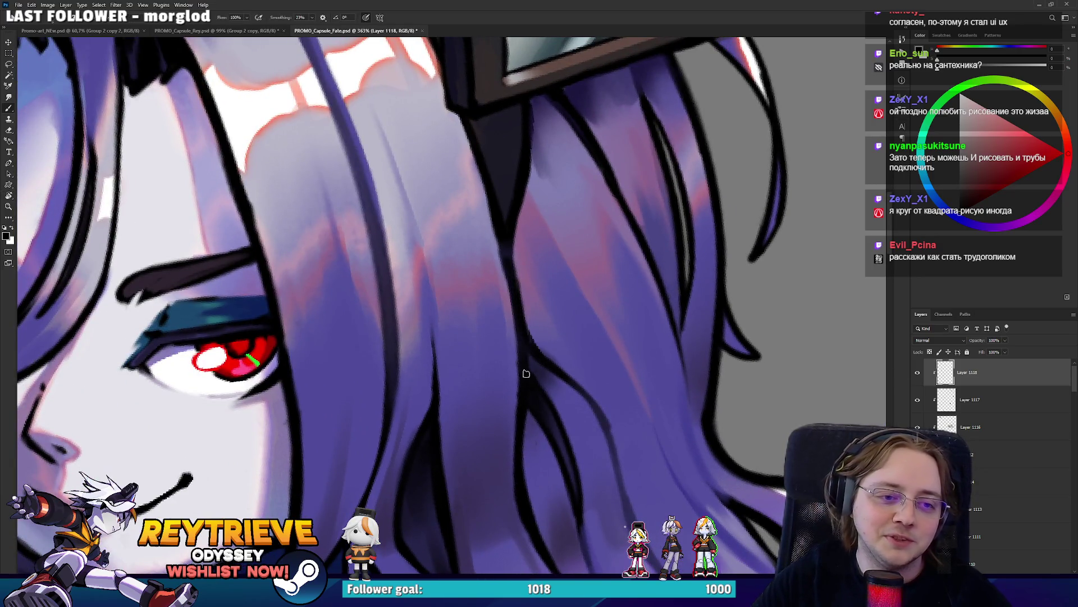
{"action": "key", "text": "ctrl+0"}
Reset the rotation, zoom to the boot knee and turn the view so the boot points downward
{"action": "key", "text": "r"}
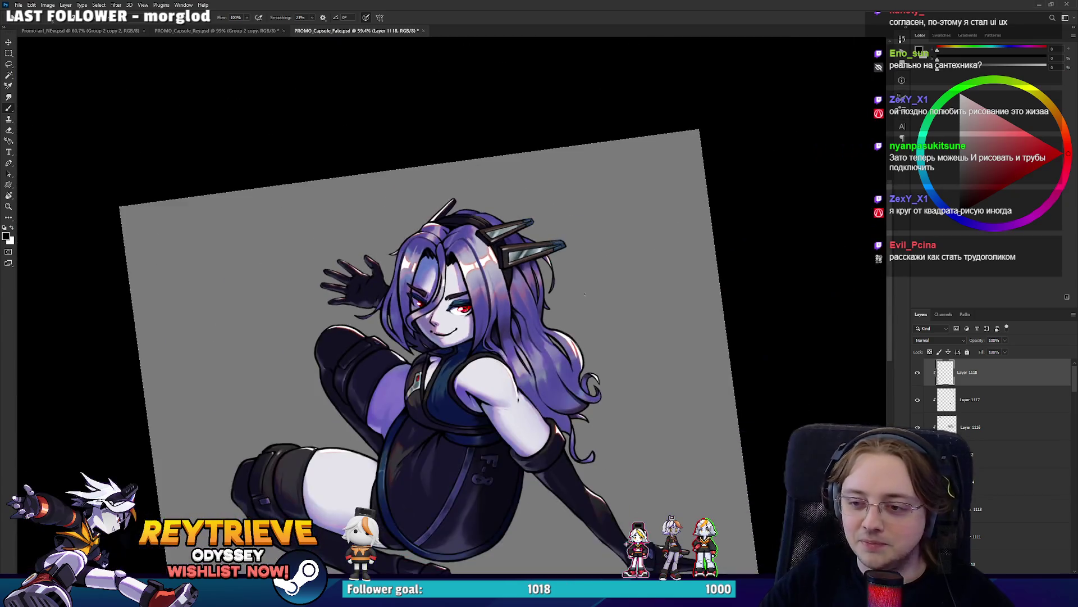
{"action": "key", "text": "Escape"}
{"action": "scroll", "coordinate": [612, 310], "scroll_direction": "up", "scroll_amount": 1}
{"action": "scroll", "coordinate": [604, 326], "scroll_direction": "up", "scroll_amount": 1}
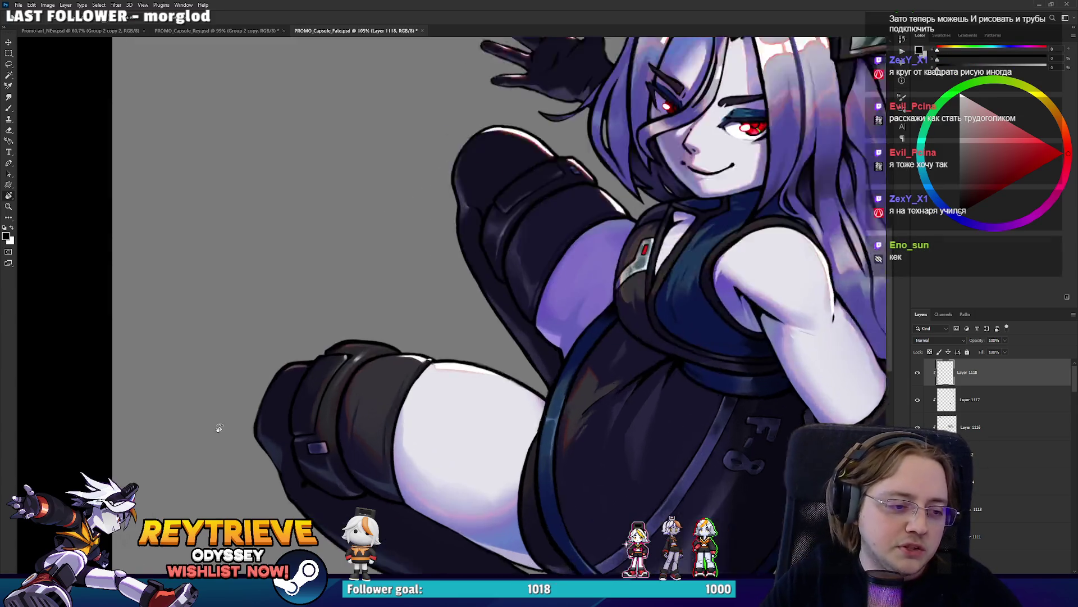
{"action": "scroll", "coordinate": [238, 455], "scroll_direction": "up", "scroll_amount": 5}
{"action": "left_click", "coordinate": [461, 291]}
{"action": "left_click_drag", "start_coordinate": [462, 291], "coordinate": [636, 280]}
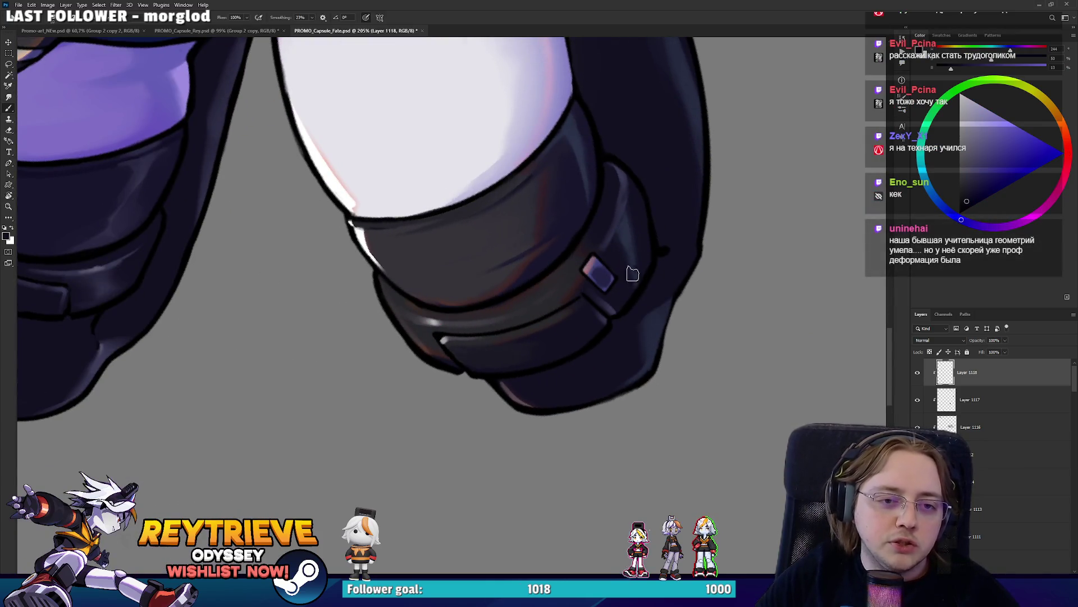
Sample boot reds and darks to shade the cuff, then reset rotation and fit the canvas
{"action": "left_click", "coordinate": [621, 209], "text": "alt"}
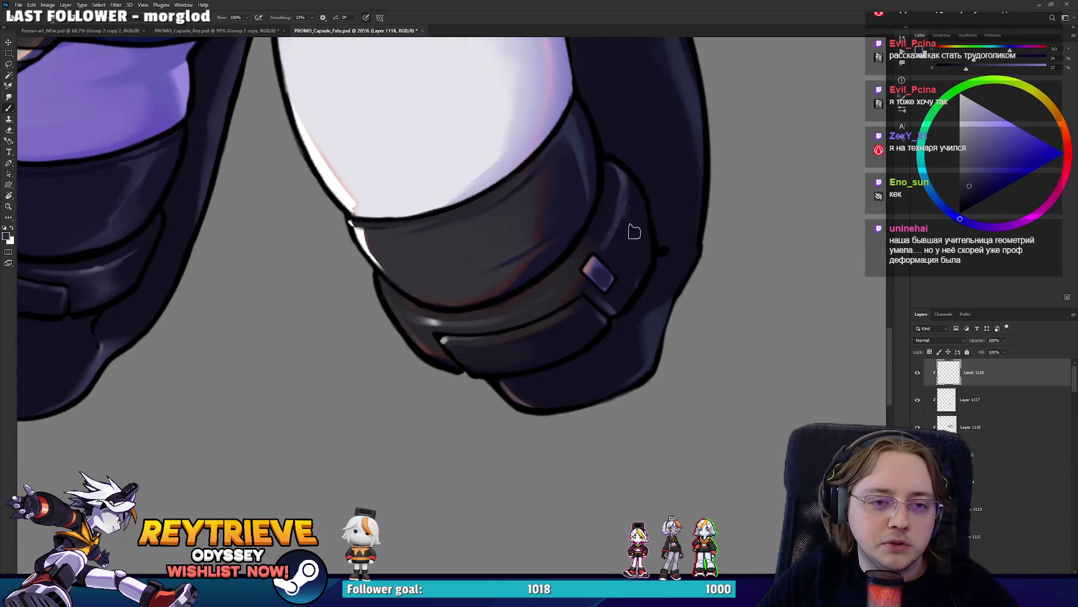
{"action": "left_click", "coordinate": [636, 208], "text": "alt"}
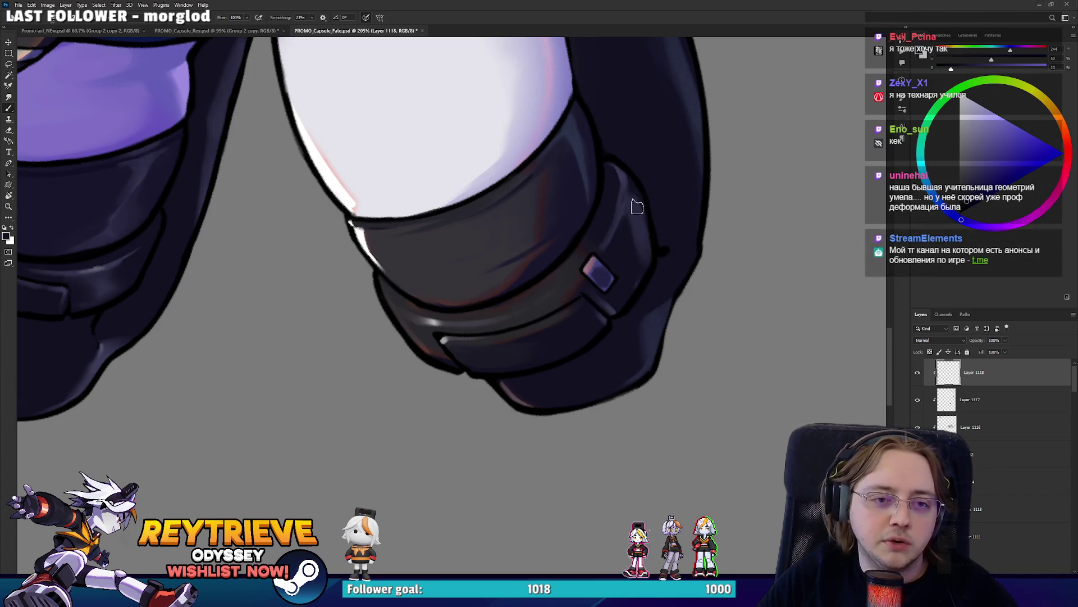
{"action": "left_click_drag", "start_coordinate": [635, 202], "coordinate": [634, 371]}
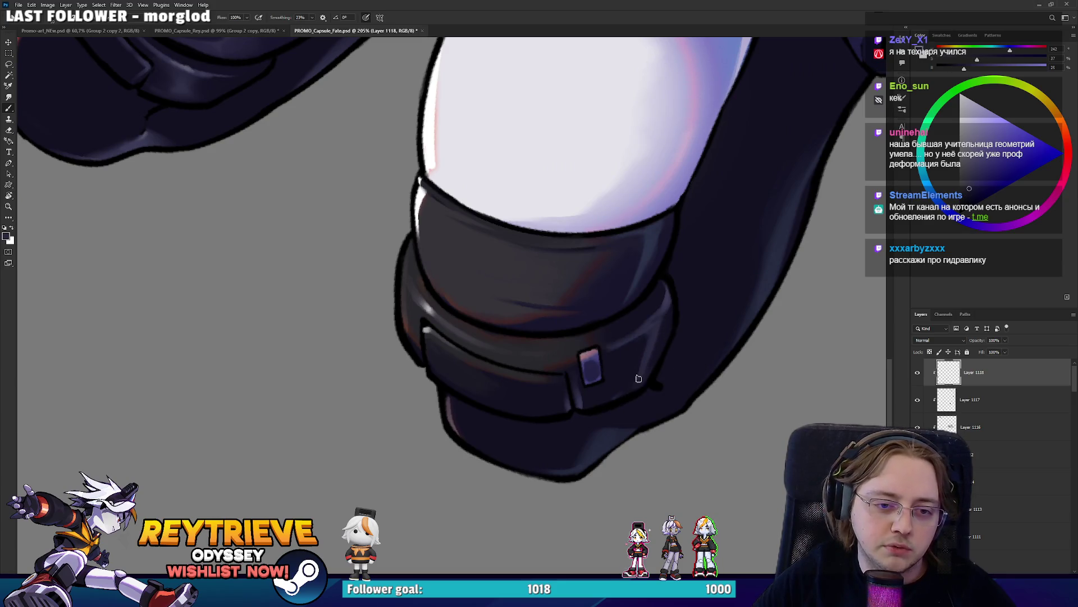
{"action": "left_click", "coordinate": [649, 348], "text": "alt"}
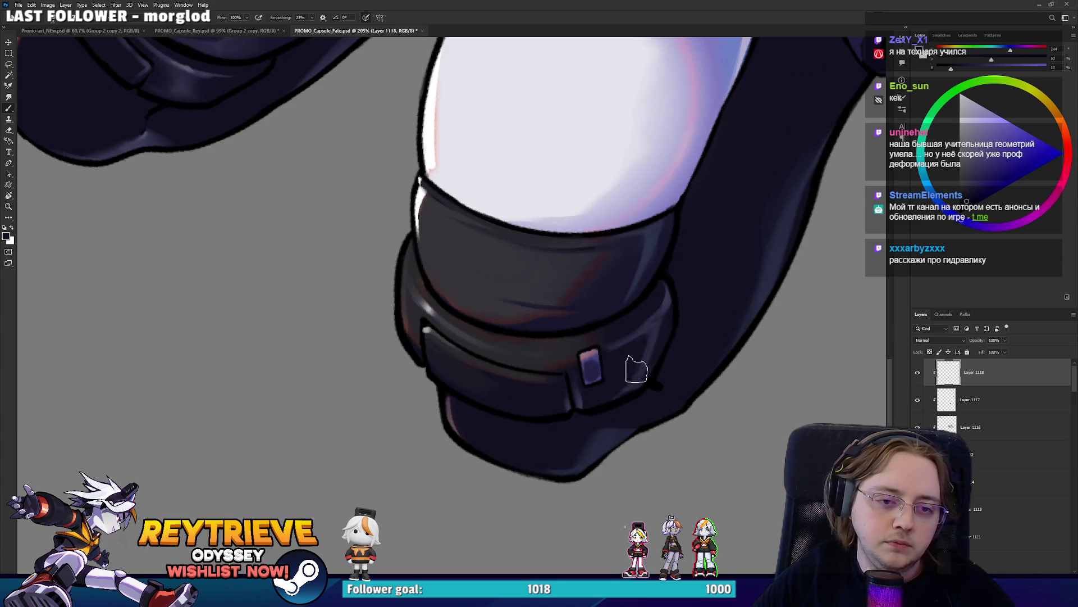
{"action": "left_click", "coordinate": [646, 345], "text": "alt"}
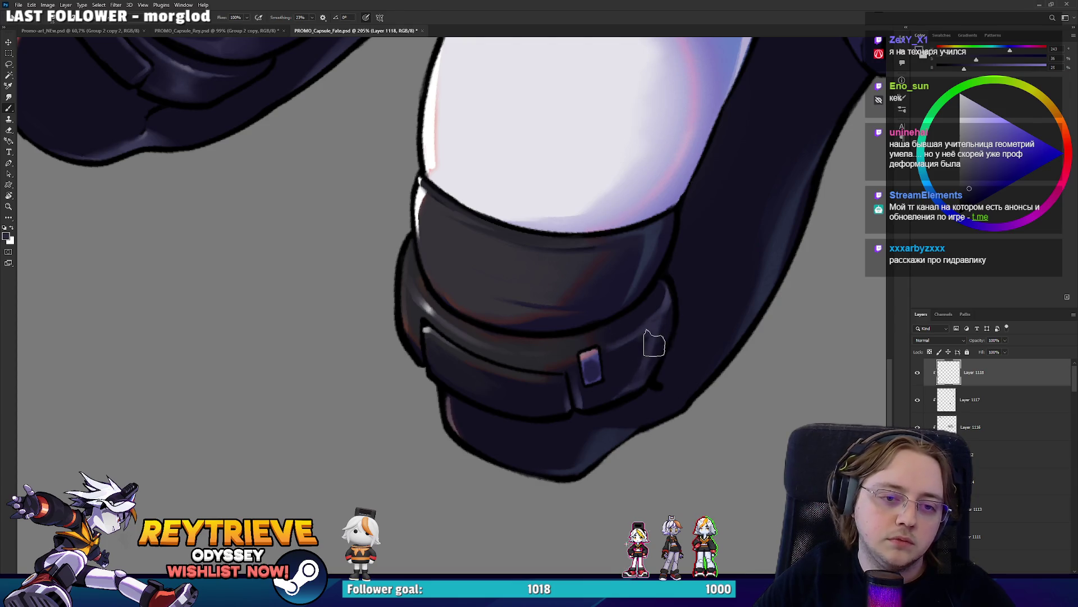
{"action": "key", "text": "ctrl+0"}
{"action": "key", "text": "r"}
{"action": "key", "text": "Escape"}
{"action": "key", "text": "ctrl+0"}
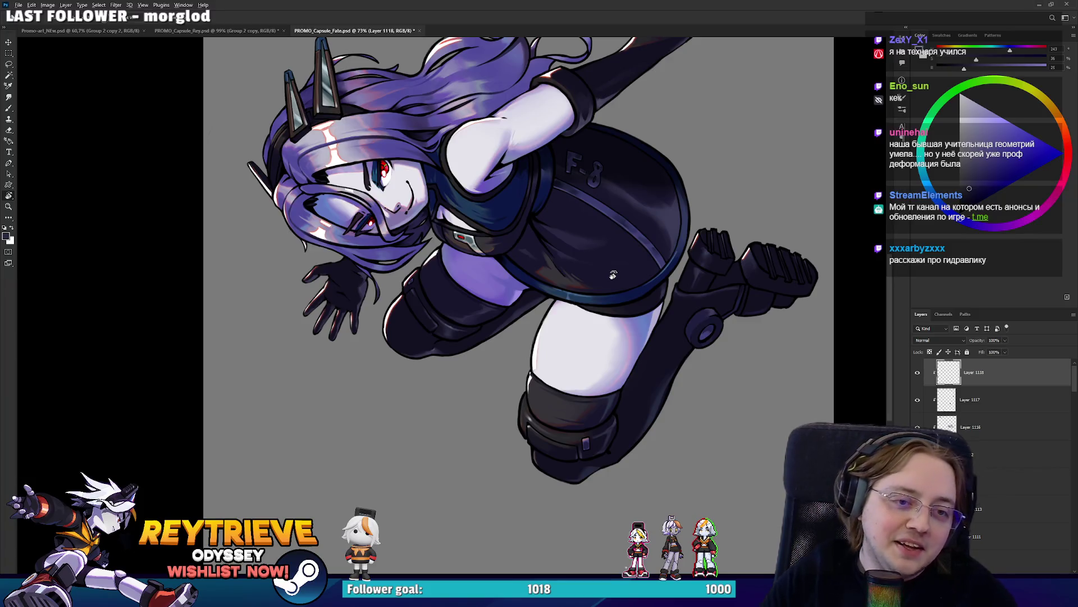
Rotate and zoom onto the chest and shoulders, then brush shading around the chest strap
{"action": "left_click_drag", "start_coordinate": [614, 275], "coordinate": [531, 472]}
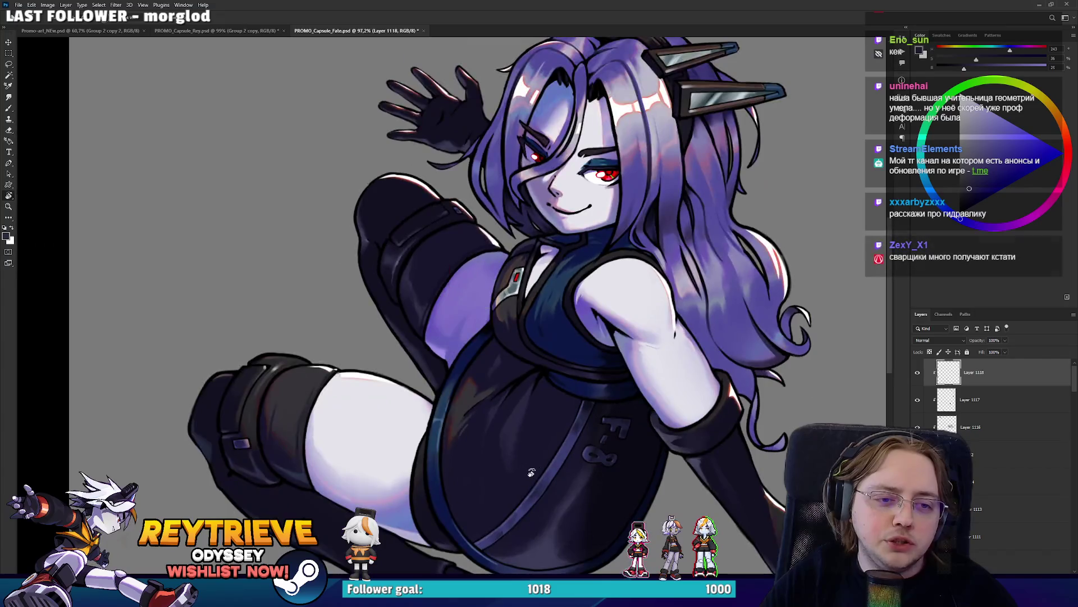
{"action": "scroll", "coordinate": [588, 392], "scroll_direction": "up", "scroll_amount": 5}
{"action": "left_click_drag", "start_coordinate": [590, 408], "coordinate": [575, 405]}
{"action": "key", "text": "b"}
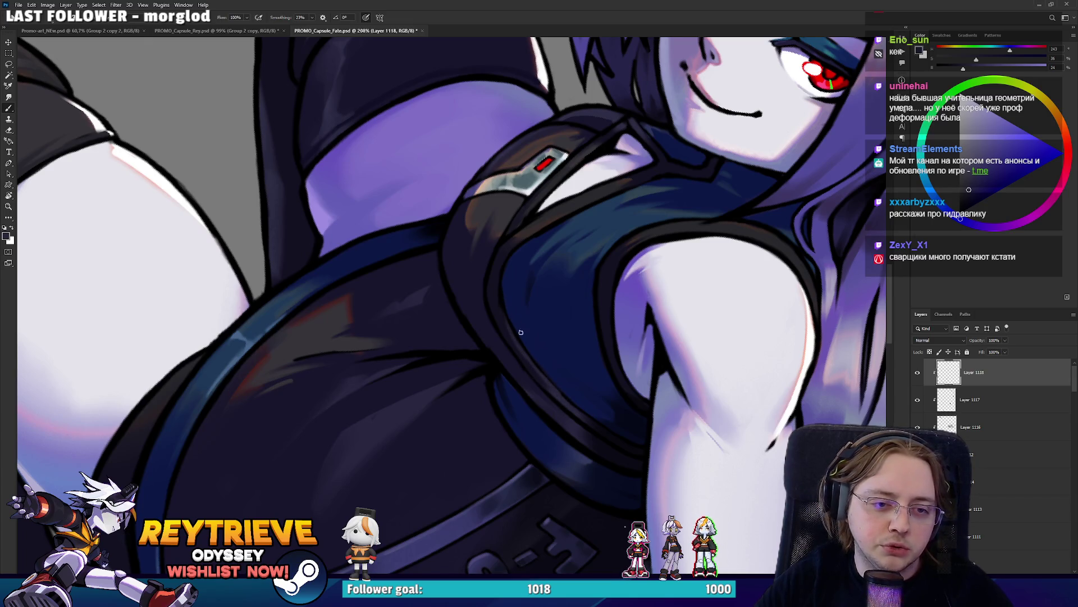
{"action": "left_click_drag", "start_coordinate": [637, 271], "coordinate": [578, 194]}
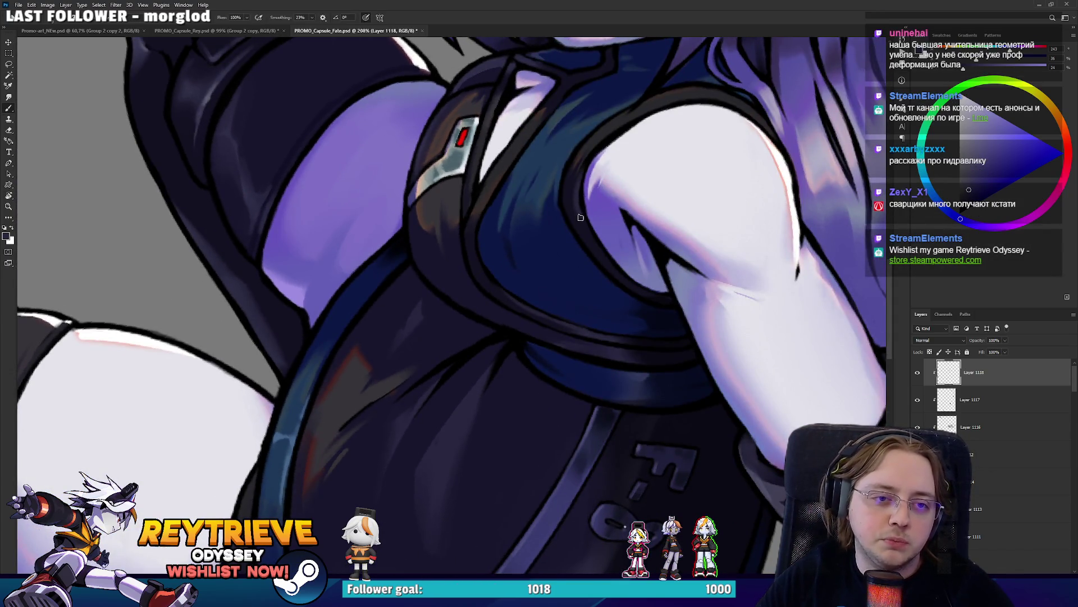
{"action": "left_click_drag", "start_coordinate": [606, 254], "coordinate": [532, 332]}
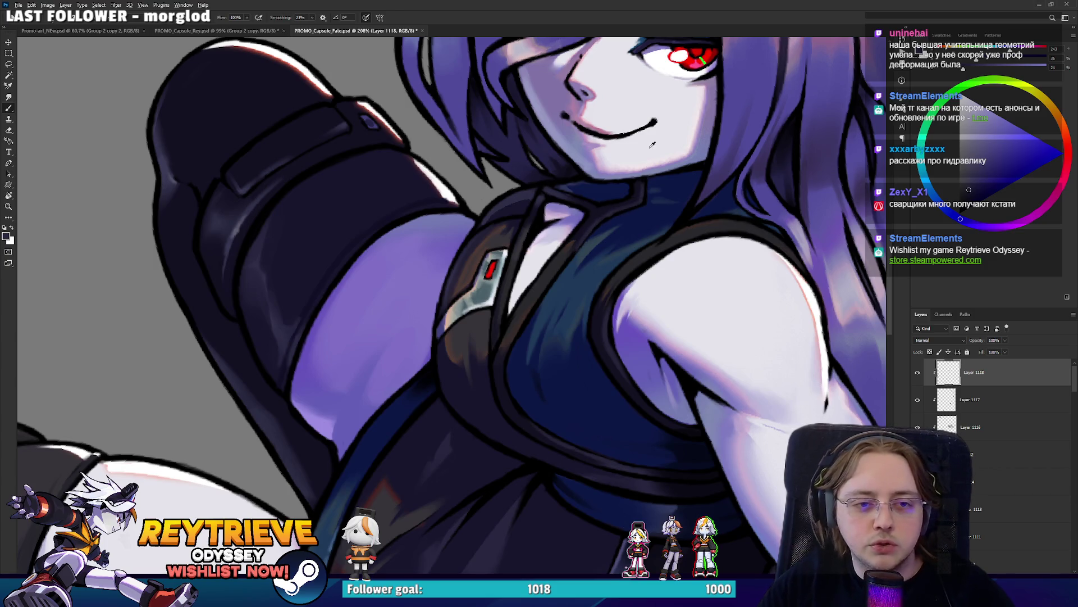
{"action": "key", "text": "ctrl+0"}
{"action": "left_click_drag", "start_coordinate": [550, 315], "coordinate": [579, 336]}
{"action": "scroll", "coordinate": [579, 336], "scroll_direction": "down", "scroll_amount": 2}
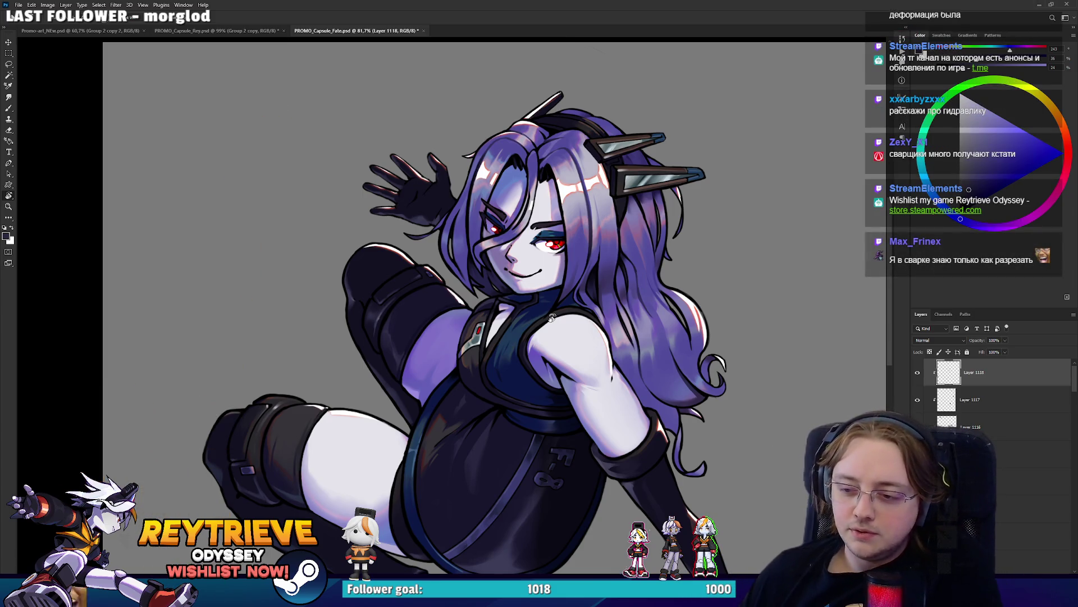
Zoom in around the girl's face and sample purple tones from her hair
{"action": "scroll", "coordinate": [566, 180], "scroll_direction": "up", "scroll_amount": 3}
{"action": "scroll", "coordinate": [566, 180], "scroll_direction": "up", "scroll_amount": 2}
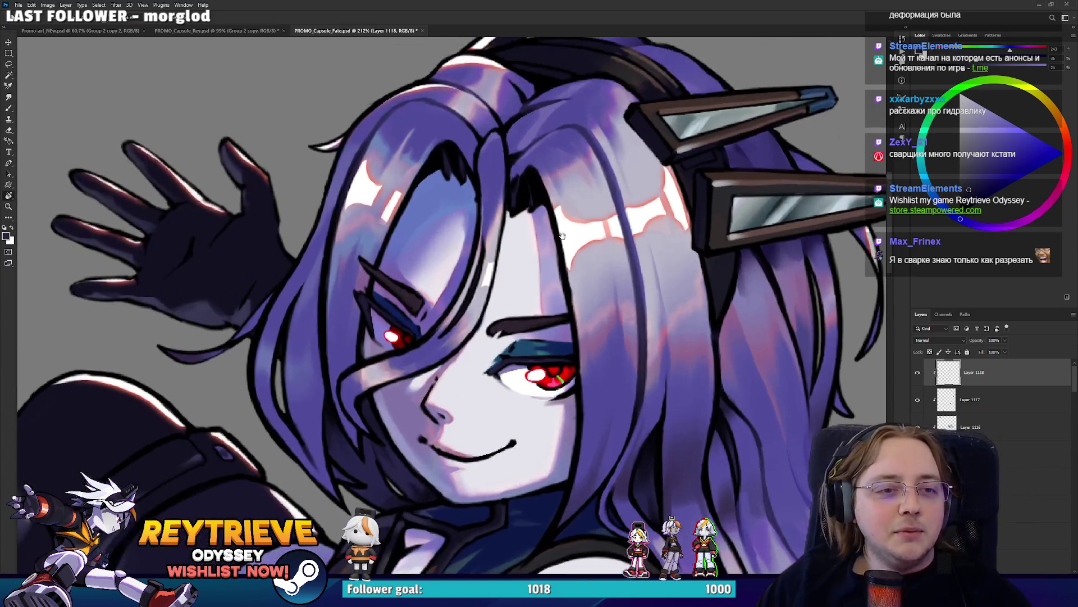
{"action": "scroll", "coordinate": [544, 226], "scroll_direction": "down", "scroll_amount": 2}
{"action": "scroll", "coordinate": [539, 230], "scroll_direction": "up", "scroll_amount": 4}
{"action": "scroll", "coordinate": [517, 242], "scroll_direction": "down", "scroll_amount": 4}
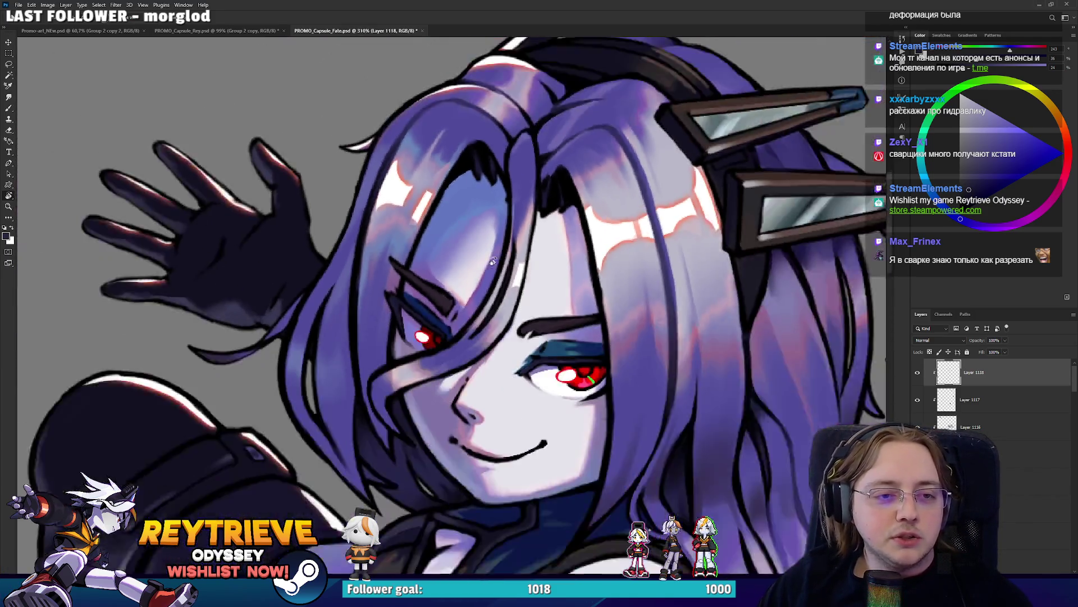
{"action": "scroll", "coordinate": [493, 258], "scroll_direction": "up", "scroll_amount": 3}
{"action": "scroll", "coordinate": [493, 258], "scroll_direction": "down", "scroll_amount": 4}
{"action": "scroll", "coordinate": [489, 281], "scroll_direction": "up", "scroll_amount": 1}
{"action": "scroll", "coordinate": [492, 303], "scroll_direction": "up", "scroll_amount": 2}
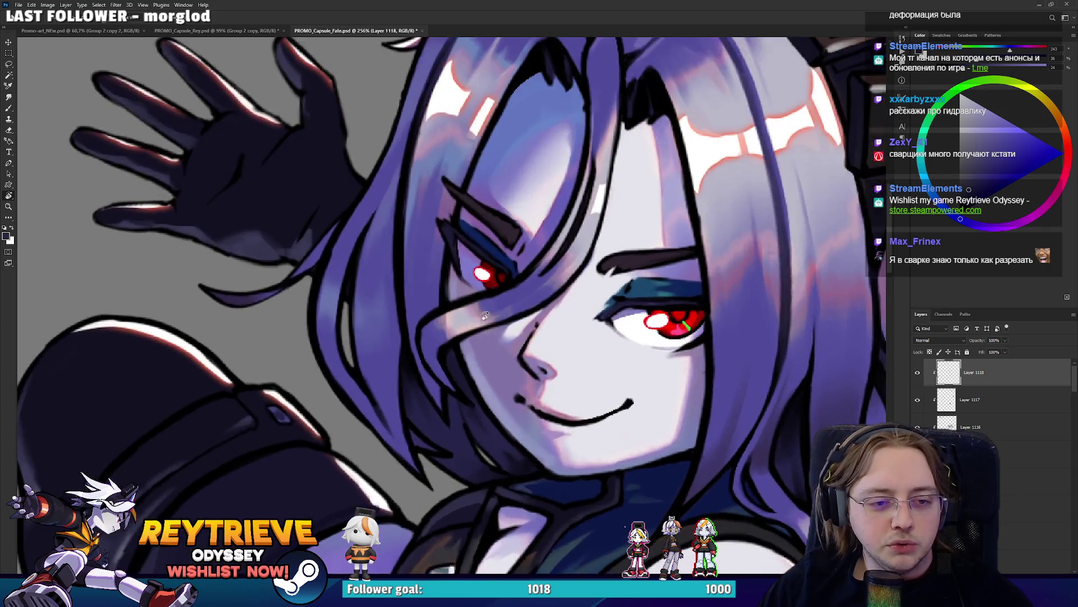
{"action": "scroll", "coordinate": [492, 310], "scroll_direction": "up", "scroll_amount": 2}
{"action": "scroll", "coordinate": [493, 310], "scroll_direction": "down", "scroll_amount": 3}
{"action": "scroll", "coordinate": [629, 303], "scroll_direction": "down", "scroll_amount": 1}
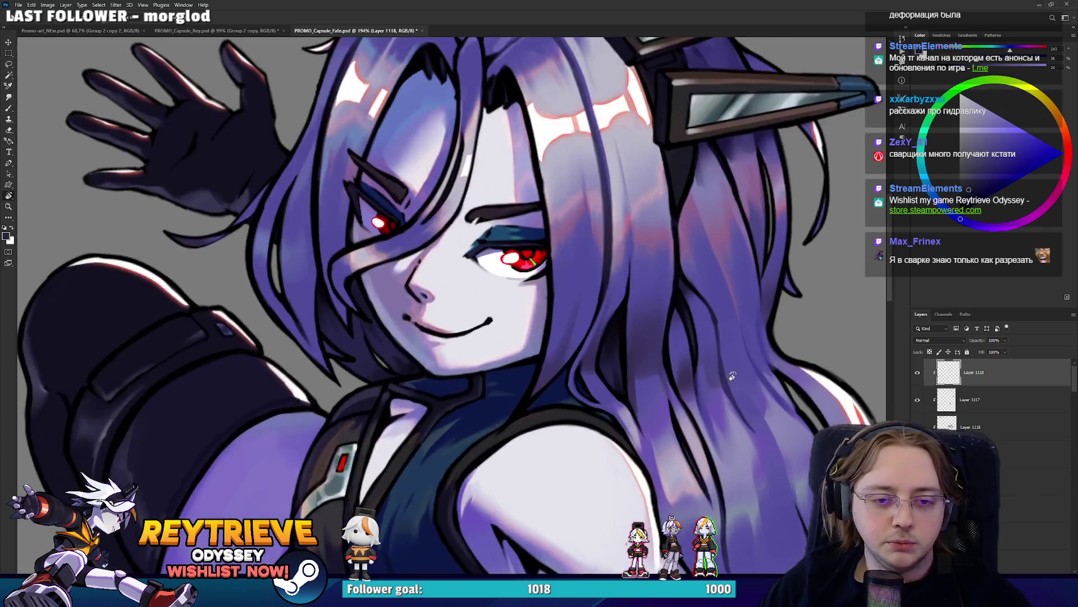
{"action": "scroll", "coordinate": [702, 371], "scroll_direction": "up", "scroll_amount": 3}
{"action": "scroll", "coordinate": [727, 370], "scroll_direction": "down", "scroll_amount": 3}
{"action": "scroll", "coordinate": [728, 360], "scroll_direction": "up", "scroll_amount": 1}
{"action": "scroll", "coordinate": [727, 348], "scroll_direction": "up", "scroll_amount": 1}
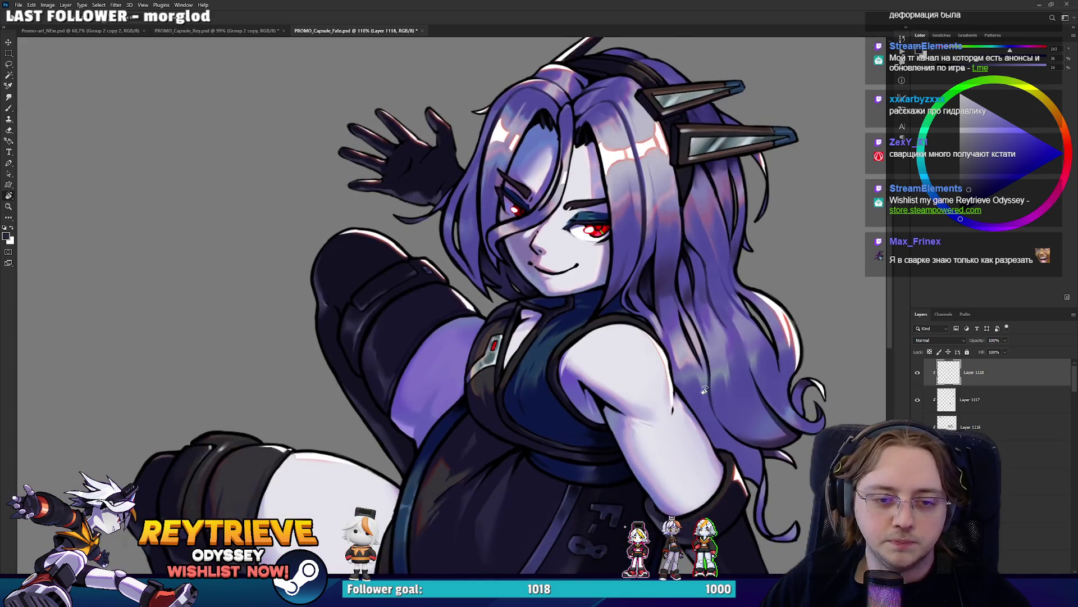
{"action": "scroll", "coordinate": [726, 338], "scroll_direction": "up", "scroll_amount": 1}
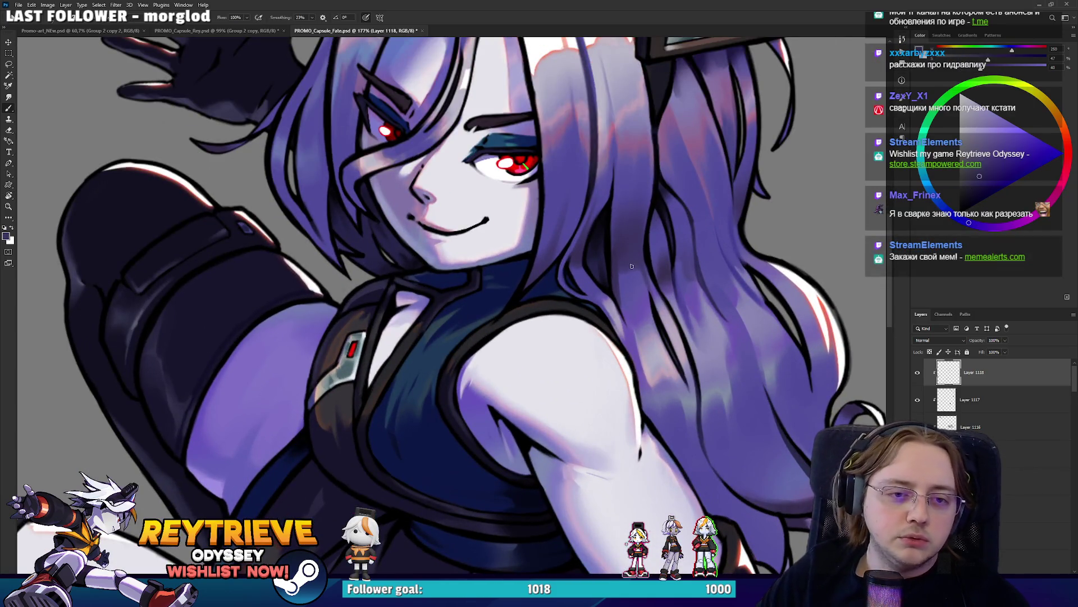
{"action": "left_click", "coordinate": [637, 281], "text": "alt"}
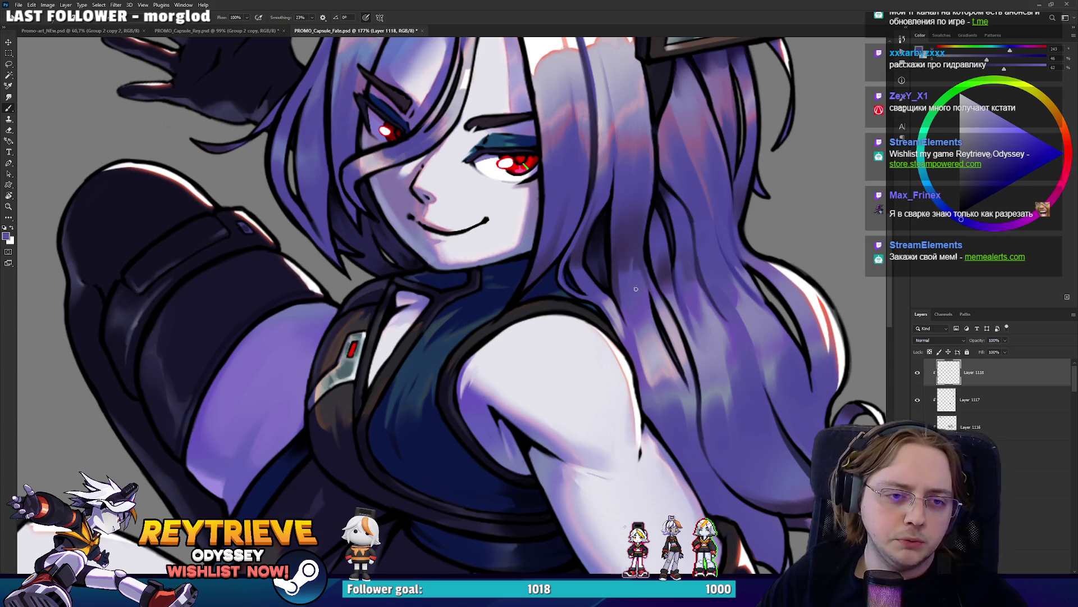
{"action": "left_click", "coordinate": [637, 248], "text": "alt"}
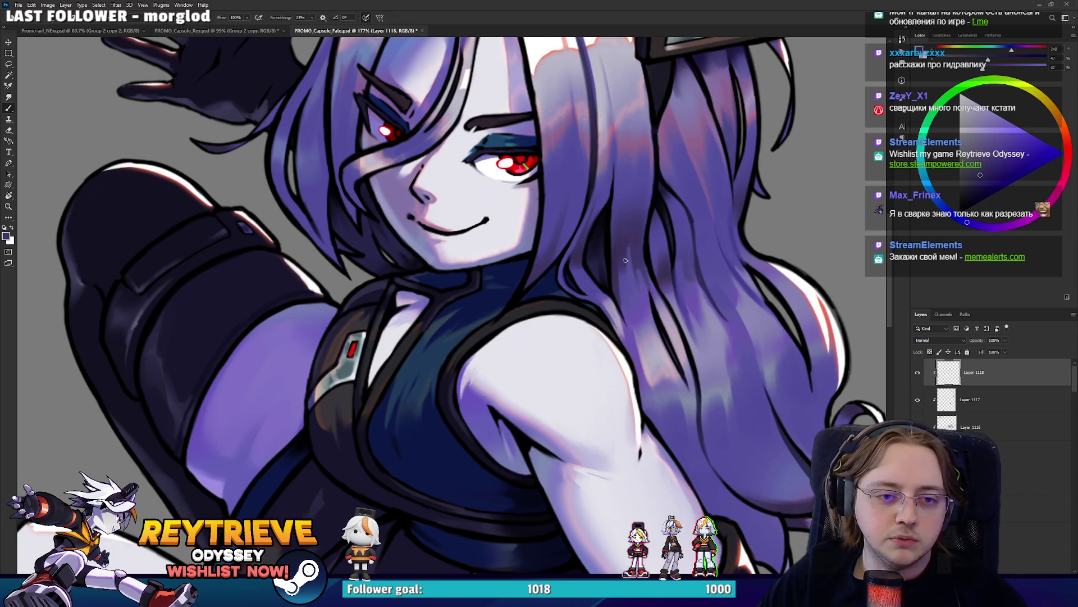
Bring the top of the head and hair clips into view, sample new hair tones, and tilt the canvas
{"action": "left_click_drag", "start_coordinate": [639, 304], "coordinate": [617, 362]}
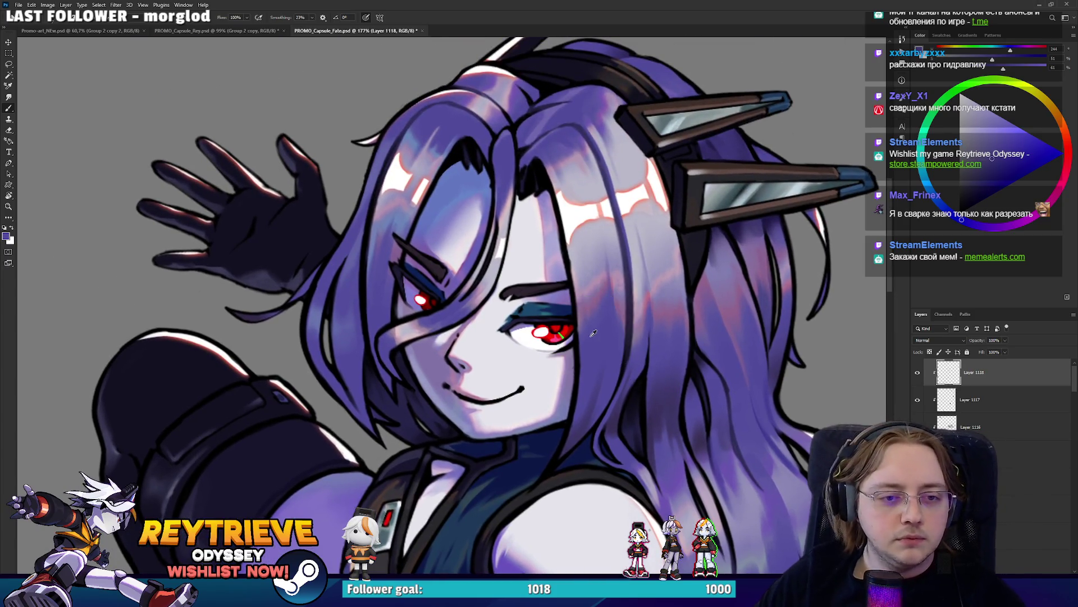
{"action": "left_click", "coordinate": [587, 353], "text": "alt"}
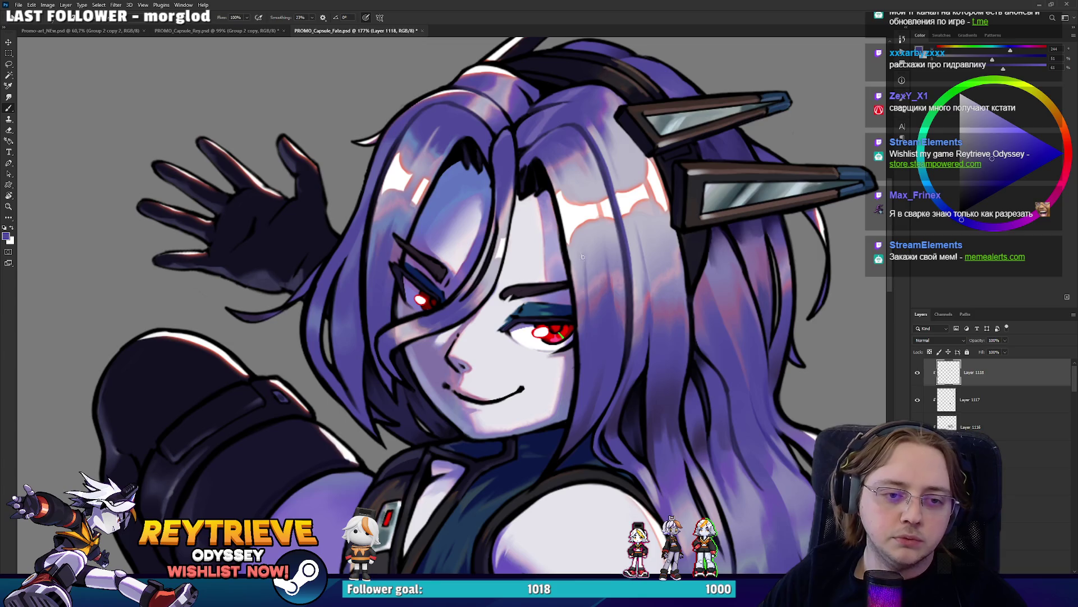
{"action": "scroll", "coordinate": [582, 257], "scroll_direction": "up", "scroll_amount": 3}
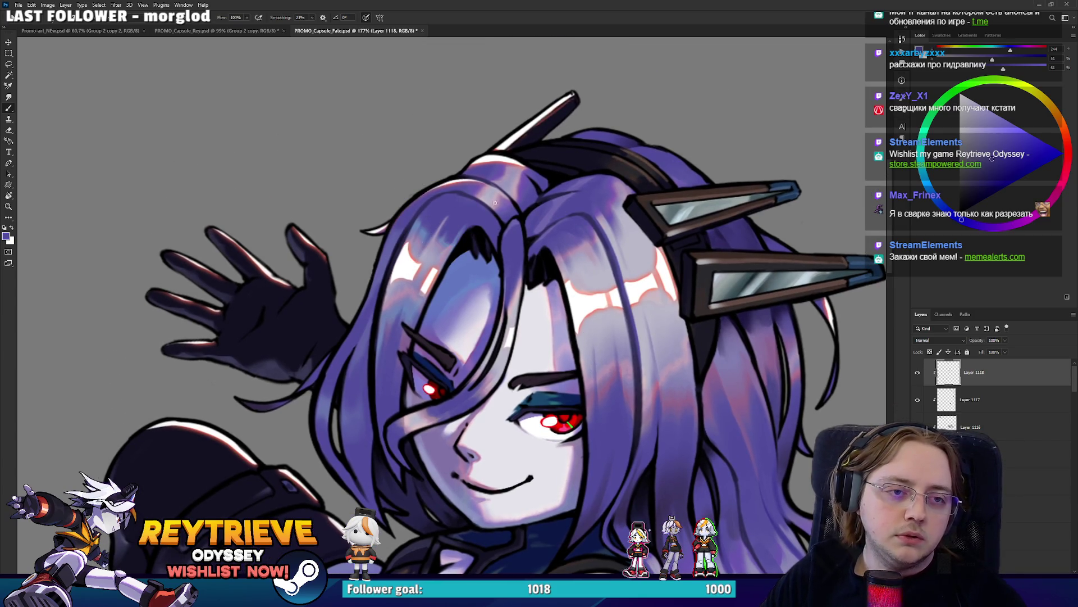
{"action": "left_click", "coordinate": [473, 191], "text": "alt"}
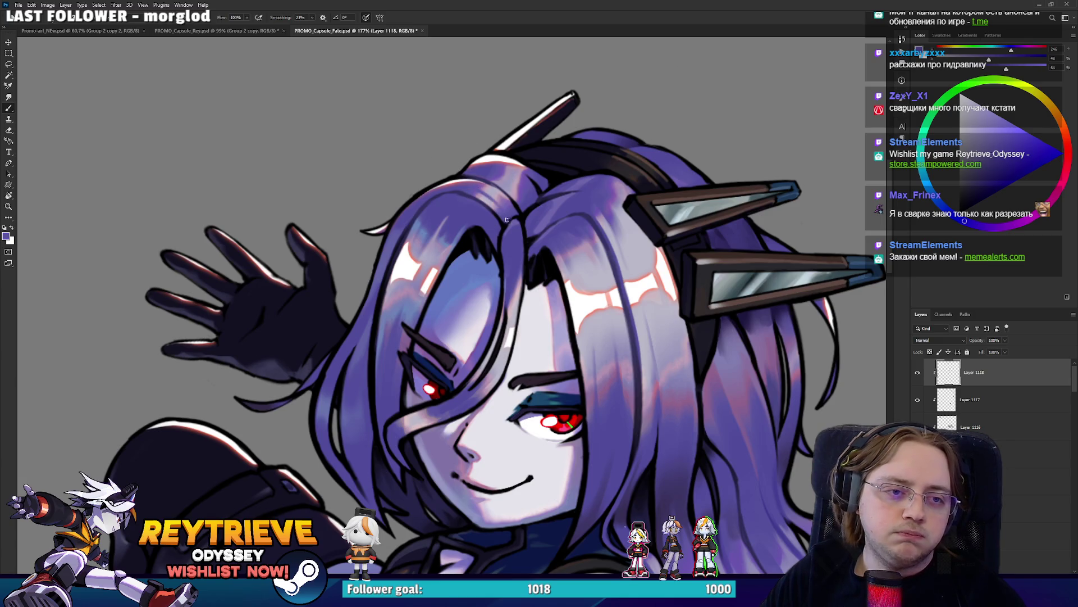
{"action": "left_click_drag", "start_coordinate": [599, 200], "coordinate": [352, 214]}
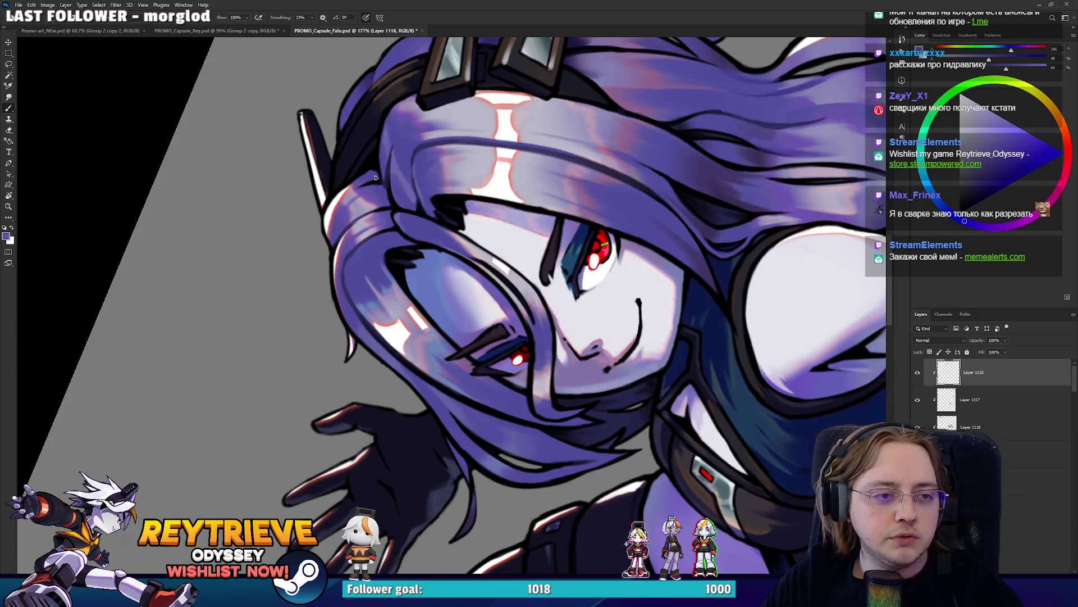
{"action": "scroll", "coordinate": [632, 264], "scroll_direction": "down", "scroll_amount": 6}
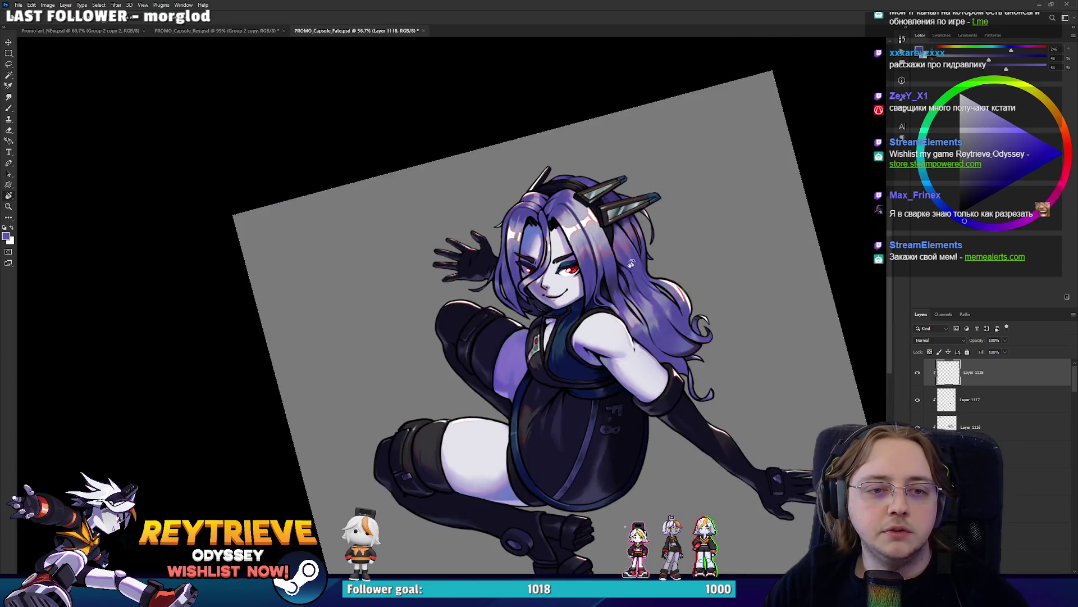
Sample a greyish blue and a hair purple, then frame and rotate the view onto the lower hair and torso
{"action": "left_click", "coordinate": [631, 264]}
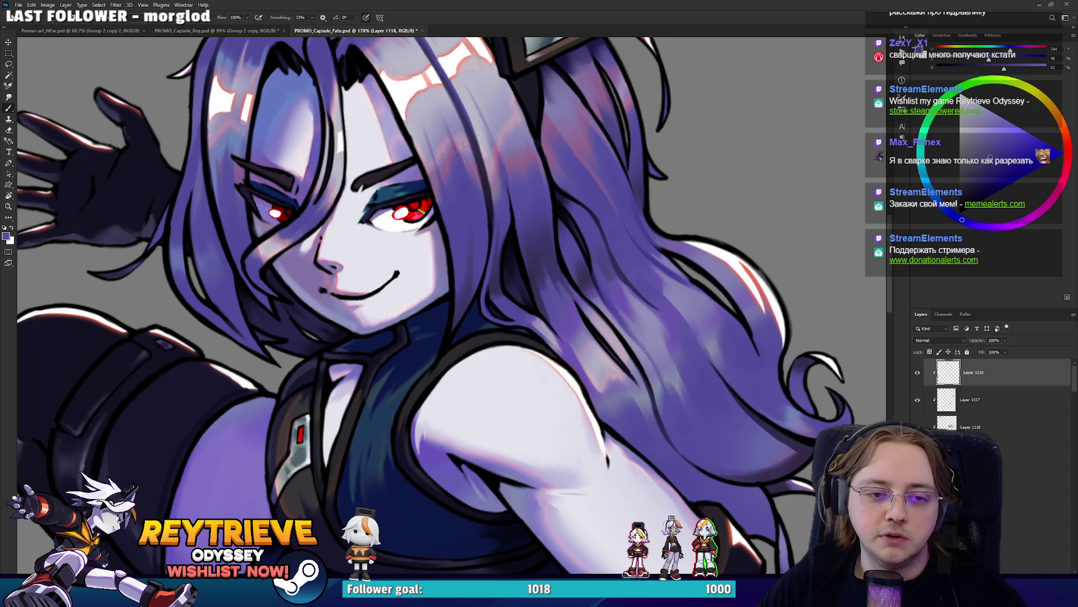
{"action": "left_click", "coordinate": [640, 339], "text": "alt"}
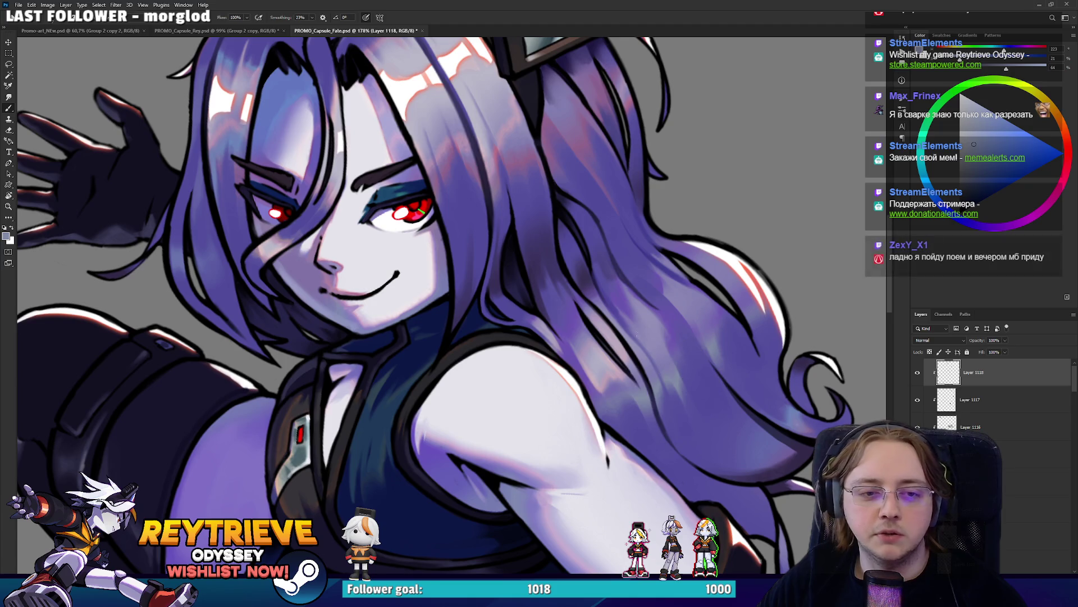
{"action": "left_click", "coordinate": [625, 304], "text": "alt"}
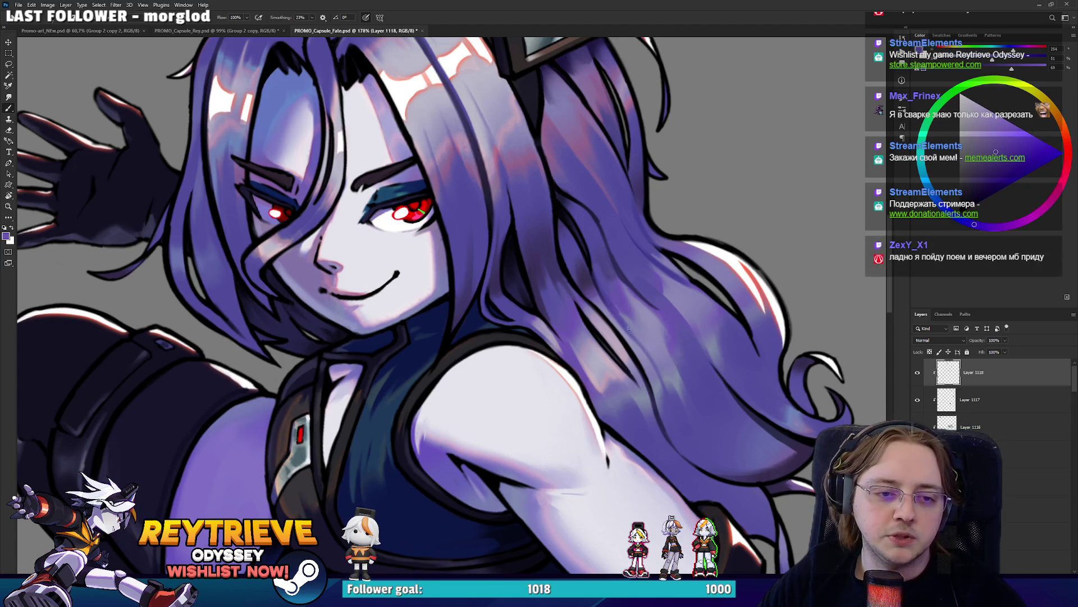
{"action": "left_click_drag", "start_coordinate": [685, 220], "coordinate": [700, 361]}
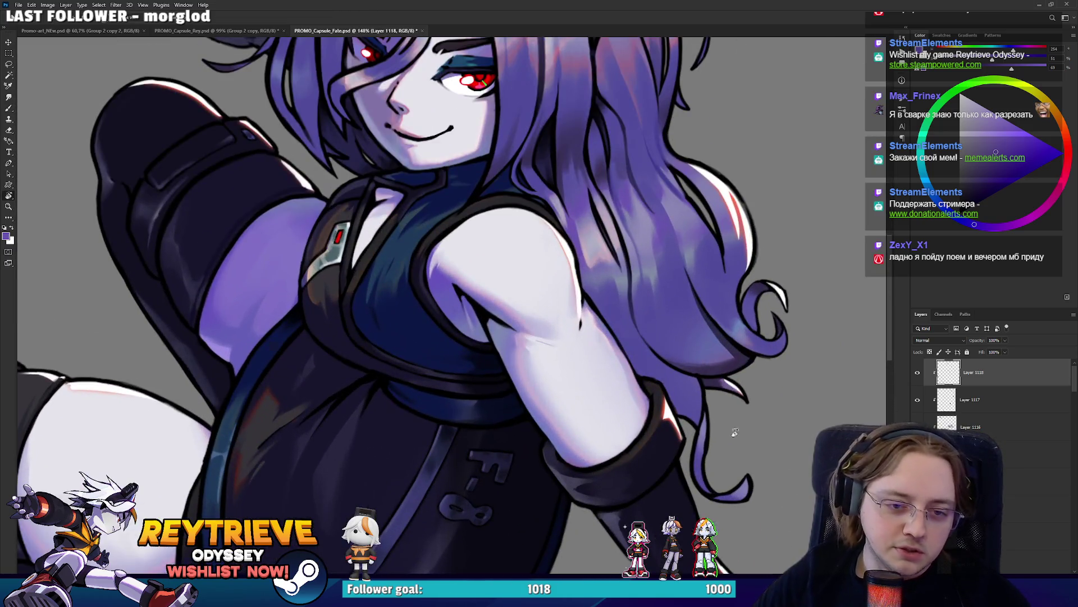
{"action": "left_click_drag", "start_coordinate": [735, 431], "coordinate": [632, 559]}
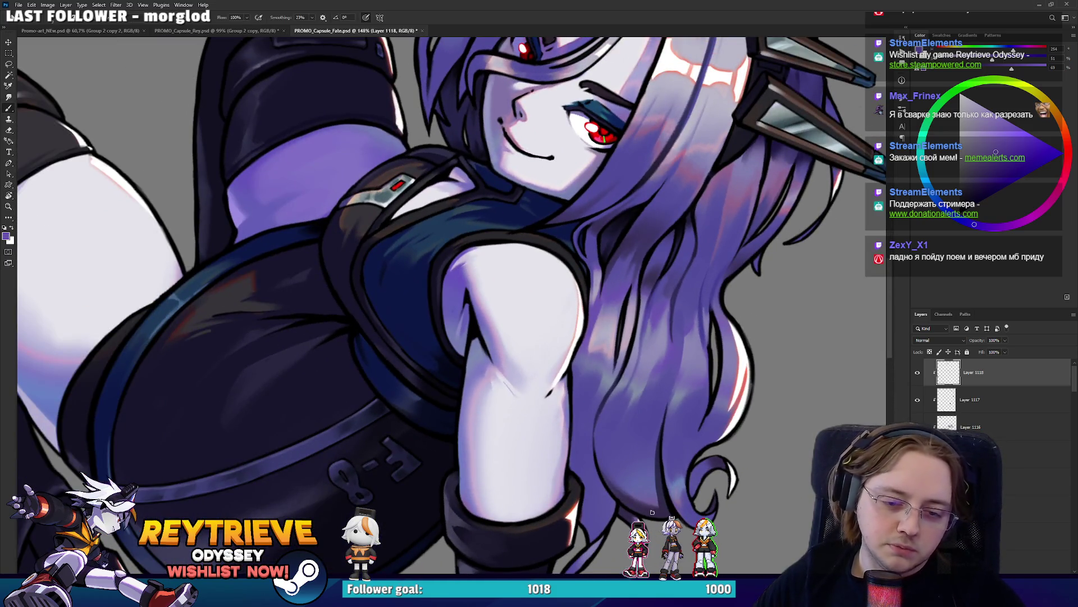
Sample darker and lighter purples from the hair while rotating the view so hair and arm run vertically
{"action": "scroll", "coordinate": [647, 477], "scroll_direction": "down", "scroll_amount": 3}
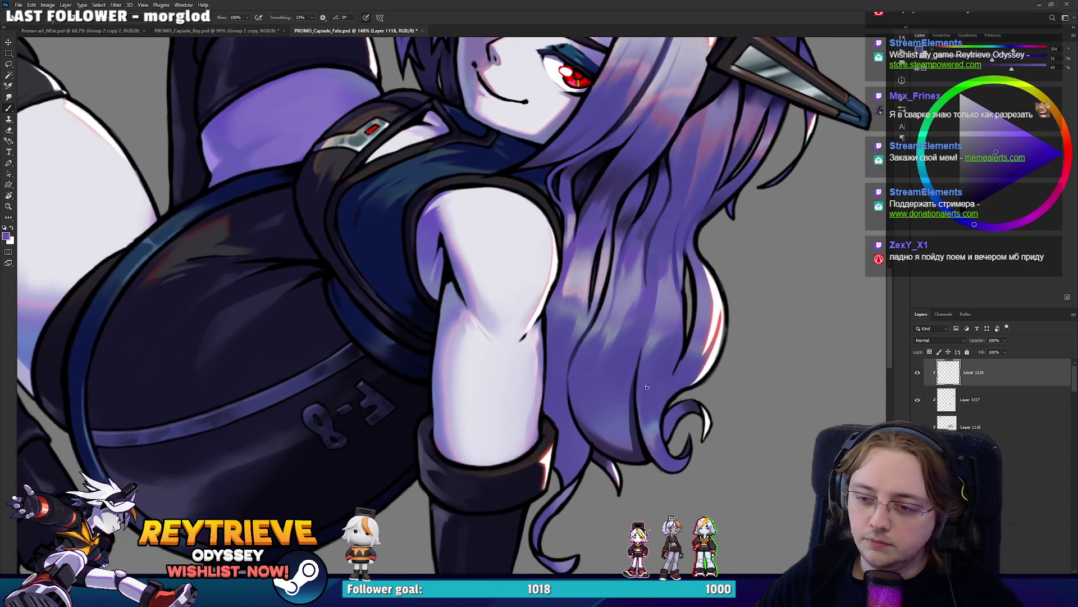
{"action": "left_click", "coordinate": [625, 453], "text": "alt"}
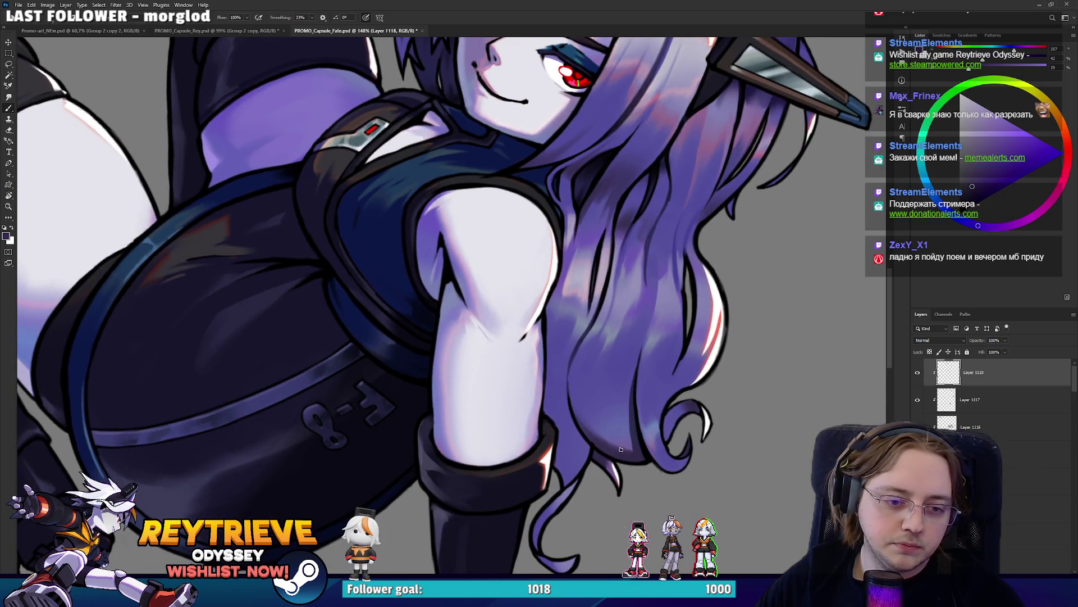
{"action": "left_click", "coordinate": [601, 414], "text": "alt"}
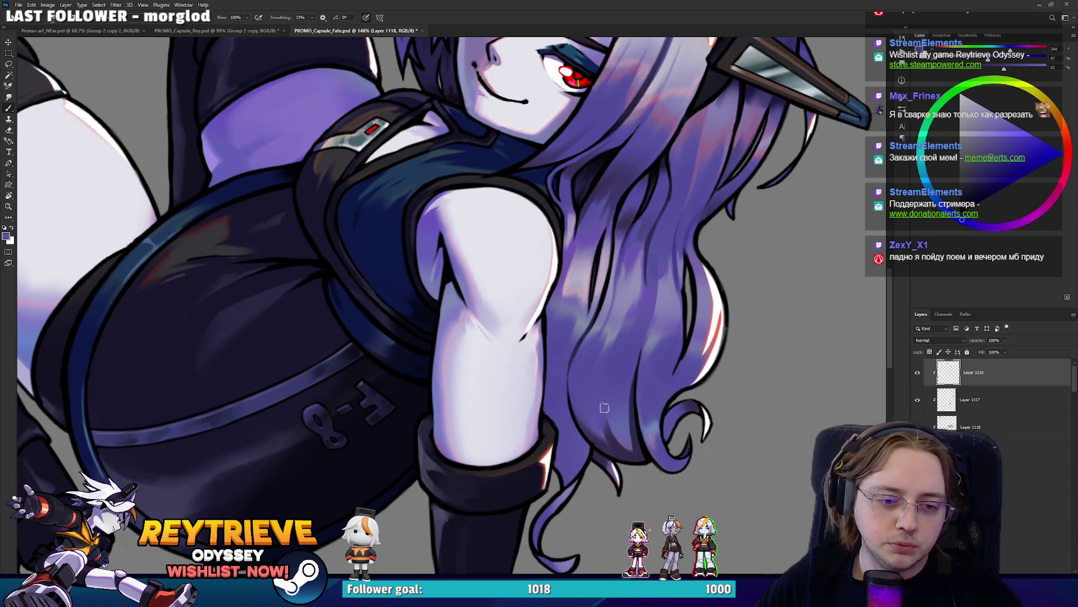
{"action": "key", "text": "r"}
{"action": "left_click_drag", "start_coordinate": [622, 457], "coordinate": [493, 108]}
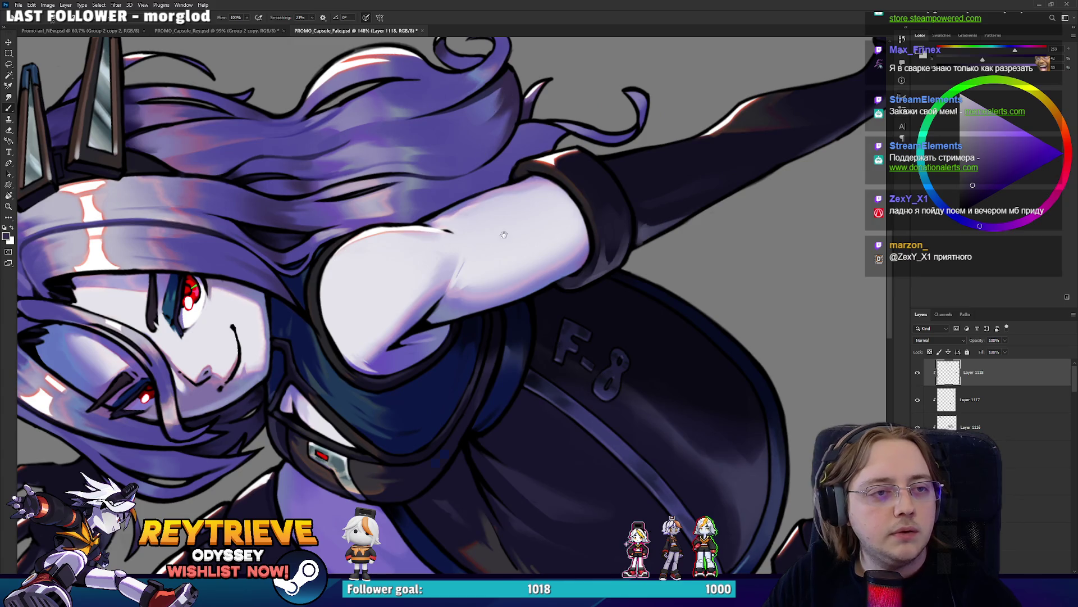
{"action": "left_click_drag", "start_coordinate": [503, 235], "coordinate": [414, 277]}
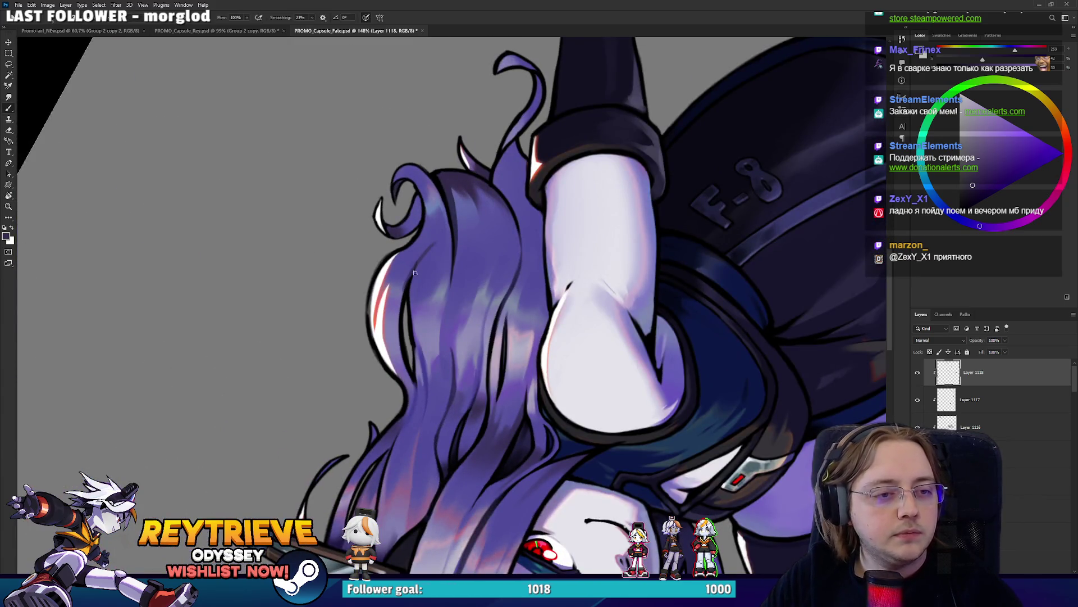
{"action": "left_click", "coordinate": [446, 248], "text": "alt"}
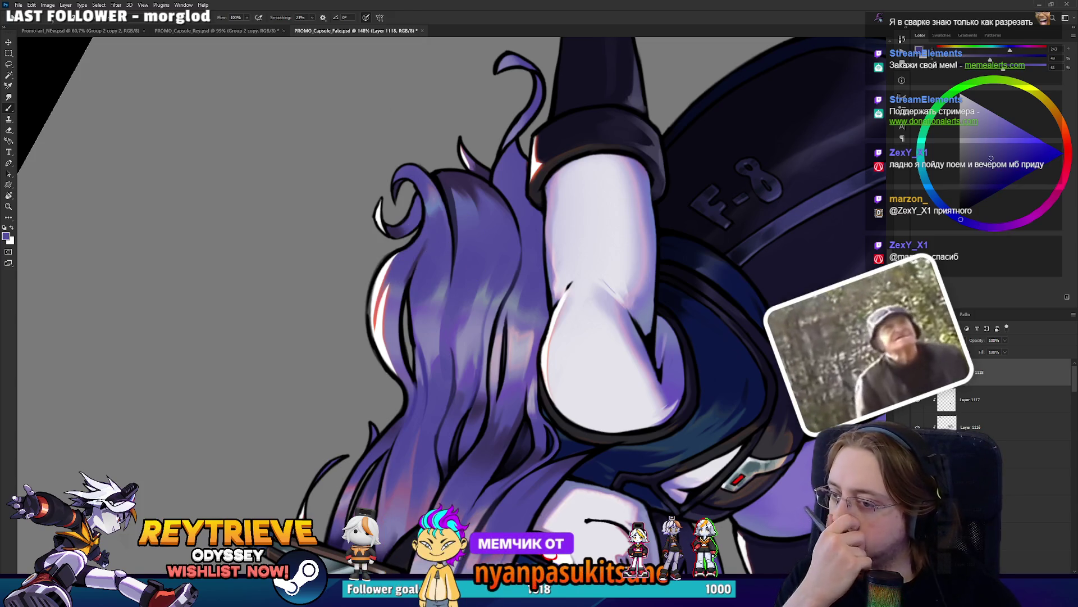
{"action": "left_click", "coordinate": [427, 254], "text": "alt"}
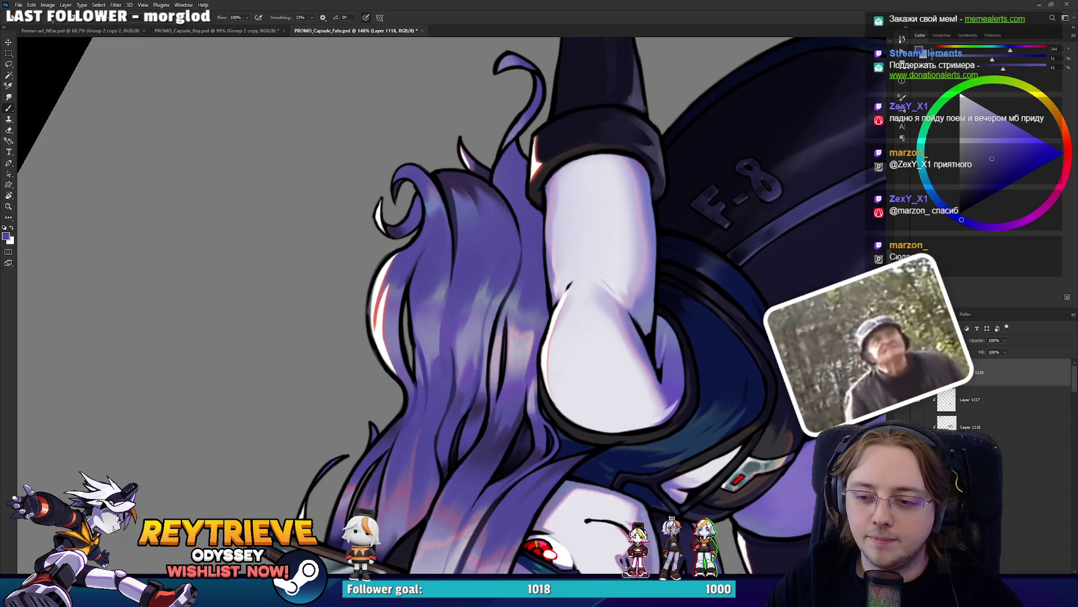
{"action": "key", "text": "r"}
{"action": "mouse_move", "coordinate": [401, 285]}
{"action": "left_mouse_down"}
{"action": "mouse_move", "coordinate": [404, 332]}
{"action": "mouse_move", "coordinate": [580, 226]}
{"action": "mouse_move", "coordinate": [440, 284]}
{"action": "left_mouse_up"}
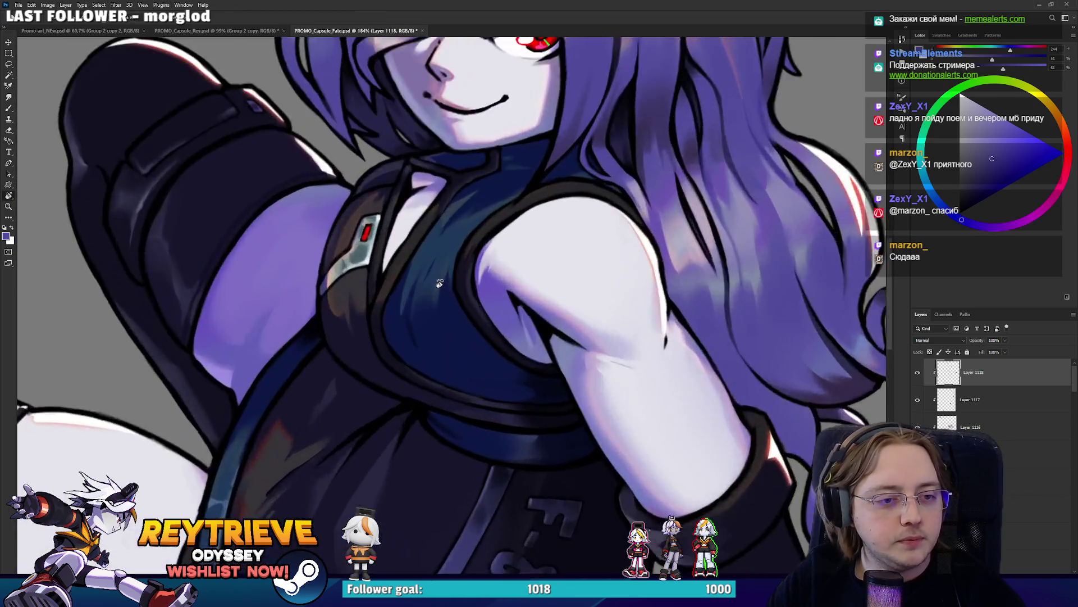
Zoom in on the chest and hair, then pull back to show the whole figure
{"action": "scroll", "coordinate": [440, 283], "scroll_direction": "up", "scroll_amount": 3}
{"action": "key", "text": "b"}
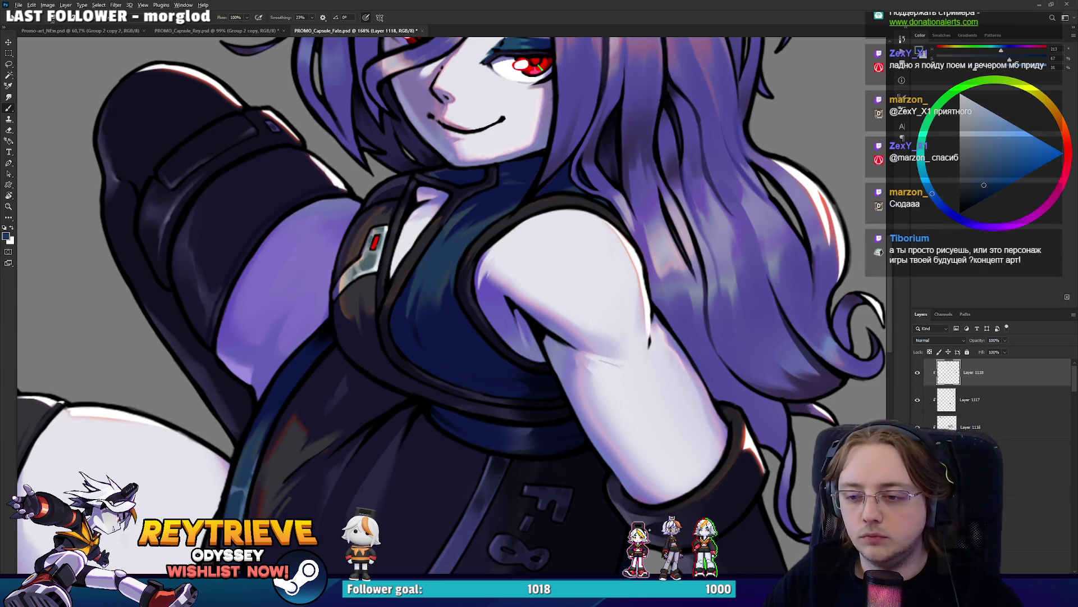
{"action": "scroll", "coordinate": [466, 239], "scroll_direction": "down", "scroll_amount": 5}
{"action": "left_click_drag", "start_coordinate": [474, 253], "coordinate": [516, 256]}
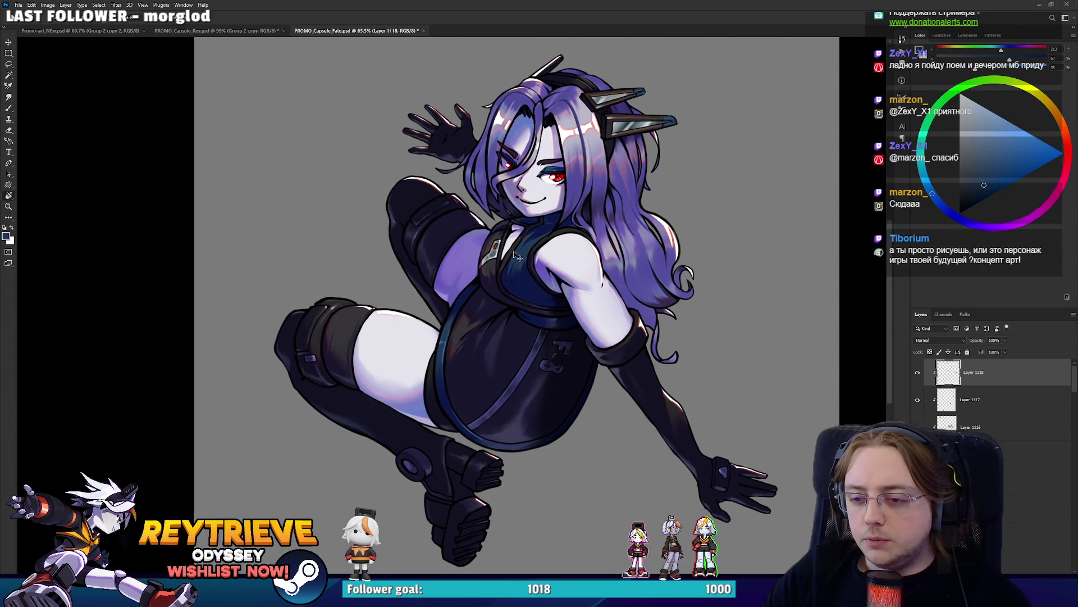
{"action": "scroll", "coordinate": [516, 258], "scroll_direction": "down", "scroll_amount": 2}
{"action": "scroll", "coordinate": [523, 269], "scroll_direction": "up", "scroll_amount": 3}
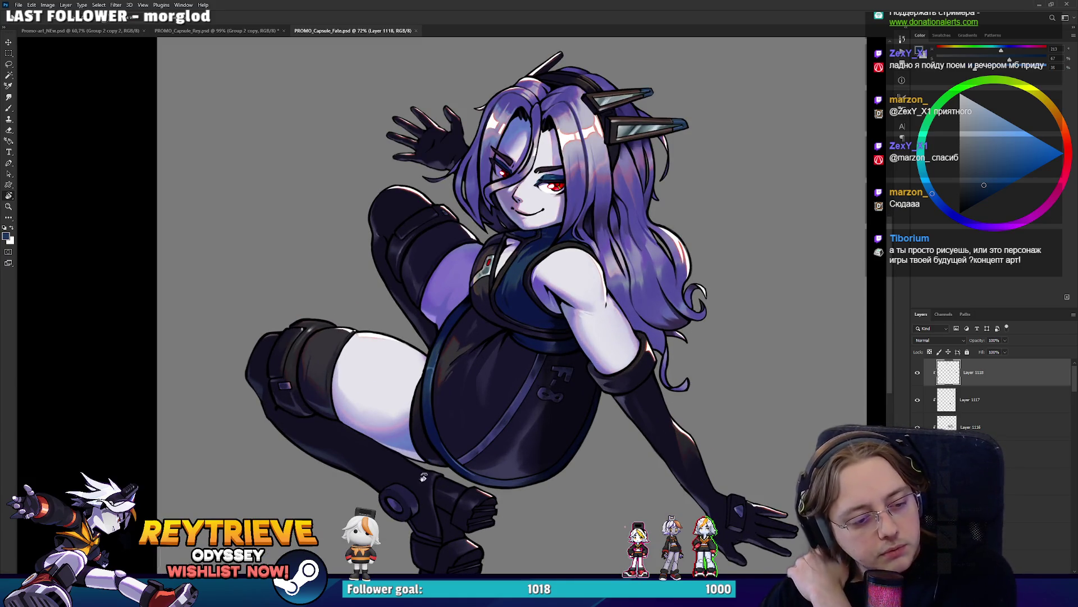
Look around the room in Unreal Engine, then return to the capsule illustration in Photoshop
{"action": "key", "text": "alt+Tab"}
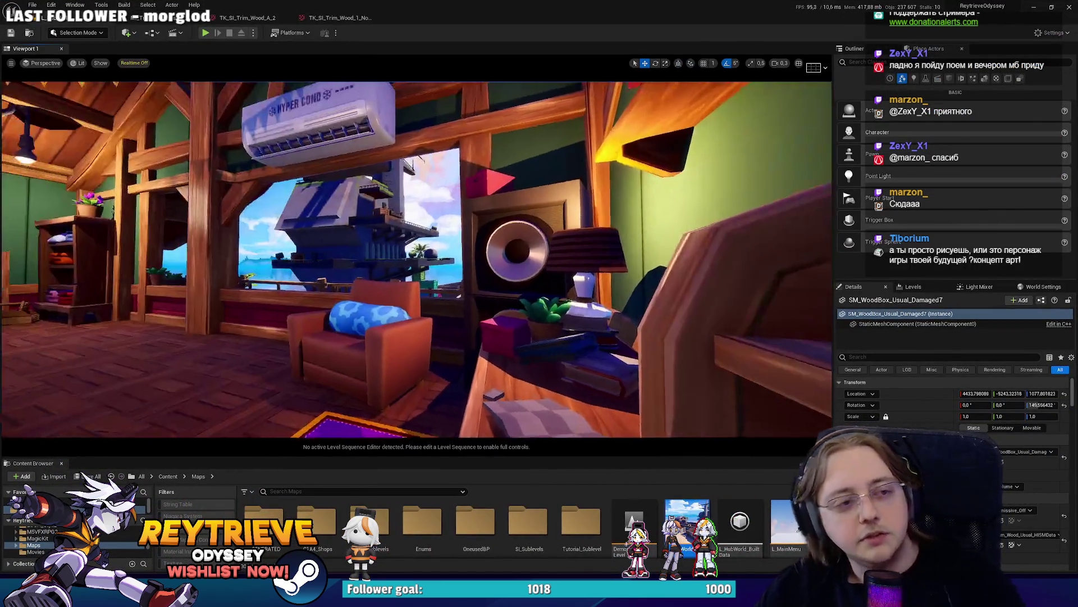
{"action": "left_click_drag", "start_coordinate": [415, 259], "coordinate": [280, 258]}
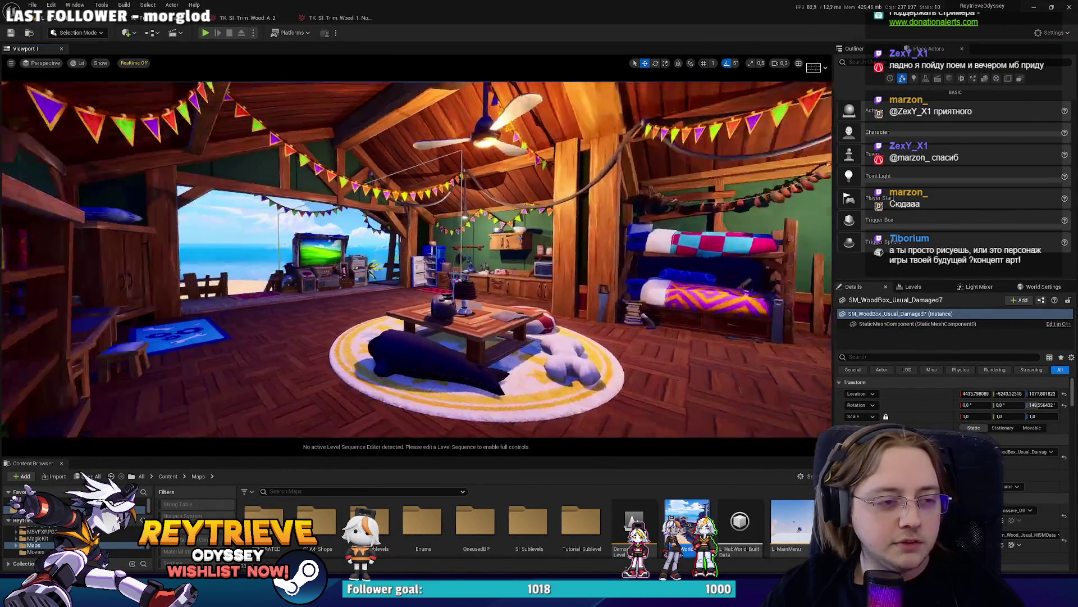
{"action": "key", "text": "alt+Tab"}
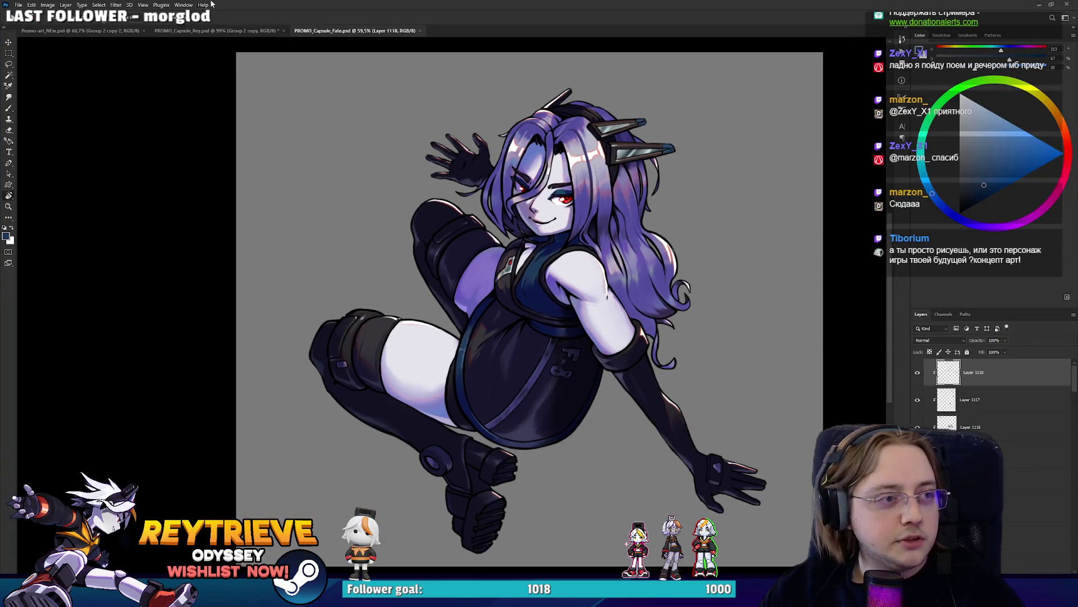
View and reposition the Rey capsule artwork
{"action": "left_click", "coordinate": [216, 30]}
{"action": "scroll", "coordinate": [461, 281], "scroll_direction": "down", "scroll_amount": 5}
{"action": "left_click_drag", "start_coordinate": [453, 282], "coordinate": [495, 256]}
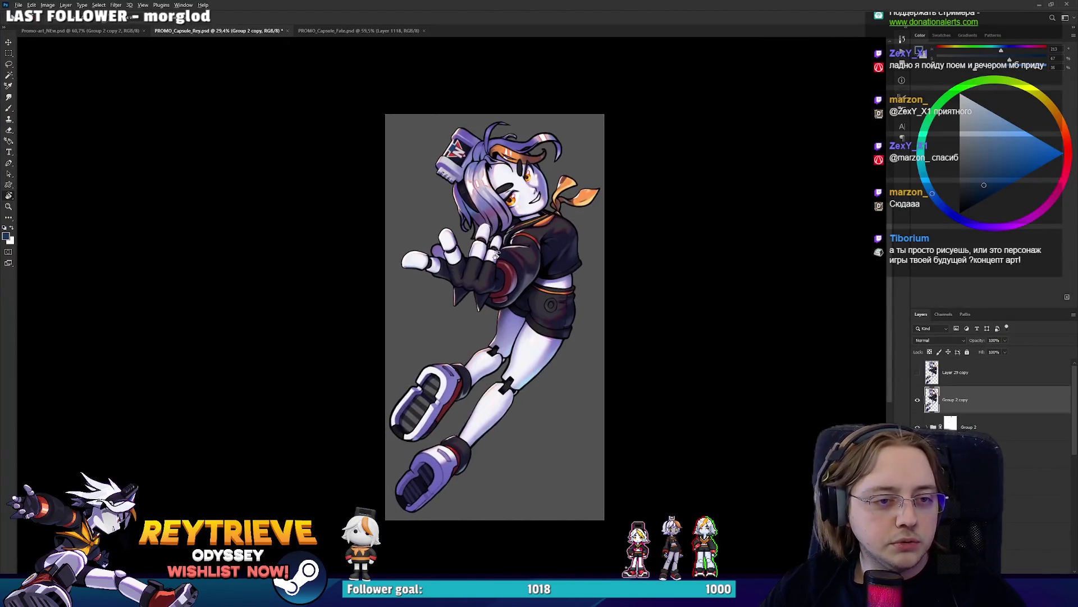
{"action": "scroll", "coordinate": [393, 190], "scroll_direction": "up", "scroll_amount": 3}
Open the Promo-art_NEW promo banner, check the game's Steam store page, and come back
{"action": "left_click", "coordinate": [76, 31]}
{"action": "scroll", "coordinate": [559, 178], "scroll_direction": "down", "scroll_amount": 3}
{"action": "scroll", "coordinate": [561, 181], "scroll_direction": "up", "scroll_amount": 2}
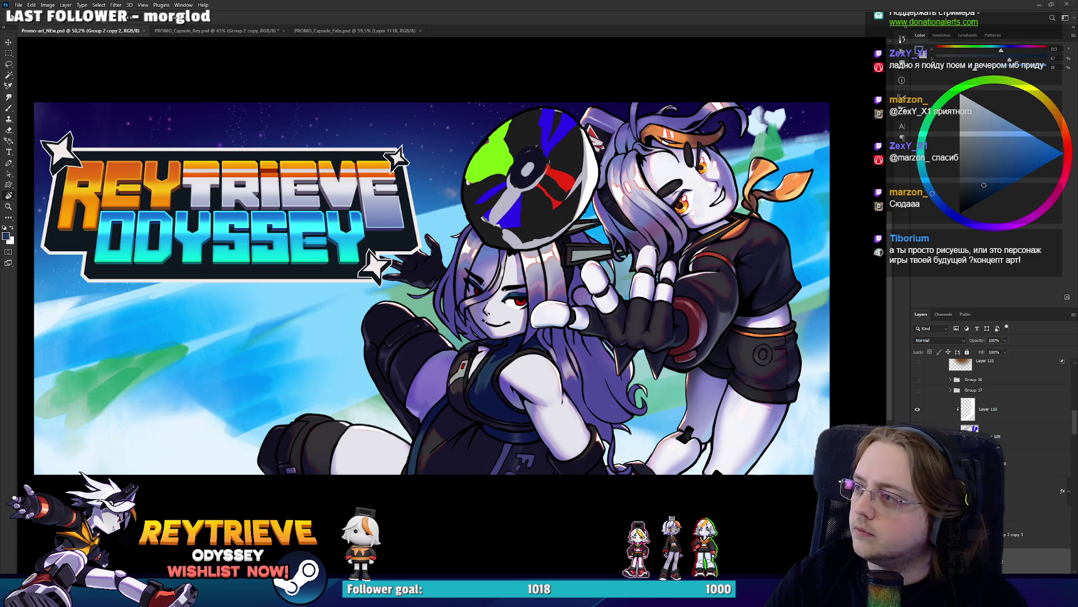
{"action": "key", "text": "alt+Tab"}
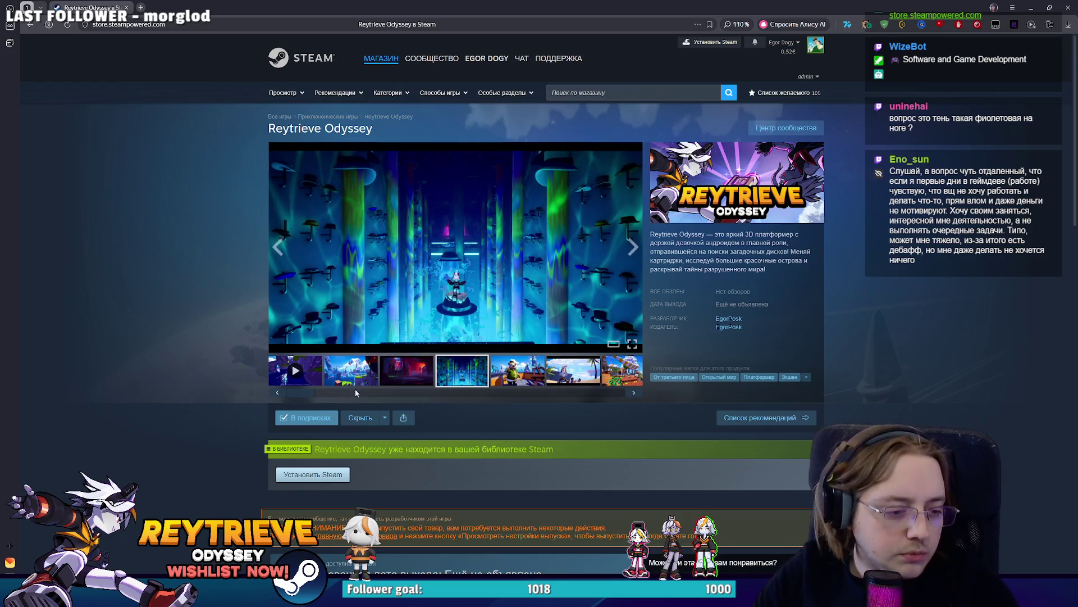
{"action": "key", "text": "alt+Tab"}
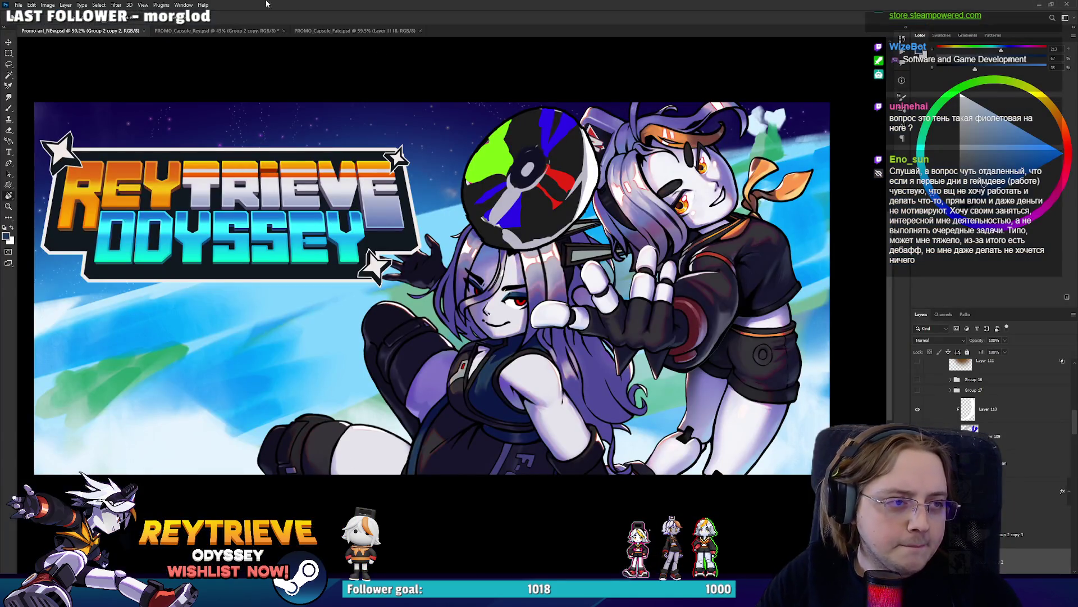
Switch to PROMO_Capsule_Fate.psd, zoom to about 107% and pan across the F-8 suit and thigh
{"action": "left_click", "coordinate": [344, 31]}
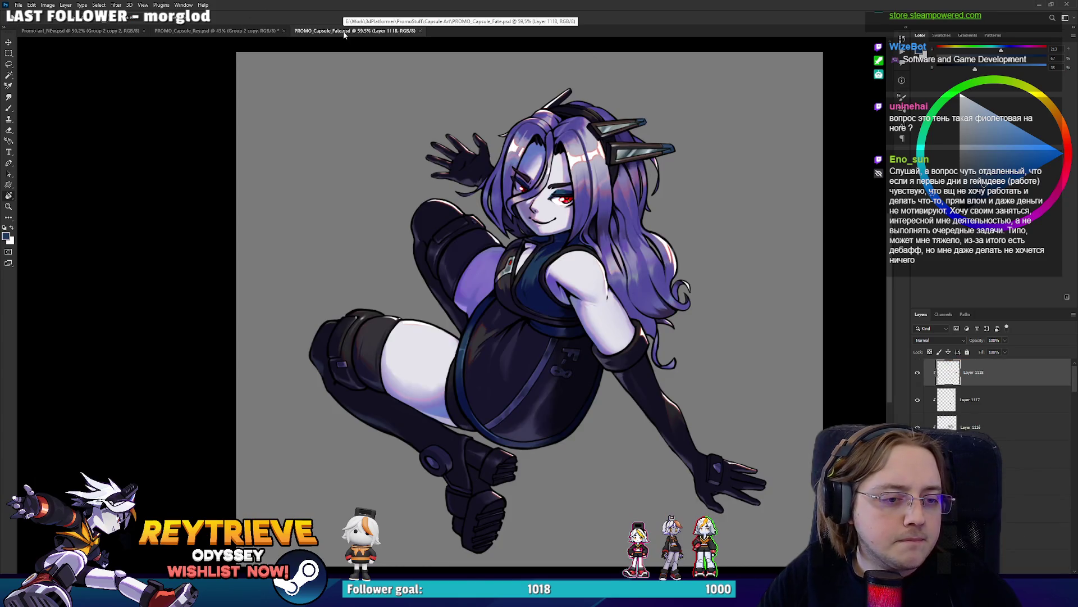
{"action": "scroll", "coordinate": [475, 290], "scroll_direction": "up", "scroll_amount": 5}
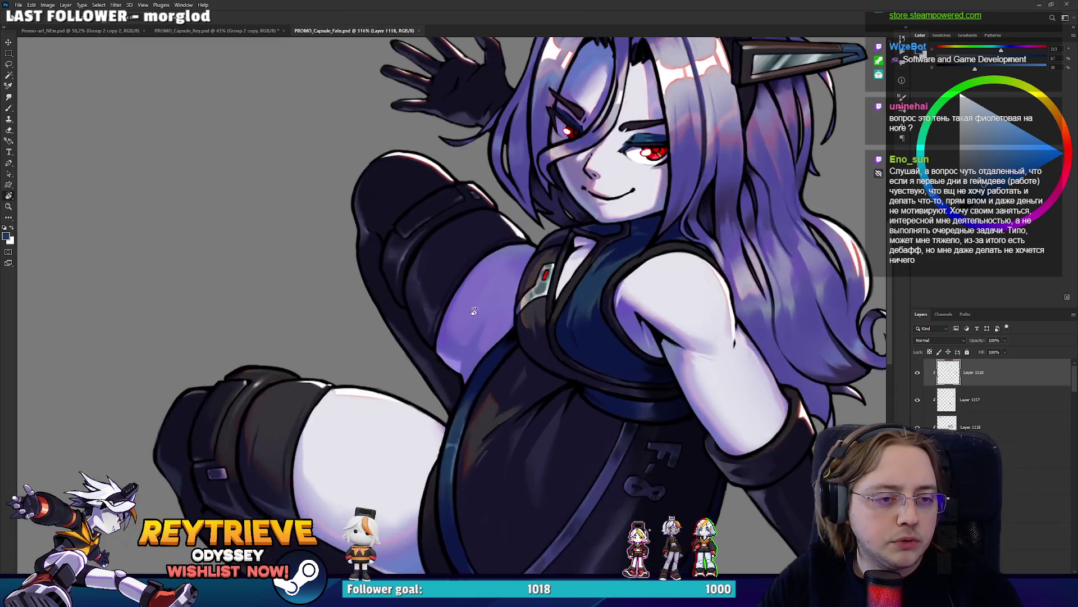
{"action": "scroll", "coordinate": [474, 290], "scroll_direction": "down", "scroll_amount": 3}
{"action": "scroll", "coordinate": [475, 290], "scroll_direction": "down", "scroll_amount": 3}
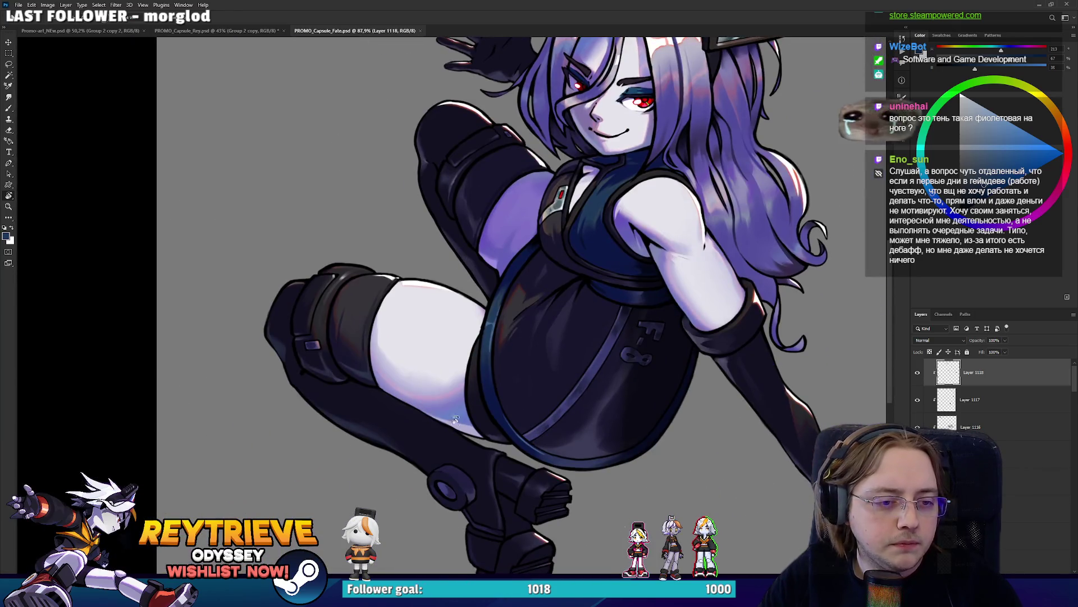
{"action": "scroll", "coordinate": [483, 376], "scroll_direction": "up", "scroll_amount": 4}
{"action": "scroll", "coordinate": [483, 377], "scroll_direction": "down", "scroll_amount": 3}
{"action": "left_click_drag", "start_coordinate": [483, 376], "coordinate": [490, 393]}
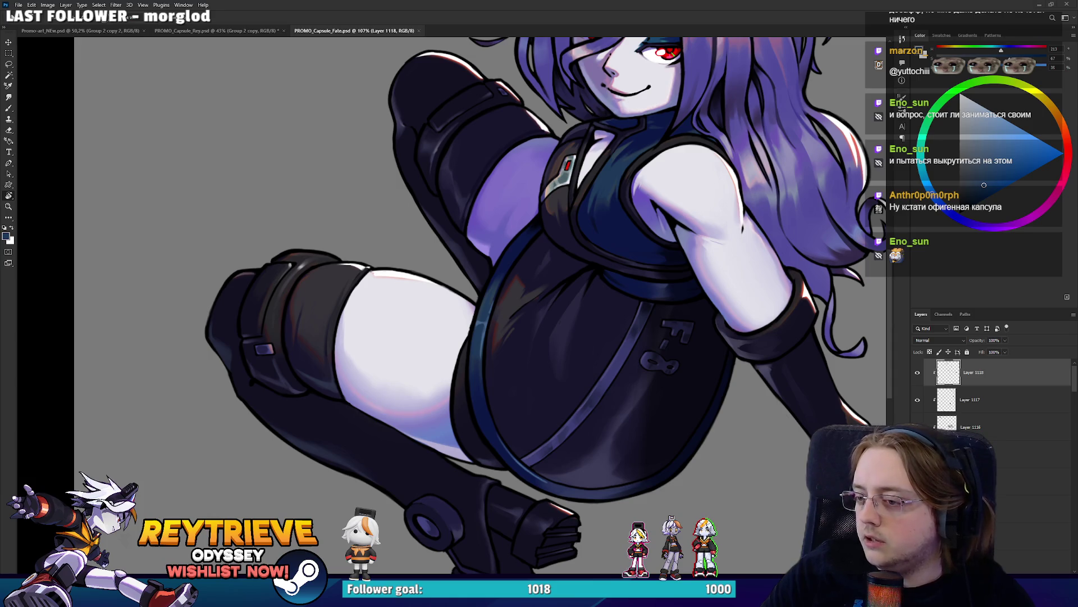
{"action": "key", "text": "alt+Tab"}
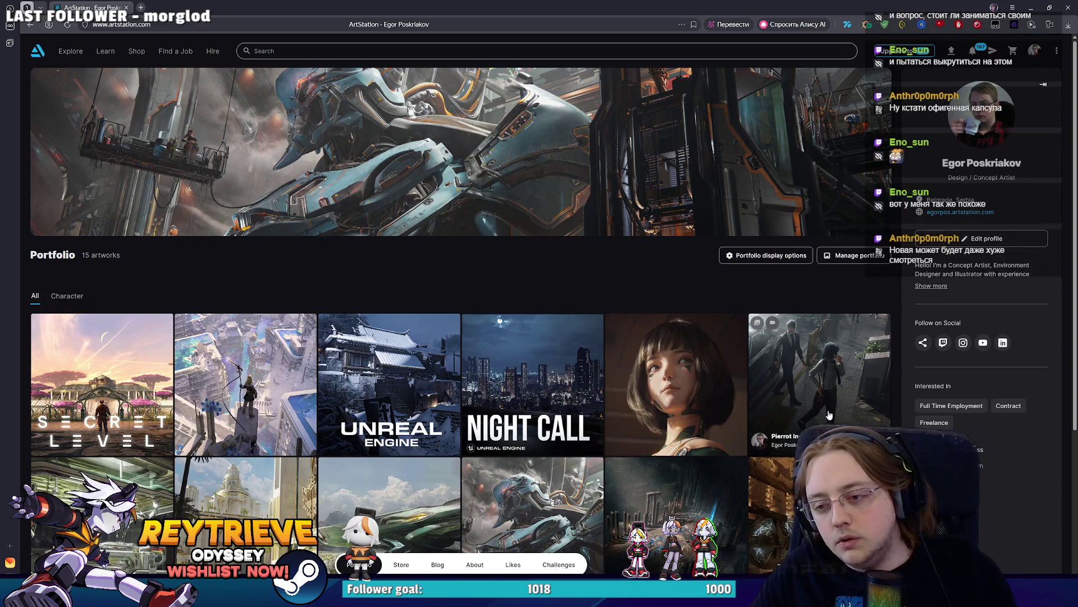
{"action": "scroll", "coordinate": [832, 411], "scroll_direction": "down", "scroll_amount": 3}
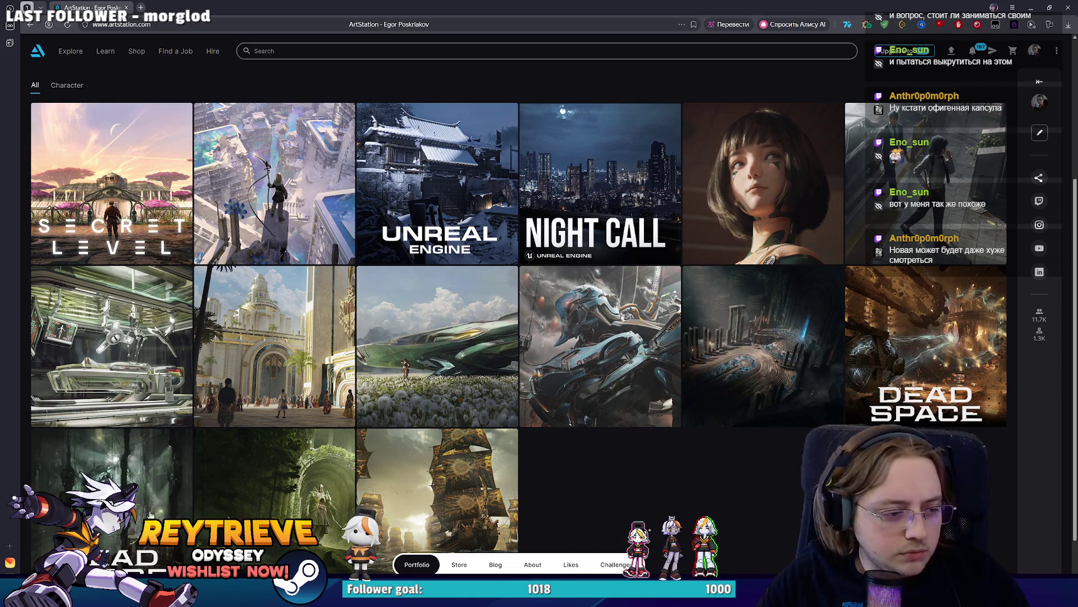
{"action": "key", "text": "alt+Left"}
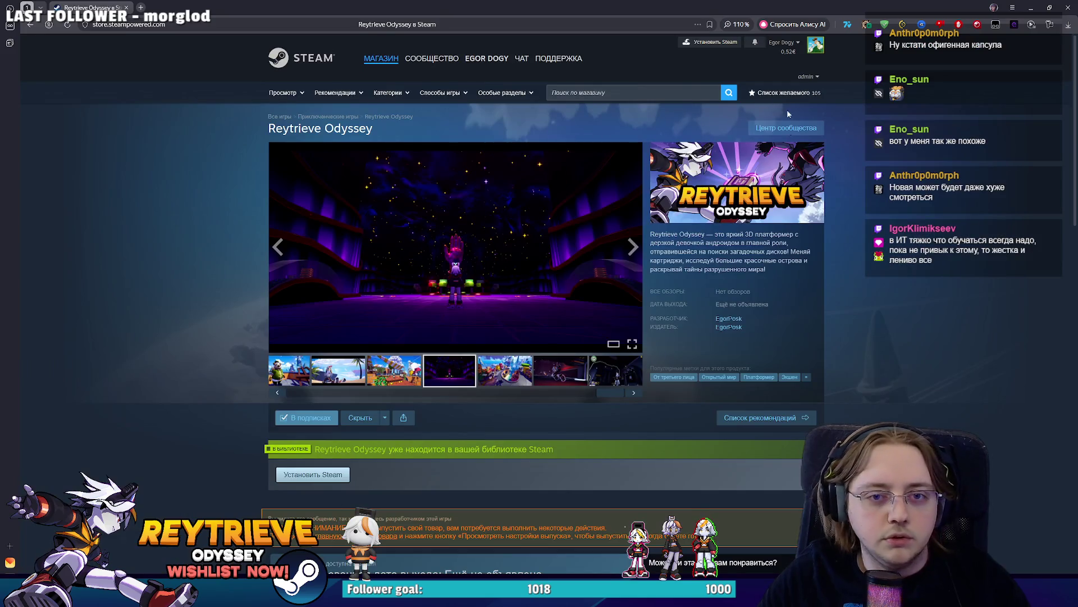
{"action": "key", "text": "alt+Right"}
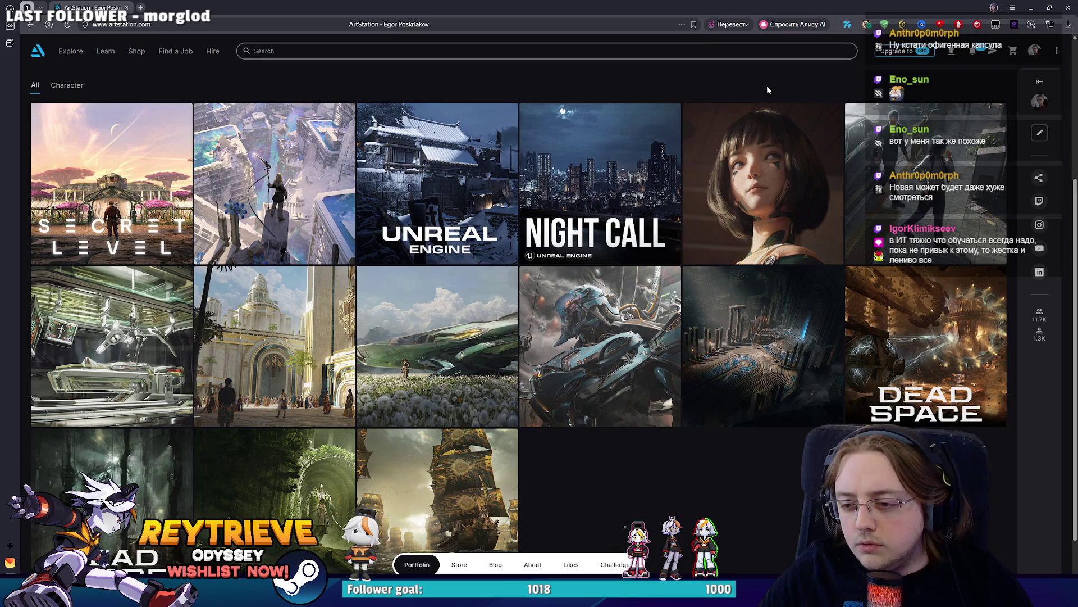
{"action": "scroll", "coordinate": [542, 422], "scroll_direction": "down", "scroll_amount": 1}
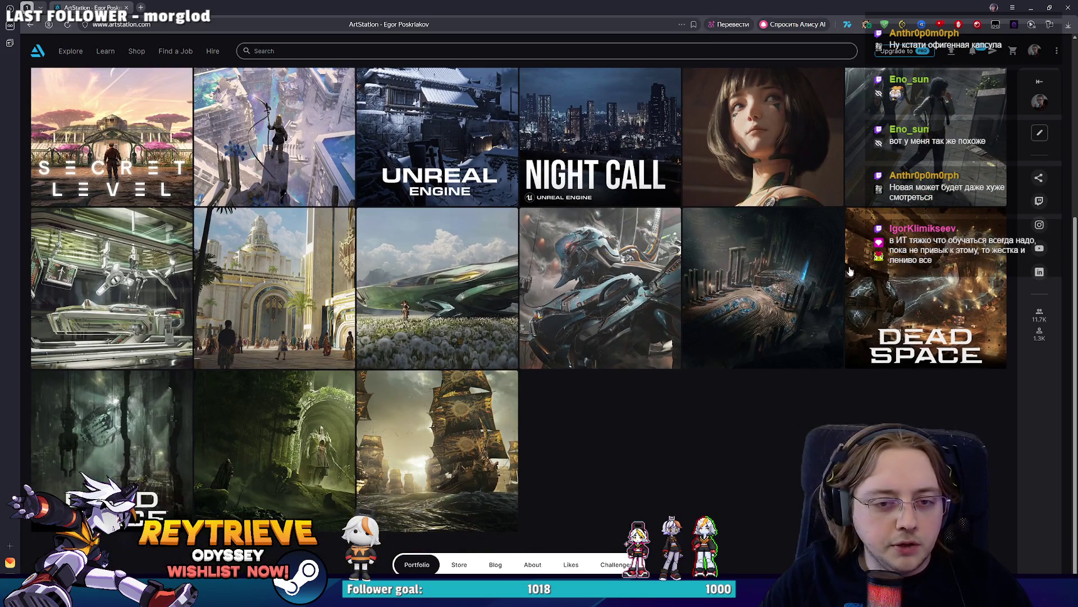
{"action": "left_click", "coordinate": [300, 437]}
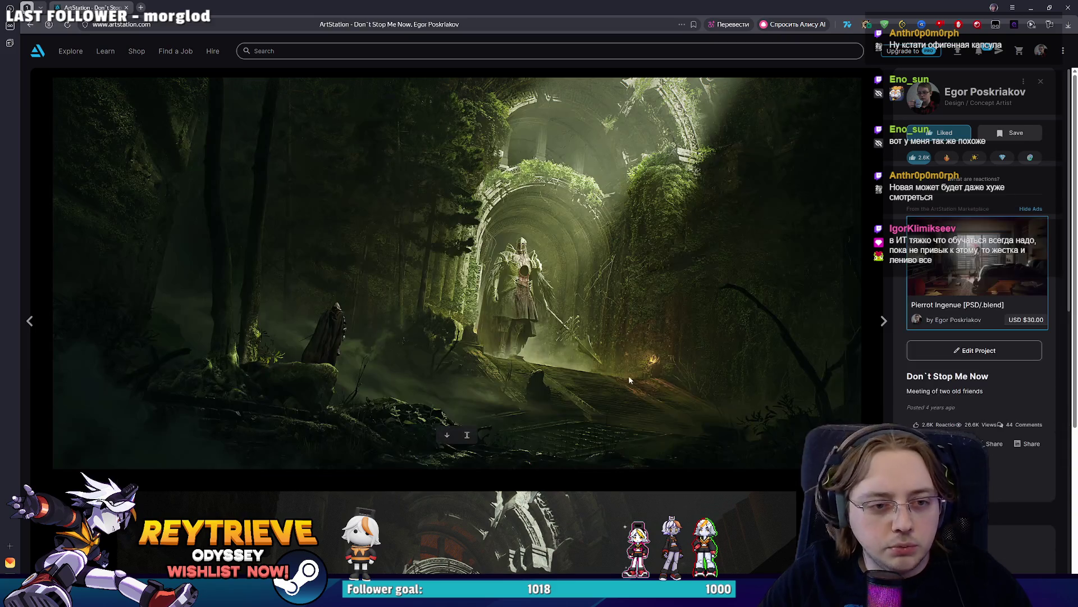
{"action": "left_click", "coordinate": [31, 321]}
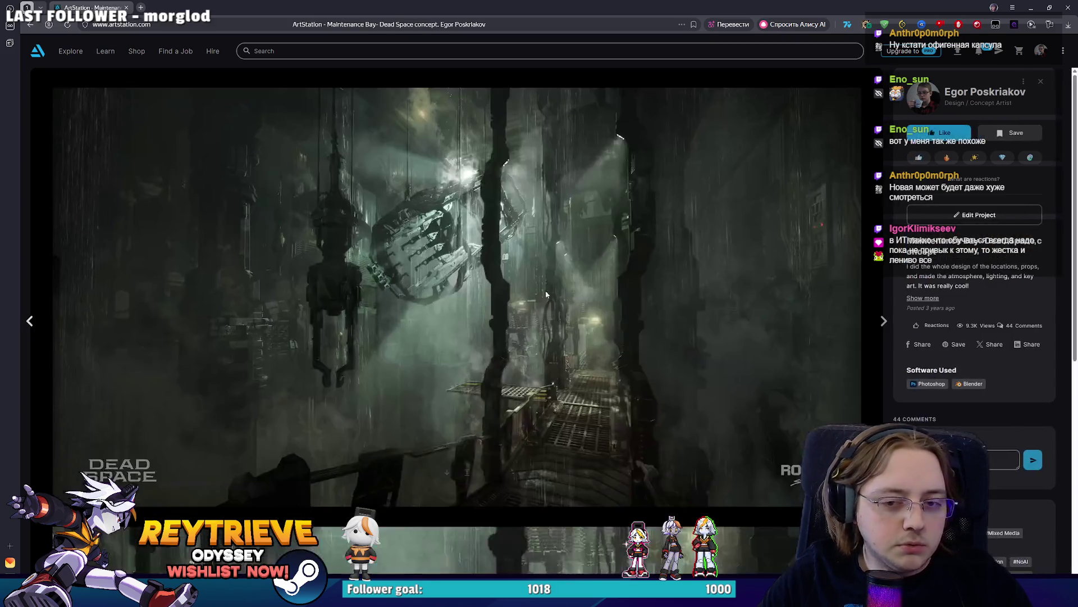
{"action": "left_click", "coordinate": [29, 320]}
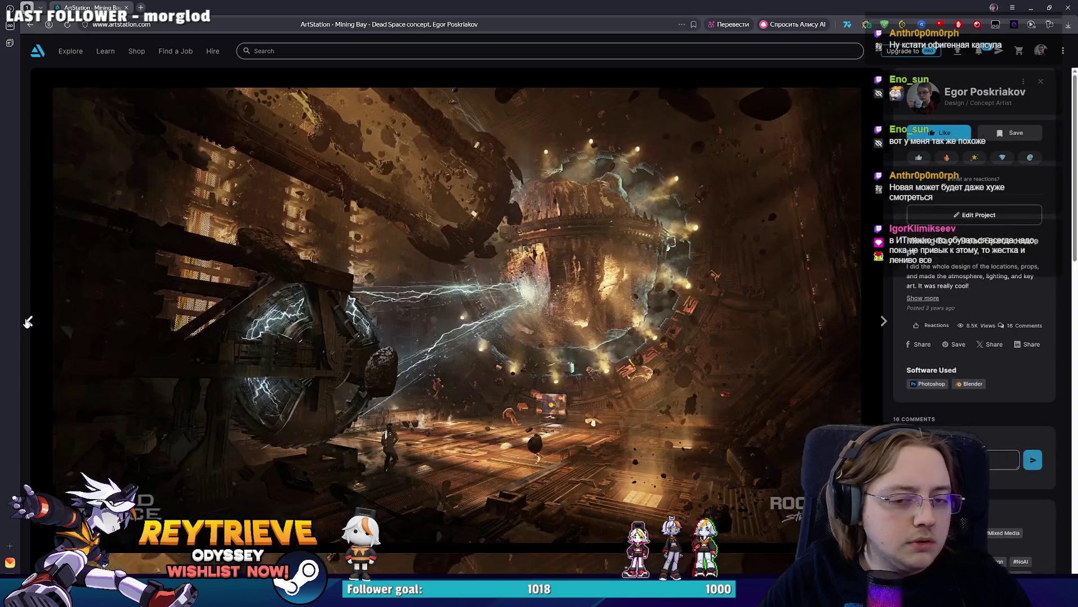
{"action": "left_click", "coordinate": [28, 321]}
{"action": "left_click", "coordinate": [28, 321]}
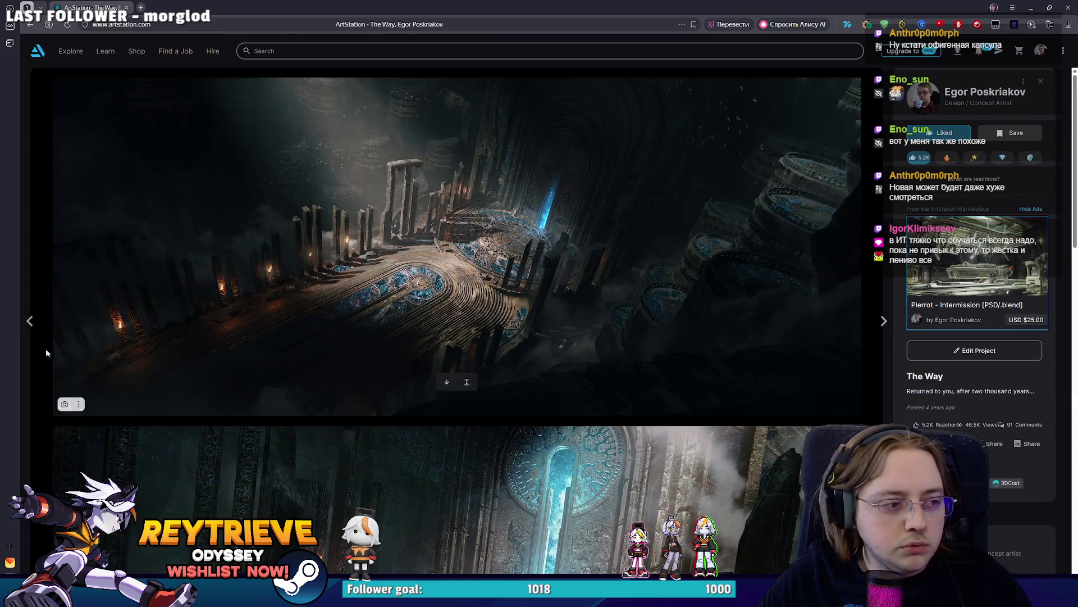
{"action": "left_click", "coordinate": [32, 325]}
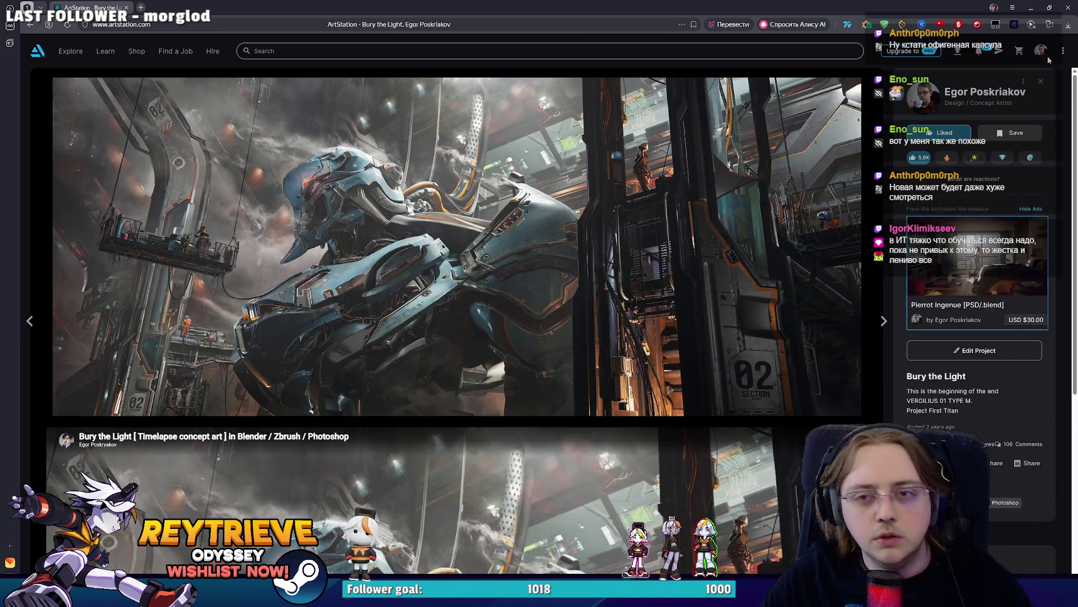
{"action": "left_click", "coordinate": [1042, 82]}
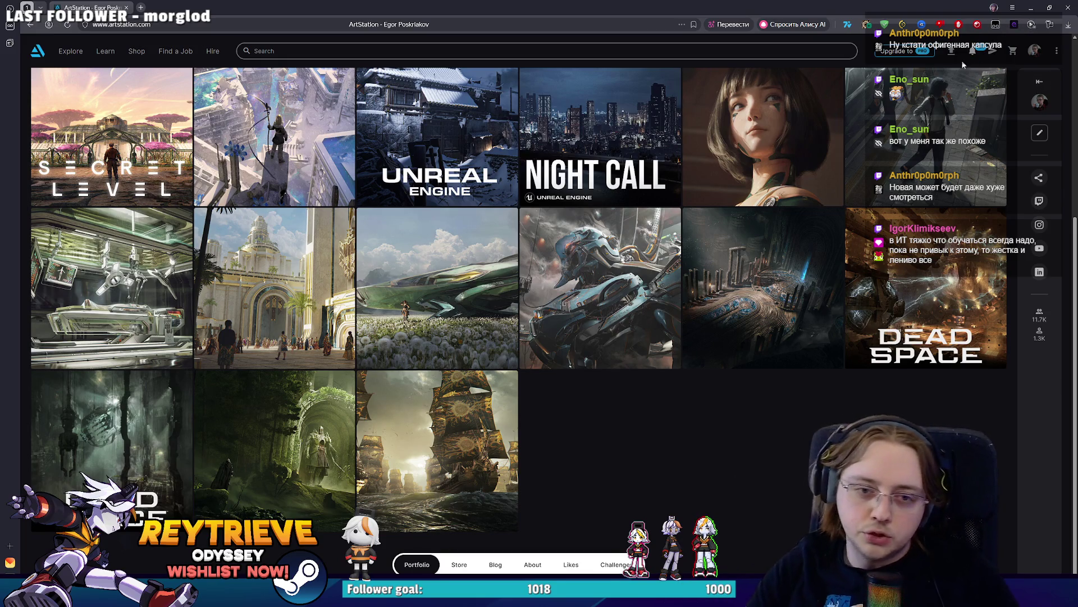
{"action": "scroll", "coordinate": [539, 337], "scroll_direction": "up", "scroll_amount": 3}
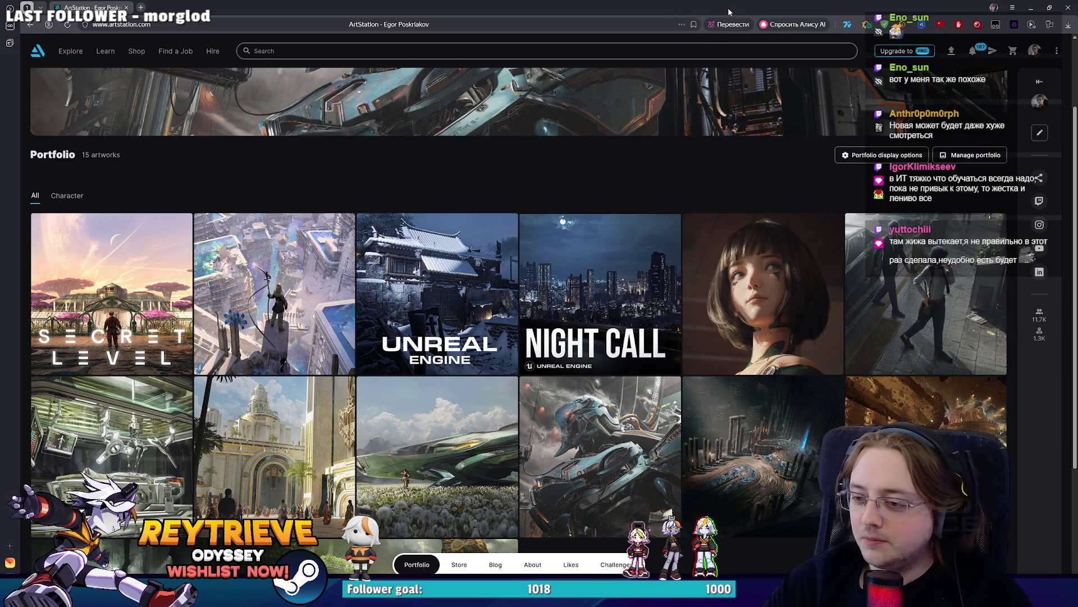
{"action": "left_click", "coordinate": [1031, 7]}
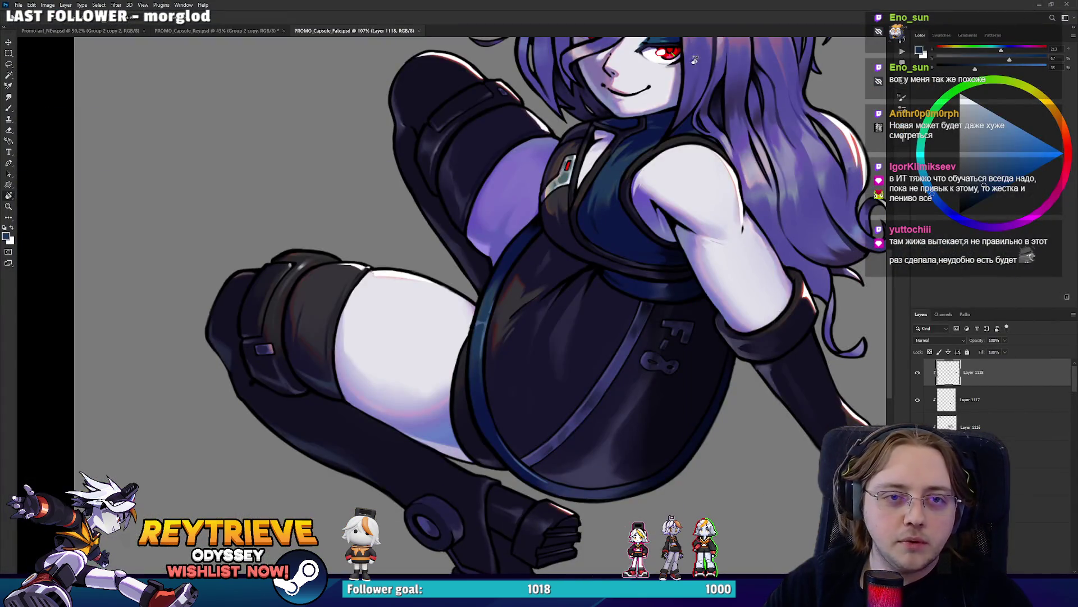
Compare against the promo banner document, then return to PROMO_Capsule_Fate.psd
{"action": "scroll", "coordinate": [573, 135], "scroll_direction": "down", "scroll_amount": 5}
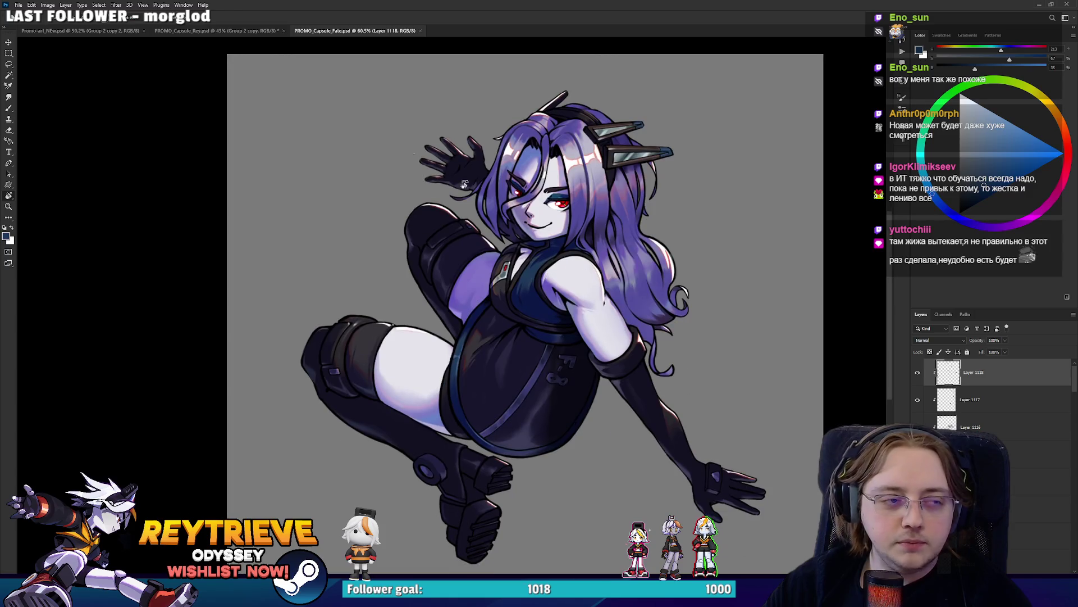
{"action": "key", "text": "ctrl+Tab"}
{"action": "scroll", "coordinate": [480, 103], "scroll_direction": "up", "scroll_amount": 1}
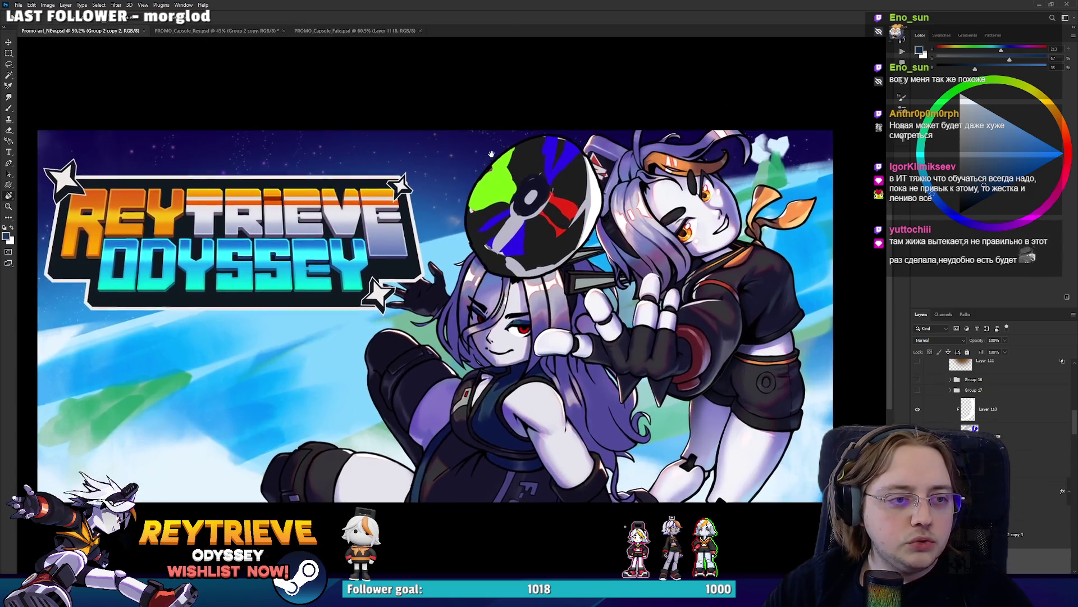
{"action": "left_click", "coordinate": [311, 30]}
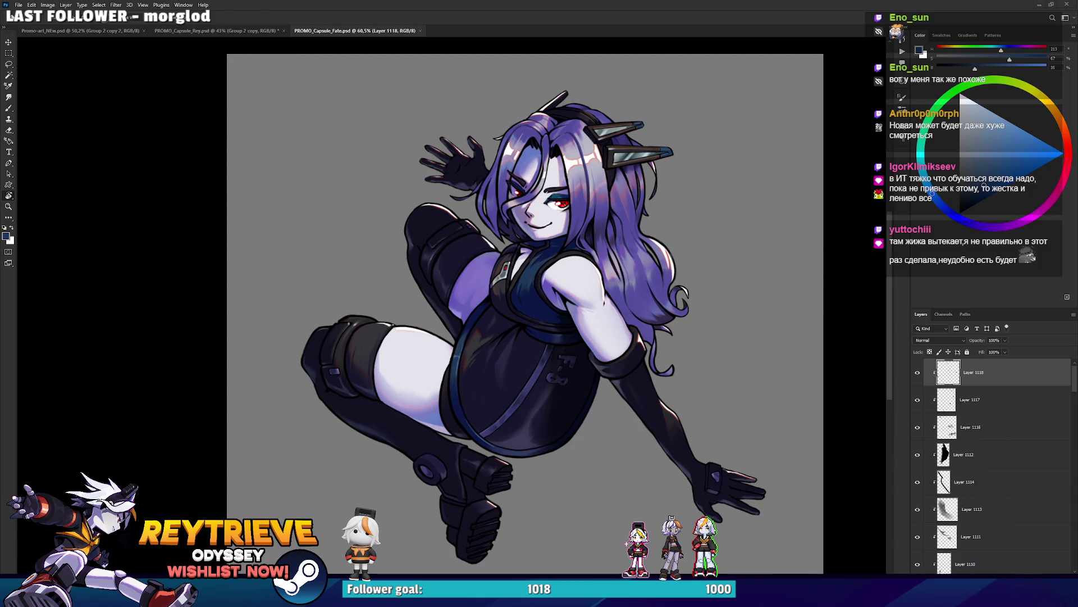
Zoom to the face and create the empty Layer 1119, then pick the Eraser
{"action": "scroll", "coordinate": [461, 241], "scroll_direction": "up", "scroll_amount": 5}
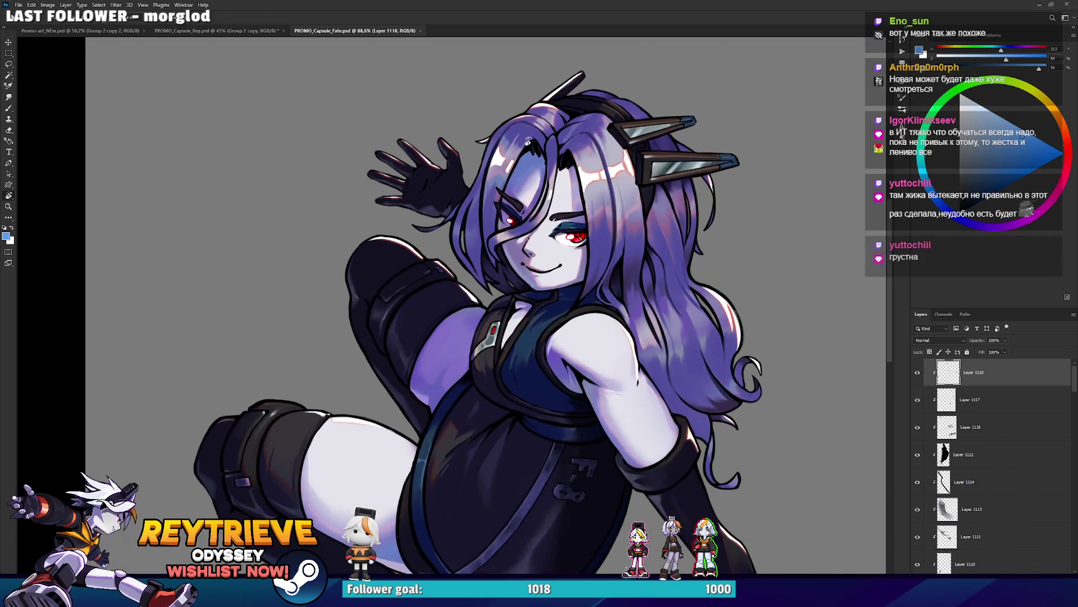
{"action": "key", "text": "ctrl+shift+alt+n"}
{"action": "key", "text": "e"}
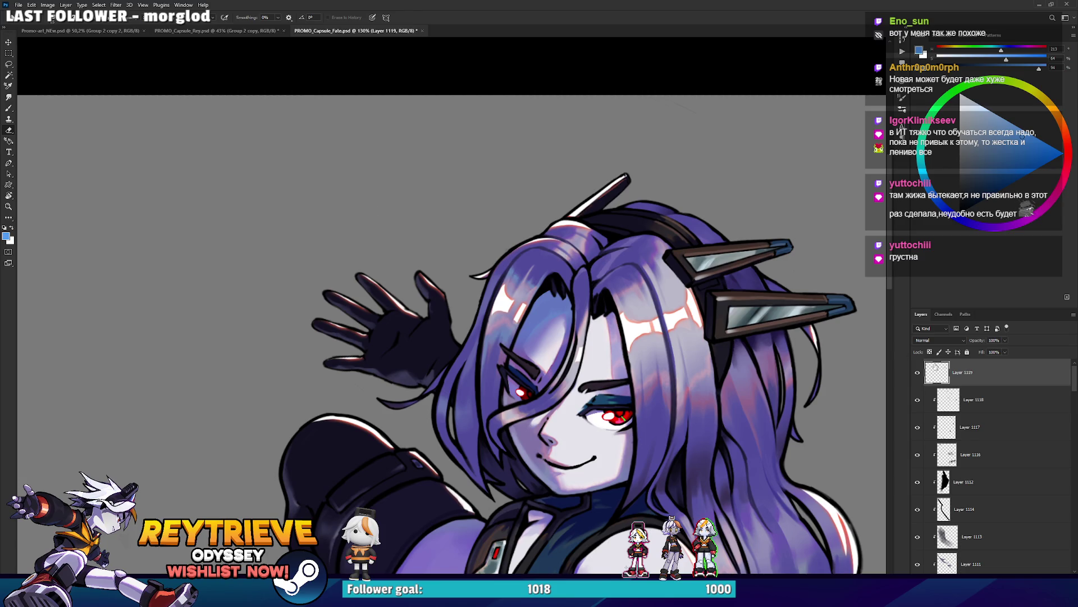
Scribble a blue 'я ем!' note above the girl's head, then delete it
{"action": "key", "text": "b"}
{"action": "key", "text": "z"}
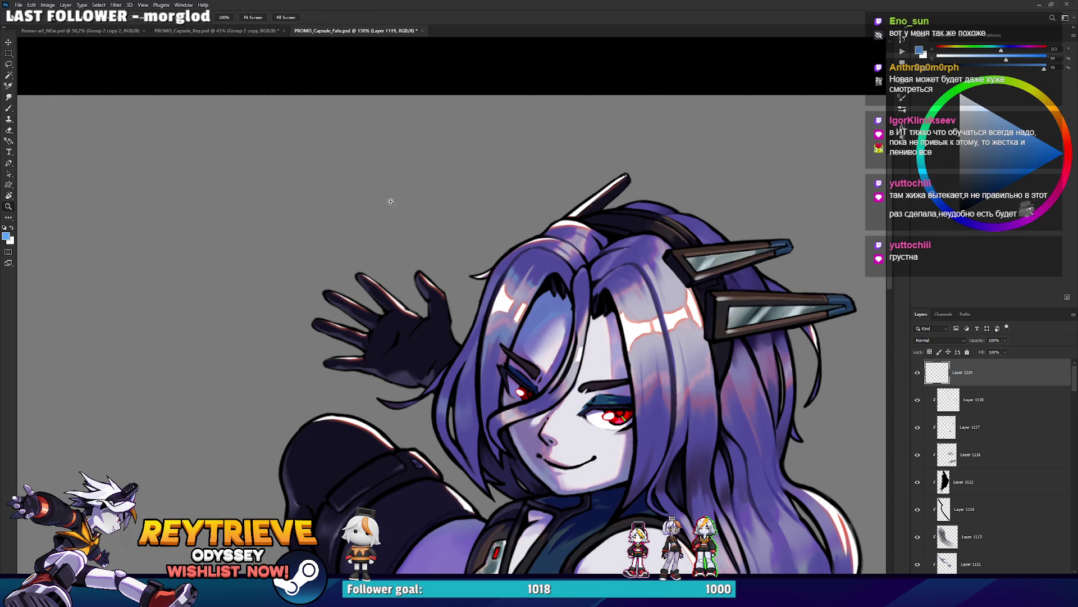
{"action": "key", "text": "b"}
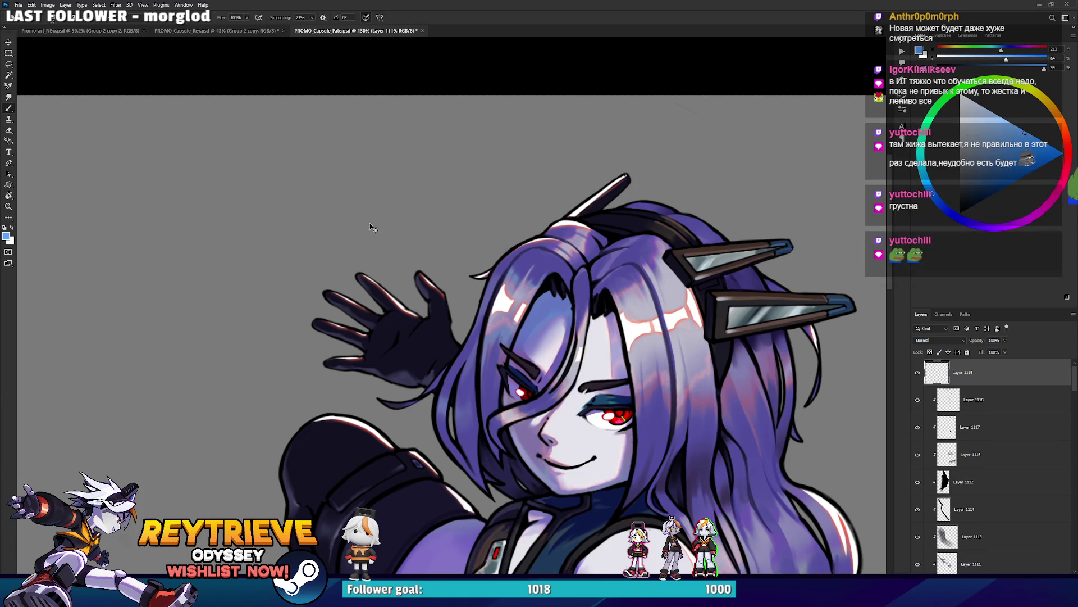
{"action": "left_click_drag", "start_coordinate": [333, 148], "coordinate": [287, 217]}
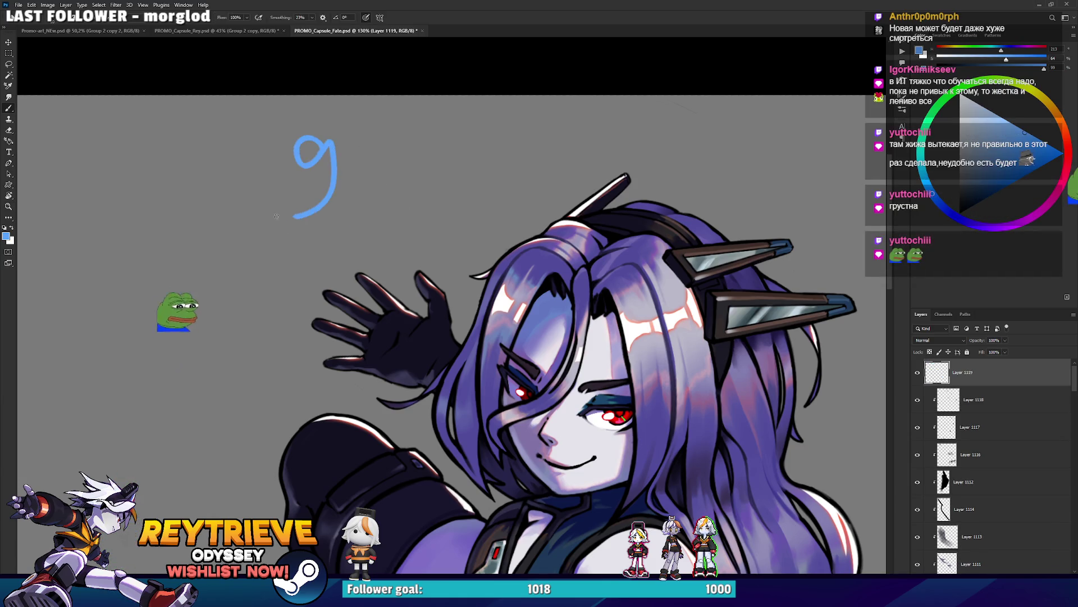
{"action": "mouse_move", "coordinate": [332, 154]}
{"action": "left_mouse_down"}
{"action": "mouse_move", "coordinate": [377, 214]}
{"action": "mouse_move", "coordinate": [613, 166]}
{"action": "left_mouse_up"}
{"action": "left_click_drag", "start_coordinate": [622, 96], "coordinate": [627, 143]}
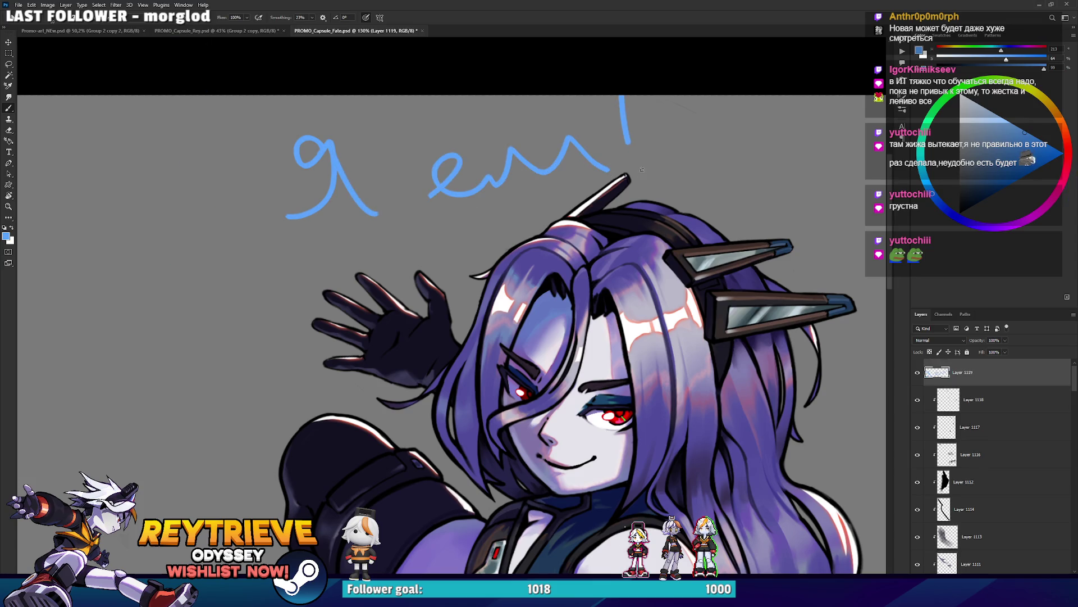
{"action": "left_click", "coordinate": [673, 161]}
{"action": "scroll", "coordinate": [669, 160], "scroll_direction": "down", "scroll_amount": 1}
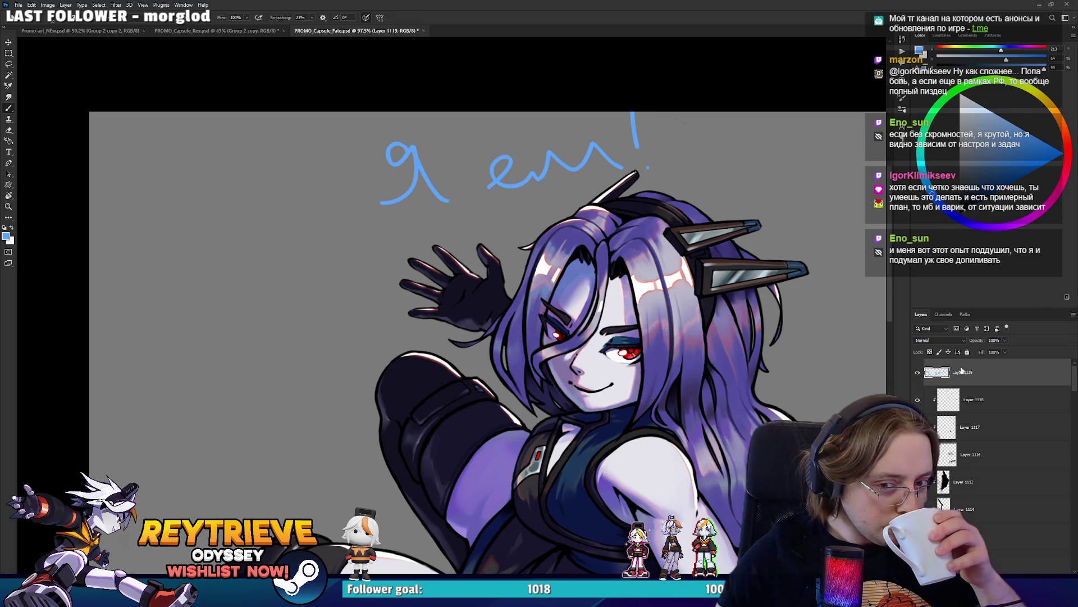
{"action": "key", "text": "Delete"}
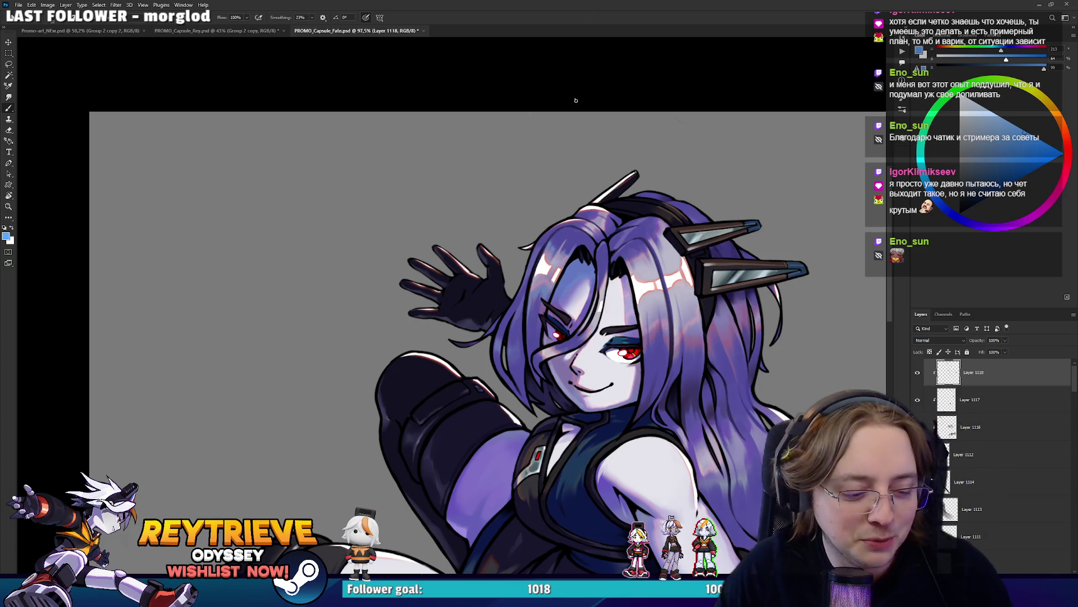
Pan and zoom to frame the girl's right eye and eyebrow
{"action": "scroll", "coordinate": [569, 369], "scroll_direction": "down", "scroll_amount": 3}
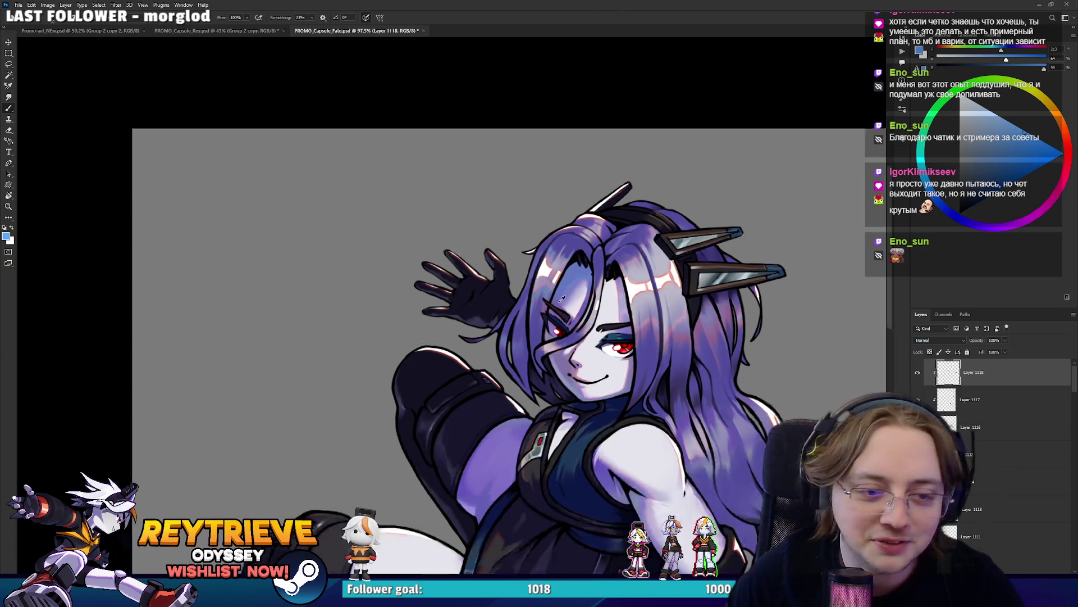
{"action": "left_click_drag", "start_coordinate": [569, 369], "coordinate": [567, 236]}
{"action": "scroll", "coordinate": [562, 241], "scroll_direction": "up", "scroll_amount": 3}
{"action": "scroll", "coordinate": [558, 243], "scroll_direction": "down", "scroll_amount": 2}
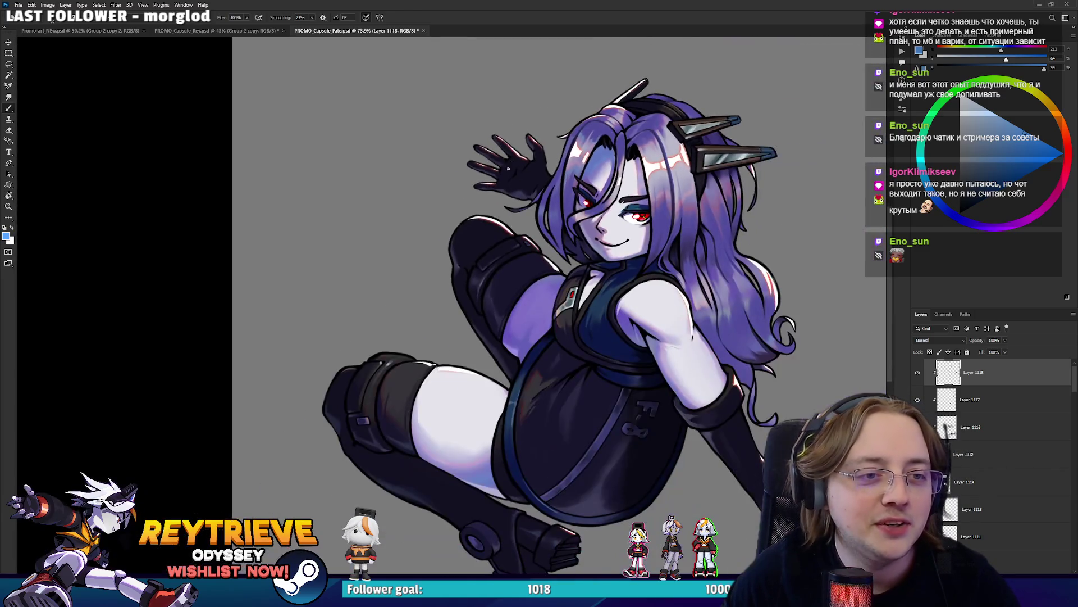
{"action": "scroll", "coordinate": [556, 243], "scroll_direction": "up", "scroll_amount": 1}
{"action": "scroll", "coordinate": [584, 303], "scroll_direction": "down", "scroll_amount": 1}
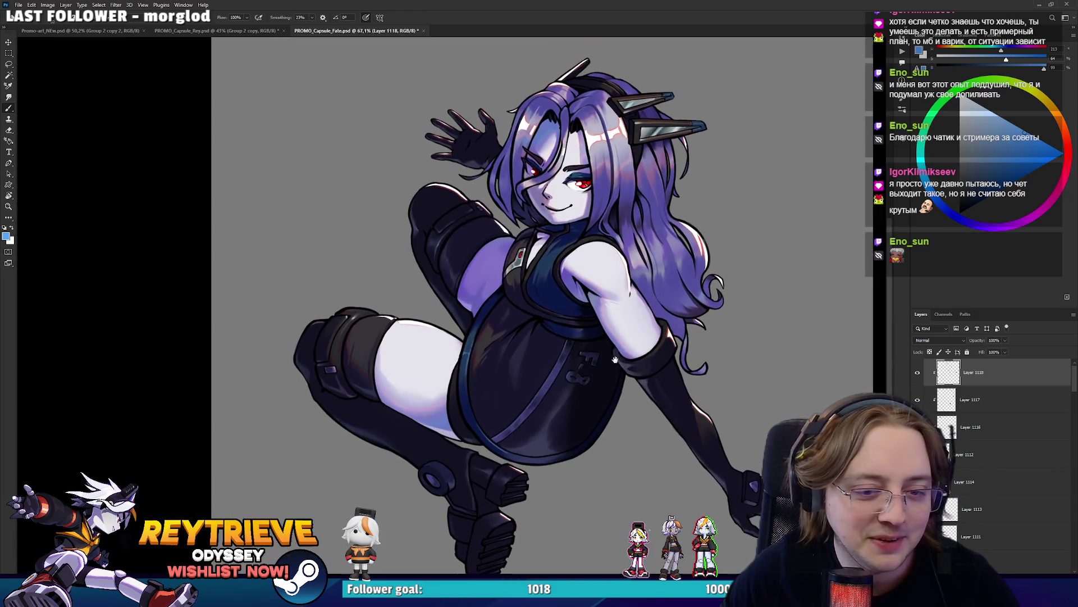
{"action": "scroll", "coordinate": [615, 359], "scroll_direction": "down", "scroll_amount": 1}
{"action": "scroll", "coordinate": [618, 353], "scroll_direction": "up", "scroll_amount": 2}
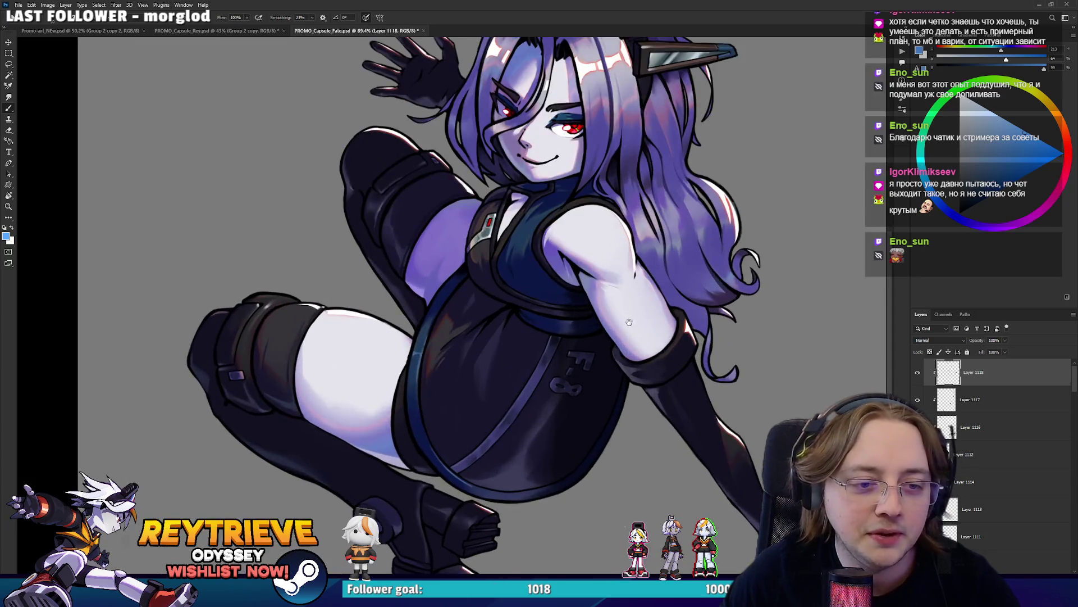
{"action": "scroll", "coordinate": [629, 323], "scroll_direction": "up", "scroll_amount": 1}
{"action": "scroll", "coordinate": [949, 418], "scroll_direction": "down", "scroll_amount": 2}
{"action": "scroll", "coordinate": [949, 418], "scroll_direction": "up", "scroll_amount": 3}
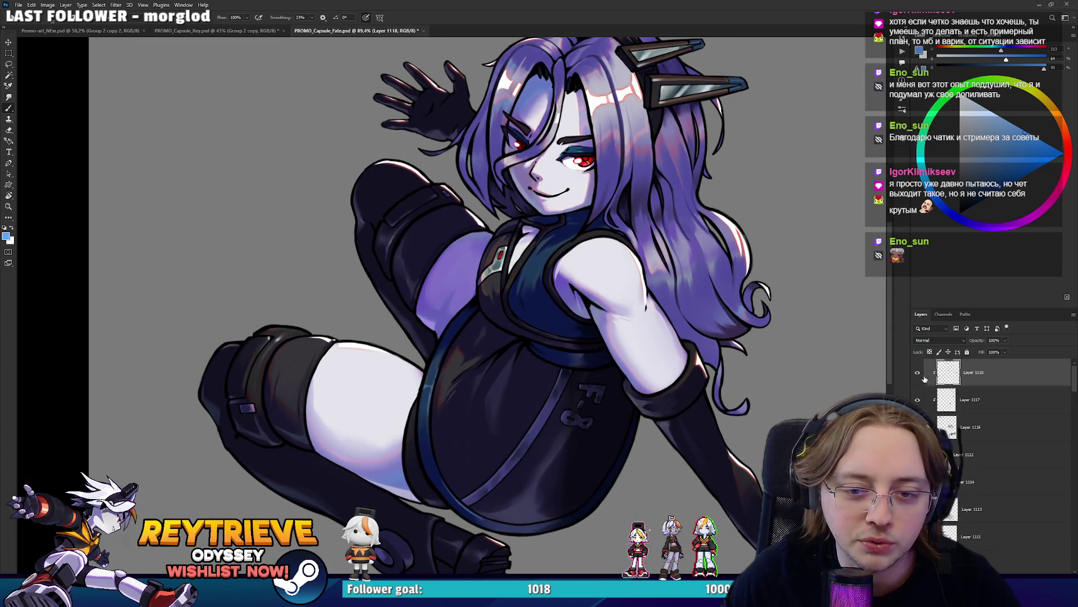
{"action": "scroll", "coordinate": [558, 304], "scroll_direction": "up", "scroll_amount": 1}
{"action": "scroll", "coordinate": [558, 304], "scroll_direction": "up", "scroll_amount": 1}
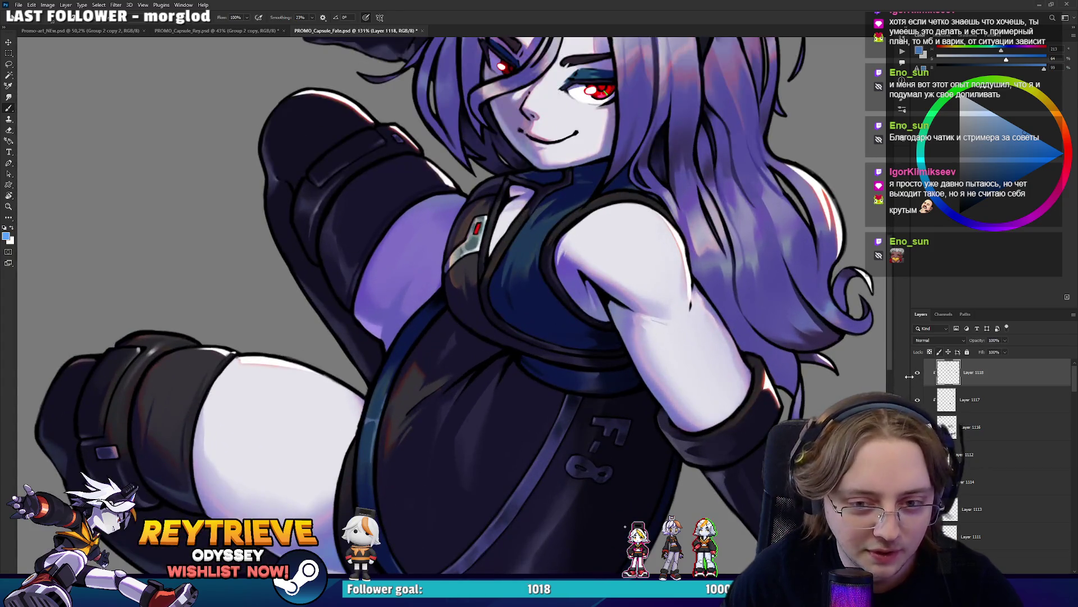
{"action": "scroll", "coordinate": [573, 311], "scroll_direction": "down", "scroll_amount": 1}
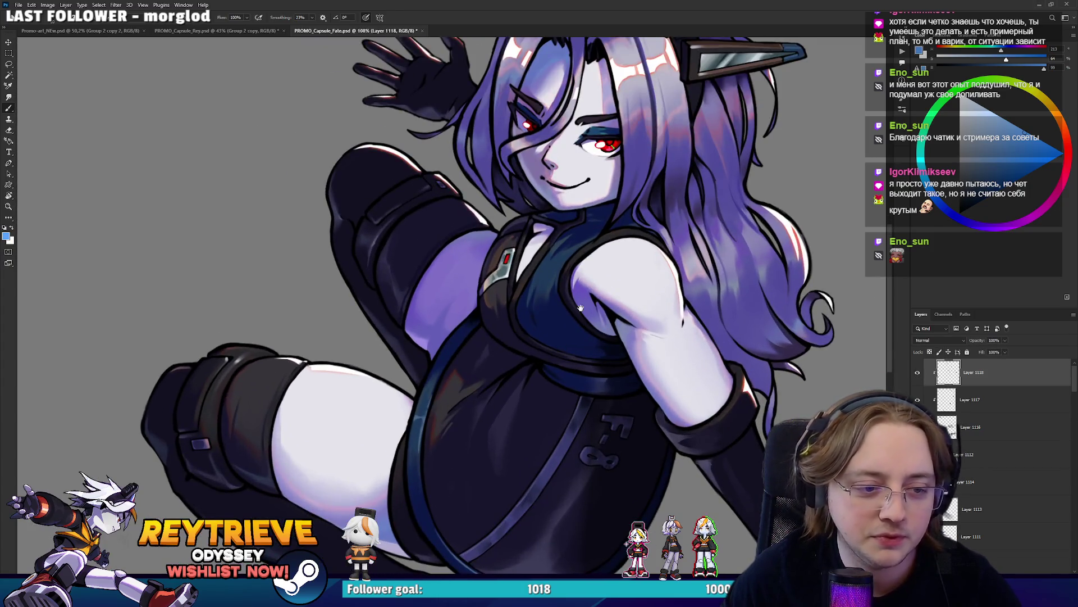
{"action": "scroll", "coordinate": [569, 316], "scroll_direction": "down", "scroll_amount": 1}
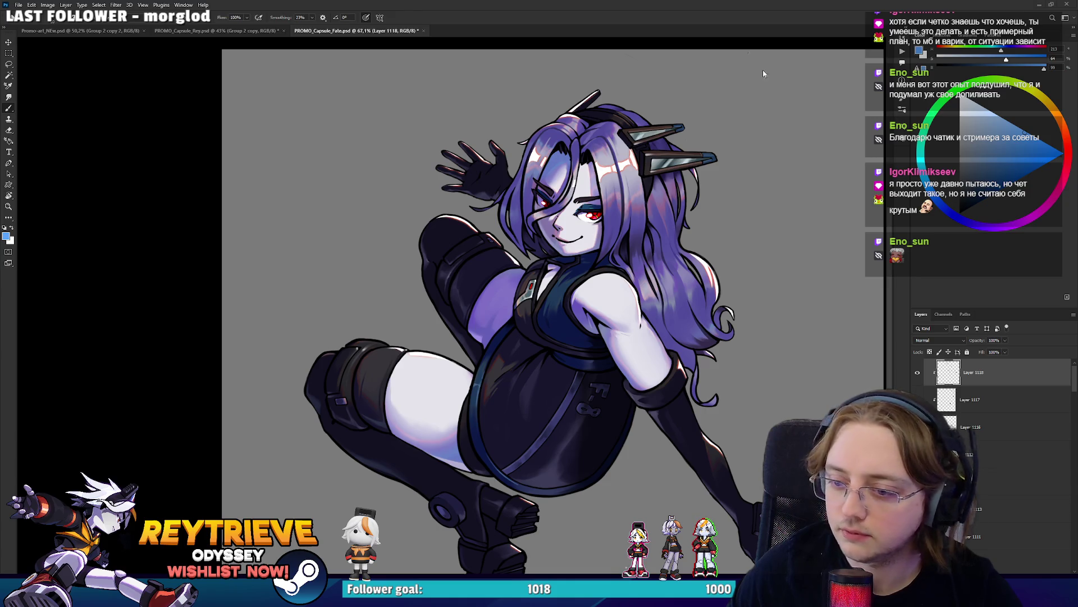
{"action": "scroll", "coordinate": [589, 188], "scroll_direction": "up", "scroll_amount": 8}
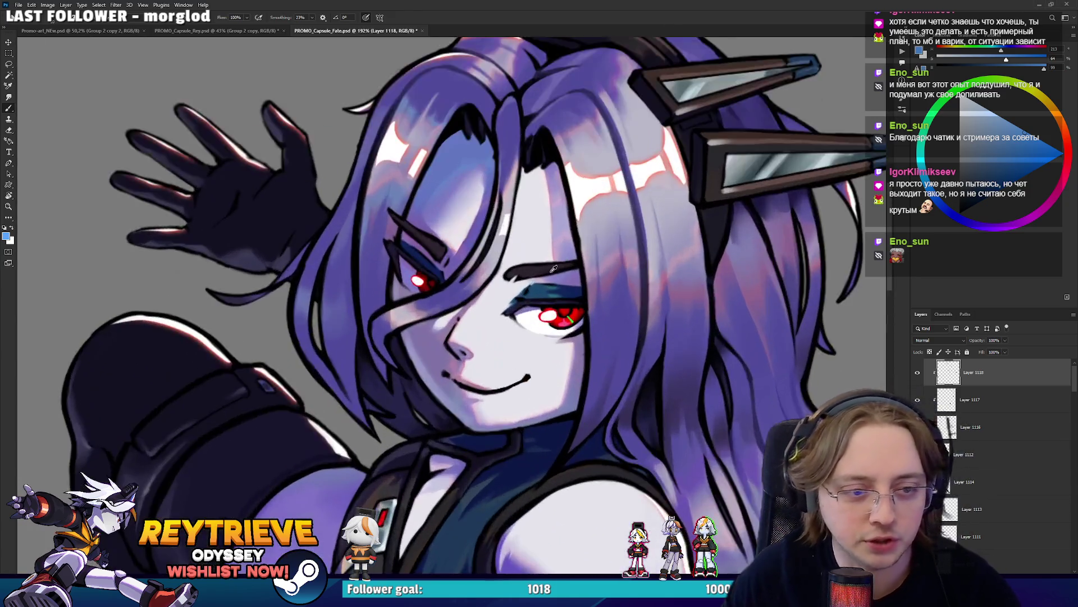
{"action": "scroll", "coordinate": [530, 290], "scroll_direction": "down", "scroll_amount": 4}
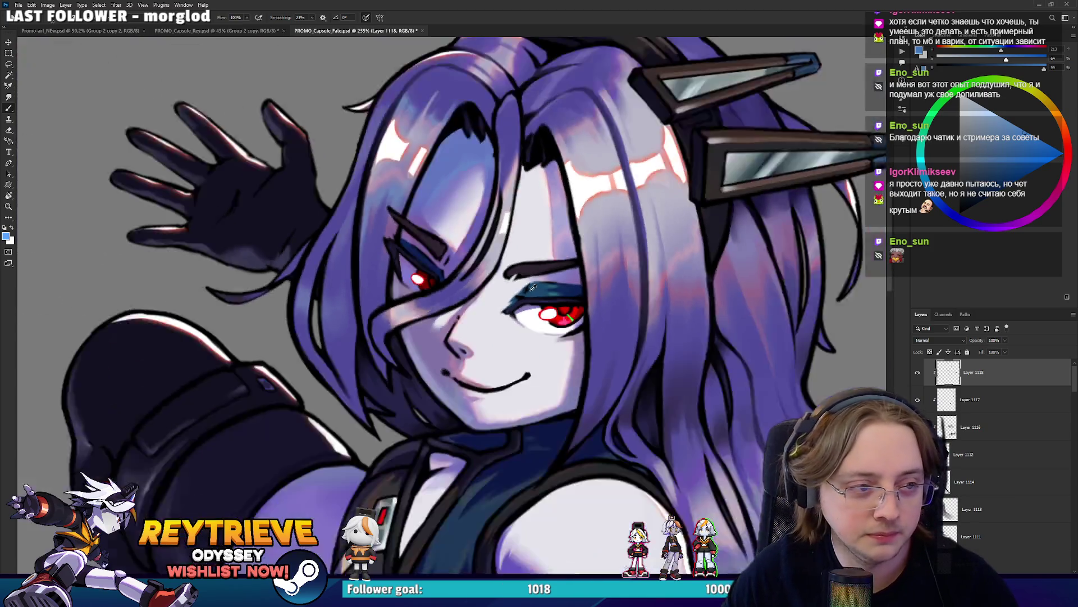
{"action": "scroll", "coordinate": [413, 223], "scroll_direction": "up", "scroll_amount": 3}
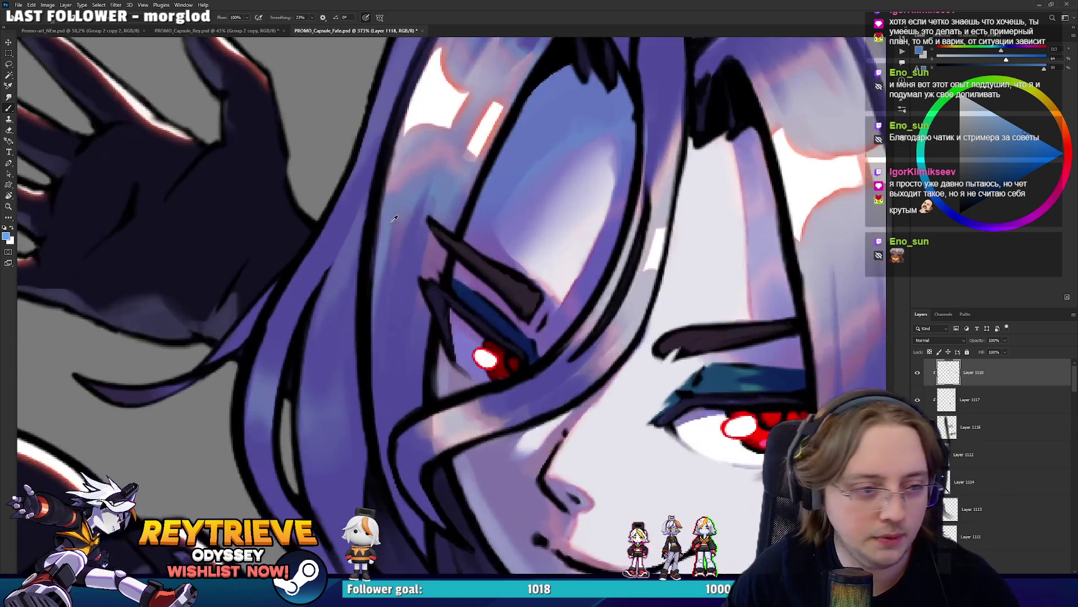
{"action": "scroll", "coordinate": [413, 223], "scroll_direction": "up", "scroll_amount": 3}
Paint black strokes along the eyebrow's outer tip on a new layer
{"action": "key", "text": "d"}
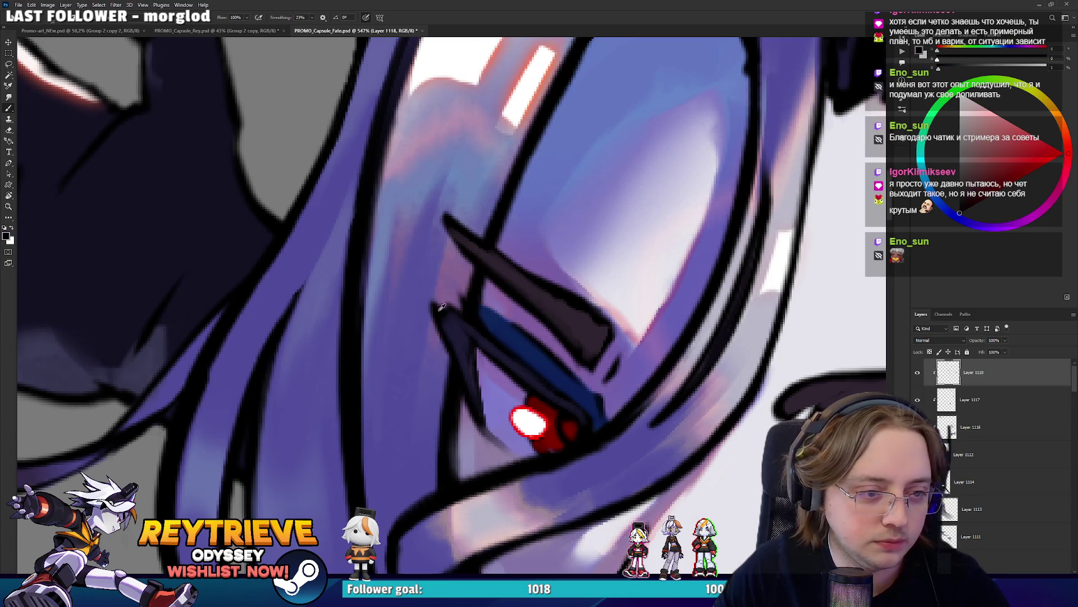
{"action": "key", "text": "ctrl+shift+alt+n"}
{"action": "mouse_move", "coordinate": [446, 318]}
{"action": "left_mouse_down"}
{"action": "mouse_move", "coordinate": [433, 293]}
{"action": "mouse_move", "coordinate": [471, 334]}
{"action": "left_mouse_up"}
{"action": "mouse_move", "coordinate": [460, 292]}
{"action": "left_mouse_down"}
{"action": "mouse_move", "coordinate": [466, 336]}
{"action": "mouse_move", "coordinate": [477, 308]}
{"action": "left_mouse_up"}
Sample the brow blue and hair purple, and cover the black stroke ends in purple
{"action": "left_click", "coordinate": [486, 340], "text": "alt"}
{"action": "left_click", "coordinate": [475, 306], "text": "alt"}
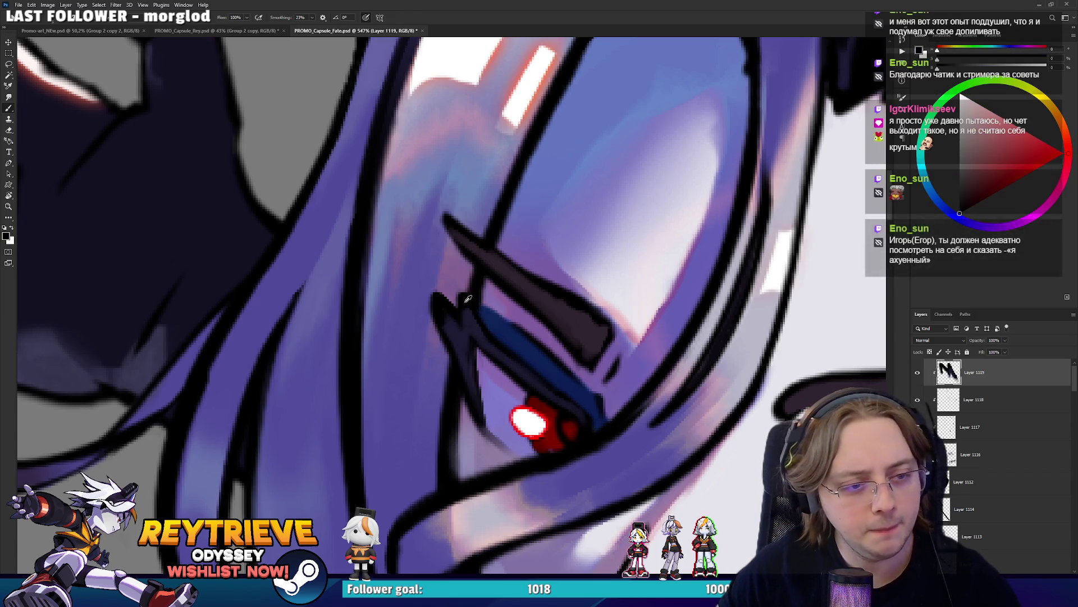
{"action": "left_click_drag", "start_coordinate": [444, 292], "coordinate": [457, 308]}
{"action": "left_click", "coordinate": [433, 301], "text": "alt"}
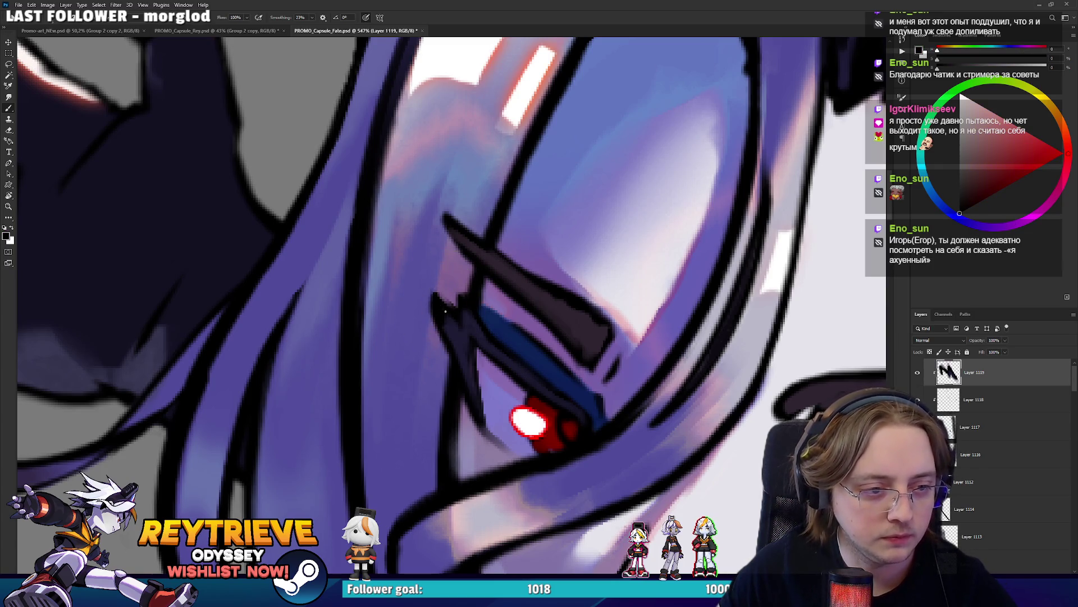
{"action": "left_click", "coordinate": [428, 305], "text": "alt"}
{"action": "mouse_move", "coordinate": [427, 303]}
{"action": "left_mouse_down"}
{"action": "mouse_move", "coordinate": [435, 328]}
{"action": "mouse_move", "coordinate": [438, 314]}
{"action": "left_mouse_up"}
{"action": "left_click", "coordinate": [457, 332], "text": "alt"}
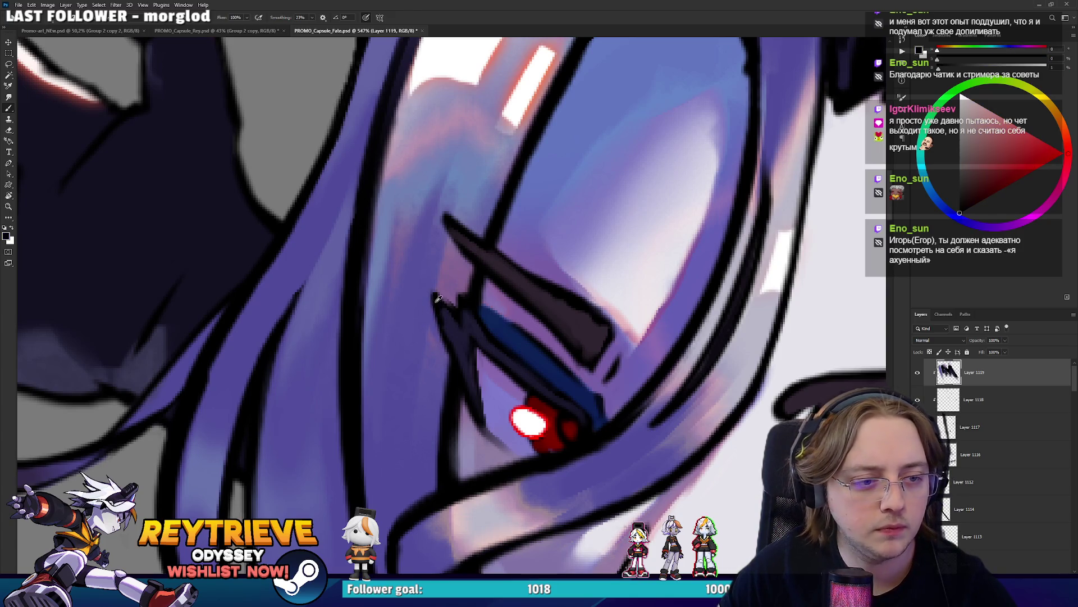
Zoom out to check the eyebrow against the whole character
{"action": "key", "text": "ctrl+0"}
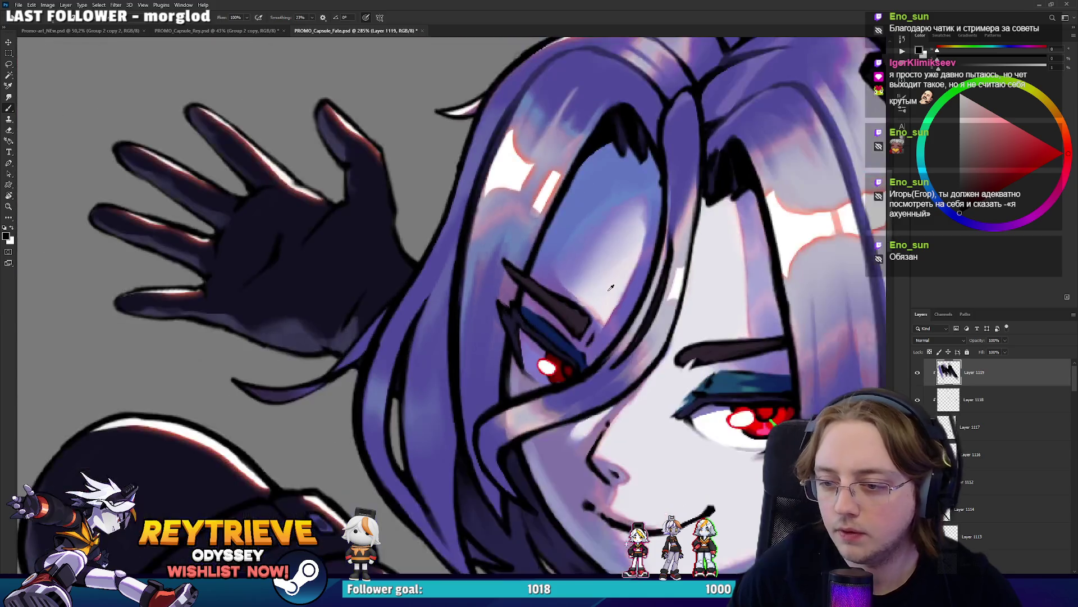
{"action": "scroll", "coordinate": [624, 290], "scroll_direction": "down", "scroll_amount": 1}
{"action": "scroll", "coordinate": [634, 283], "scroll_direction": "down", "scroll_amount": 1}
{"action": "scroll", "coordinate": [652, 278], "scroll_direction": "down", "scroll_amount": 1}
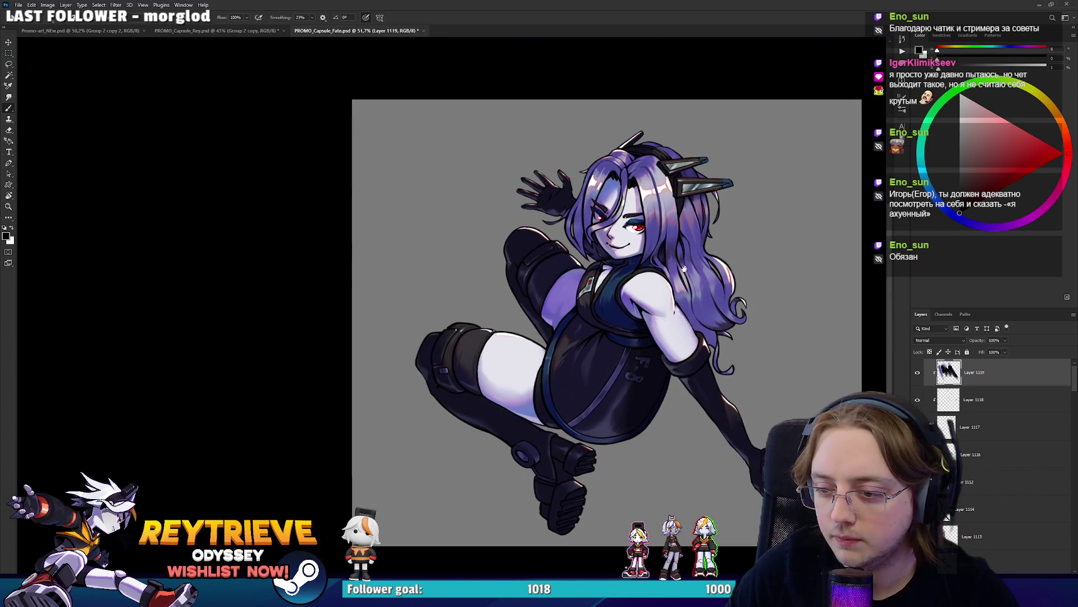
{"action": "scroll", "coordinate": [669, 270], "scroll_direction": "down", "scroll_amount": 1}
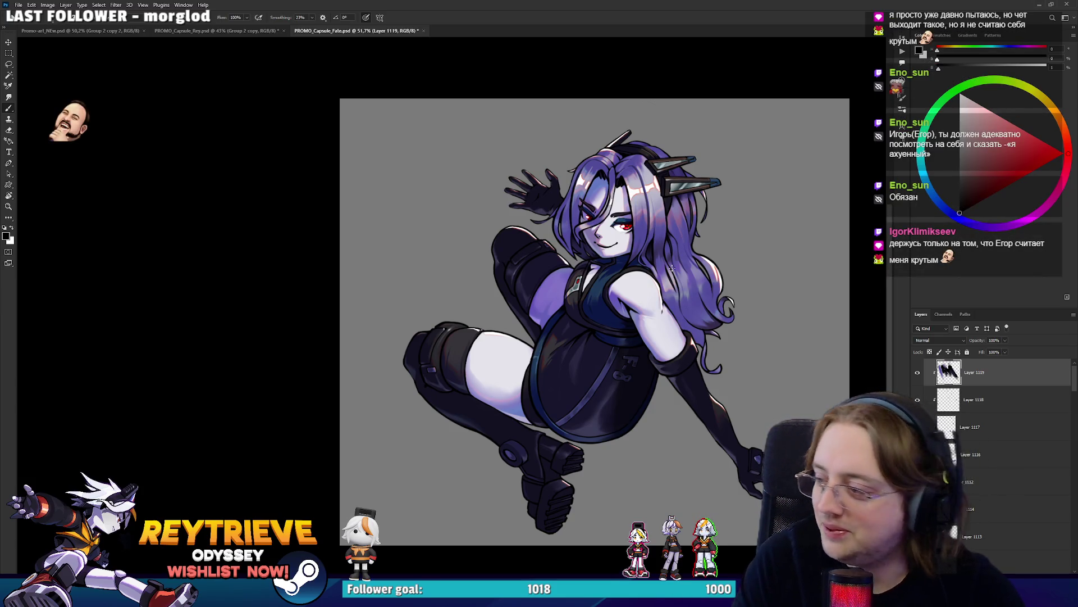
{"action": "scroll", "coordinate": [643, 131], "scroll_direction": "up", "scroll_amount": 3}
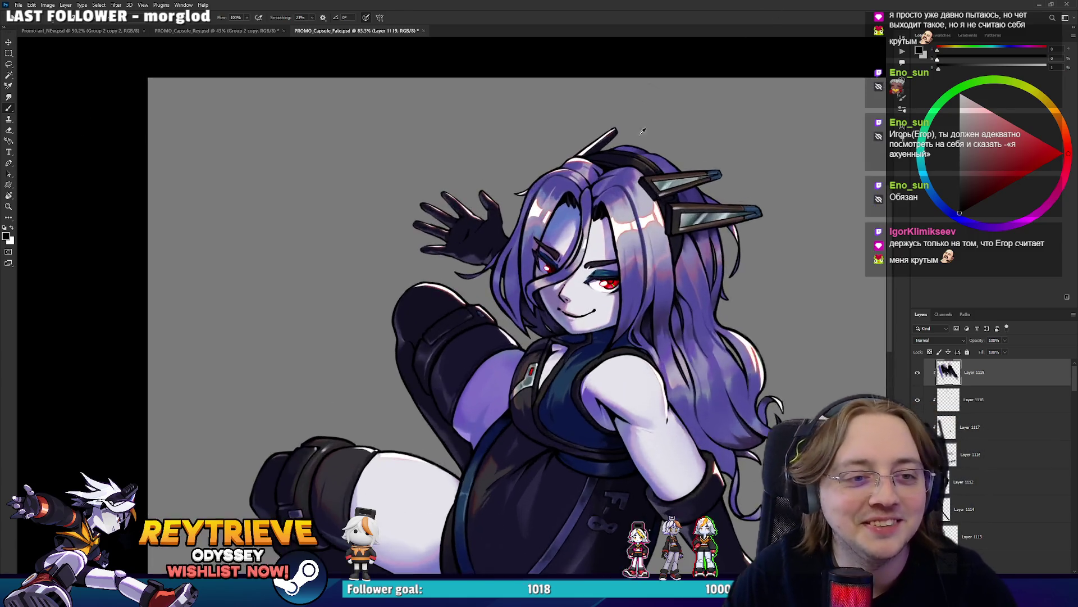
{"action": "scroll", "coordinate": [643, 131], "scroll_direction": "up", "scroll_amount": 5}
{"action": "scroll", "coordinate": [643, 131], "scroll_direction": "up", "scroll_amount": 1}
On a new layer, paint a purple hair stroke up from the cheek and a short white highlight
{"action": "key", "text": "ctrl+shift+alt+n"}
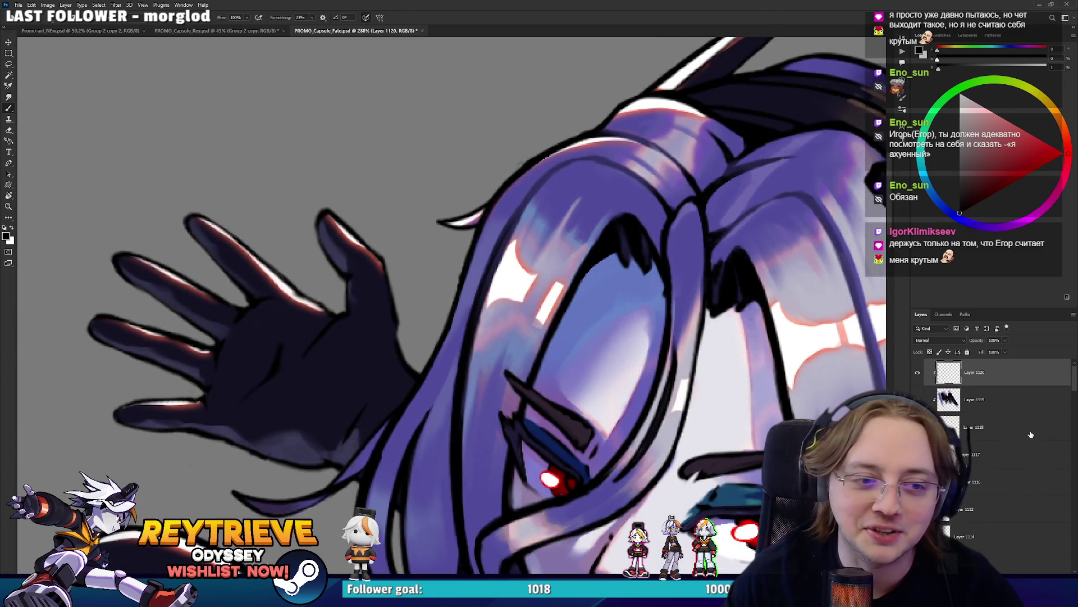
{"action": "left_click", "coordinate": [545, 324], "text": "alt"}
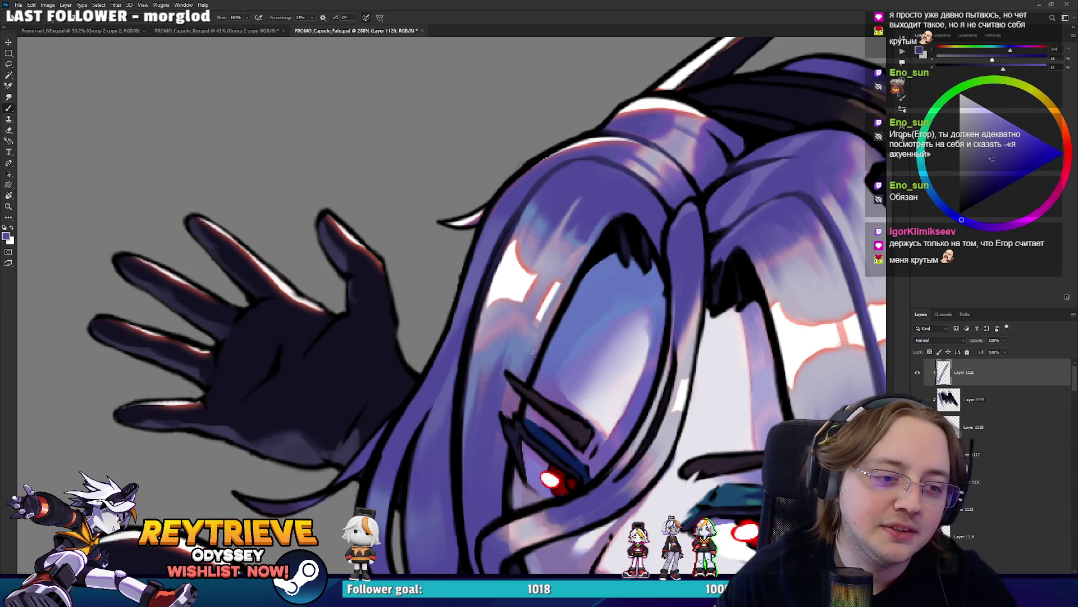
{"action": "left_click_drag", "start_coordinate": [533, 354], "coordinate": [585, 248]}
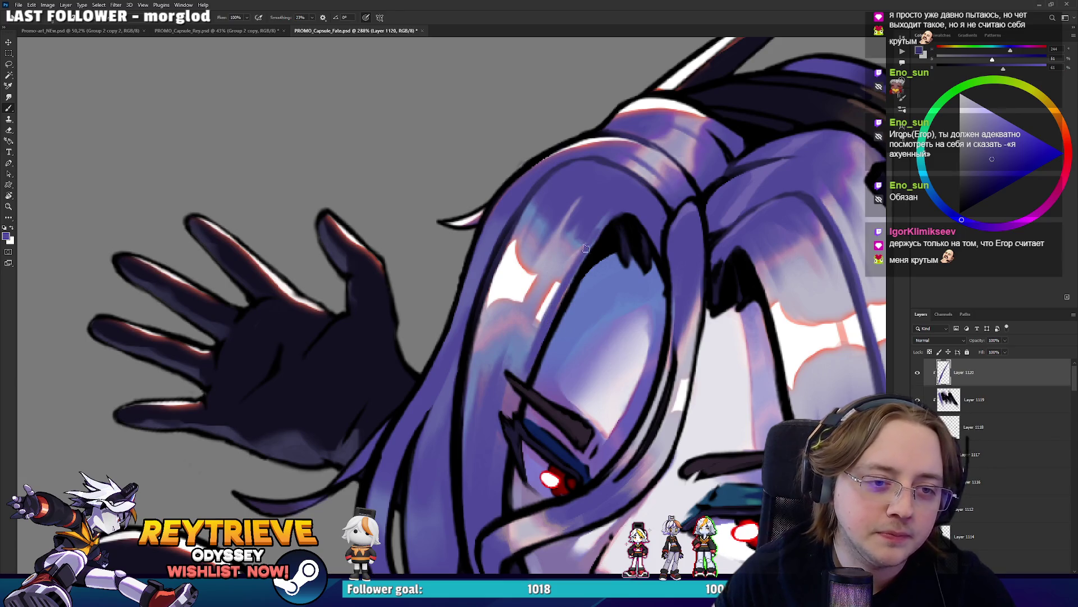
{"action": "left_click_drag", "start_coordinate": [631, 204], "coordinate": [446, 301]}
{"action": "left_click", "coordinate": [409, 373], "text": "alt"}
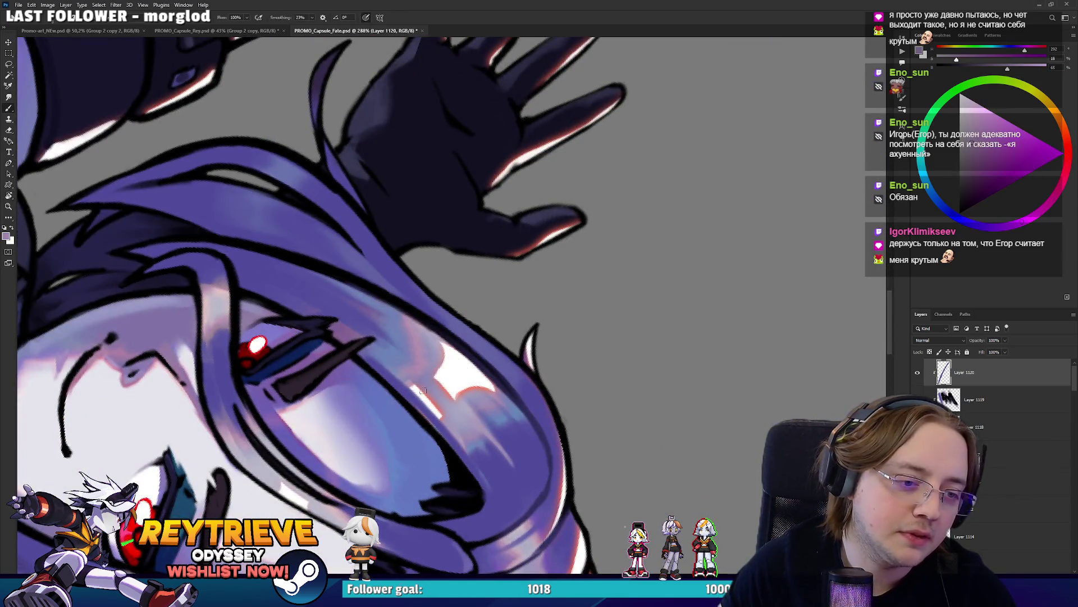
{"action": "left_click", "coordinate": [446, 376], "text": "alt"}
{"action": "left_click_drag", "start_coordinate": [425, 383], "coordinate": [443, 404]}
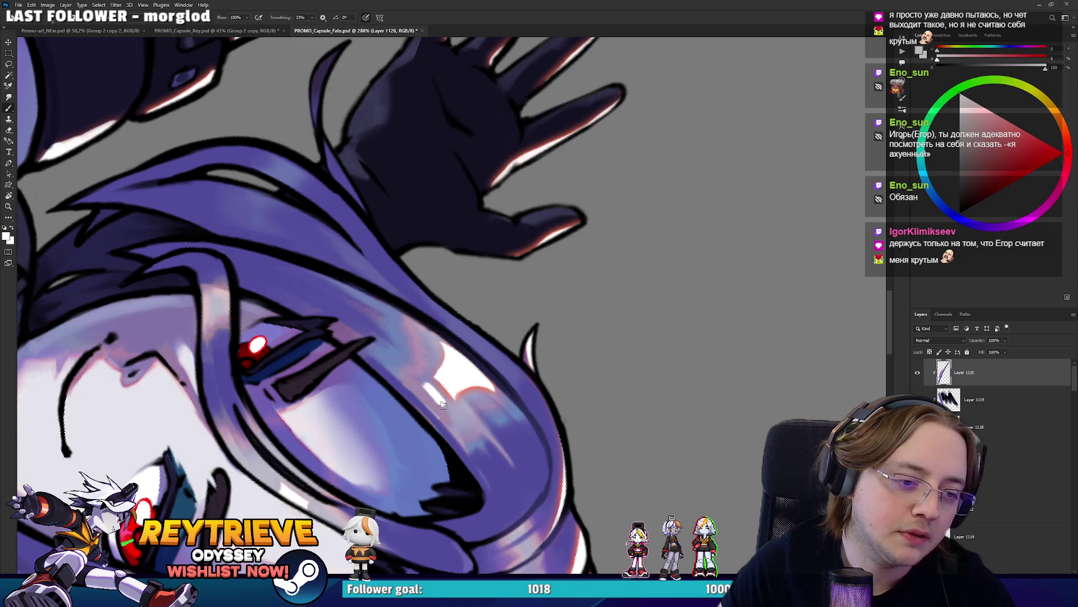
With the canvas tilted, sample pinkish-red, white, purple, magenta and blue-purple tones from the hair
{"action": "left_click", "coordinate": [458, 395], "text": "alt"}
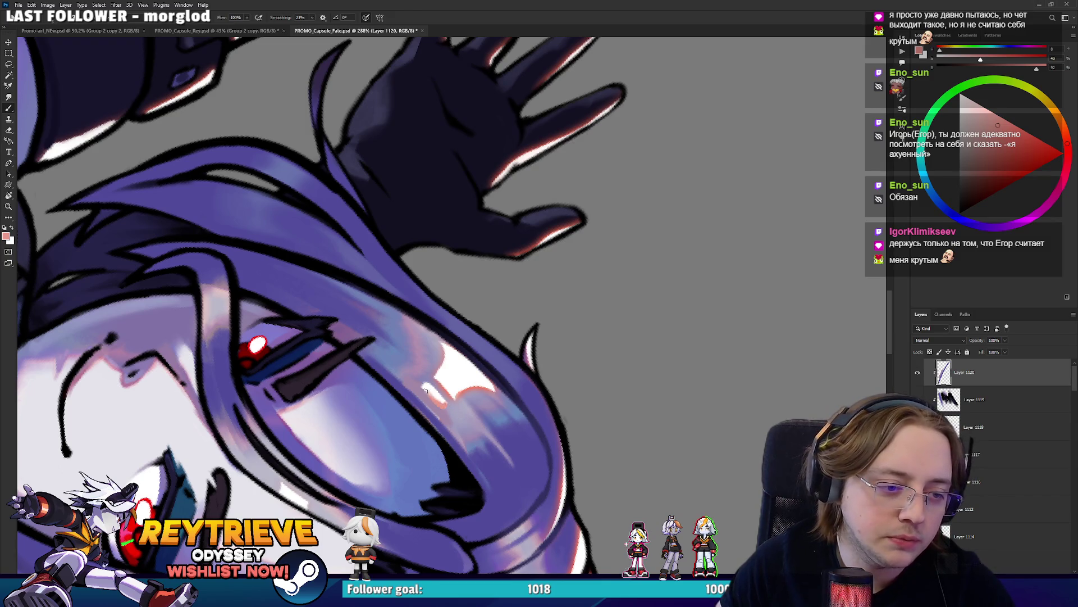
{"action": "left_click_drag", "start_coordinate": [449, 406], "coordinate": [531, 250]}
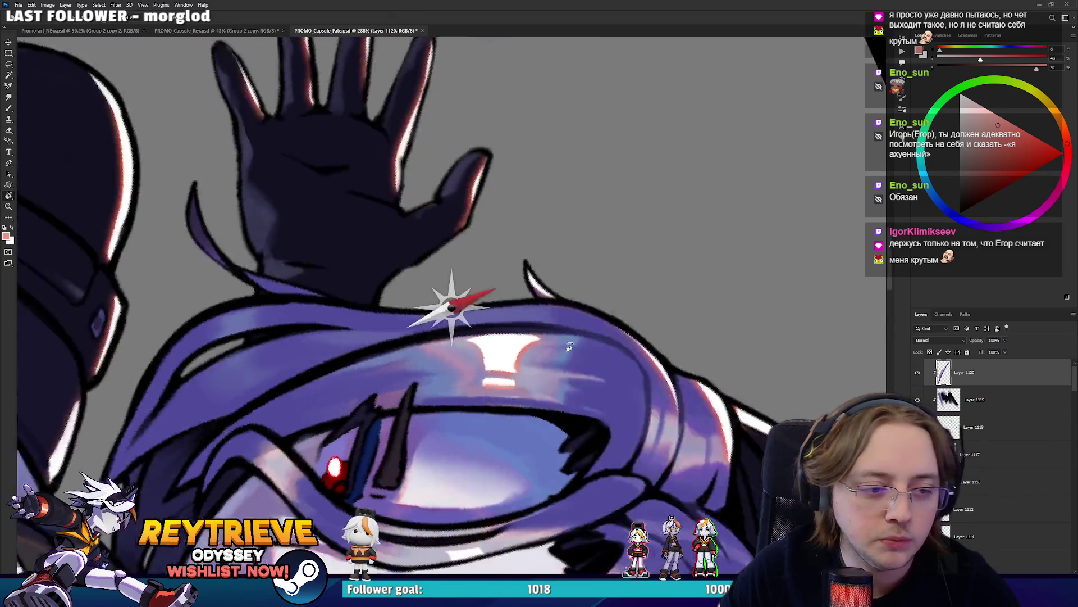
{"action": "left_click", "coordinate": [527, 279], "text": "alt"}
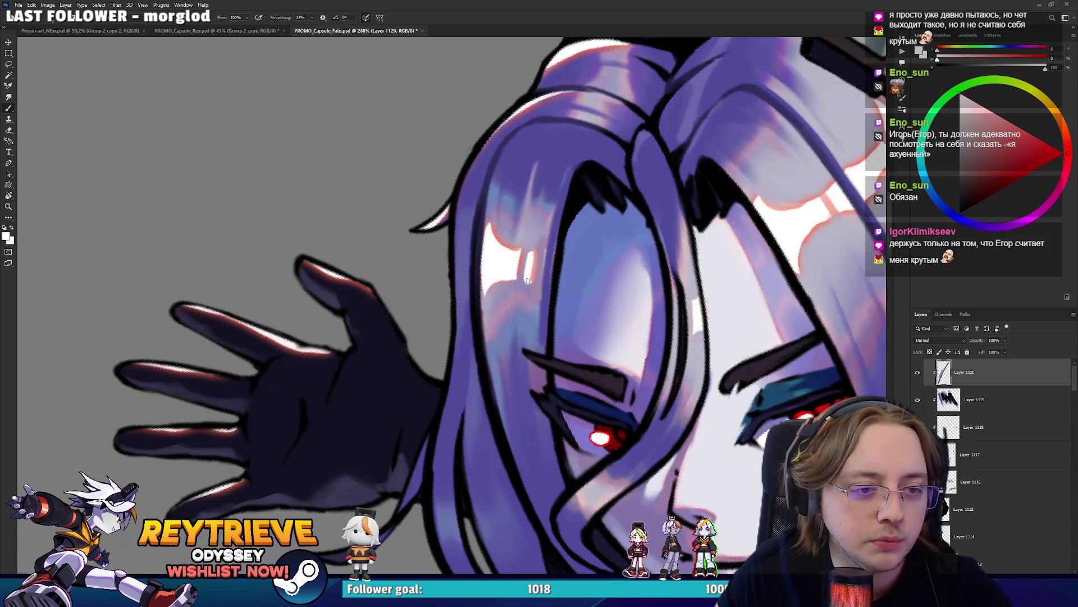
{"action": "left_click", "coordinate": [522, 248], "text": "alt"}
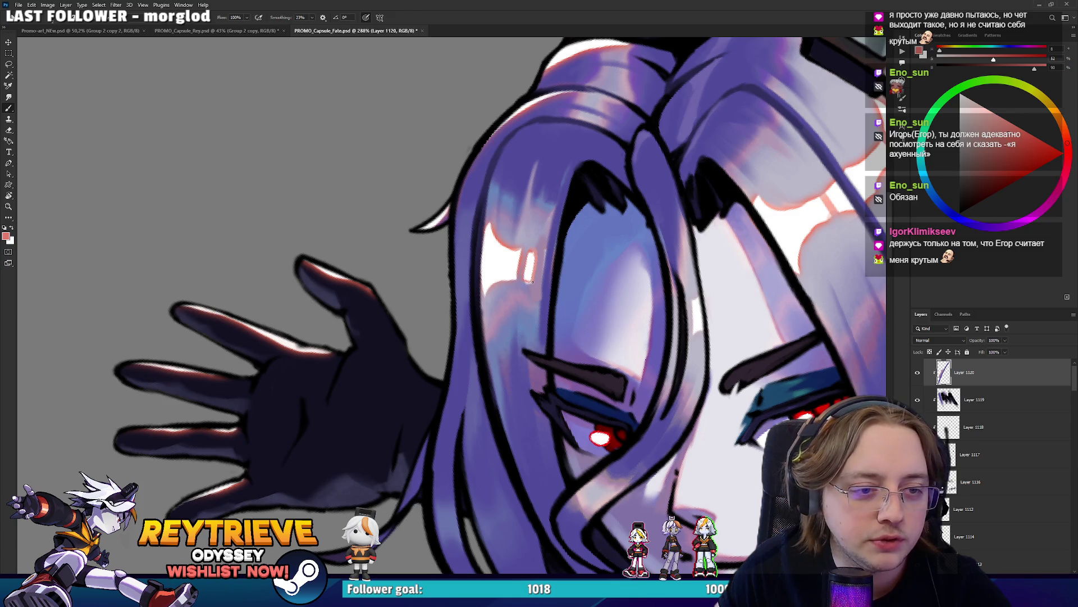
{"action": "left_click", "coordinate": [527, 283], "text": "alt"}
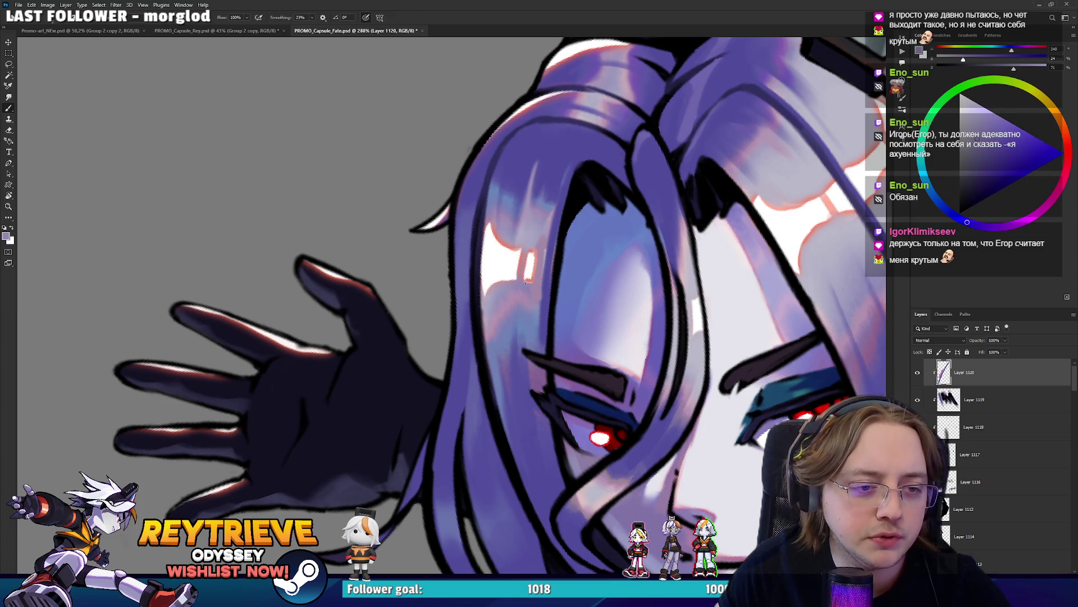
{"action": "left_click", "coordinate": [543, 262], "text": "alt"}
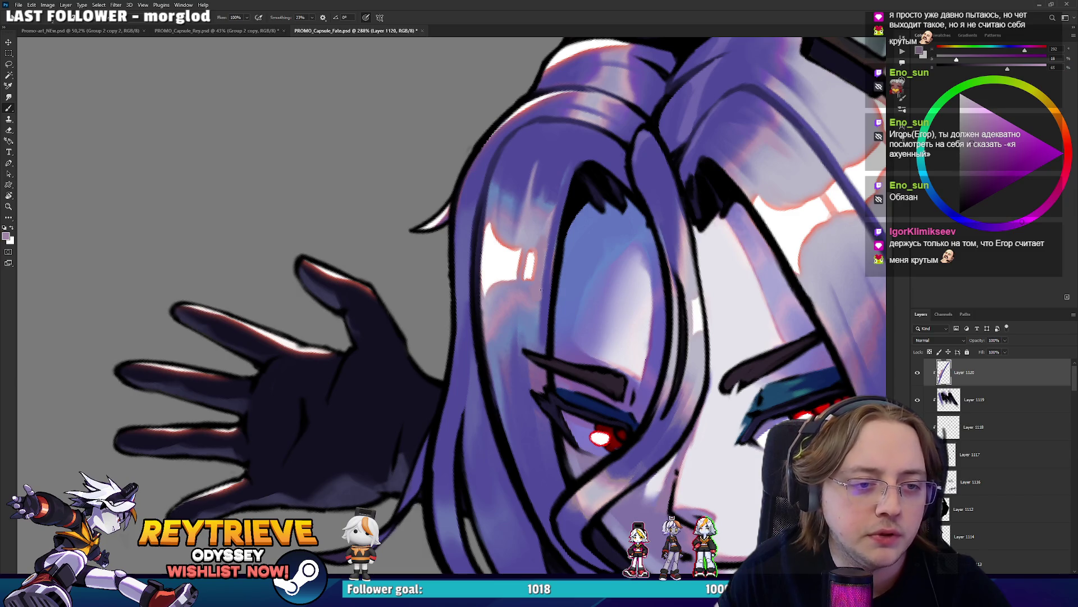
{"action": "left_click", "coordinate": [551, 268], "text": "alt"}
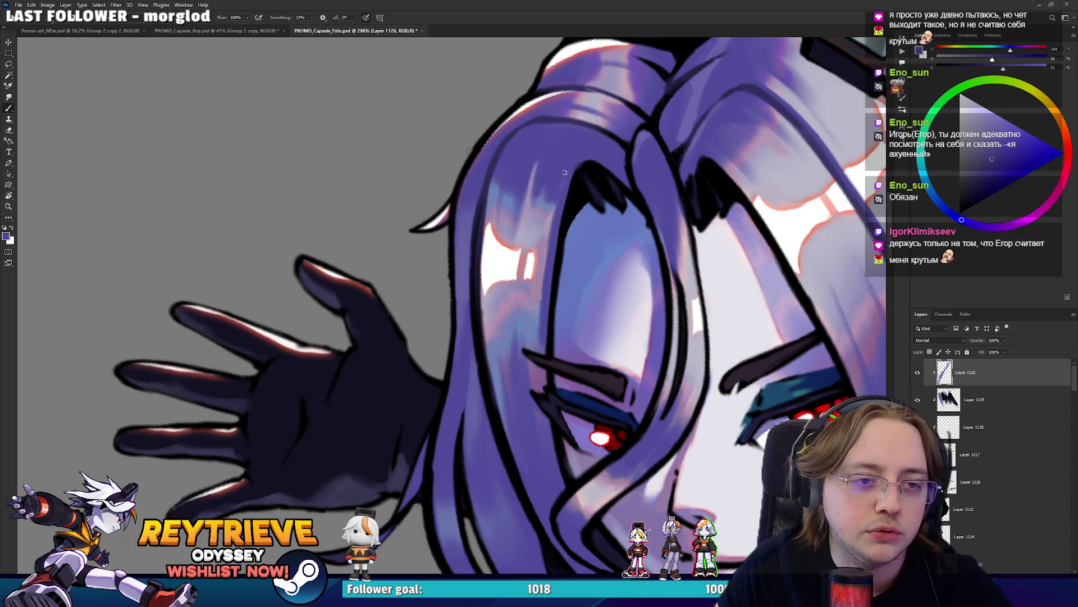
Undo the stray long diagonal stroke, then straighten the canvas upright and zoom out
{"action": "left_click_drag", "start_coordinate": [555, 244], "coordinate": [538, 386]}
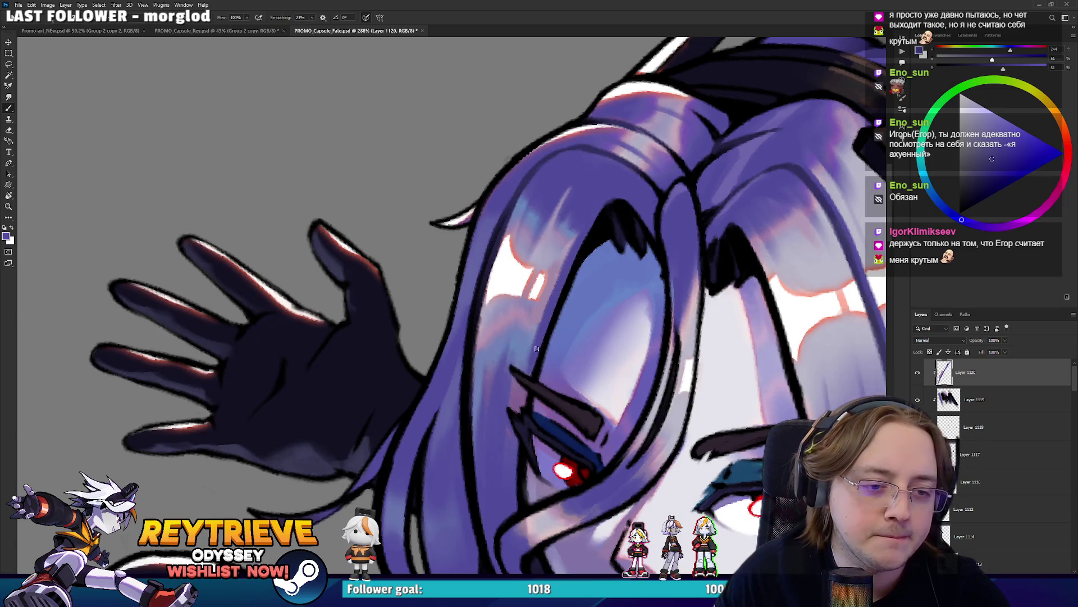
{"action": "scroll", "coordinate": [590, 322], "scroll_direction": "down", "scroll_amount": 5}
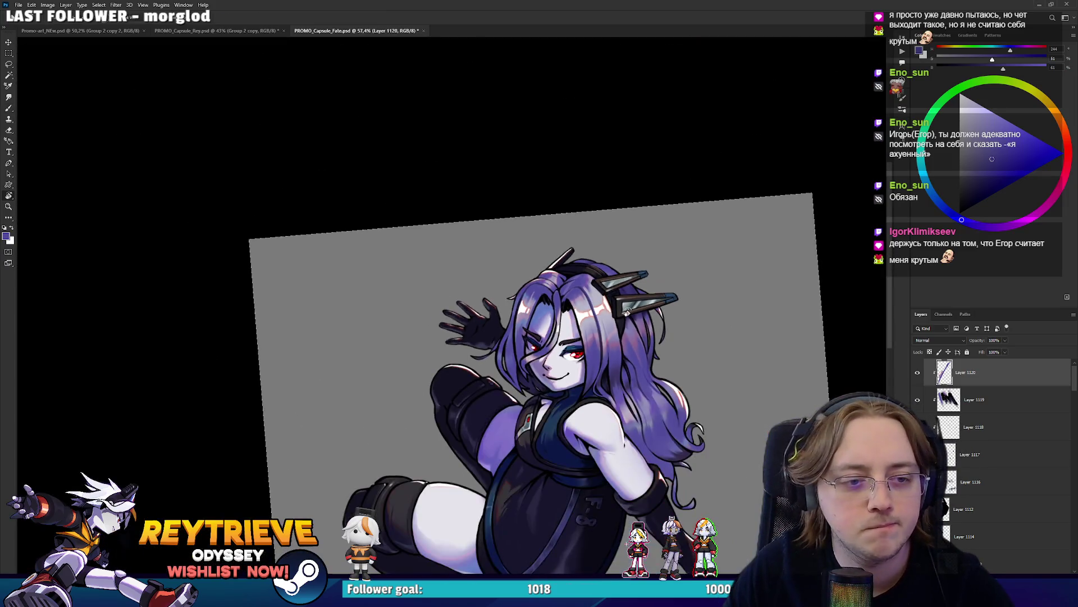
{"action": "left_click_drag", "start_coordinate": [589, 315], "coordinate": [590, 321]}
{"action": "scroll", "coordinate": [589, 322], "scroll_direction": "up", "scroll_amount": 2}
{"action": "scroll", "coordinate": [587, 331], "scroll_direction": "up", "scroll_amount": 2}
{"action": "scroll", "coordinate": [586, 338], "scroll_direction": "up", "scroll_amount": 1}
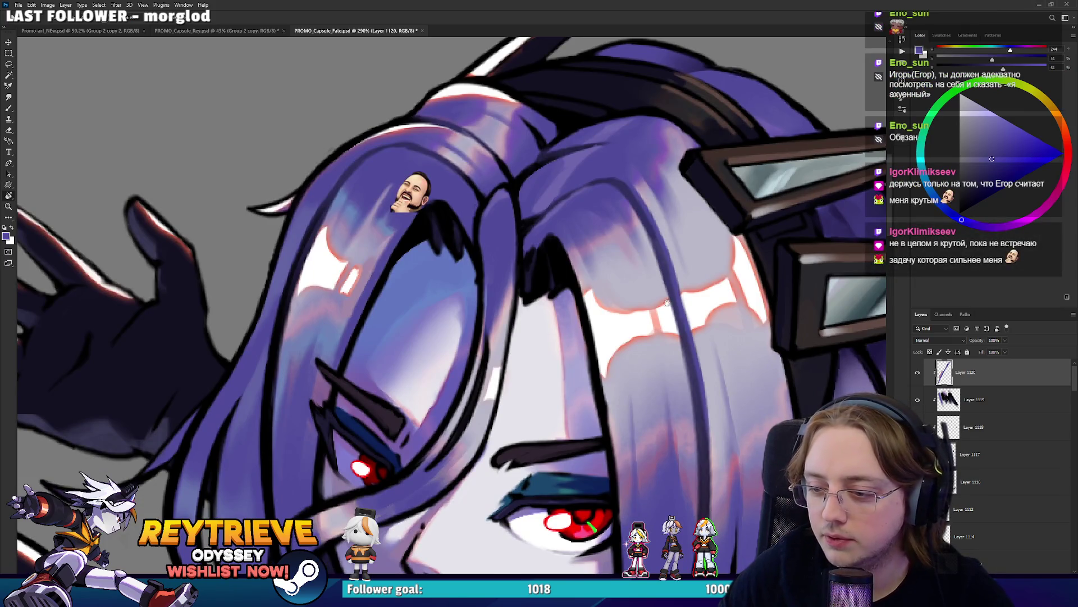
{"action": "mouse_move", "coordinate": [667, 304]}
{"action": "left_mouse_down"}
{"action": "mouse_move", "coordinate": [679, 335]}
{"action": "mouse_move", "coordinate": [728, 284]}
{"action": "mouse_move", "coordinate": [630, 318]}
{"action": "left_mouse_up"}
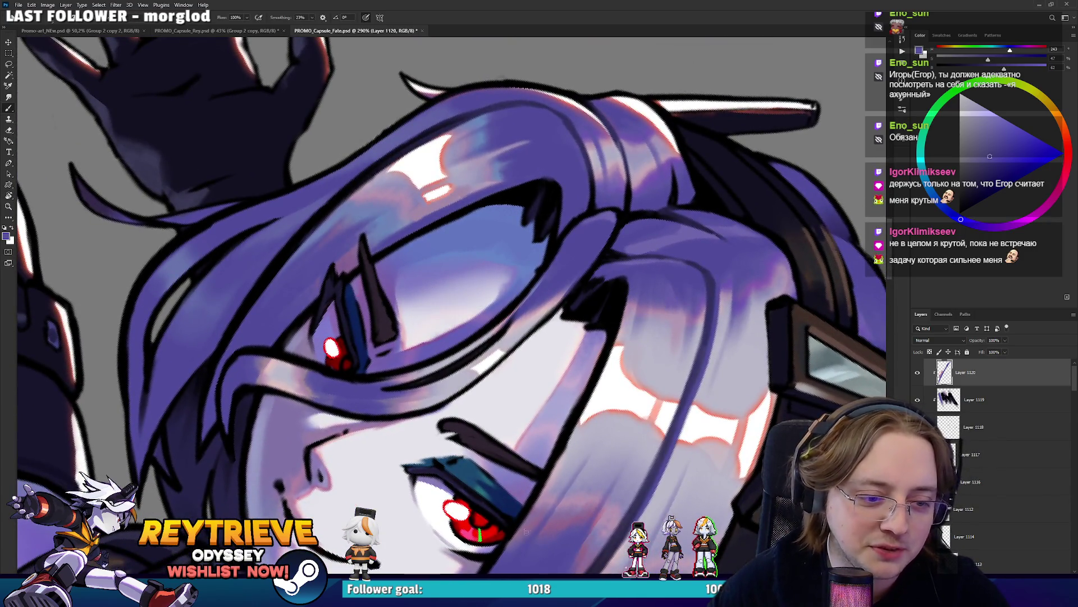
{"action": "key", "text": "ctrl+z"}
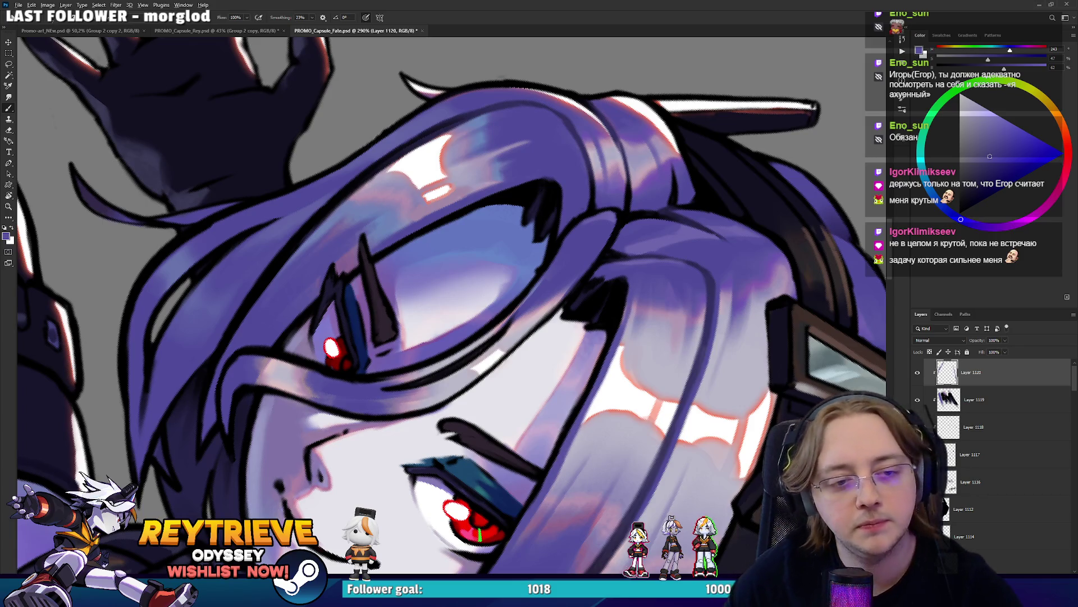
{"action": "key", "text": "ctrl+0"}
{"action": "key", "text": "r"}
{"action": "left_click_drag", "start_coordinate": [616, 332], "coordinate": [646, 251]}
{"action": "scroll", "coordinate": [604, 259], "scroll_direction": "up", "scroll_amount": 4}
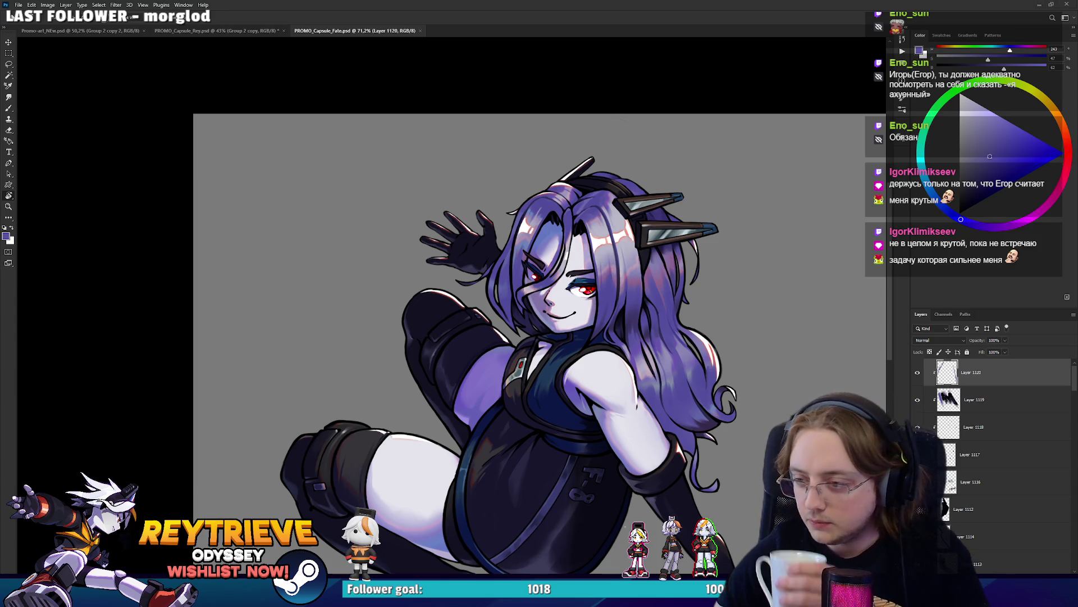
{"action": "key", "text": "alt+Tab"}
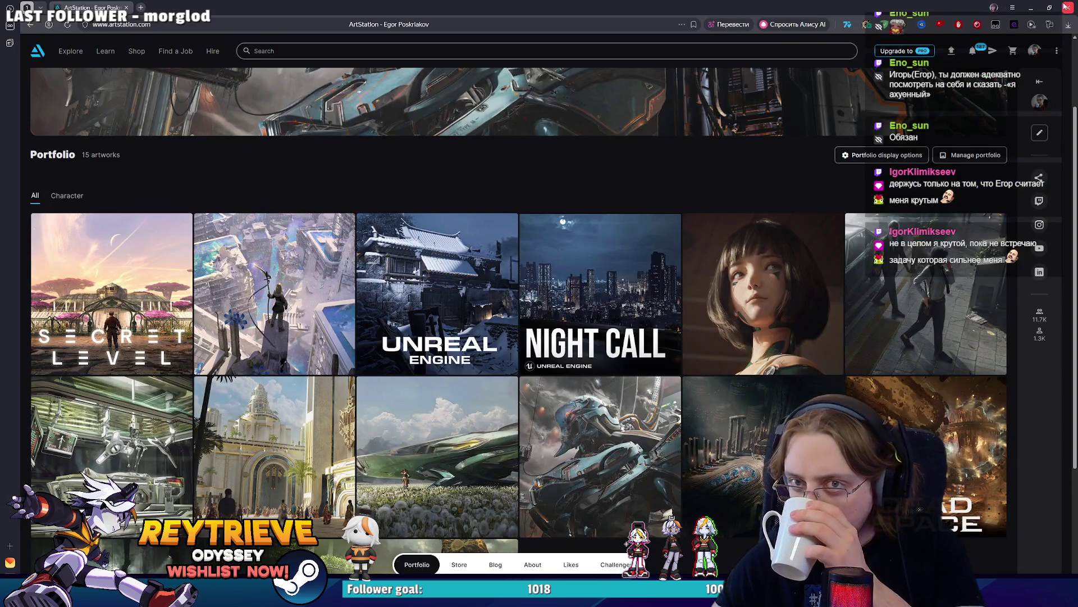
{"action": "key", "text": "alt+Tab"}
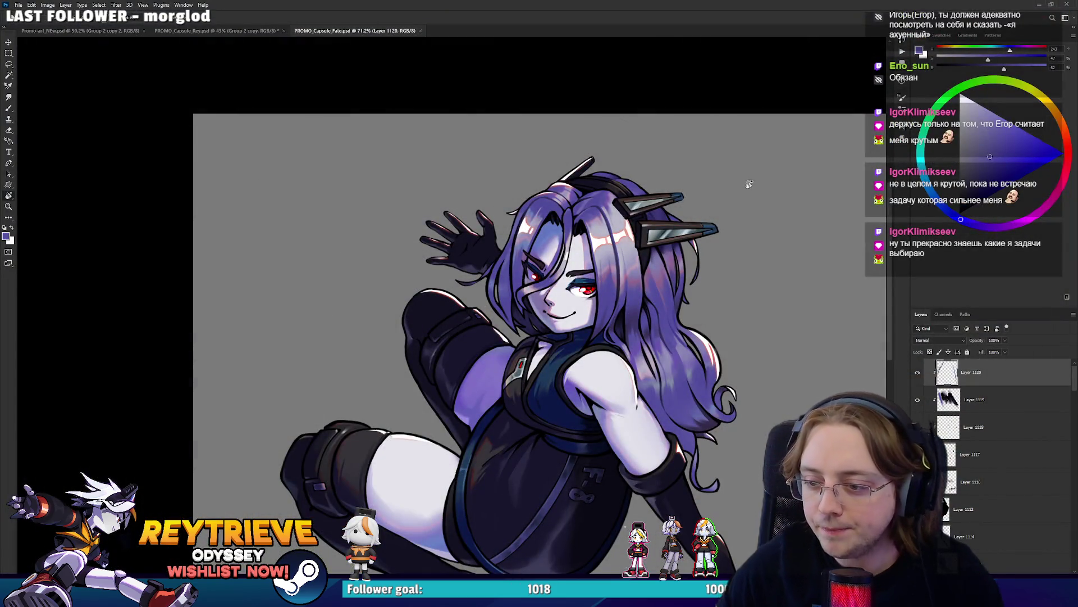
{"action": "key", "text": "alt+Tab"}
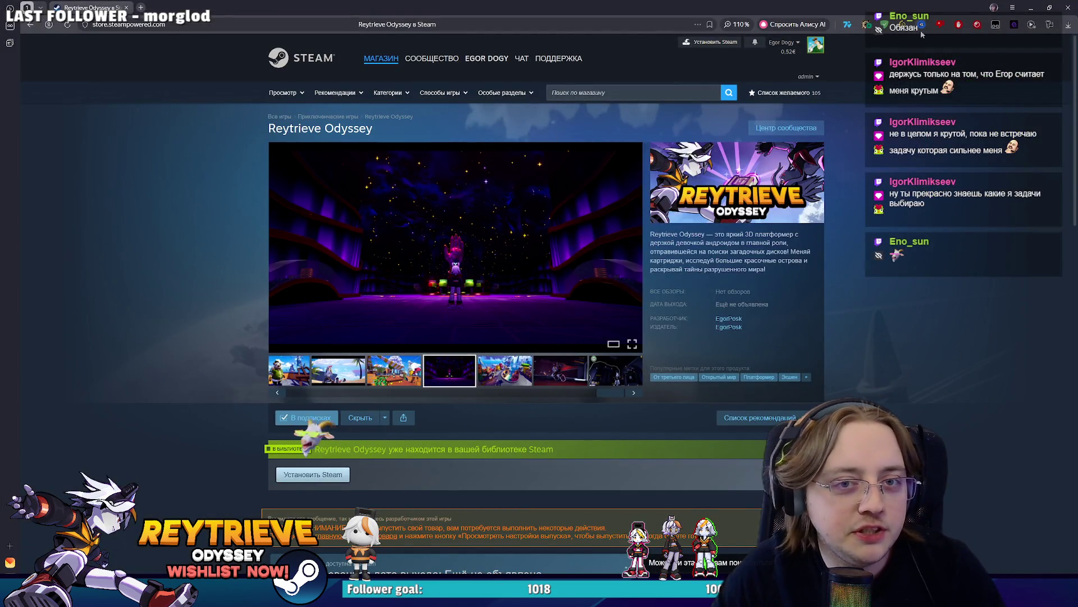
{"action": "left_click", "coordinate": [1069, 7]}
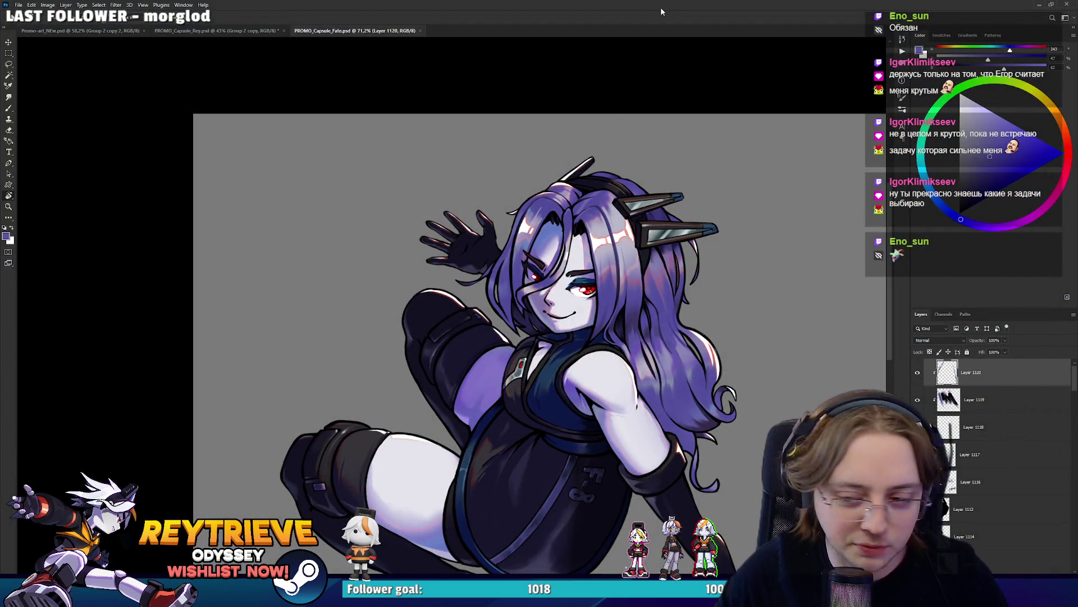
Pan and zoom to centre the character's torso, fitting the whole image on screen first
{"action": "scroll", "coordinate": [698, 103], "scroll_direction": "down", "scroll_amount": 2}
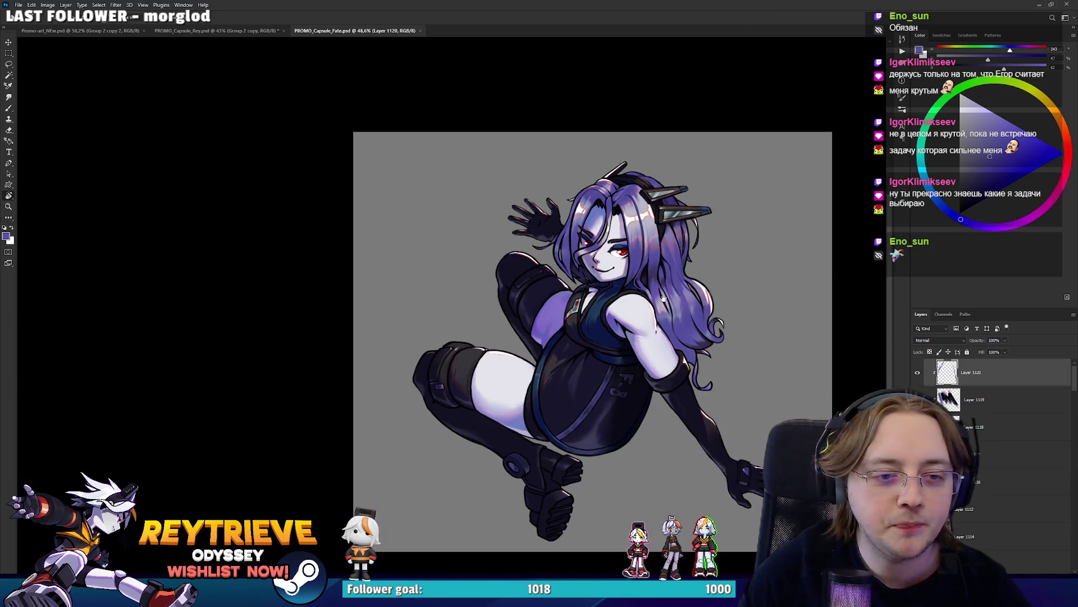
{"action": "scroll", "coordinate": [664, 298], "scroll_direction": "up", "scroll_amount": 1}
{"action": "scroll", "coordinate": [674, 309], "scroll_direction": "up", "scroll_amount": 1}
{"action": "scroll", "coordinate": [691, 325], "scroll_direction": "up", "scroll_amount": 1}
{"action": "scroll", "coordinate": [706, 342], "scroll_direction": "up", "scroll_amount": 1}
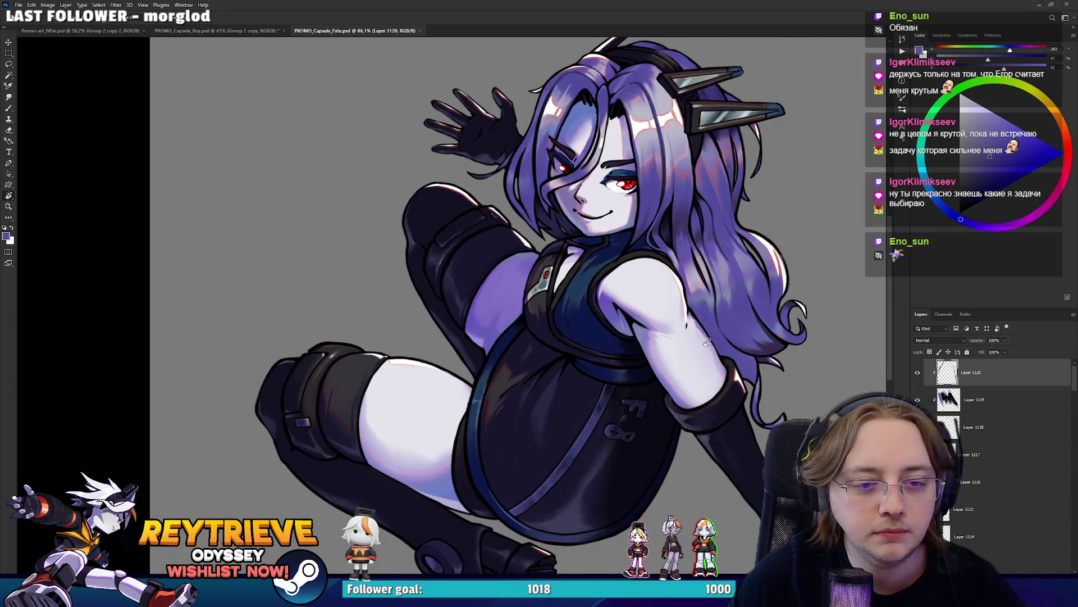
{"action": "scroll", "coordinate": [706, 343], "scroll_direction": "down", "scroll_amount": 2}
{"action": "scroll", "coordinate": [691, 331], "scroll_direction": "down", "scroll_amount": 1}
{"action": "scroll", "coordinate": [663, 315], "scroll_direction": "up", "scroll_amount": 3}
{"action": "scroll", "coordinate": [638, 296], "scroll_direction": "down", "scroll_amount": 1}
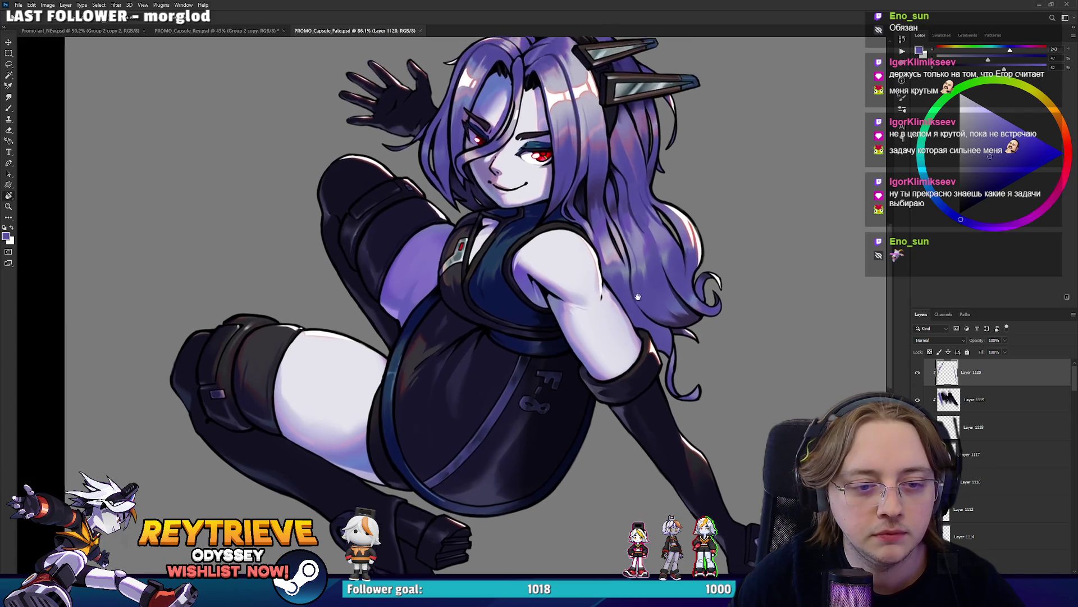
{"action": "left_click_drag", "start_coordinate": [638, 297], "coordinate": [674, 379]}
{"action": "scroll", "coordinate": [541, 329], "scroll_direction": "up", "scroll_amount": 1}
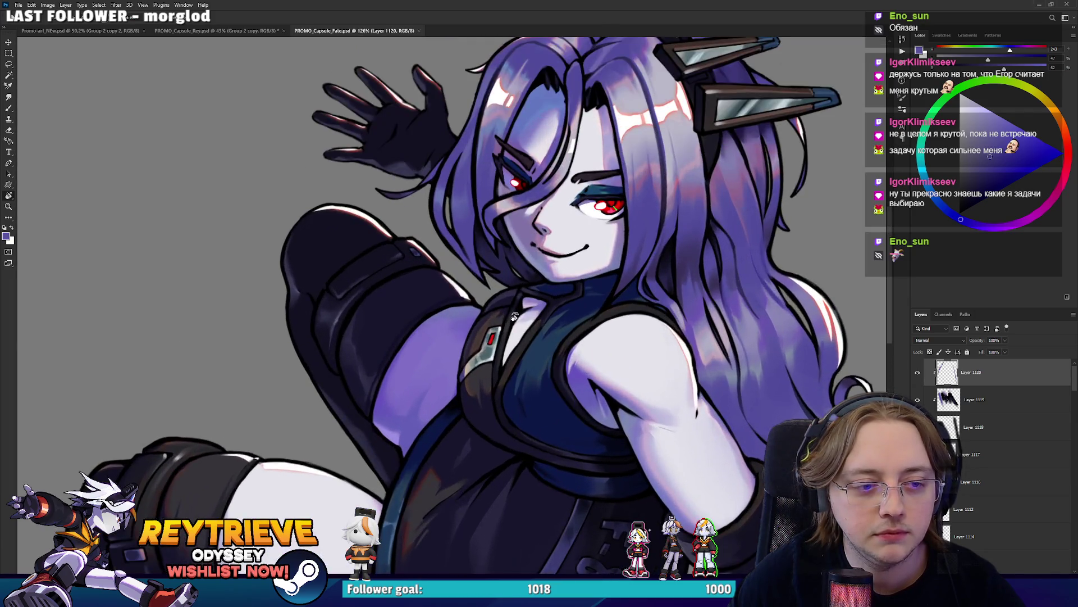
{"action": "scroll", "coordinate": [528, 312], "scroll_direction": "up", "scroll_amount": 1}
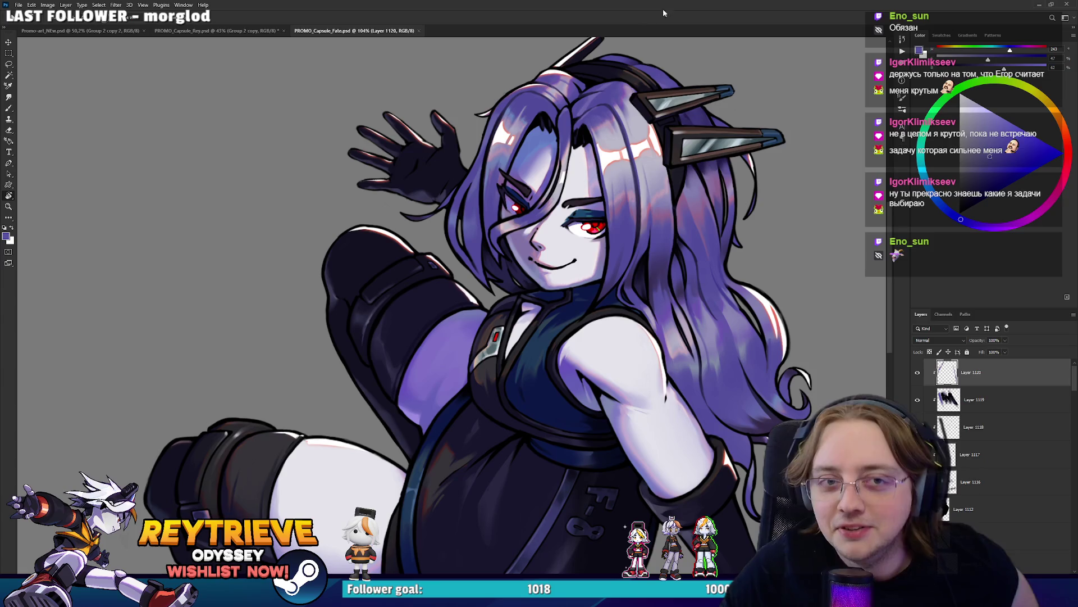
{"action": "key", "text": "ctrl+0"}
{"action": "scroll", "coordinate": [538, 300], "scroll_direction": "up", "scroll_amount": 5}
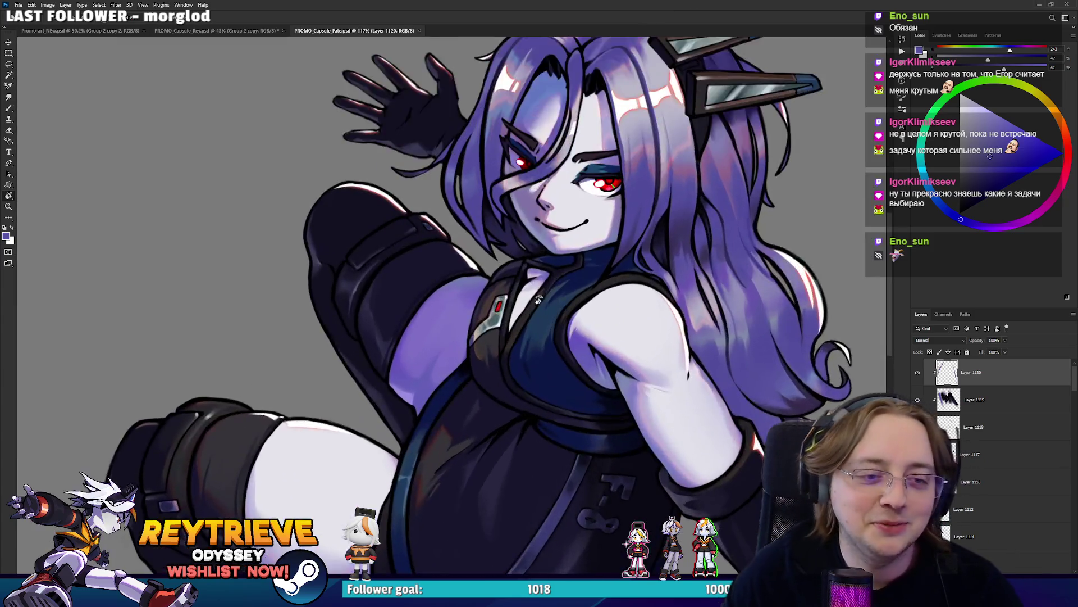
{"action": "scroll", "coordinate": [538, 300], "scroll_direction": "up", "scroll_amount": 5}
{"action": "scroll", "coordinate": [538, 300], "scroll_direction": "up", "scroll_amount": 1}
On a new layer above Layer 1120, paint a light highlight stroke near the collar
{"action": "key", "text": "ctrl+shift+alt+n"}
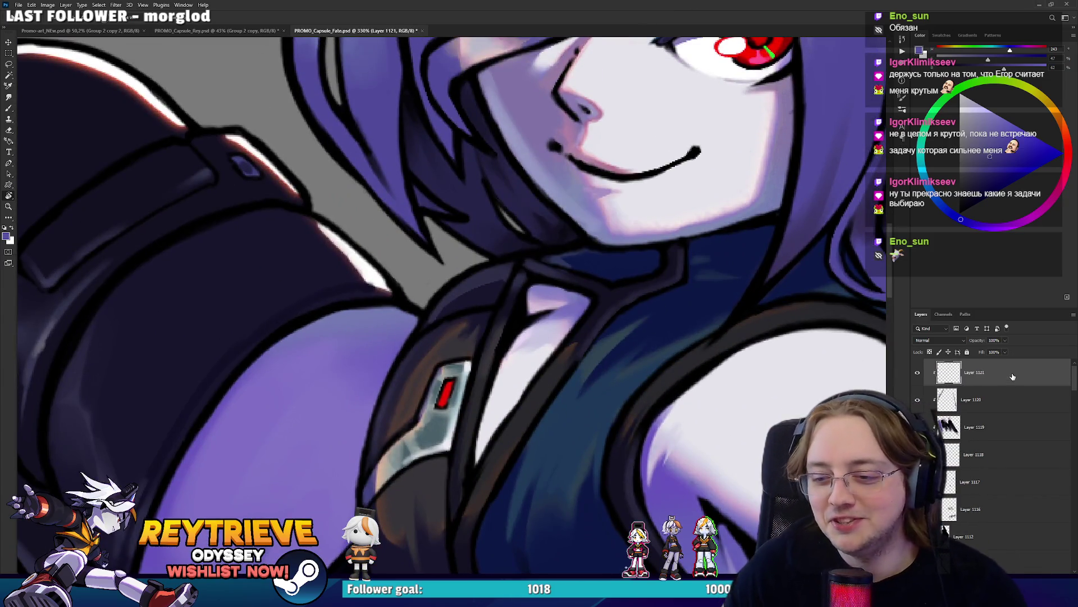
{"action": "mouse_move", "coordinate": [448, 301]}
{"action": "left_mouse_down"}
{"action": "mouse_move", "coordinate": [540, 235]}
{"action": "mouse_move", "coordinate": [522, 292]}
{"action": "left_mouse_up"}
{"action": "key", "text": "ctrl+z"}
{"action": "left_click_drag", "start_coordinate": [533, 246], "coordinate": [529, 272]}
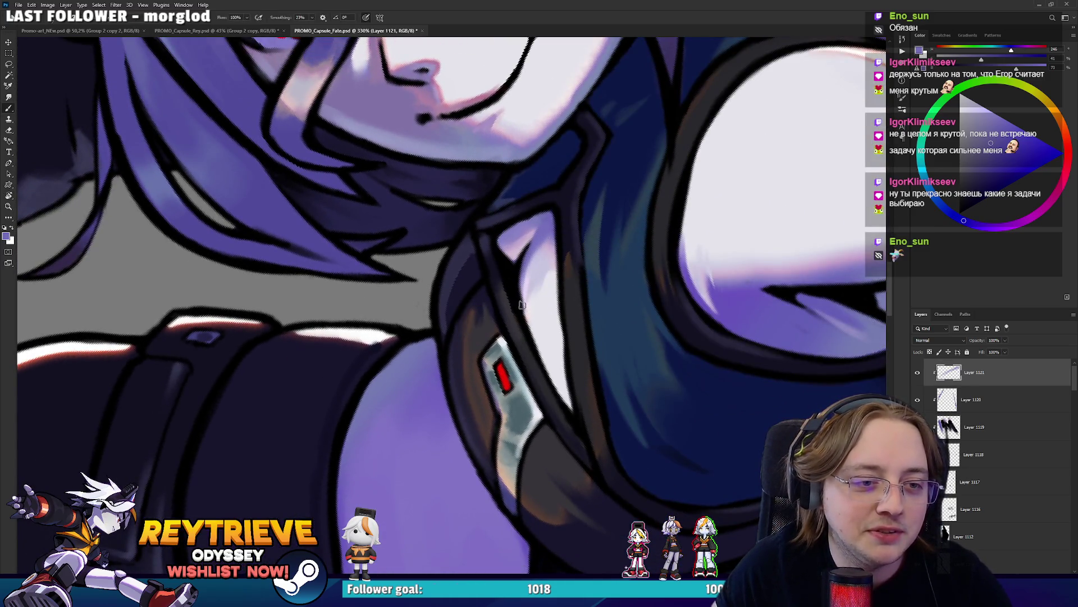
Sample darker and lighter purples from the suit, settling on a pale lavender
{"action": "left_click", "coordinate": [515, 291], "text": "alt"}
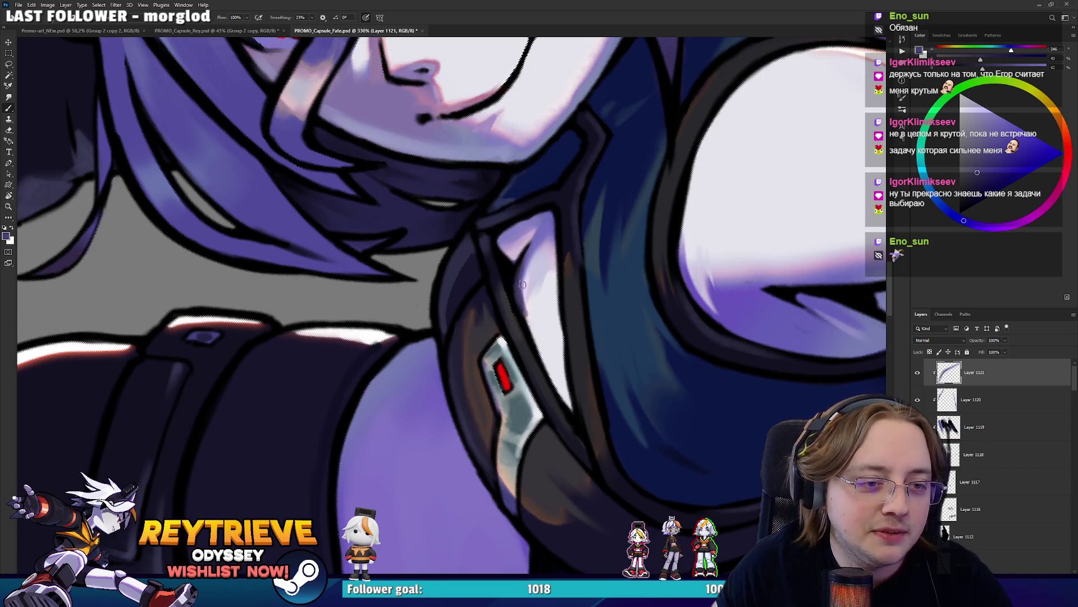
{"action": "left_click", "coordinate": [522, 278], "text": "alt"}
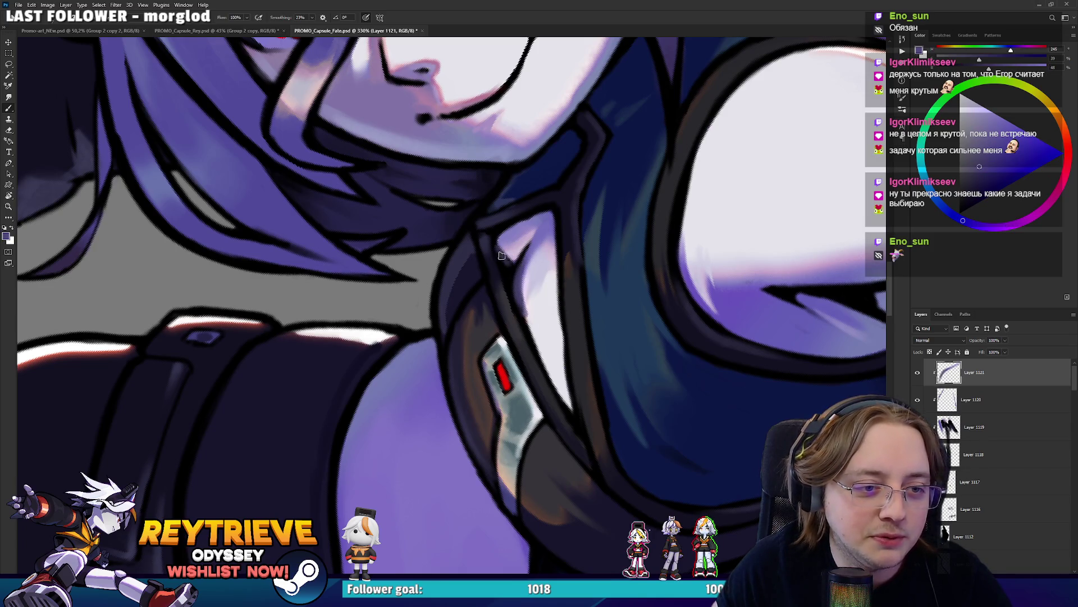
{"action": "left_click", "coordinate": [503, 239], "text": "alt"}
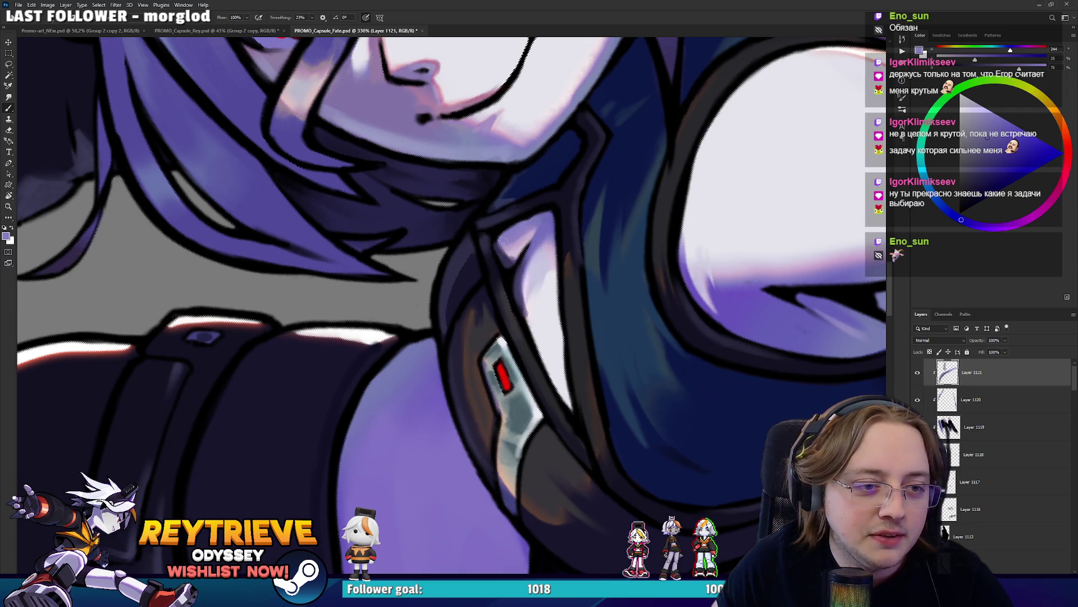
{"action": "key", "text": "r"}
{"action": "left_click_drag", "start_coordinate": [508, 237], "coordinate": [375, 316]}
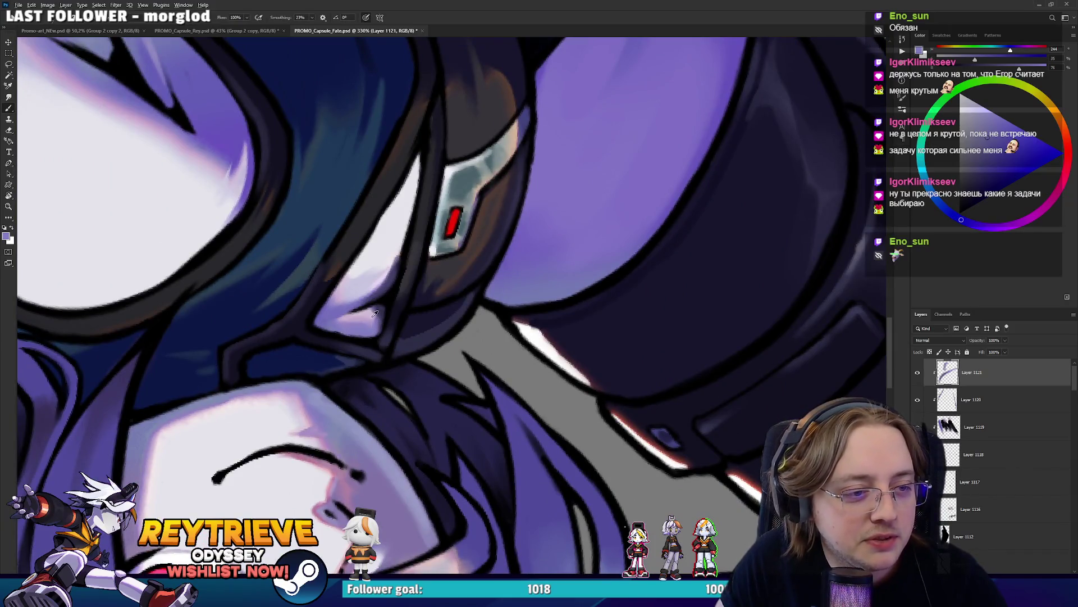
{"action": "left_click", "coordinate": [376, 312], "text": "alt"}
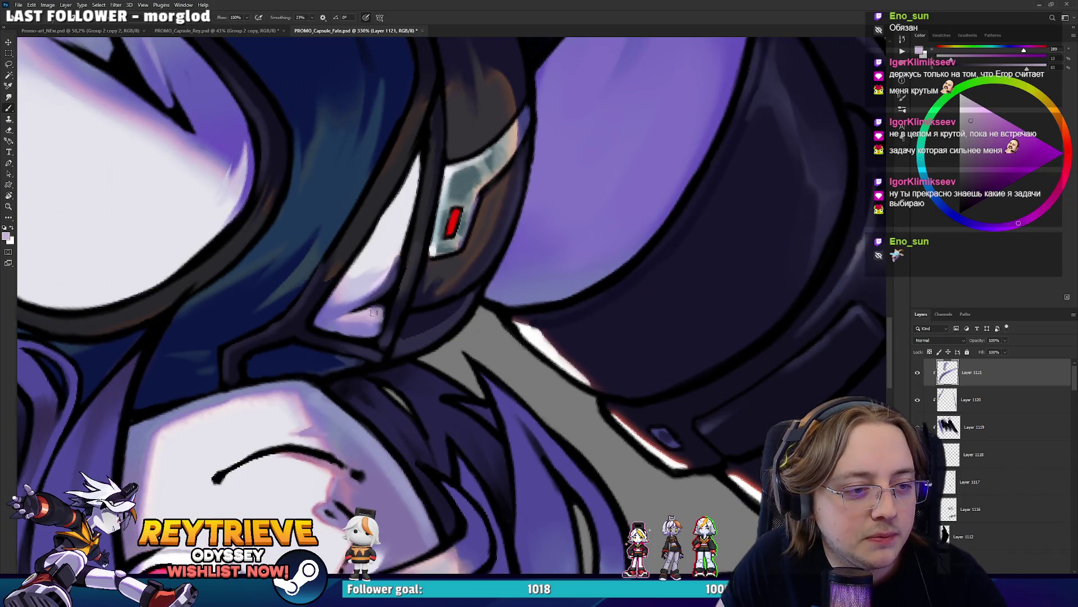
{"action": "left_click", "coordinate": [379, 286], "text": "alt"}
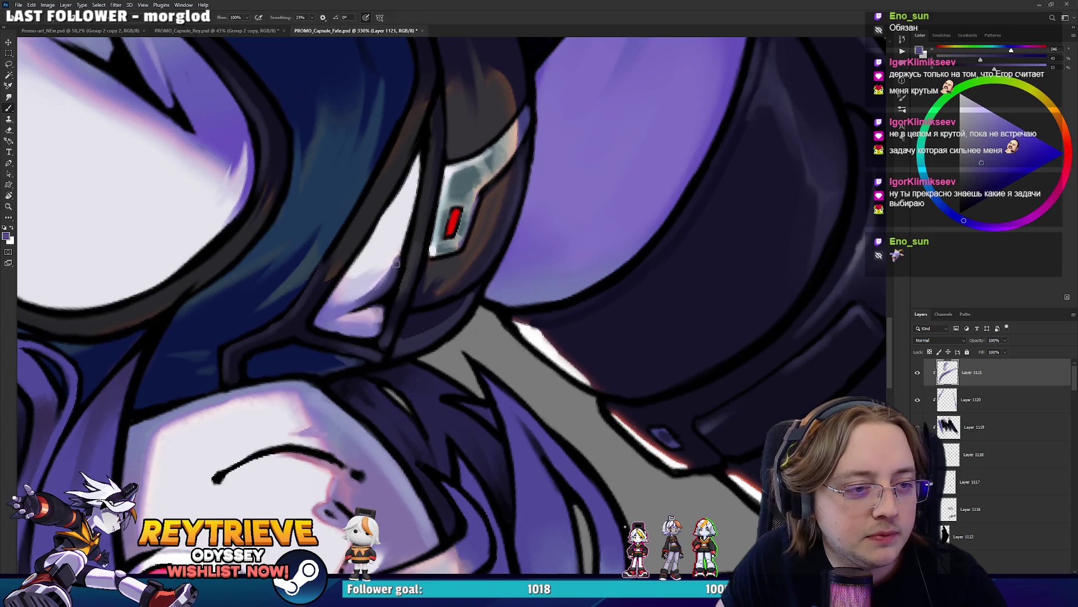
{"action": "left_click", "coordinate": [370, 284], "text": "alt"}
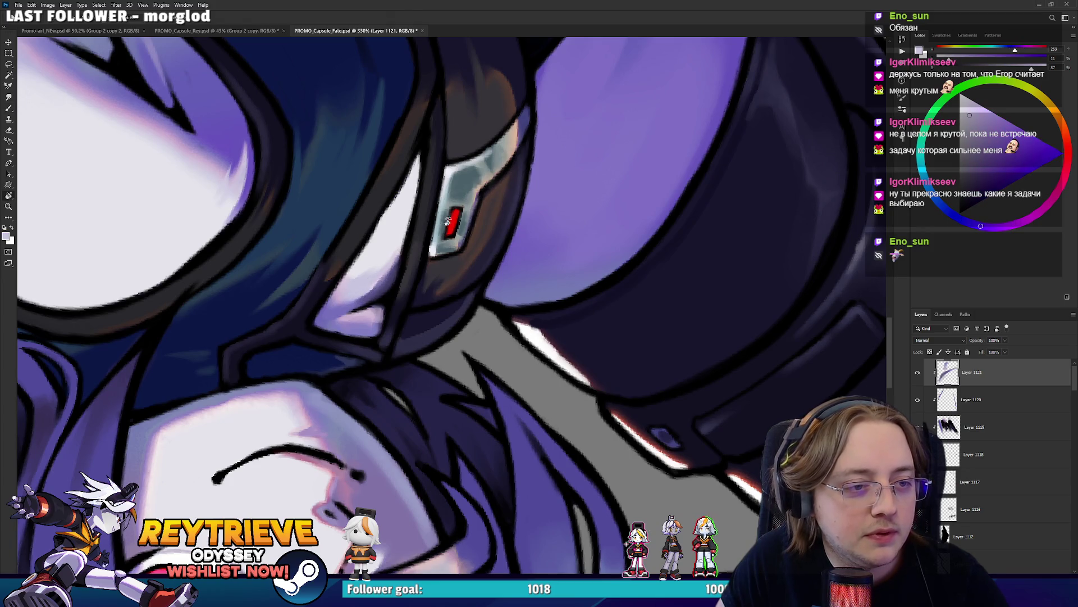
Sample light purple and bluer tones around another area of the collar
{"action": "scroll", "coordinate": [539, 331], "scroll_direction": "down", "scroll_amount": 3}
{"action": "scroll", "coordinate": [583, 328], "scroll_direction": "down", "scroll_amount": 2}
{"action": "scroll", "coordinate": [583, 329], "scroll_direction": "up", "scroll_amount": 2}
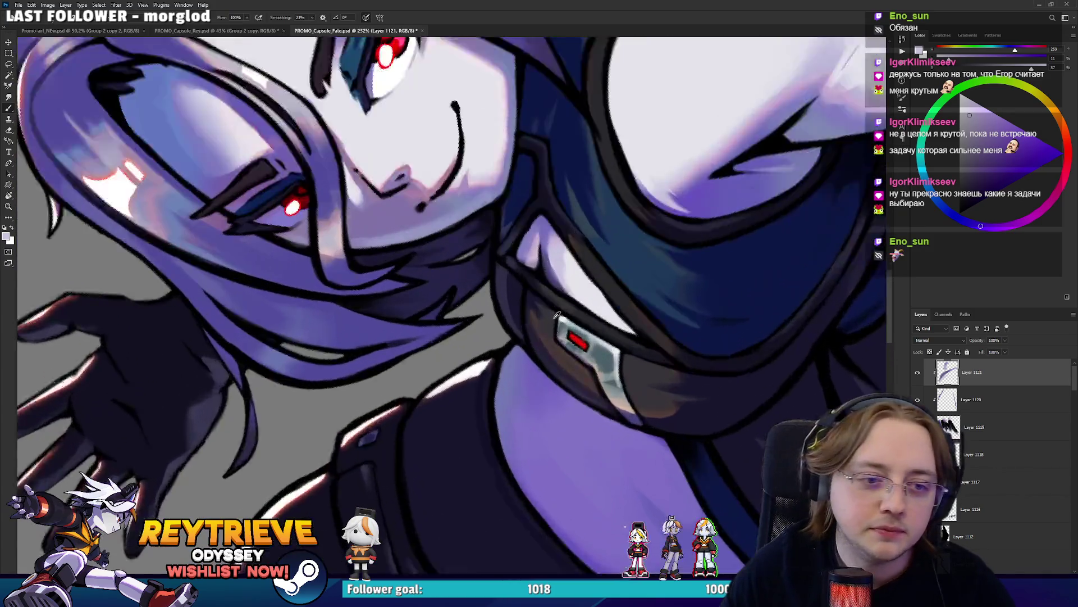
{"action": "scroll", "coordinate": [562, 320], "scroll_direction": "up", "scroll_amount": 2}
{"action": "scroll", "coordinate": [508, 298], "scroll_direction": "up", "scroll_amount": 2}
{"action": "left_click", "coordinate": [582, 327], "text": "alt"}
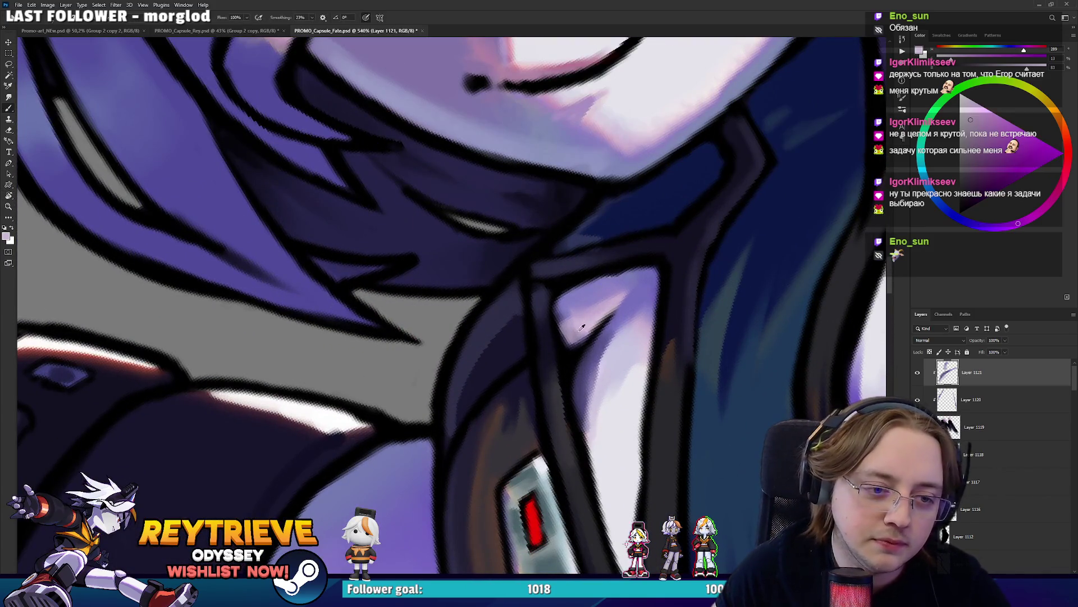
{"action": "left_click", "coordinate": [578, 304], "text": "alt"}
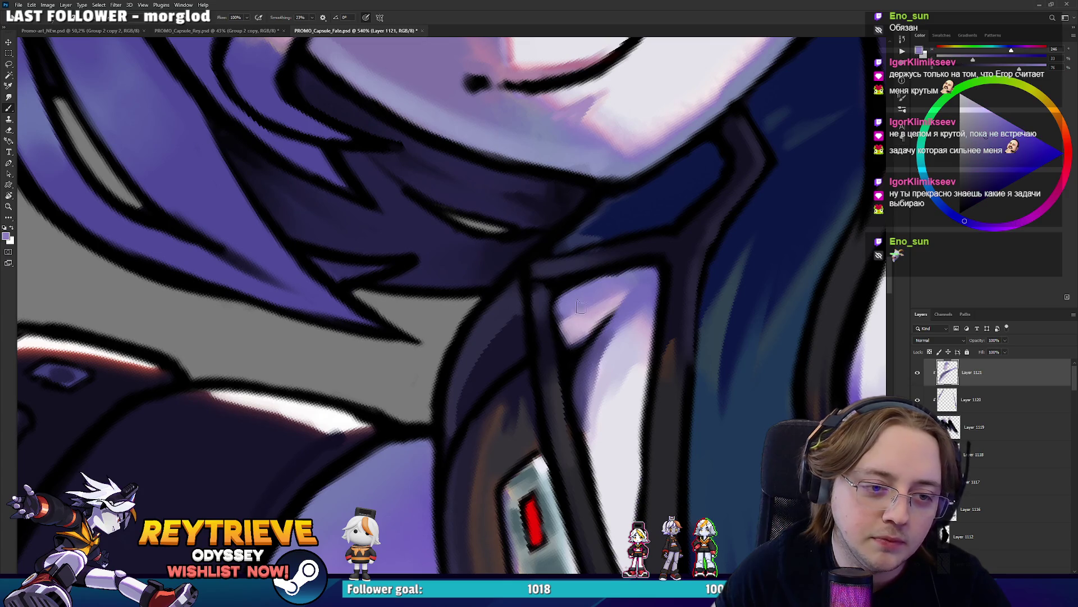
{"action": "left_click_drag", "start_coordinate": [572, 308], "coordinate": [462, 437]}
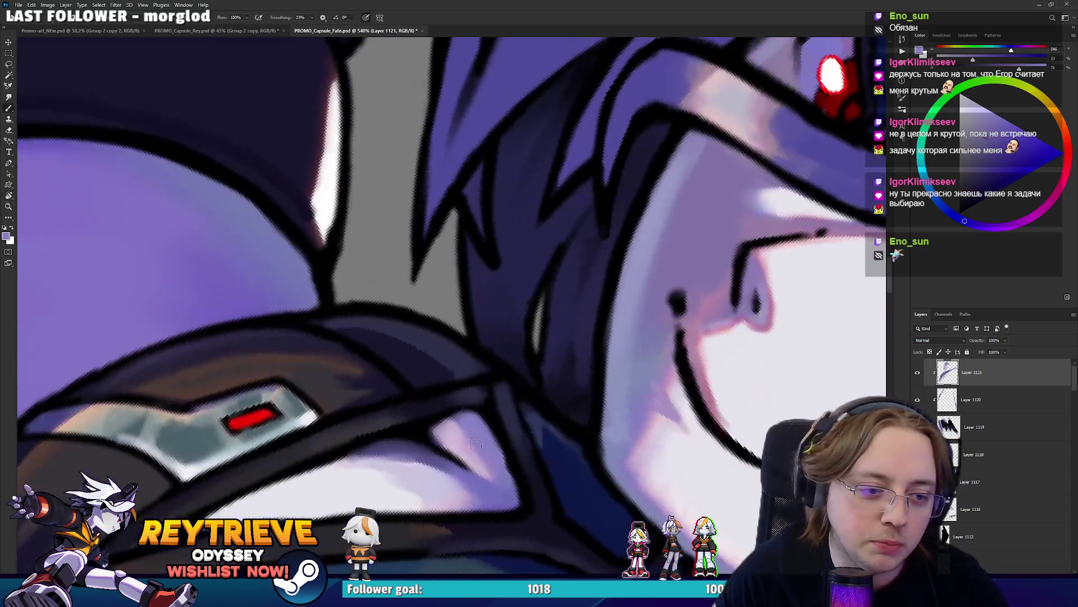
{"action": "left_click", "coordinate": [462, 437], "text": "alt"}
{"action": "left_click", "coordinate": [477, 426], "text": "alt"}
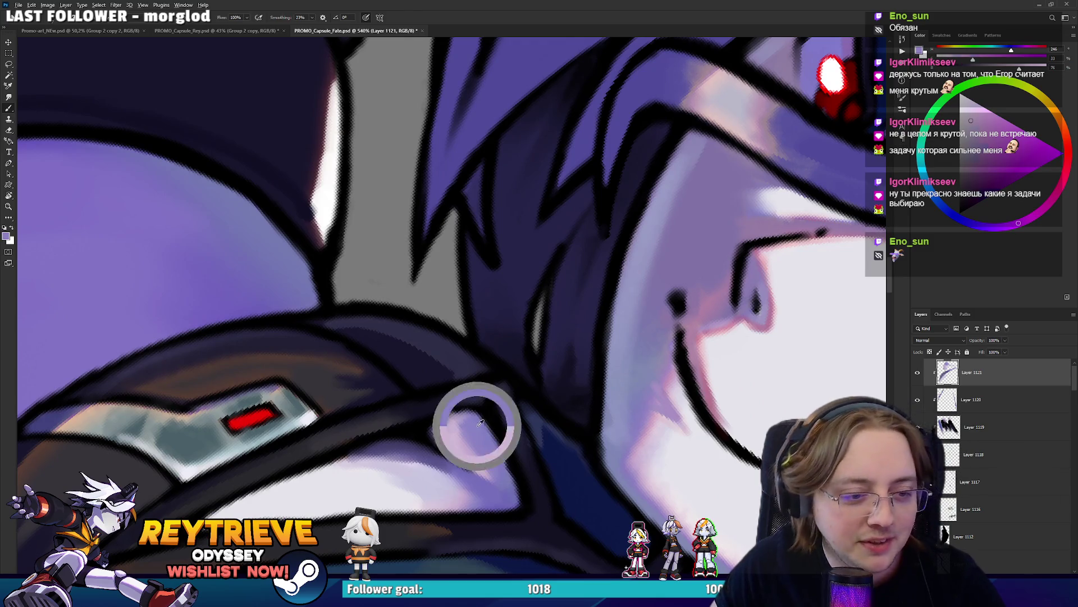
{"action": "left_click", "coordinate": [455, 430], "text": "alt"}
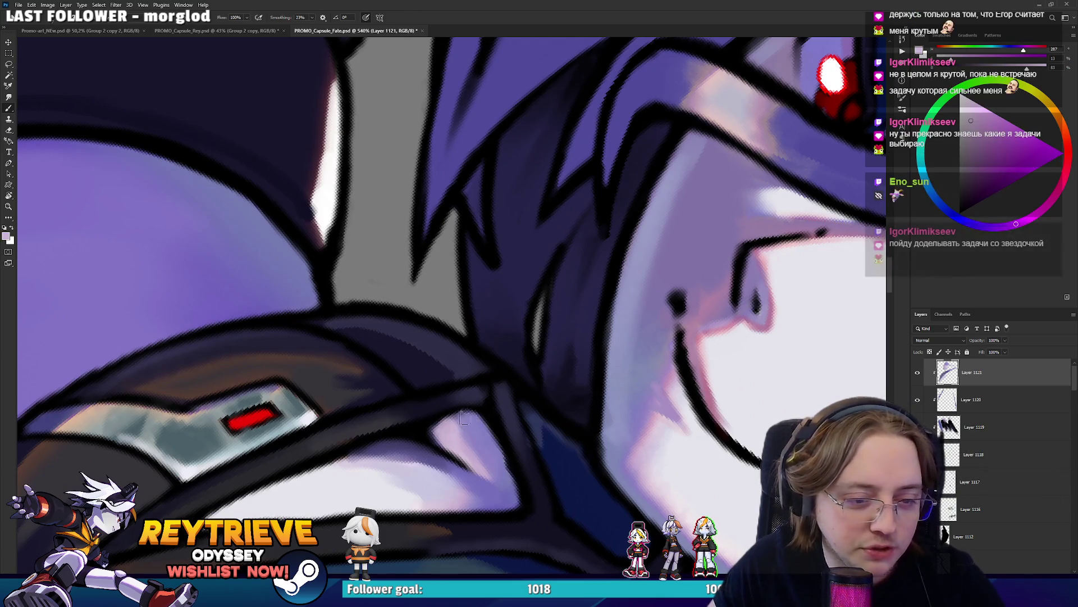
Brighten the hair edge beside the collar with bluish and lighter lavender highlights
{"action": "mouse_move", "coordinate": [455, 429]}
{"action": "left_mouse_down"}
{"action": "mouse_move", "coordinate": [618, 334]}
{"action": "mouse_move", "coordinate": [597, 332]}
{"action": "left_mouse_up"}
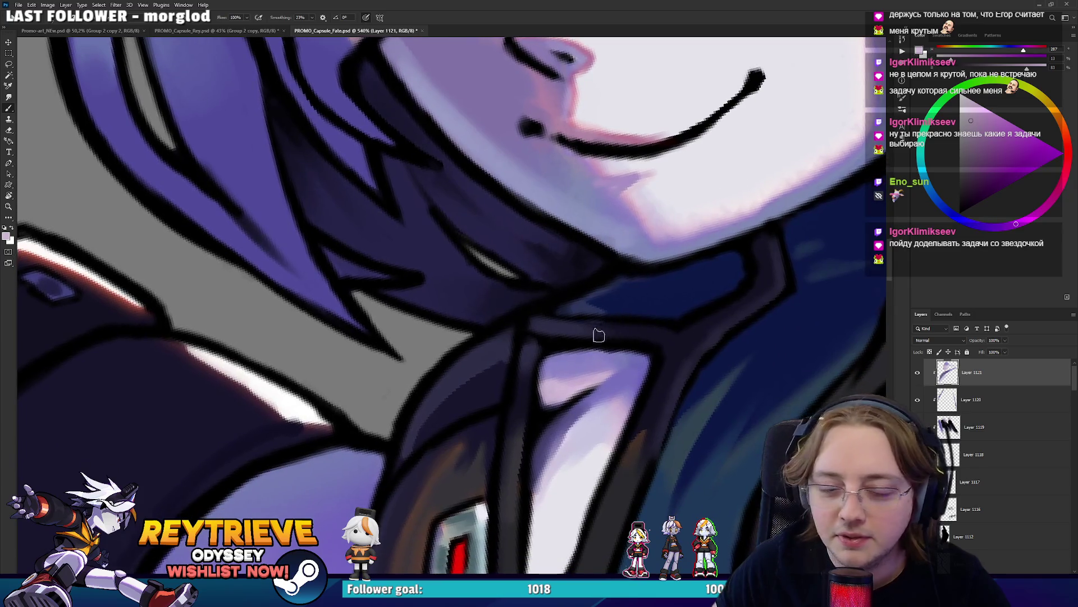
{"action": "left_click", "coordinate": [552, 375], "text": "alt"}
{"action": "left_click_drag", "start_coordinate": [572, 370], "coordinate": [585, 234]}
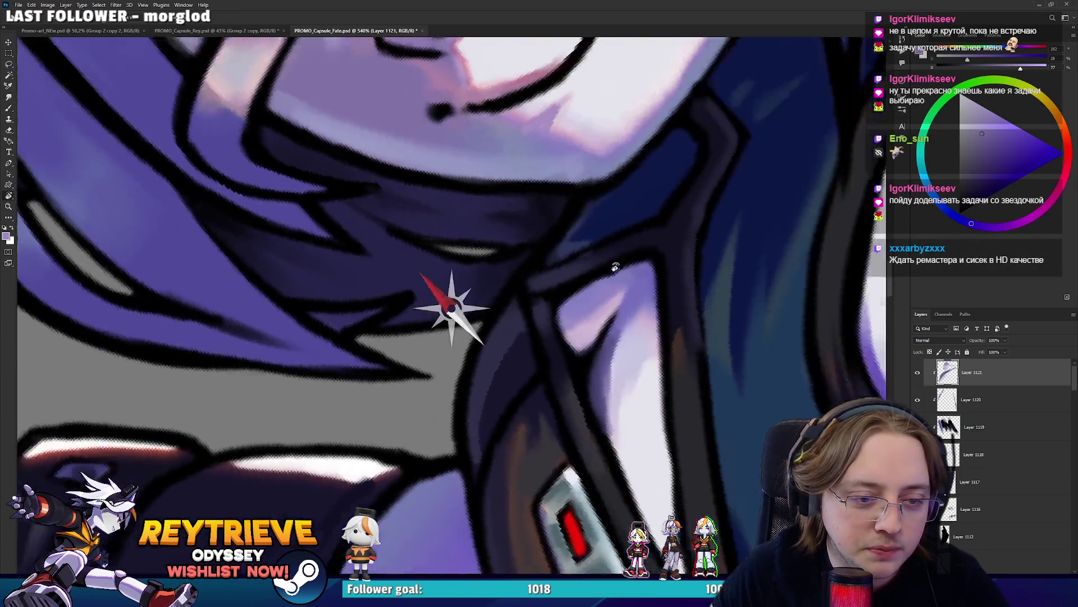
{"action": "left_click", "coordinate": [585, 234], "text": "alt"}
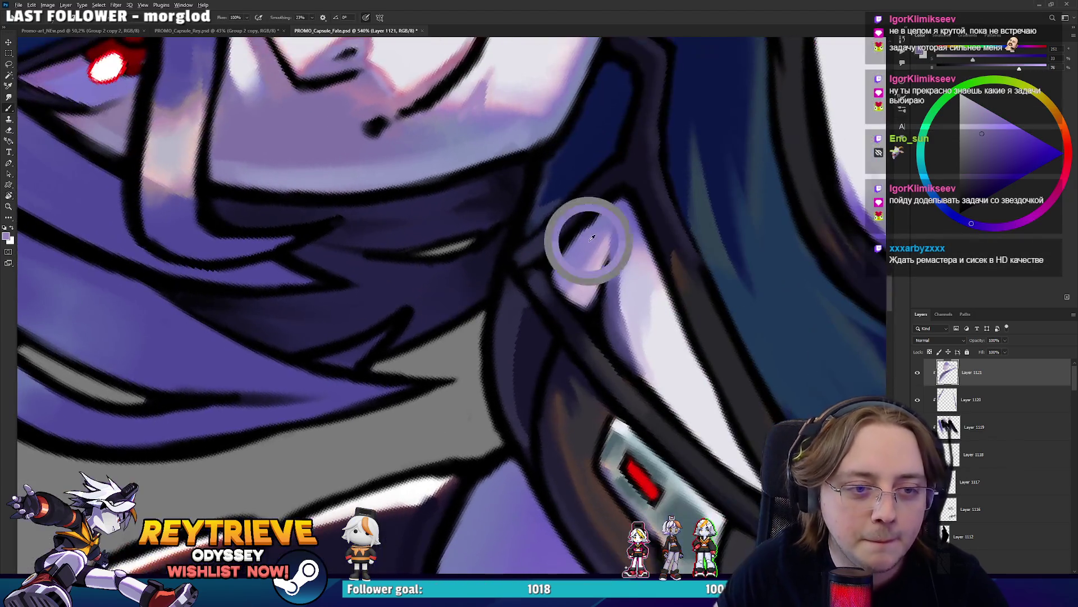
{"action": "left_click", "coordinate": [626, 294], "text": "alt"}
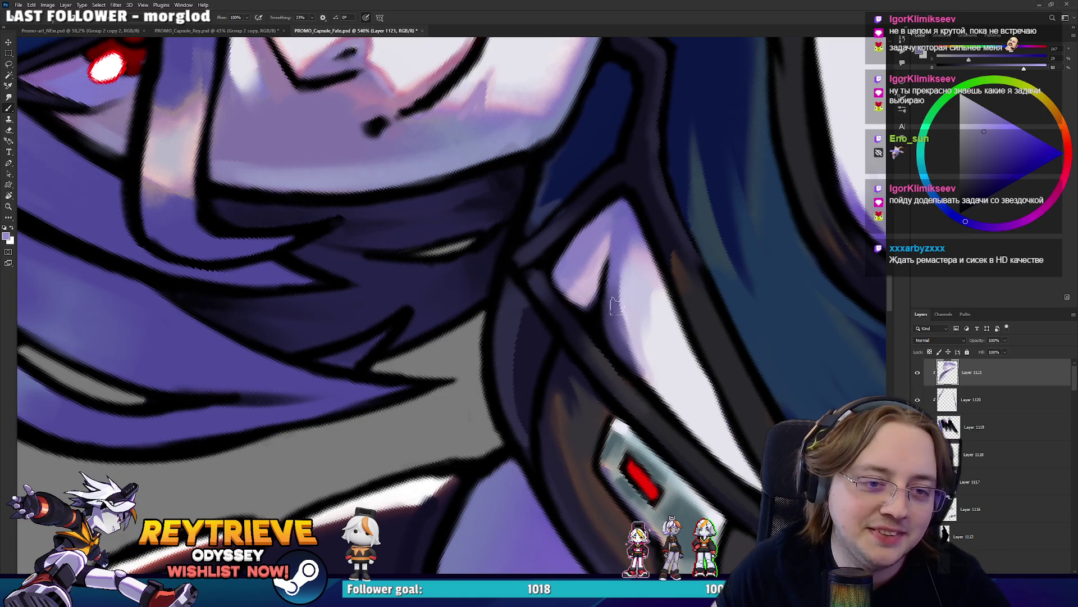
{"action": "mouse_move", "coordinate": [617, 306]}
{"action": "left_mouse_down"}
{"action": "mouse_move", "coordinate": [612, 264]}
{"action": "mouse_move", "coordinate": [621, 330]}
{"action": "mouse_move", "coordinate": [646, 373]}
{"action": "left_mouse_up"}
{"action": "left_click", "coordinate": [623, 291], "text": "alt"}
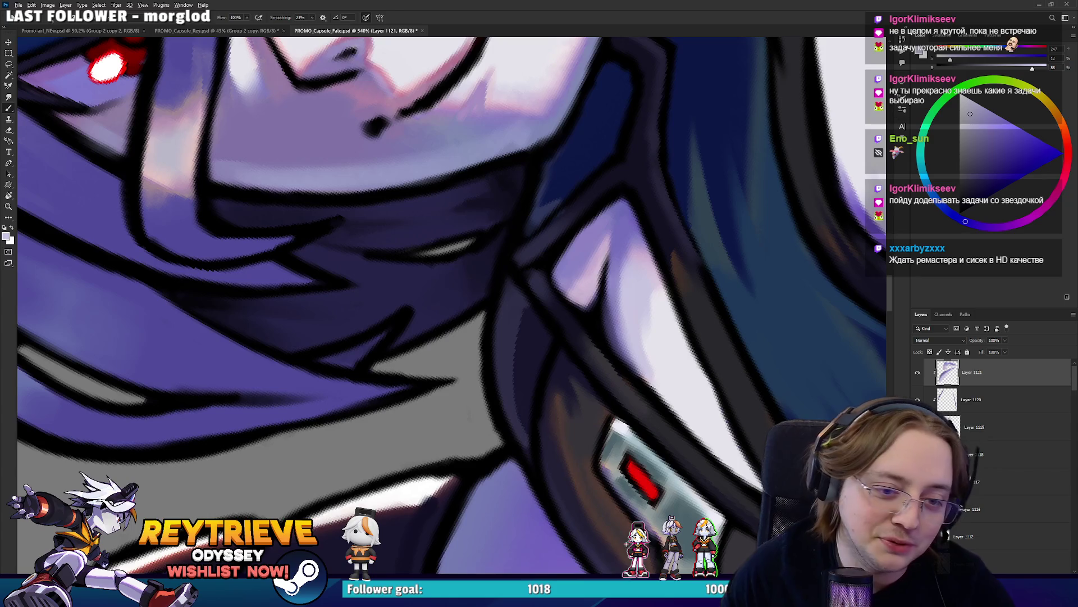
{"action": "scroll", "coordinate": [631, 321], "scroll_direction": "down", "scroll_amount": 10}
{"action": "key", "text": "r"}
{"action": "left_click_drag", "start_coordinate": [632, 322], "coordinate": [618, 253]}
Reset the view upright, zoom in, and add a new empty Layer 1122 for painting
{"action": "key", "text": "Escape"}
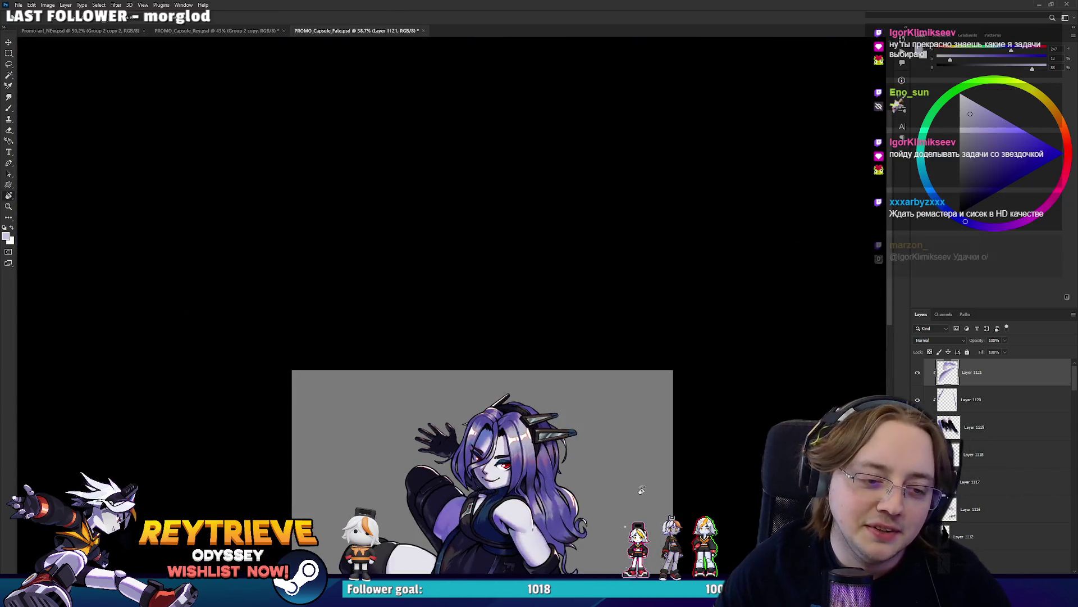
{"action": "scroll", "coordinate": [730, 326], "scroll_direction": "up", "scroll_amount": 2}
{"action": "scroll", "coordinate": [747, 331], "scroll_direction": "up", "scroll_amount": 2}
{"action": "scroll", "coordinate": [760, 335], "scroll_direction": "up", "scroll_amount": 2}
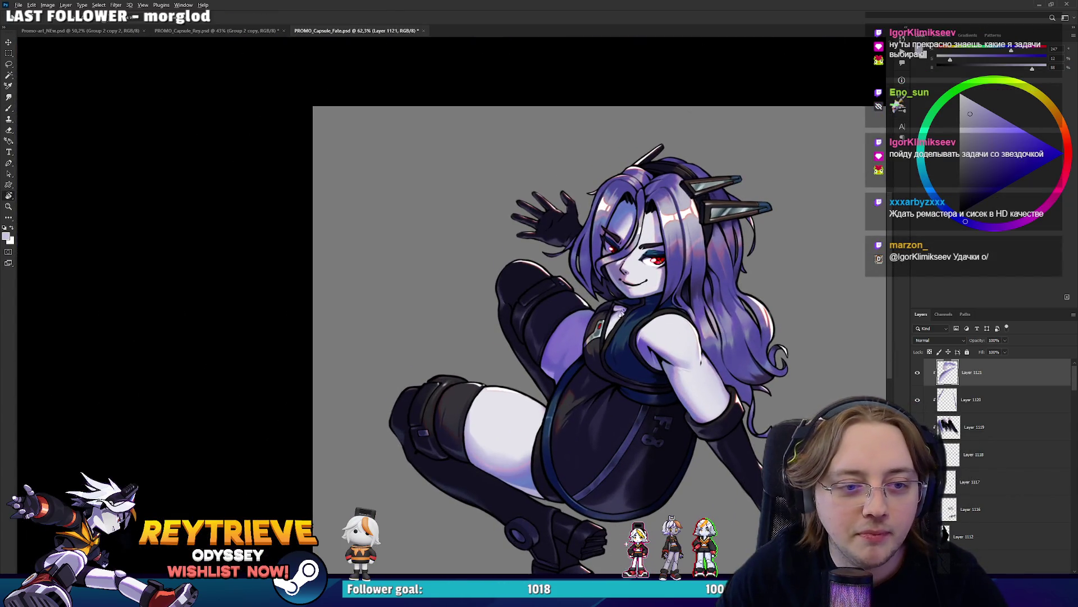
{"action": "scroll", "coordinate": [621, 313], "scroll_direction": "up", "scroll_amount": 4}
{"action": "scroll", "coordinate": [601, 384], "scroll_direction": "up", "scroll_amount": 2}
{"action": "key", "text": "b"}
{"action": "key", "text": "ctrl+shift+alt+n"}
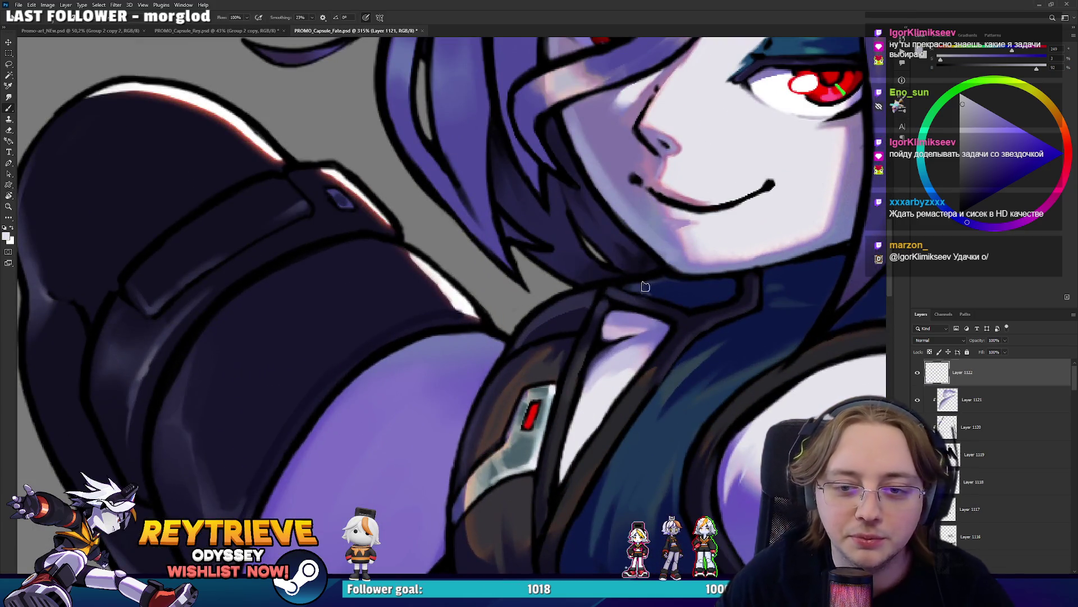
Turn the view upright over the face and torso, ready to paint
{"action": "left_click_drag", "start_coordinate": [587, 417], "coordinate": [600, 264]}
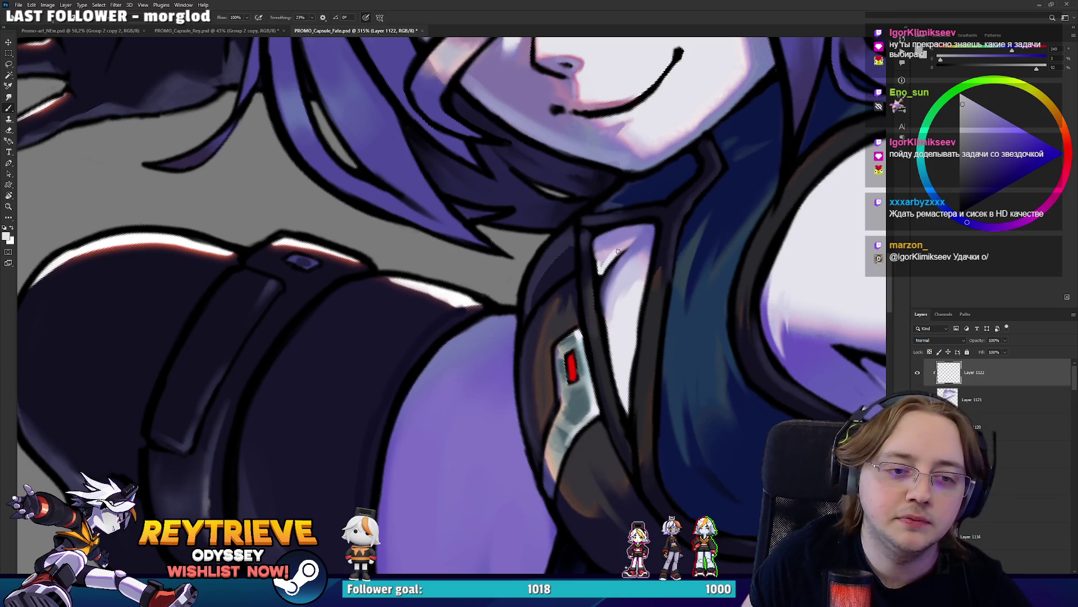
{"action": "key", "text": "e"}
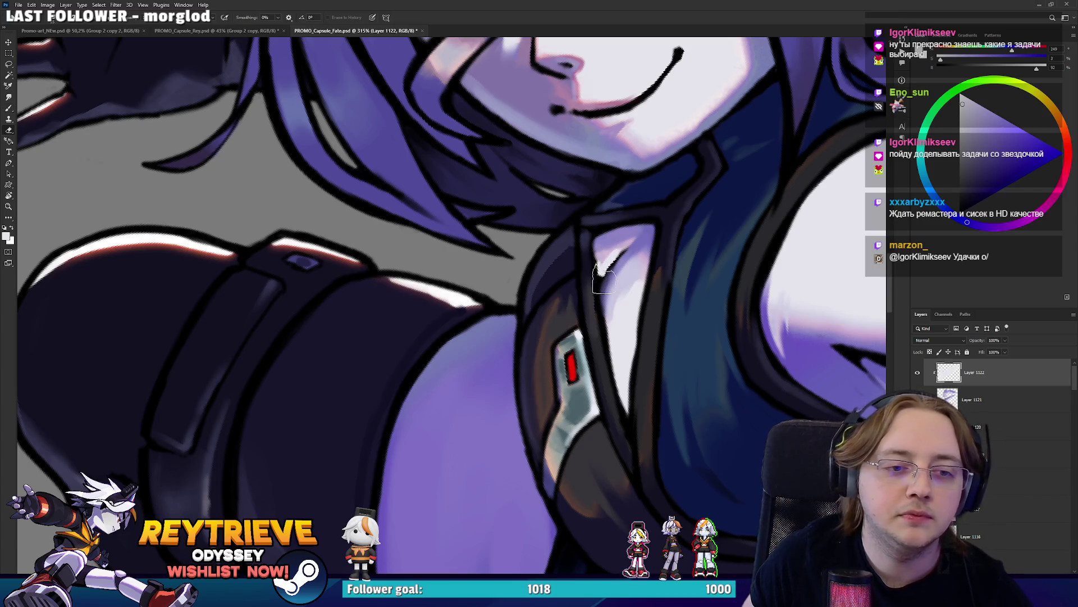
{"action": "key", "text": "r"}
{"action": "left_click_drag", "start_coordinate": [604, 278], "coordinate": [539, 450]}
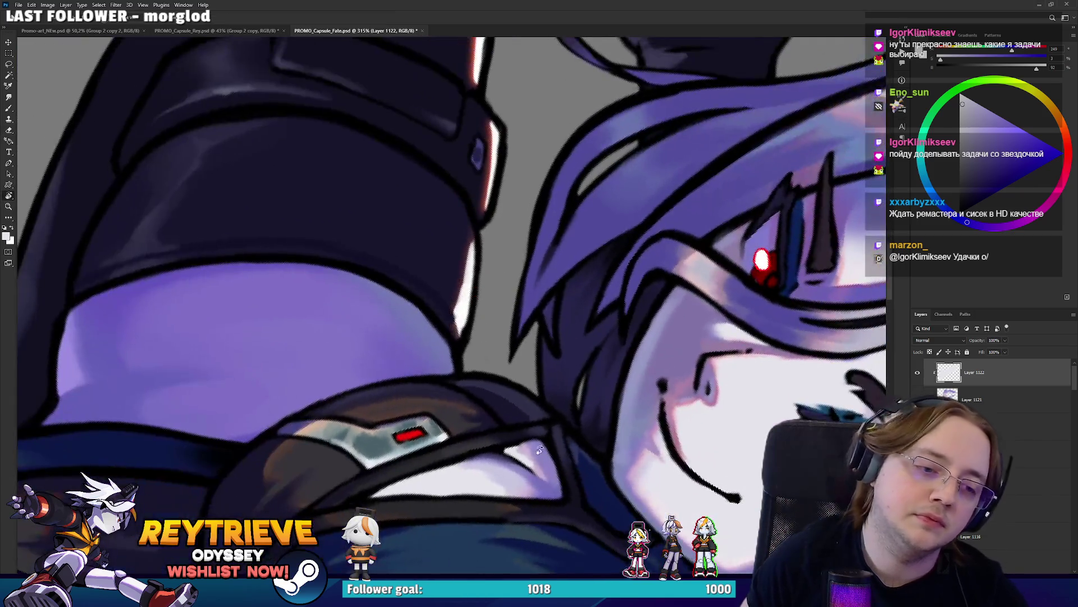
{"action": "key", "text": "b"}
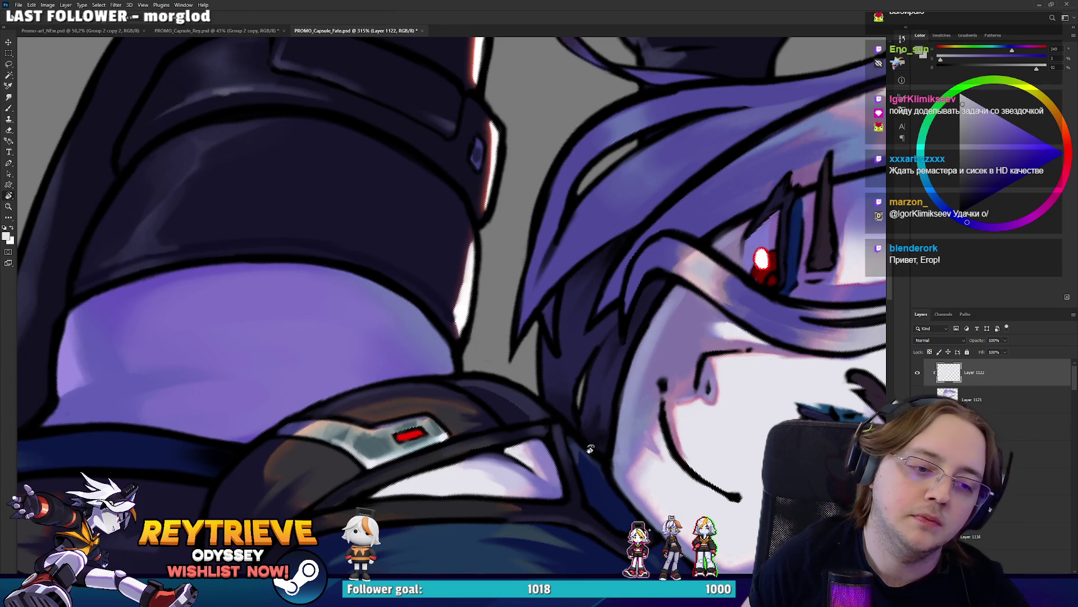
{"action": "key", "text": "r"}
{"action": "left_click_drag", "start_coordinate": [522, 454], "coordinate": [630, 136]}
{"action": "scroll", "coordinate": [630, 136], "scroll_direction": "down", "scroll_amount": 5}
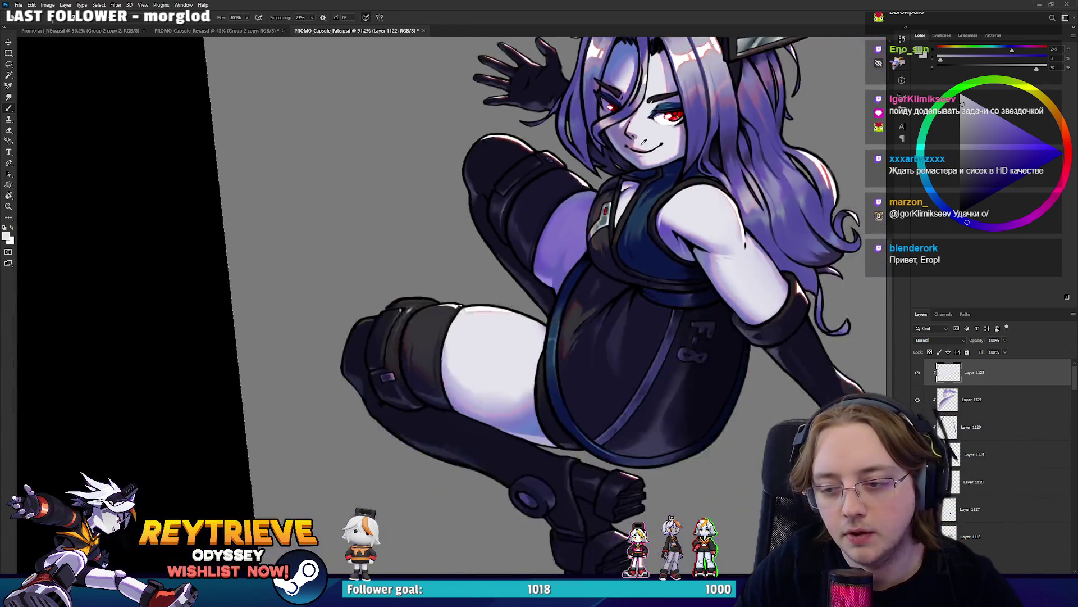
{"action": "scroll", "coordinate": [622, 247], "scroll_direction": "up", "scroll_amount": 3}
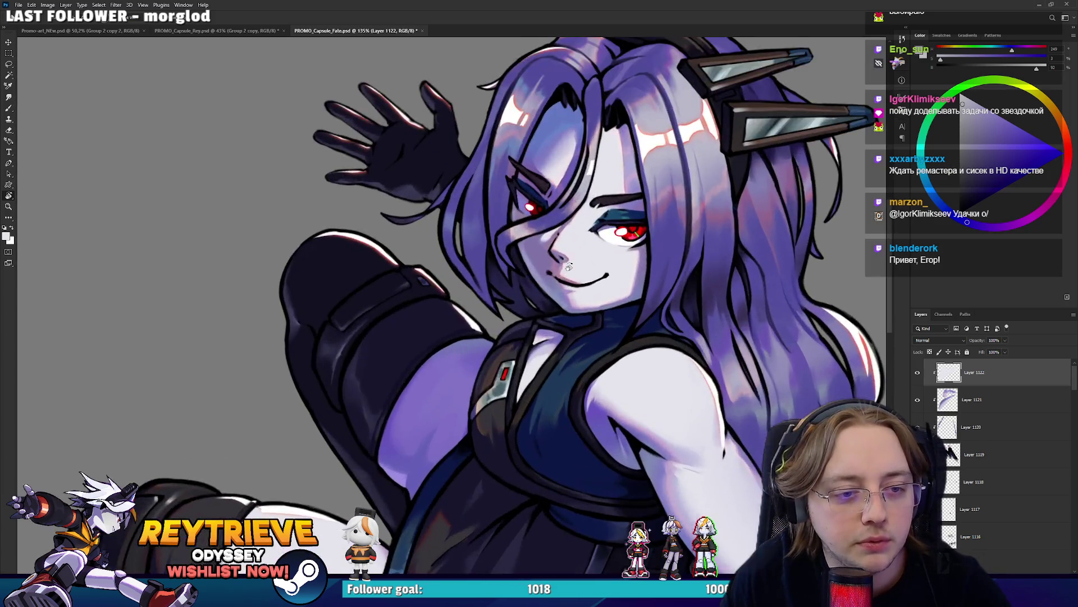
{"action": "scroll", "coordinate": [563, 296], "scroll_direction": "up", "scroll_amount": 4}
{"action": "scroll", "coordinate": [564, 296], "scroll_direction": "down", "scroll_amount": 2}
{"action": "scroll", "coordinate": [564, 296], "scroll_direction": "up", "scroll_amount": 4}
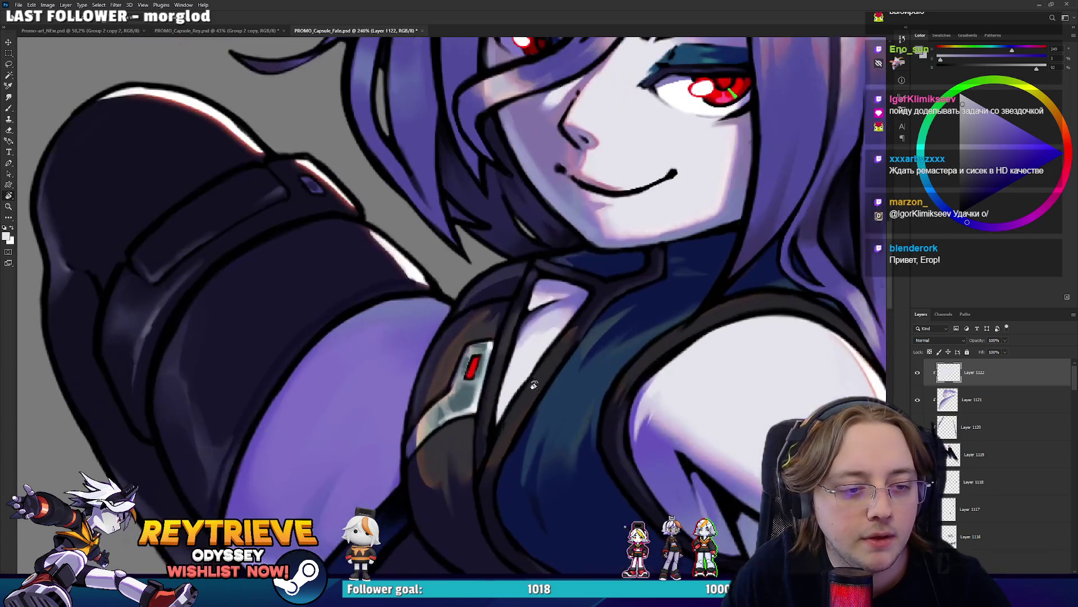
{"action": "key", "text": "b"}
Paint lightened dark shading over the chest on Layer 1122, then undo it via Edit
{"action": "left_click", "coordinate": [464, 442], "text": "alt"}
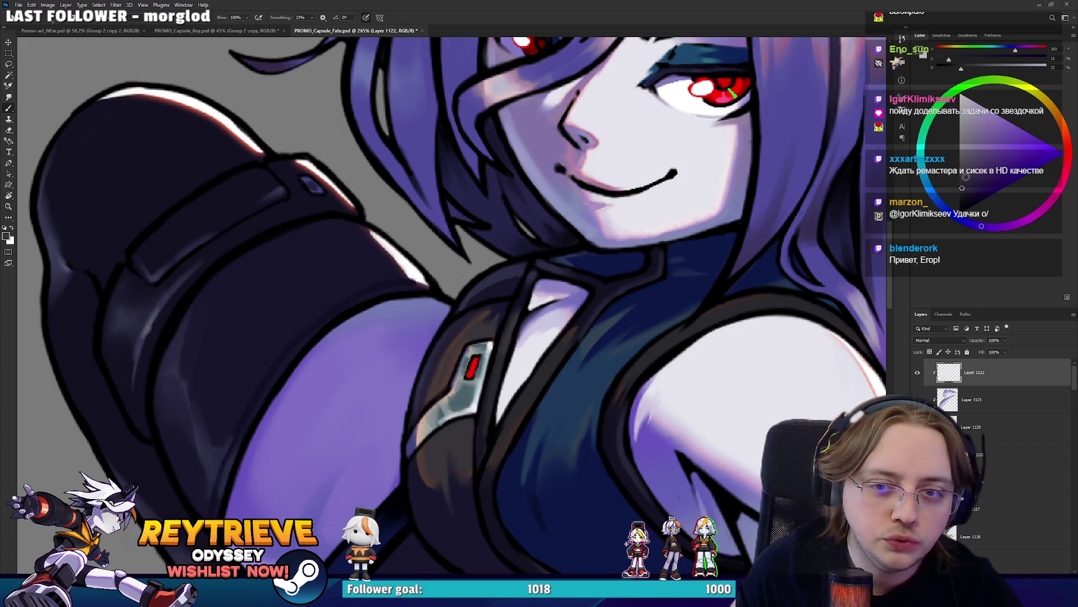
{"action": "left_click", "coordinate": [951, 179]}
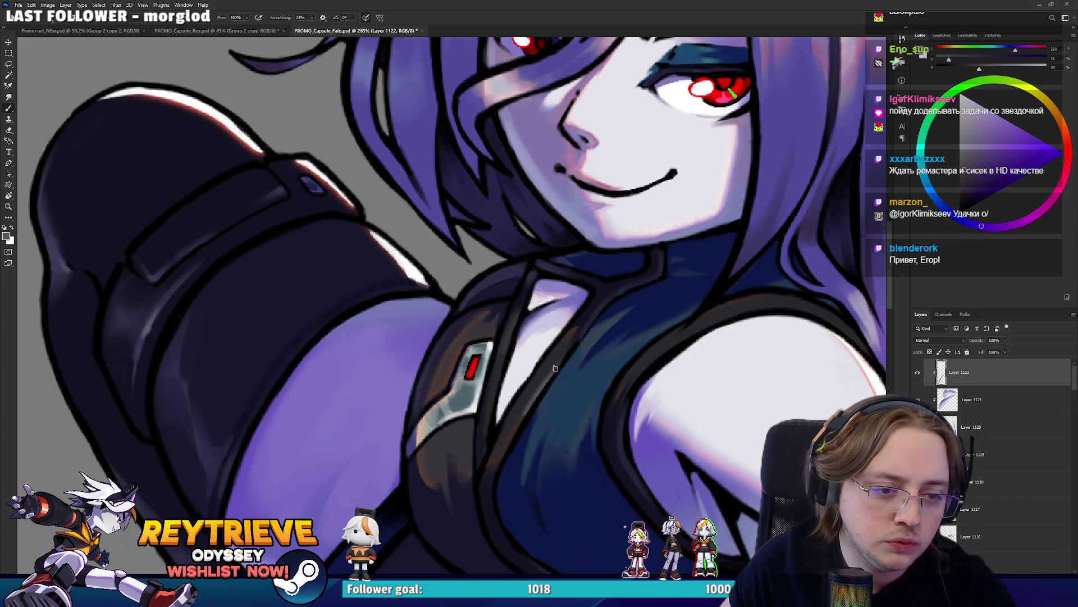
{"action": "left_click_drag", "start_coordinate": [524, 415], "coordinate": [558, 366]}
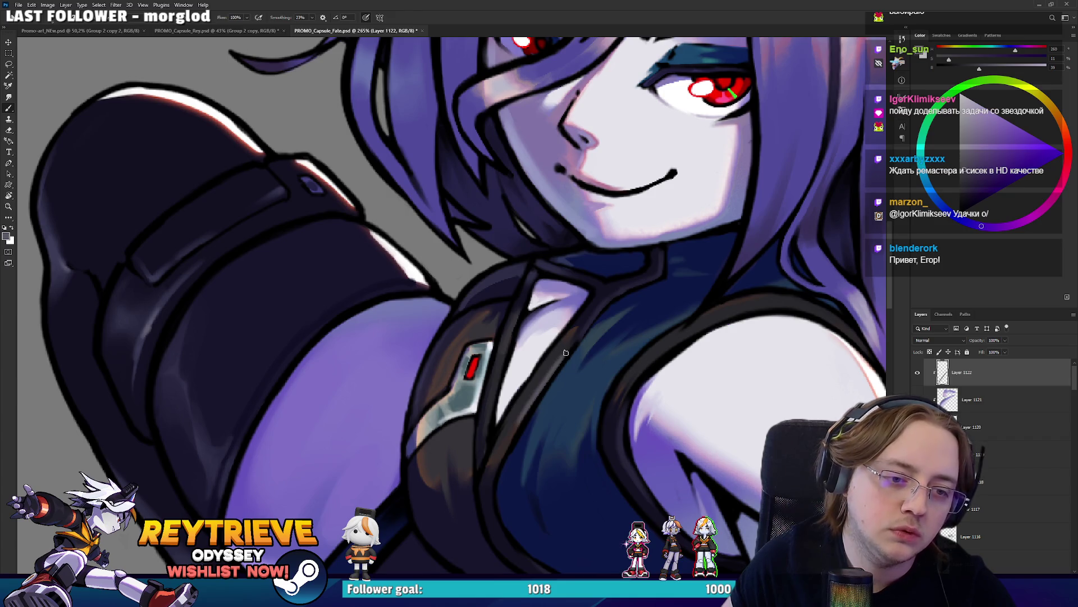
{"action": "scroll", "coordinate": [584, 248], "scroll_direction": "down", "scroll_amount": 4}
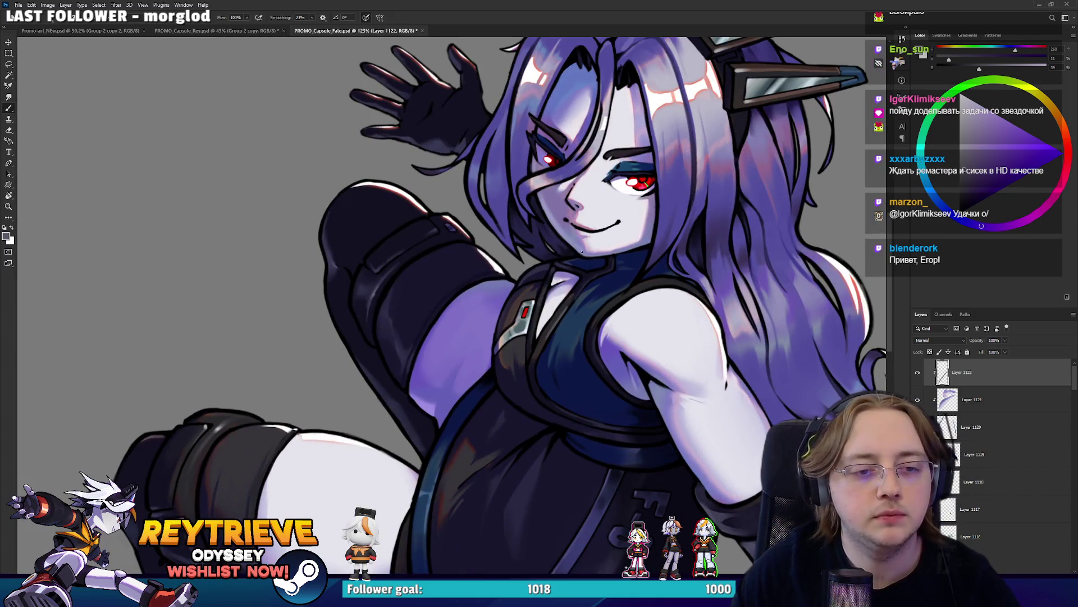
{"action": "left_click", "coordinate": [32, 4]}
{"action": "left_click", "coordinate": [45, 12]}
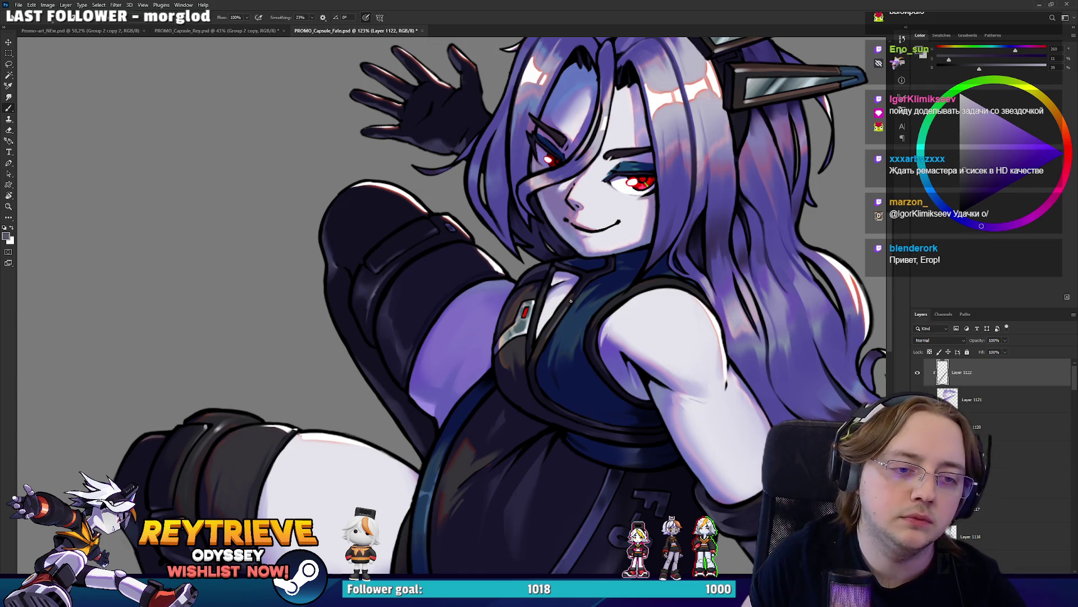
{"action": "key", "text": "e"}
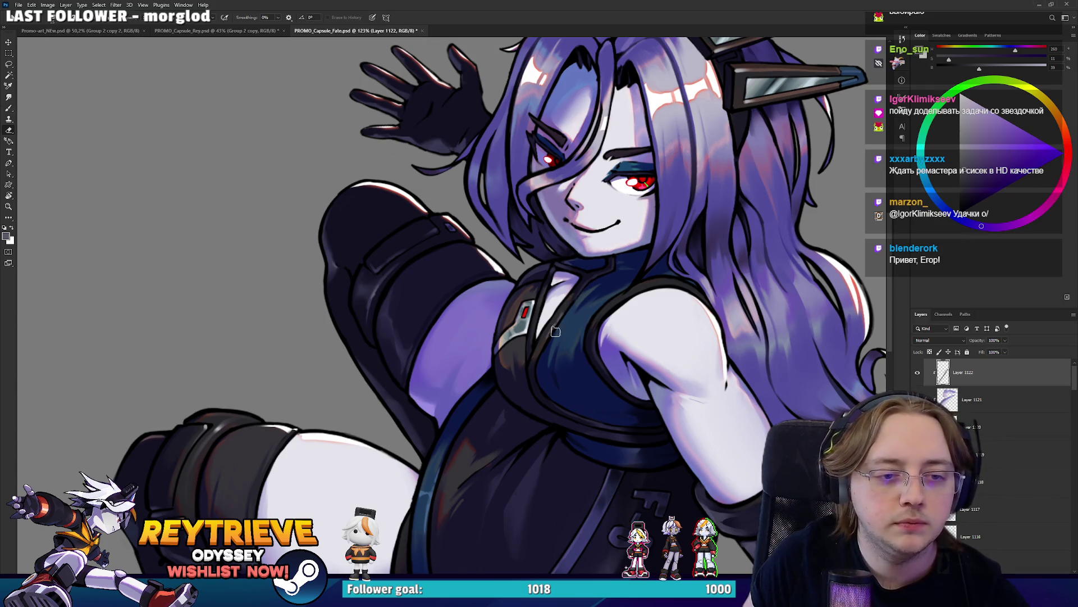
{"action": "scroll", "coordinate": [560, 322], "scroll_direction": "down", "scroll_amount": 5}
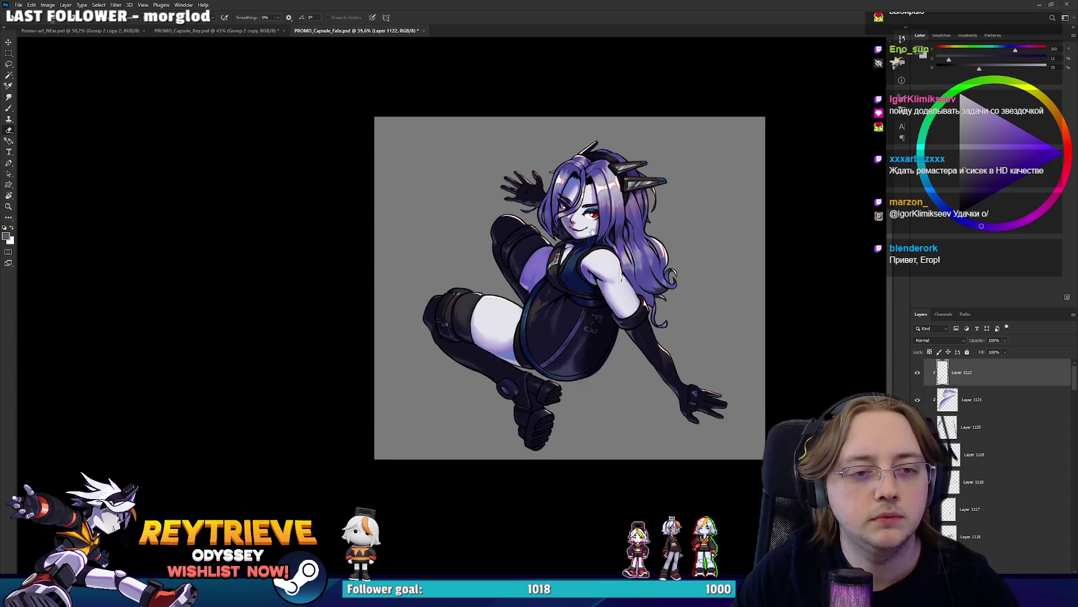
Scroll down the Layers panel and select Layer 1080 to check the suit patch
{"action": "scroll", "coordinate": [592, 233], "scroll_direction": "up", "scroll_amount": 2}
{"action": "left_click_drag", "start_coordinate": [613, 288], "coordinate": [604, 285]}
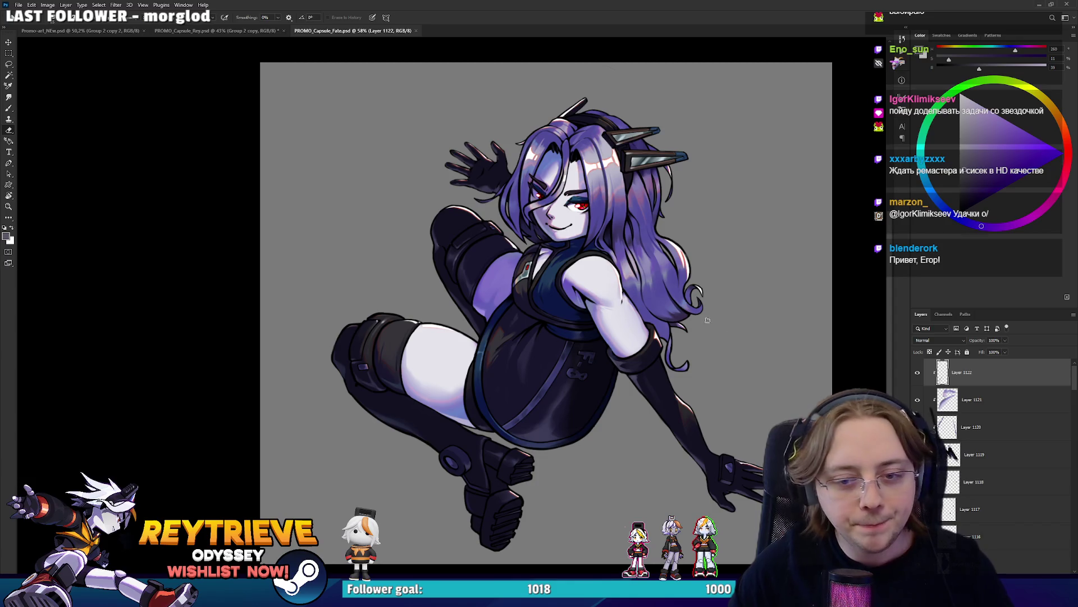
{"action": "scroll", "coordinate": [960, 408], "scroll_direction": "down", "scroll_amount": 3}
{"action": "scroll", "coordinate": [960, 408], "scroll_direction": "down", "scroll_amount": 3}
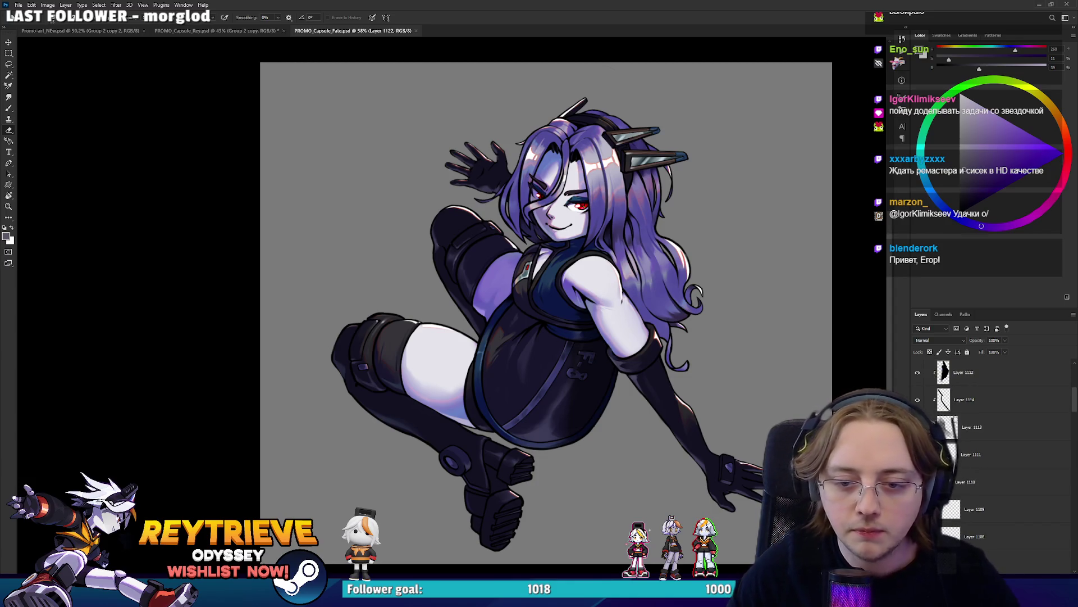
{"action": "scroll", "coordinate": [960, 408], "scroll_direction": "down", "scroll_amount": 3}
{"action": "scroll", "coordinate": [960, 408], "scroll_direction": "down", "scroll_amount": 3}
{"action": "scroll", "coordinate": [989, 449], "scroll_direction": "down", "scroll_amount": 3}
{"action": "scroll", "coordinate": [989, 450], "scroll_direction": "down", "scroll_amount": 3}
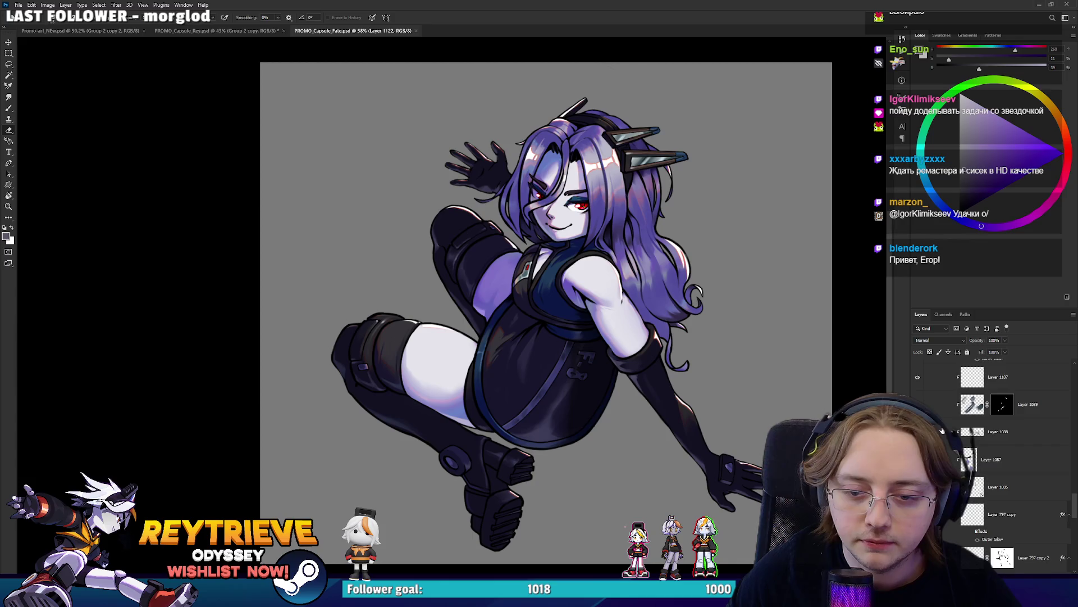
{"action": "scroll", "coordinate": [988, 449], "scroll_direction": "down", "scroll_amount": 3}
{"action": "scroll", "coordinate": [989, 449], "scroll_direction": "down", "scroll_amount": 3}
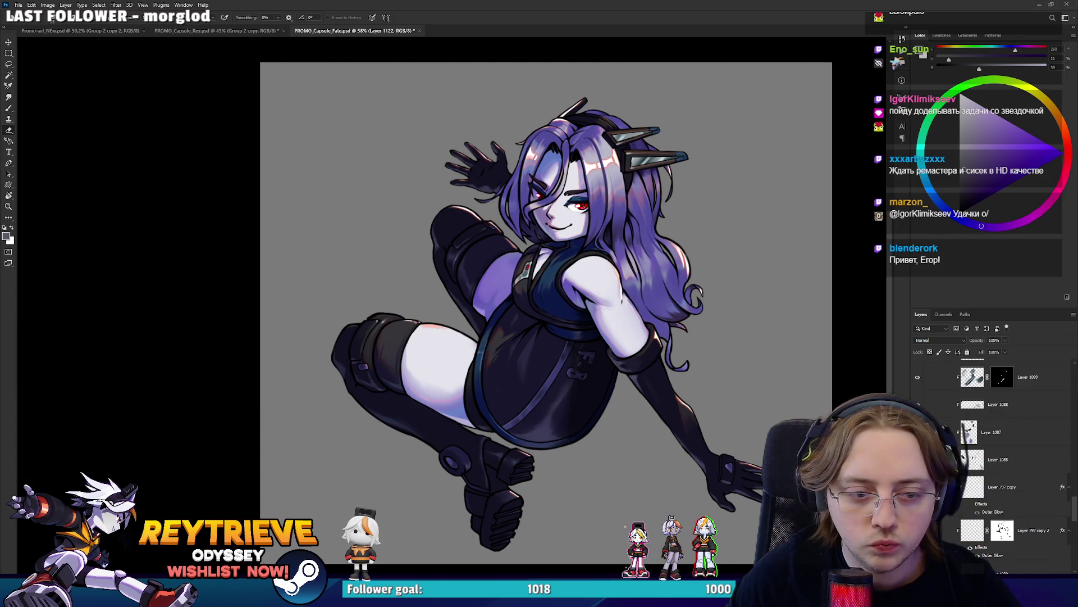
{"action": "scroll", "coordinate": [994, 461], "scroll_direction": "up", "scroll_amount": 2}
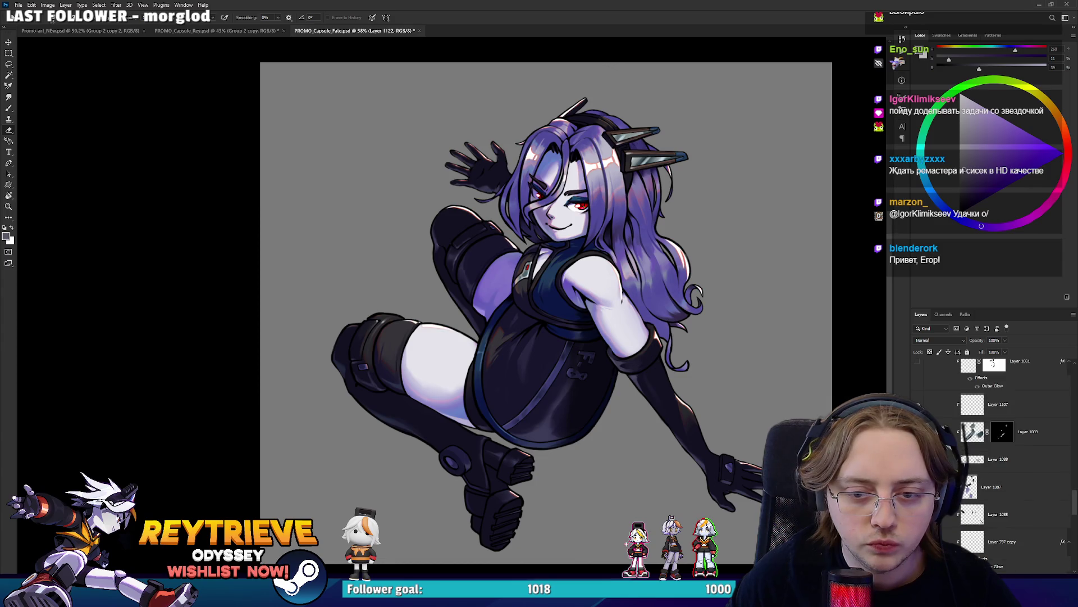
{"action": "scroll", "coordinate": [994, 460], "scroll_direction": "down", "scroll_amount": 2}
{"action": "scroll", "coordinate": [994, 461], "scroll_direction": "down", "scroll_amount": 2}
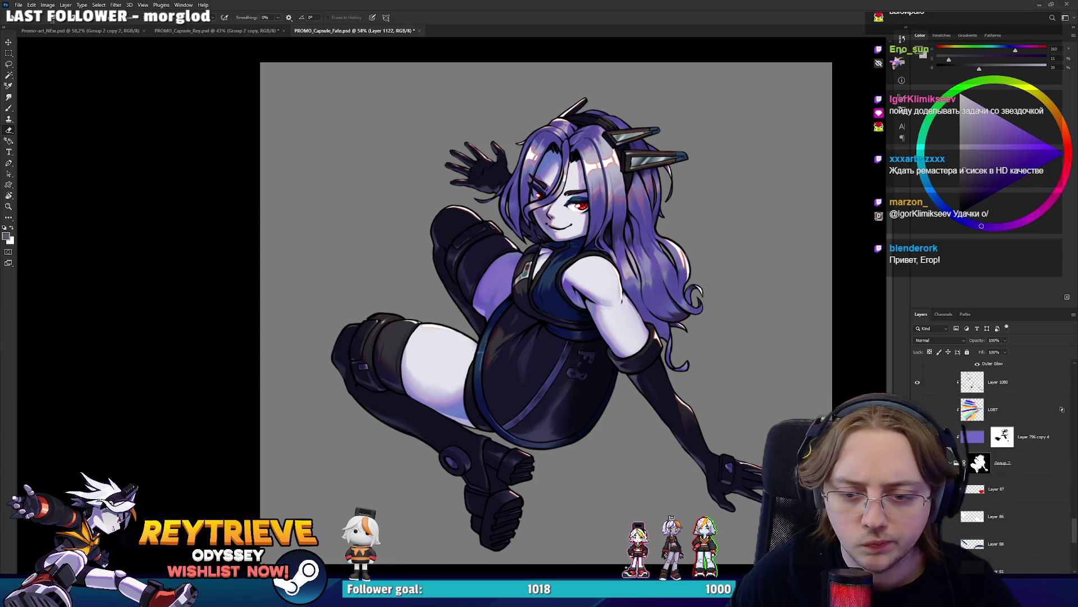
{"action": "scroll", "coordinate": [994, 460], "scroll_direction": "down", "scroll_amount": 2}
{"action": "left_click", "coordinate": [542, 427], "text": "ctrl"}
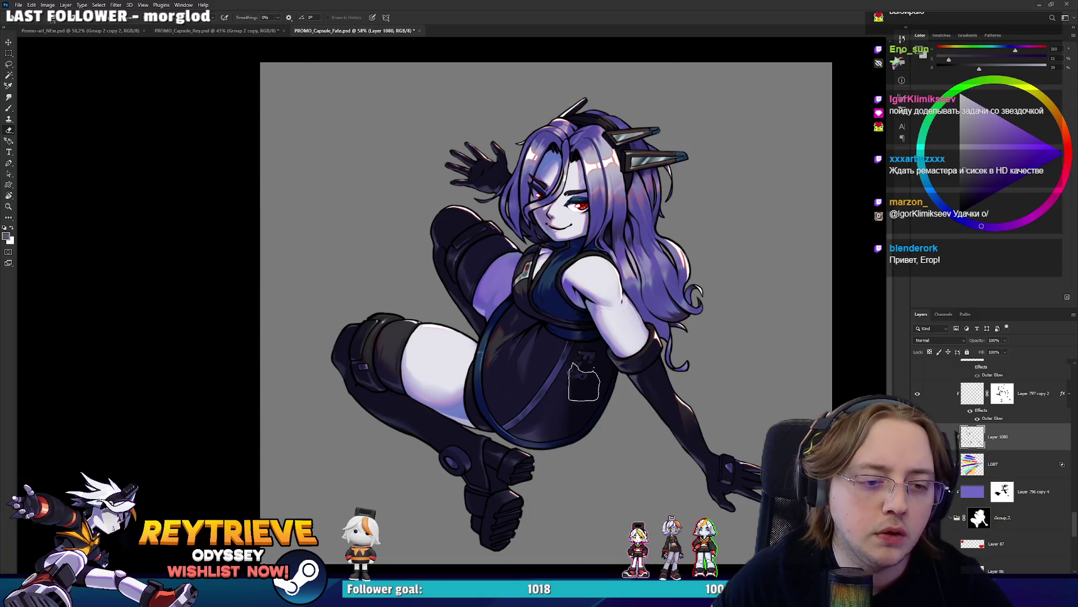
Zoom in on the torso and add a new empty Layer 1123 on top
{"action": "scroll", "coordinate": [610, 380], "scroll_direction": "down", "scroll_amount": 2}
{"action": "scroll", "coordinate": [610, 380], "scroll_direction": "down", "scroll_amount": 2}
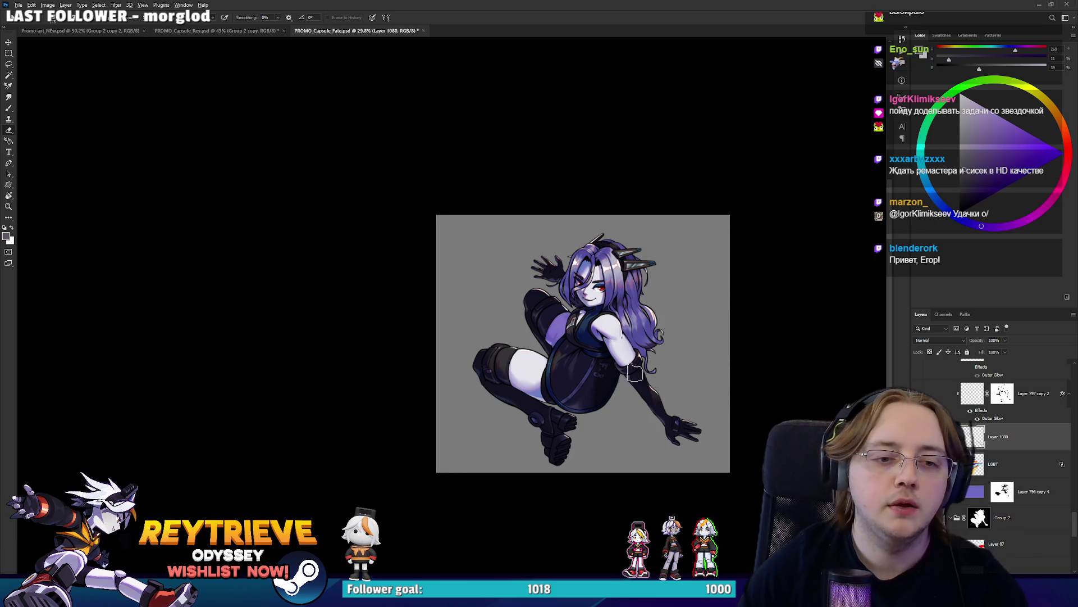
{"action": "scroll", "coordinate": [613, 382], "scroll_direction": "up", "scroll_amount": 5}
{"action": "scroll", "coordinate": [594, 404], "scroll_direction": "up", "scroll_amount": 2}
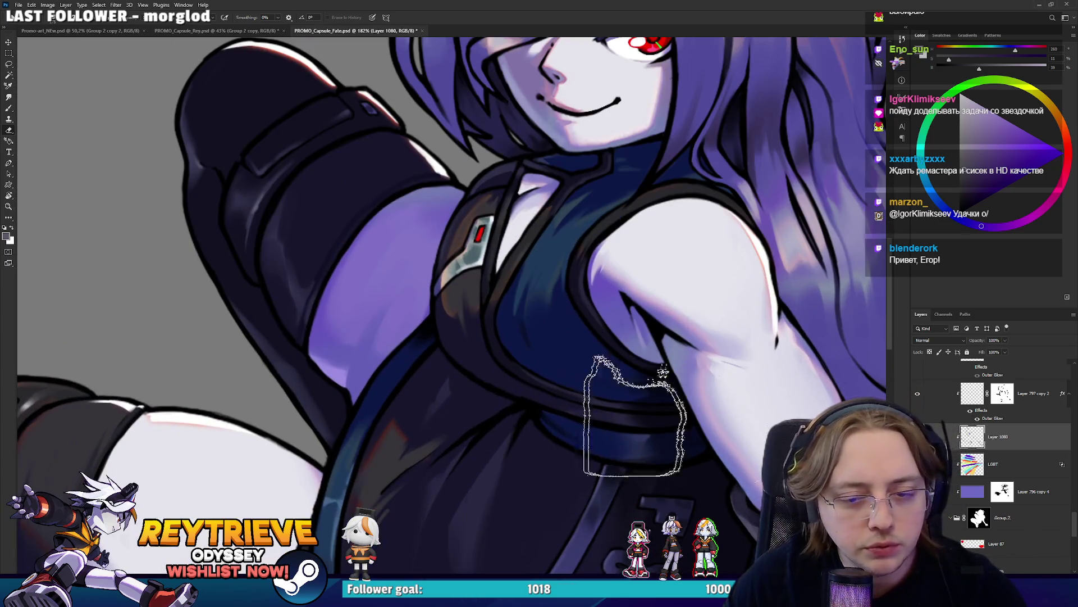
{"action": "scroll", "coordinate": [1025, 460], "scroll_direction": "up", "scroll_amount": 3}
{"action": "scroll", "coordinate": [1024, 460], "scroll_direction": "up", "scroll_amount": 2}
{"action": "scroll", "coordinate": [1025, 461], "scroll_direction": "up", "scroll_amount": 3}
{"action": "scroll", "coordinate": [997, 478], "scroll_direction": "up", "scroll_amount": 3}
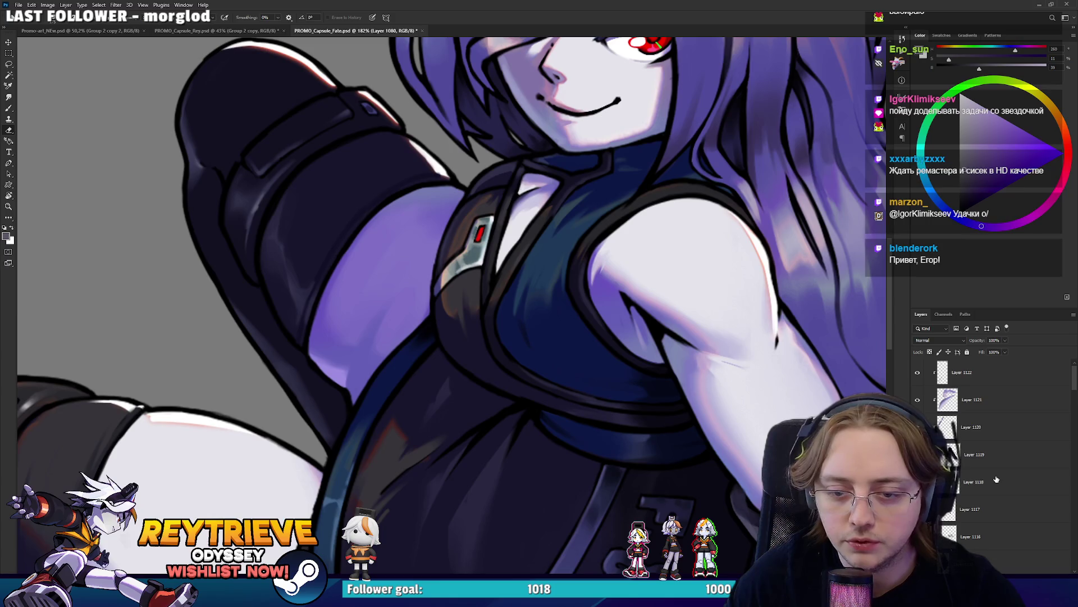
{"action": "key", "text": "ctrl+shift+alt+n"}
Sample purple and redraw the edge-light stroke along the arm's outline until it sits right
{"action": "key", "text": "r"}
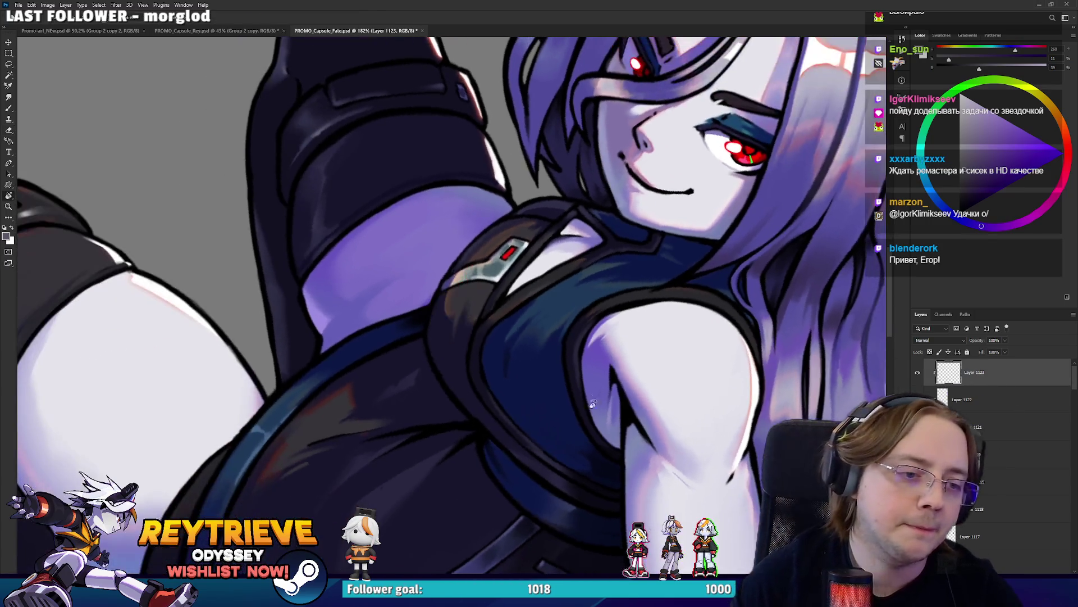
{"action": "key", "text": "b"}
{"action": "left_click", "coordinate": [388, 287], "text": "alt"}
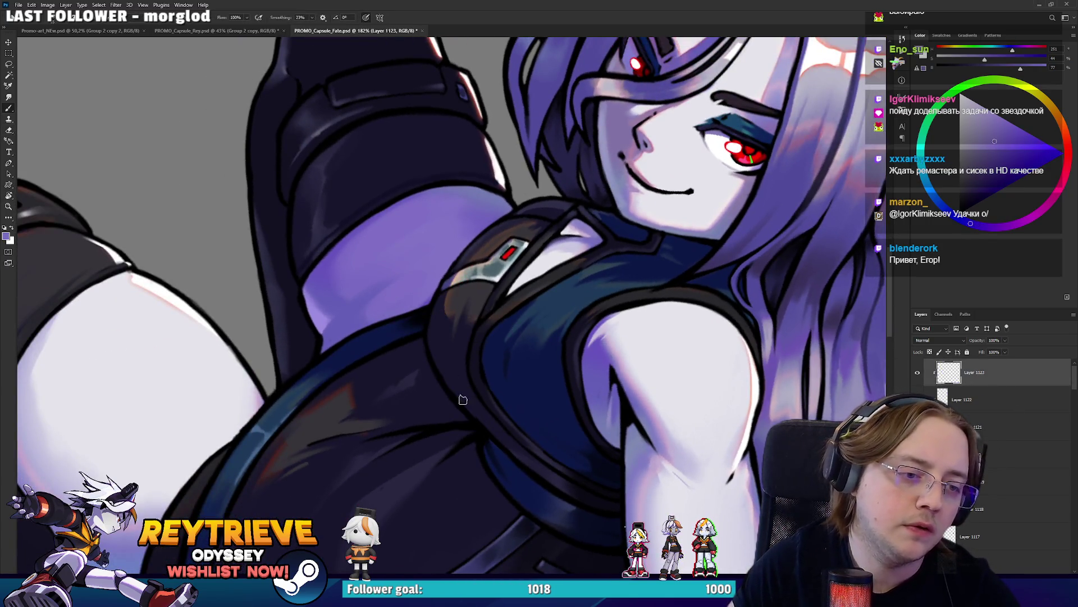
{"action": "left_click_drag", "start_coordinate": [486, 429], "coordinate": [425, 316]}
{"action": "key", "text": "ctrl+z"}
{"action": "left_click_drag", "start_coordinate": [489, 432], "coordinate": [438, 291]}
{"action": "key", "text": "ctrl+z"}
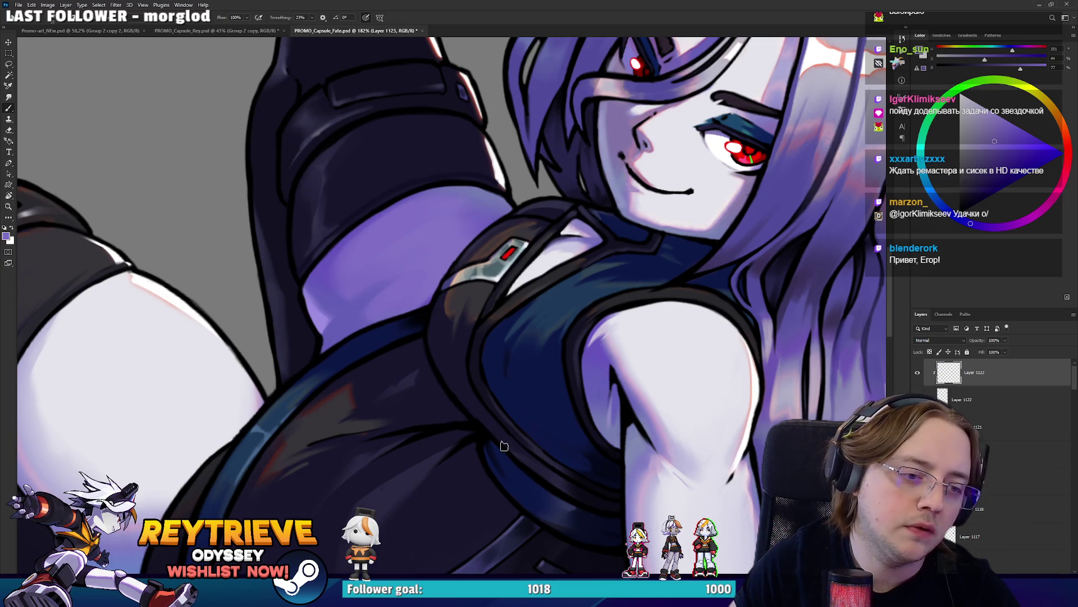
{"action": "left_click_drag", "start_coordinate": [503, 445], "coordinate": [443, 300]}
{"action": "key", "text": "e"}
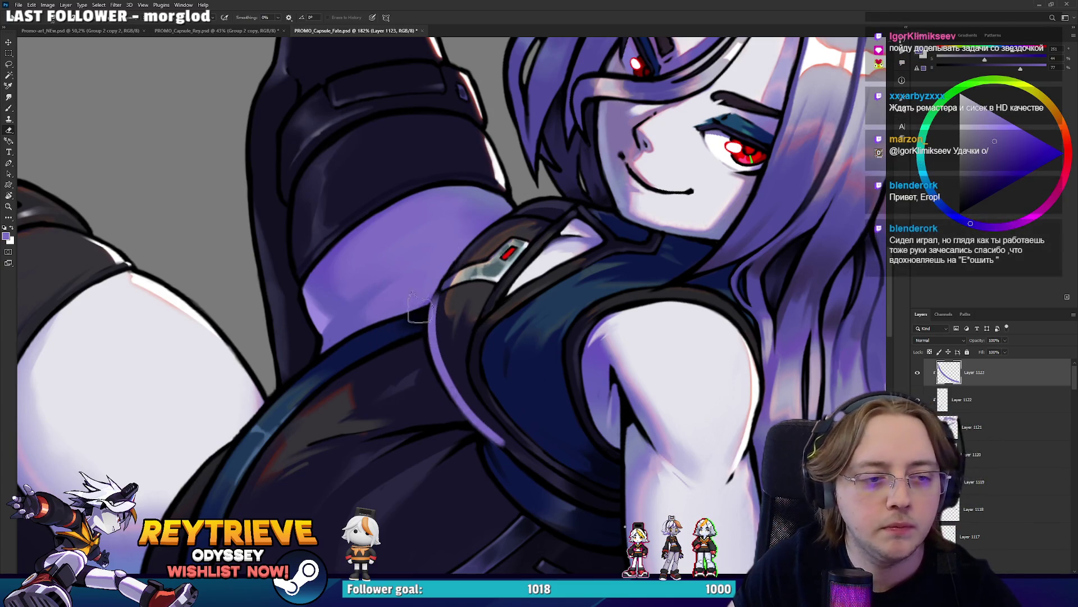
{"action": "mouse_move", "coordinate": [552, 397]}
{"action": "left_mouse_down"}
{"action": "mouse_move", "coordinate": [657, 306]}
{"action": "mouse_move", "coordinate": [618, 348]}
{"action": "left_mouse_up"}
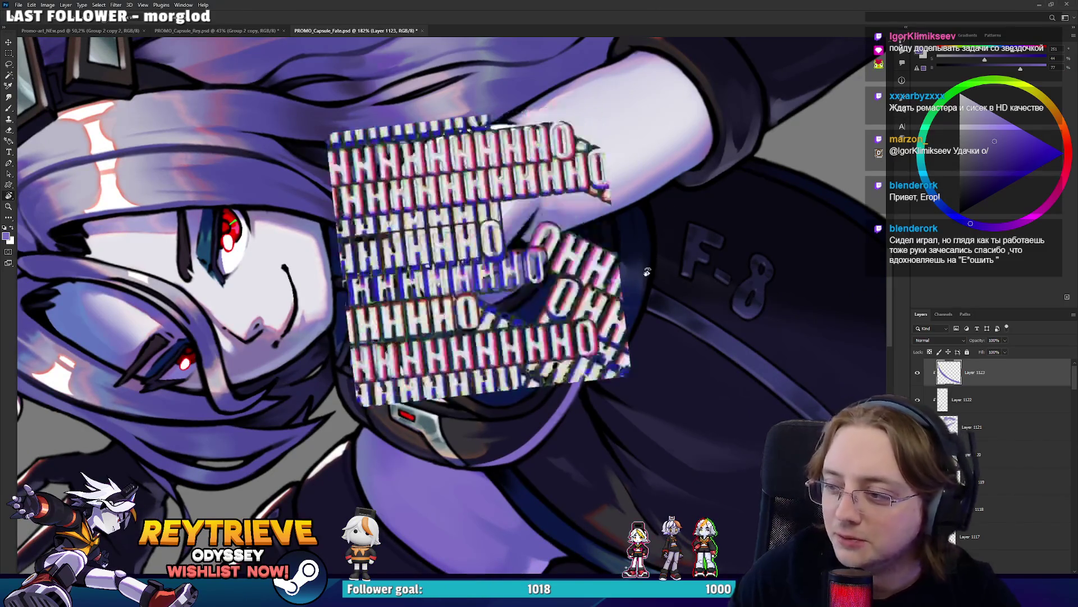
{"action": "left_click_drag", "start_coordinate": [607, 314], "coordinate": [572, 430]}
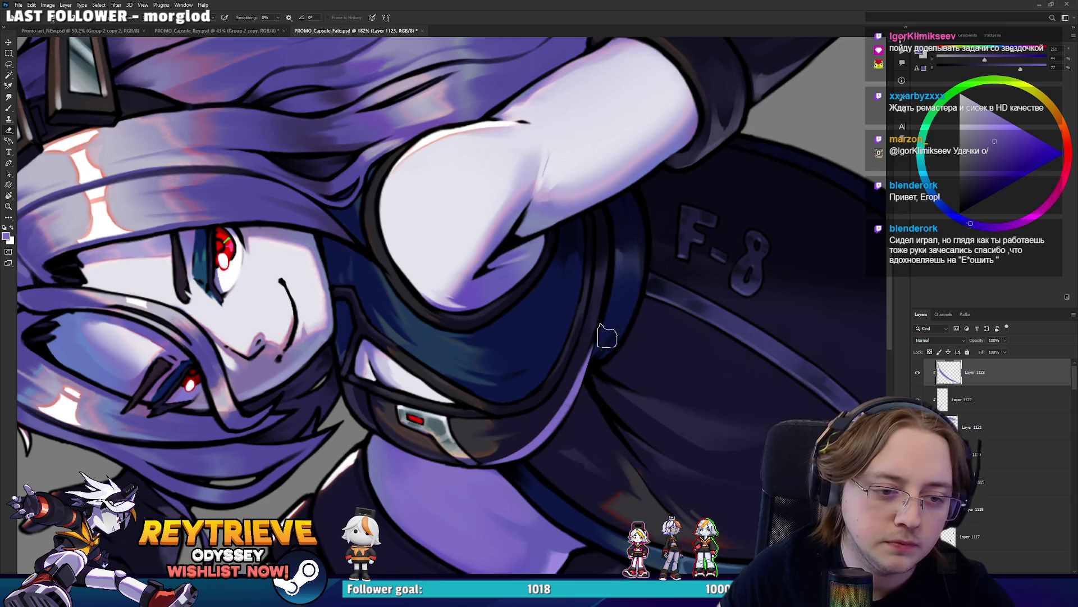
Paint a thin light stroke along the dark suit's edge beside the chest, undoing and retrying it
{"action": "key", "text": "b"}
{"action": "mouse_move", "coordinate": [590, 382]}
{"action": "left_mouse_down"}
{"action": "mouse_move", "coordinate": [326, 384]}
{"action": "mouse_move", "coordinate": [319, 341]}
{"action": "left_mouse_up"}
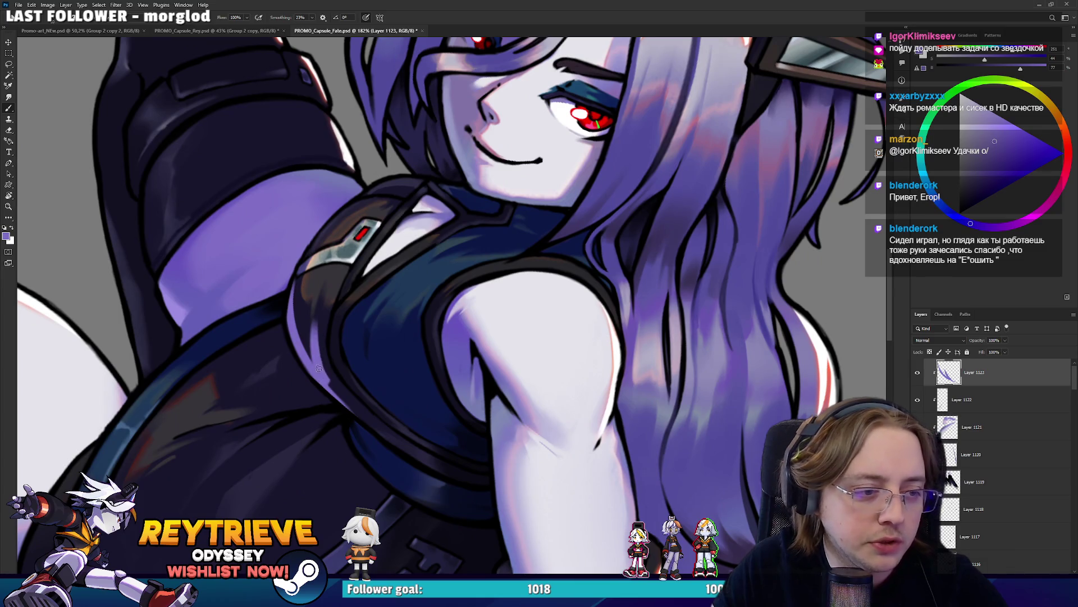
{"action": "key", "text": "ctrl+z"}
{"action": "left_click_drag", "start_coordinate": [324, 387], "coordinate": [316, 333]}
{"action": "key", "text": "ctrl+z"}
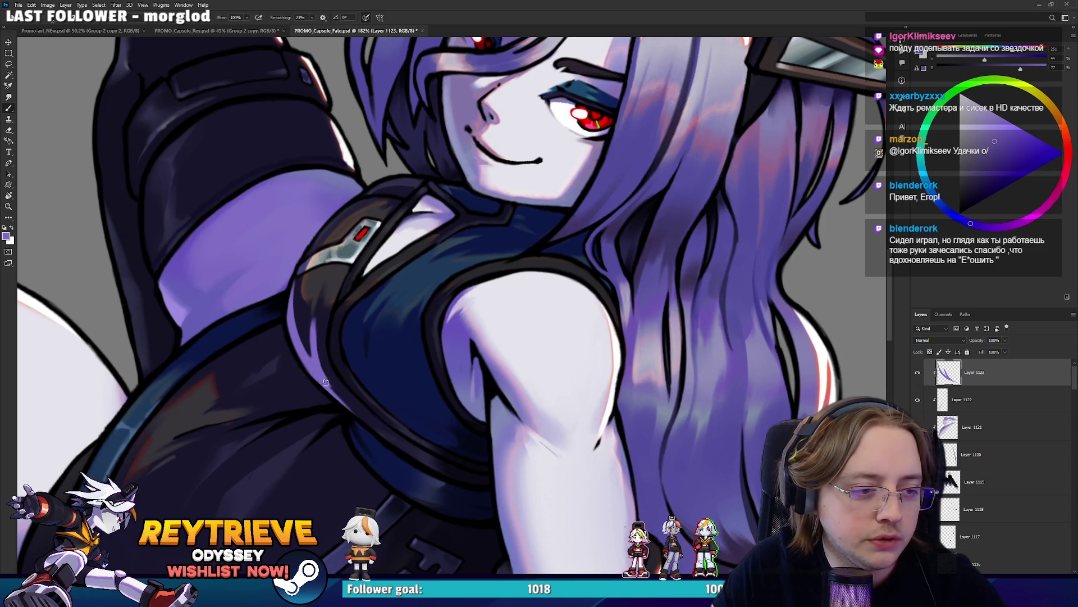
Clean up the light grey edge highlights around the chest badge's metal holder, alternating brush and eraser
{"action": "left_click_drag", "start_coordinate": [327, 387], "coordinate": [374, 395]}
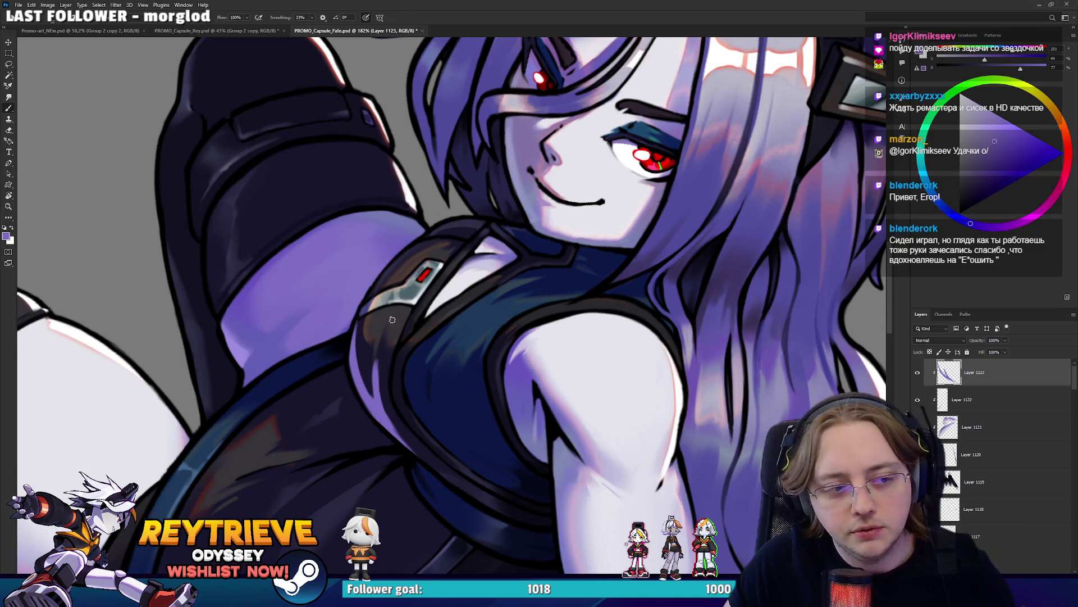
{"action": "left_click_drag", "start_coordinate": [392, 319], "coordinate": [492, 346]}
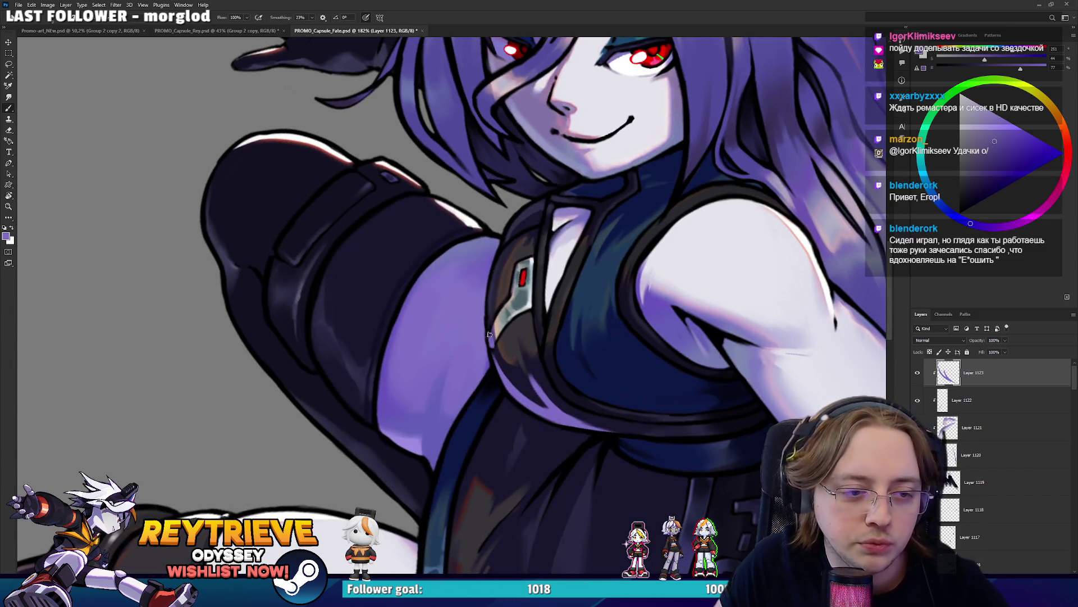
{"action": "key", "text": "e"}
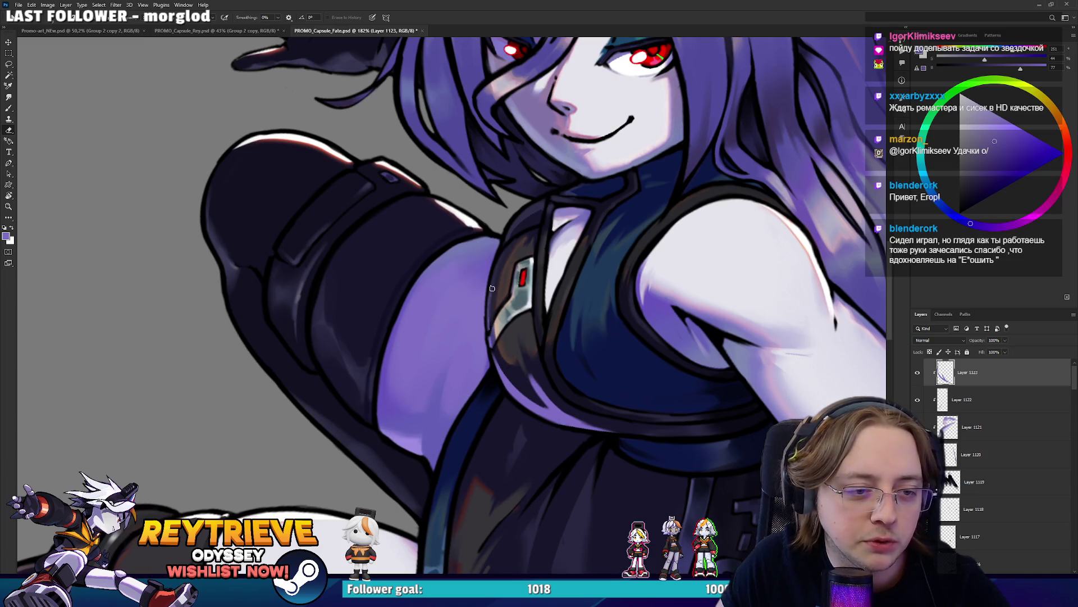
{"action": "key", "text": "b"}
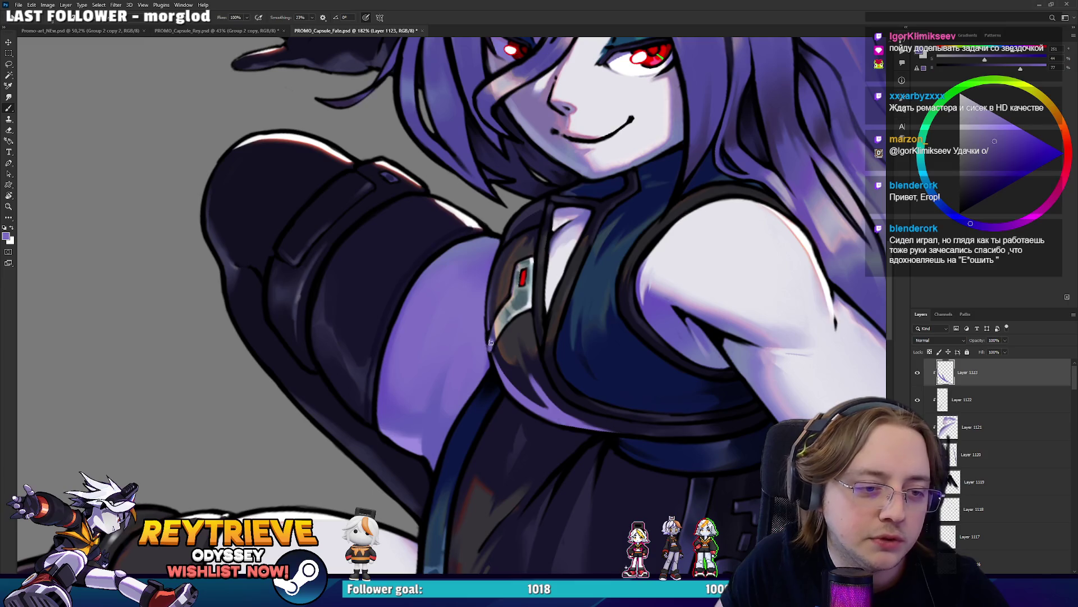
{"action": "key", "text": "e"}
{"action": "key", "text": "b"}
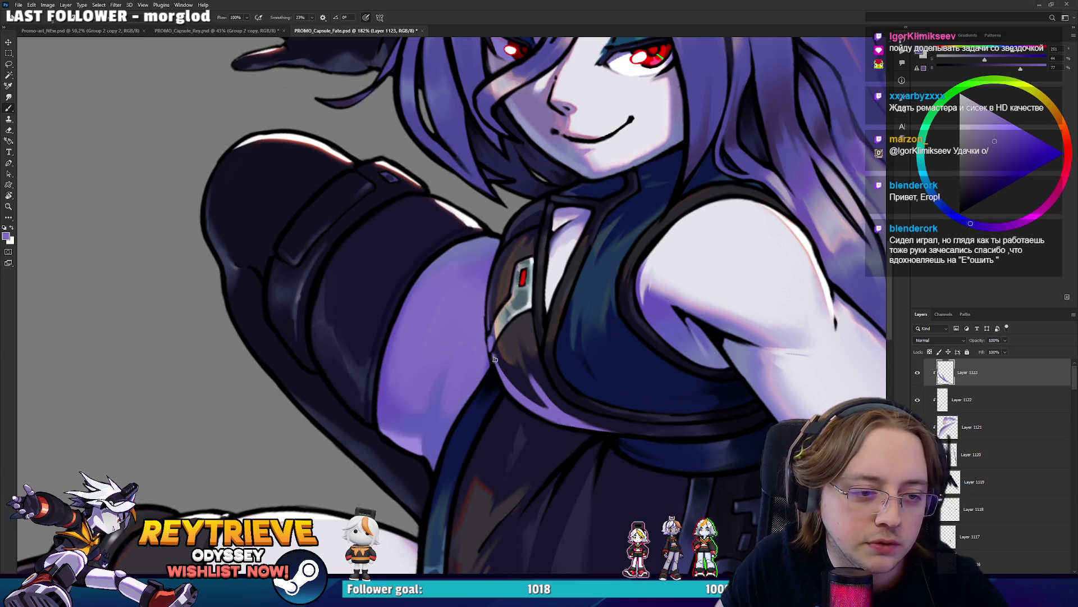
{"action": "key", "text": "e"}
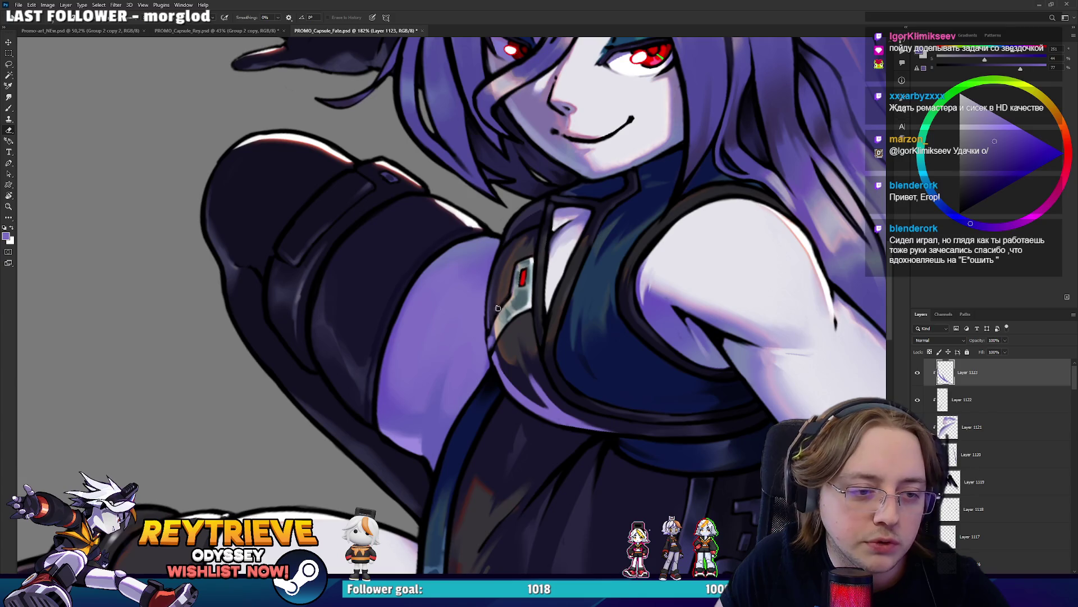
{"action": "key", "text": "b"}
{"action": "key", "text": "e"}
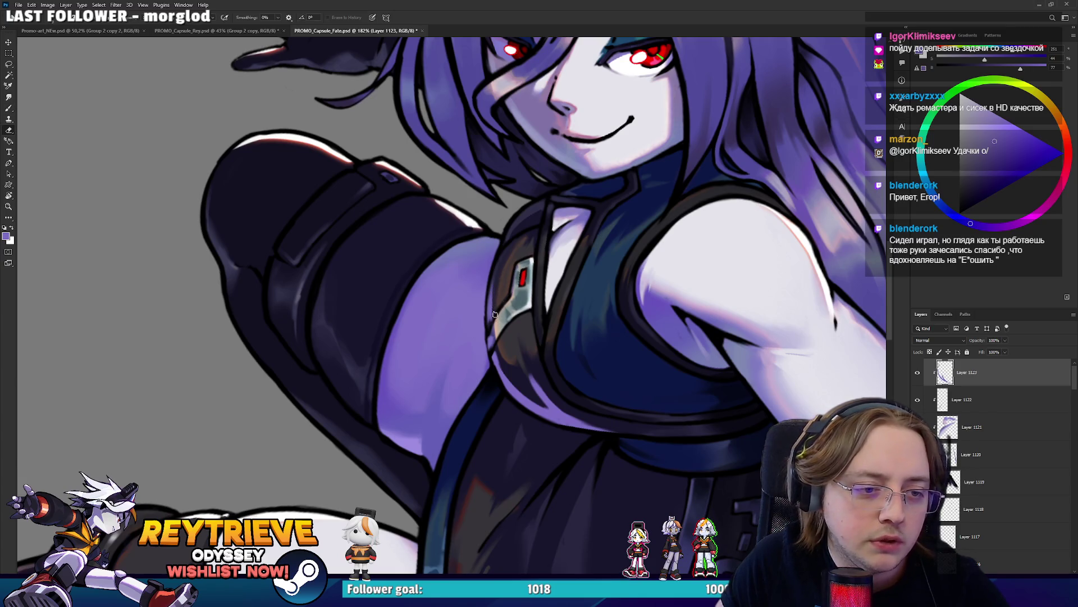
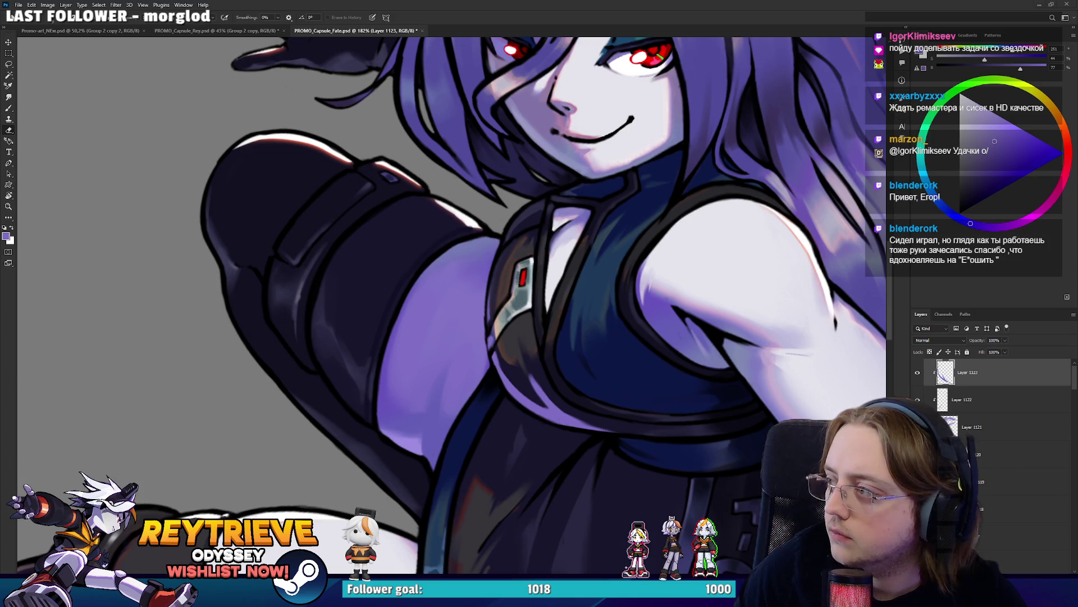
Switch from Photoshop to the browser showing the Vampire Crawlers Steam page
{"action": "key", "text": "alt+Tab"}
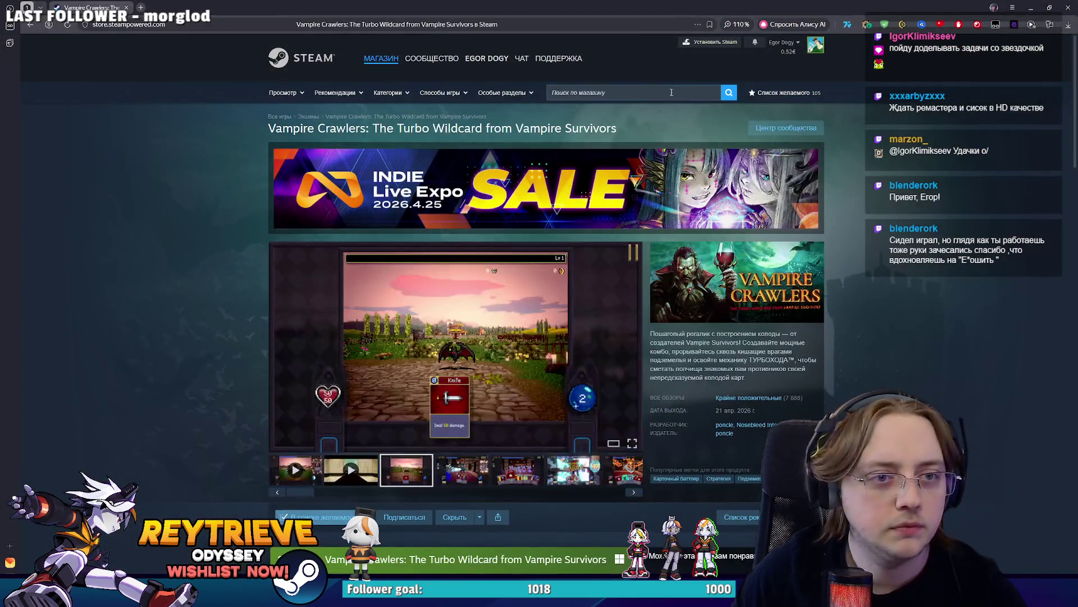
Open the Steam wishlist, scroll through it, and go to the Tangy TD store page
{"action": "left_click", "coordinate": [671, 92]}
{"action": "left_click", "coordinate": [775, 93]}
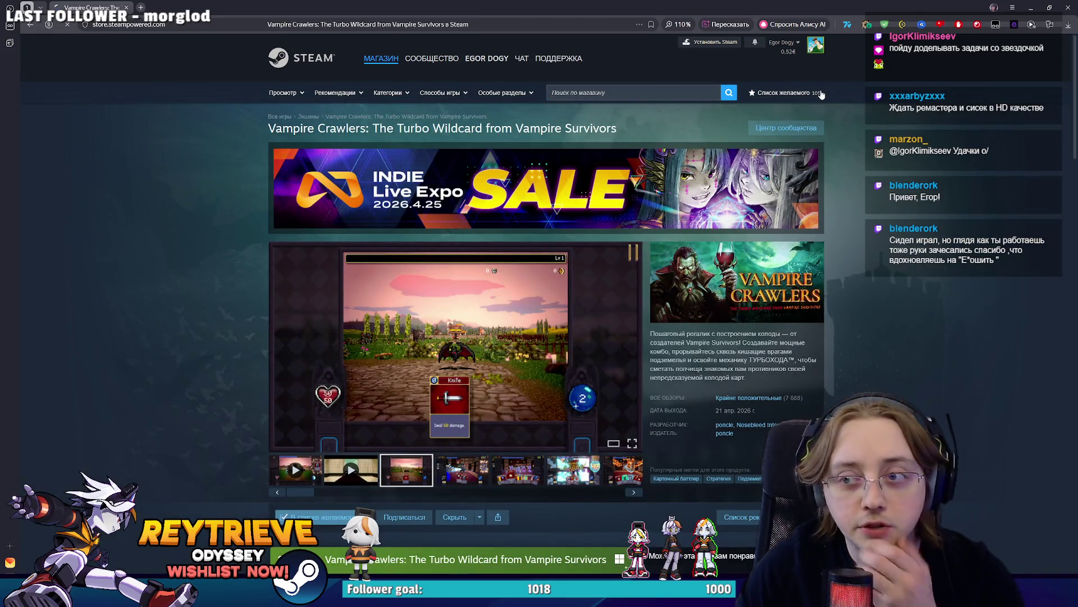
{"action": "scroll", "coordinate": [655, 129], "scroll_direction": "down", "scroll_amount": 8}
{"action": "scroll", "coordinate": [608, 259], "scroll_direction": "down", "scroll_amount": 10}
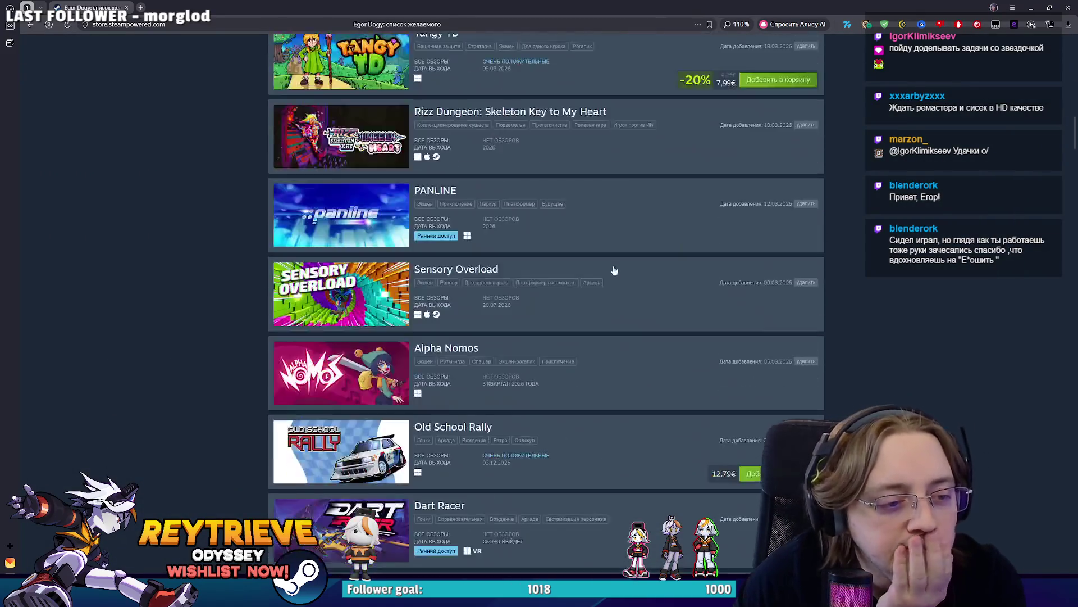
{"action": "scroll", "coordinate": [612, 270], "scroll_direction": "up", "scroll_amount": 7}
{"action": "scroll", "coordinate": [604, 252], "scroll_direction": "up", "scroll_amount": 2}
{"action": "scroll", "coordinate": [501, 292], "scroll_direction": "down", "scroll_amount": 5}
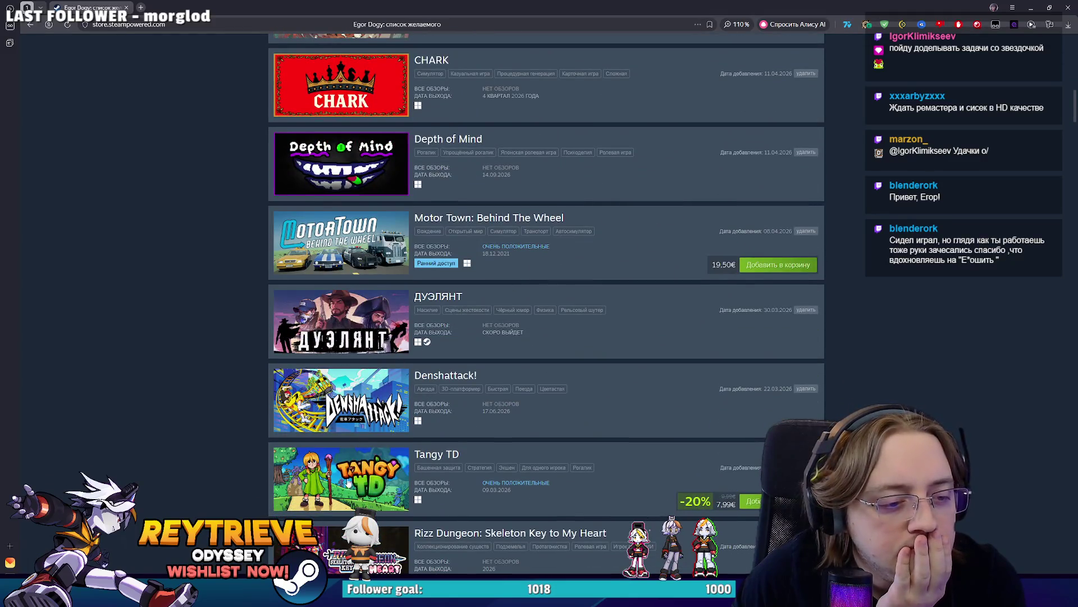
{"action": "left_click", "coordinate": [365, 452]}
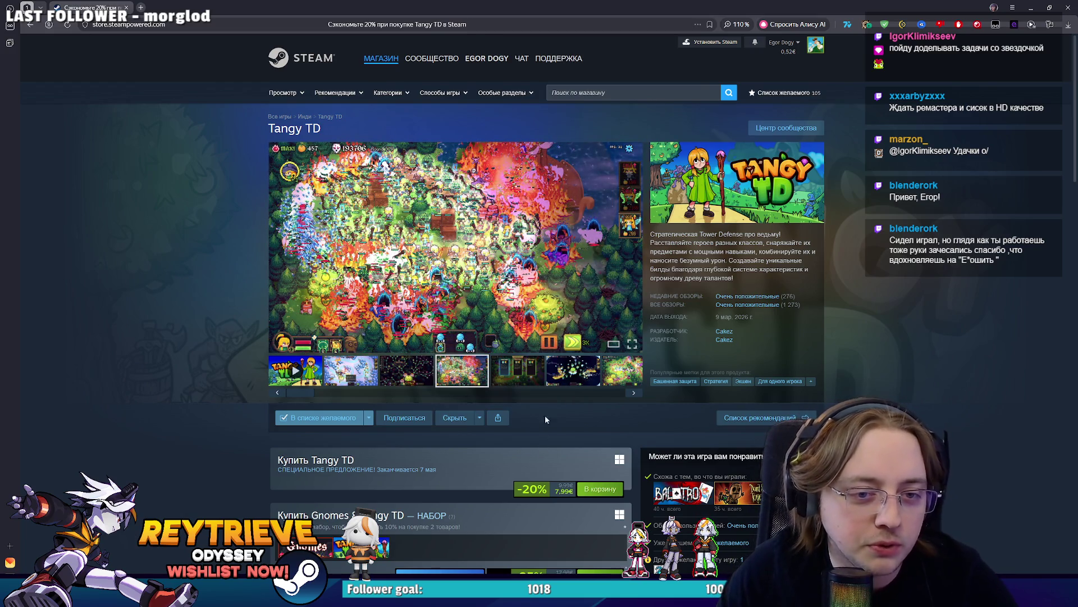
Browse the Tangy TD screenshots at full size, including the Game Over shot
{"action": "left_click", "coordinate": [489, 274]}
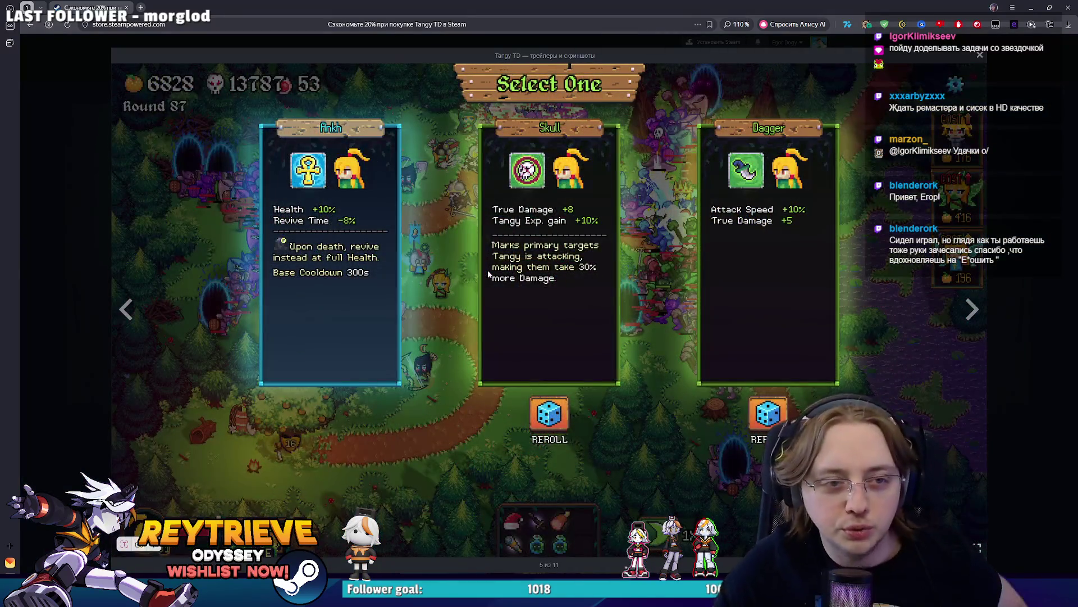
{"action": "key", "text": "Right"}
{"action": "key", "text": "Right"}
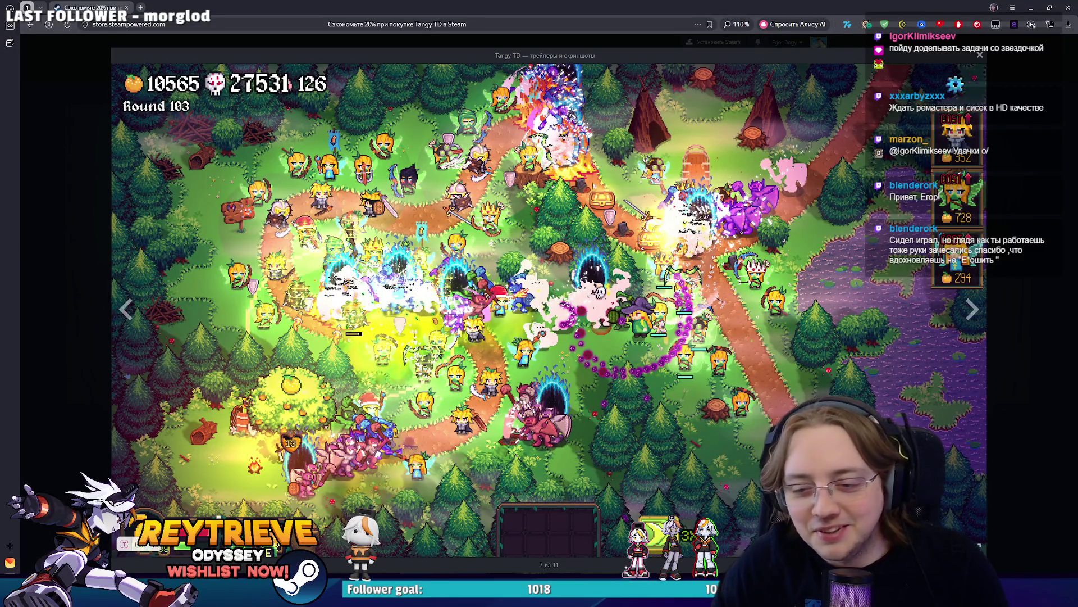
{"action": "key", "text": "Right"}
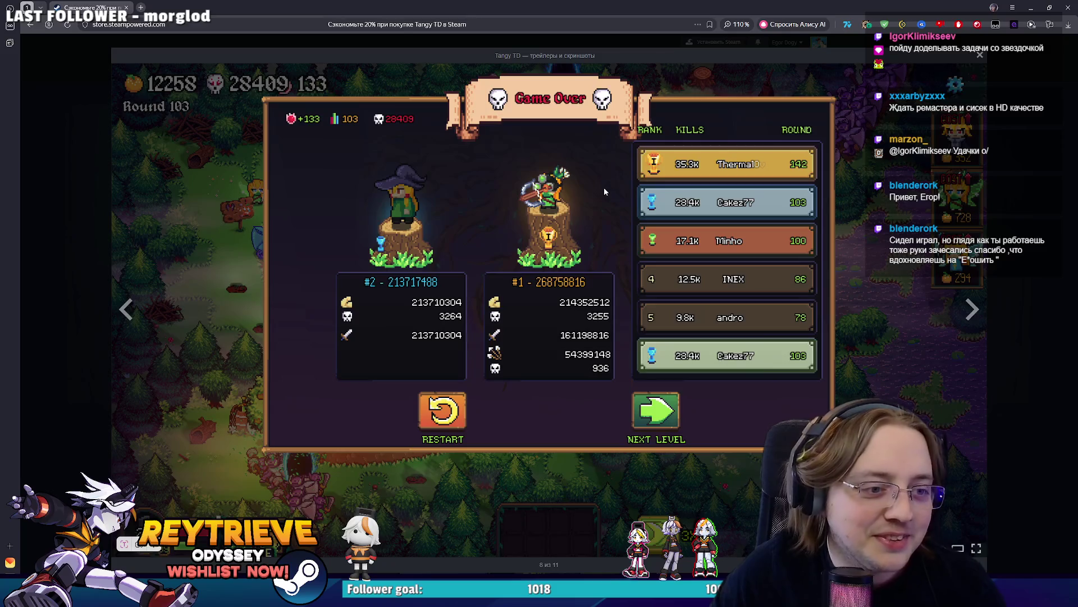
{"action": "key", "text": "Right"}
{"action": "key", "text": "Left"}
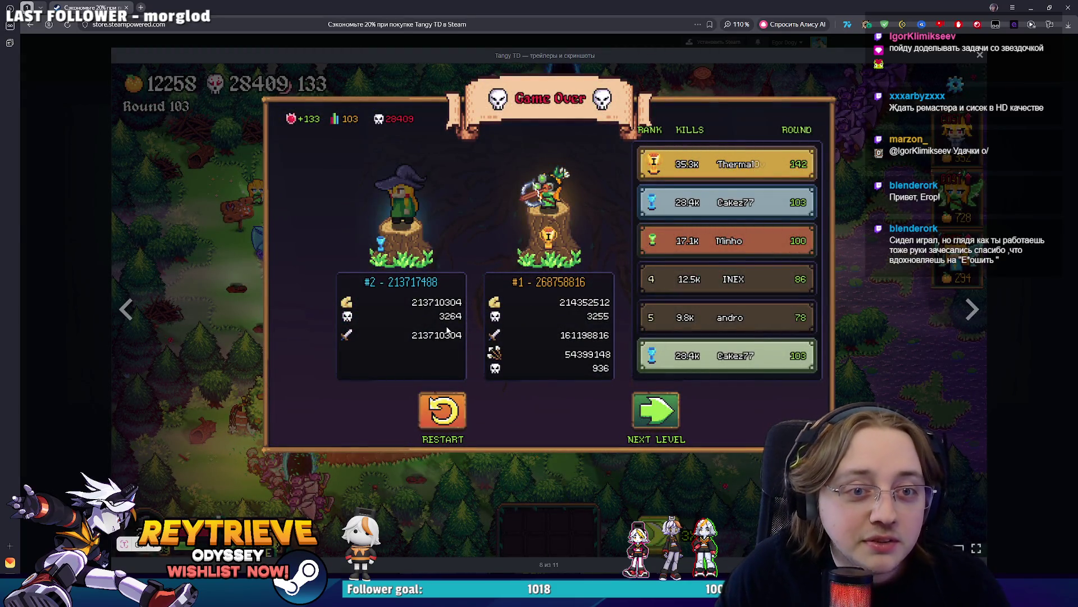
{"action": "key", "text": "Right"}
{"action": "key", "text": "Right"}
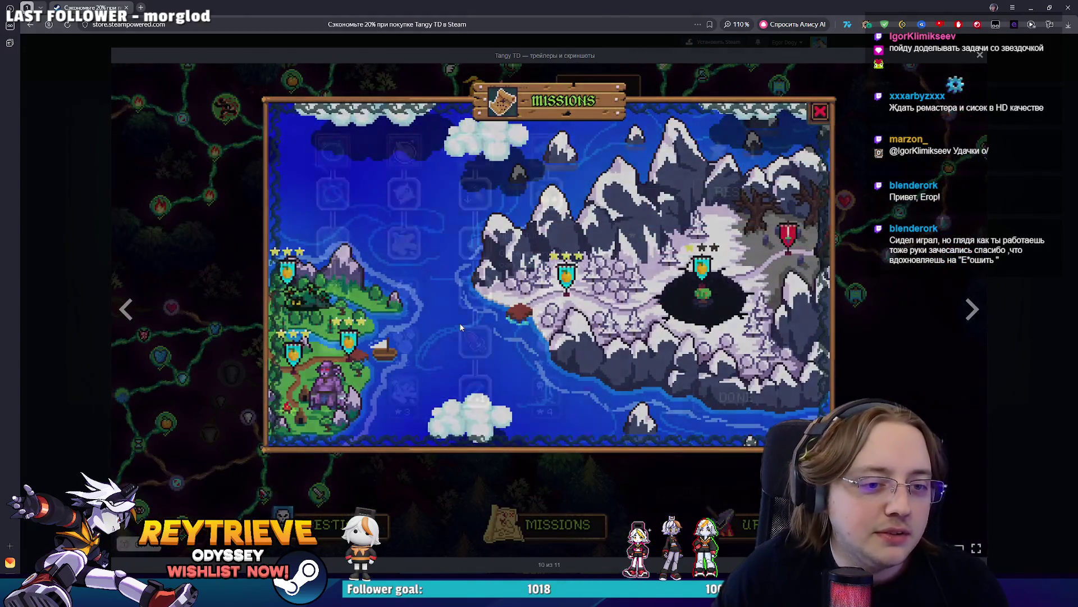
{"action": "key", "text": "Left"}
Exit the screenshot viewer and close the browser to return to Photoshop
{"action": "key", "text": "Escape"}
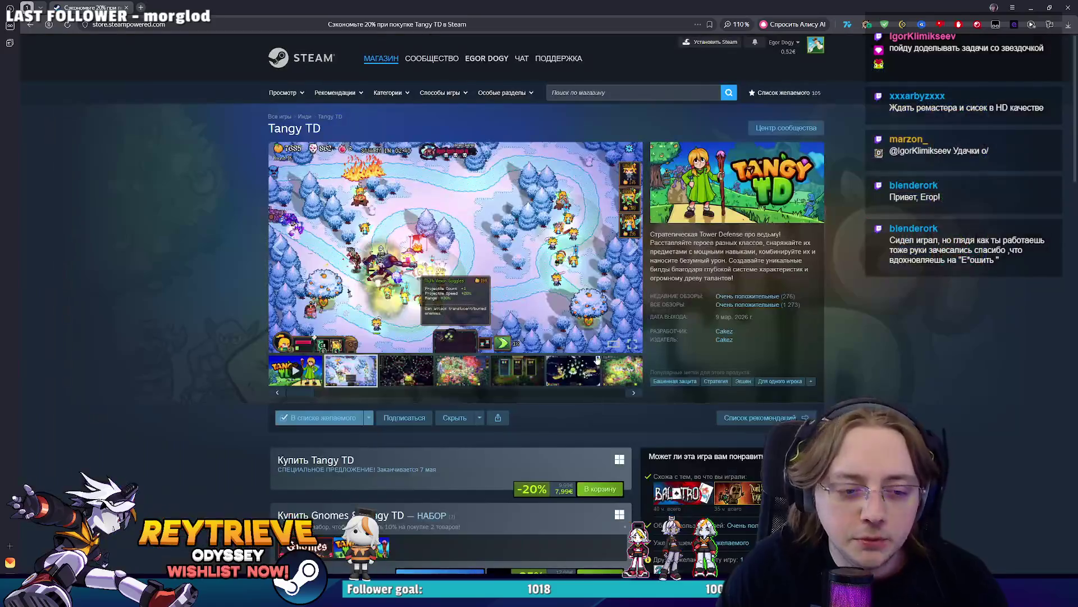
{"action": "scroll", "coordinate": [538, 352], "scroll_direction": "up", "scroll_amount": 3}
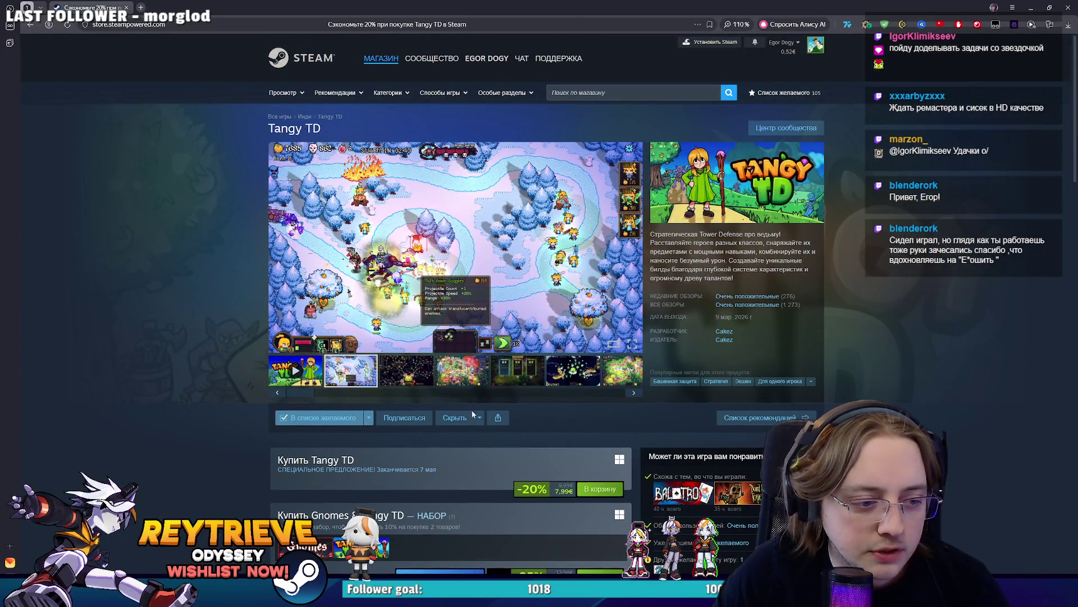
{"action": "left_click", "coordinate": [1069, 6]}
Bring the chest emblem into view and tilt the canvas for drawing
{"action": "scroll", "coordinate": [499, 261], "scroll_direction": "down", "scroll_amount": 2}
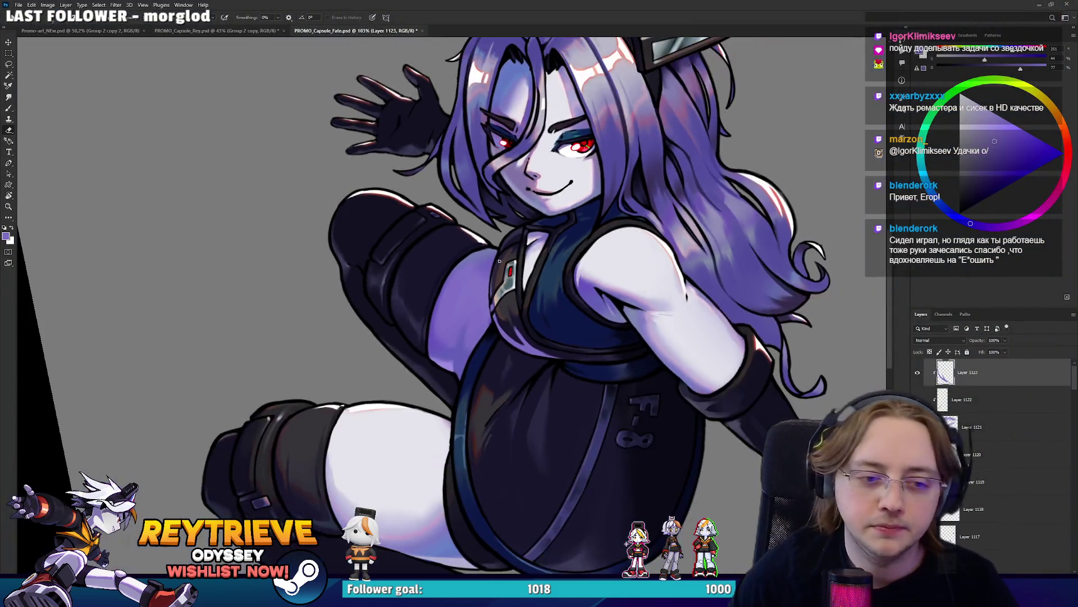
{"action": "scroll", "coordinate": [499, 261], "scroll_direction": "up", "scroll_amount": 2}
{"action": "scroll", "coordinate": [499, 262], "scroll_direction": "up", "scroll_amount": 1}
{"action": "key", "text": "b"}
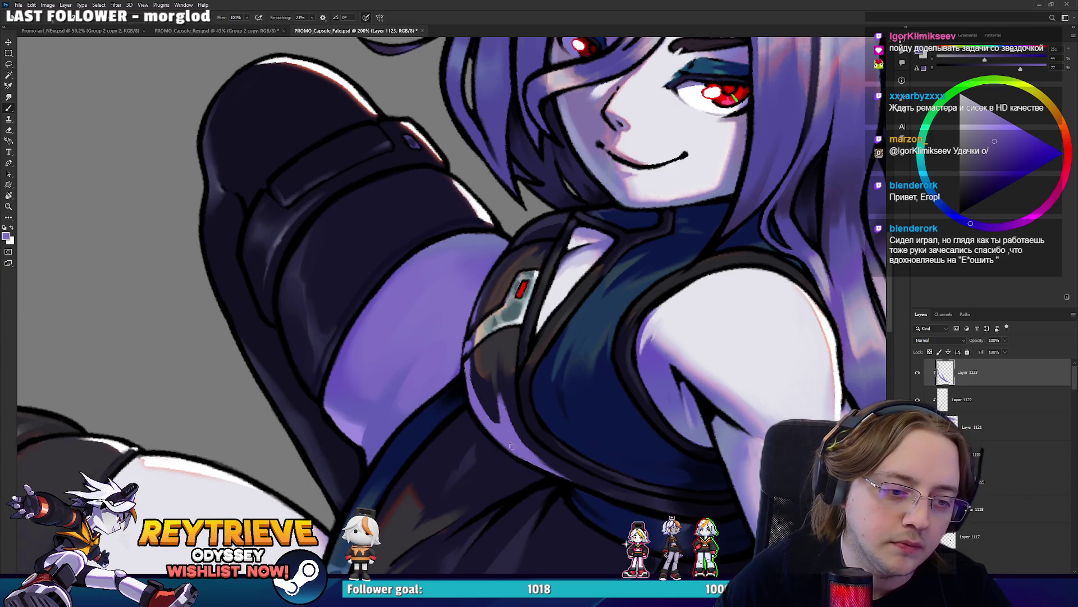
{"action": "left_click_drag", "start_coordinate": [511, 446], "coordinate": [479, 392]}
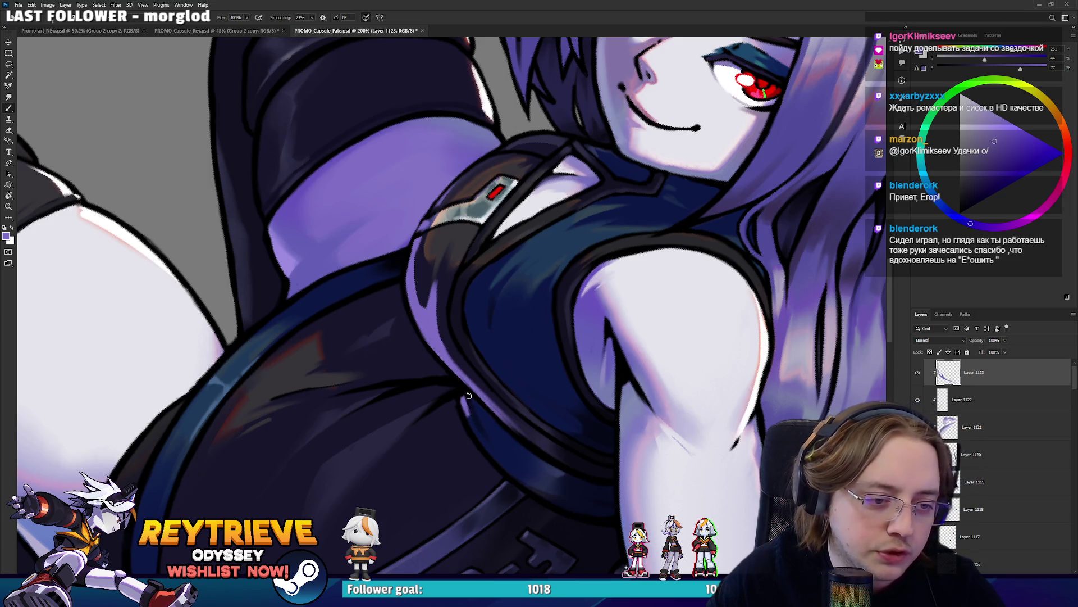
{"action": "key", "text": "r"}
{"action": "mouse_move", "coordinate": [463, 407]}
{"action": "left_mouse_down"}
{"action": "mouse_move", "coordinate": [549, 481]}
{"action": "mouse_move", "coordinate": [527, 429]}
{"action": "left_mouse_up"}
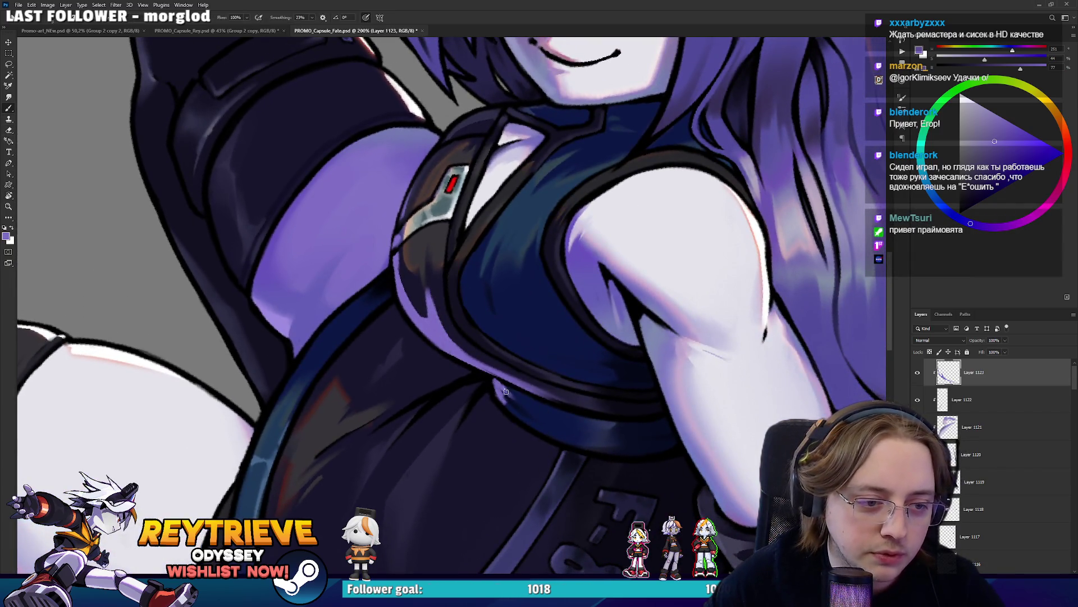
Reset the canvas to upright and frame the character's upper body
{"action": "key", "text": "e"}
{"action": "scroll", "coordinate": [522, 429], "scroll_direction": "down", "scroll_amount": 2}
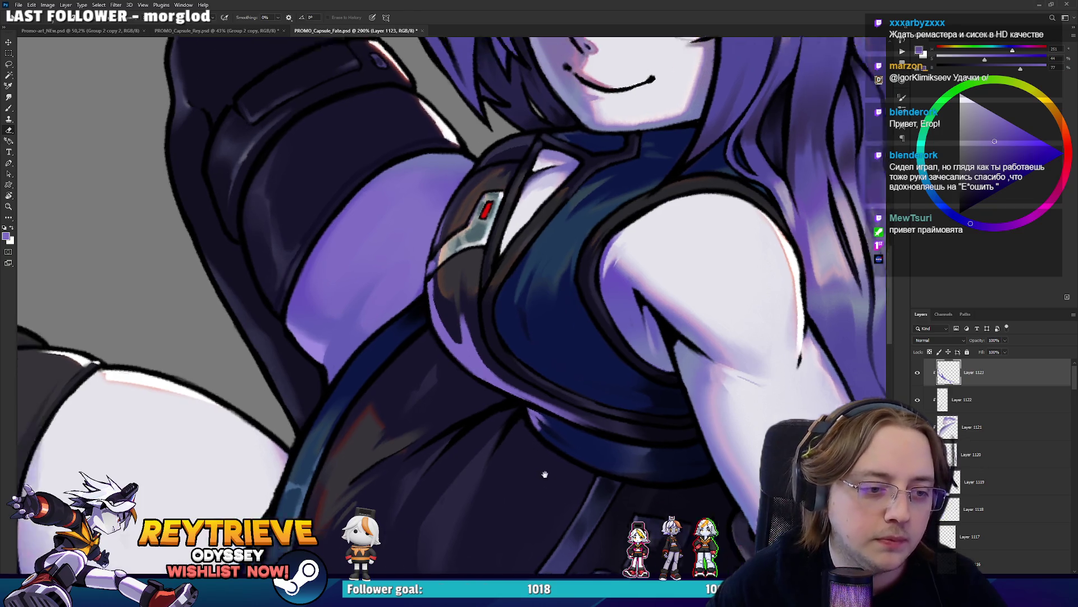
{"action": "key", "text": "ctrl+0"}
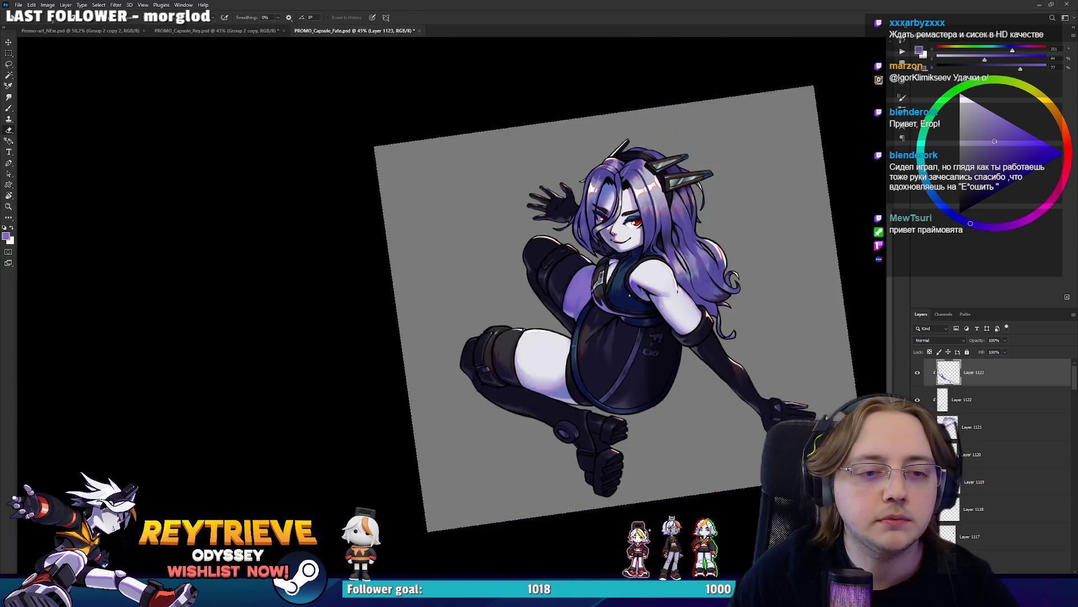
{"action": "key", "text": "r"}
{"action": "key", "text": "Escape"}
{"action": "scroll", "coordinate": [635, 299], "scroll_direction": "up", "scroll_amount": 4}
{"action": "key", "text": "b"}
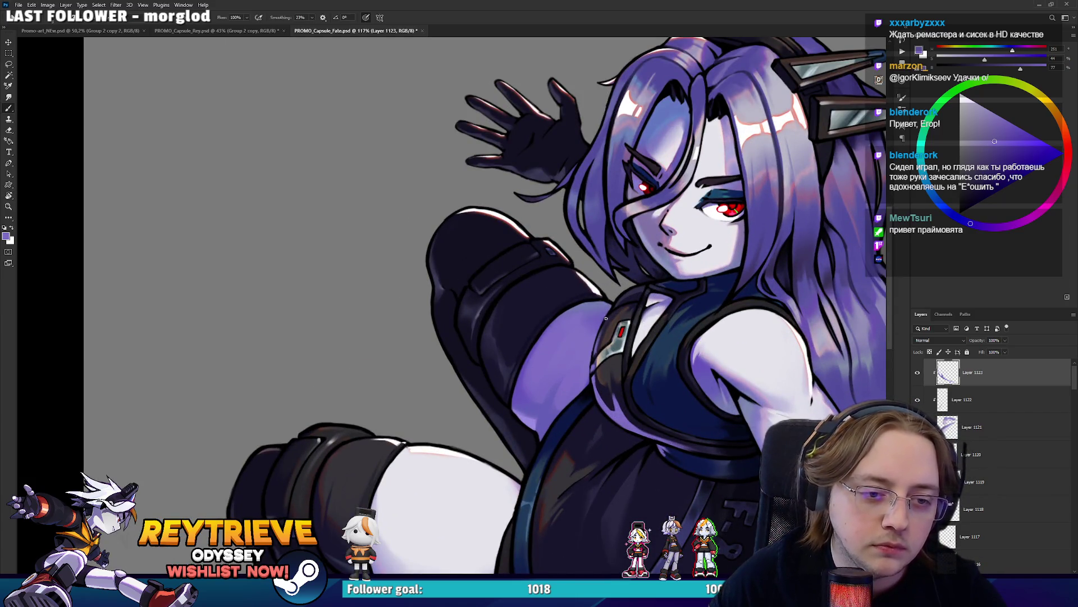
{"action": "left_click_drag", "start_coordinate": [605, 318], "coordinate": [595, 265]}
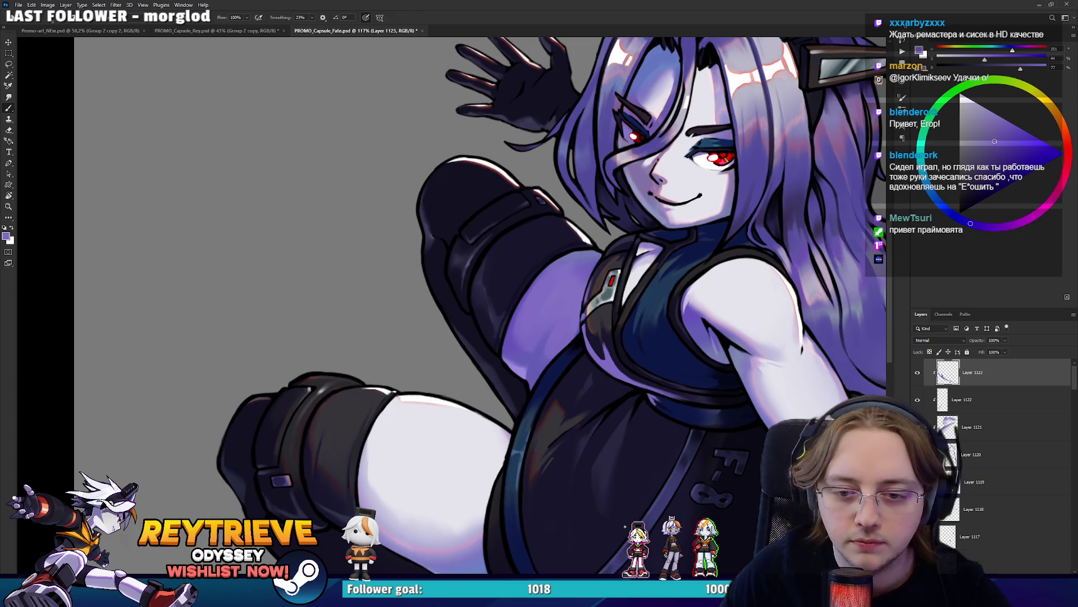
Select Layer 1112 and reset the colours to black and white
{"action": "left_click", "coordinate": [972, 480]}
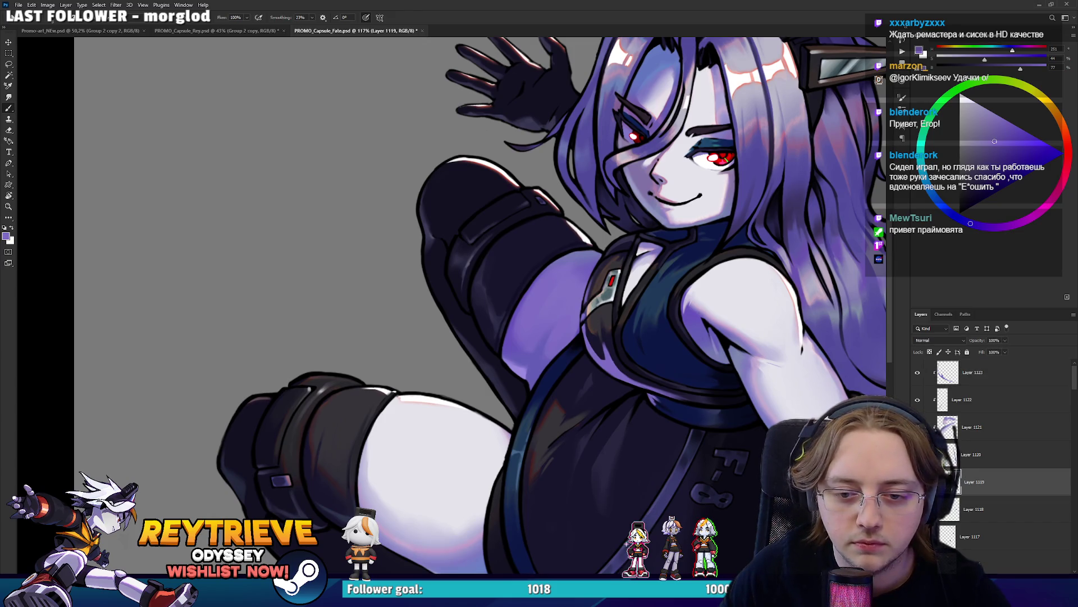
{"action": "scroll", "coordinate": [994, 455], "scroll_direction": "down", "scroll_amount": 3}
{"action": "left_click", "coordinate": [980, 427]}
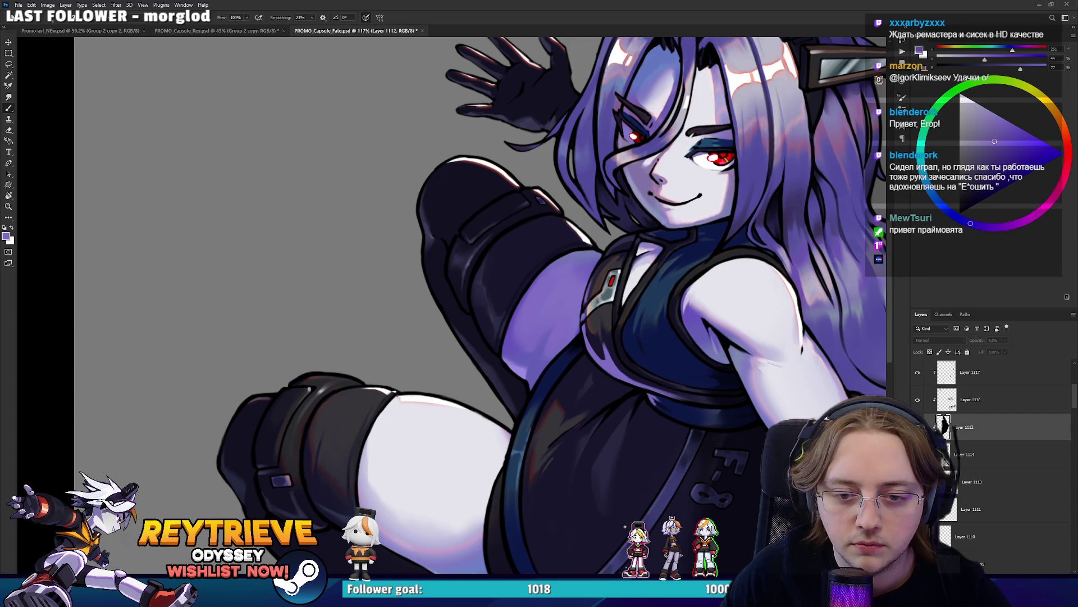
{"action": "left_click_drag", "start_coordinate": [697, 406], "coordinate": [677, 386]}
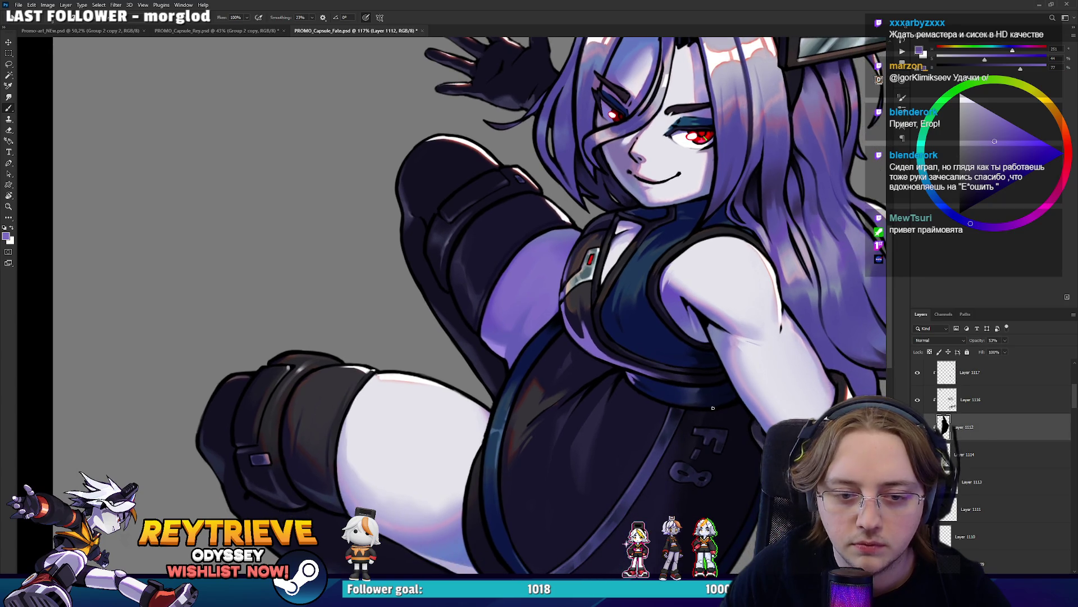
{"action": "key", "text": "d"}
Add a new layer above Layer 1112 with opacity lowered to about 60%
{"action": "key", "text": "ctrl+shift+alt+n"}
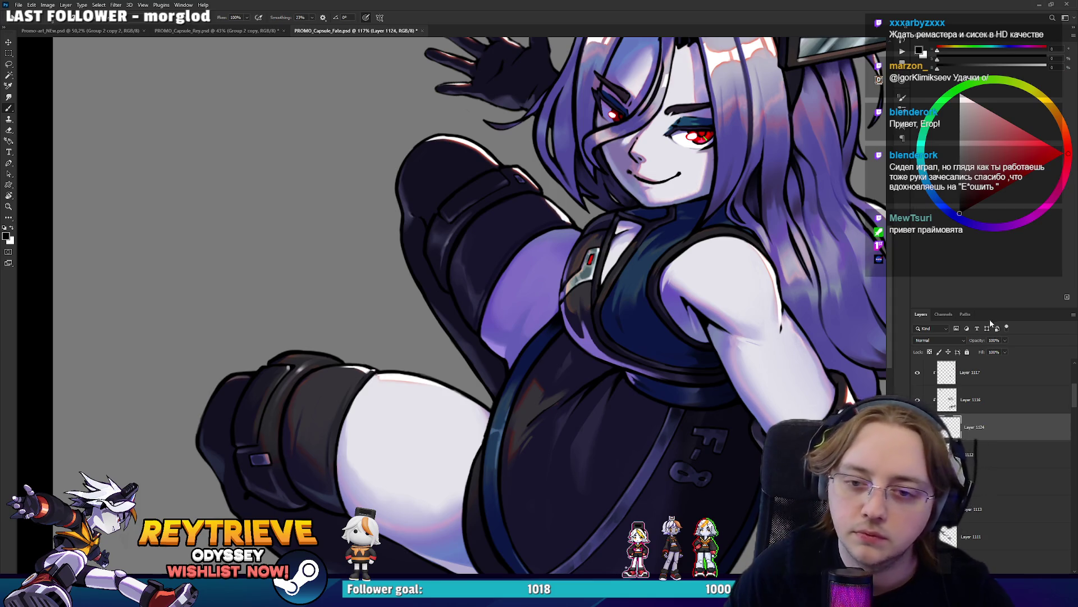
{"action": "left_click", "coordinate": [1005, 340]}
{"action": "left_click_drag", "start_coordinate": [1008, 351], "coordinate": [991, 351]}
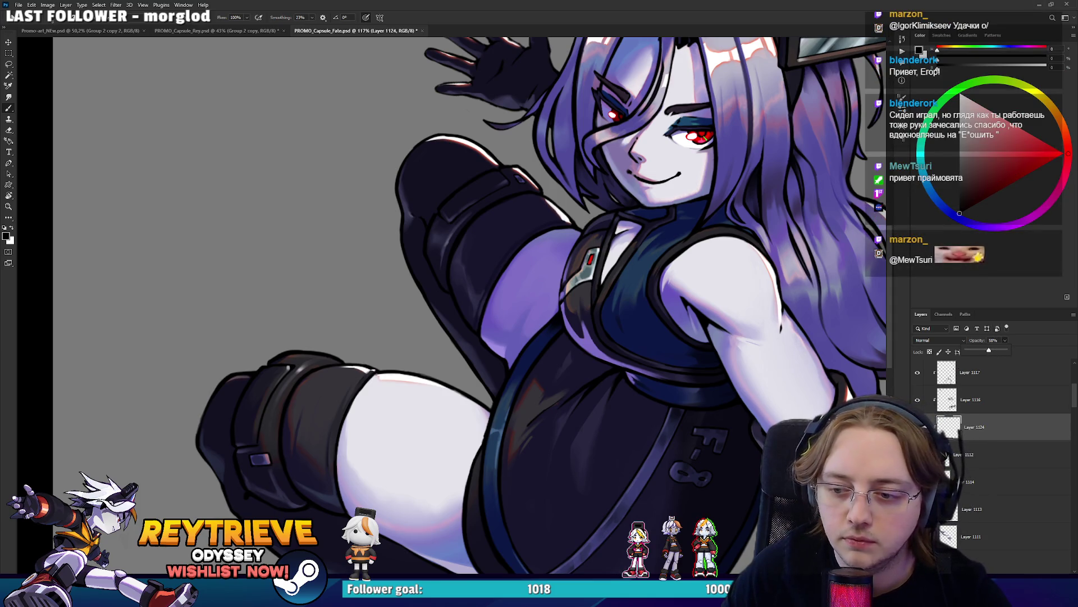
{"action": "mouse_move", "coordinate": [449, 304]}
{"action": "left_mouse_down"}
{"action": "mouse_move", "coordinate": [605, 361]}
{"action": "mouse_move", "coordinate": [618, 400]}
{"action": "mouse_move", "coordinate": [607, 295]}
{"action": "mouse_move", "coordinate": [545, 331]}
{"action": "left_mouse_up"}
{"action": "key", "text": "r"}
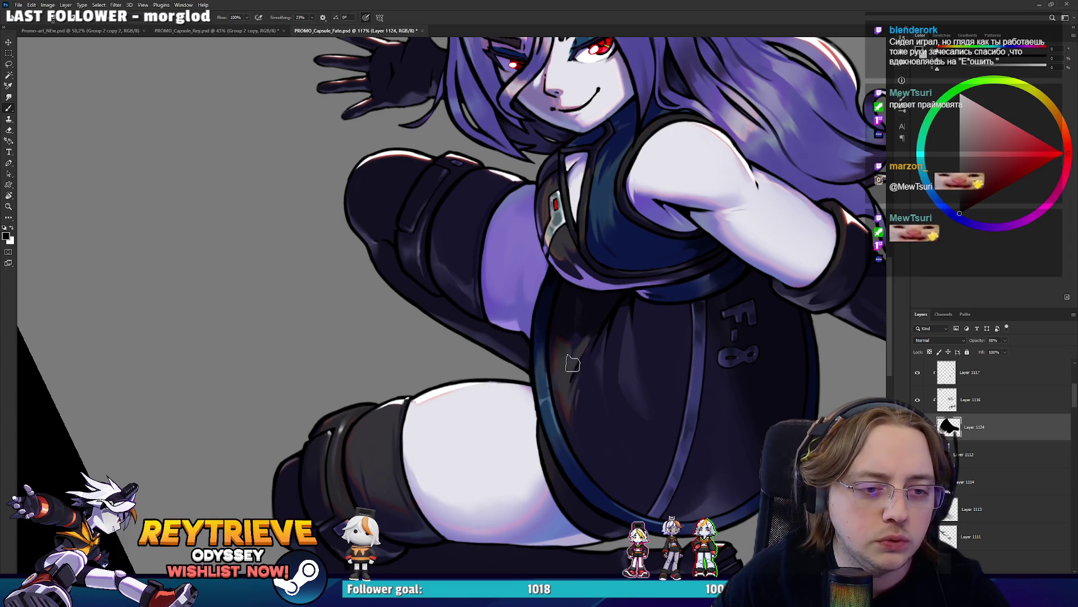
Erase along the dark belly area and reset the canvas rotation to upright
{"action": "key", "text": "e"}
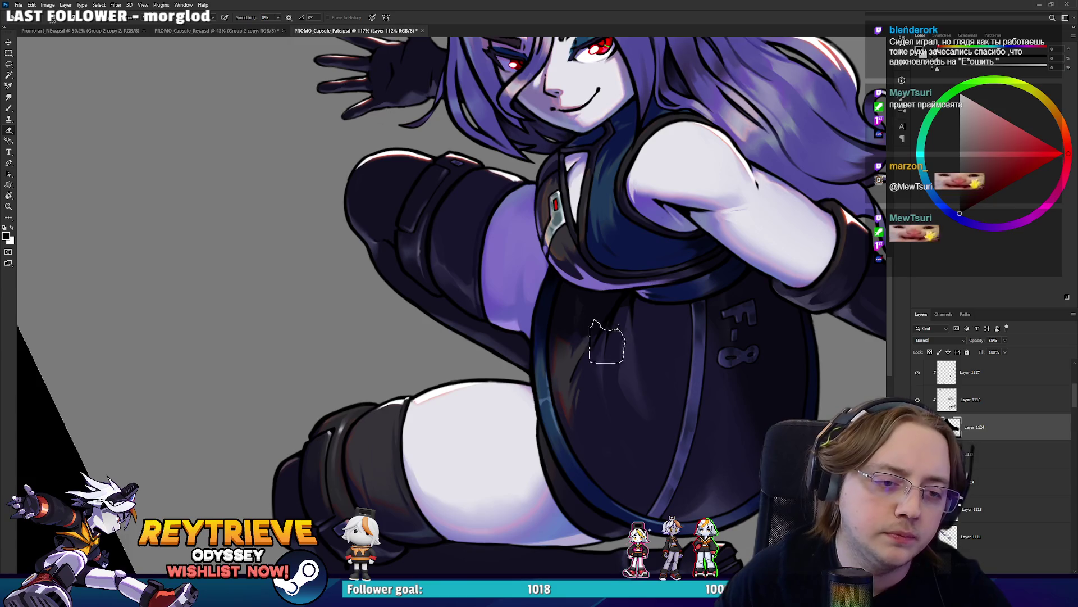
{"action": "left_click_drag", "start_coordinate": [584, 337], "coordinate": [641, 351]}
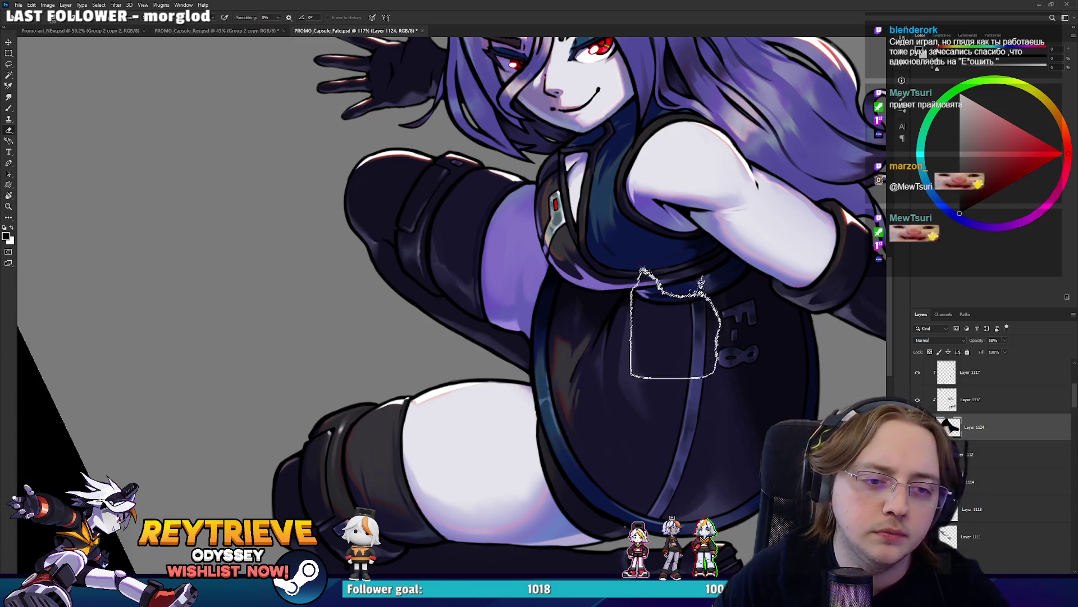
{"action": "scroll", "coordinate": [618, 387], "scroll_direction": "down", "scroll_amount": 8}
{"action": "key", "text": "r"}
{"action": "key", "text": "Escape"}
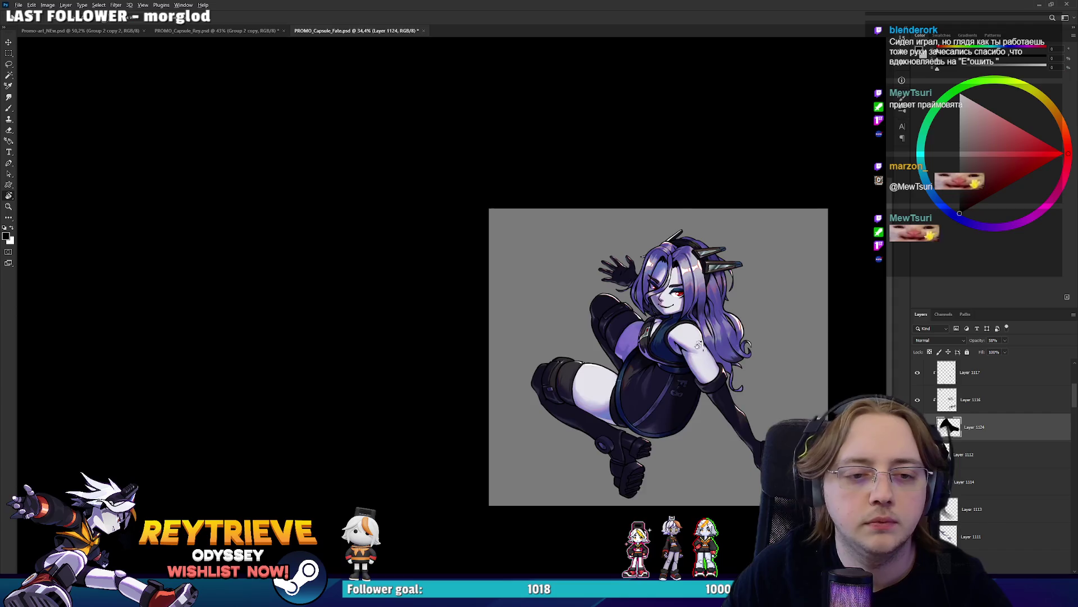
{"action": "scroll", "coordinate": [646, 334], "scroll_direction": "up", "scroll_amount": 6}
{"action": "scroll", "coordinate": [994, 455], "scroll_direction": "up", "scroll_amount": 3}
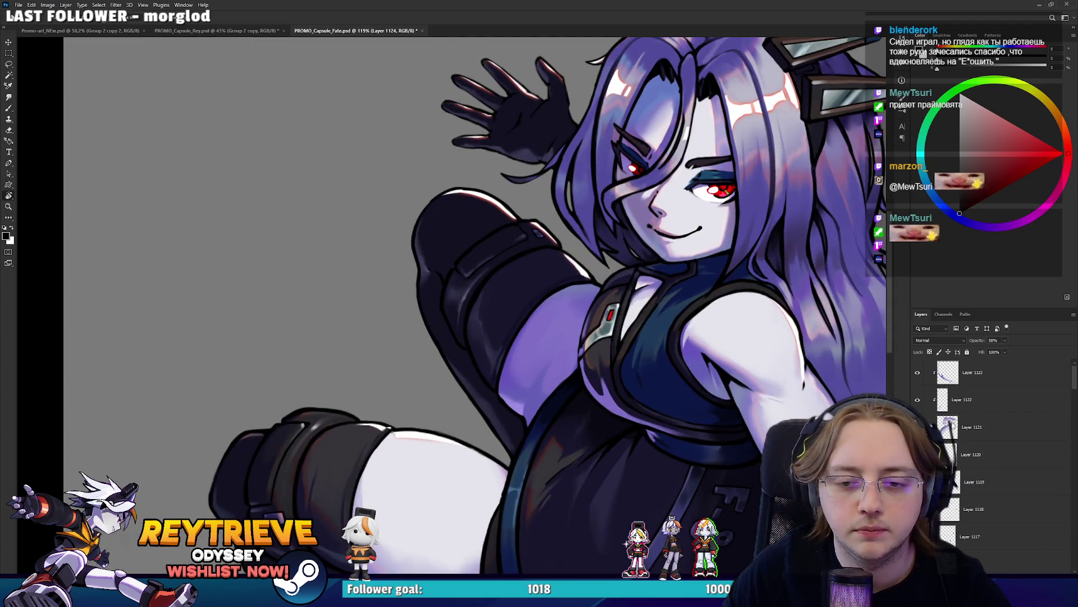
Select Layer 1123 and fade its opacity to 63%
{"action": "left_click", "coordinate": [972, 384]}
{"action": "left_click_drag", "start_coordinate": [994, 351], "coordinate": [992, 352]}
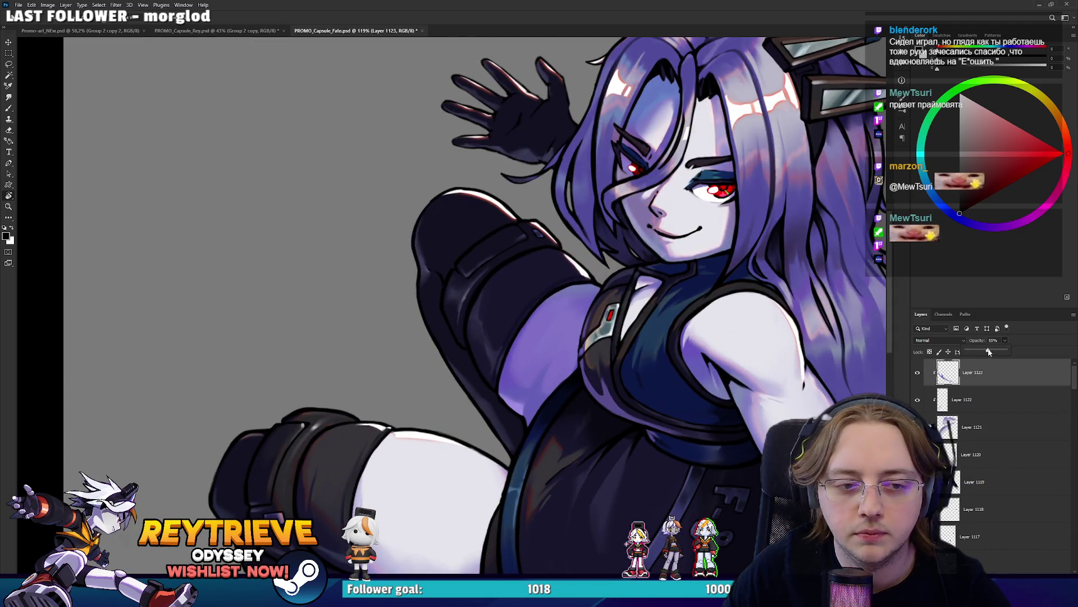
{"action": "scroll", "coordinate": [777, 338], "scroll_direction": "down", "scroll_amount": 8}
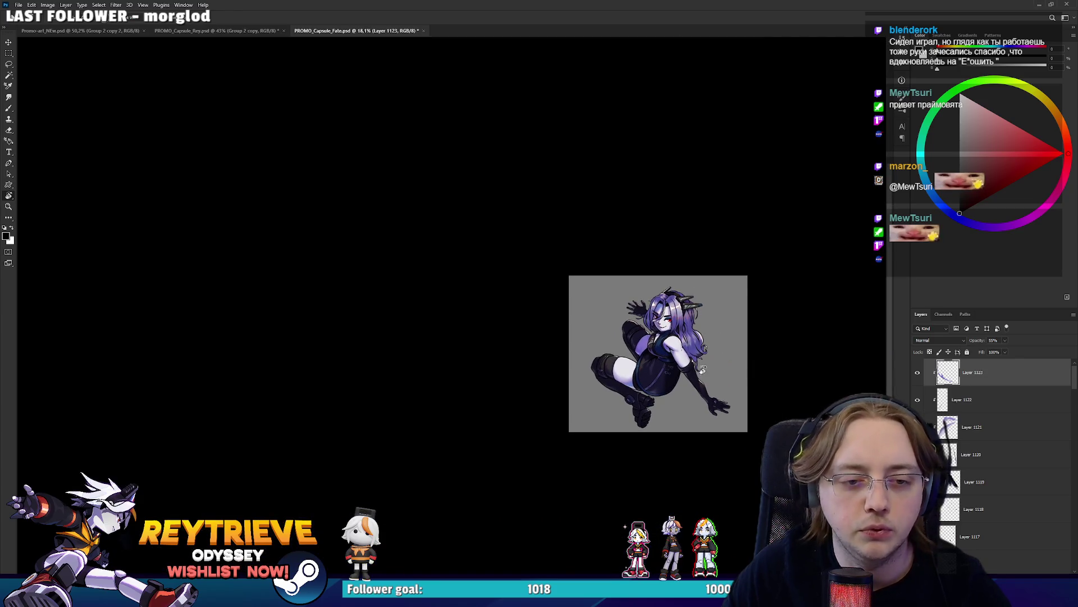
{"action": "scroll", "coordinate": [704, 365], "scroll_direction": "down", "scroll_amount": 1}
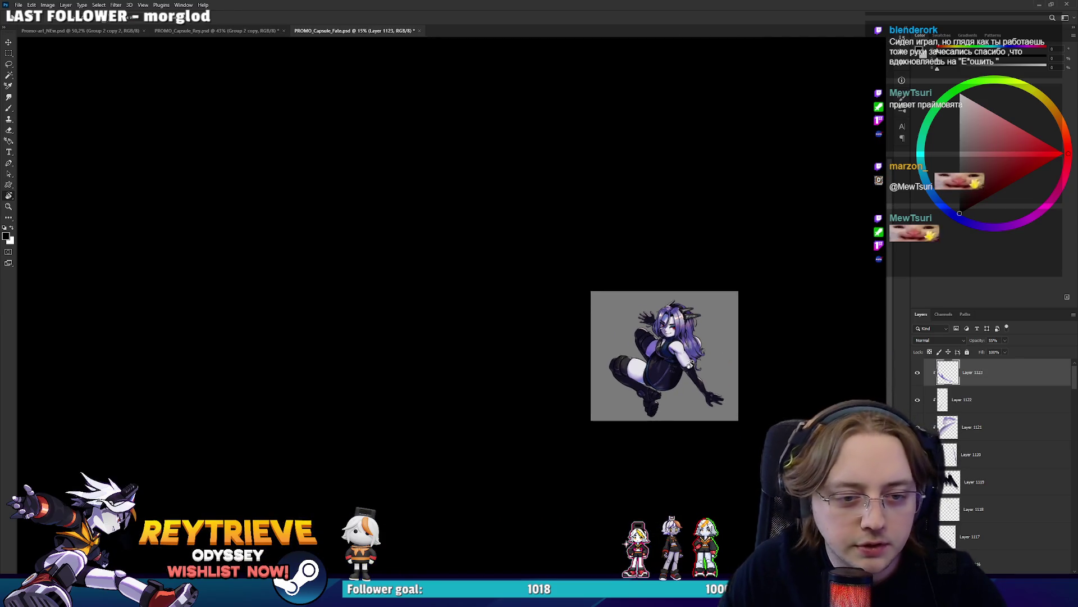
{"action": "scroll", "coordinate": [693, 372], "scroll_direction": "down", "scroll_amount": 1}
{"action": "scroll", "coordinate": [693, 372], "scroll_direction": "up", "scroll_amount": 2}
{"action": "scroll", "coordinate": [693, 372], "scroll_direction": "up", "scroll_amount": 3}
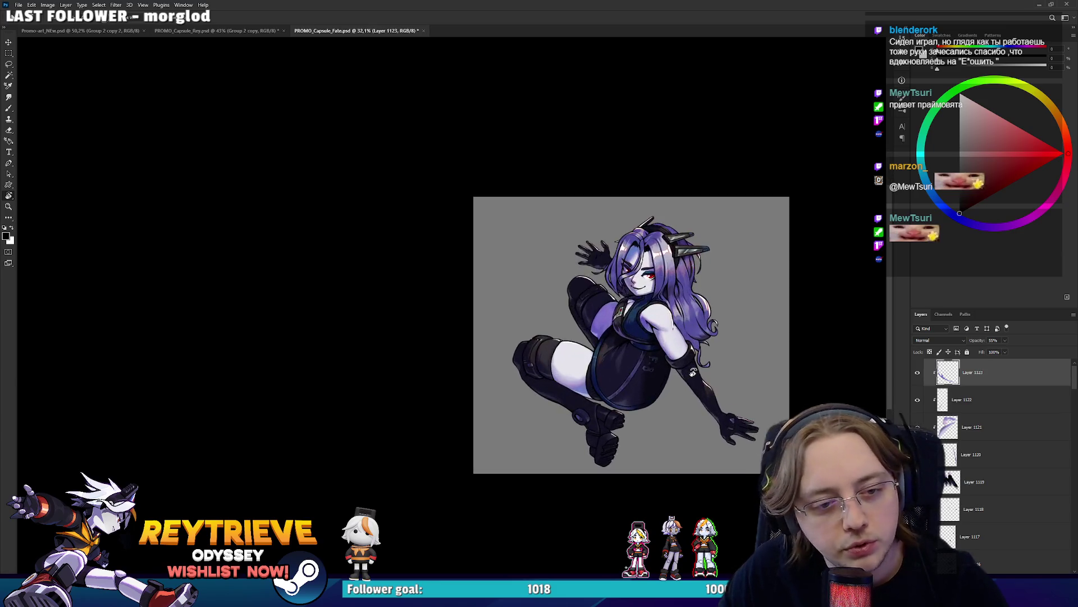
{"action": "scroll", "coordinate": [693, 373], "scroll_direction": "up", "scroll_amount": 2}
{"action": "scroll", "coordinate": [589, 341], "scroll_direction": "down", "scroll_amount": 3}
{"action": "scroll", "coordinate": [589, 341], "scroll_direction": "up", "scroll_amount": 3}
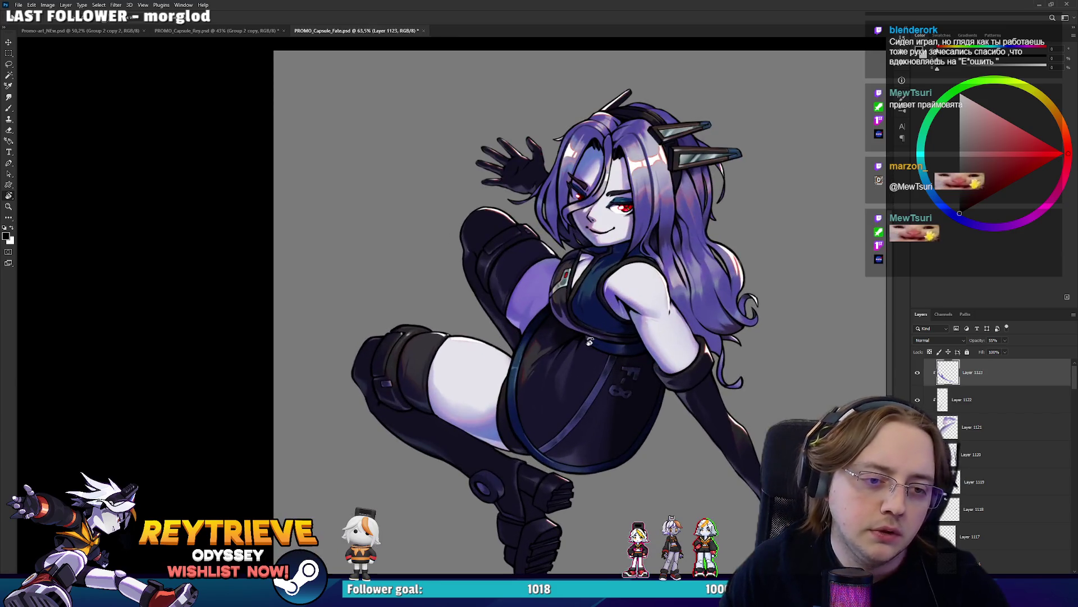
Zoom and pan around the torso to review the softened shading
{"action": "left_click_drag", "start_coordinate": [554, 343], "coordinate": [585, 344]}
{"action": "scroll", "coordinate": [584, 337], "scroll_direction": "up", "scroll_amount": 2}
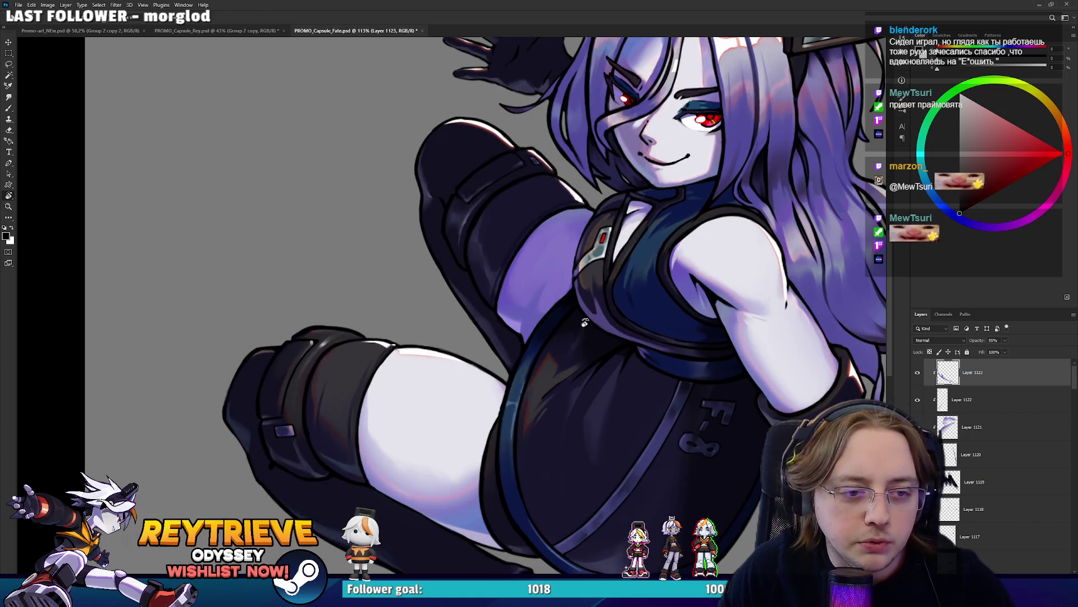
{"action": "scroll", "coordinate": [584, 322], "scroll_direction": "down", "scroll_amount": 3}
{"action": "scroll", "coordinate": [590, 329], "scroll_direction": "down", "scroll_amount": 1}
{"action": "scroll", "coordinate": [602, 334], "scroll_direction": "up", "scroll_amount": 2}
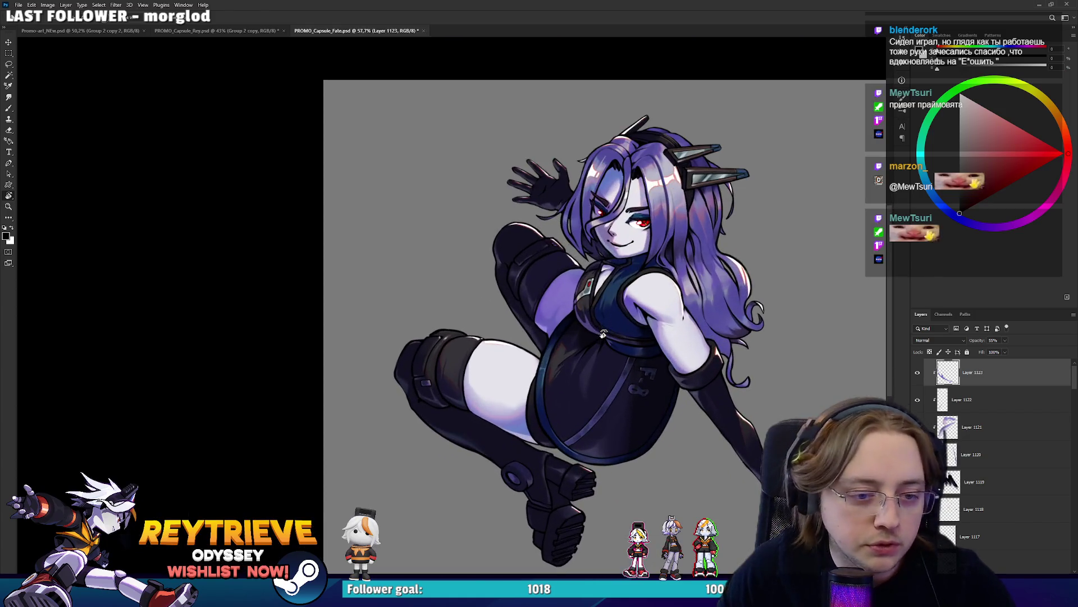
{"action": "scroll", "coordinate": [615, 359], "scroll_direction": "up", "scroll_amount": 2}
{"action": "scroll", "coordinate": [623, 371], "scroll_direction": "down", "scroll_amount": 2}
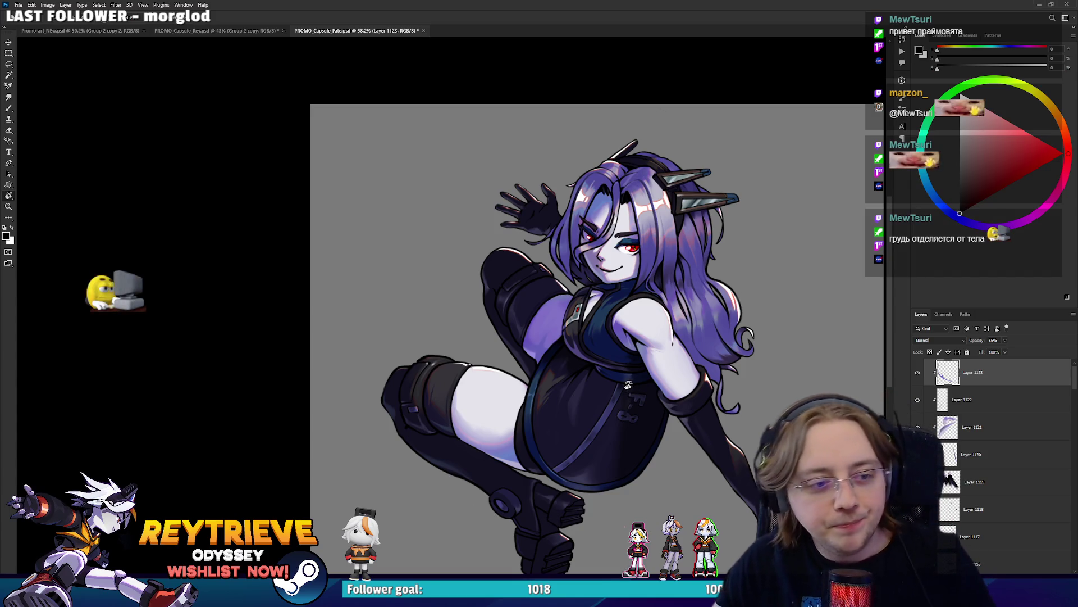
{"action": "scroll", "coordinate": [621, 388], "scroll_direction": "down", "scroll_amount": 1}
{"action": "left_click_drag", "start_coordinate": [692, 394], "coordinate": [675, 378]}
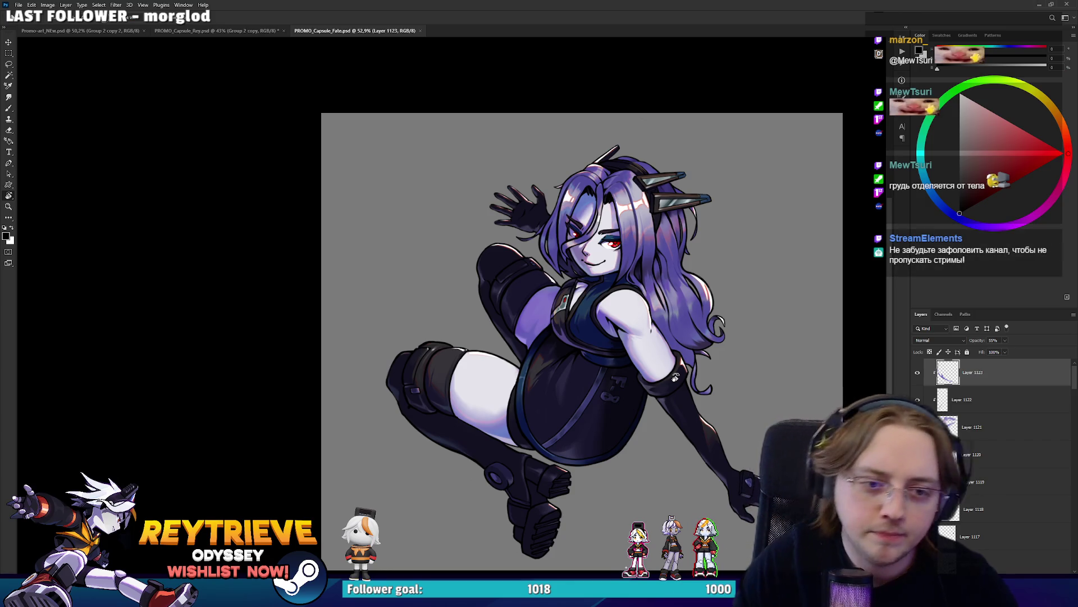
Add a new layer and sample the purple hair colour
{"action": "key", "text": "ctrl+shift+alt+n"}
{"action": "scroll", "coordinate": [663, 343], "scroll_direction": "up", "scroll_amount": 5}
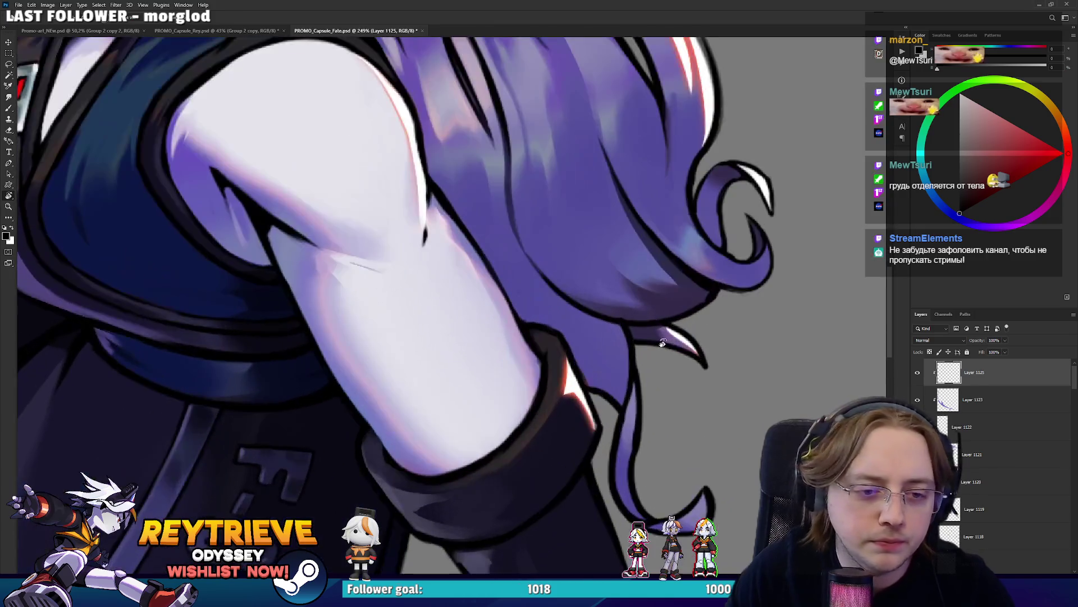
{"action": "left_click_drag", "start_coordinate": [695, 266], "coordinate": [681, 357]}
{"action": "left_click", "coordinate": [652, 347], "text": "alt"}
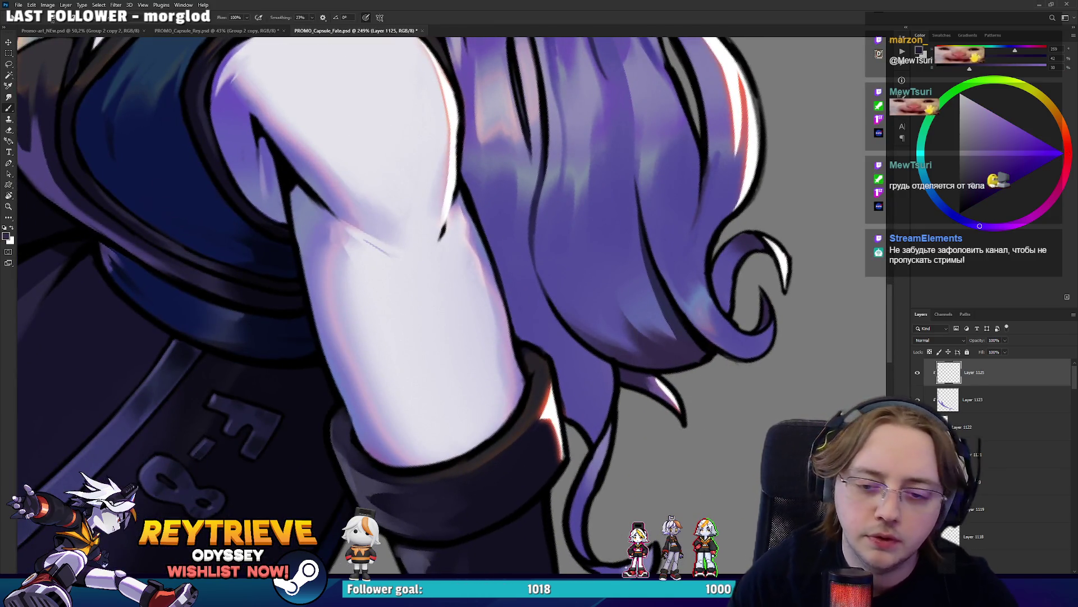
{"action": "scroll", "coordinate": [1011, 449], "scroll_direction": "down", "scroll_amount": 8}
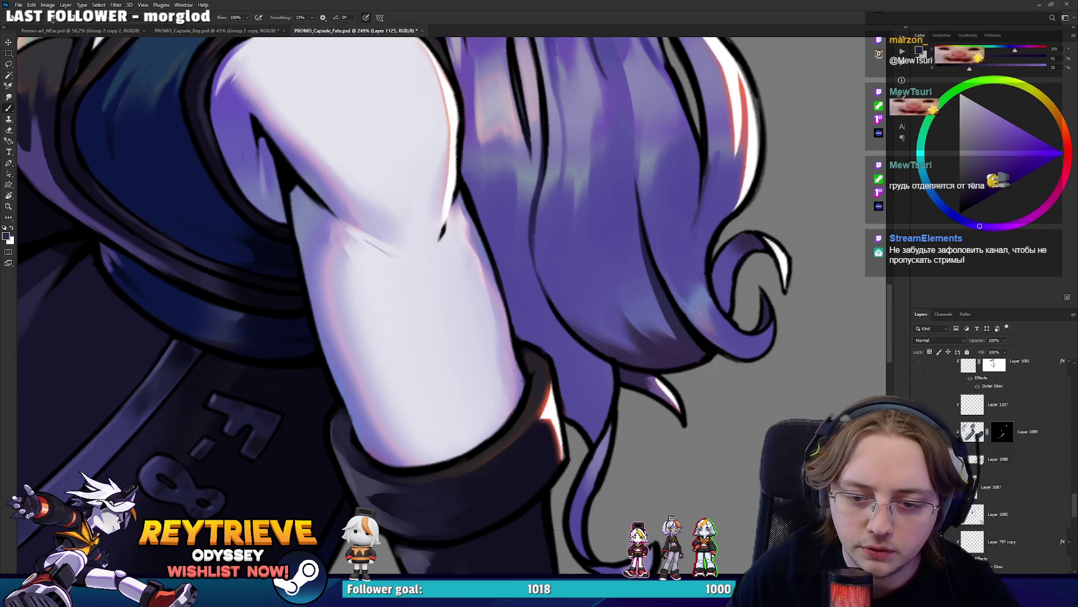
Add a layer above Layer 1089 and paint purple hair along the edge beside the arm
{"action": "left_click", "coordinate": [1039, 430]}
{"action": "key", "text": "ctrl+shift+alt+n"}
{"action": "mouse_move", "coordinate": [590, 427]}
{"action": "left_mouse_down"}
{"action": "mouse_move", "coordinate": [587, 371]}
{"action": "mouse_move", "coordinate": [588, 419]}
{"action": "left_mouse_up"}
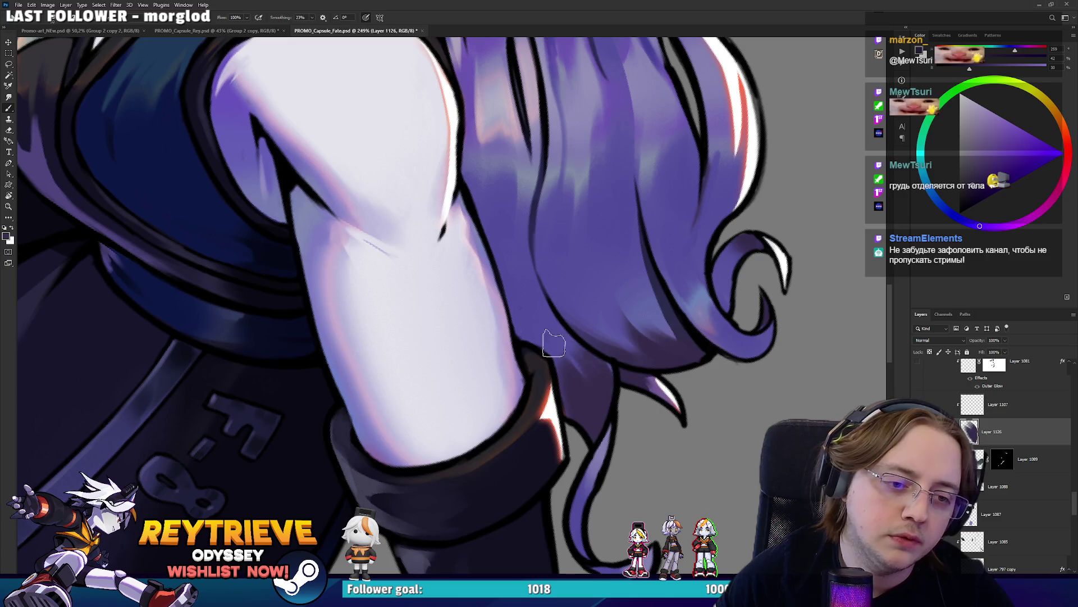
{"action": "key", "text": "e"}
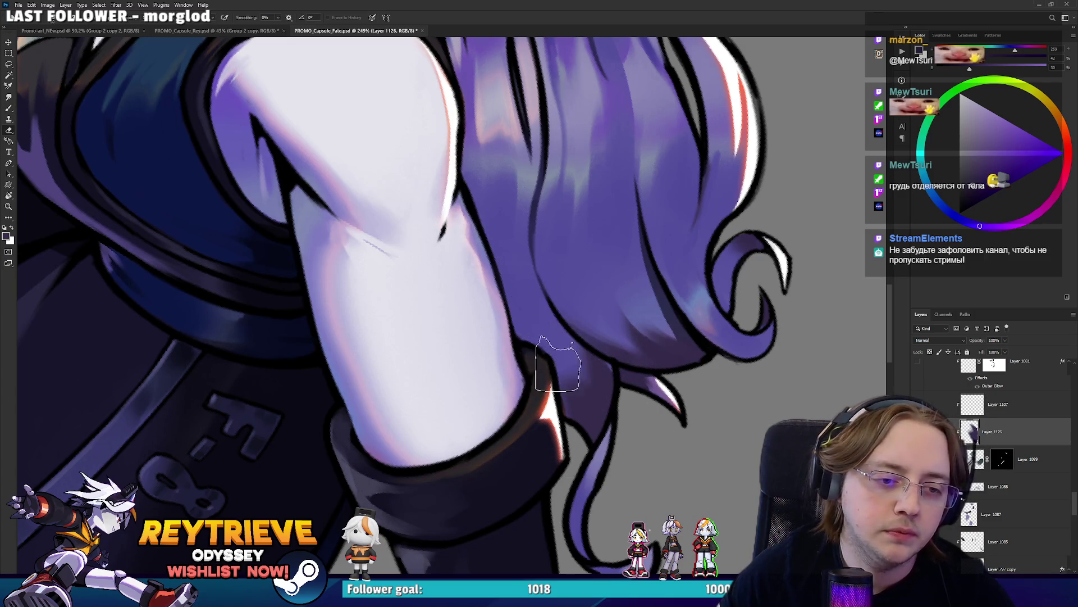
{"action": "key", "text": "b"}
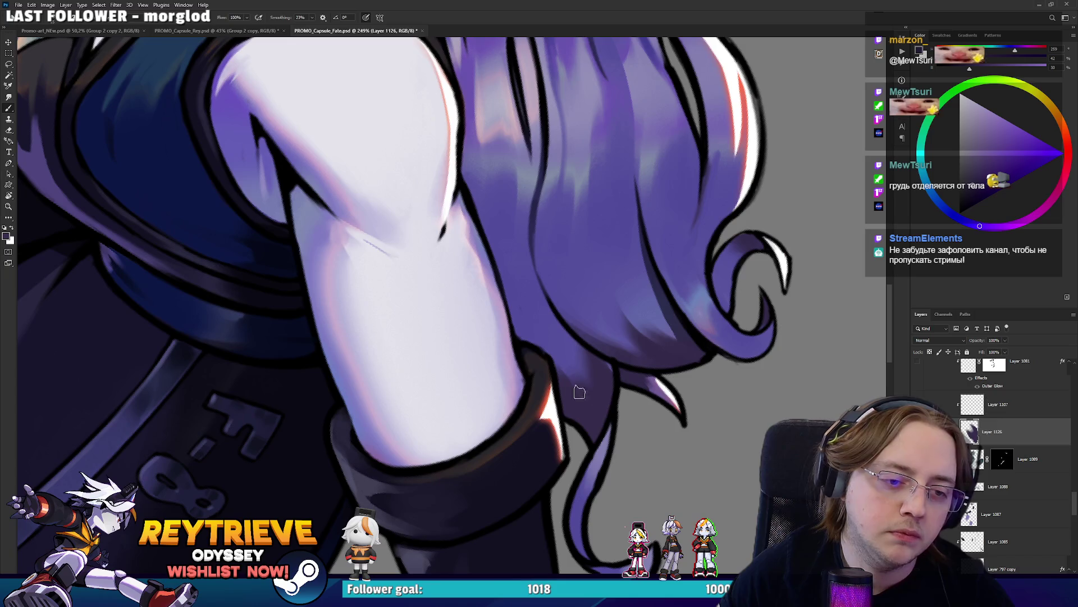
{"action": "left_click_drag", "start_coordinate": [580, 392], "coordinate": [519, 168]}
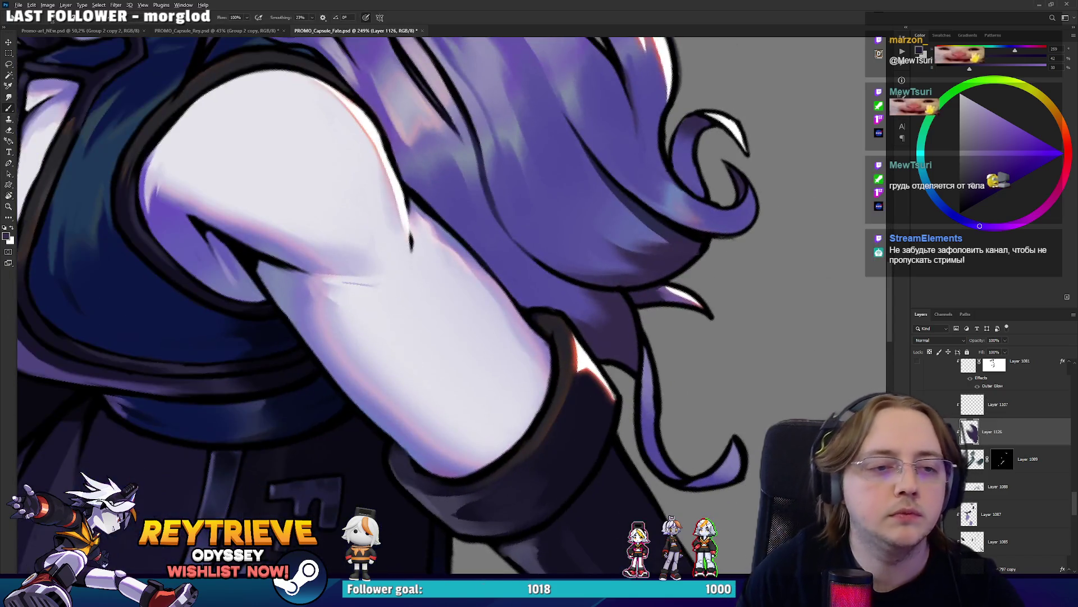
{"action": "scroll", "coordinate": [499, 193], "scroll_direction": "down", "scroll_amount": 5}
{"action": "mouse_move", "coordinate": [498, 193]}
{"action": "left_mouse_down"}
{"action": "mouse_move", "coordinate": [659, 328]}
{"action": "mouse_move", "coordinate": [593, 396]}
{"action": "left_mouse_up"}
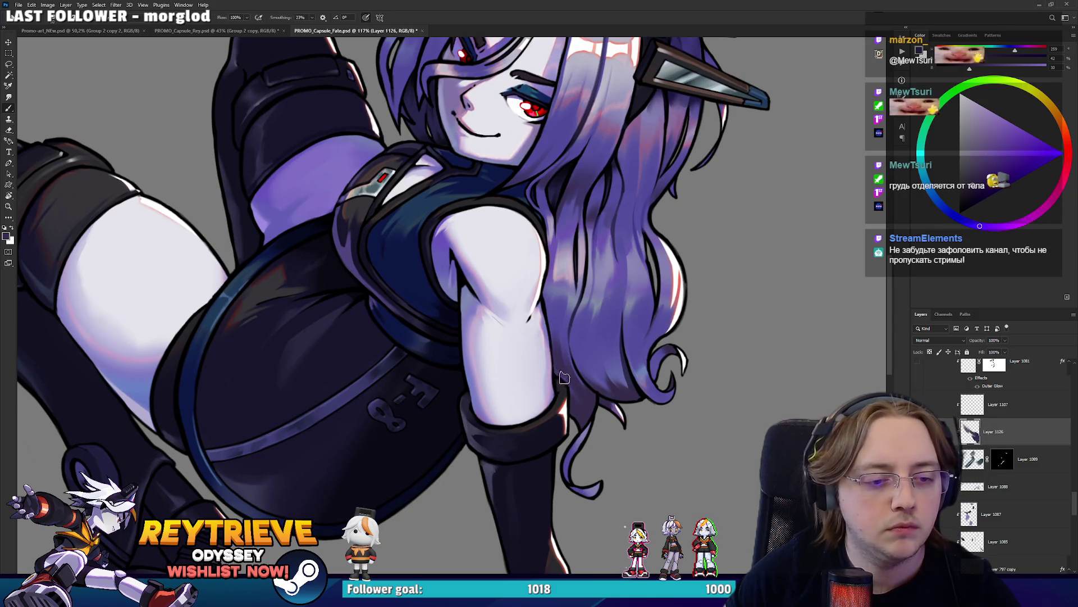
{"action": "key", "text": "e"}
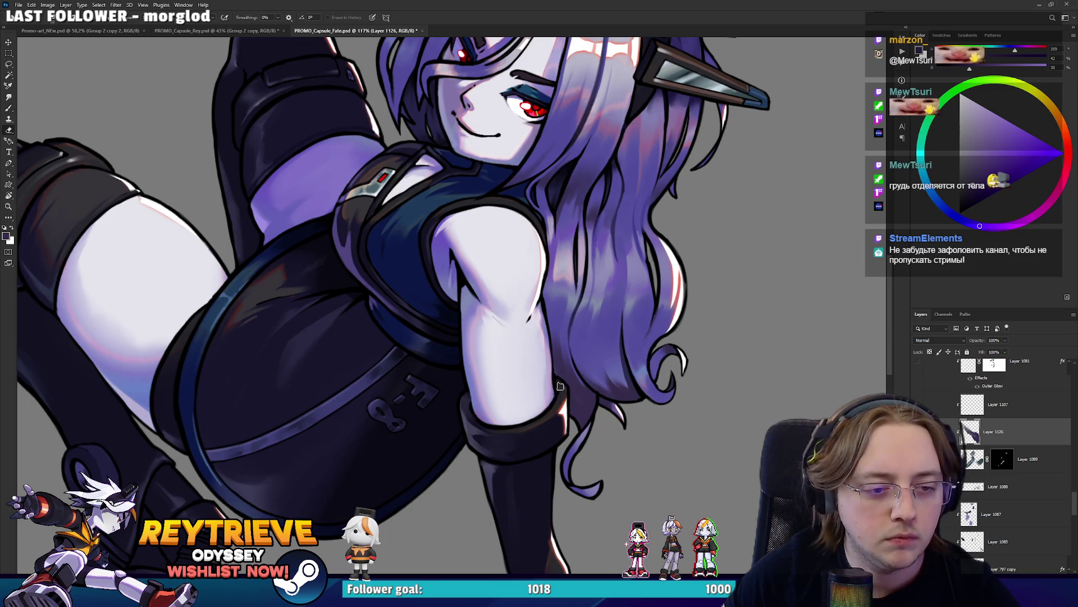
{"action": "key", "text": "b"}
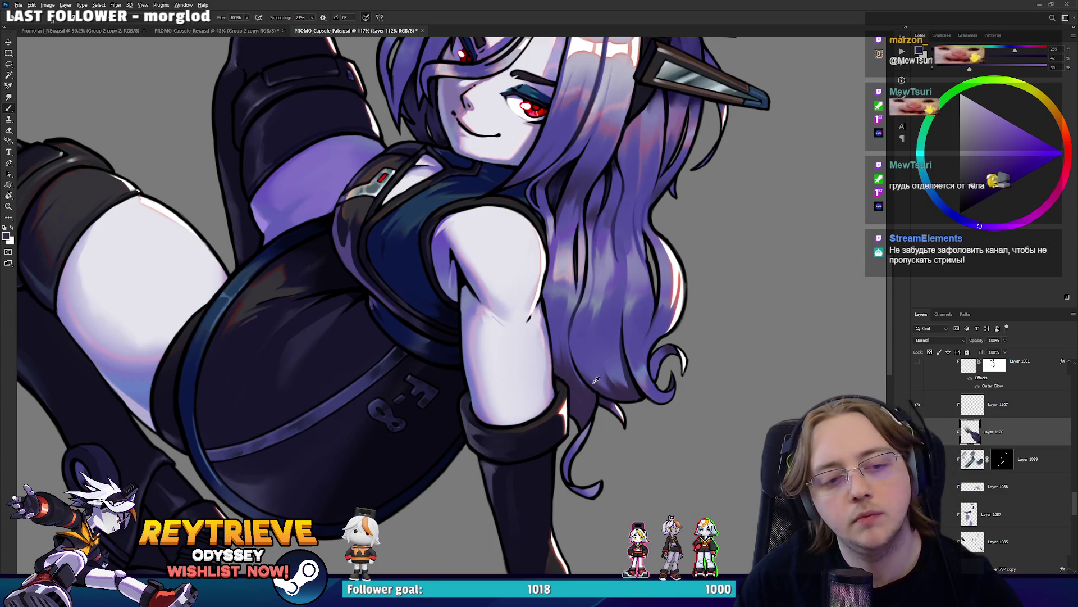
Fit the whole illustration in view with upright rotation to review the figure
{"action": "key", "text": "ctrl+0"}
{"action": "key", "text": "r"}
{"action": "key", "text": "Escape"}
{"action": "scroll", "coordinate": [580, 232], "scroll_direction": "up", "scroll_amount": 5}
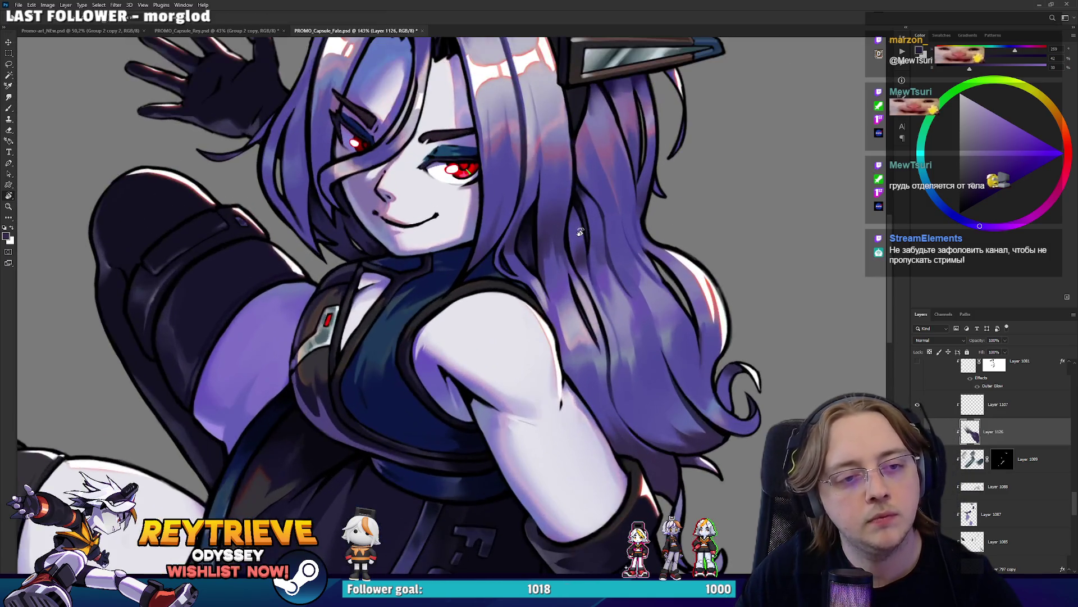
{"action": "key", "text": "ctrl+0"}
{"action": "scroll", "coordinate": [612, 275], "scroll_direction": "up", "scroll_amount": 2}
{"action": "scroll", "coordinate": [612, 274], "scroll_direction": "down", "scroll_amount": 3}
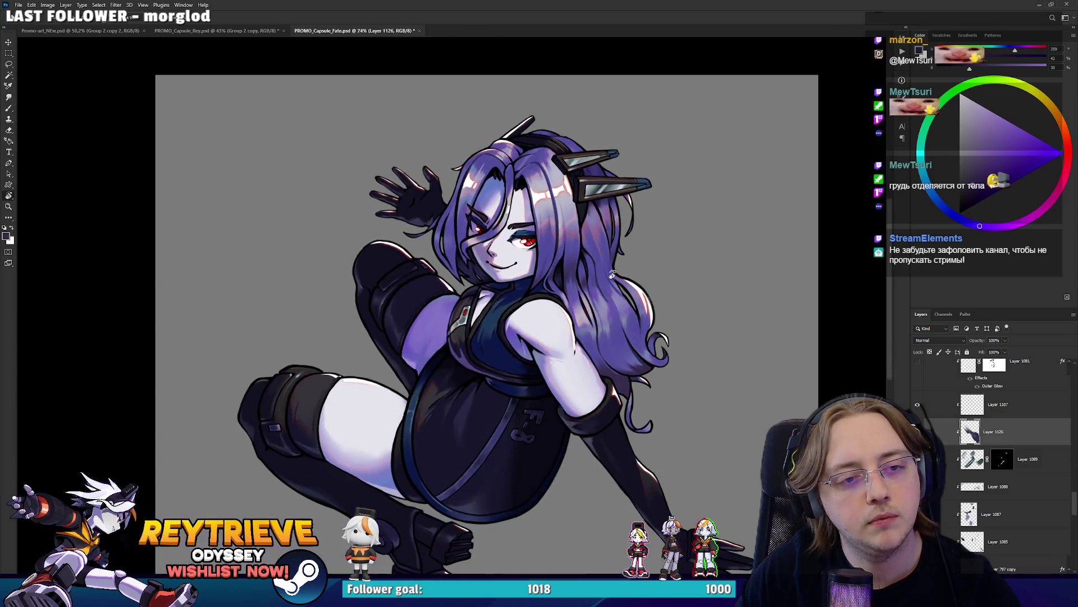
{"action": "scroll", "coordinate": [611, 274], "scroll_direction": "down", "scroll_amount": 2}
{"action": "scroll", "coordinate": [613, 277], "scroll_direction": "down", "scroll_amount": 2}
{"action": "scroll", "coordinate": [601, 278], "scroll_direction": "up", "scroll_amount": 1}
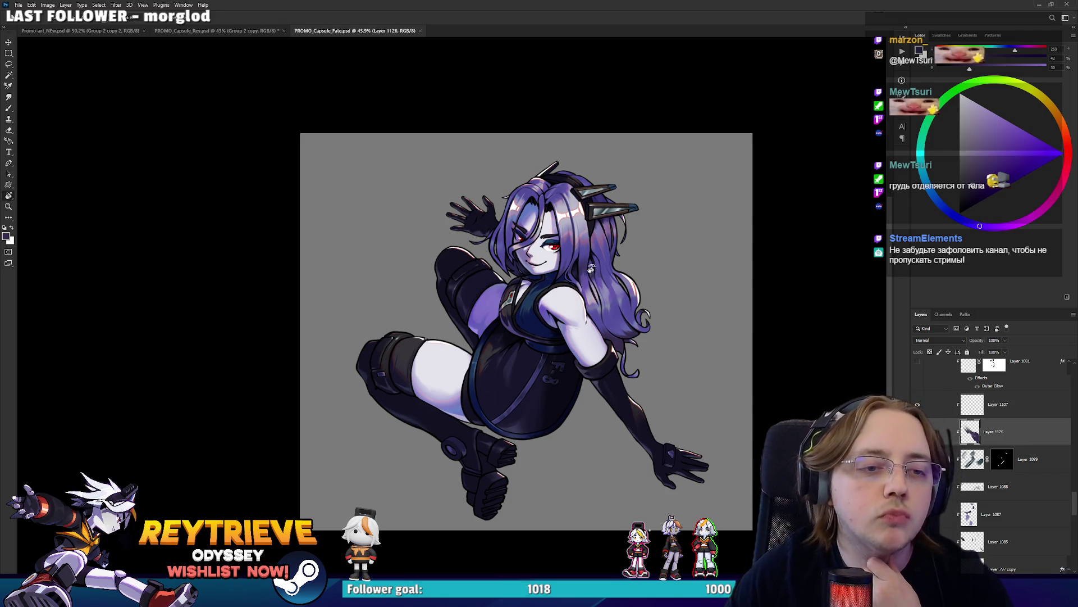
{"action": "scroll", "coordinate": [996, 416], "scroll_direction": "up", "scroll_amount": 5}
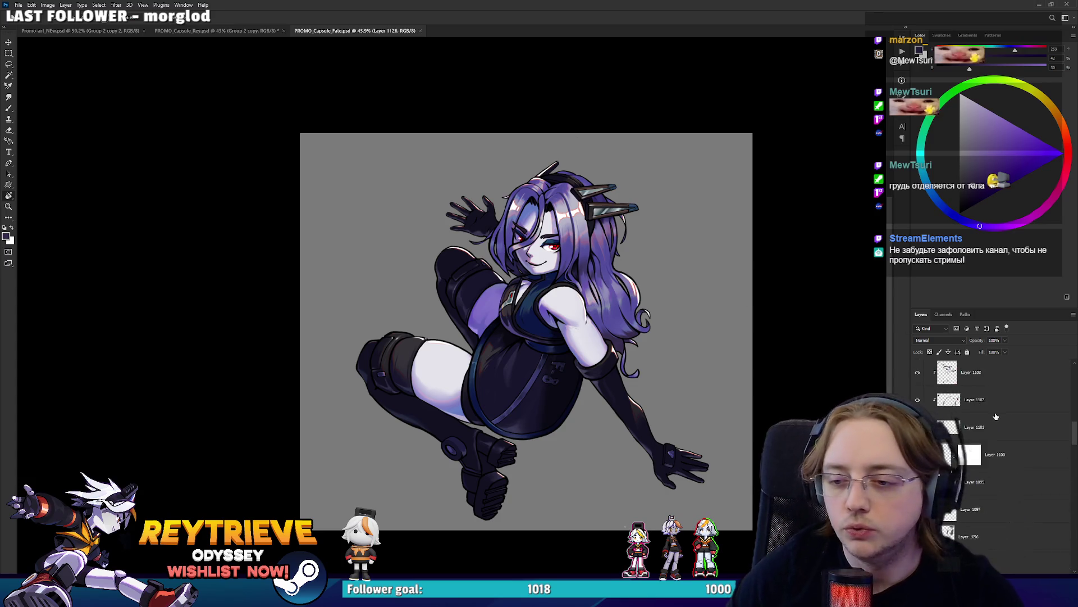
{"action": "scroll", "coordinate": [995, 416], "scroll_direction": "up", "scroll_amount": 5}
Return to Layer 1125 and sample the lavender skin tone for face touch-ups
{"action": "left_click", "coordinate": [974, 372]}
{"action": "scroll", "coordinate": [547, 375], "scroll_direction": "up", "scroll_amount": 6}
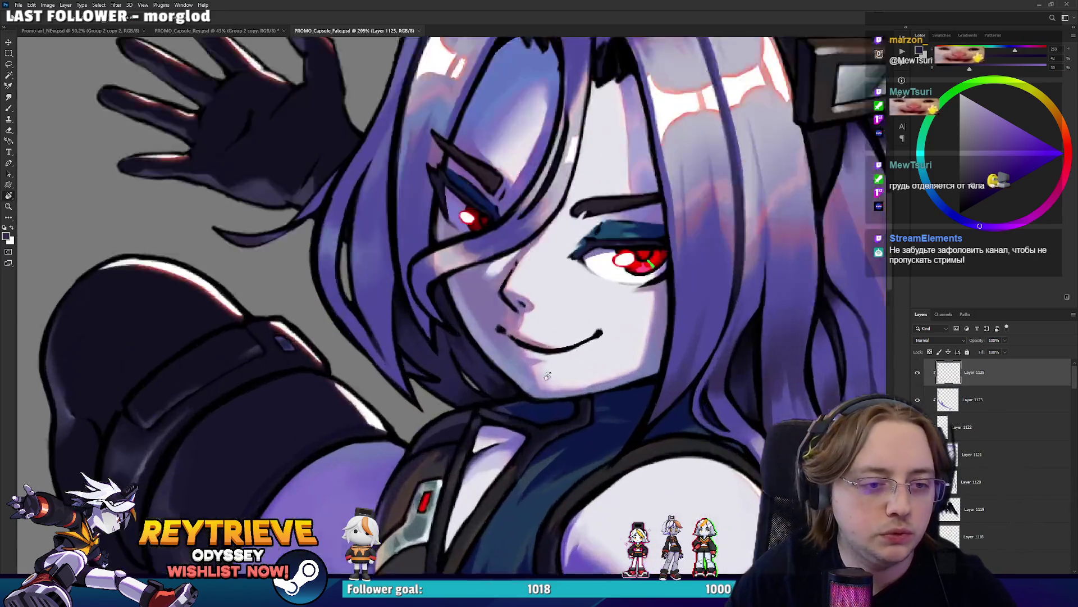
{"action": "scroll", "coordinate": [547, 376], "scroll_direction": "up", "scroll_amount": 3}
{"action": "left_click_drag", "start_coordinate": [548, 376], "coordinate": [490, 377]}
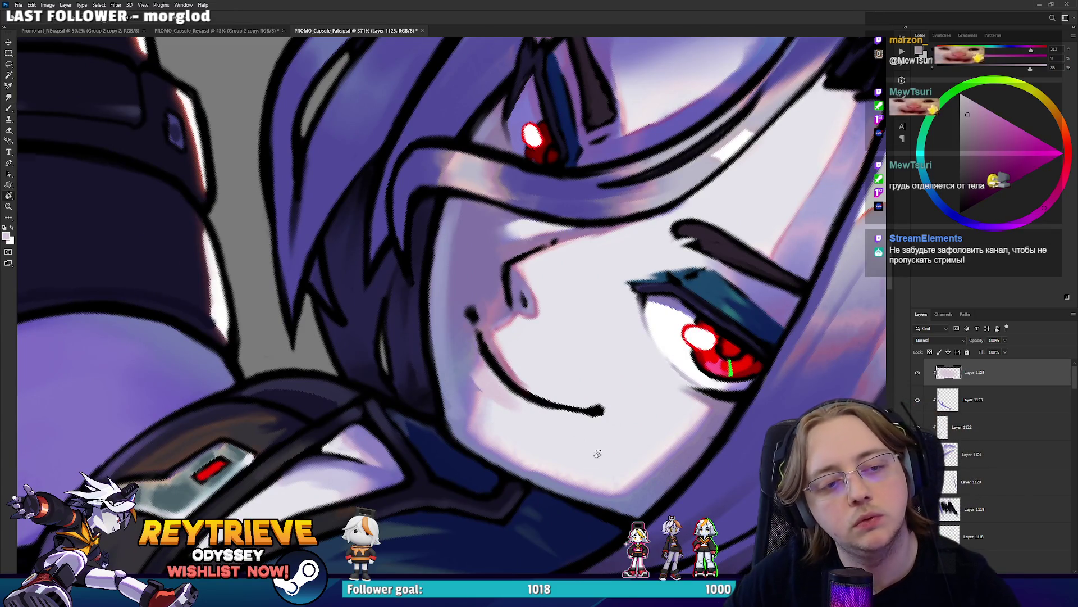
{"action": "left_click_drag", "start_coordinate": [555, 429], "coordinate": [582, 284]}
{"action": "left_click", "coordinate": [583, 284], "text": "alt"}
{"action": "scroll", "coordinate": [582, 284], "scroll_direction": "down", "scroll_amount": 10}
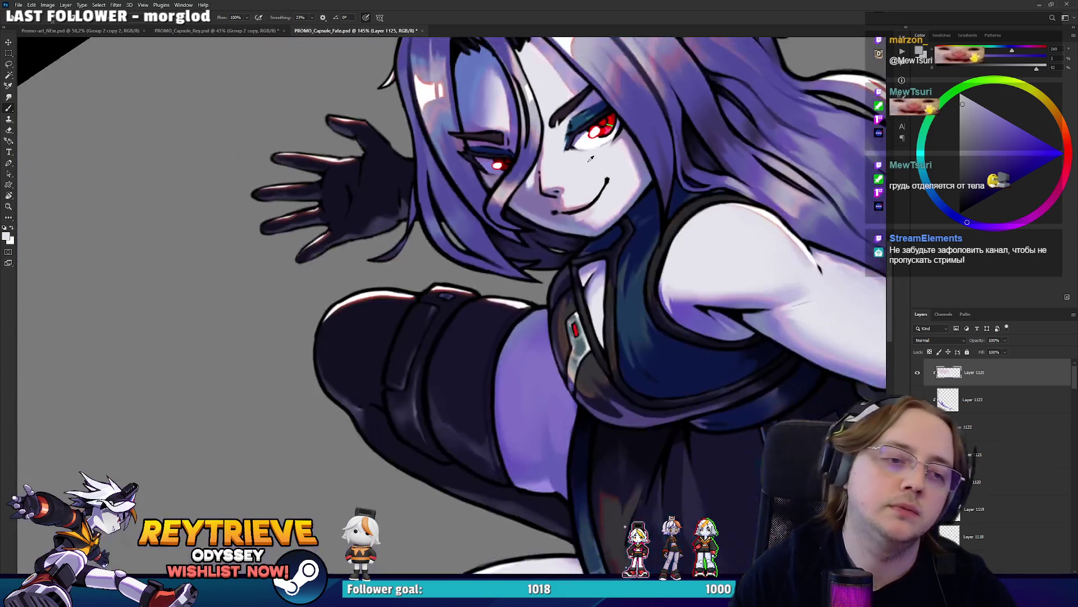
{"action": "left_click_drag", "start_coordinate": [618, 253], "coordinate": [673, 274]}
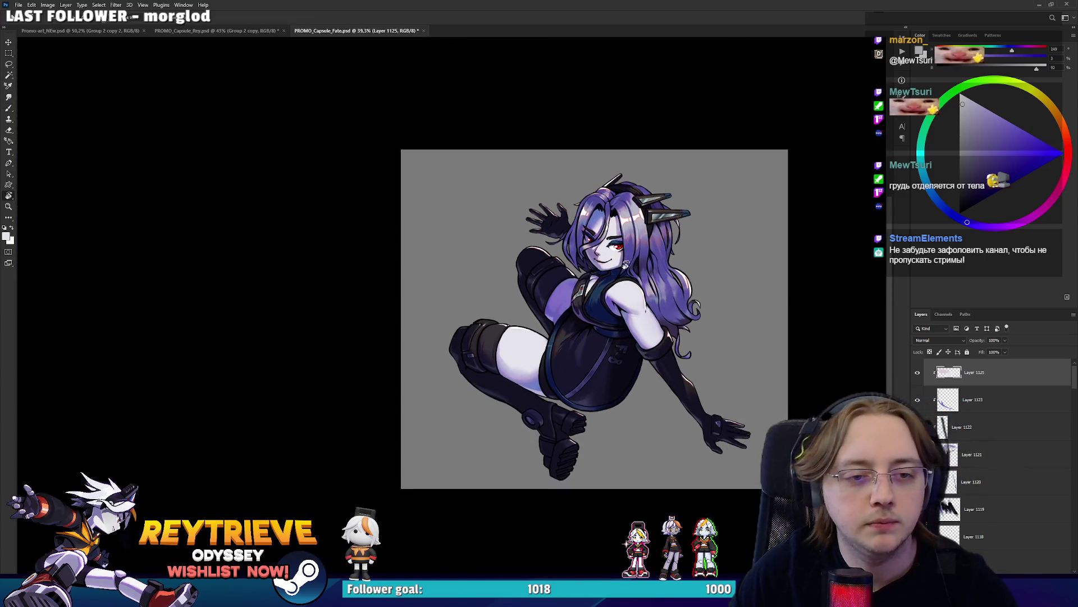
{"action": "scroll", "coordinate": [657, 278], "scroll_direction": "up", "scroll_amount": 4}
Select the entire canvas and zoom out
{"action": "key", "text": "ctrl+a"}
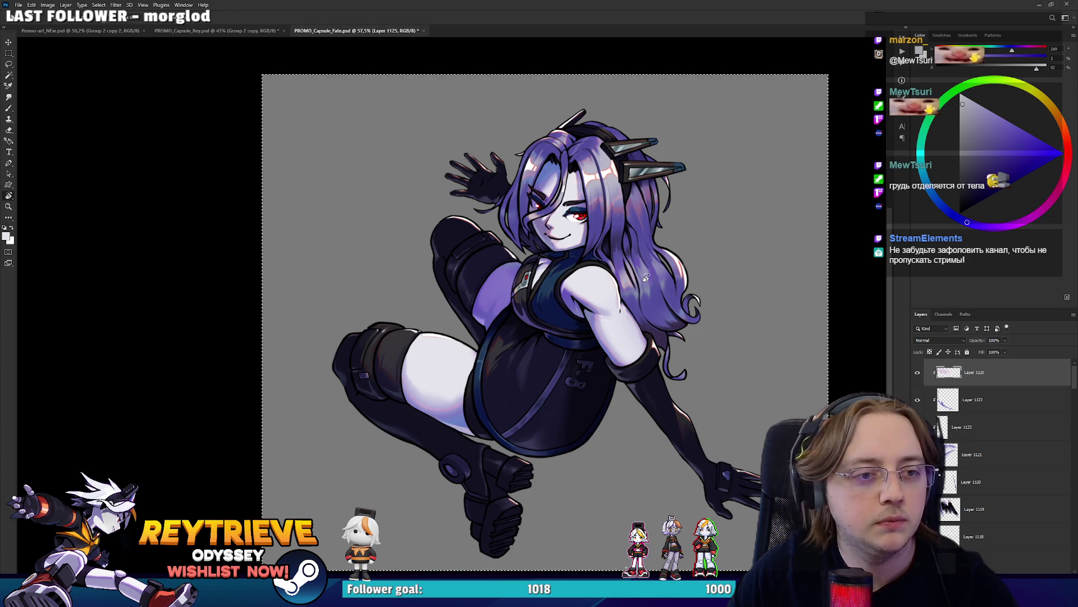
{"action": "scroll", "coordinate": [977, 386], "scroll_direction": "down", "scroll_amount": 5}
{"action": "scroll", "coordinate": [980, 393], "scroll_direction": "down", "scroll_amount": 10}
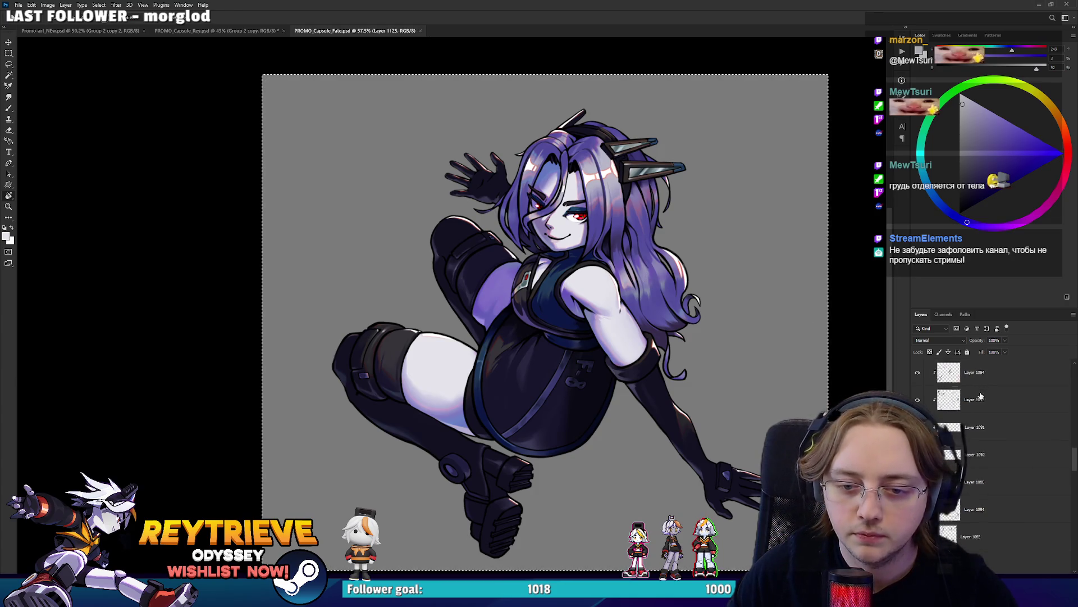
{"action": "scroll", "coordinate": [989, 450], "scroll_direction": "down", "scroll_amount": 10}
{"action": "scroll", "coordinate": [1000, 505], "scroll_direction": "down", "scroll_amount": 10}
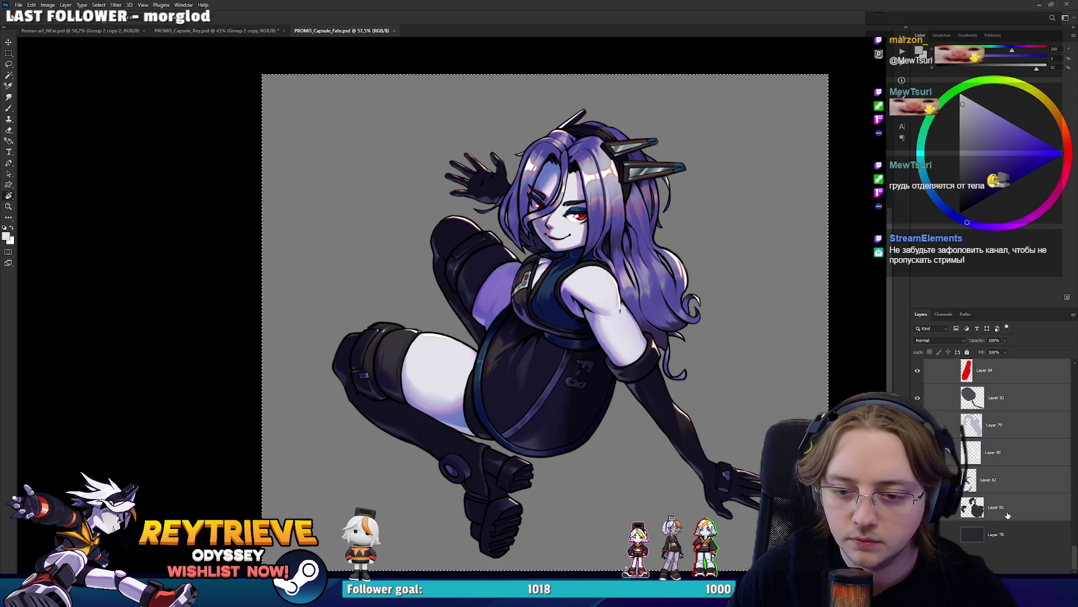
Group the artwork layers, merge a copy, and convert it to a smart object
{"action": "left_click", "coordinate": [1005, 532], "text": "shift"}
{"action": "key", "text": "ctrl+g"}
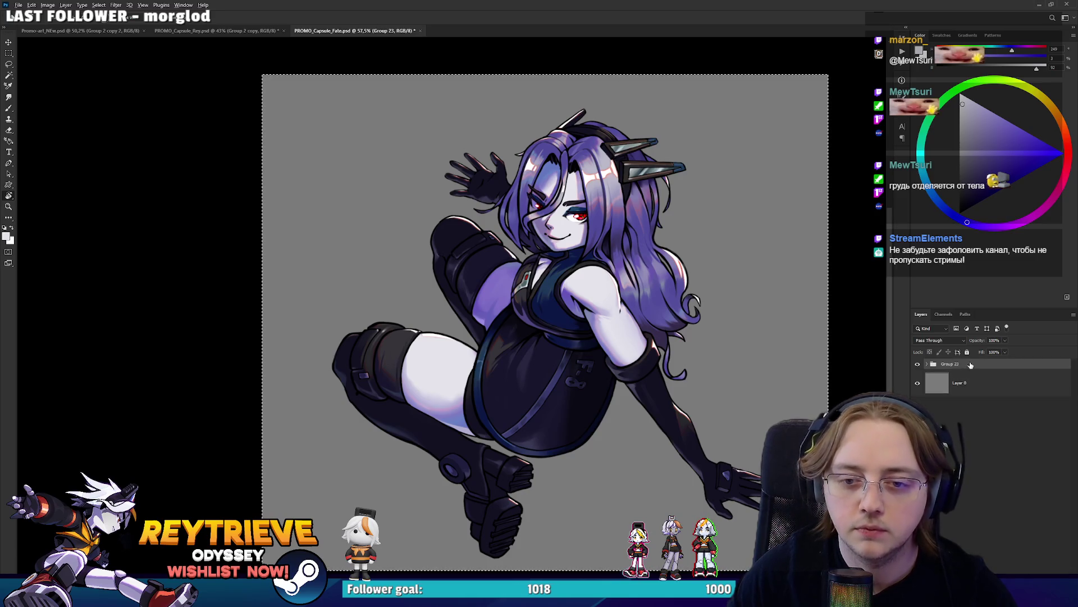
{"action": "key", "text": "ctrl+j"}
{"action": "key", "text": "ctrl+e"}
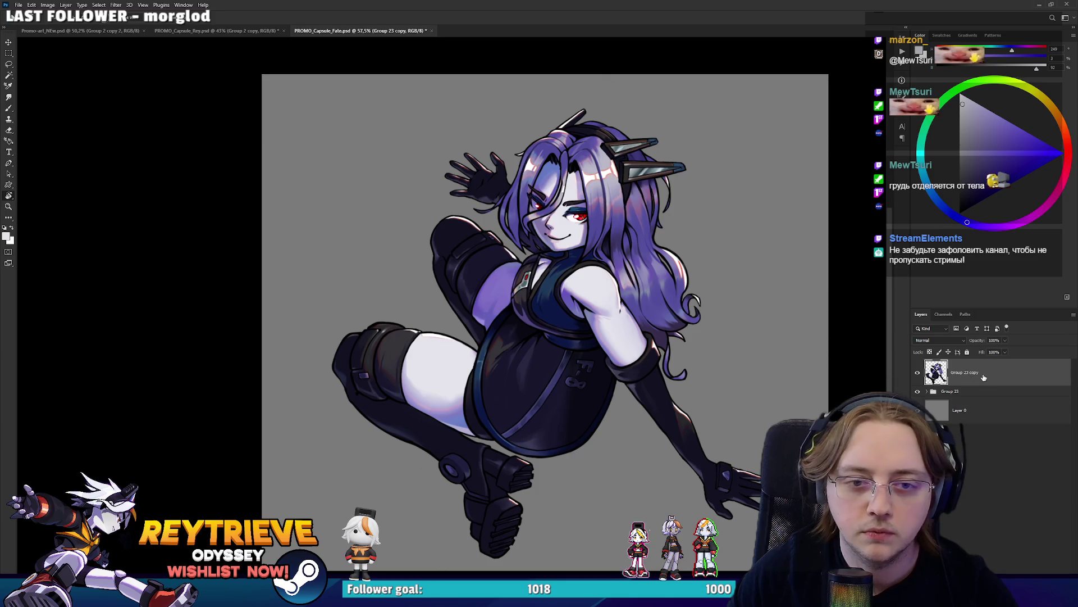
{"action": "right_click", "coordinate": [984, 375]}
{"action": "left_click", "coordinate": [1006, 124]}
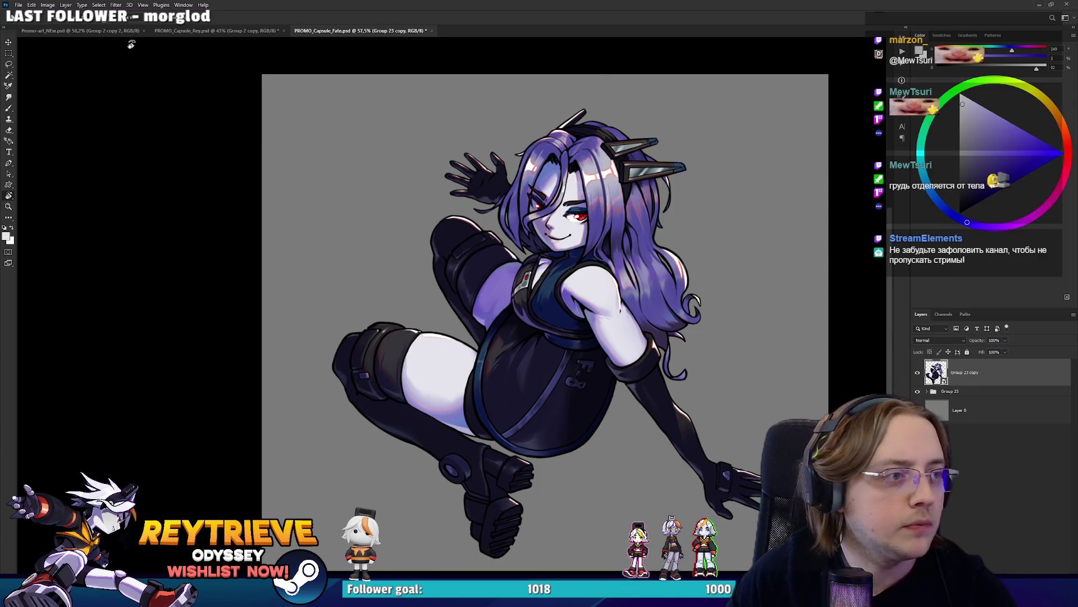
Drag the character copy into the promo banner and shift it left toward the disk
{"action": "key", "text": "ctrl+Tab"}
{"action": "key", "text": "v"}
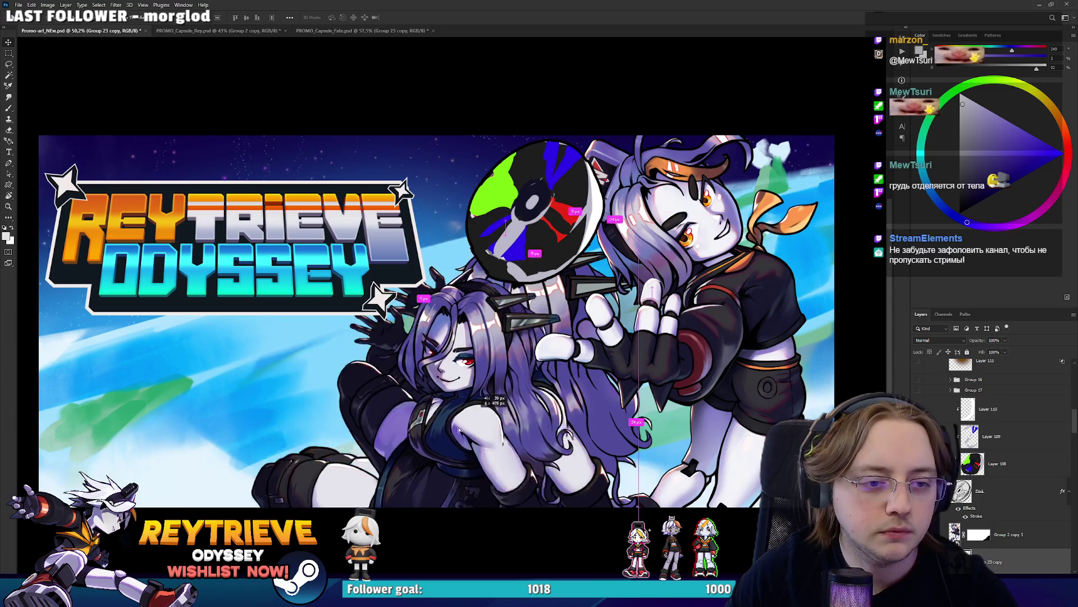
{"action": "left_click_drag", "start_coordinate": [510, 251], "coordinate": [539, 298]}
{"action": "scroll", "coordinate": [1005, 455], "scroll_direction": "down", "scroll_amount": 2}
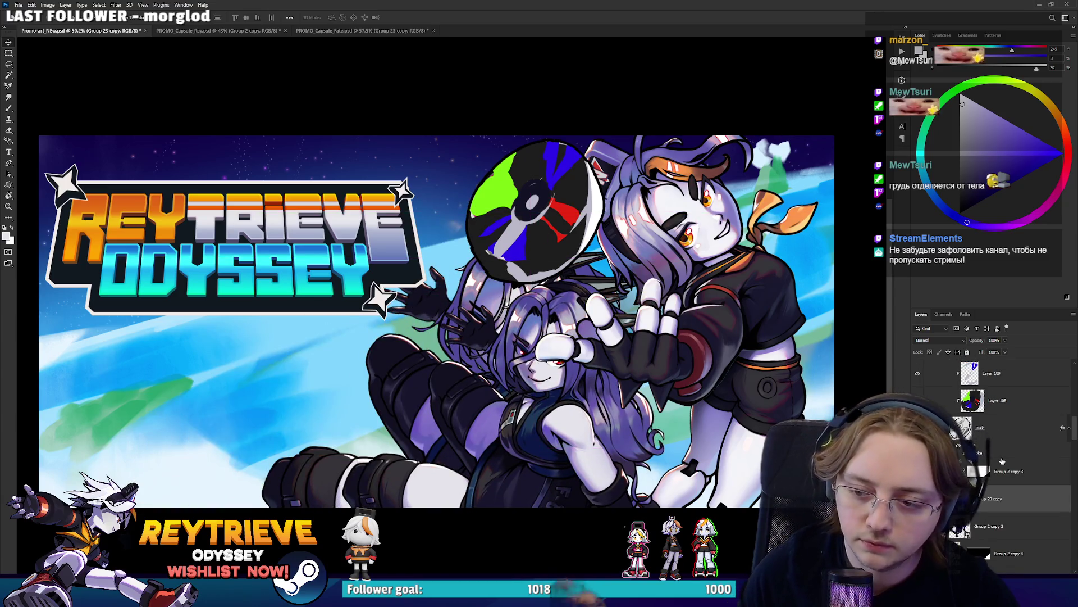
{"action": "key", "text": "ctrl+t"}
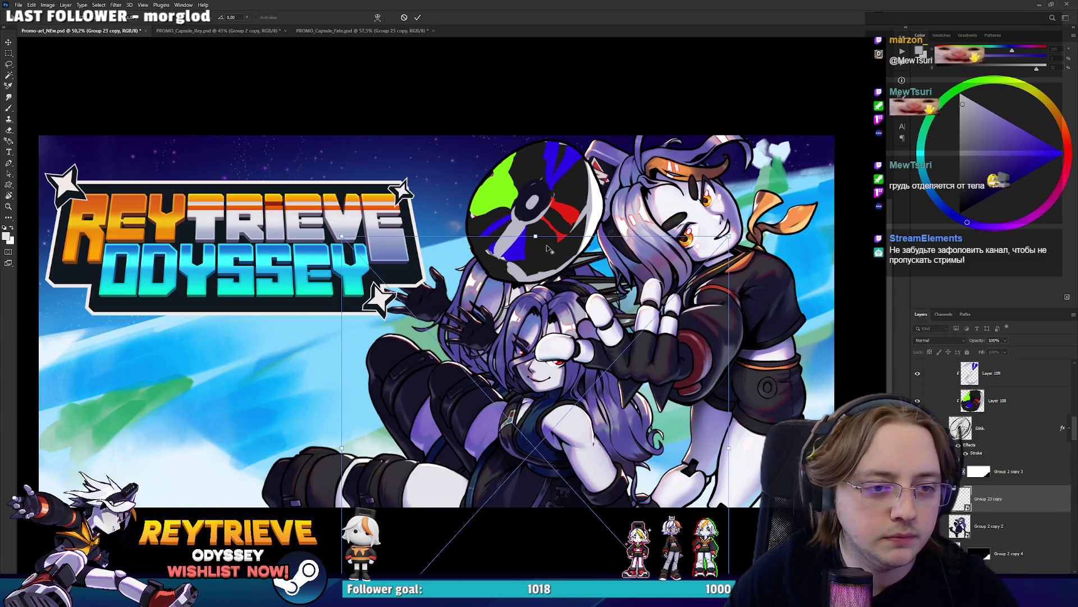
{"action": "left_click_drag", "start_coordinate": [563, 319], "coordinate": [505, 324]}
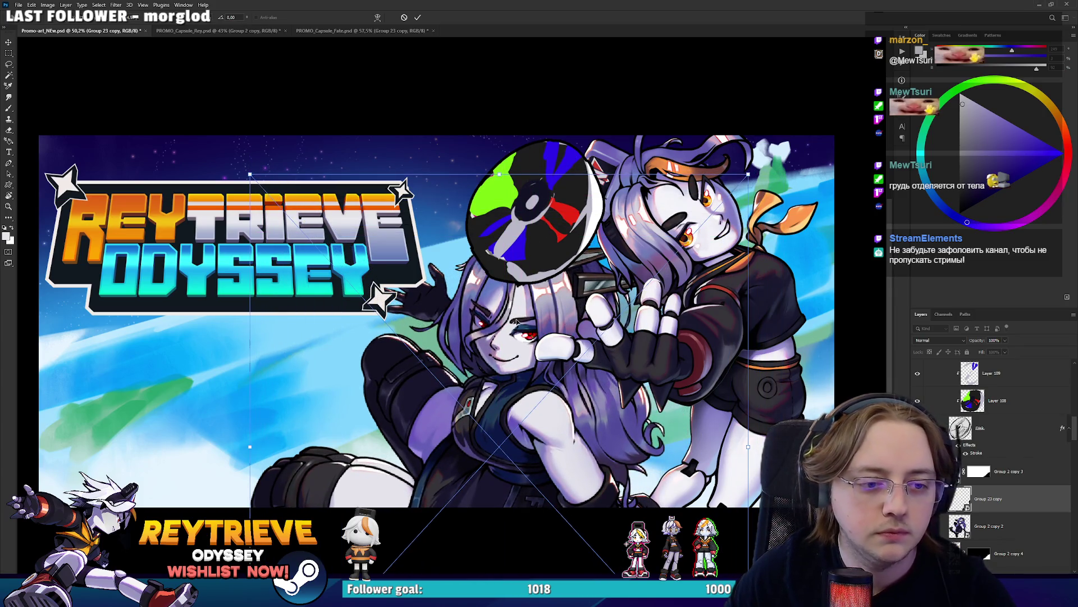
{"action": "key", "text": "Return"}
Test and revert a layer restack, then move the dark-haired character up and right
{"action": "left_click", "coordinate": [1005, 526]}
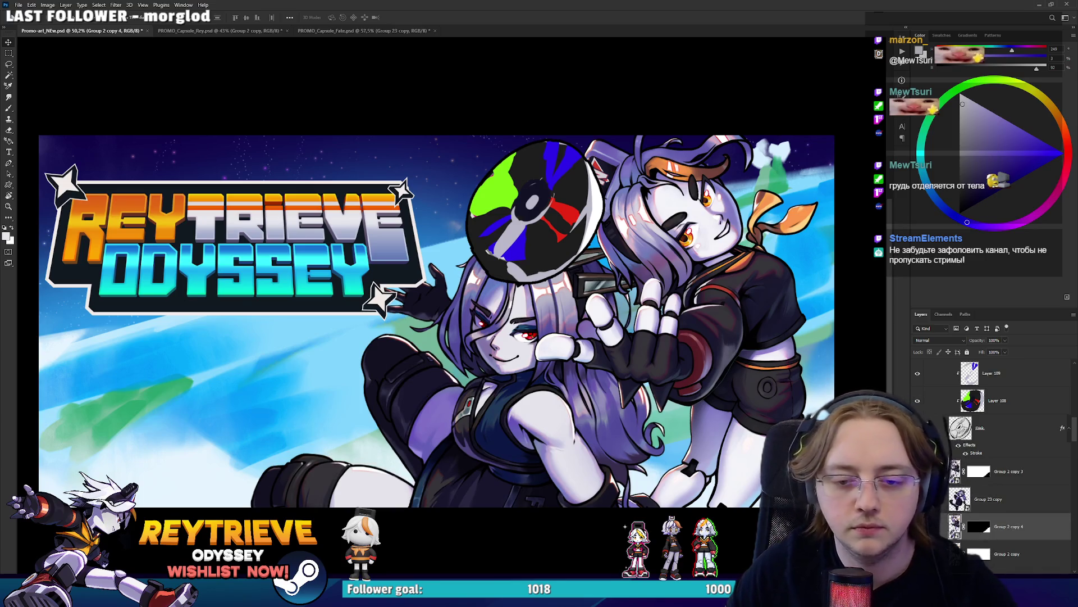
{"action": "key", "text": "ctrl+z"}
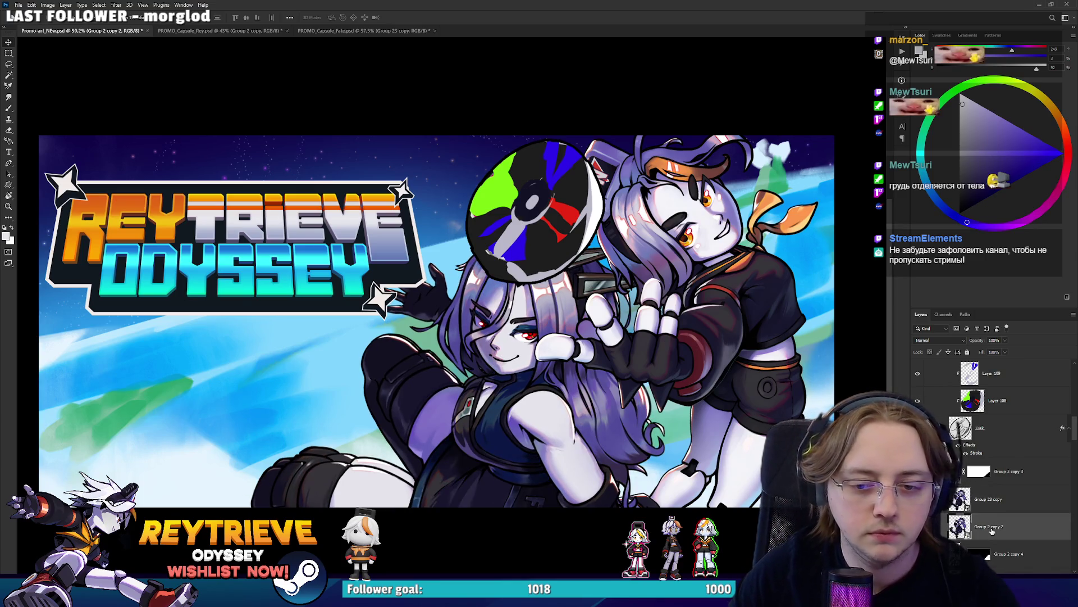
{"action": "key", "text": "ctrl+shift+z"}
{"action": "scroll", "coordinate": [573, 386], "scroll_direction": "down", "scroll_amount": 3}
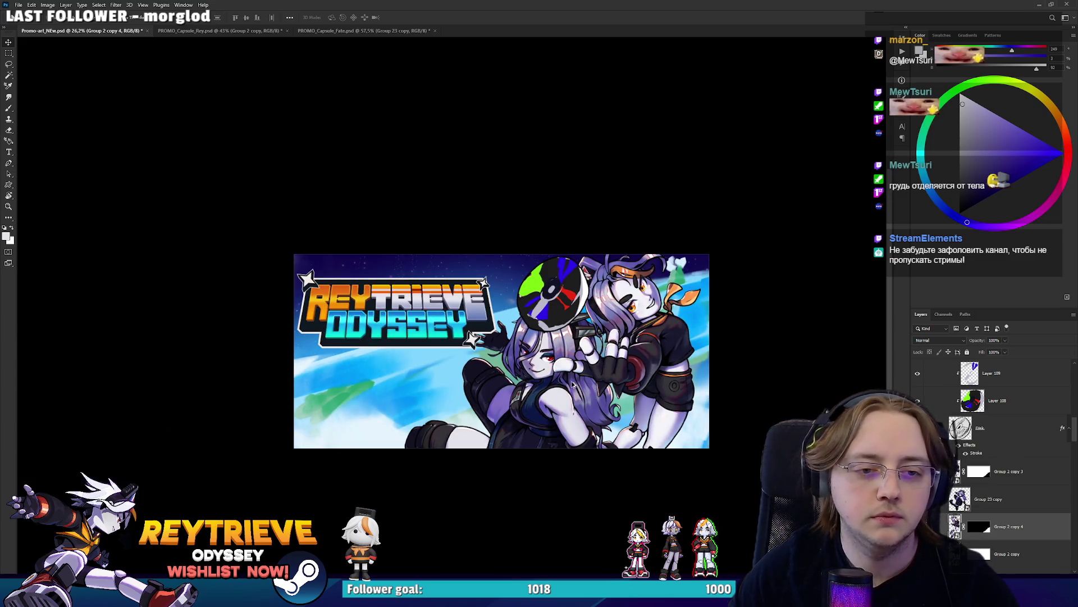
{"action": "scroll", "coordinate": [572, 383], "scroll_direction": "up", "scroll_amount": 3}
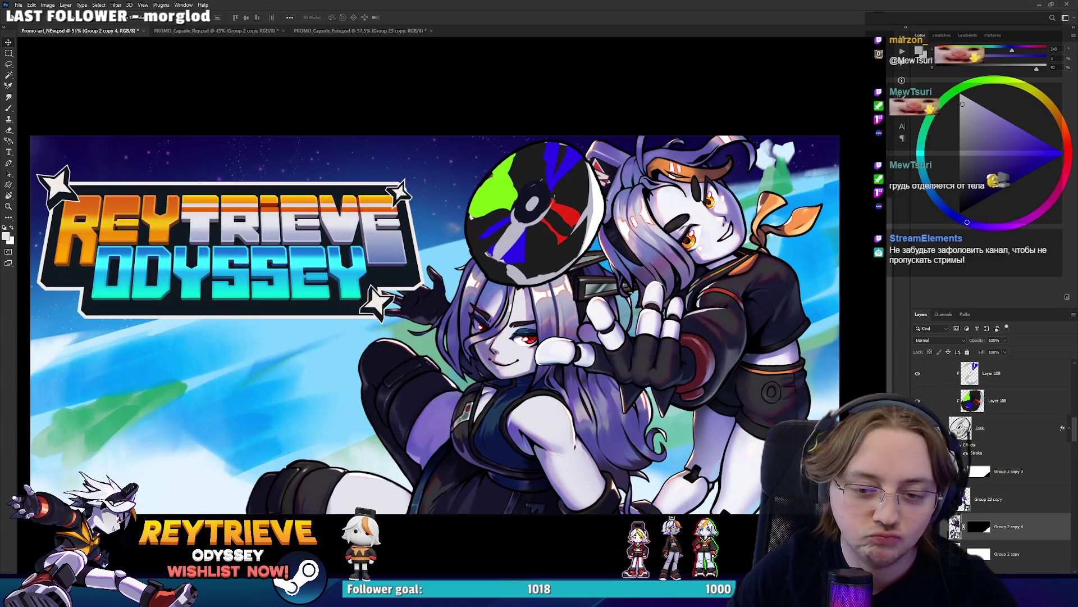
{"action": "mouse_move", "coordinate": [659, 419]}
{"action": "left_mouse_down"}
{"action": "mouse_move", "coordinate": [660, 402]}
{"action": "mouse_move", "coordinate": [691, 427]}
{"action": "left_mouse_up"}
{"action": "key", "text": "ctrl+0"}
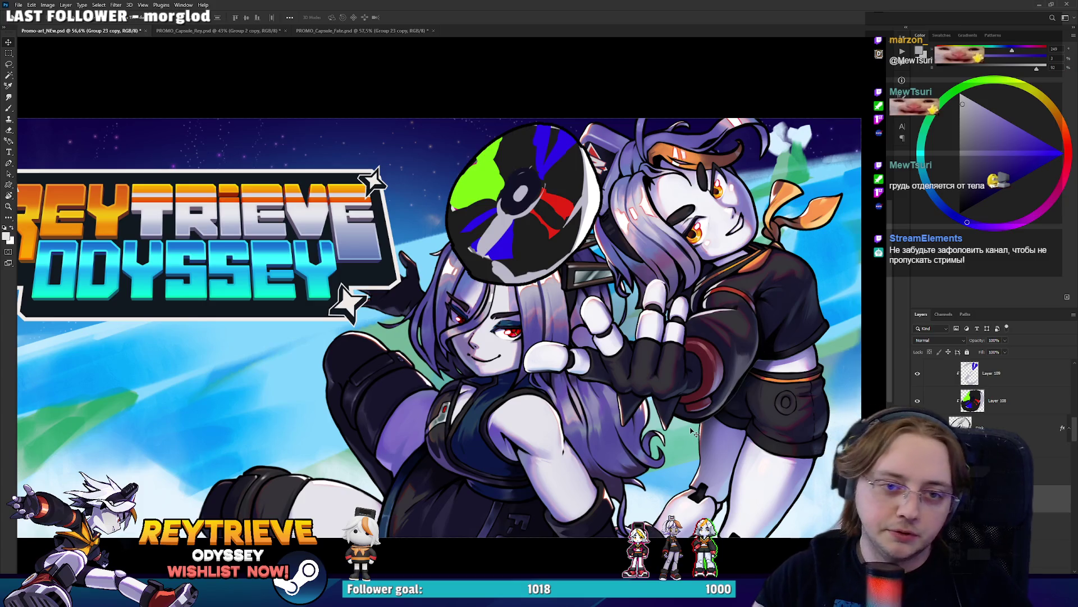
Move the disk artwork up and to the right, then save the banner
{"action": "scroll", "coordinate": [591, 289], "scroll_direction": "down", "scroll_amount": 5}
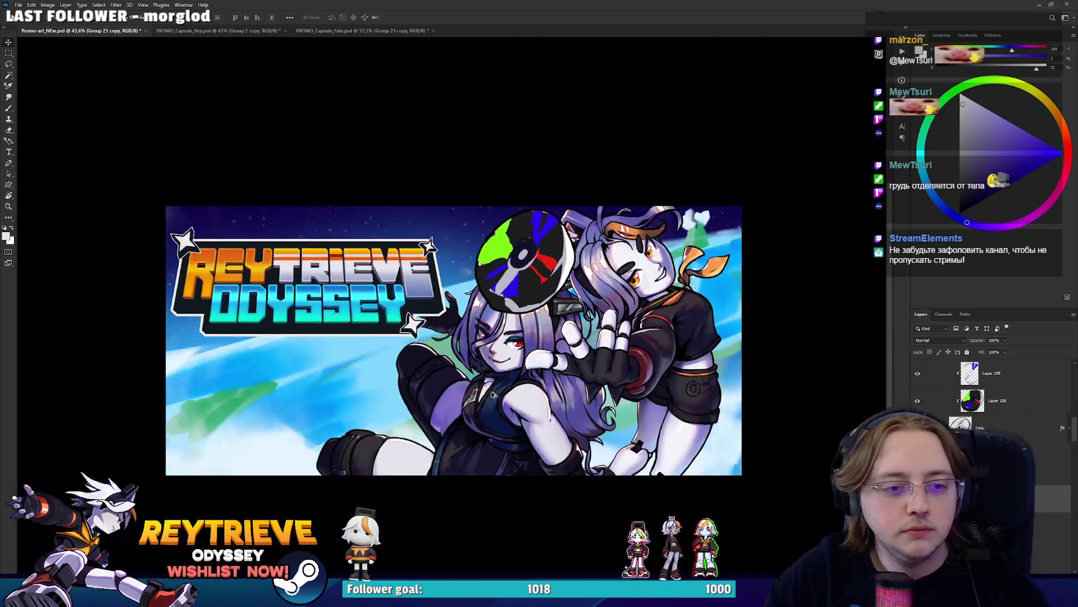
{"action": "left_click_drag", "start_coordinate": [505, 384], "coordinate": [511, 402]}
{"action": "scroll", "coordinate": [511, 401], "scroll_direction": "up", "scroll_amount": 3}
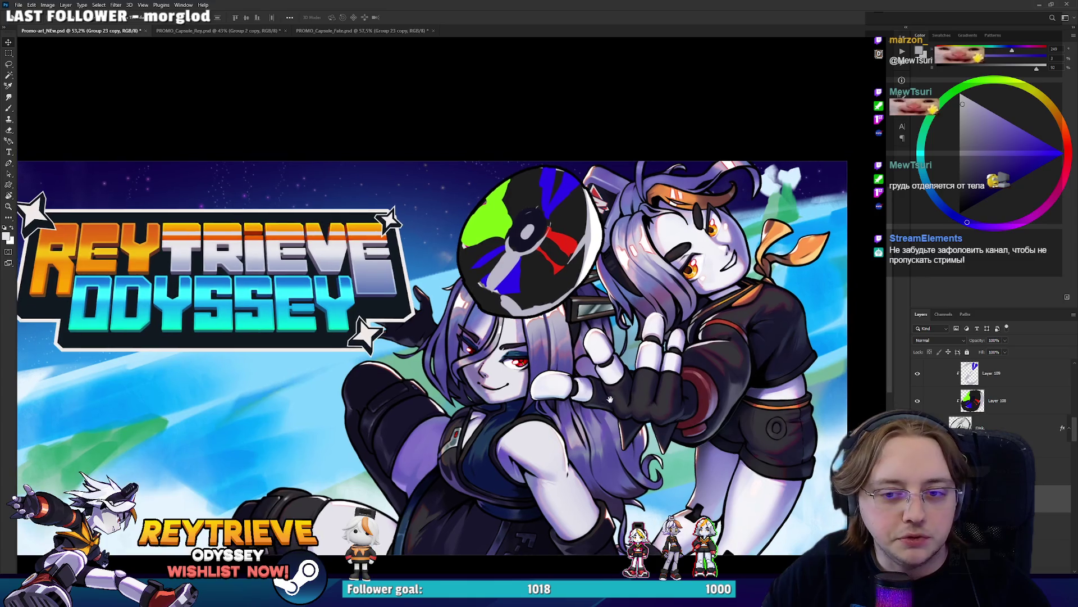
{"action": "mouse_move", "coordinate": [620, 322]}
{"action": "left_mouse_down"}
{"action": "mouse_move", "coordinate": [730, 286]}
{"action": "mouse_move", "coordinate": [649, 313]}
{"action": "left_mouse_up"}
{"action": "scroll", "coordinate": [653, 315], "scroll_direction": "down", "scroll_amount": 3}
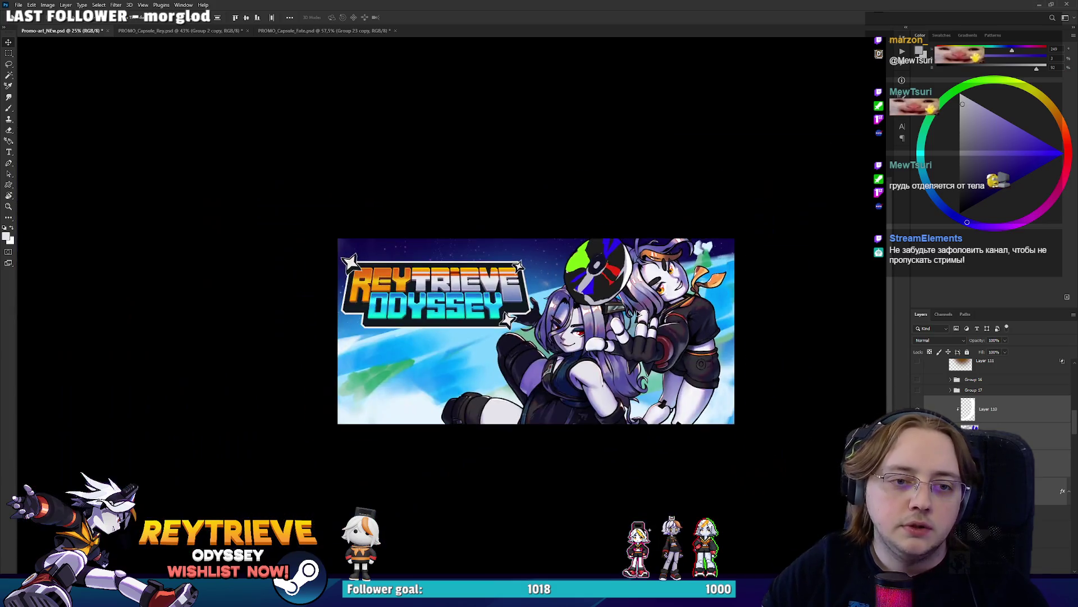
{"action": "scroll", "coordinate": [652, 315], "scroll_direction": "down", "scroll_amount": 2}
{"action": "scroll", "coordinate": [646, 315], "scroll_direction": "down", "scroll_amount": 4}
{"action": "scroll", "coordinate": [638, 314], "scroll_direction": "up", "scroll_amount": 5}
{"action": "scroll", "coordinate": [639, 315], "scroll_direction": "up", "scroll_amount": 2}
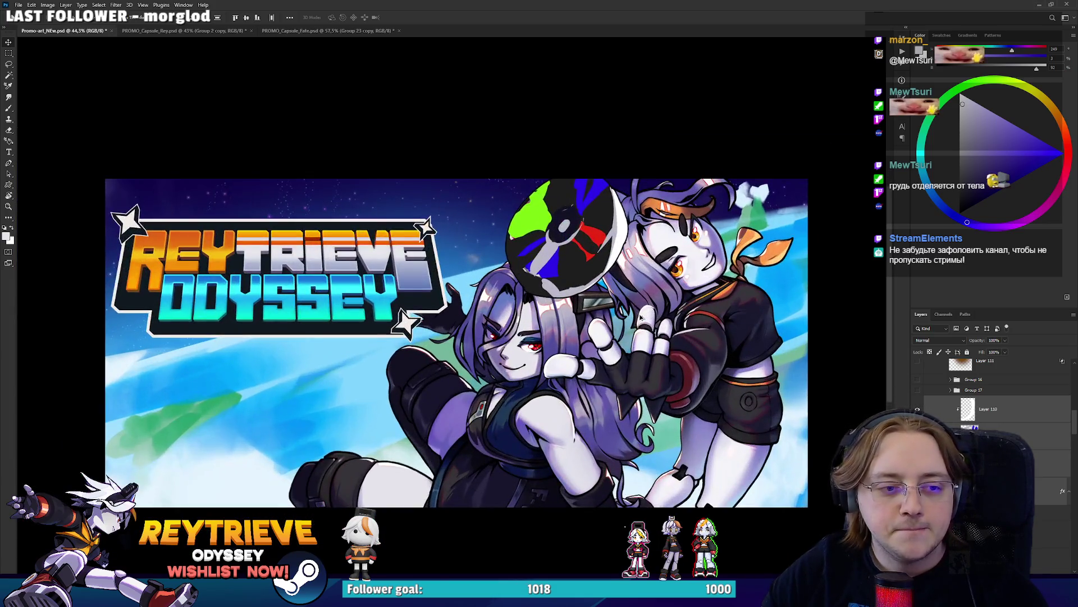
{"action": "scroll", "coordinate": [638, 314], "scroll_direction": "up", "scroll_amount": 1}
{"action": "key", "text": "ctrl+s"}
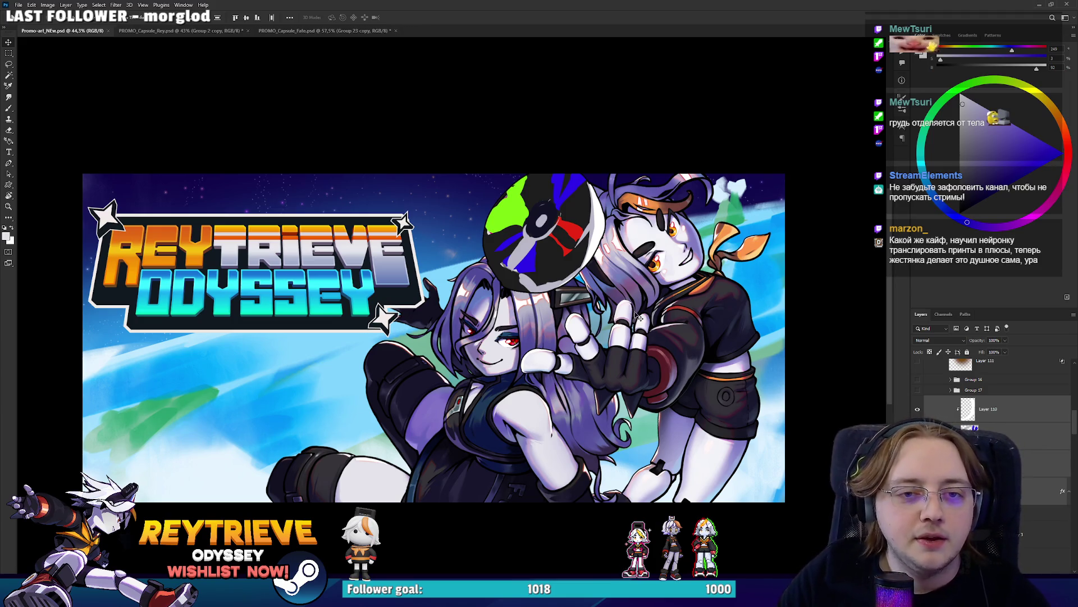
Nudge the dark-haired character slightly right and down, checking her face close up
{"action": "scroll", "coordinate": [522, 292], "scroll_direction": "up", "scroll_amount": 5}
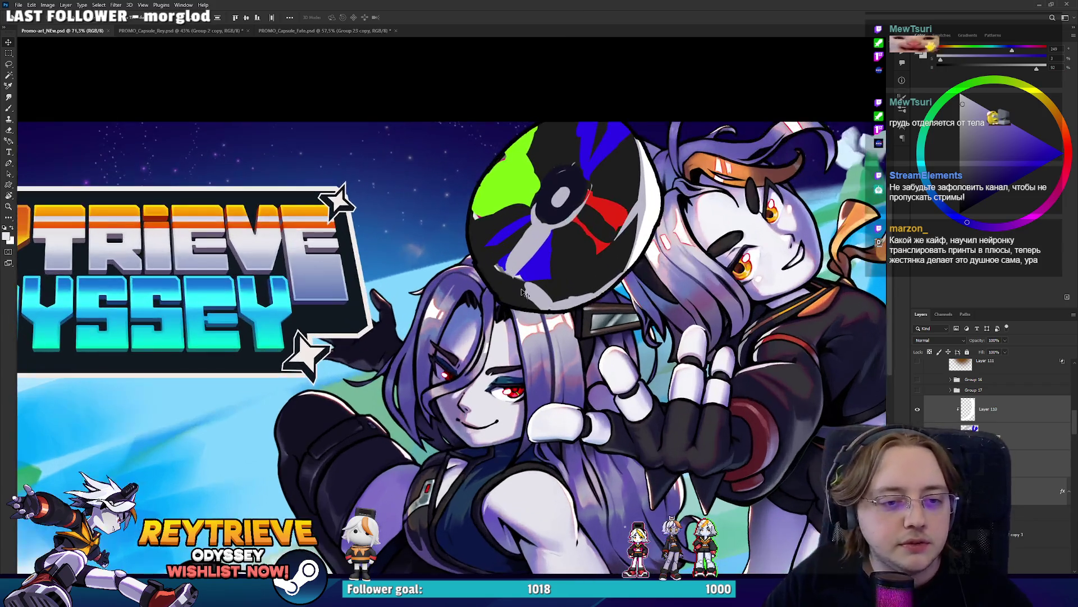
{"action": "scroll", "coordinate": [538, 274], "scroll_direction": "down", "scroll_amount": 4}
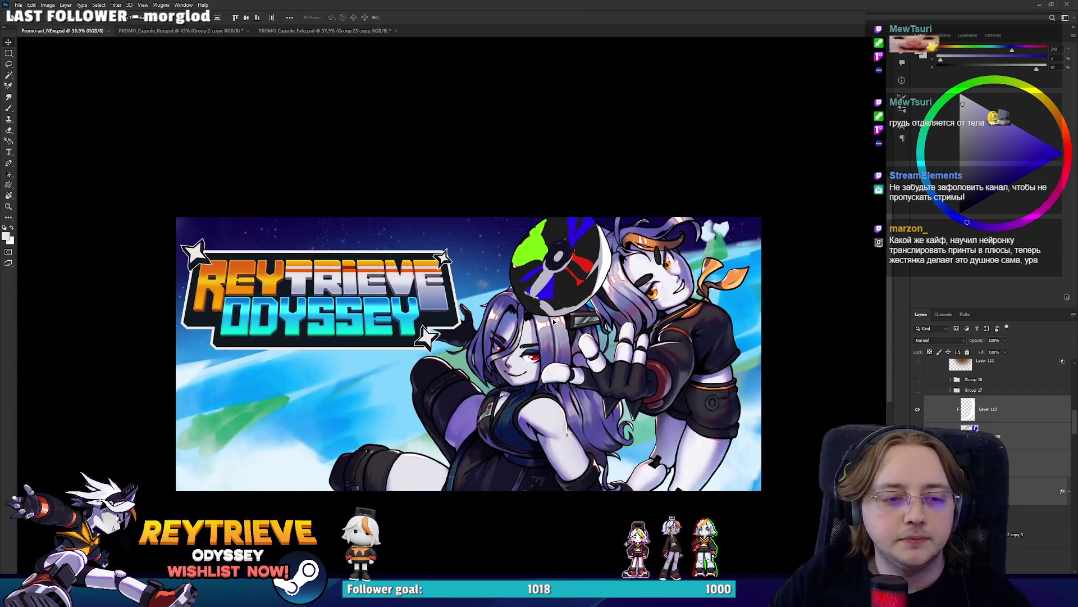
{"action": "scroll", "coordinate": [570, 316], "scroll_direction": "up", "scroll_amount": 3}
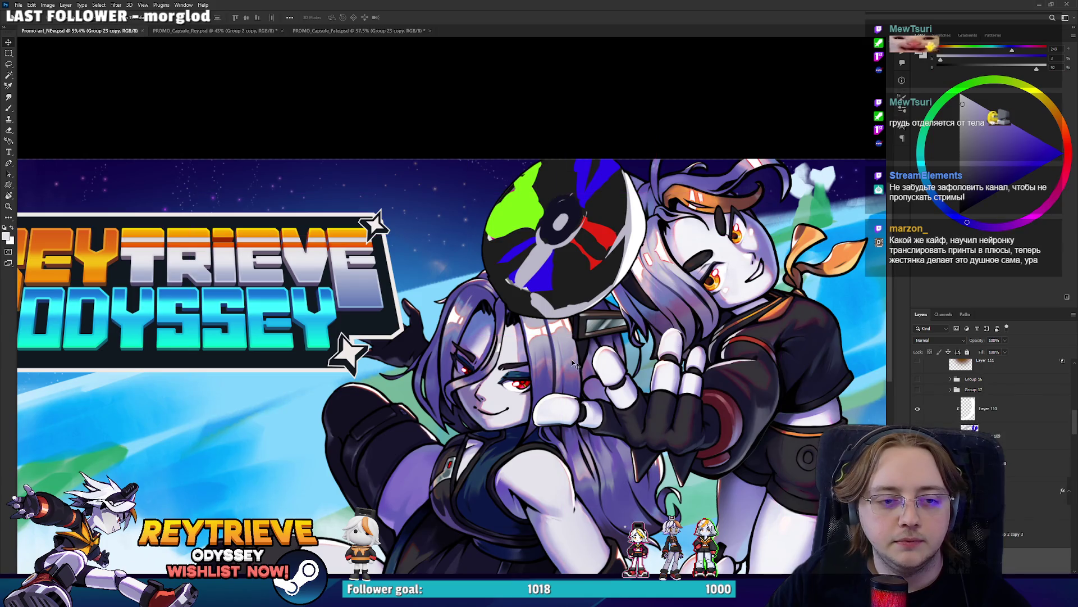
{"action": "mouse_move", "coordinate": [549, 358]}
{"action": "left_mouse_down"}
{"action": "mouse_move", "coordinate": [559, 365]}
{"action": "mouse_move", "coordinate": [620, 318]}
{"action": "mouse_move", "coordinate": [583, 380]}
{"action": "mouse_move", "coordinate": [563, 350]}
{"action": "left_mouse_up"}
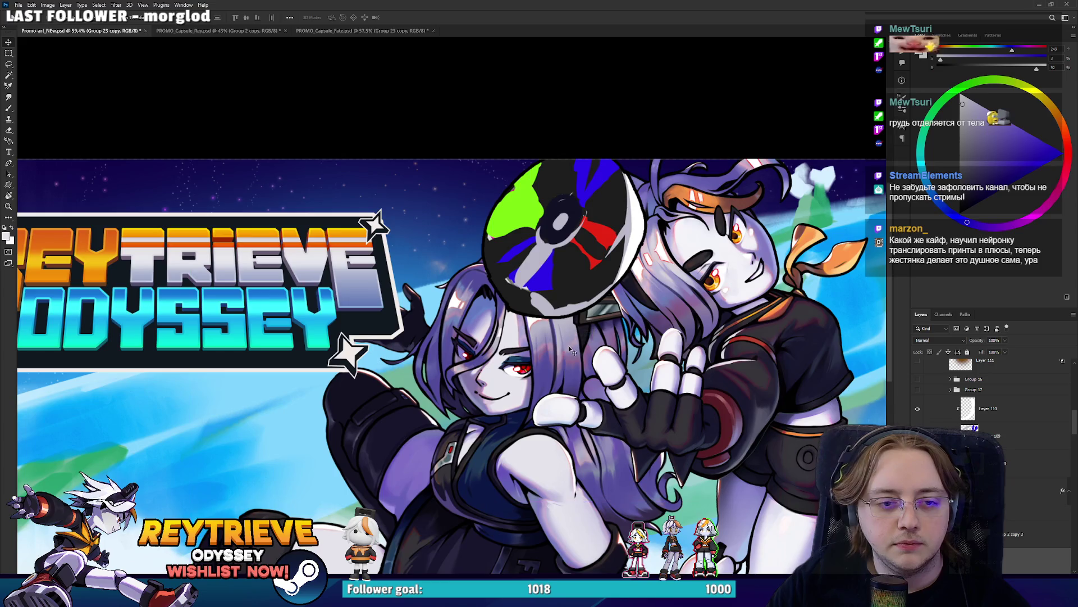
{"action": "scroll", "coordinate": [563, 351], "scroll_direction": "down", "scroll_amount": 5}
{"action": "scroll", "coordinate": [563, 351], "scroll_direction": "down", "scroll_amount": 2}
{"action": "scroll", "coordinate": [564, 348], "scroll_direction": "down", "scroll_amount": 2}
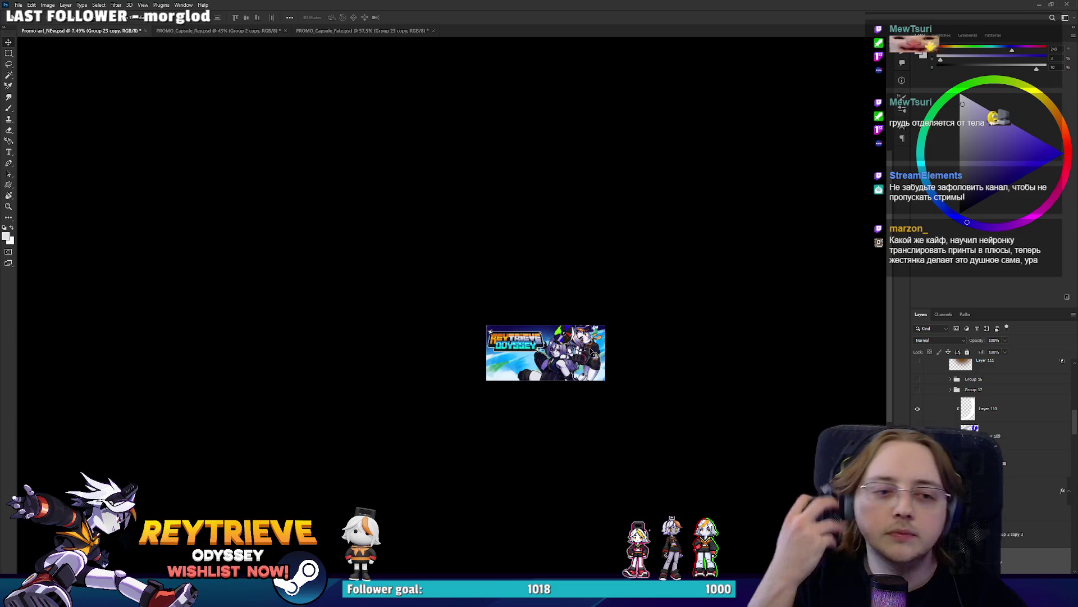
{"action": "scroll", "coordinate": [591, 352], "scroll_direction": "up", "scroll_amount": 3}
{"action": "scroll", "coordinate": [591, 352], "scroll_direction": "up", "scroll_amount": 3}
{"action": "scroll", "coordinate": [712, 376], "scroll_direction": "up", "scroll_amount": 3}
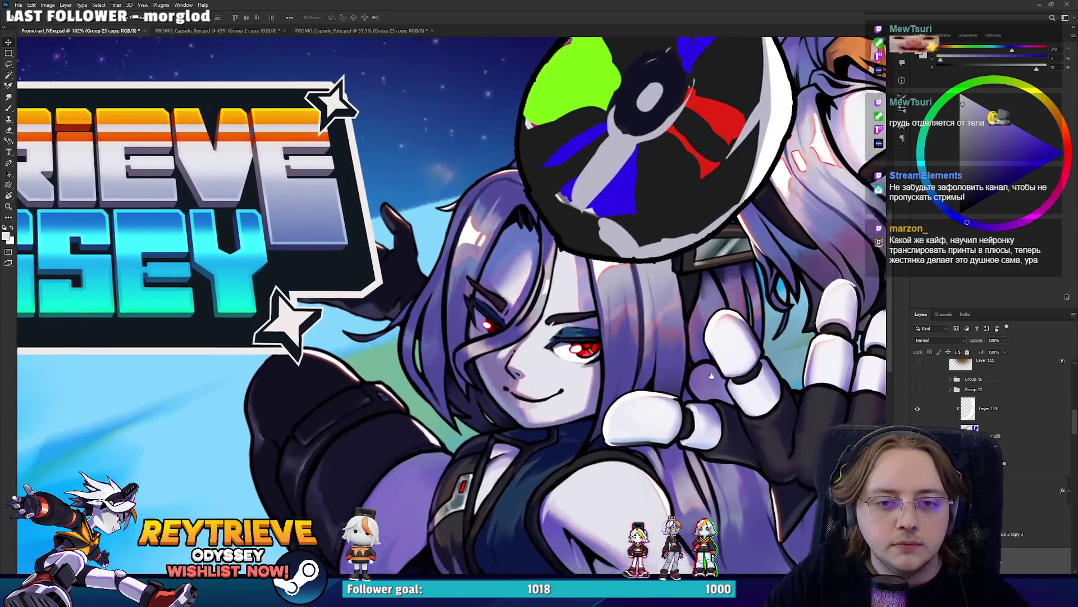
{"action": "left_click_drag", "start_coordinate": [711, 376], "coordinate": [694, 385]}
{"action": "scroll", "coordinate": [534, 360], "scroll_direction": "up", "scroll_amount": 2}
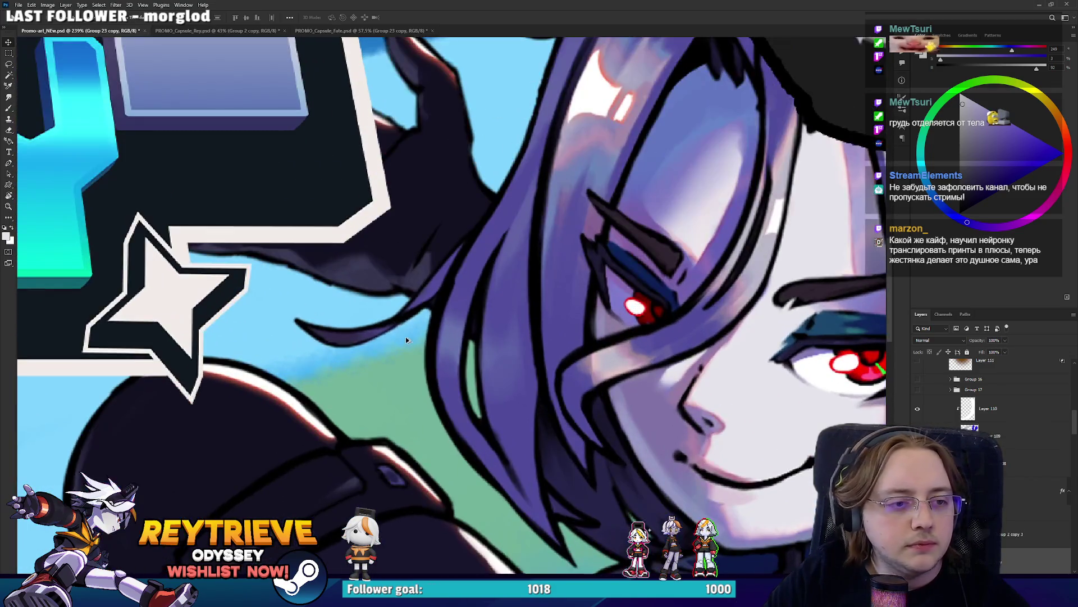
{"action": "scroll", "coordinate": [412, 345], "scroll_direction": "down", "scroll_amount": 2}
{"action": "scroll", "coordinate": [413, 346], "scroll_direction": "down", "scroll_amount": 3}
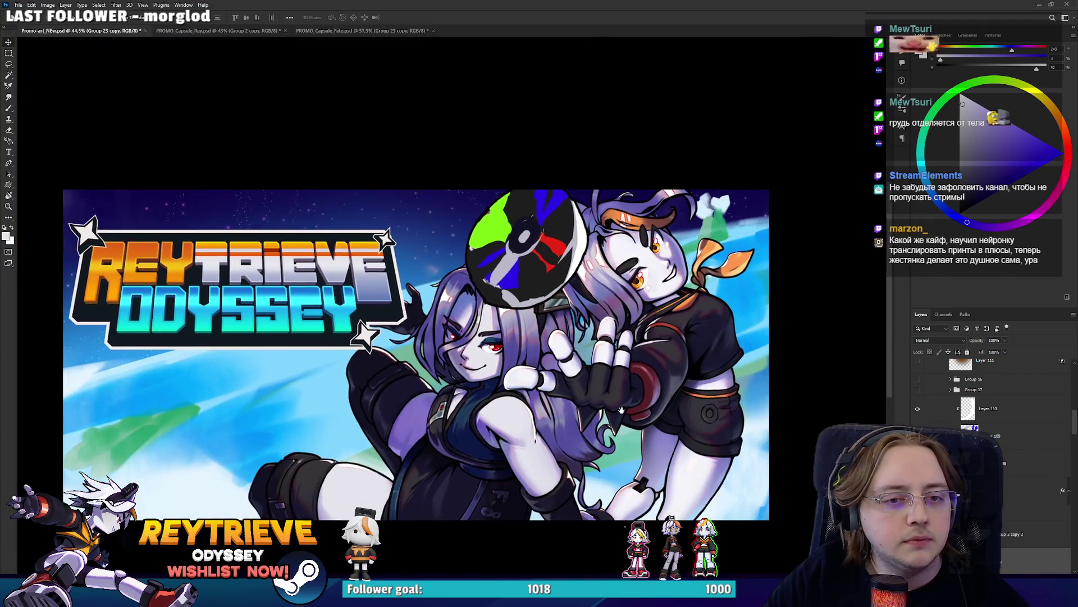
{"action": "scroll", "coordinate": [551, 460], "scroll_direction": "up", "scroll_amount": 2}
{"action": "scroll", "coordinate": [551, 460], "scroll_direction": "up", "scroll_amount": 2}
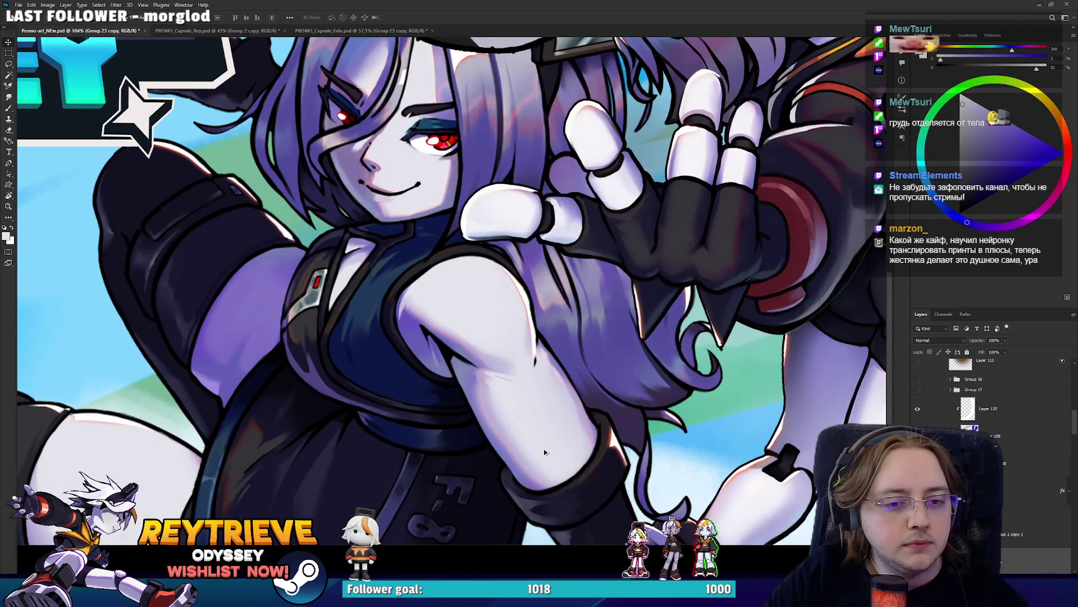
{"action": "scroll", "coordinate": [543, 452], "scroll_direction": "down", "scroll_amount": 2}
{"action": "scroll", "coordinate": [555, 432], "scroll_direction": "down", "scroll_amount": 1}
{"action": "scroll", "coordinate": [565, 424], "scroll_direction": "down", "scroll_amount": 1}
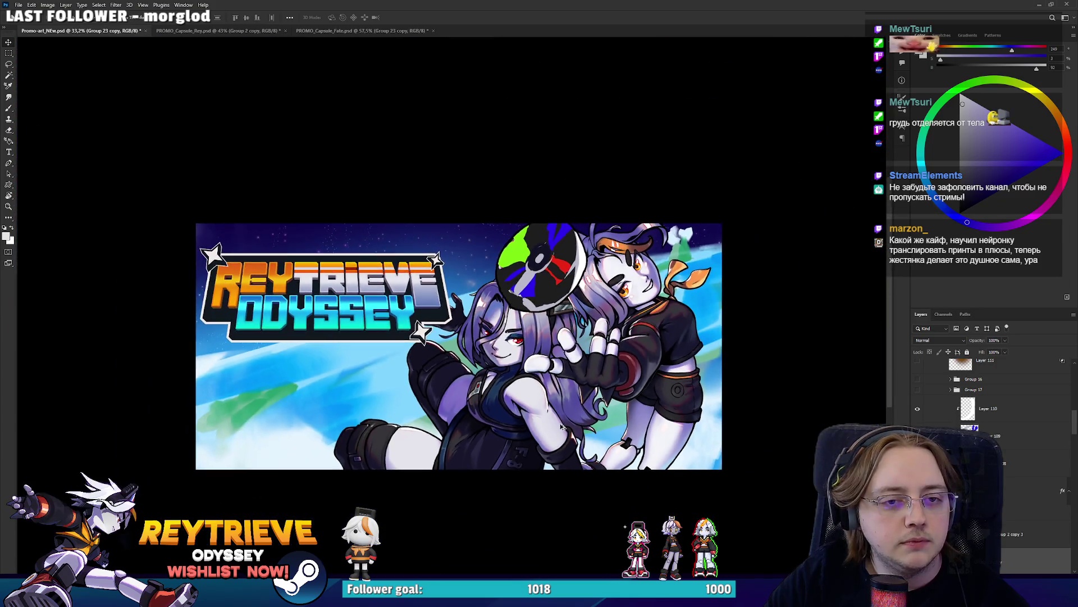
{"action": "left_click_drag", "start_coordinate": [567, 423], "coordinate": [587, 440]}
{"action": "scroll", "coordinate": [588, 440], "scroll_direction": "up", "scroll_amount": 2}
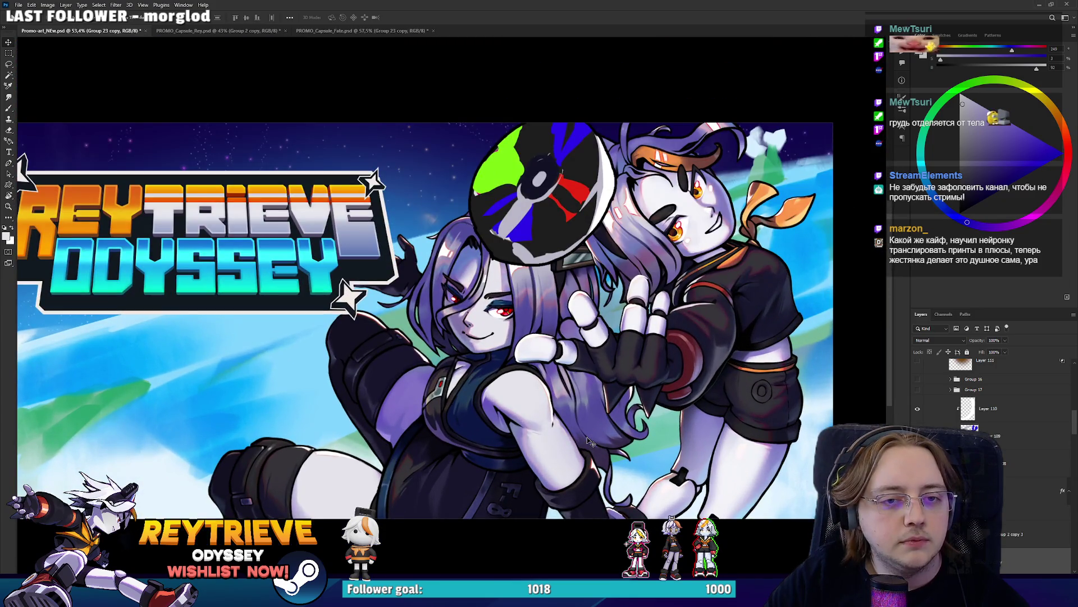
Free-transform the dark-haired character to shift and slightly rescale her
{"action": "key", "text": "ctrl+t"}
{"action": "left_click_drag", "start_coordinate": [410, 357], "coordinate": [413, 368]}
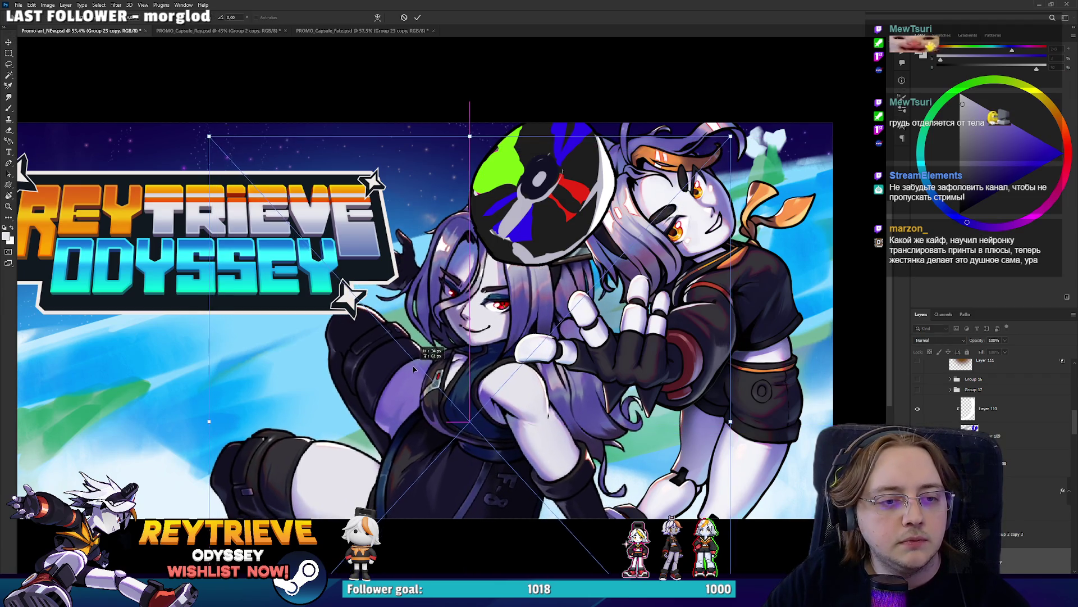
{"action": "key", "text": "Return"}
Shift the character artwork into its new position and add an empty touch-up layer
{"action": "scroll", "coordinate": [462, 385], "scroll_direction": "down", "scroll_amount": 5}
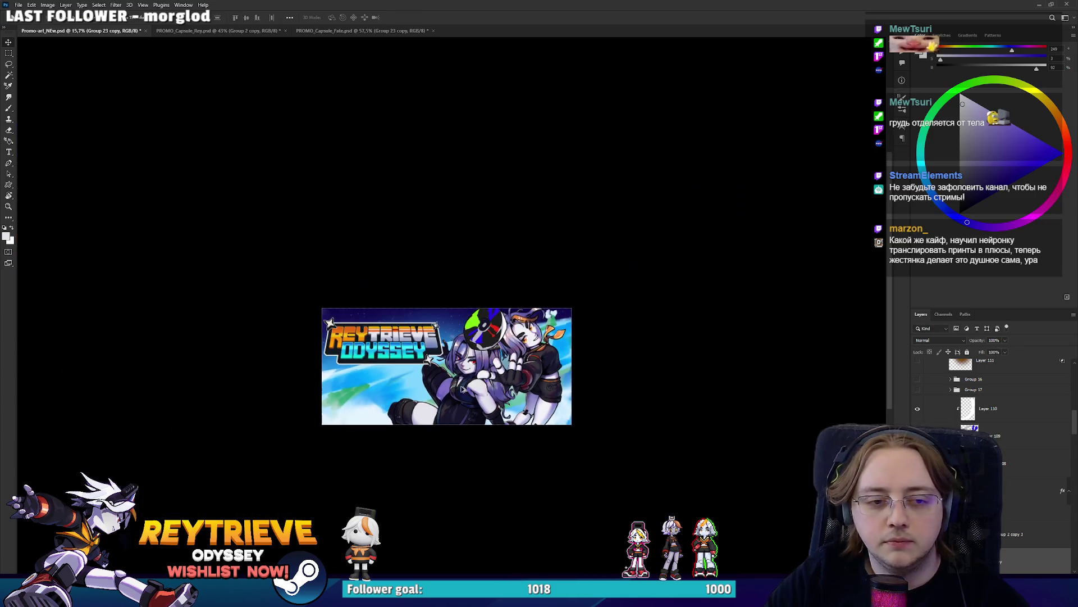
{"action": "scroll", "coordinate": [513, 400], "scroll_direction": "down", "scroll_amount": 2}
{"action": "scroll", "coordinate": [513, 382], "scroll_direction": "up", "scroll_amount": 4}
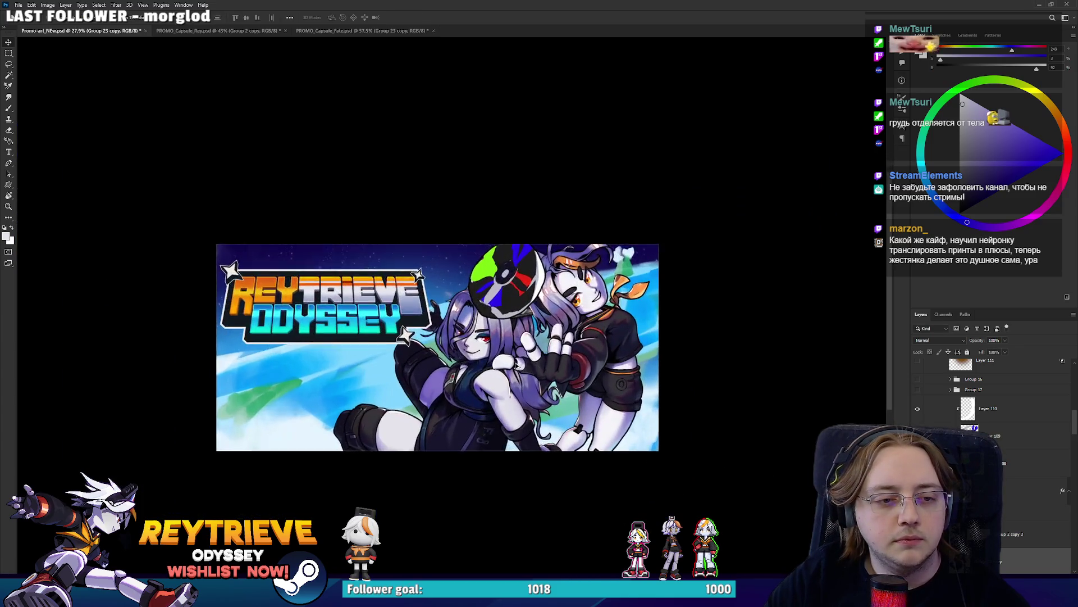
{"action": "scroll", "coordinate": [514, 366], "scroll_direction": "up", "scroll_amount": 1}
{"action": "scroll", "coordinate": [515, 366], "scroll_direction": "up", "scroll_amount": 1}
{"action": "scroll", "coordinate": [514, 366], "scroll_direction": "up", "scroll_amount": 1}
{"action": "scroll", "coordinate": [514, 366], "scroll_direction": "up", "scroll_amount": 1}
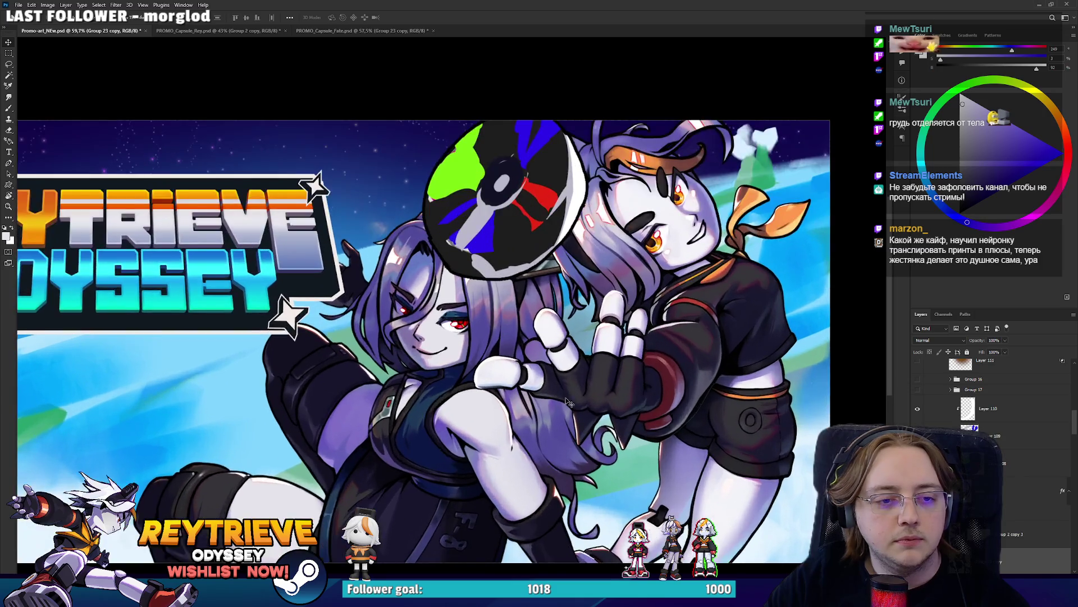
{"action": "scroll", "coordinate": [514, 366], "scroll_direction": "up", "scroll_amount": 1}
{"action": "scroll", "coordinate": [1013, 535], "scroll_direction": "down", "scroll_amount": 3}
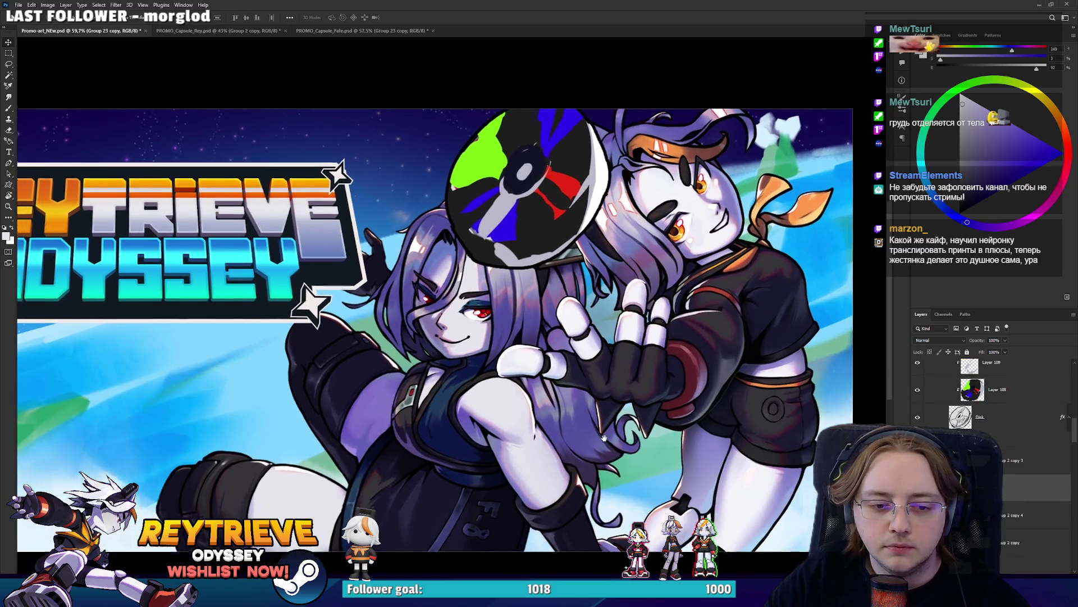
{"action": "scroll", "coordinate": [690, 455], "scroll_direction": "down", "scroll_amount": 1}
{"action": "left_click_drag", "start_coordinate": [608, 441], "coordinate": [627, 433]}
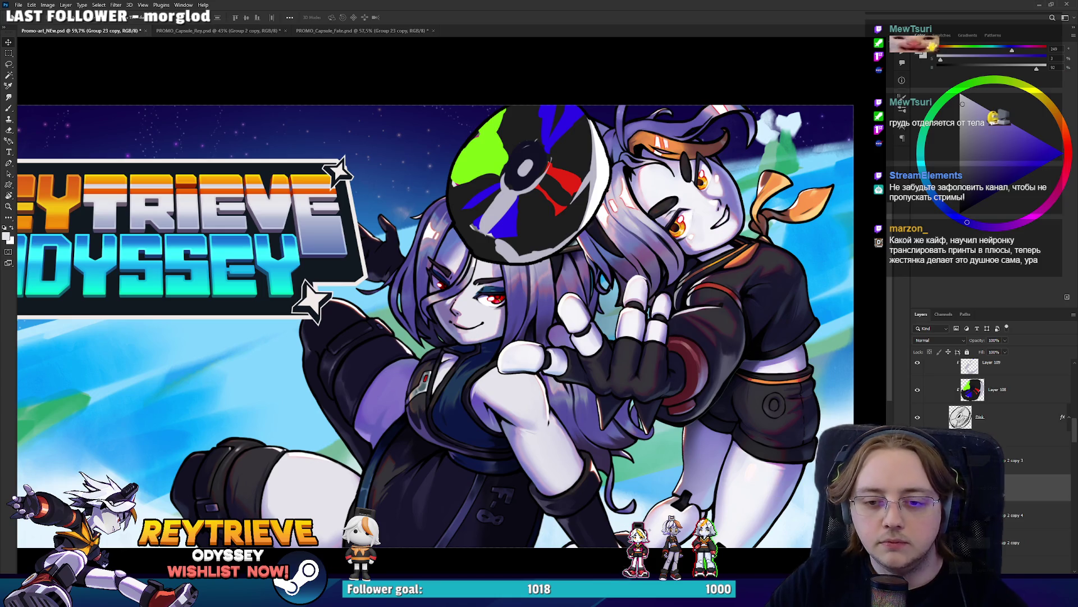
{"action": "key", "text": "ctrl+shift+alt+n"}
Sample a dark colour and paint and erase touch-ups around the arm and glove
{"action": "scroll", "coordinate": [427, 339], "scroll_direction": "up", "scroll_amount": 3}
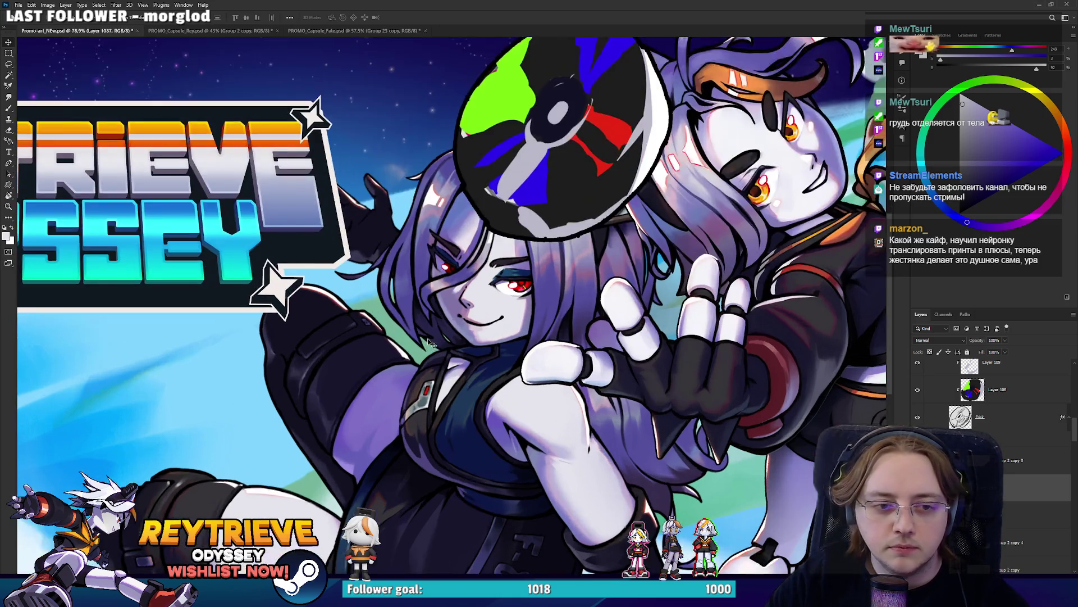
{"action": "key", "text": "b"}
{"action": "left_click", "coordinate": [580, 318], "text": "alt"}
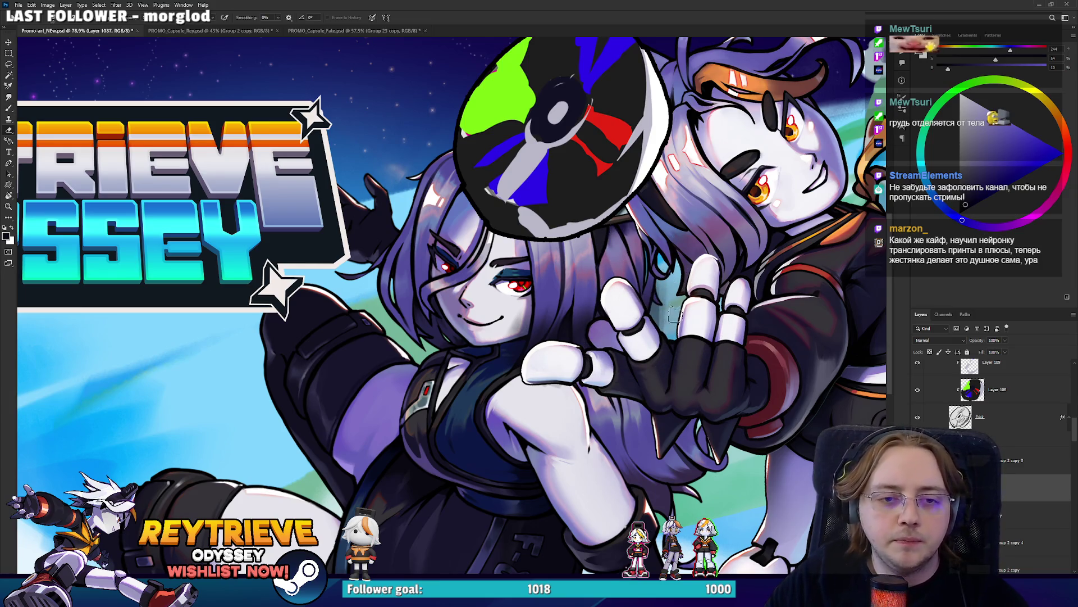
{"action": "scroll", "coordinate": [678, 302], "scroll_direction": "down", "scroll_amount": 3}
{"action": "key", "text": "b"}
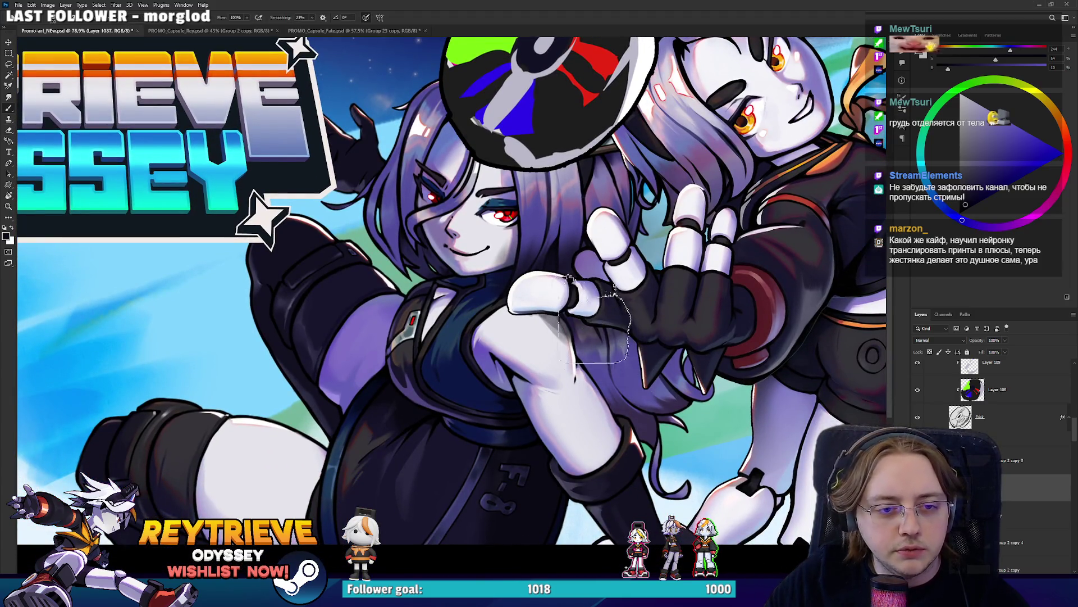
{"action": "key", "text": "e"}
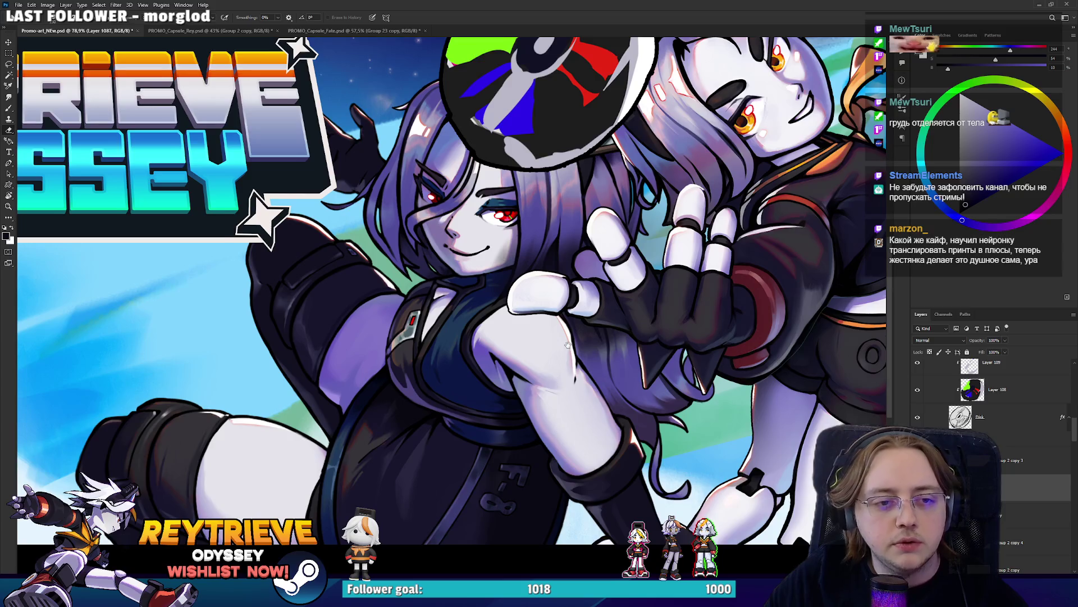
{"action": "left_click_drag", "start_coordinate": [567, 343], "coordinate": [574, 432]}
{"action": "key", "text": "b"}
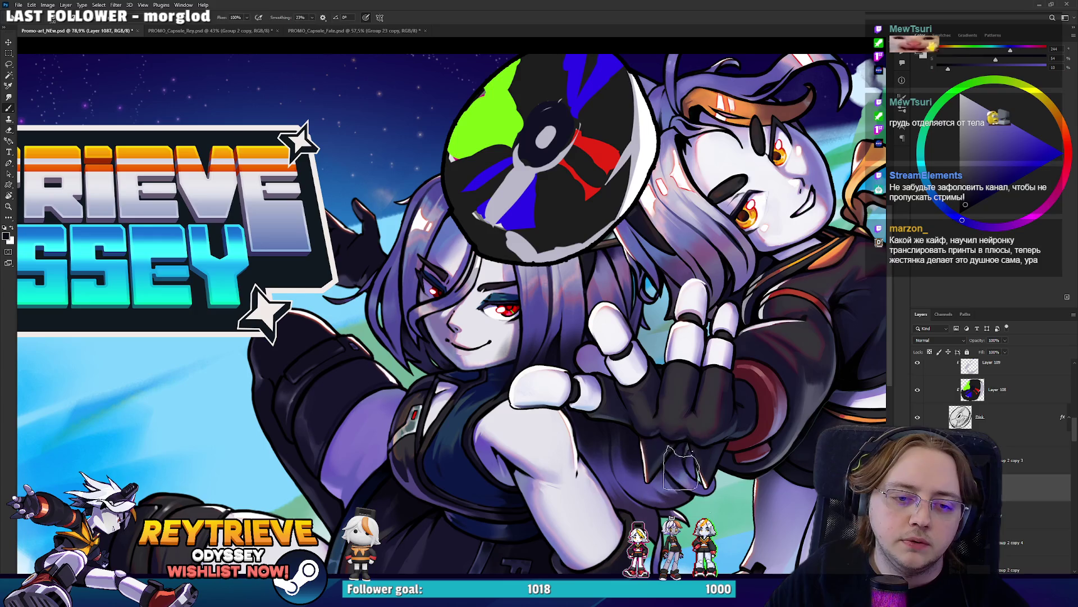
{"action": "key", "text": "e"}
{"action": "key", "text": "bracketleft"}
{"action": "key", "text": "bracketleft"}
{"action": "key", "text": "bracketleft"}
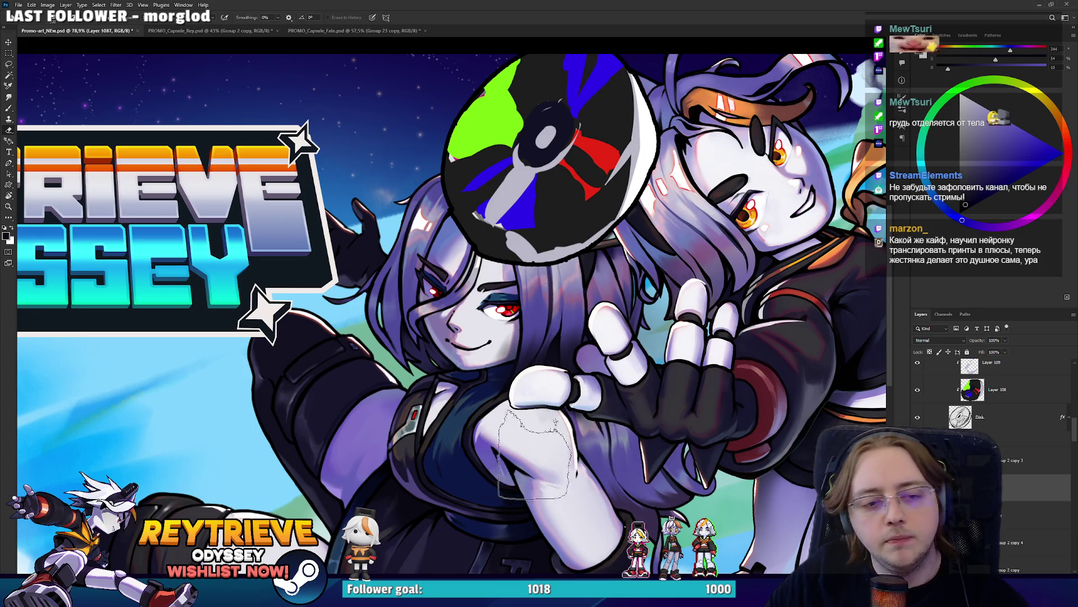
{"action": "scroll", "coordinate": [613, 400], "scroll_direction": "down", "scroll_amount": 3}
{"action": "scroll", "coordinate": [612, 399], "scroll_direction": "down", "scroll_amount": 2}
{"action": "scroll", "coordinate": [613, 400], "scroll_direction": "down", "scroll_amount": 1}
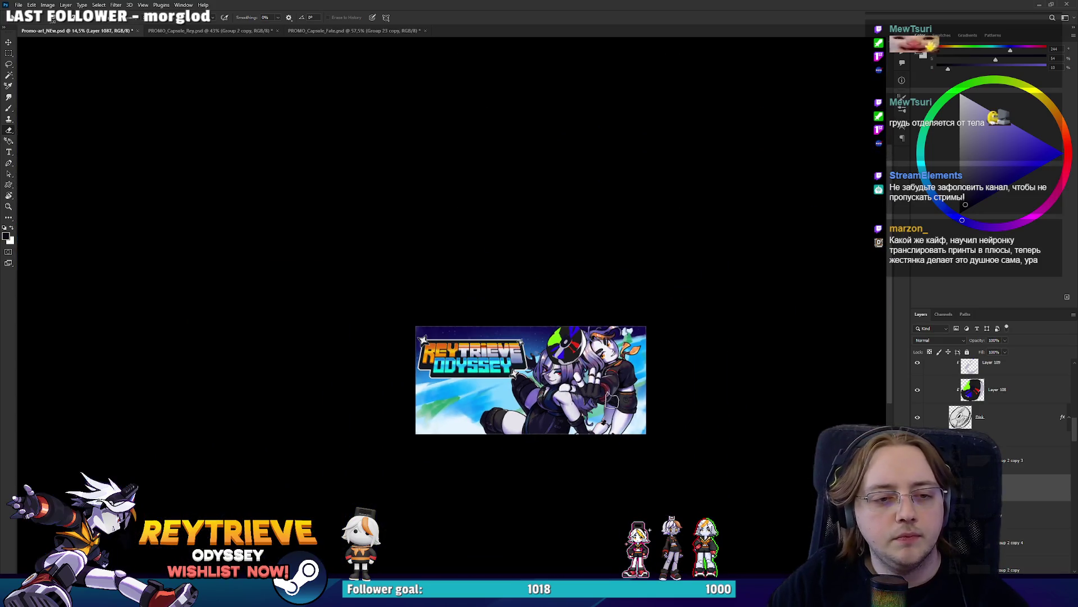
{"action": "scroll", "coordinate": [592, 400], "scroll_direction": "up", "scroll_amount": 2}
{"action": "scroll", "coordinate": [592, 400], "scroll_direction": "up", "scroll_amount": 4}
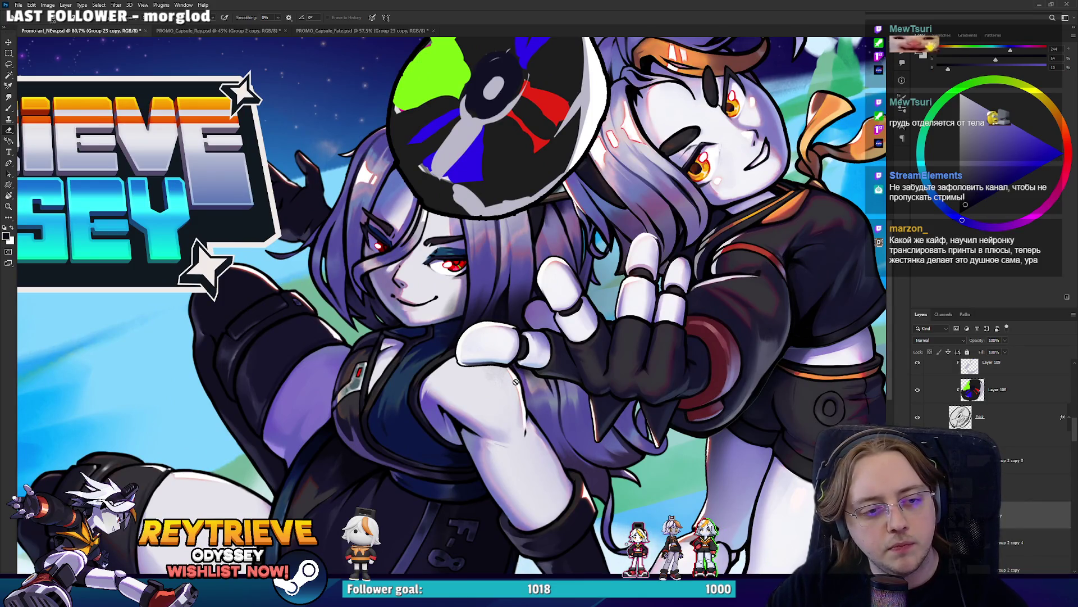
Move the purple-haired character slightly lower, then return to Layer 1087 with the eraser
{"action": "key", "text": "v"}
{"action": "left_click_drag", "start_coordinate": [532, 376], "coordinate": [533, 392]}
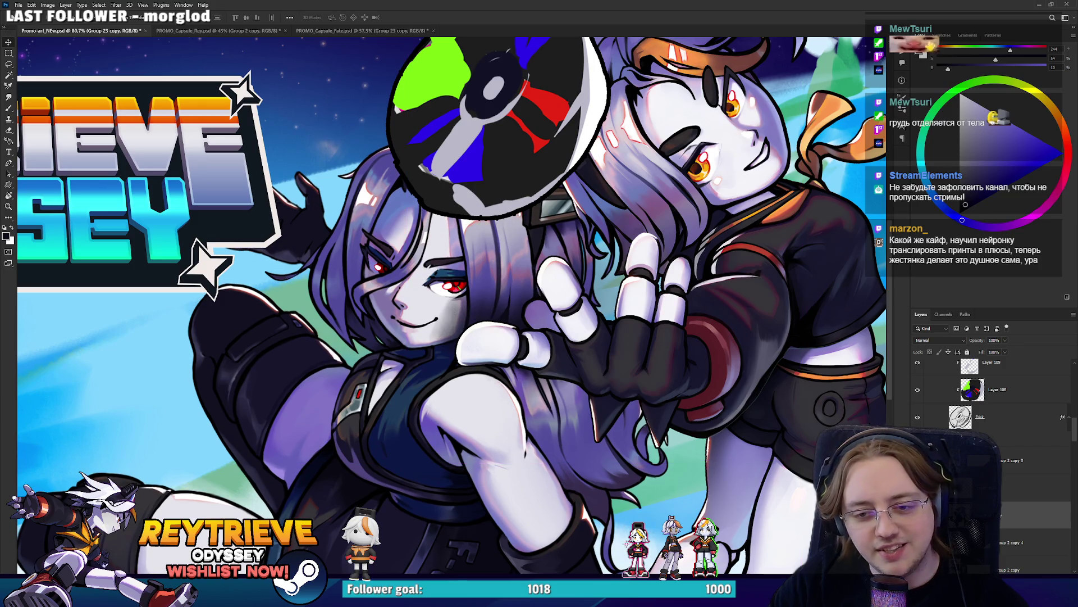
{"action": "key", "text": "alt+bracketright"}
{"action": "key", "text": "e"}
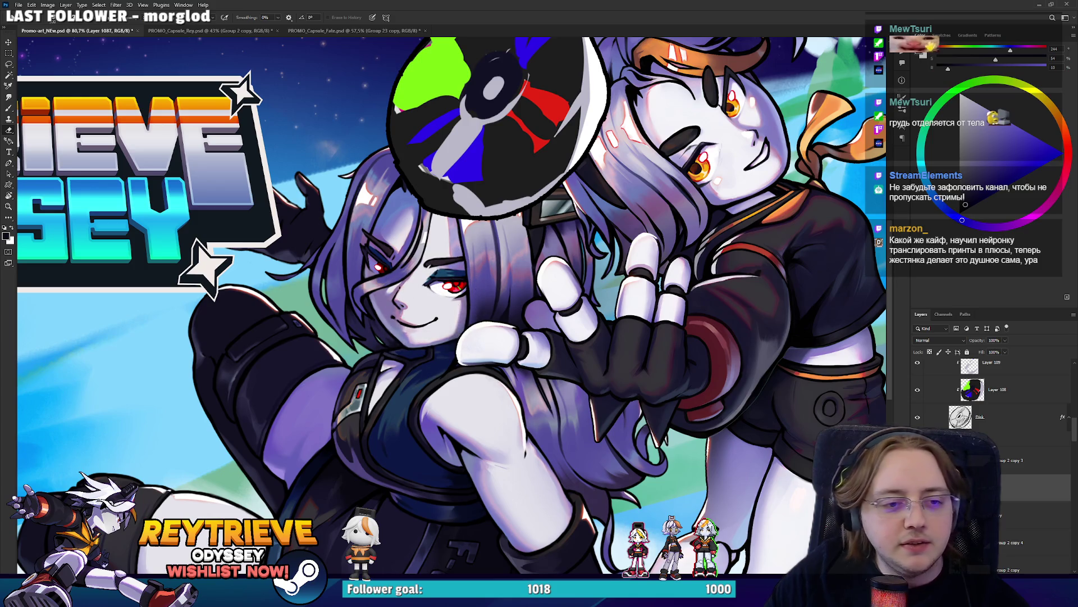
{"action": "scroll", "coordinate": [455, 268], "scroll_direction": "down", "scroll_amount": 1}
Select Group 23 copy and shift the purple-haired character slightly left
{"action": "left_click", "coordinate": [1002, 491]}
{"action": "key", "text": "v"}
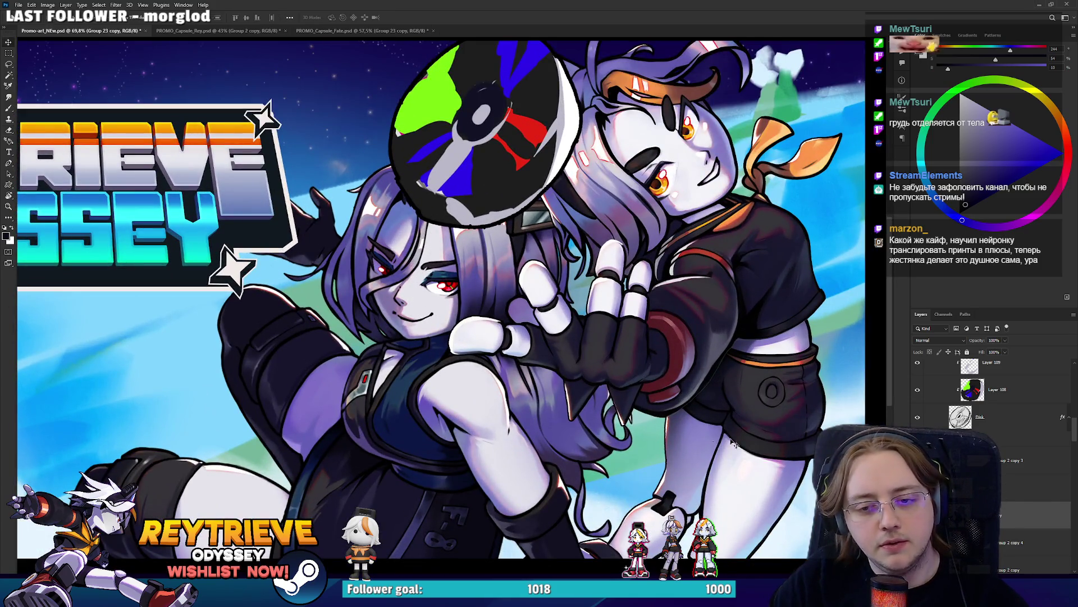
{"action": "left_click_drag", "start_coordinate": [661, 413], "coordinate": [651, 412]}
{"action": "scroll", "coordinate": [651, 413], "scroll_direction": "down", "scroll_amount": 5}
{"action": "scroll", "coordinate": [587, 398], "scroll_direction": "down", "scroll_amount": 5}
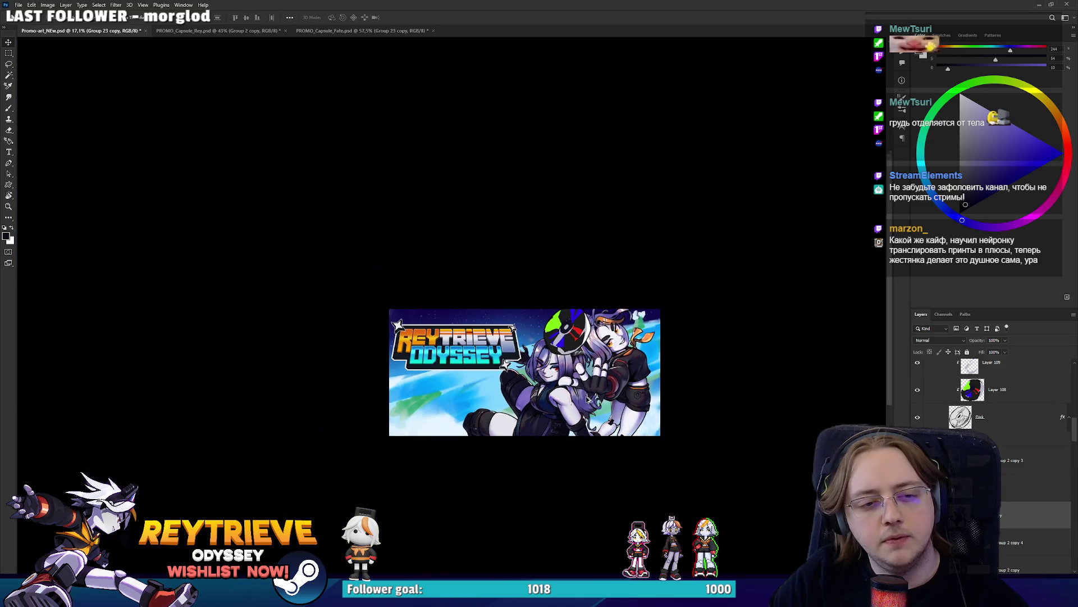
{"action": "scroll", "coordinate": [587, 397], "scroll_direction": "down", "scroll_amount": 2}
{"action": "scroll", "coordinate": [586, 395], "scroll_direction": "up", "scroll_amount": 5}
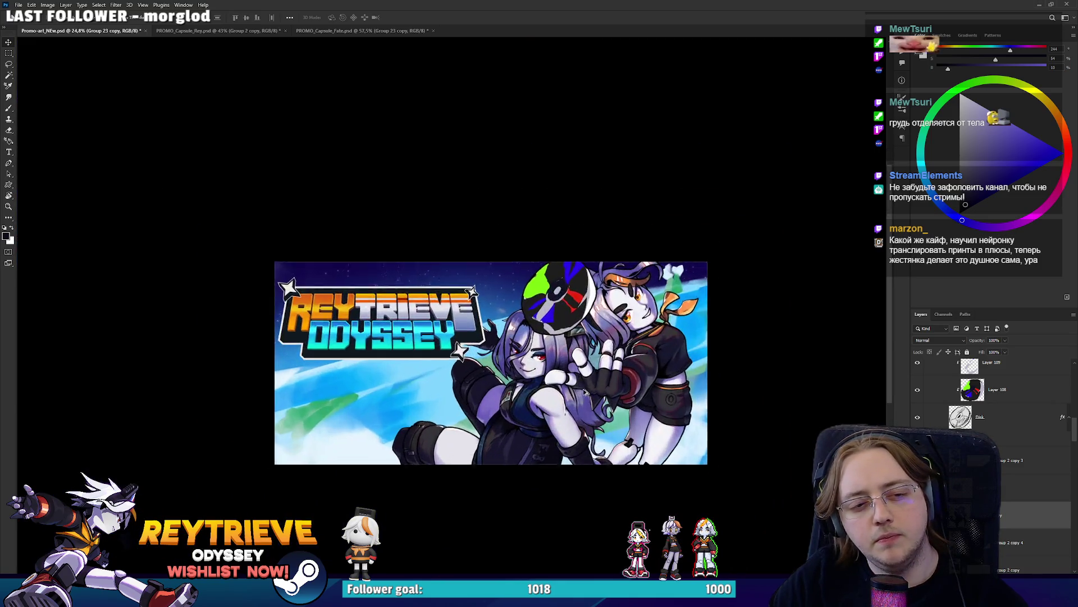
{"action": "scroll", "coordinate": [587, 395], "scroll_direction": "up", "scroll_amount": 5}
{"action": "scroll", "coordinate": [587, 396], "scroll_direction": "up", "scroll_amount": 2}
On Layer 1087, sample pale lavender and paint and erase touch-ups on her arm
{"action": "key", "text": "b"}
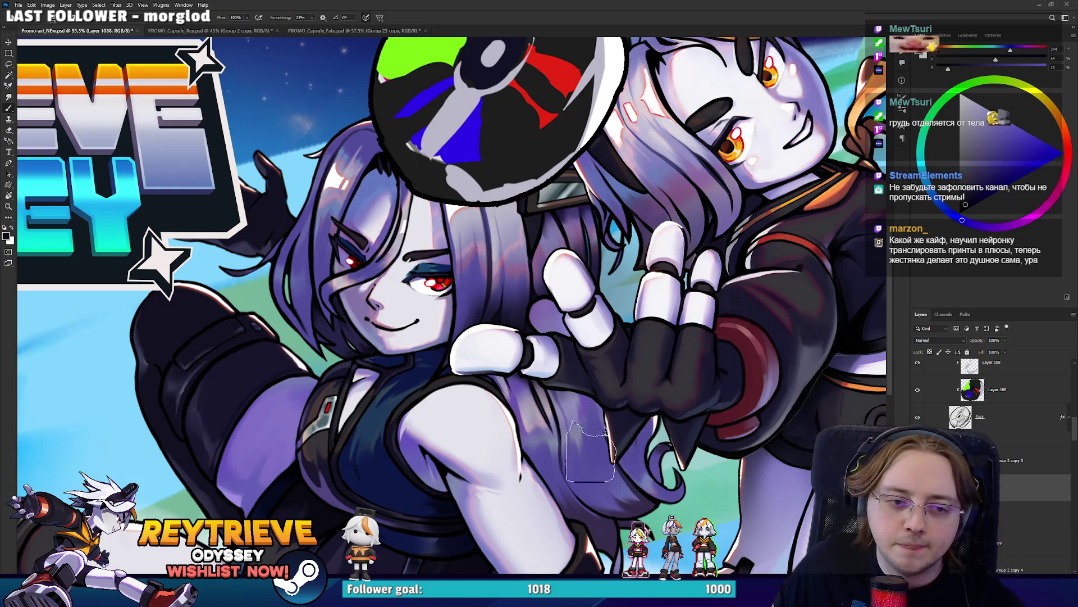
{"action": "key", "text": "alt+bracketleft"}
{"action": "left_click", "coordinate": [506, 426], "text": "alt"}
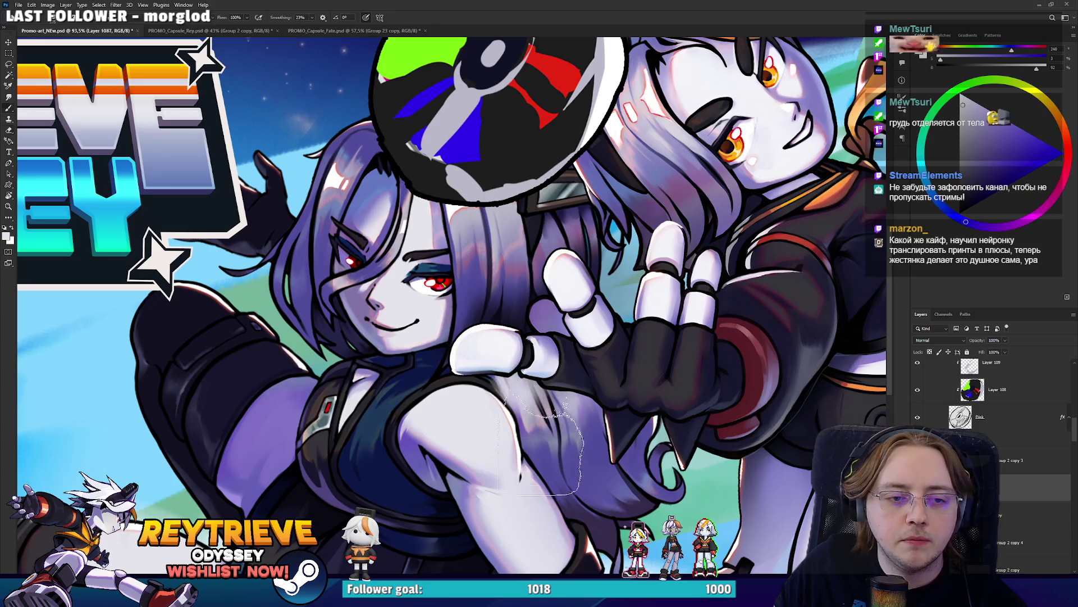
{"action": "key", "text": "e"}
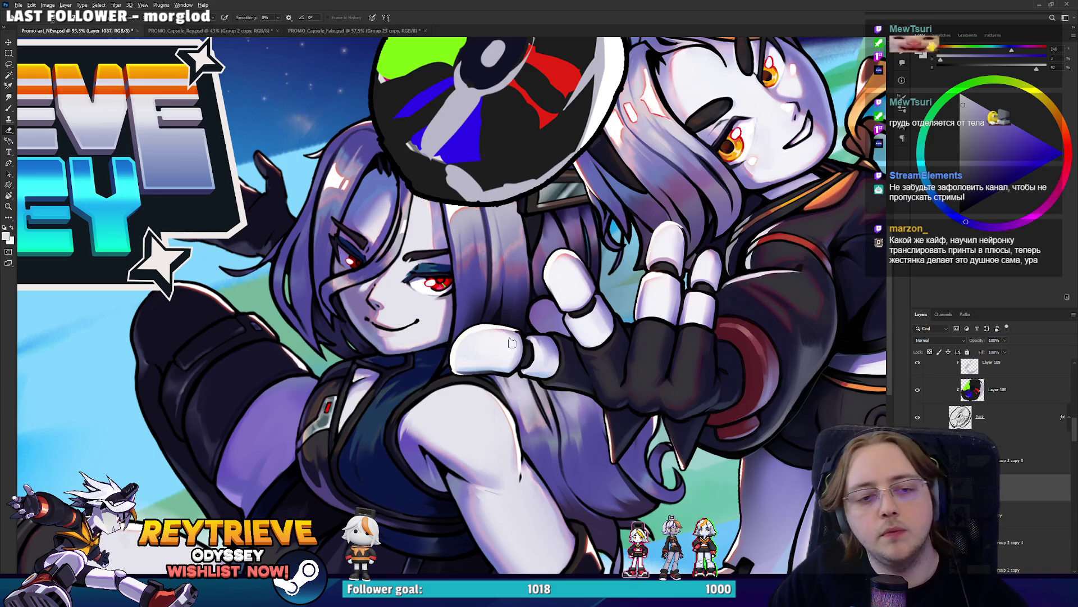
{"action": "scroll", "coordinate": [512, 342], "scroll_direction": "down", "scroll_amount": 3}
{"action": "scroll", "coordinate": [512, 342], "scroll_direction": "down", "scroll_amount": 1}
{"action": "scroll", "coordinate": [511, 343], "scroll_direction": "down", "scroll_amount": 1}
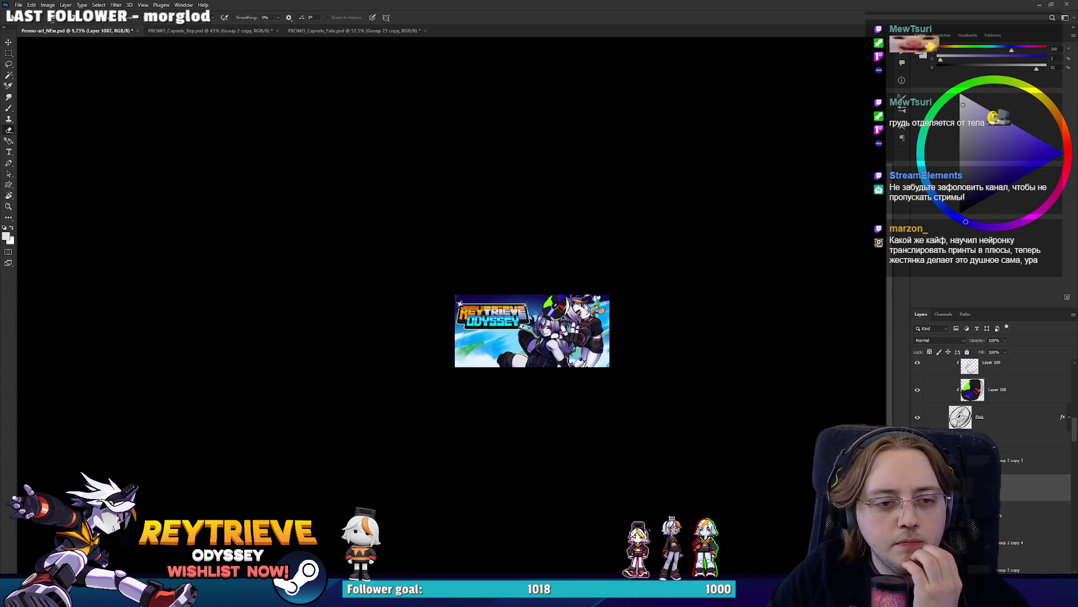
{"action": "scroll", "coordinate": [556, 331], "scroll_direction": "up", "scroll_amount": 5}
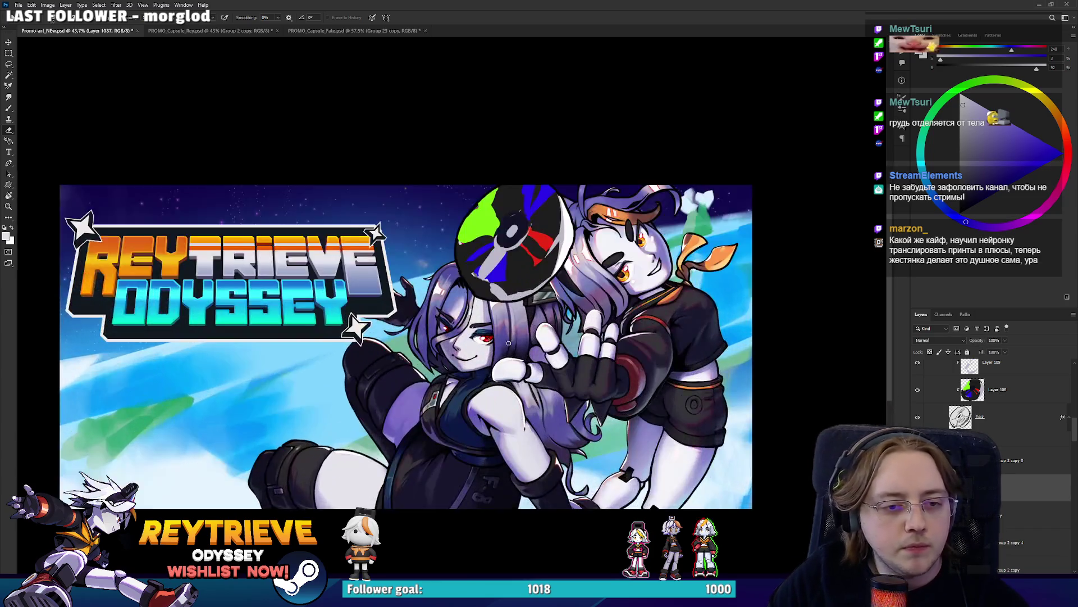
{"action": "key", "text": "b"}
Move the purple-haired character about 209 px right, beneath the rainbow disk
{"action": "left_click_drag", "start_coordinate": [589, 421], "coordinate": [511, 259]}
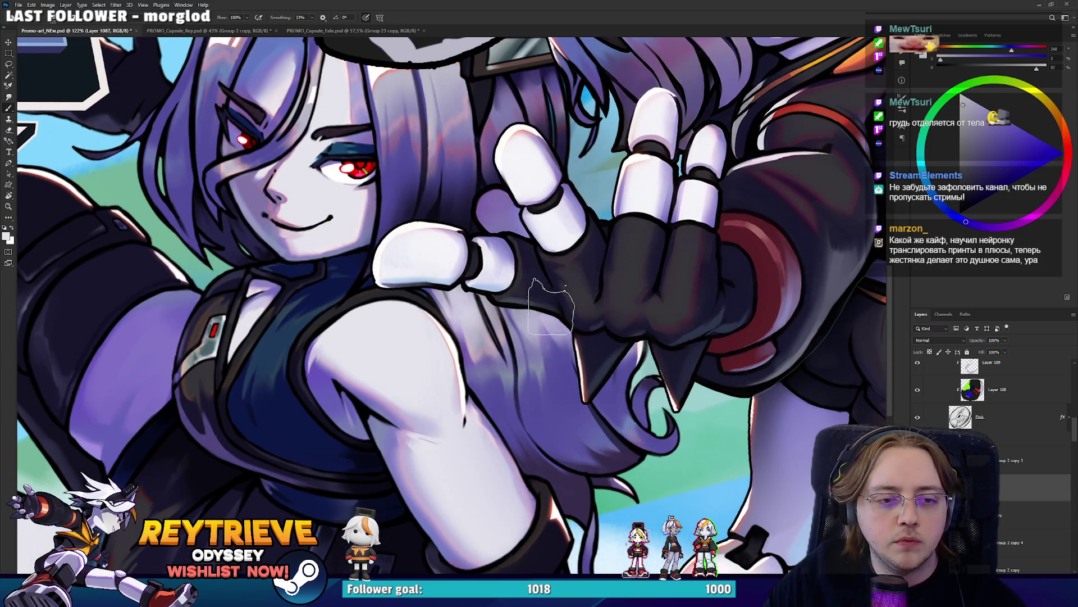
{"action": "scroll", "coordinate": [590, 399], "scroll_direction": "down", "scroll_amount": 5}
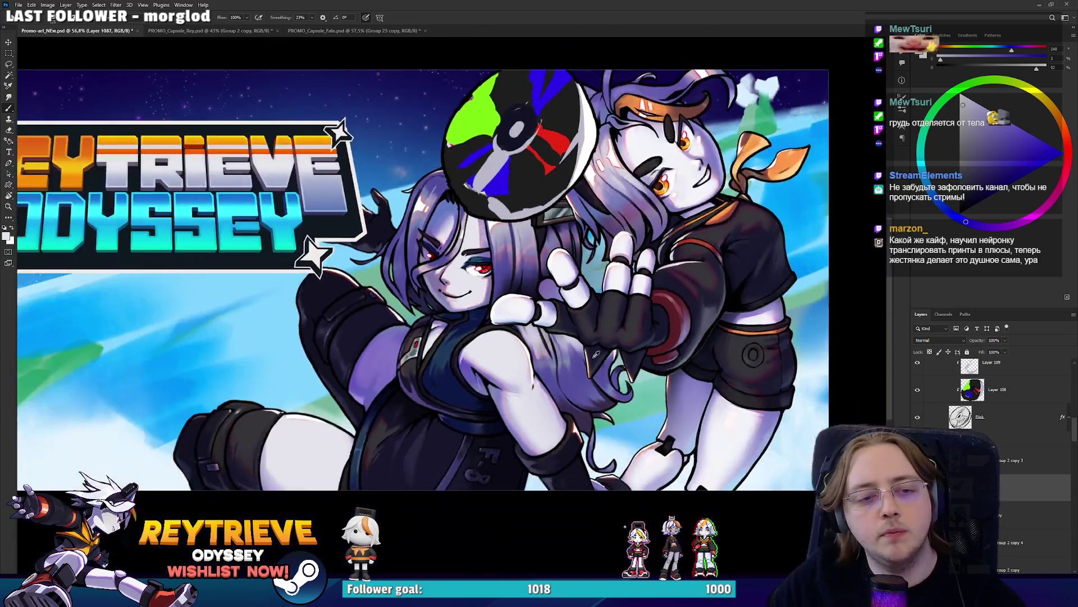
{"action": "scroll", "coordinate": [590, 398], "scroll_direction": "up", "scroll_amount": 3}
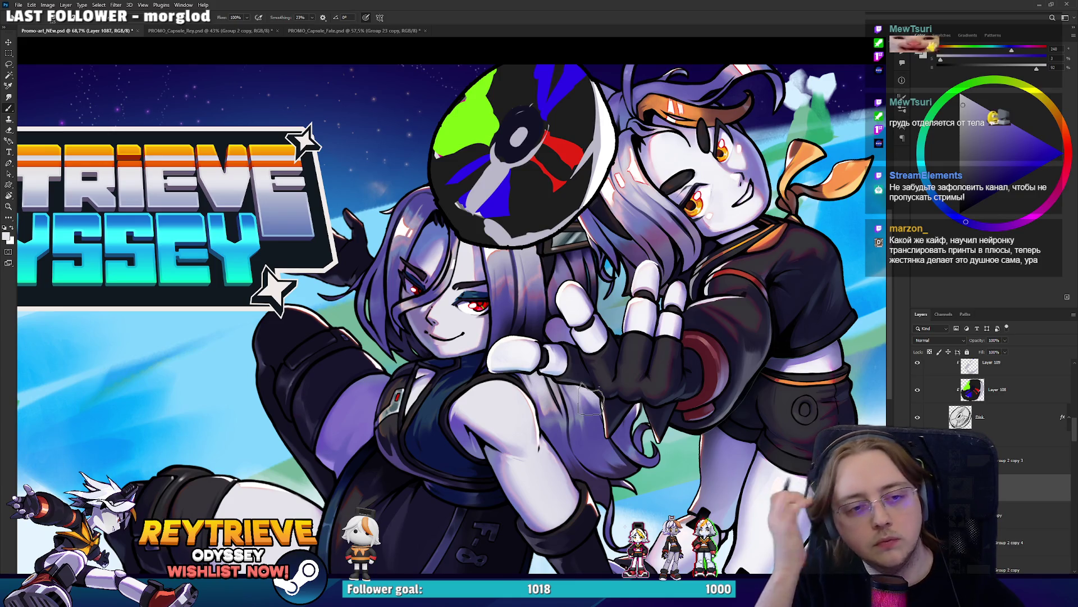
{"action": "mouse_move", "coordinate": [640, 470]}
{"action": "left_mouse_down"}
{"action": "mouse_move", "coordinate": [720, 478]}
{"action": "mouse_move", "coordinate": [700, 438]}
{"action": "left_mouse_up"}
{"action": "scroll", "coordinate": [638, 408], "scroll_direction": "down", "scroll_amount": 5}
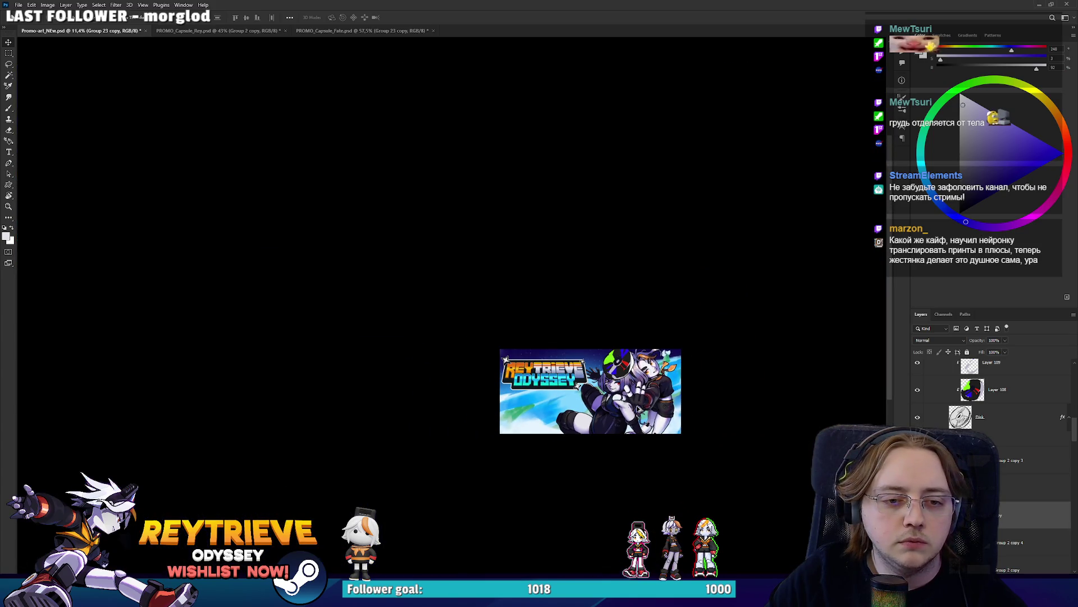
{"action": "scroll", "coordinate": [635, 393], "scroll_direction": "up", "scroll_amount": 2}
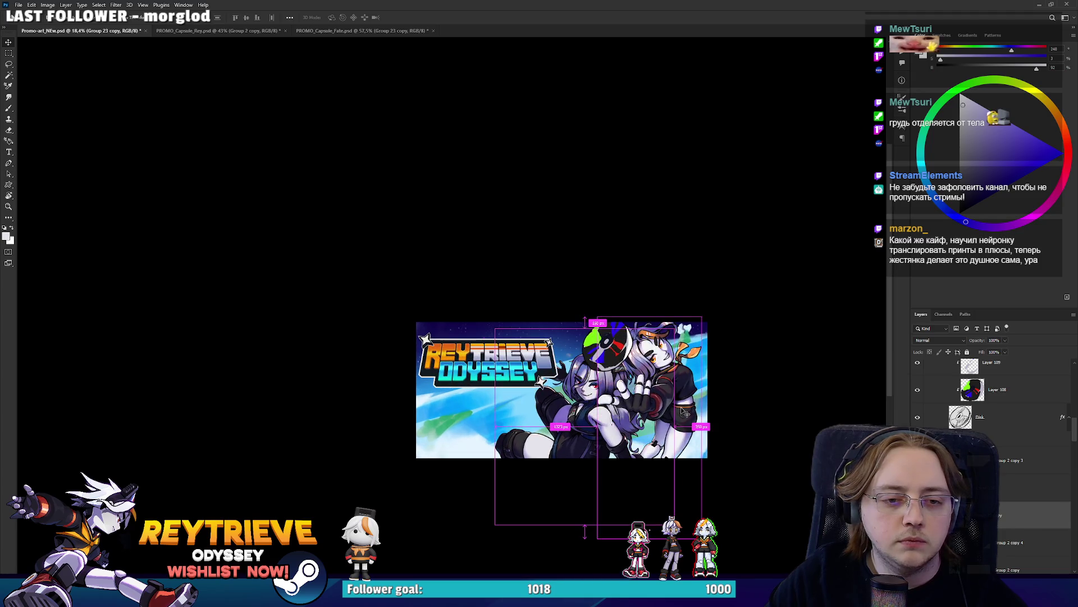
{"action": "scroll", "coordinate": [645, 406], "scroll_direction": "up", "scroll_amount": 2}
{"action": "scroll", "coordinate": [645, 405], "scroll_direction": "up", "scroll_amount": 2}
{"action": "mouse_move", "coordinate": [625, 400]}
{"action": "left_mouse_down"}
{"action": "mouse_move", "coordinate": [638, 424]}
{"action": "mouse_move", "coordinate": [629, 429]}
{"action": "left_mouse_up"}
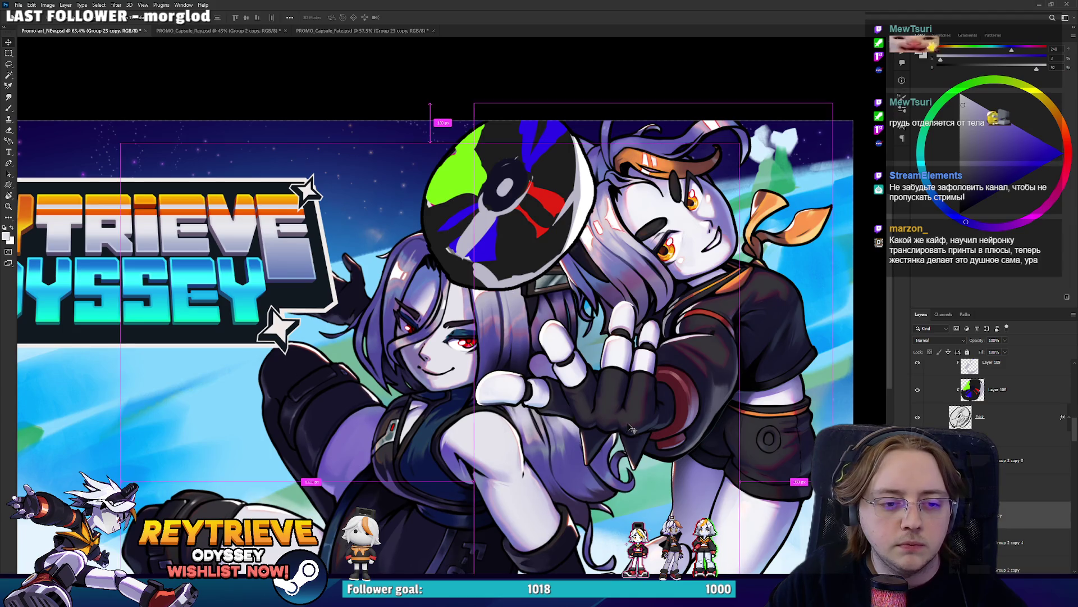
{"action": "scroll", "coordinate": [585, 415], "scroll_direction": "down", "scroll_amount": 5}
{"action": "scroll", "coordinate": [586, 415], "scroll_direction": "up", "scroll_amount": 3}
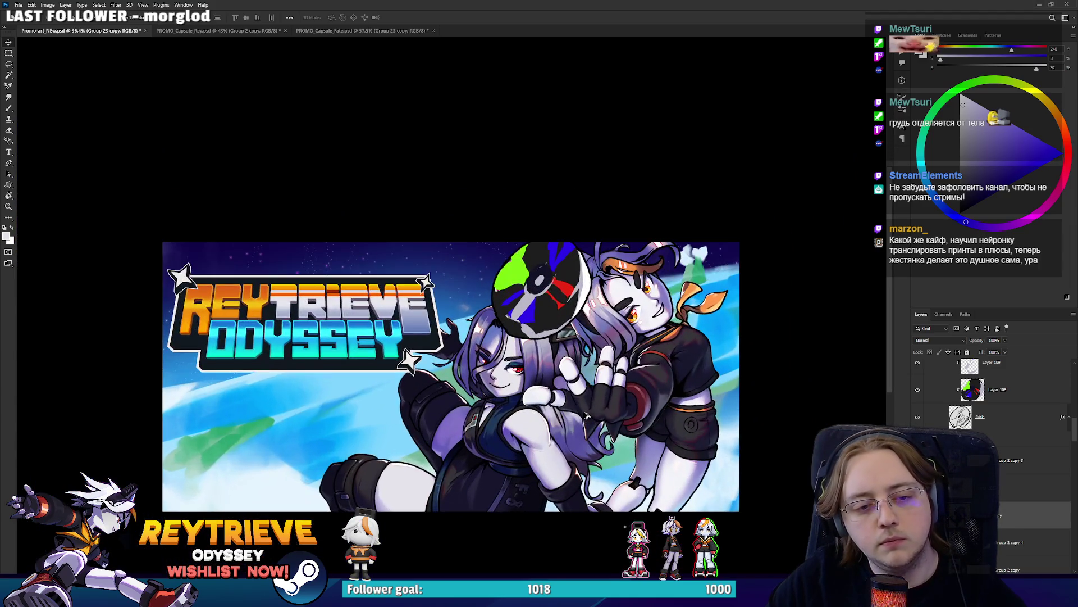
{"action": "scroll", "coordinate": [586, 415], "scroll_direction": "up", "scroll_amount": 3}
{"action": "left_click_drag", "start_coordinate": [593, 433], "coordinate": [607, 433]}
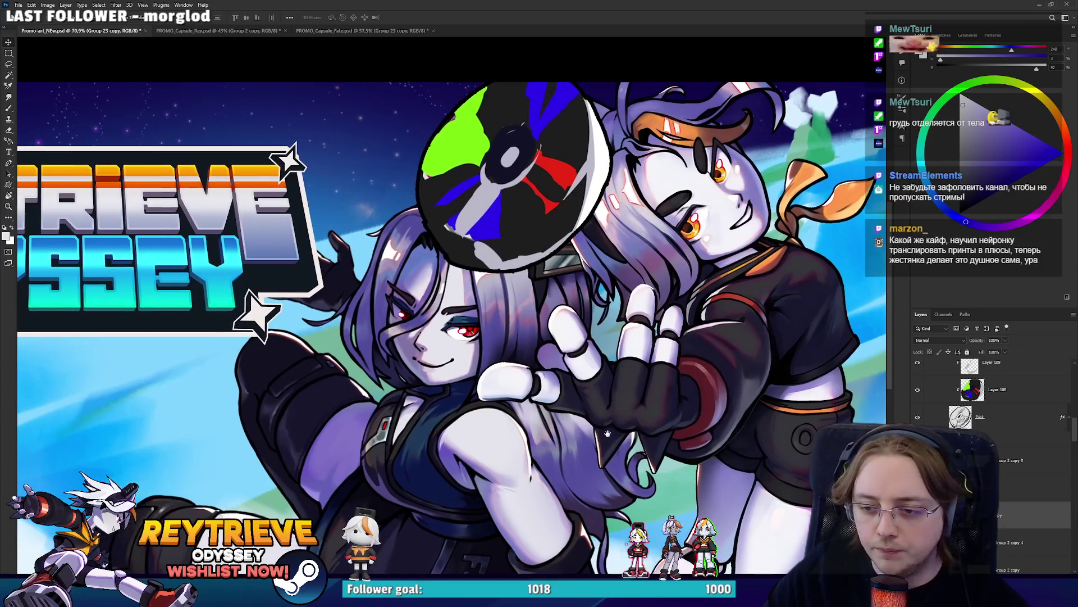
{"action": "key", "text": "alt+bracketright"}
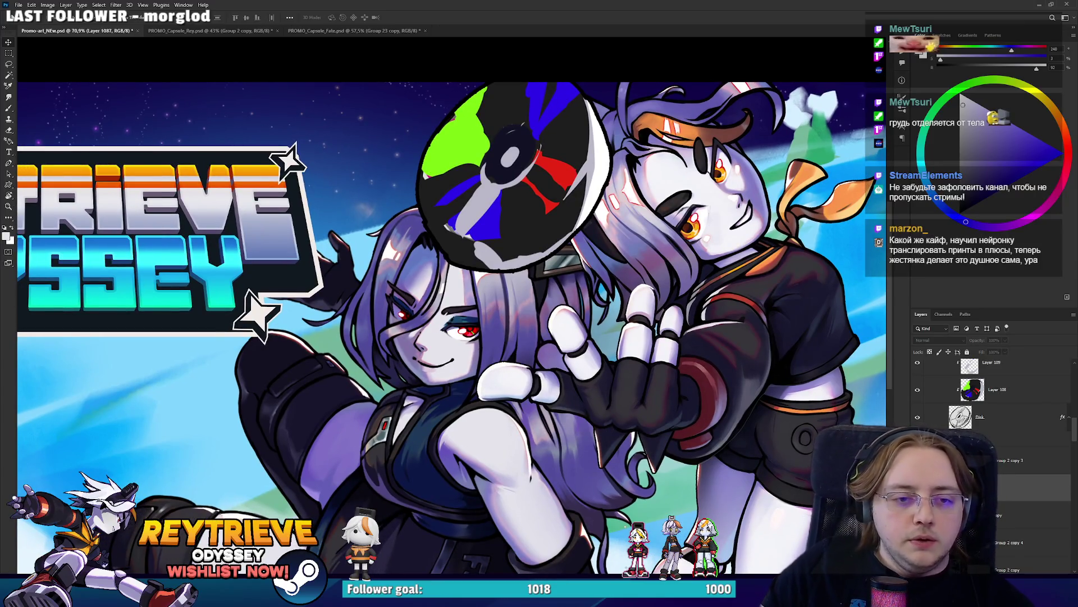
{"action": "scroll", "coordinate": [587, 403], "scroll_direction": "up", "scroll_amount": 2}
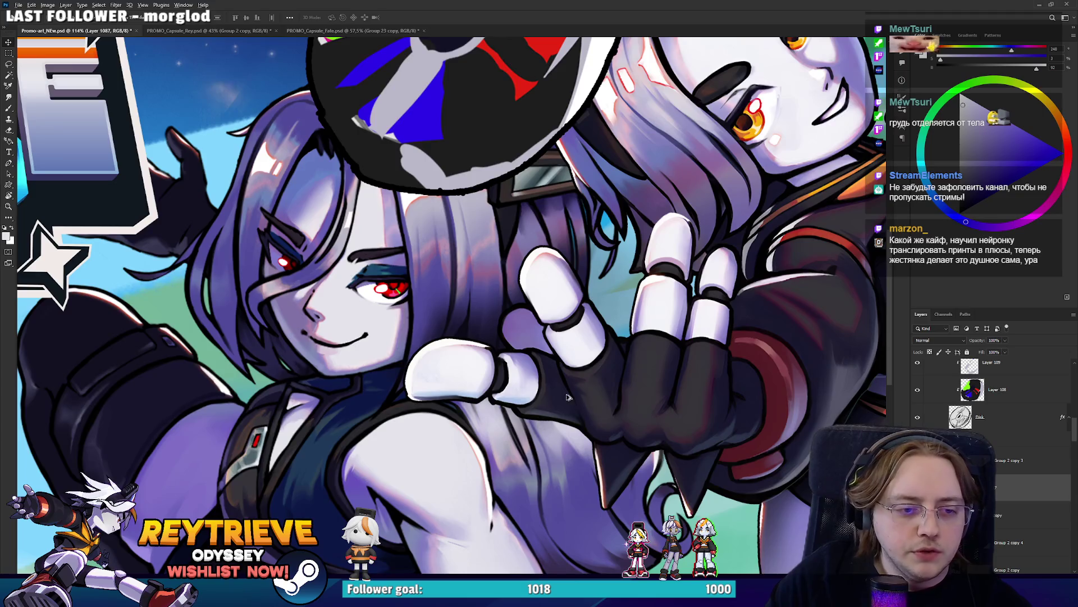
{"action": "scroll", "coordinate": [568, 397], "scroll_direction": "down", "scroll_amount": 3}
{"action": "scroll", "coordinate": [566, 407], "scroll_direction": "down", "scroll_amount": 2}
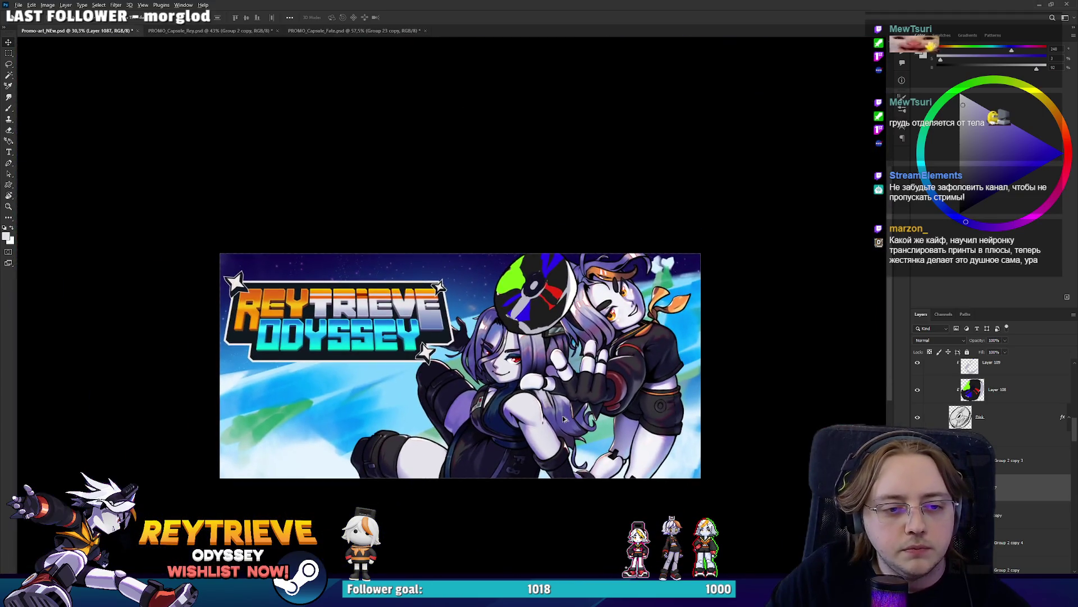
{"action": "scroll", "coordinate": [565, 419], "scroll_direction": "up", "scroll_amount": 2}
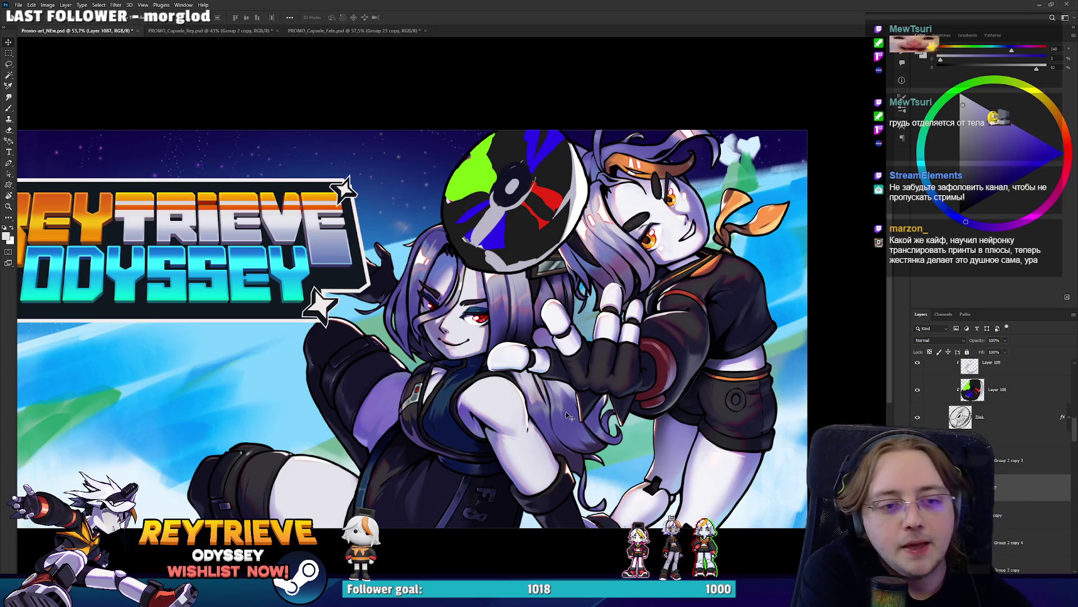
{"action": "scroll", "coordinate": [568, 416], "scroll_direction": "down", "scroll_amount": 2}
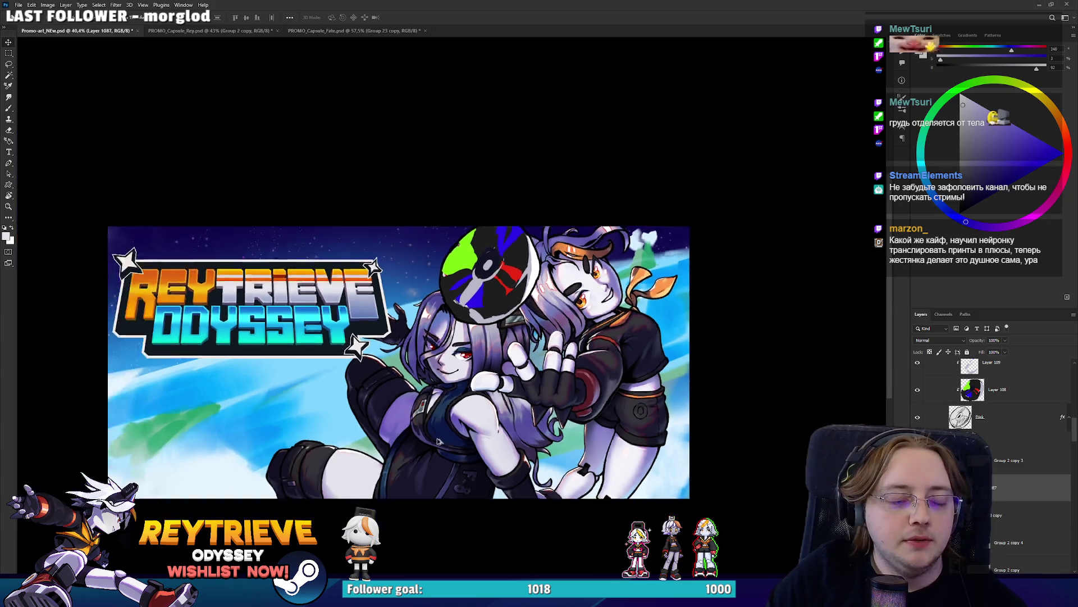
{"action": "scroll", "coordinate": [531, 371], "scroll_direction": "up", "scroll_amount": 4}
{"action": "scroll", "coordinate": [531, 371], "scroll_direction": "up", "scroll_amount": 1}
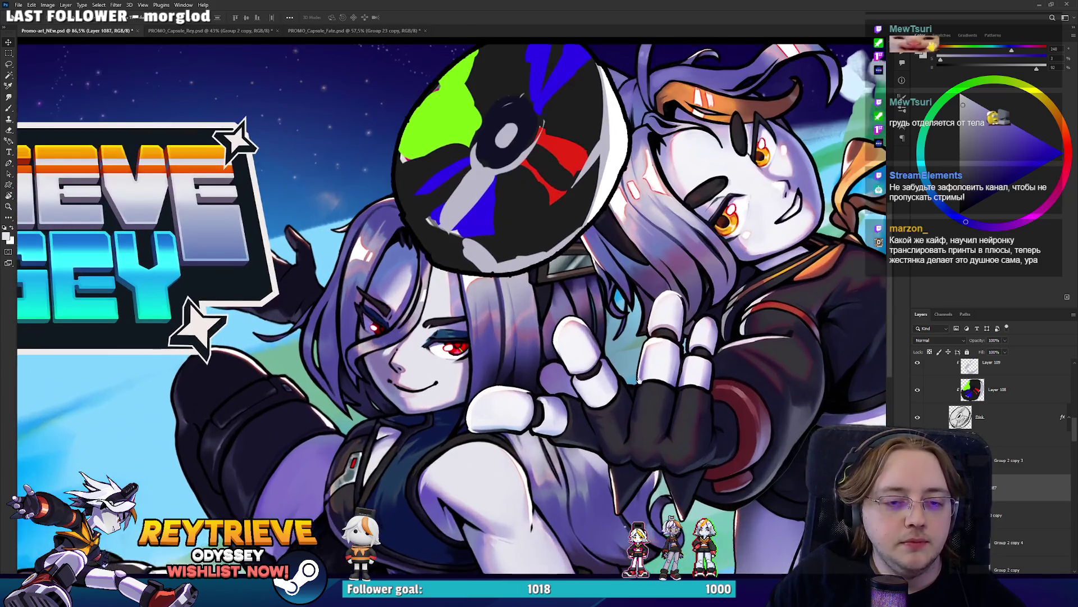
{"action": "scroll", "coordinate": [534, 374], "scroll_direction": "up", "scroll_amount": 1}
{"action": "scroll", "coordinate": [539, 376], "scroll_direction": "down", "scroll_amount": 2}
{"action": "scroll", "coordinate": [544, 380], "scroll_direction": "up", "scroll_amount": 3}
{"action": "scroll", "coordinate": [544, 381], "scroll_direction": "down", "scroll_amount": 2}
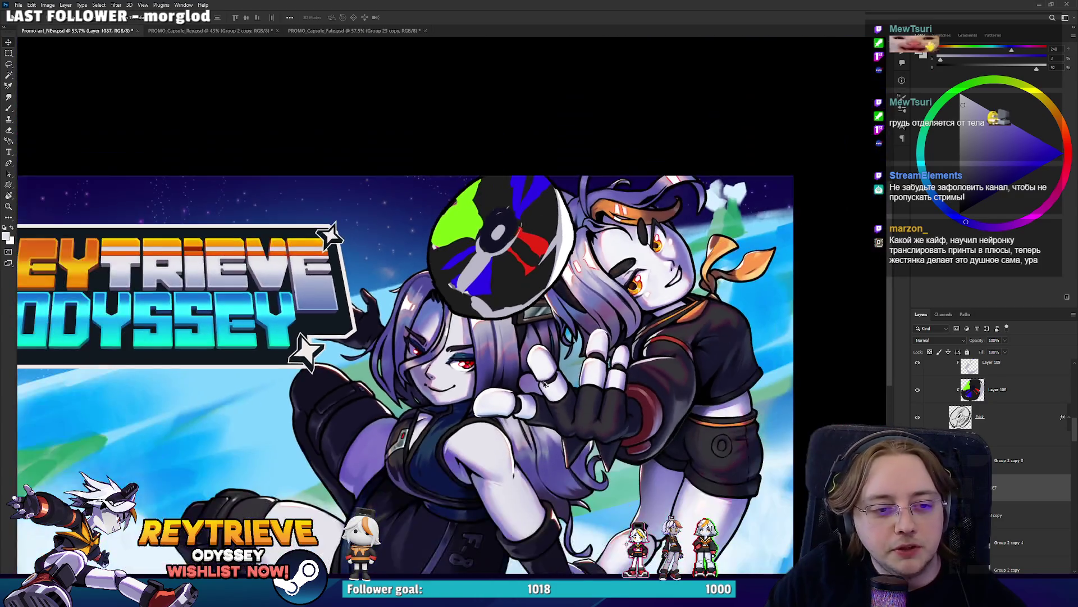
{"action": "scroll", "coordinate": [536, 382], "scroll_direction": "down", "scroll_amount": 1}
{"action": "scroll", "coordinate": [528, 382], "scroll_direction": "down", "scroll_amount": 1}
{"action": "scroll", "coordinate": [519, 382], "scroll_direction": "up", "scroll_amount": 2}
{"action": "scroll", "coordinate": [519, 381], "scroll_direction": "down", "scroll_amount": 2}
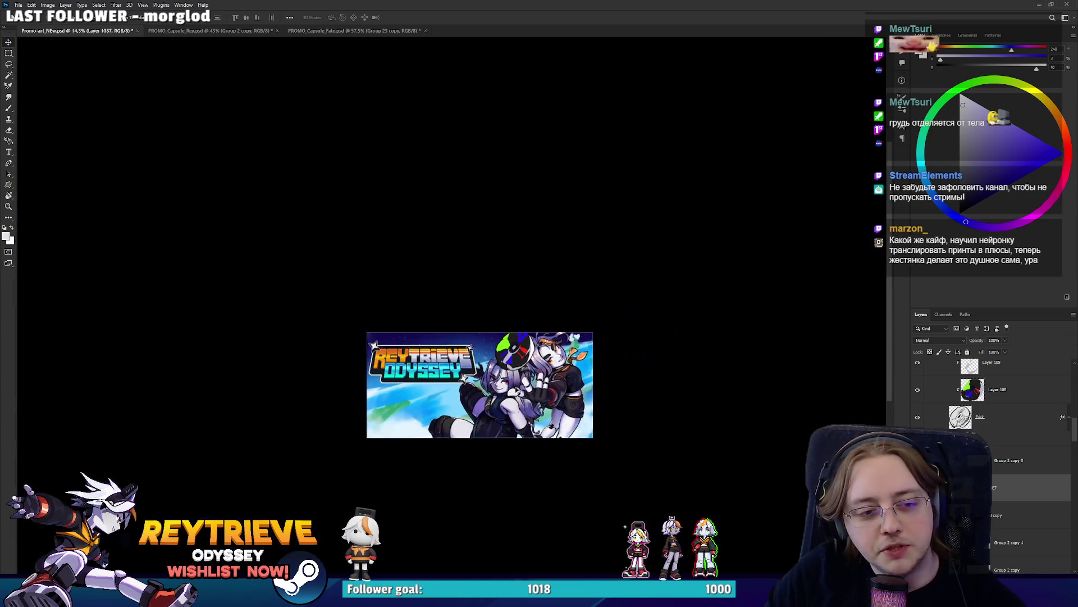
{"action": "scroll", "coordinate": [528, 383], "scroll_direction": "up", "scroll_amount": 3}
{"action": "scroll", "coordinate": [540, 386], "scroll_direction": "up", "scroll_amount": 1}
{"action": "scroll", "coordinate": [550, 389], "scroll_direction": "up", "scroll_amount": 1}
{"action": "scroll", "coordinate": [521, 398], "scroll_direction": "down", "scroll_amount": 1}
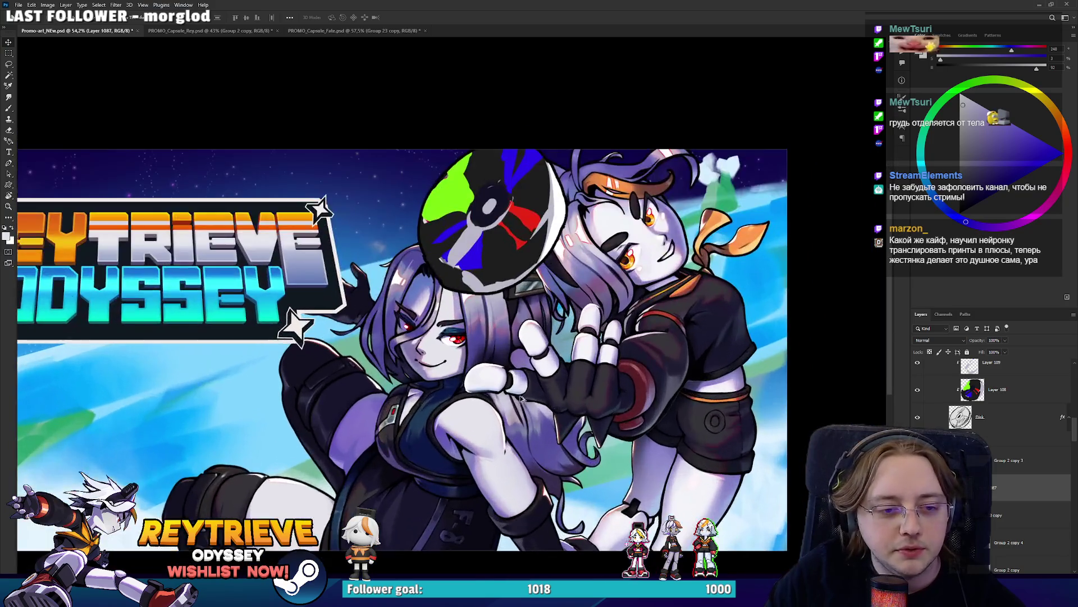
{"action": "scroll", "coordinate": [522, 396], "scroll_direction": "down", "scroll_amount": 3}
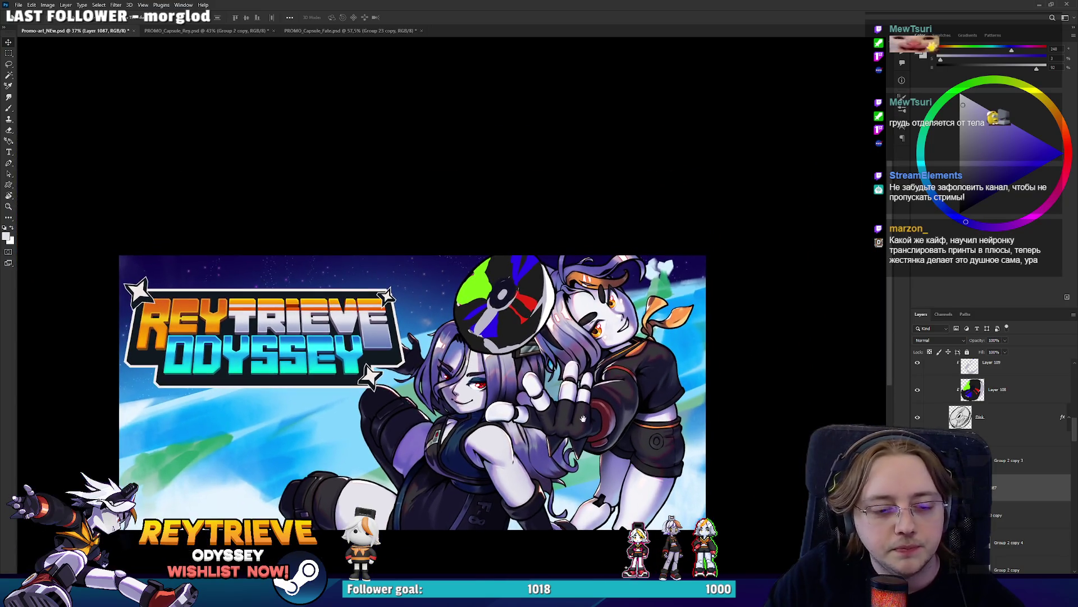
Add a new layer and fill the dark-haired character's silhouette with sampled sky blue
{"action": "left_click", "coordinate": [1011, 515]}
{"action": "key", "text": "ctrl+shift+alt+n"}
{"action": "key", "text": "b"}
{"action": "left_click", "coordinate": [693, 329], "text": "alt"}
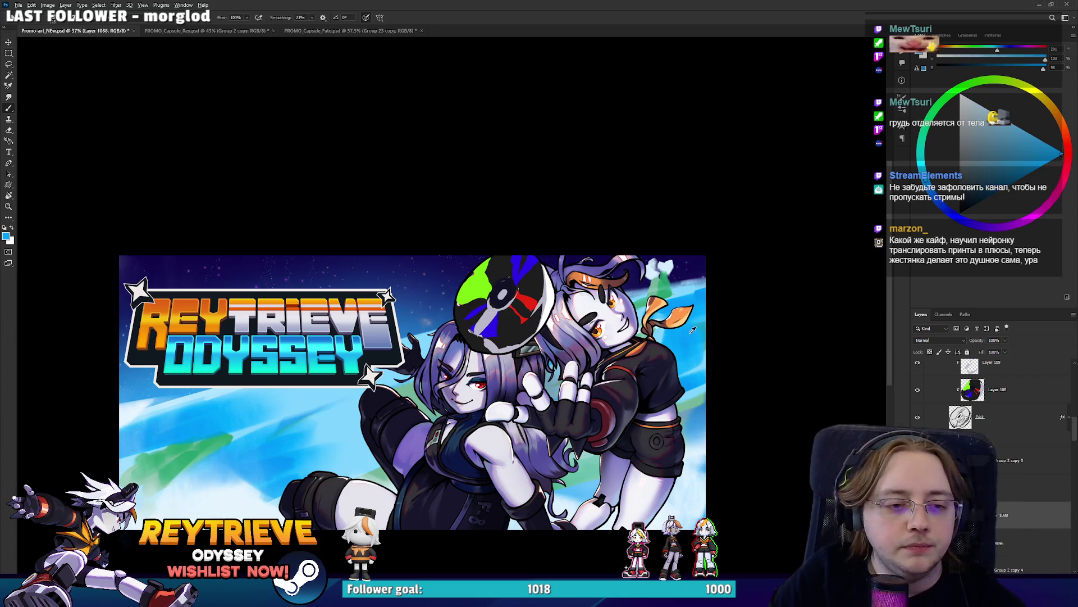
{"action": "key", "text": "alt+BackSpace"}
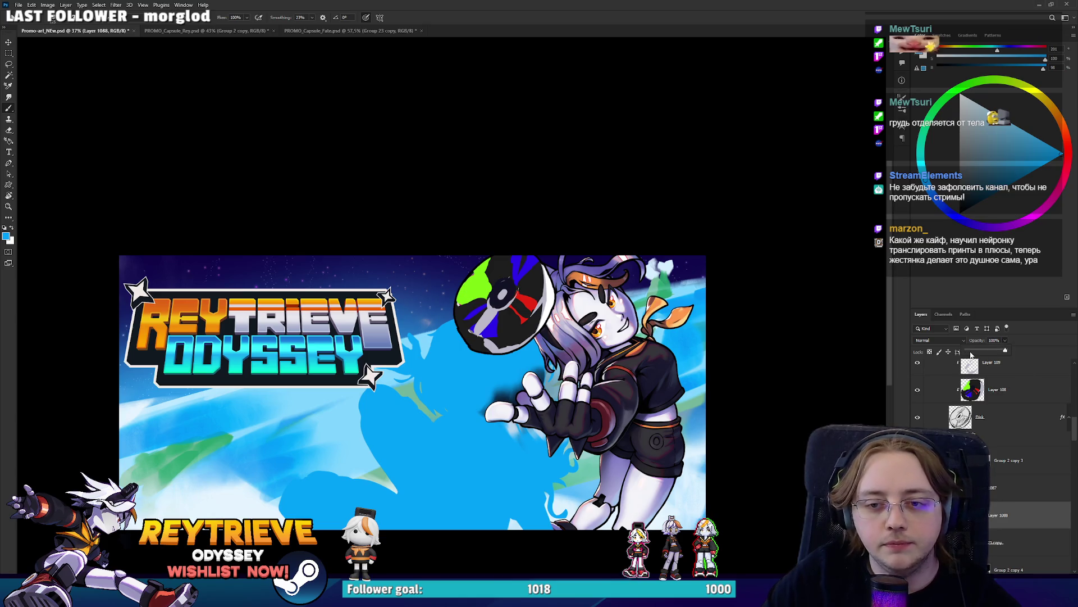
Set the blue tint layer's opacity to 22%
{"action": "left_click", "coordinate": [970, 351]}
{"action": "left_click_drag", "start_coordinate": [469, 435], "coordinate": [675, 366]}
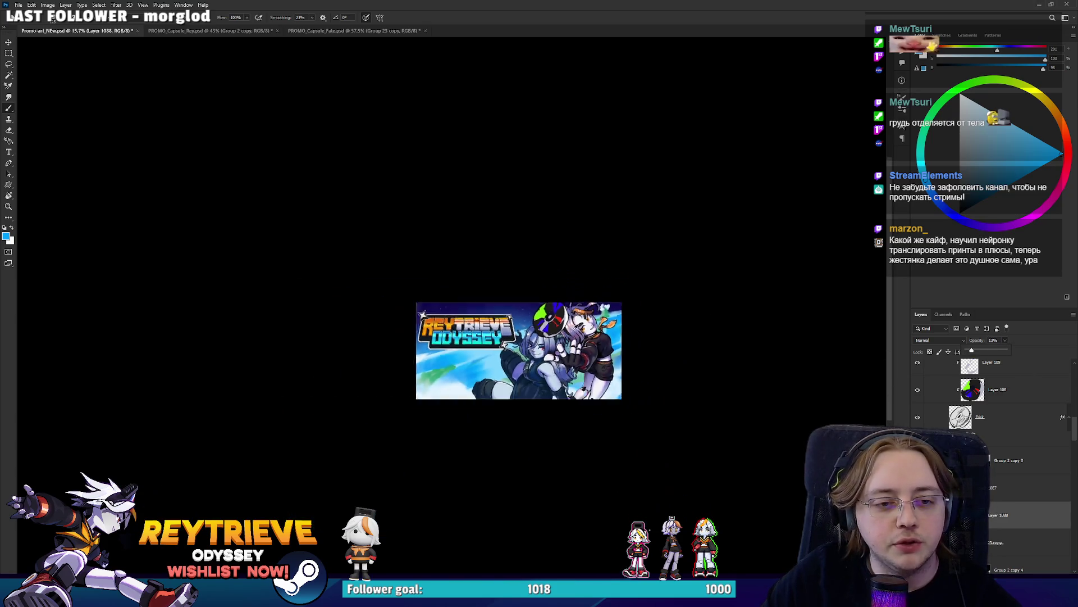
{"action": "scroll", "coordinate": [675, 366], "scroll_direction": "down", "scroll_amount": 2}
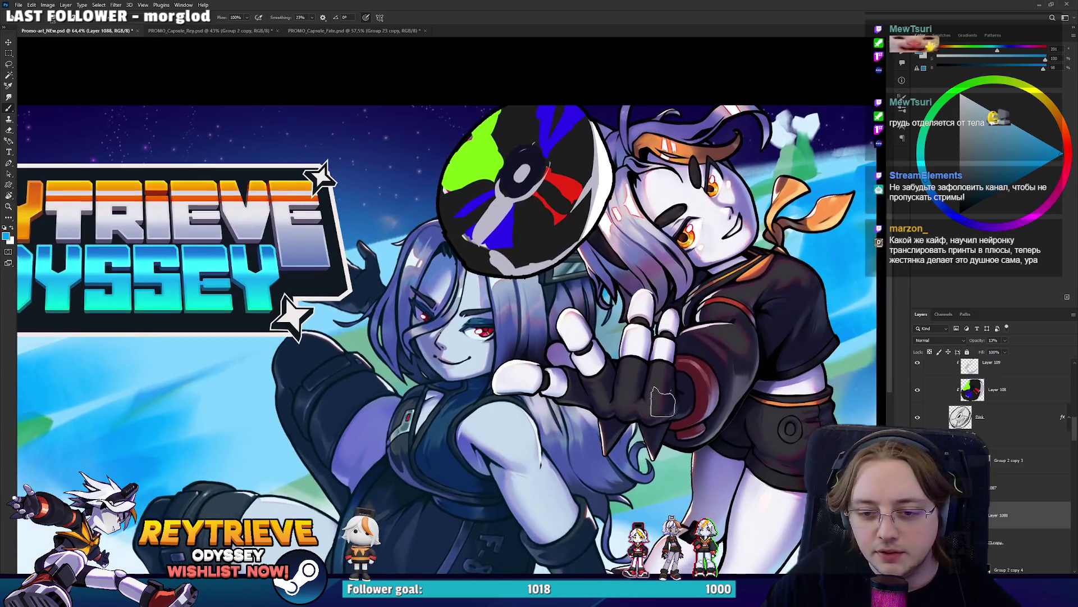
{"action": "scroll", "coordinate": [680, 375], "scroll_direction": "down", "scroll_amount": 2}
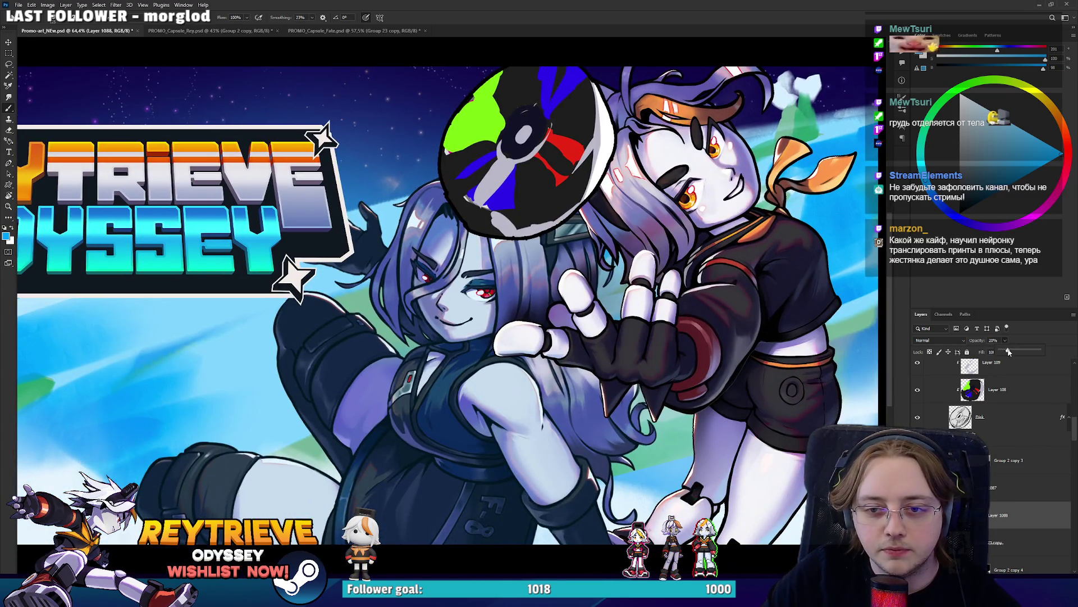
{"action": "left_click_drag", "start_coordinate": [1008, 351], "coordinate": [1011, 351]}
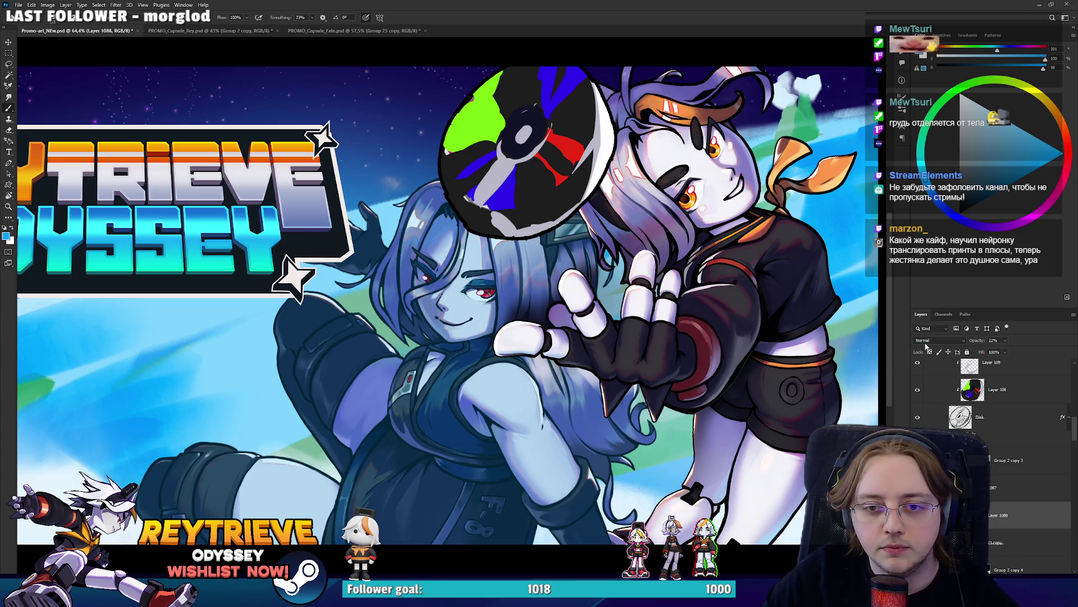
Mask the blue tint off her face and hair with the eraser
{"action": "key", "text": "e"}
{"action": "right_click", "coordinate": [494, 289]}
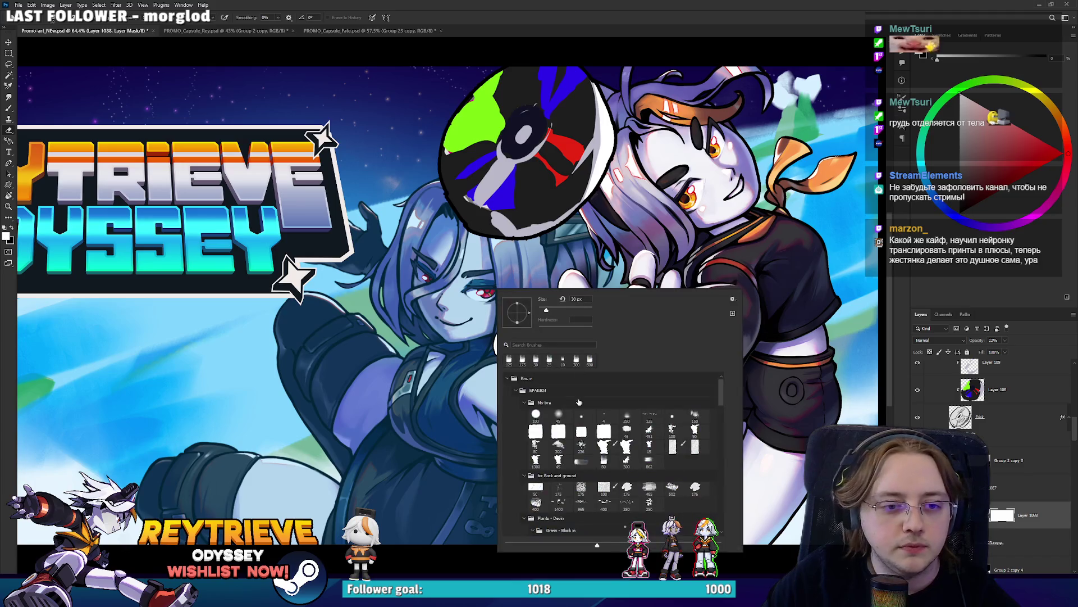
{"action": "left_click", "coordinate": [731, 264]}
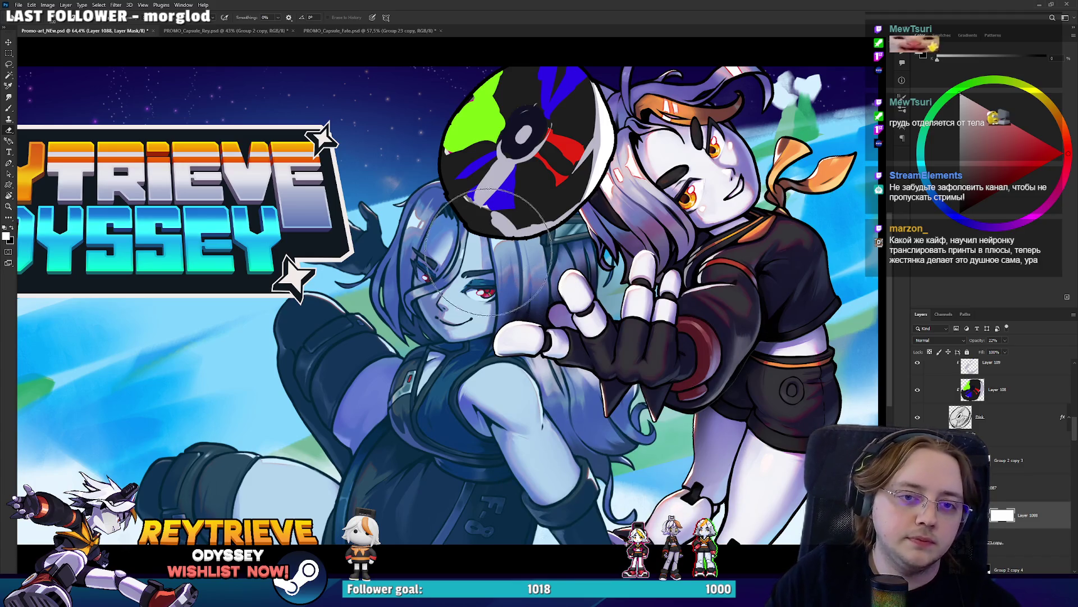
{"action": "mouse_move", "coordinate": [553, 292]}
{"action": "left_mouse_down"}
{"action": "mouse_move", "coordinate": [475, 233]}
{"action": "mouse_move", "coordinate": [375, 365]}
{"action": "mouse_move", "coordinate": [393, 405]}
{"action": "left_mouse_up"}
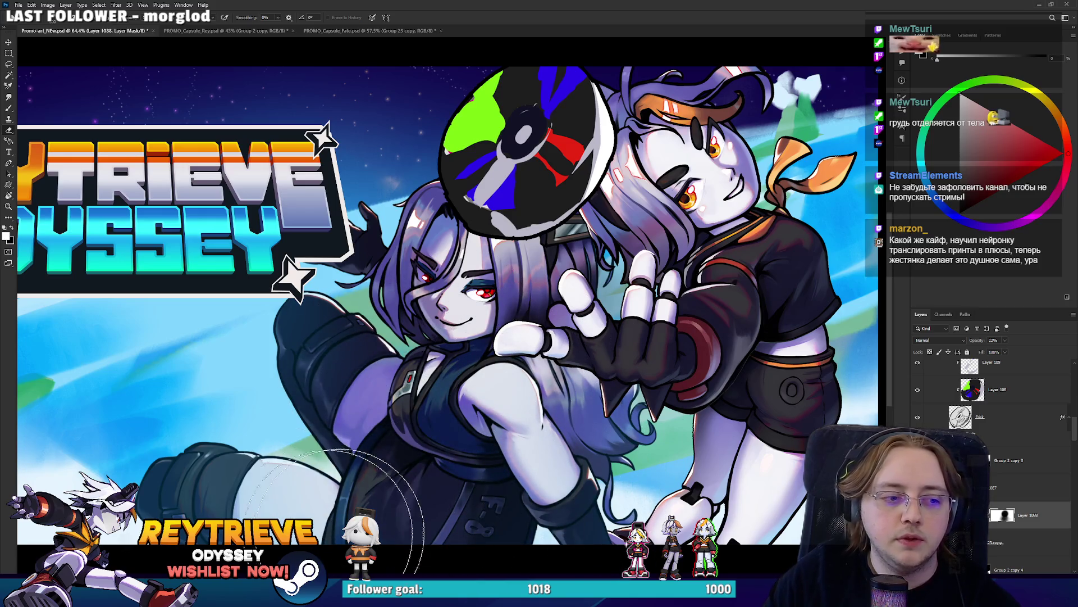
{"action": "scroll", "coordinate": [646, 432], "scroll_direction": "down", "scroll_amount": 5}
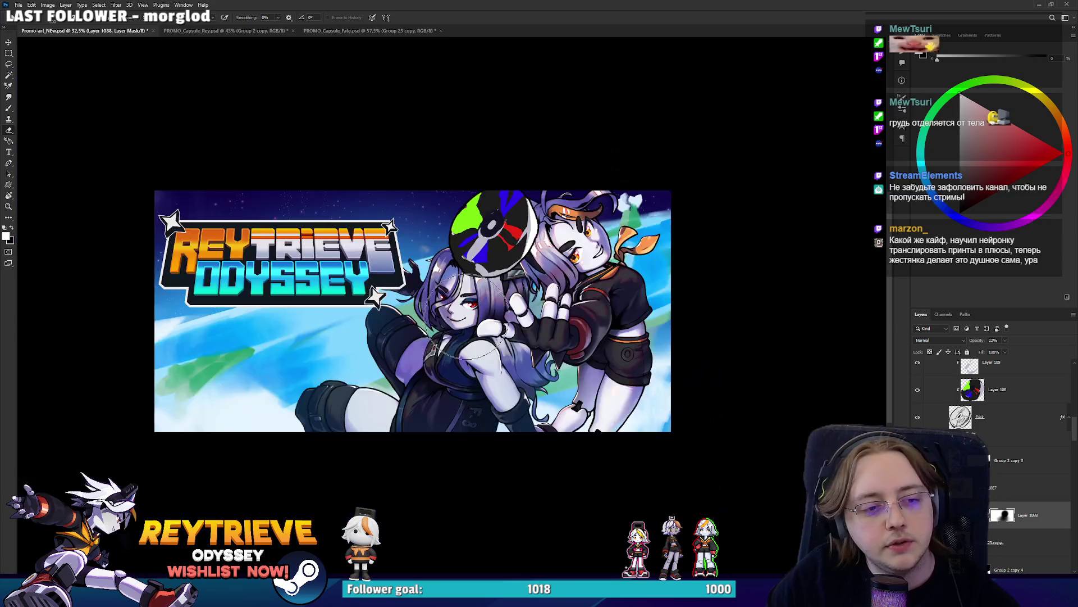
{"action": "scroll", "coordinate": [646, 432], "scroll_direction": "up", "scroll_amount": 5}
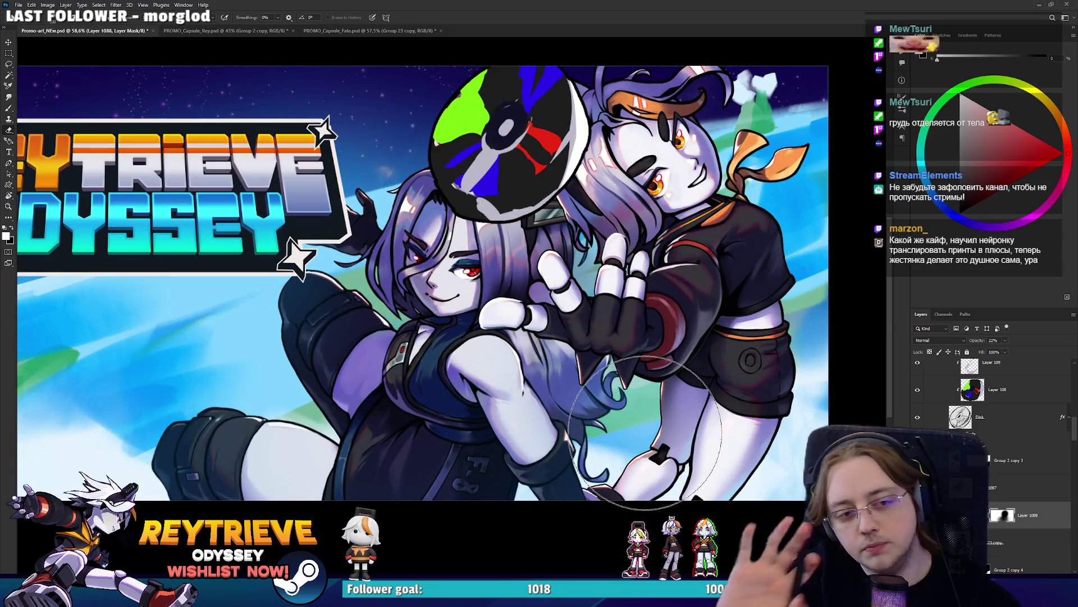
{"action": "scroll", "coordinate": [646, 432], "scroll_direction": "down", "scroll_amount": 3}
{"action": "key", "text": "ctrl+shift+alt+n"}
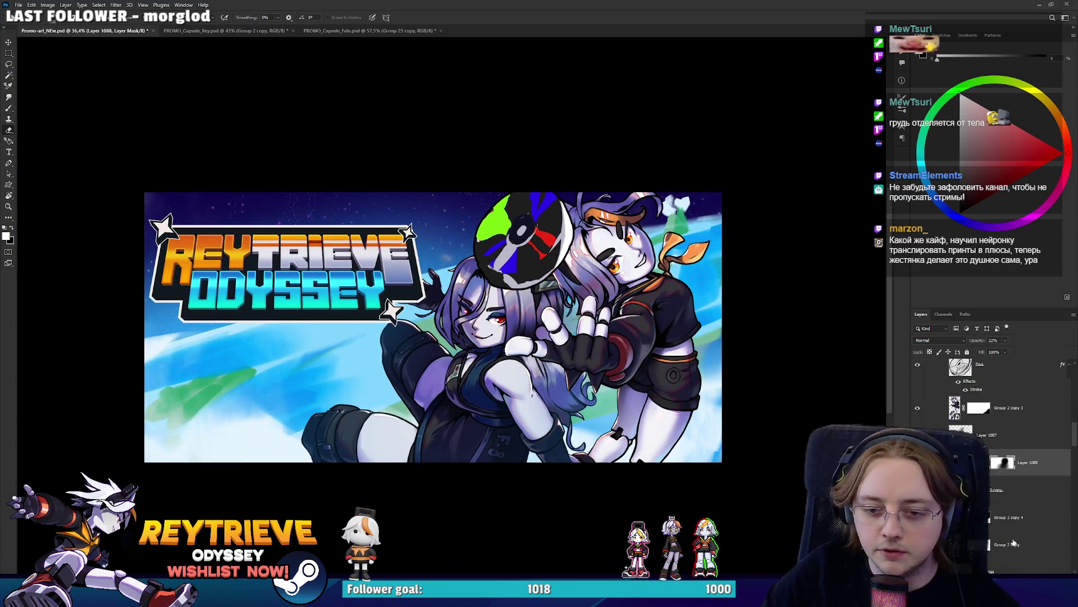
Paint blue shading over the white-haired character's legs on Layer 1089
{"action": "key", "text": "x"}
{"action": "key", "text": "b"}
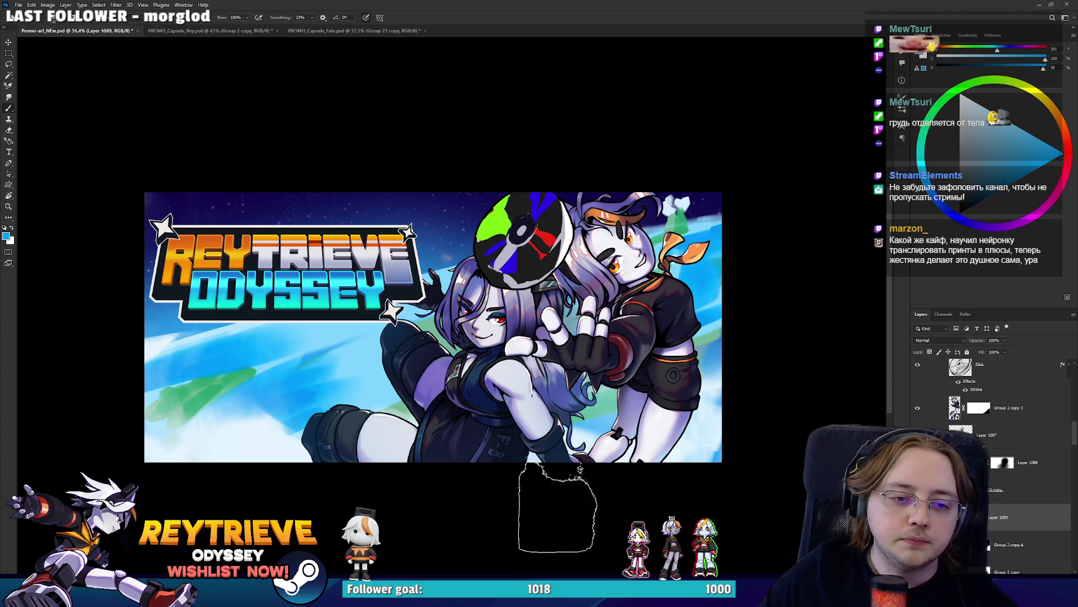
{"action": "left_click_drag", "start_coordinate": [618, 427], "coordinate": [668, 393]}
{"action": "left_click_drag", "start_coordinate": [602, 477], "coordinate": [663, 404]}
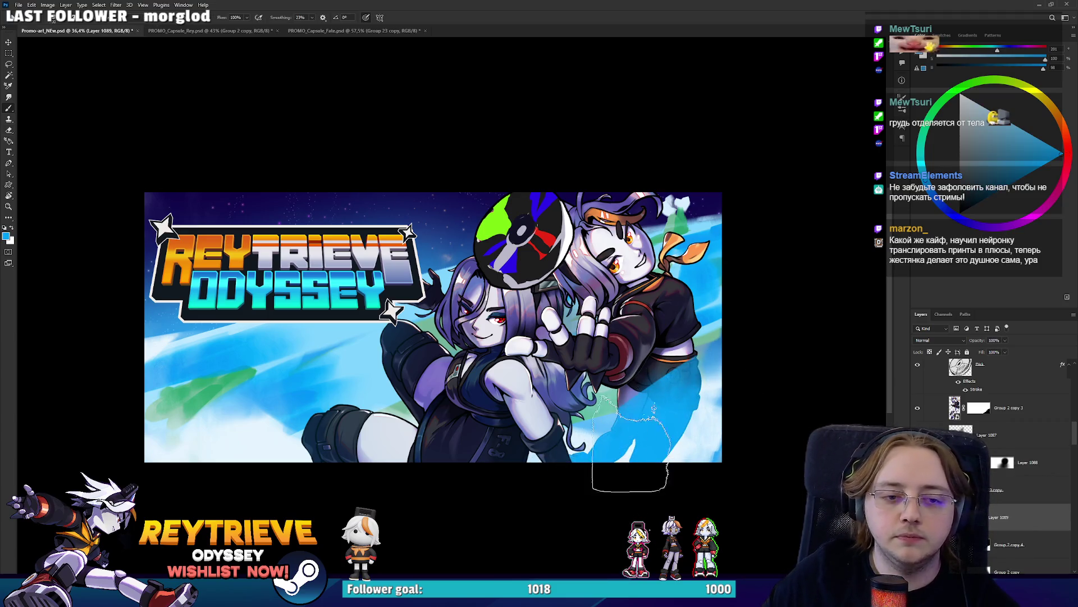
{"action": "scroll", "coordinate": [645, 393], "scroll_direction": "up", "scroll_amount": 4}
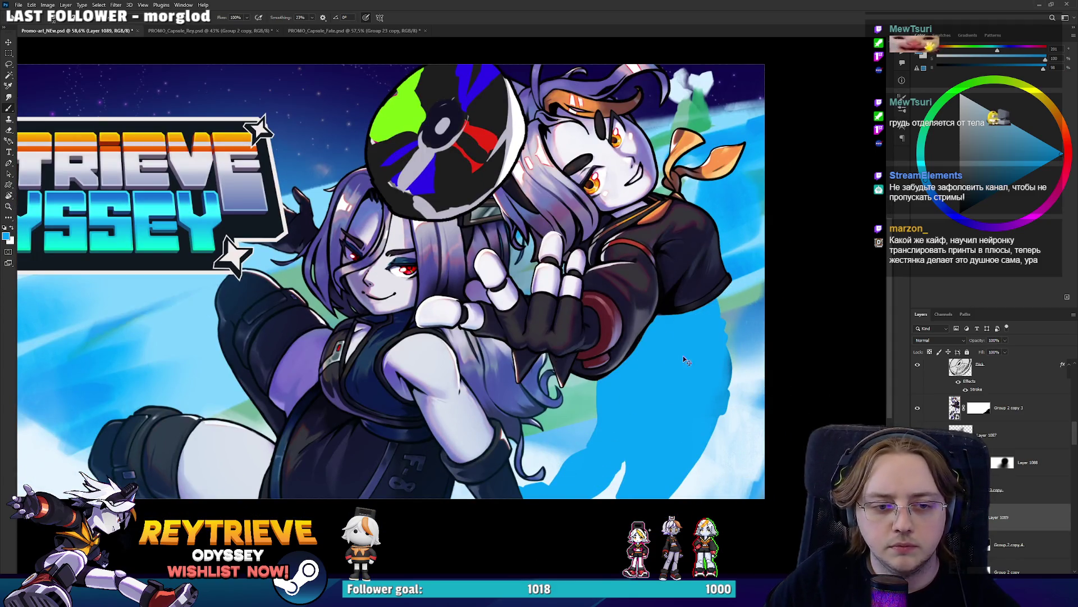
{"action": "mouse_move", "coordinate": [699, 332]}
{"action": "left_mouse_down"}
{"action": "mouse_move", "coordinate": [668, 410]}
{"action": "mouse_move", "coordinate": [719, 393]}
{"action": "left_mouse_up"}
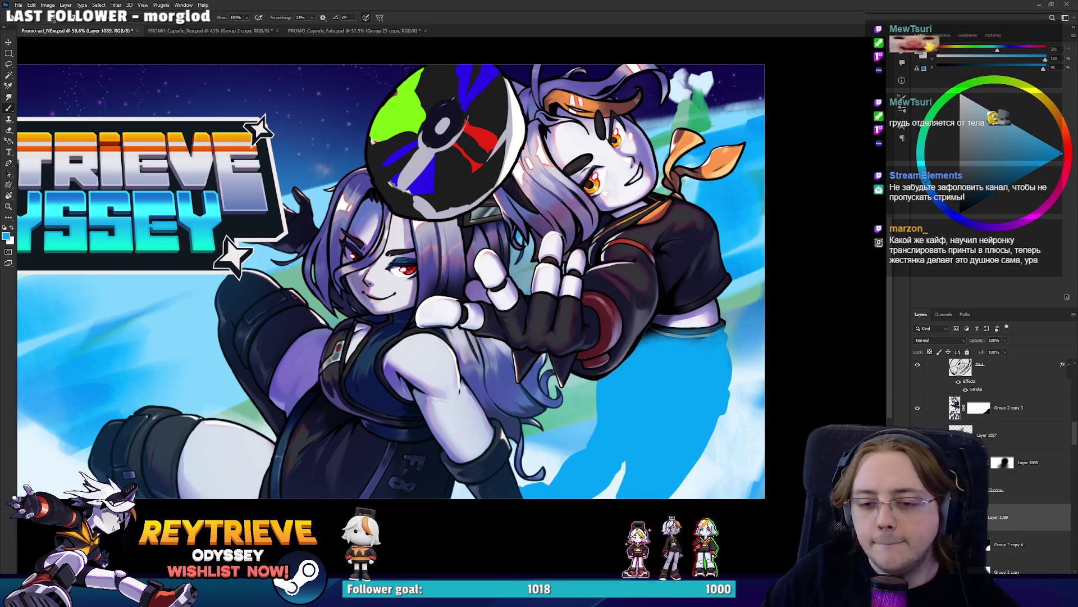
Add a mask to erase most of the leg shading back, then save the banner
{"action": "key", "text": "e"}
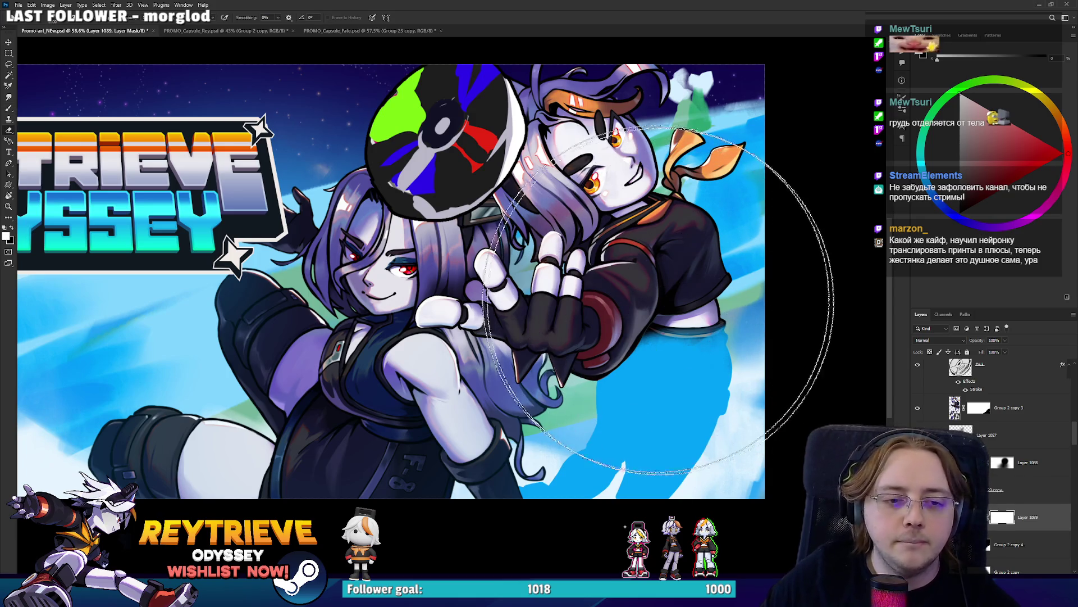
{"action": "left_click_drag", "start_coordinate": [660, 299], "coordinate": [628, 298]}
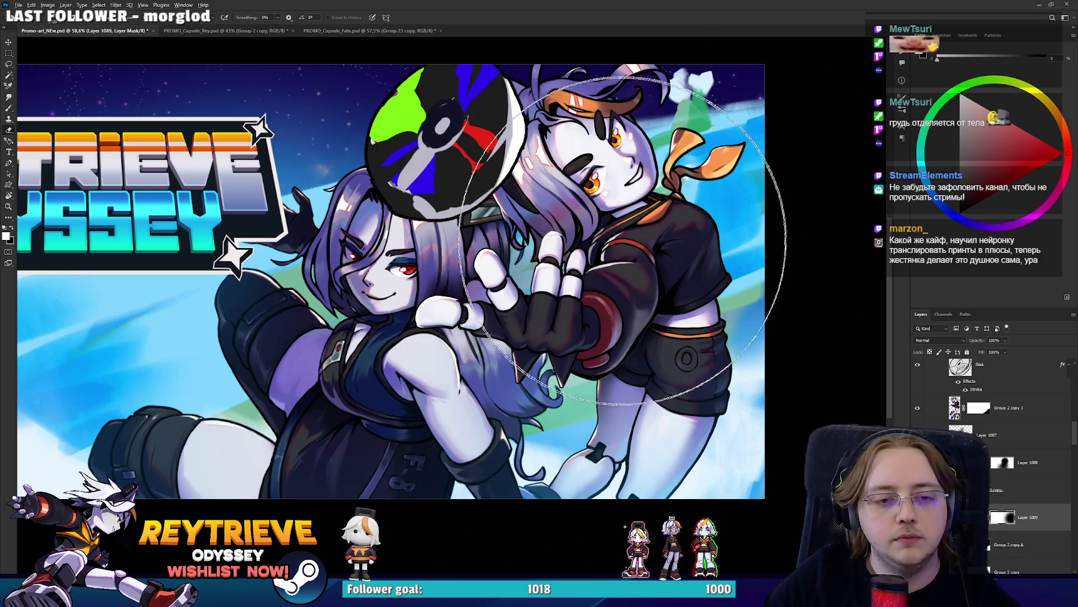
{"action": "scroll", "coordinate": [622, 241], "scroll_direction": "down", "scroll_amount": 8}
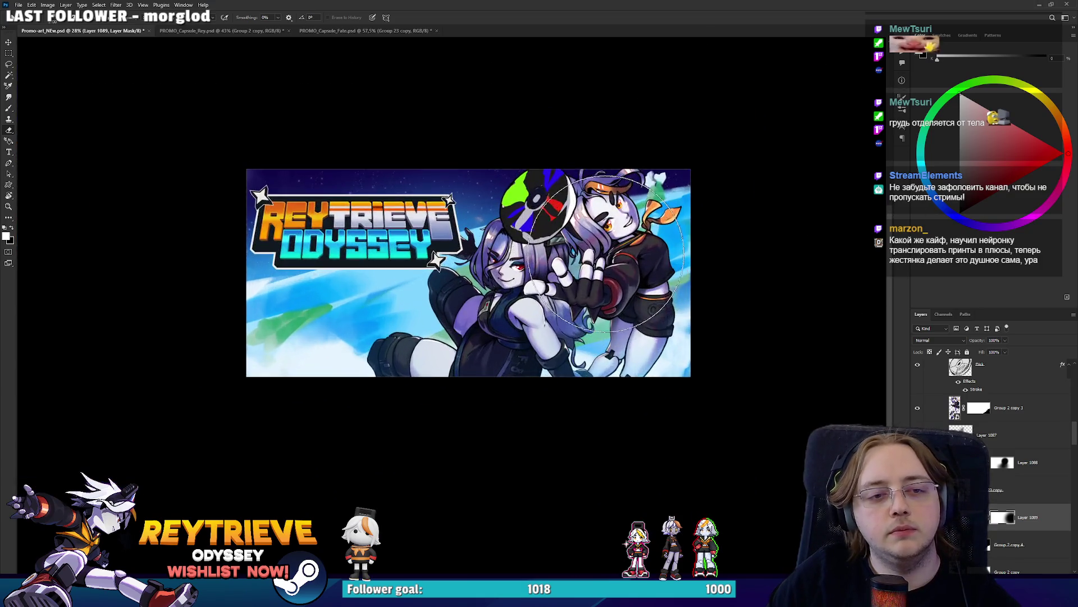
{"action": "scroll", "coordinate": [612, 261], "scroll_direction": "up", "scroll_amount": 10}
{"action": "scroll", "coordinate": [657, 224], "scroll_direction": "down", "scroll_amount": 5}
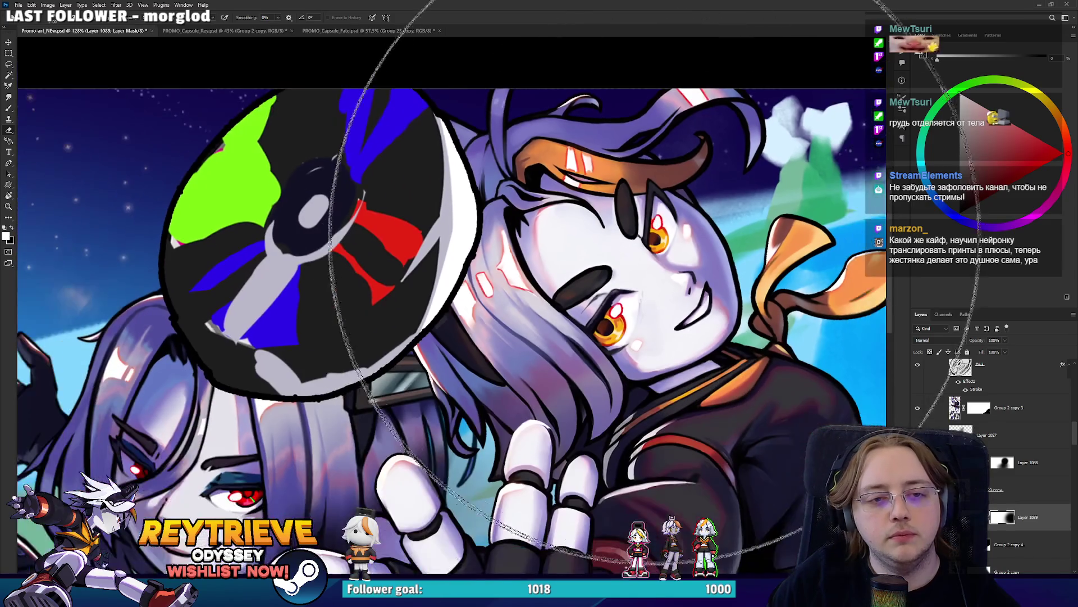
{"action": "scroll", "coordinate": [655, 242], "scroll_direction": "up", "scroll_amount": 2}
{"action": "scroll", "coordinate": [603, 270], "scroll_direction": "down", "scroll_amount": 5}
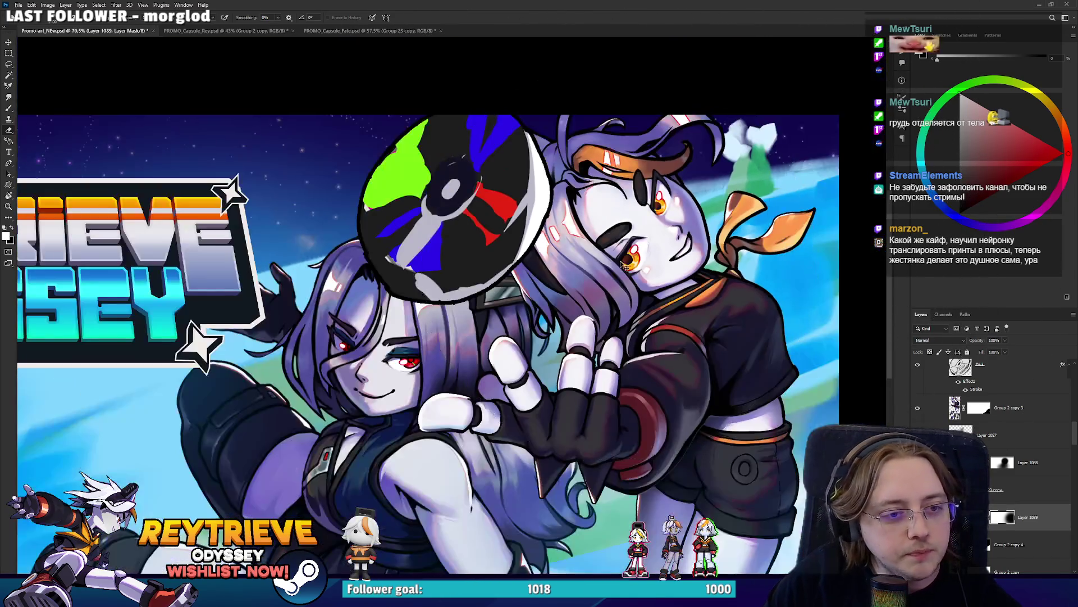
{"action": "scroll", "coordinate": [584, 314], "scroll_direction": "down", "scroll_amount": 1}
{"action": "scroll", "coordinate": [578, 327], "scroll_direction": "down", "scroll_amount": 1}
{"action": "key", "text": "ctrl+s"}
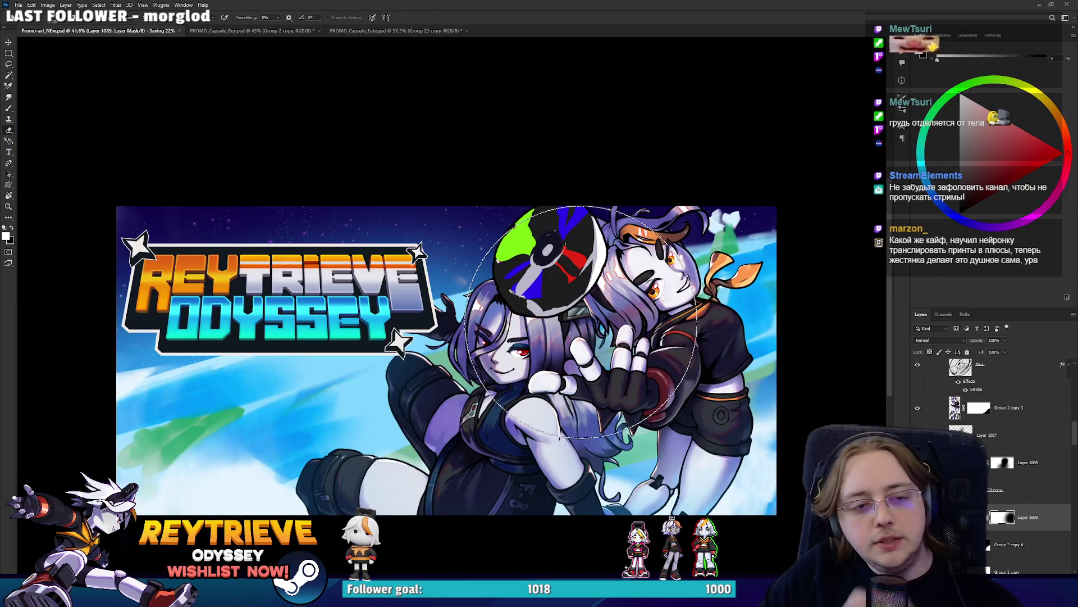
{"action": "scroll", "coordinate": [1021, 488], "scroll_direction": "up", "scroll_amount": 1}
{"action": "scroll", "coordinate": [1021, 488], "scroll_direction": "up", "scroll_amount": 2}
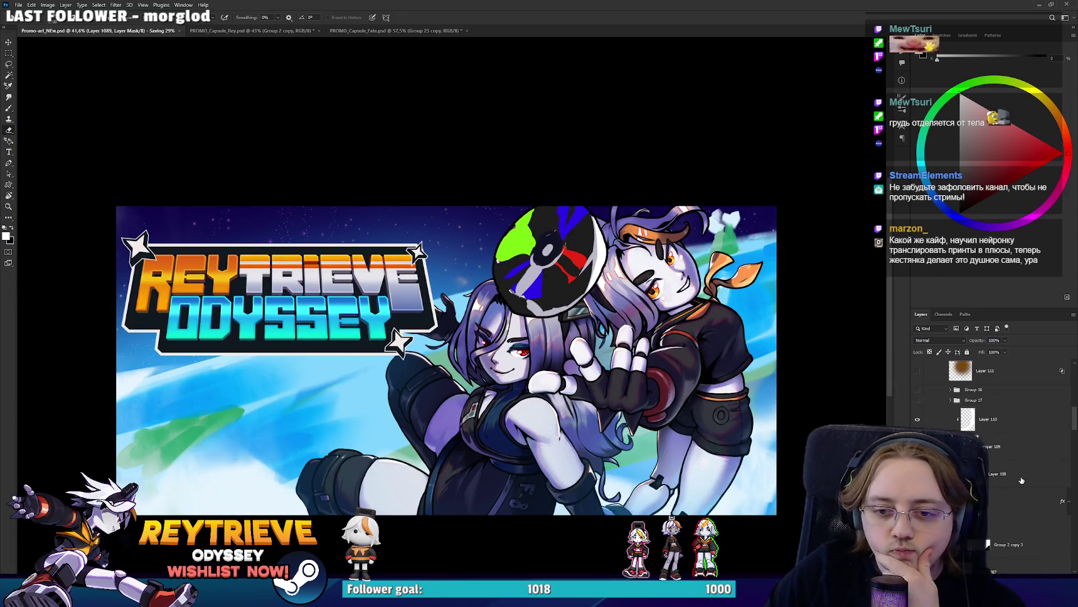
{"action": "scroll", "coordinate": [1020, 487], "scroll_direction": "up", "scroll_amount": 3}
{"action": "scroll", "coordinate": [1020, 488], "scroll_direction": "up", "scroll_amount": 3}
{"action": "scroll", "coordinate": [1020, 488], "scroll_direction": "up", "scroll_amount": 3}
{"action": "scroll", "coordinate": [988, 474], "scroll_direction": "up", "scroll_amount": 3}
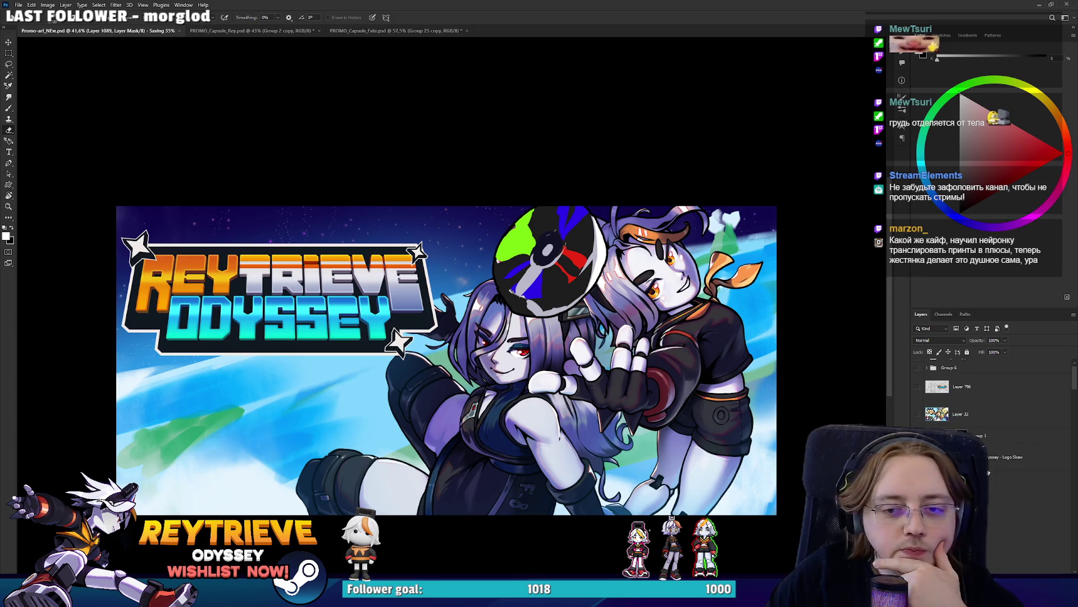
{"action": "scroll", "coordinate": [988, 474], "scroll_direction": "up", "scroll_amount": 3}
{"action": "scroll", "coordinate": [988, 474], "scroll_direction": "up", "scroll_amount": 3}
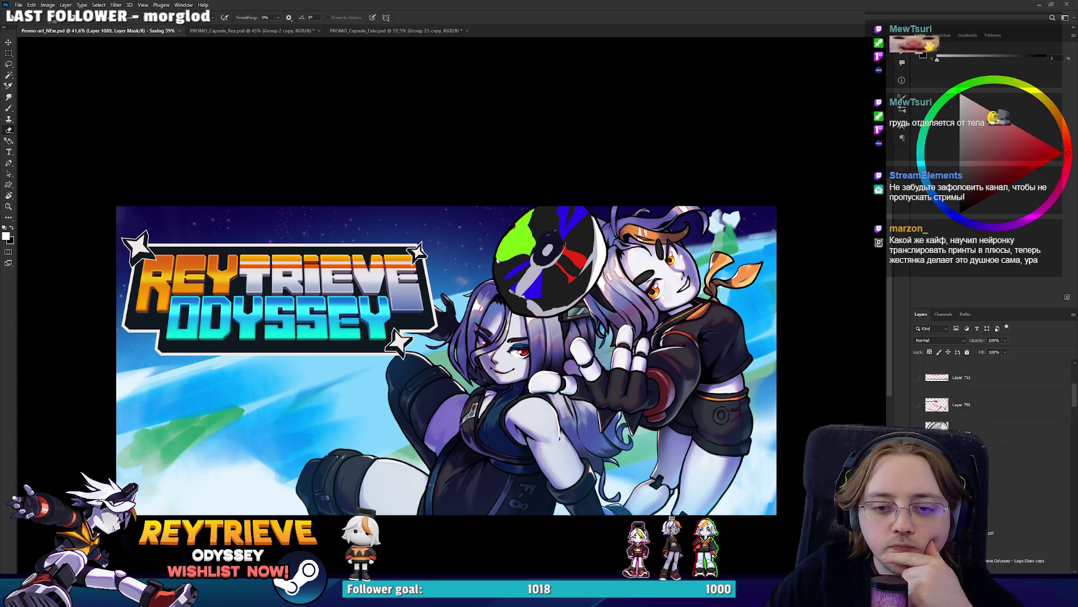
{"action": "left_click", "coordinate": [1011, 451]}
{"action": "left_click", "coordinate": [917, 451]}
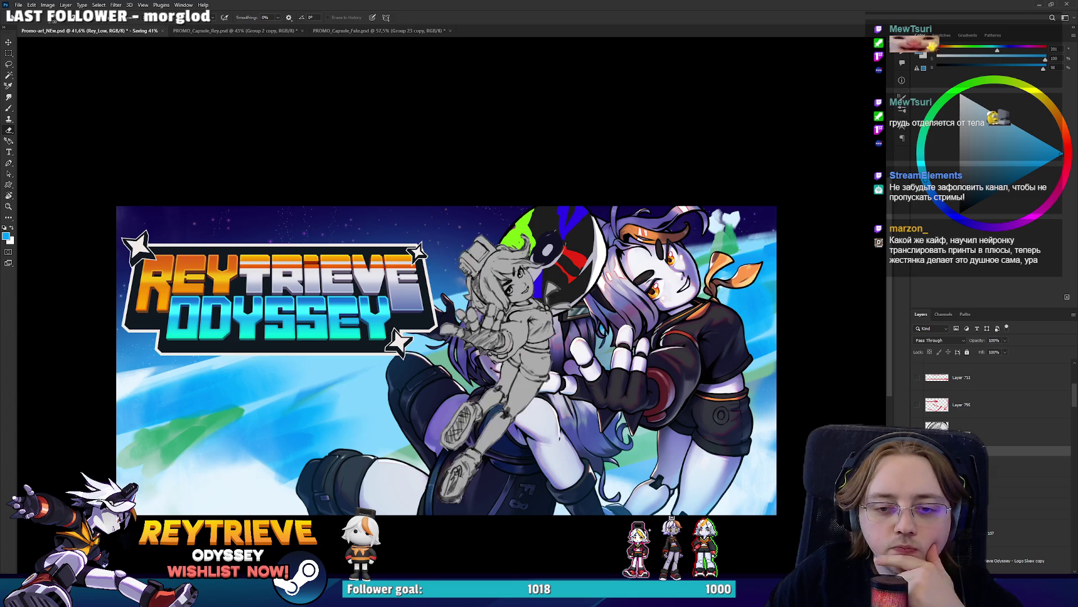
{"action": "key", "text": "ctrl+z"}
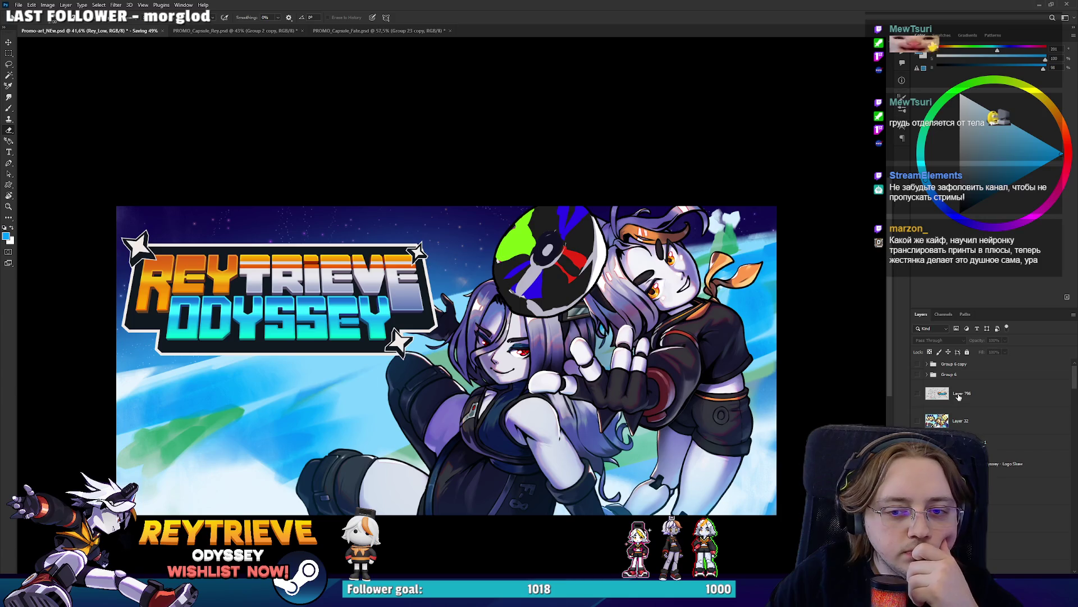
{"action": "left_click", "coordinate": [956, 420]}
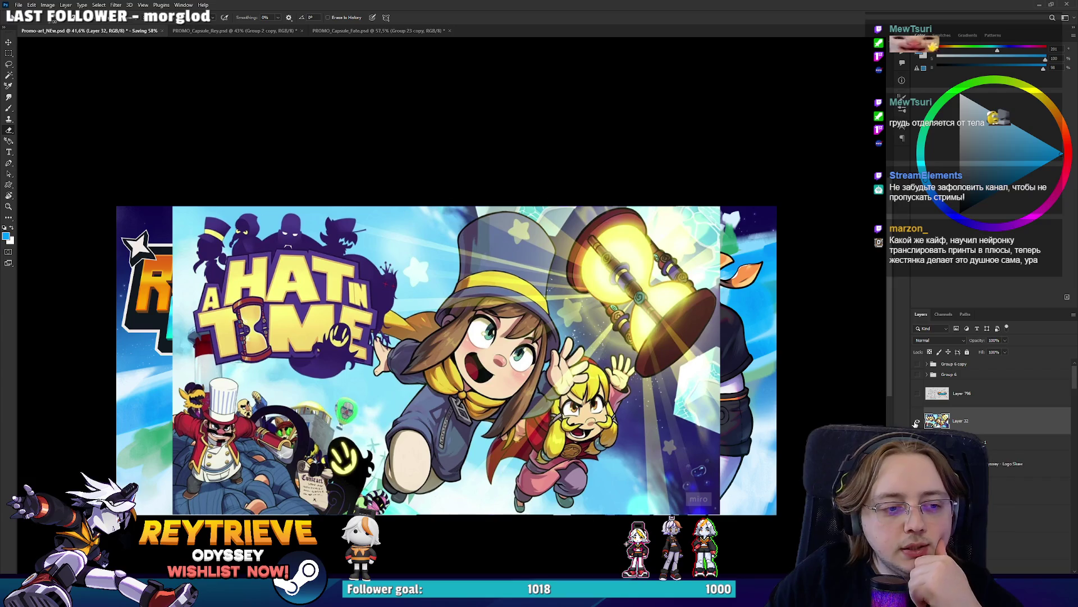
{"action": "left_click", "coordinate": [917, 421]}
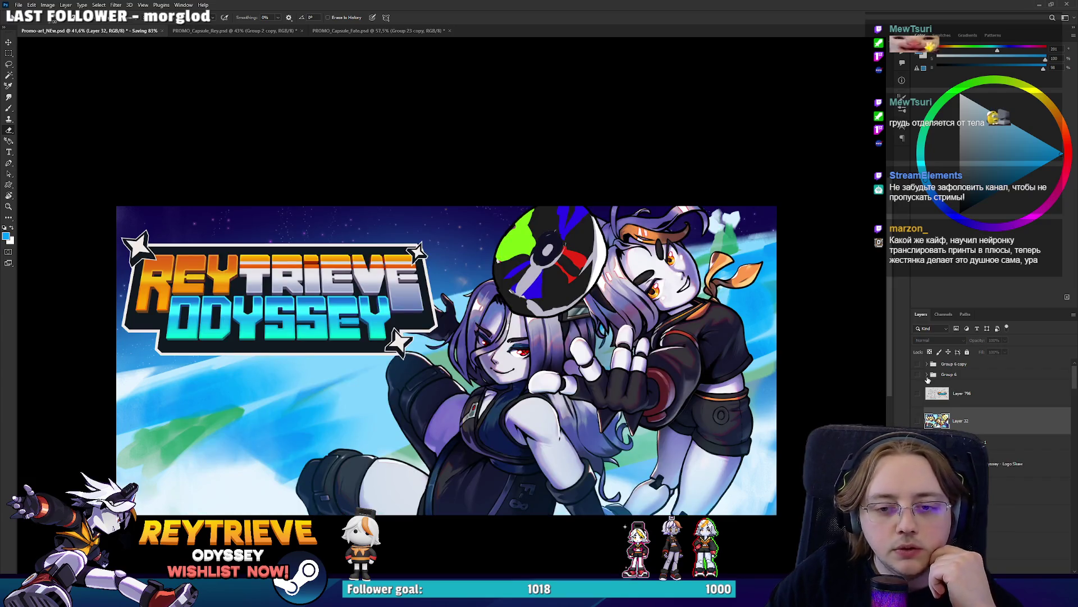
{"action": "left_click", "coordinate": [999, 446]}
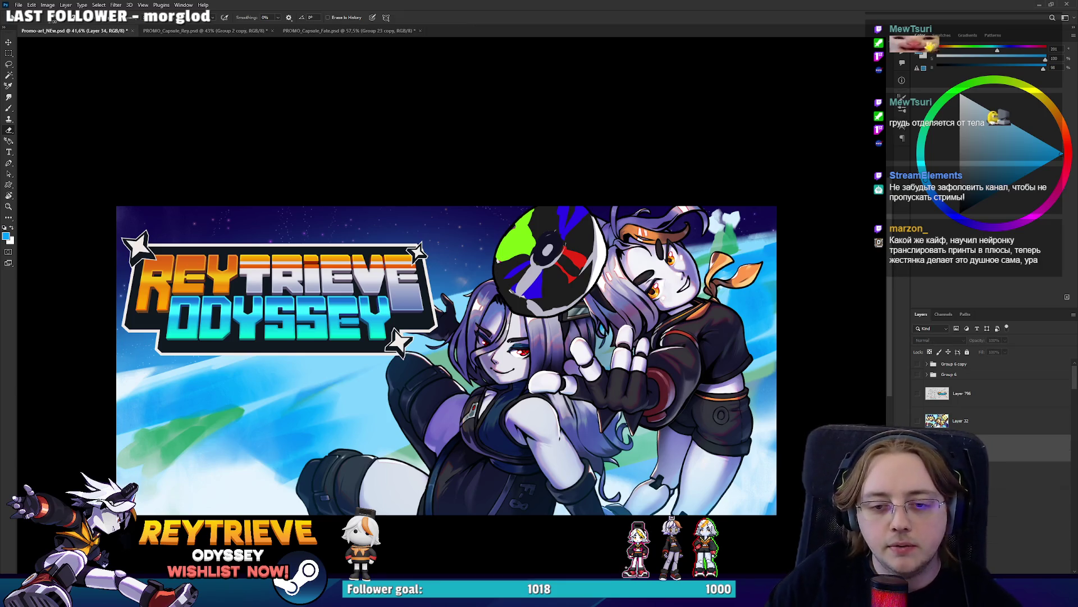
{"action": "scroll", "coordinate": [449, 335], "scroll_direction": "down", "scroll_amount": 2}
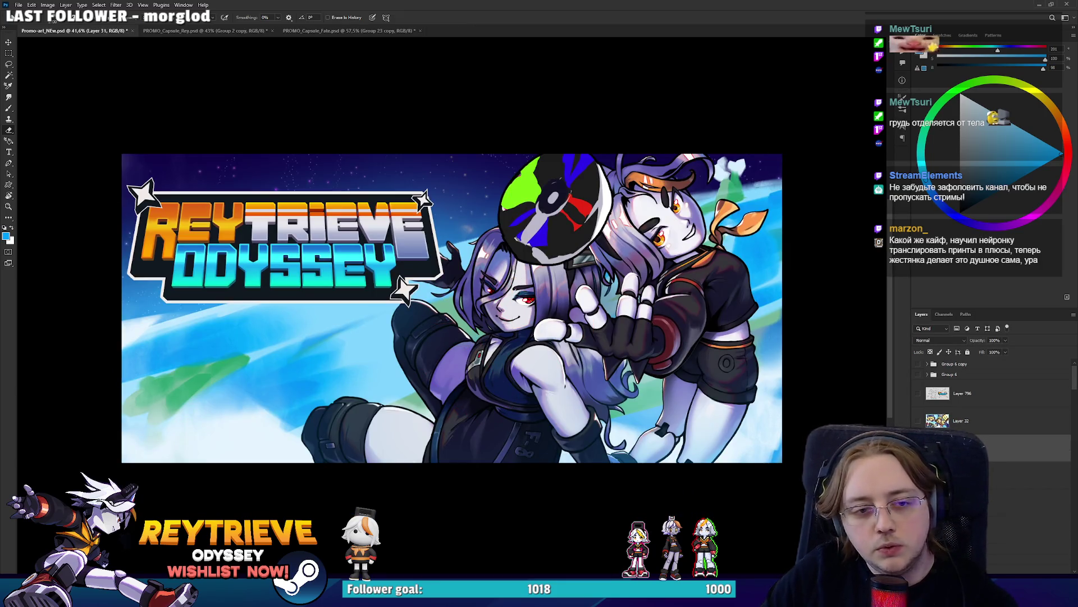
{"action": "key", "text": "ctrl+comma"}
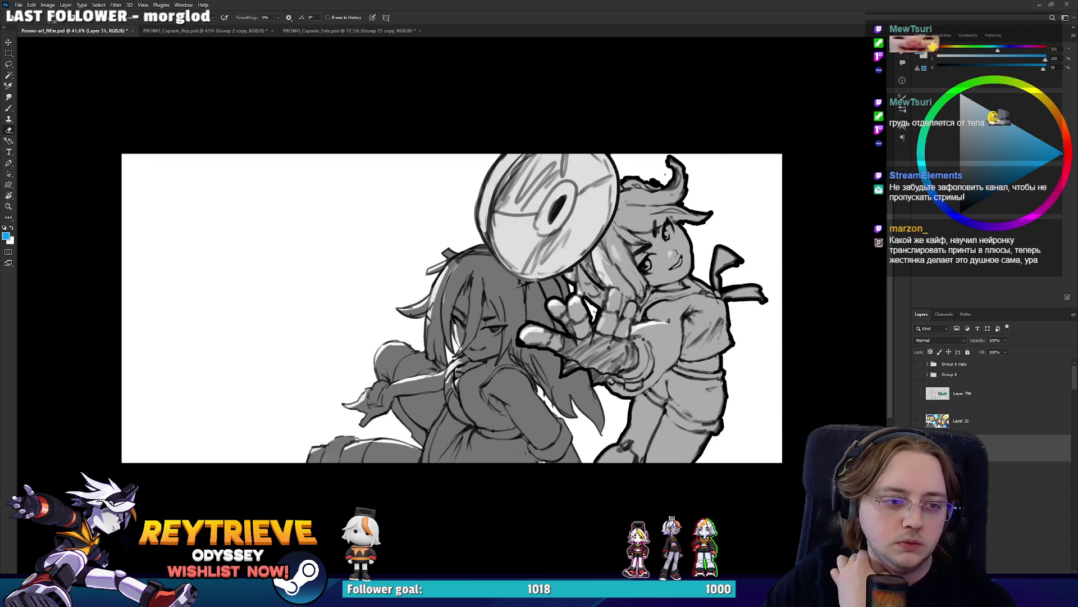
{"action": "key", "text": "ctrl+comma"}
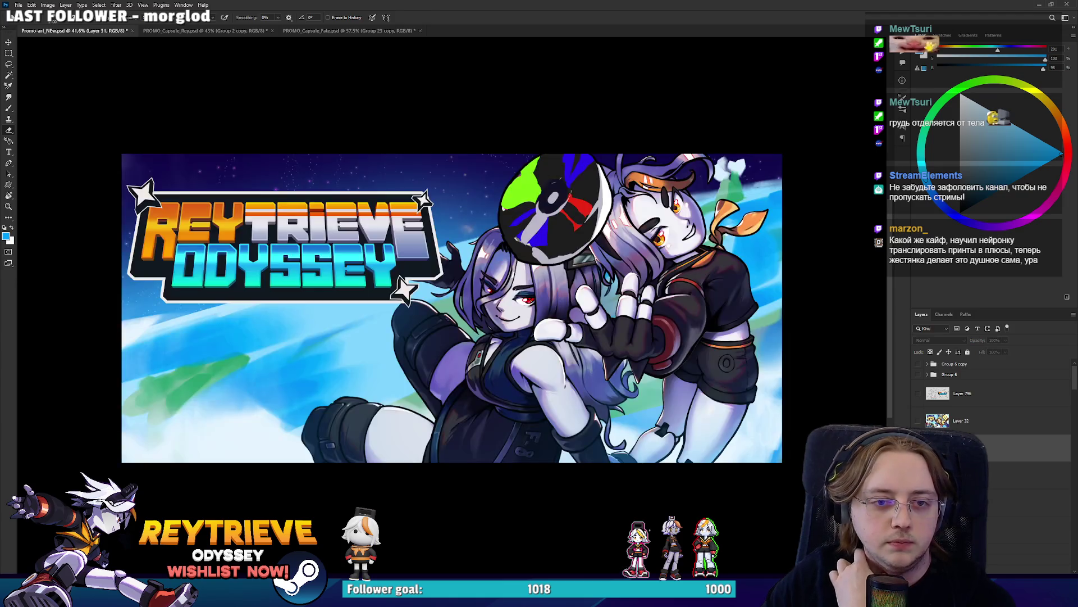
{"action": "key", "text": "ctrl+comma"}
{"action": "key", "text": "ctrl+comma"}
{"action": "key", "text": "alt+bracketright"}
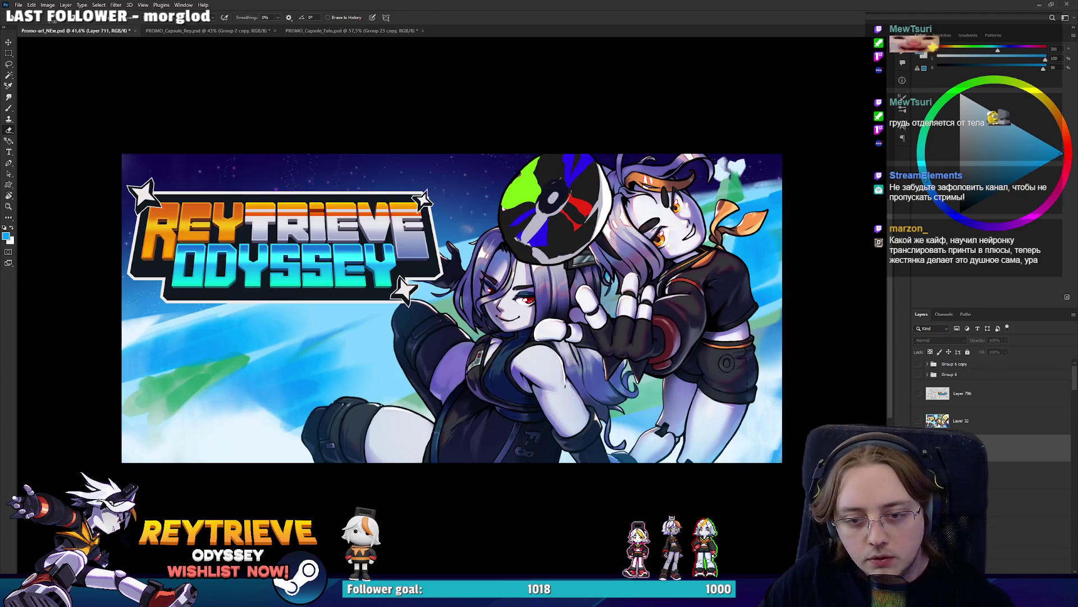
{"action": "key", "text": "ctrl+comma"}
{"action": "key", "text": "ctrl+comma"}
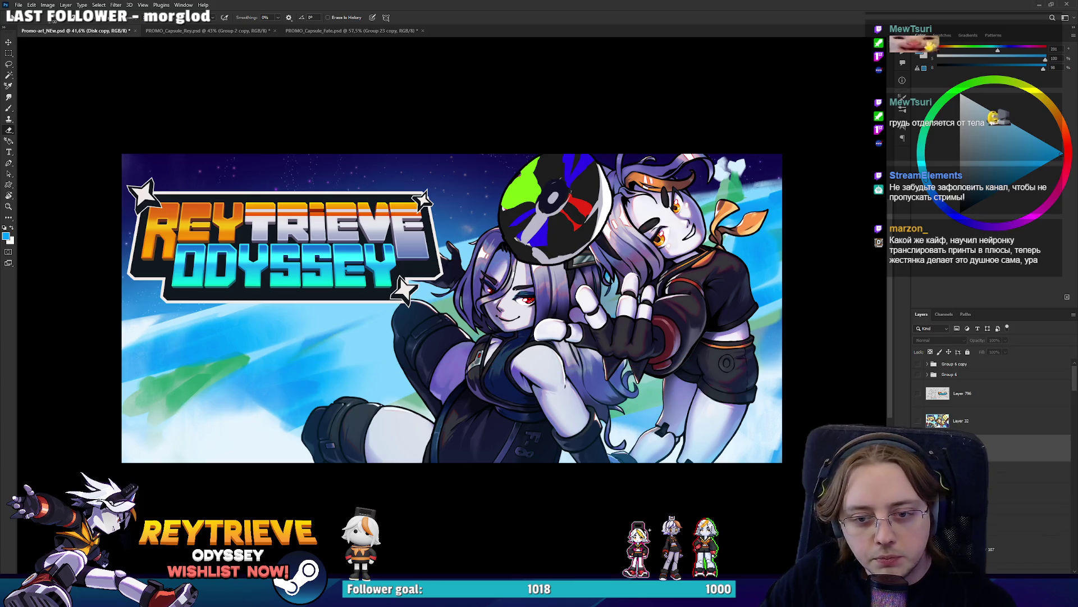
{"action": "left_click", "coordinate": [997, 438]}
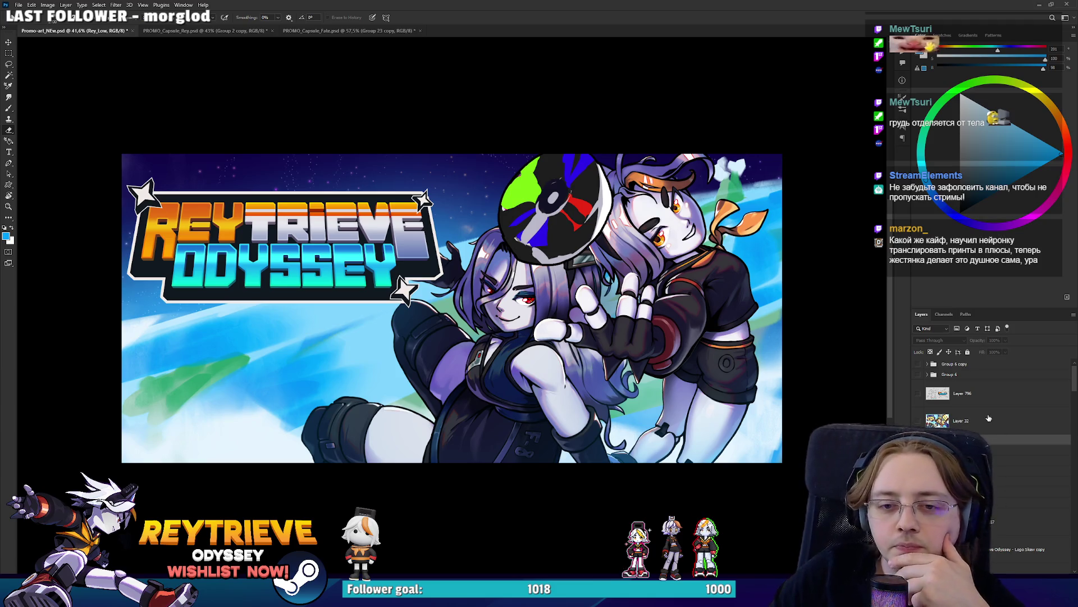
Show Group 6 and duplicate the Disk layer so the copy sits above it
{"action": "left_click", "coordinate": [918, 374]}
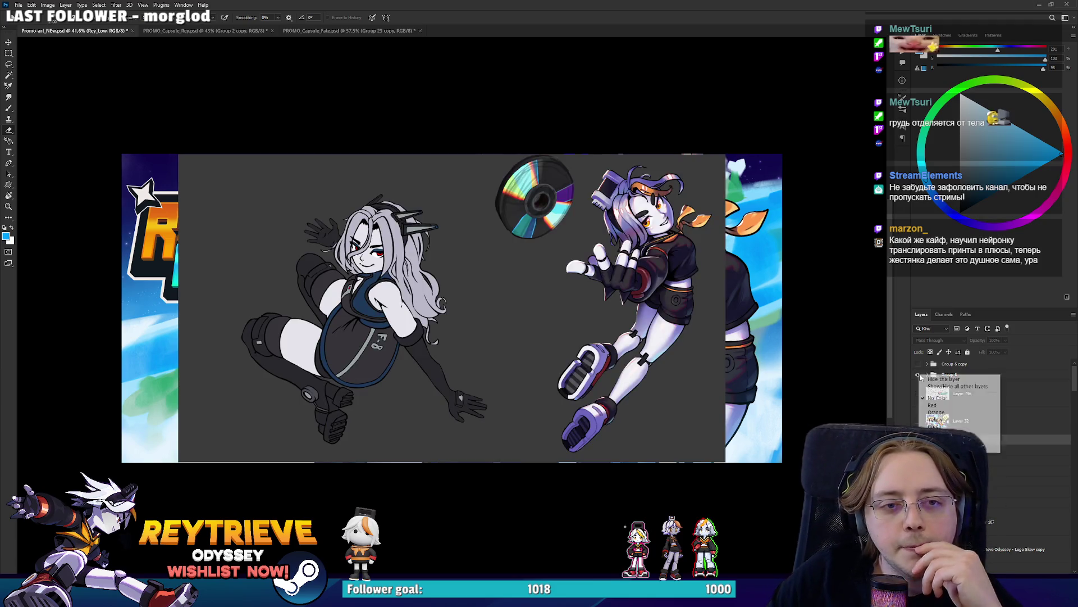
{"action": "left_click", "coordinate": [1032, 378]}
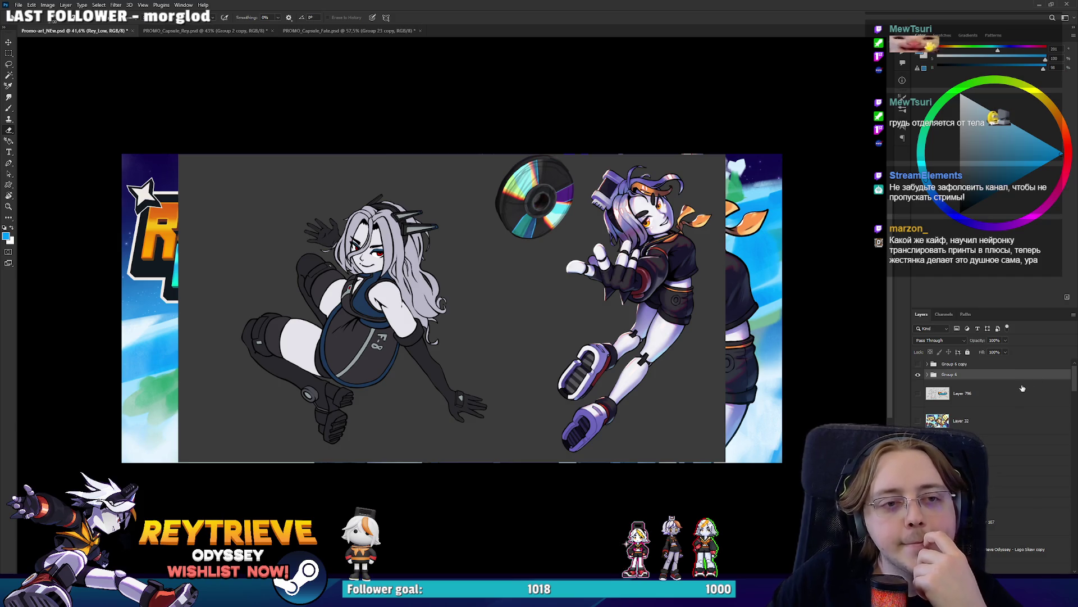
{"action": "right_click", "coordinate": [1024, 385]}
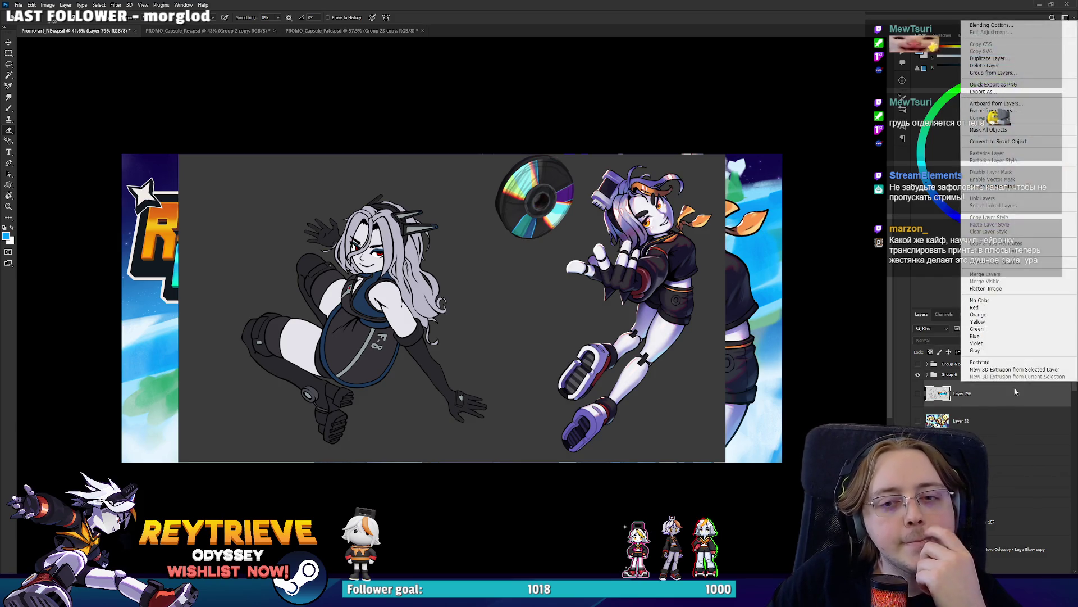
{"action": "left_click", "coordinate": [929, 381]}
{"action": "left_click", "coordinate": [927, 374]}
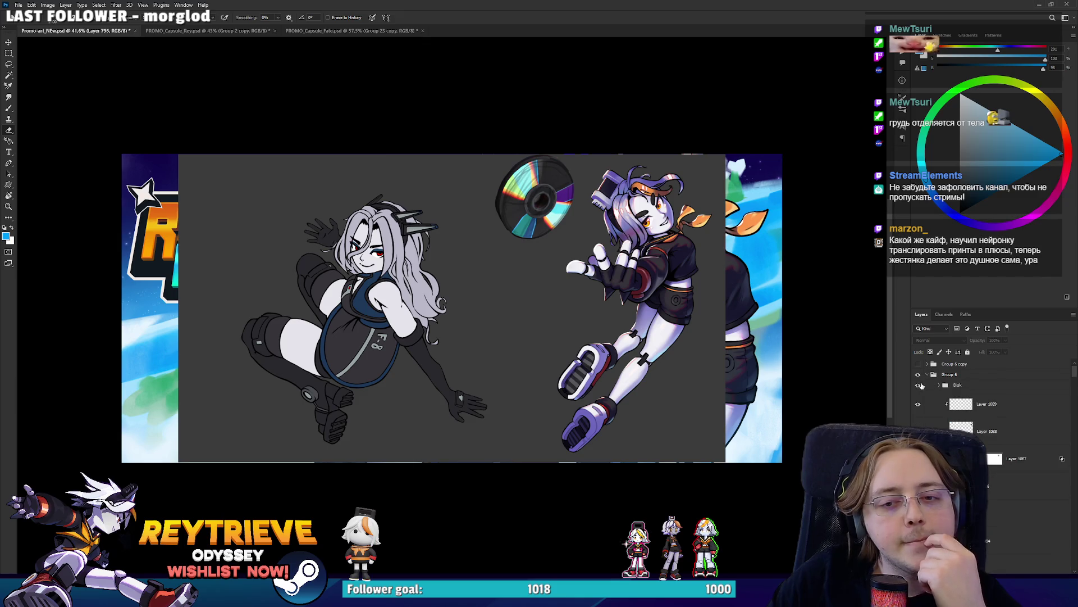
{"action": "left_click", "coordinate": [919, 385]}
{"action": "left_click", "coordinate": [918, 385]}
{"action": "left_click", "coordinate": [960, 386]}
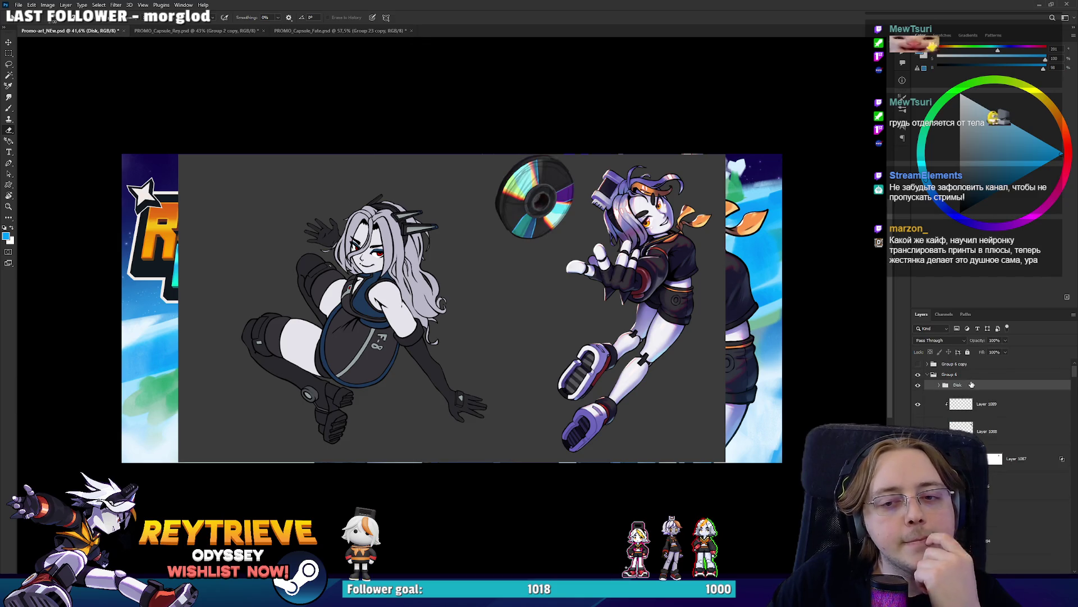
{"action": "left_click_drag", "start_coordinate": [971, 385], "coordinate": [969, 371]}
{"action": "left_click", "coordinate": [928, 386]}
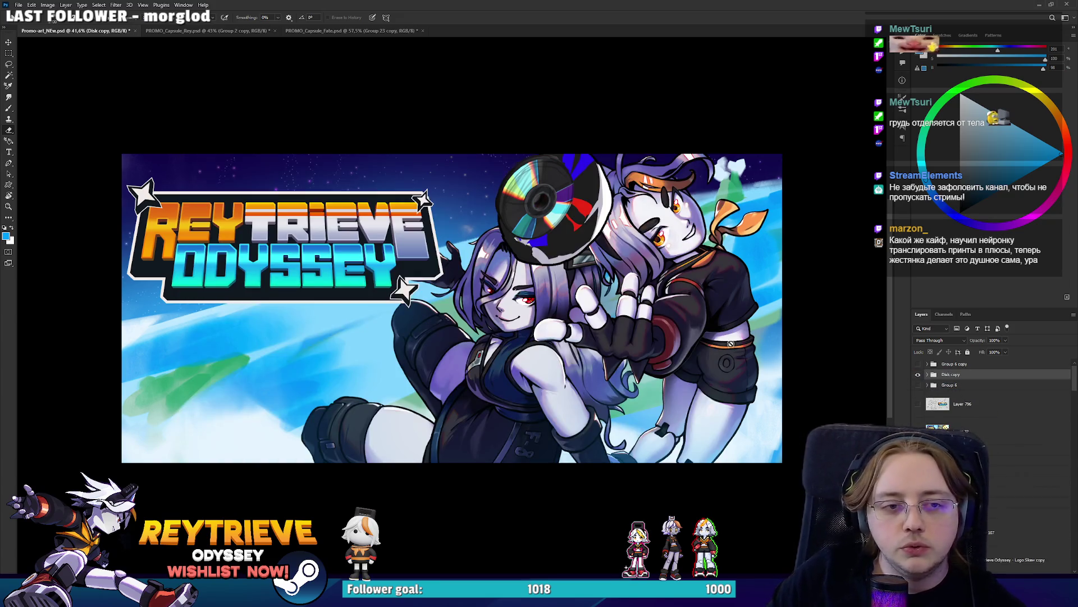
Rotate the Disk copy about -123° over the old disk, then start a new document
{"action": "key", "text": "v"}
{"action": "left_click_drag", "start_coordinate": [629, 281], "coordinate": [584, 384]}
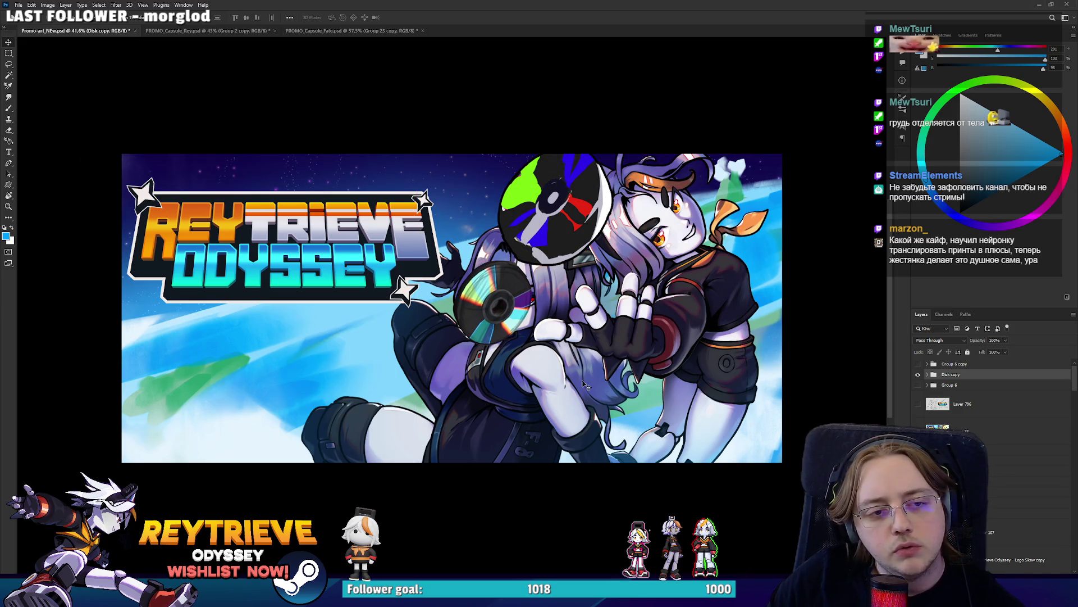
{"action": "key", "text": "ctrl+t"}
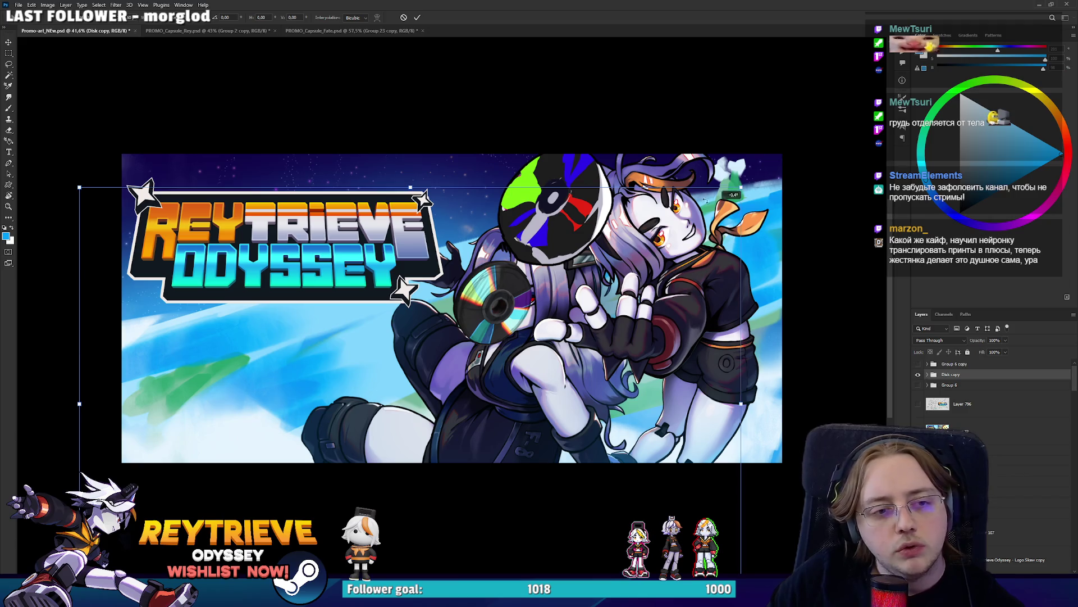
{"action": "left_click_drag", "start_coordinate": [704, 199], "coordinate": [168, 101]}
{"action": "mouse_move", "coordinate": [295, 328]}
{"action": "left_mouse_down"}
{"action": "mouse_move", "coordinate": [568, 159]}
{"action": "mouse_move", "coordinate": [620, 214]}
{"action": "left_mouse_up"}
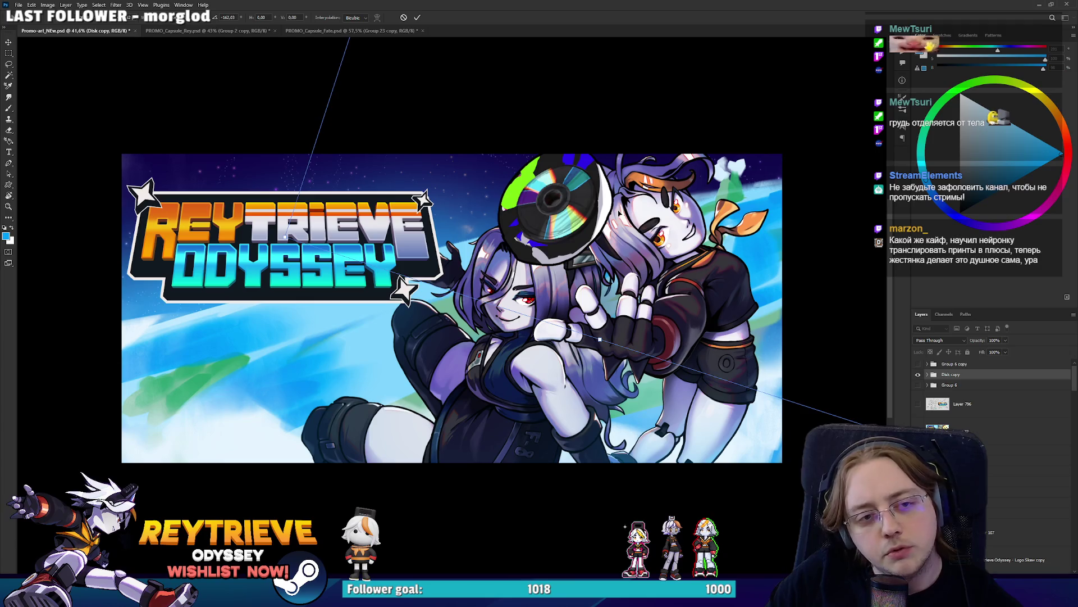
{"action": "key", "text": "Return"}
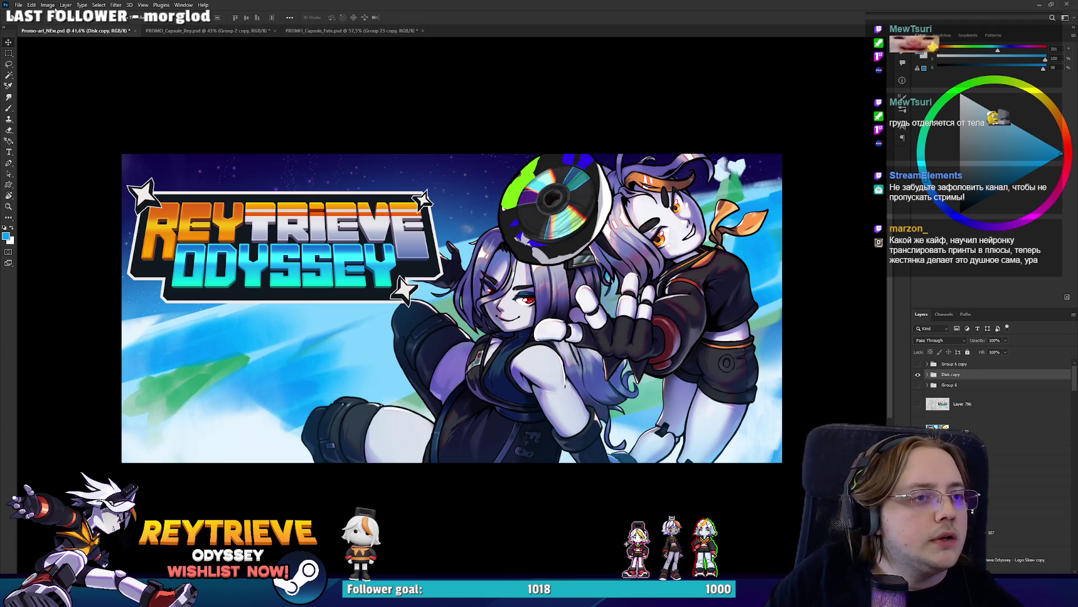
{"action": "left_click", "coordinate": [19, 5]}
{"action": "left_click", "coordinate": [28, 12]}
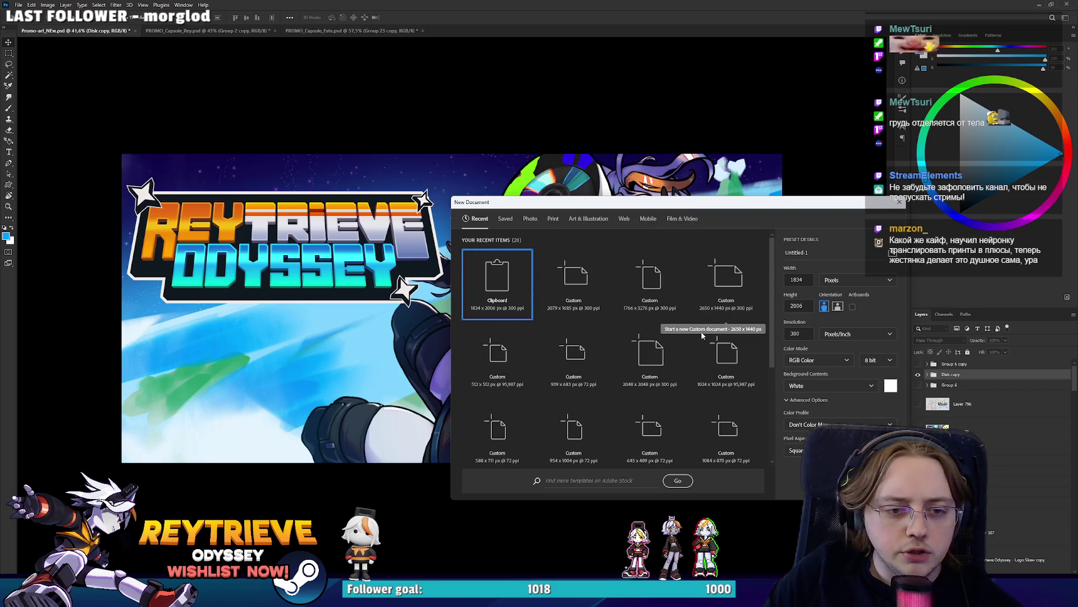
Create a blank 2048×2048 document and save it as PROMO_Capsule_Disk.psd in Capsule Art
{"action": "left_click", "coordinate": [650, 359]}
{"action": "left_click", "coordinate": [841, 481]}
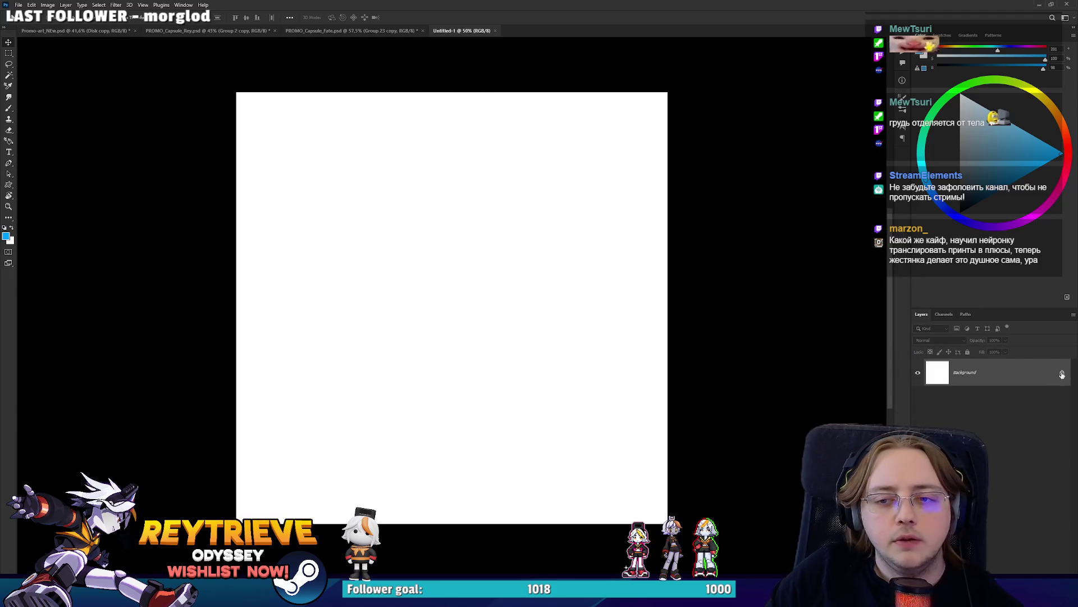
{"action": "key", "text": "ctrl+s"}
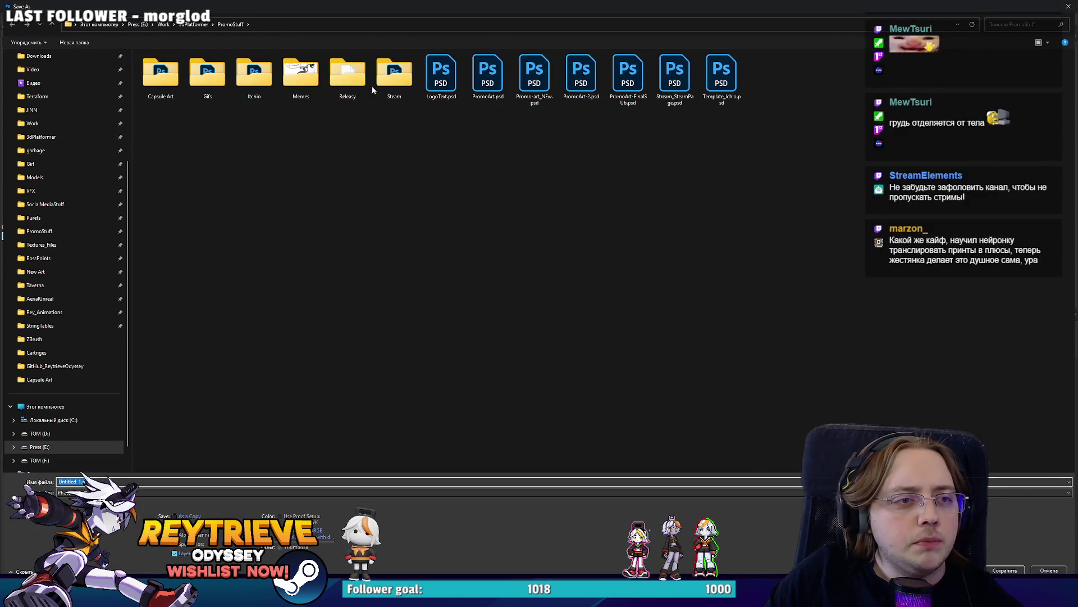
{"action": "double_click", "coordinate": [160, 76]}
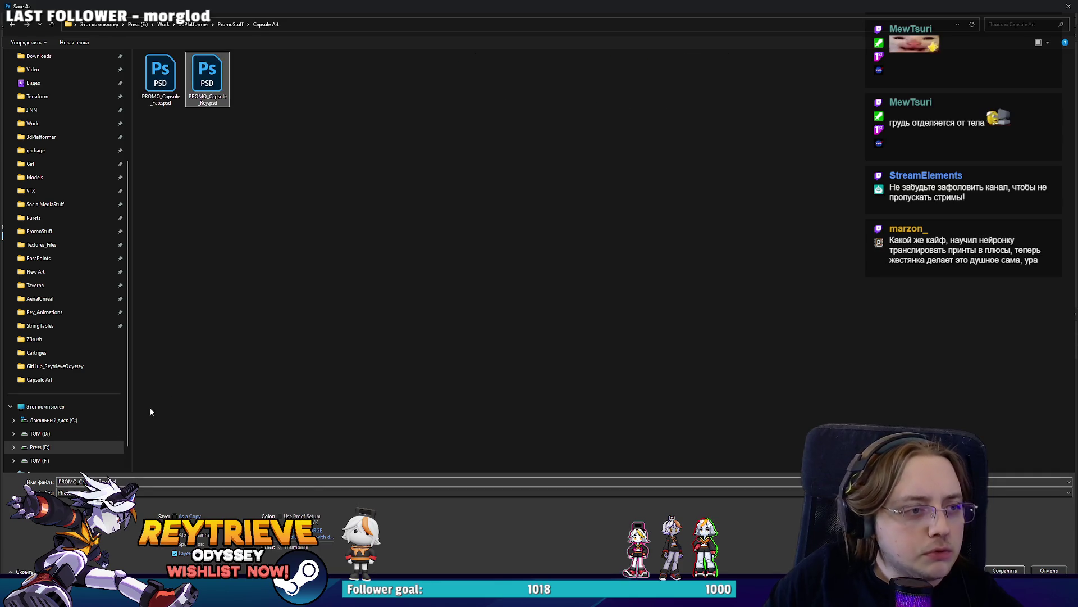
{"action": "left_click", "coordinate": [84, 481]}
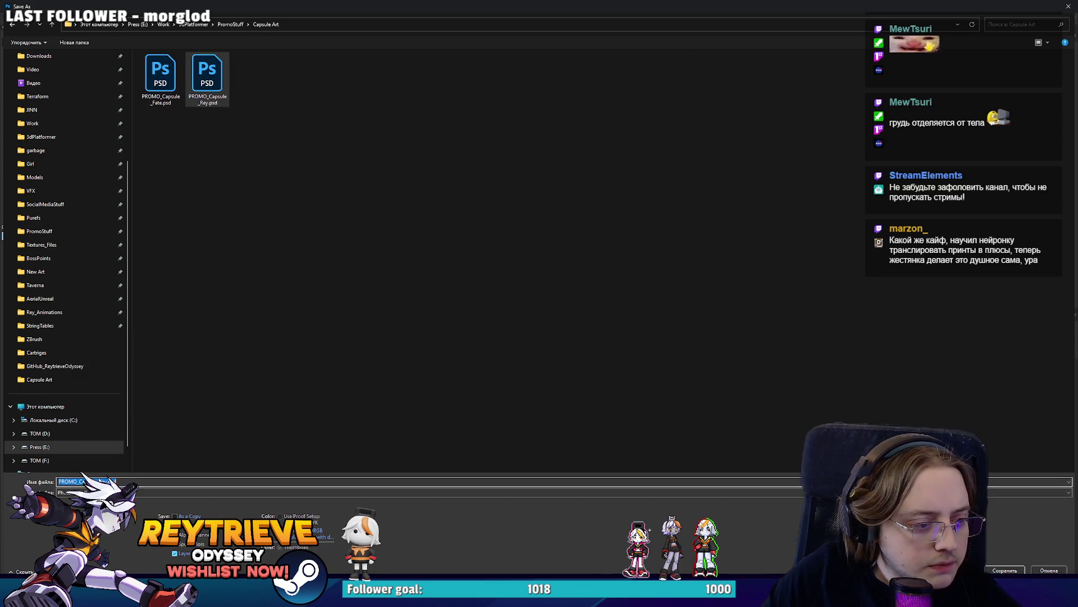
{"action": "type", "text": "Disk"}
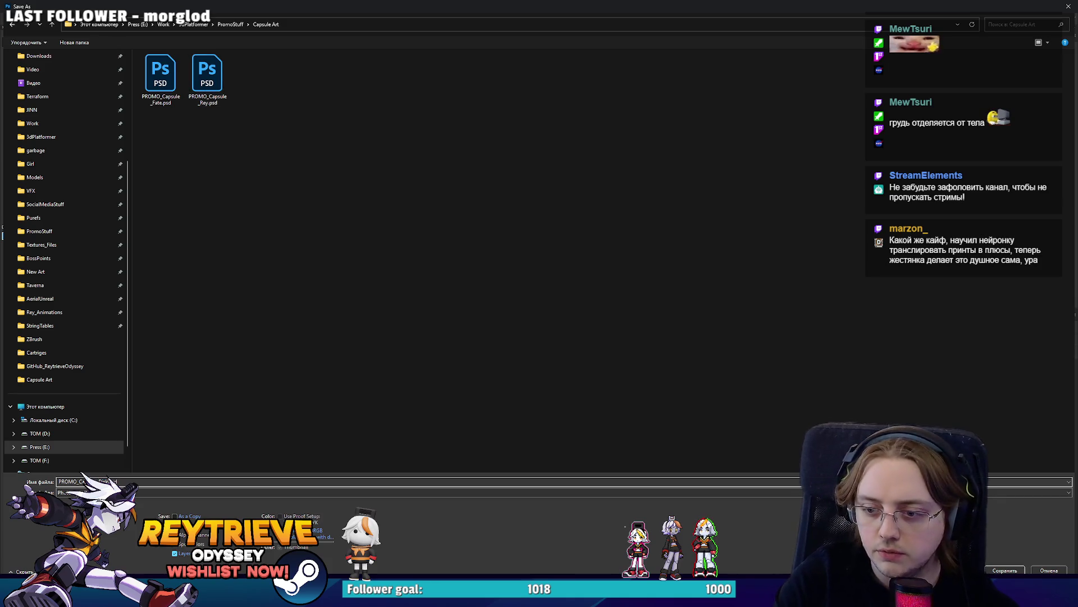
{"action": "left_click", "coordinate": [361, 454]}
{"action": "left_click", "coordinate": [999, 569]}
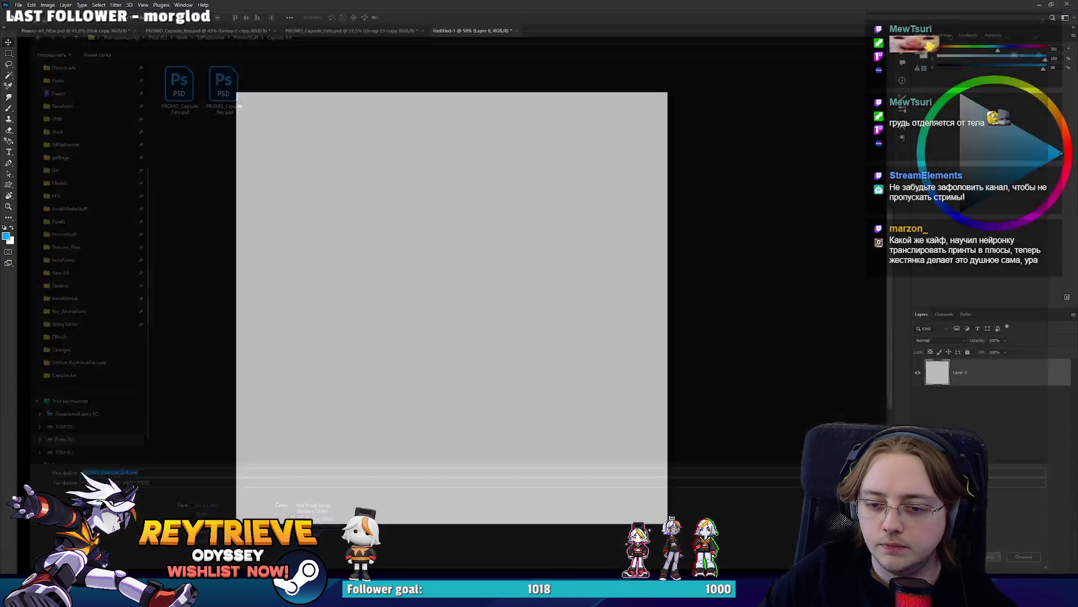
Copy the Disk copy group from Promo-art_NEw.psd into PROMO_Capsule_Disk.psd
{"action": "key", "text": "ctrl+Tab"}
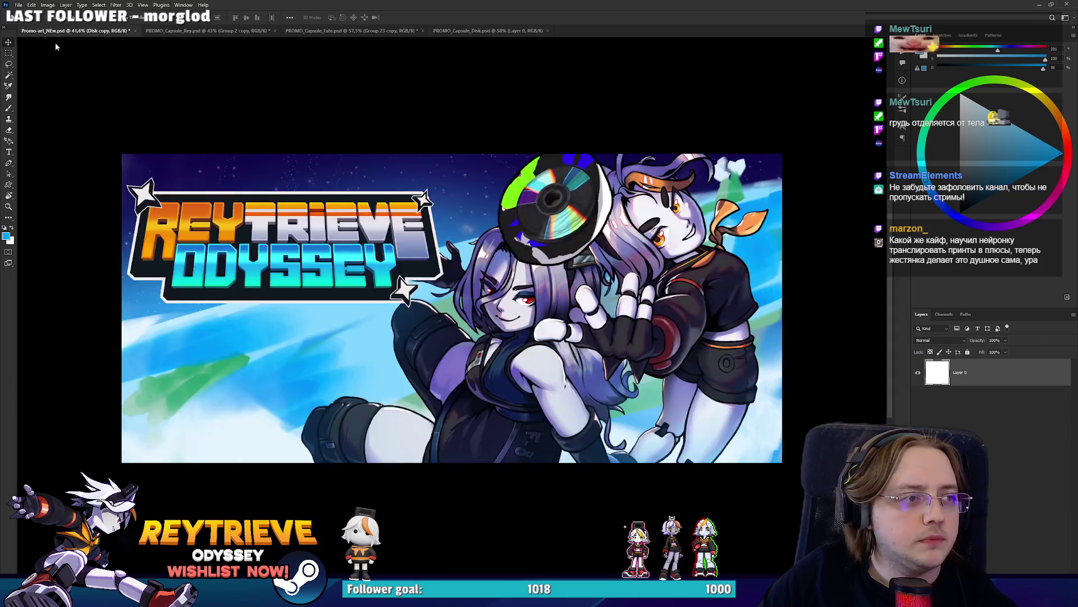
{"action": "left_click_drag", "start_coordinate": [942, 377], "coordinate": [472, 235]}
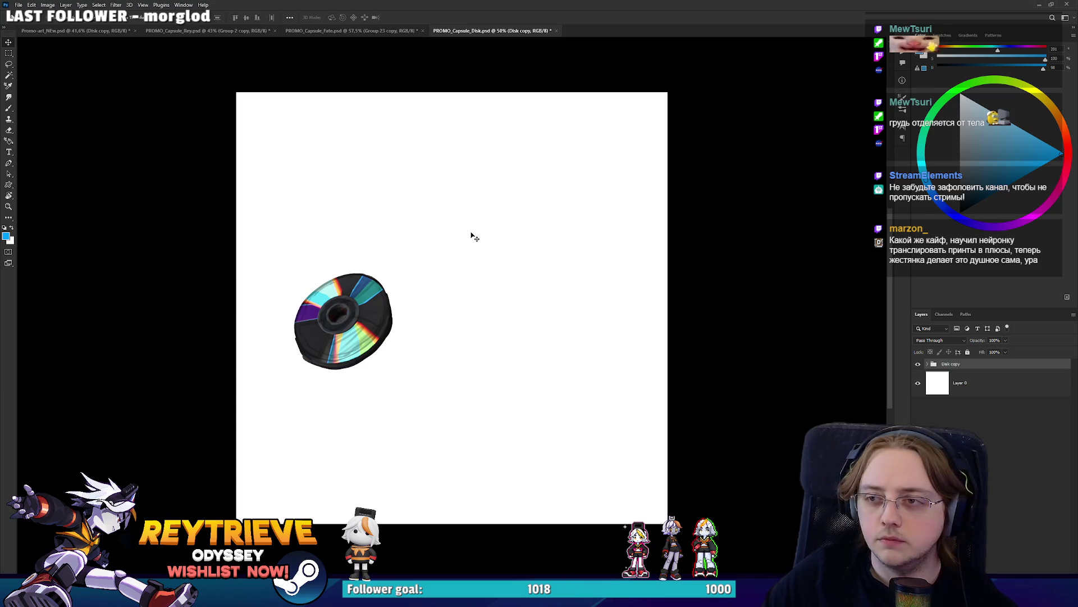
{"action": "left_click_drag", "start_coordinate": [599, 191], "coordinate": [629, 209]}
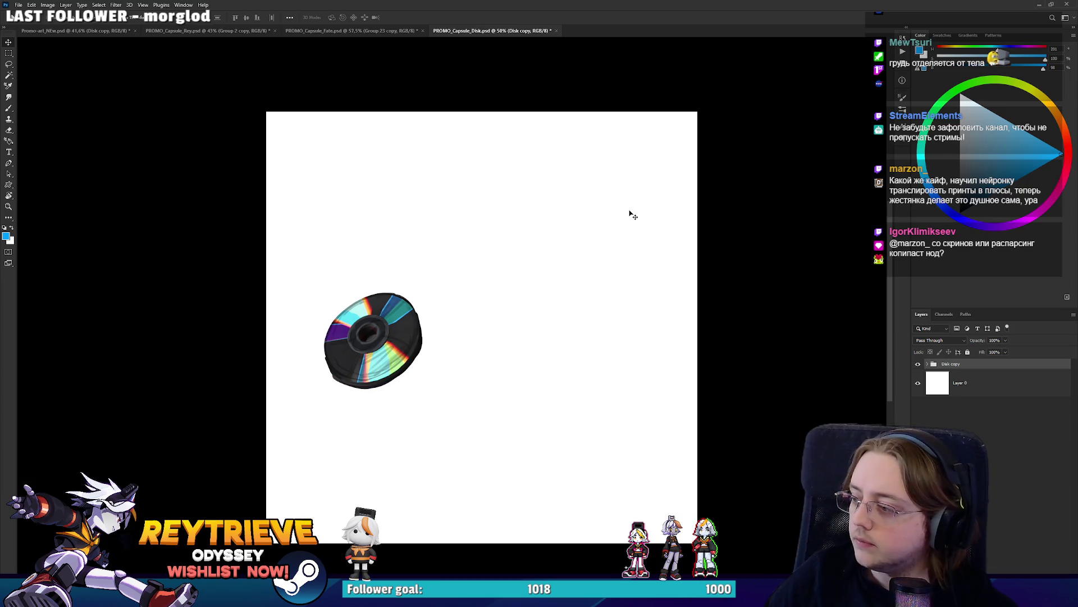
{"action": "left_click_drag", "start_coordinate": [628, 200], "coordinate": [620, 190]}
{"action": "key", "text": "ctrl+t"}
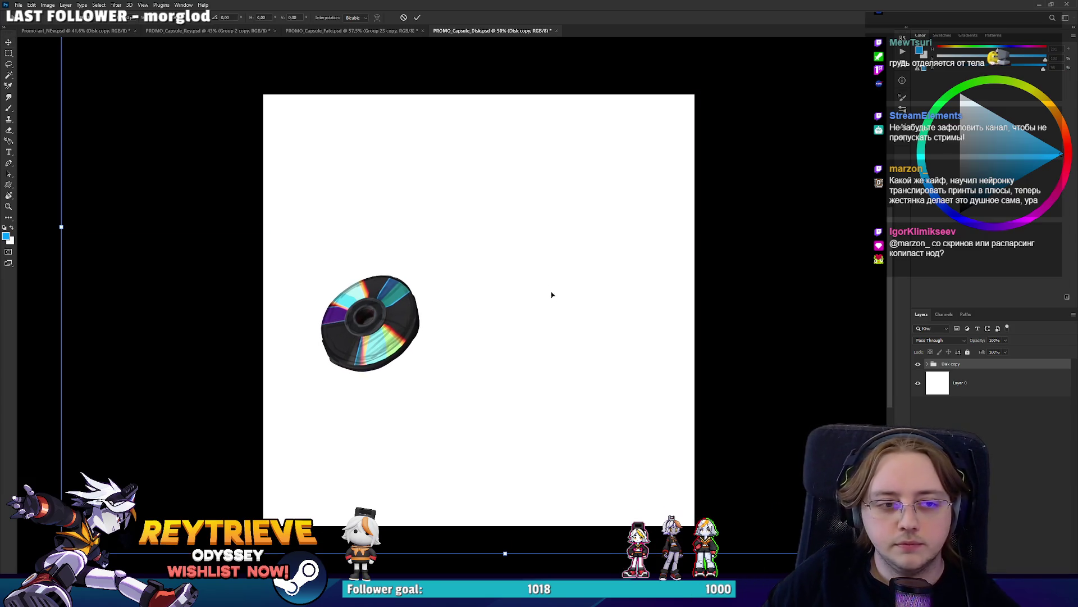
{"action": "key", "text": "Escape"}
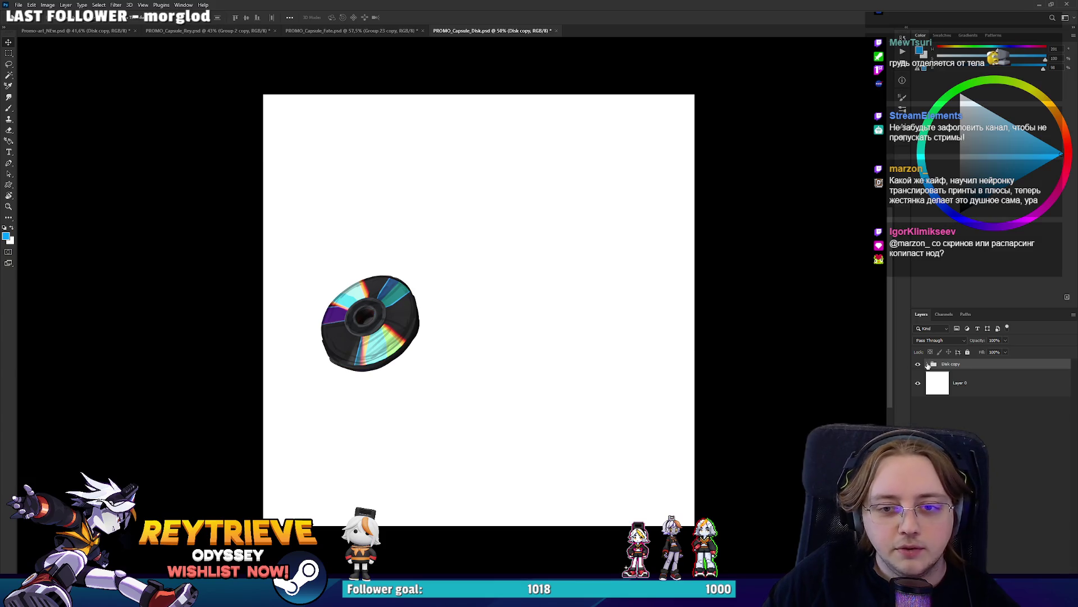
Delete the Ray_High copy 2 sketch and leftover Layers 1076–1078 from the Disk copy group
{"action": "left_click", "coordinate": [928, 364]}
{"action": "left_click", "coordinate": [919, 384]}
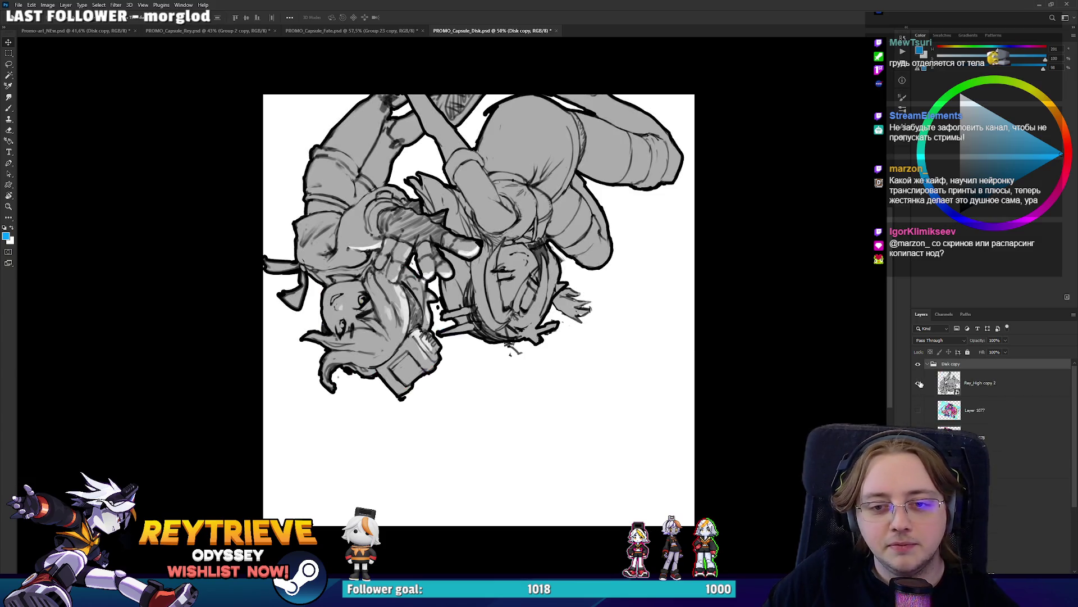
{"action": "left_click", "coordinate": [919, 384]}
{"action": "left_click", "coordinate": [963, 393]}
{"action": "key", "text": "Delete"}
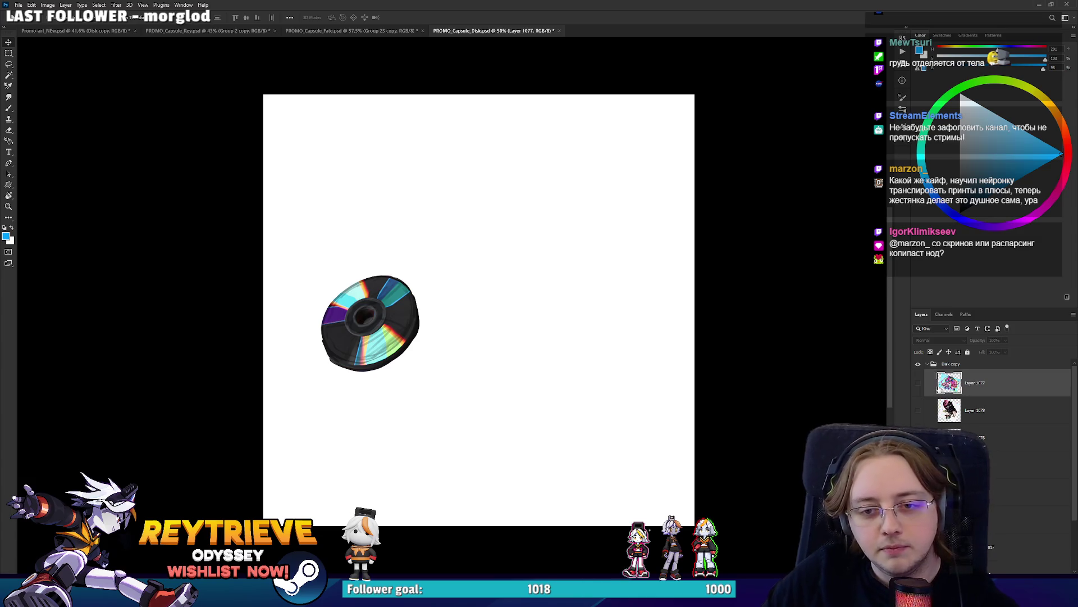
{"action": "left_click", "coordinate": [919, 385]}
{"action": "key", "text": "Delete"}
{"action": "key", "text": "Delete"}
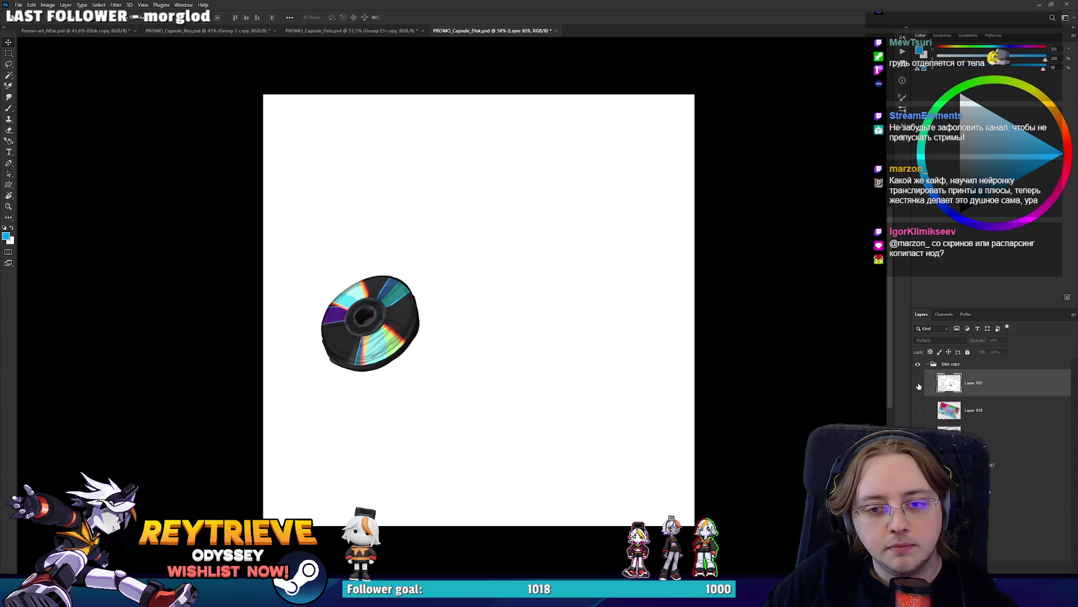
{"action": "key", "text": "Delete"}
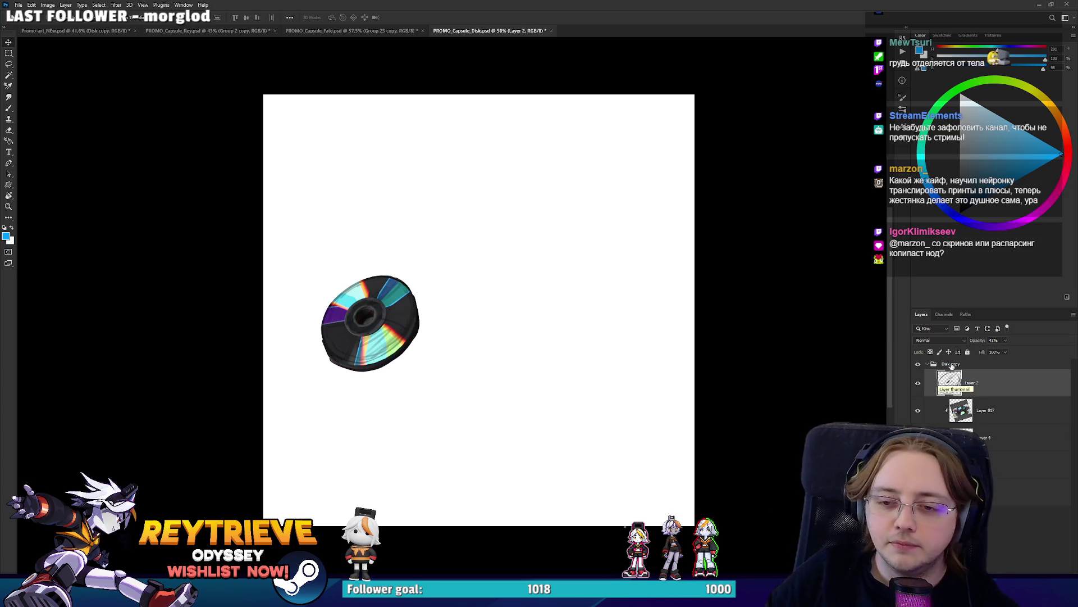
{"action": "key", "text": "alt+bracketleft"}
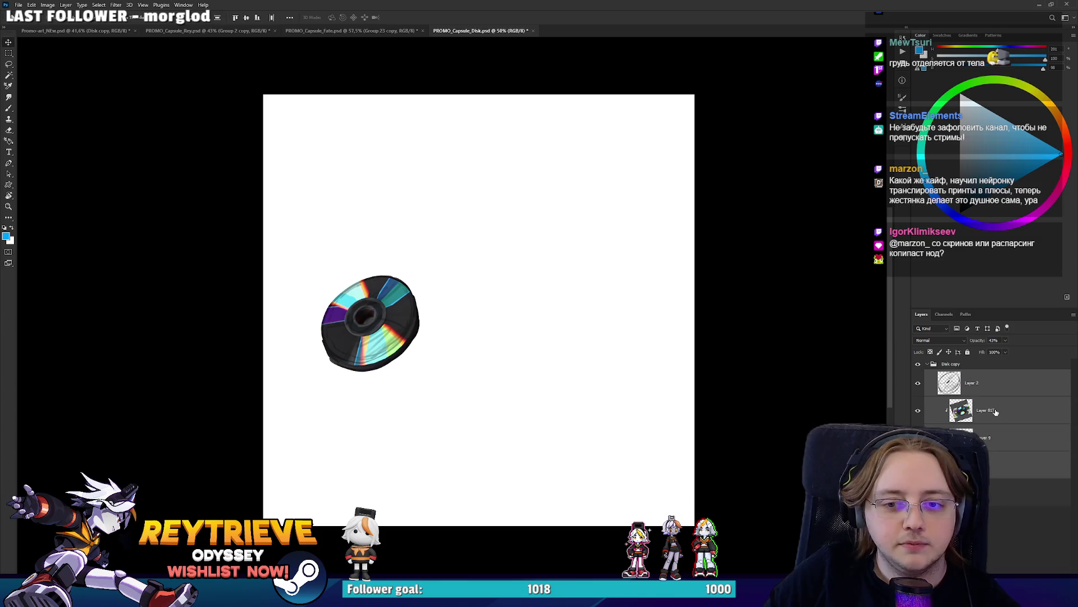
{"action": "key", "text": "alt+bracketleft"}
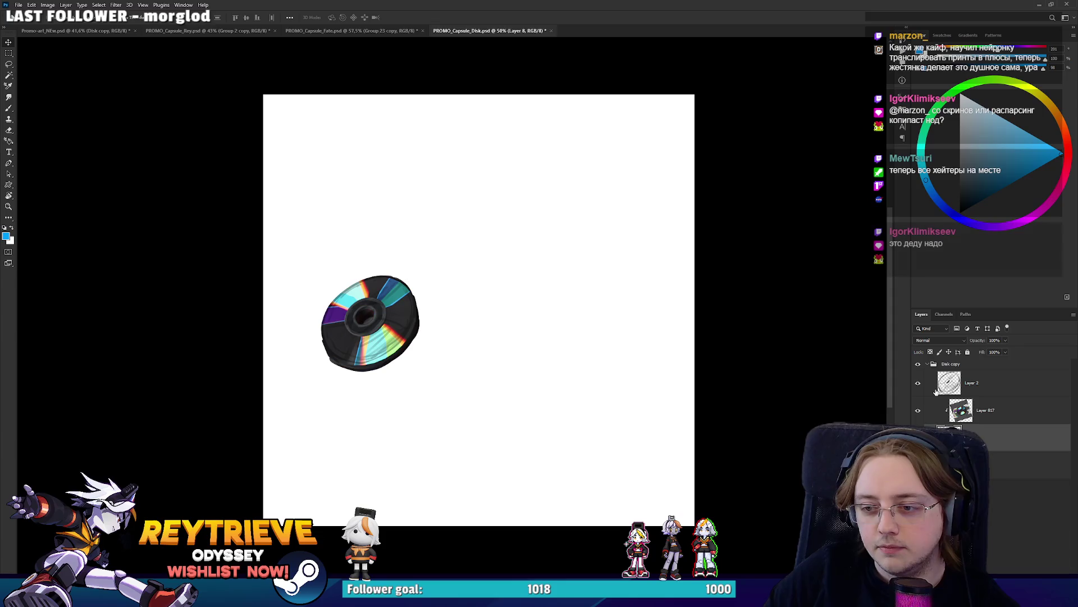
Scale Layer 2 and Layer 817 up together so the disk fills most of the canvas, centred
{"action": "left_click", "coordinate": [1056, 387], "text": "shift"}
{"action": "key", "text": "ctrl+t"}
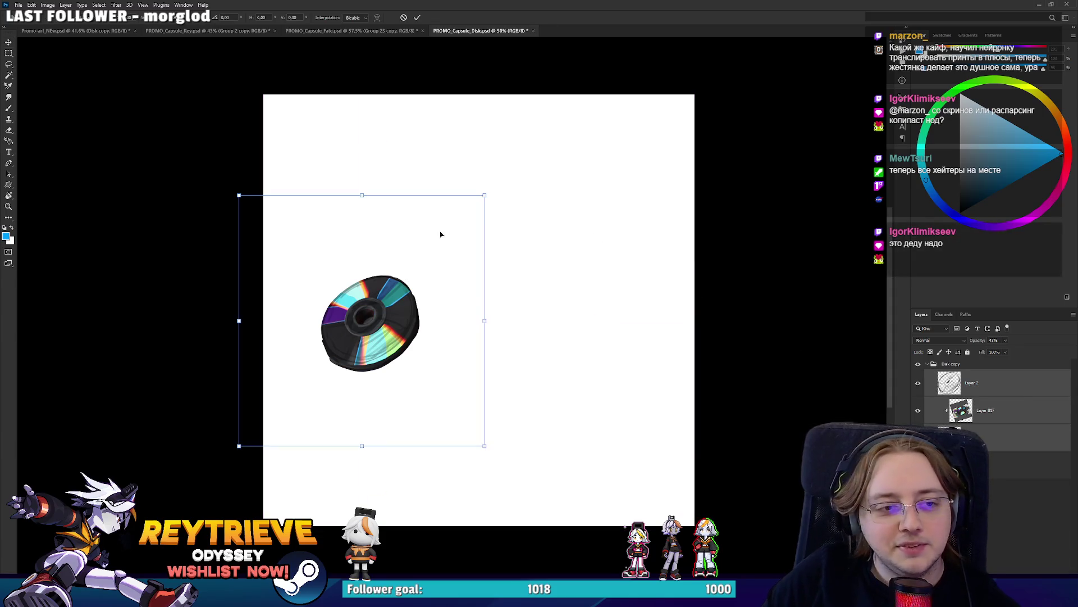
{"action": "left_click_drag", "start_coordinate": [487, 326], "coordinate": [597, 321]}
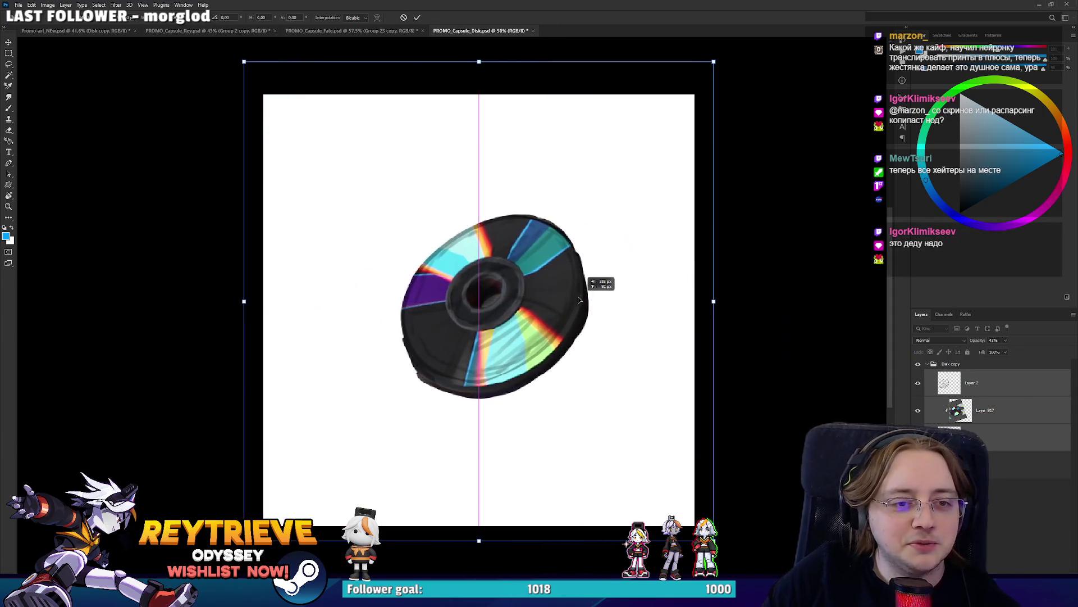
{"action": "left_click_drag", "start_coordinate": [472, 313], "coordinate": [571, 304]}
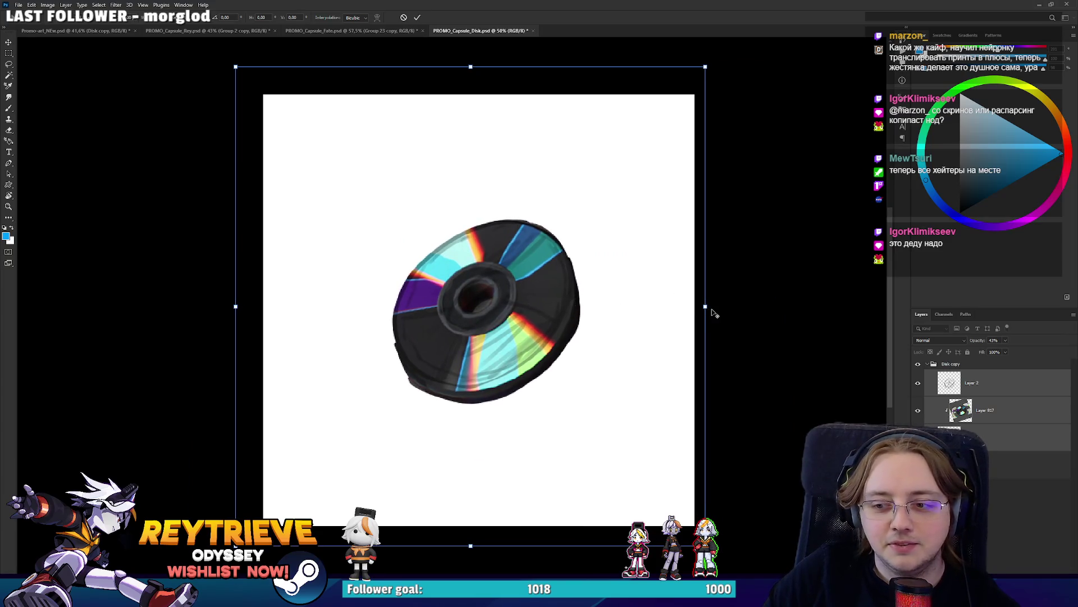
{"action": "key", "text": "Escape"}
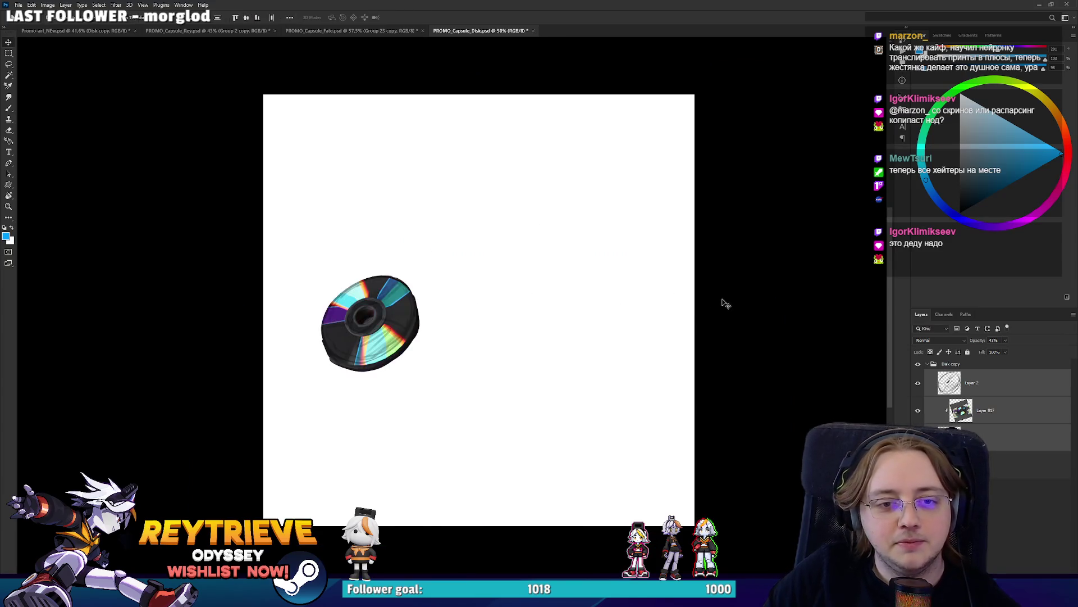
{"action": "key", "text": "ctrl+t"}
{"action": "mouse_move", "coordinate": [506, 315]}
{"action": "left_mouse_down"}
{"action": "mouse_move", "coordinate": [783, 329]}
{"action": "mouse_move", "coordinate": [654, 290]}
{"action": "left_mouse_up"}
{"action": "key", "text": "Return"}
{"action": "scroll", "coordinate": [597, 283], "scroll_direction": "up", "scroll_amount": 2}
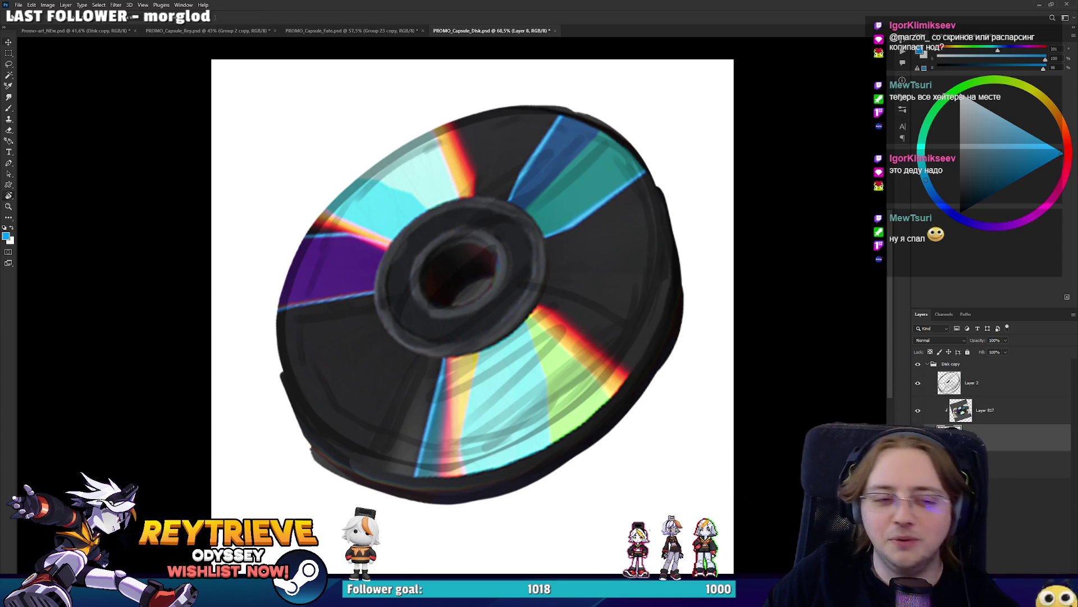
{"action": "key", "text": "r"}
{"action": "left_click_drag", "start_coordinate": [590, 225], "coordinate": [337, 393]}
Sample the near-black rim colour and paint the disk's left rim darker and wider
{"action": "left_click", "coordinate": [288, 440], "text": "alt"}
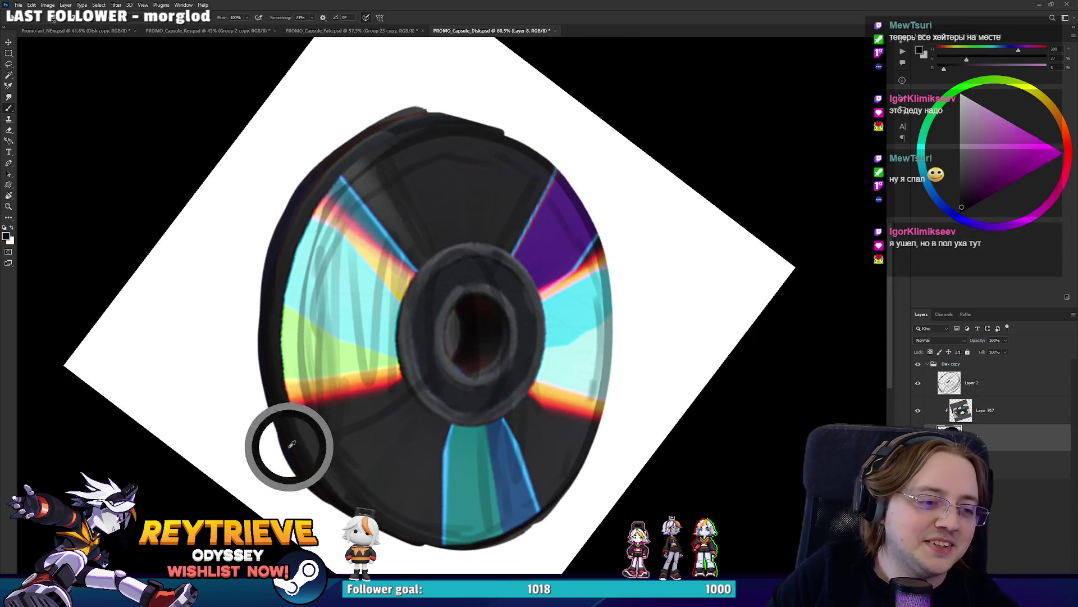
{"action": "right_click", "coordinate": [317, 344]}
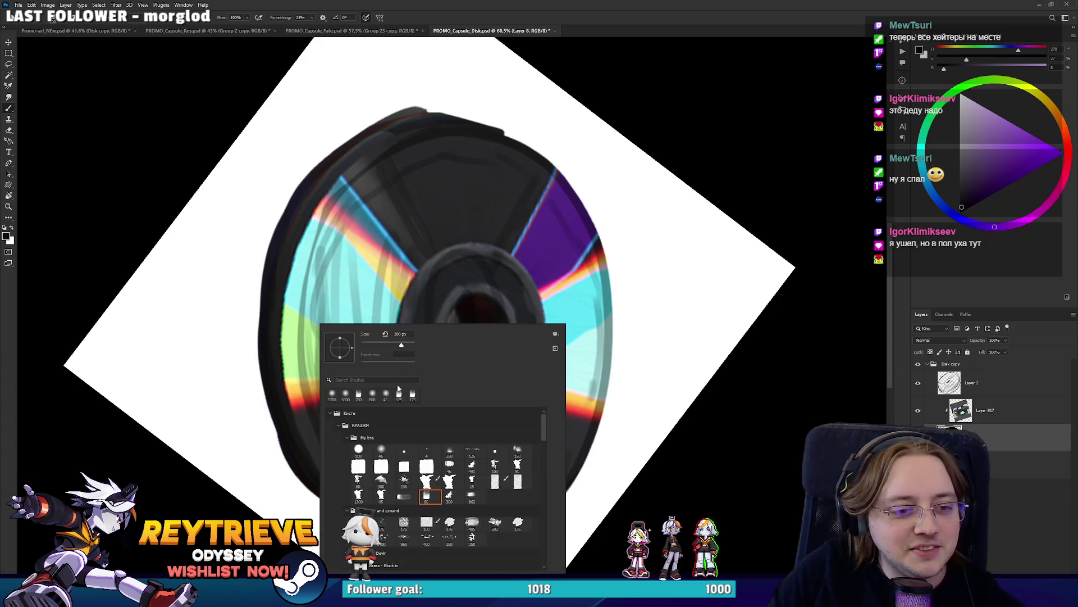
{"action": "key", "text": "Escape"}
{"action": "left_click_drag", "start_coordinate": [285, 191], "coordinate": [343, 197]}
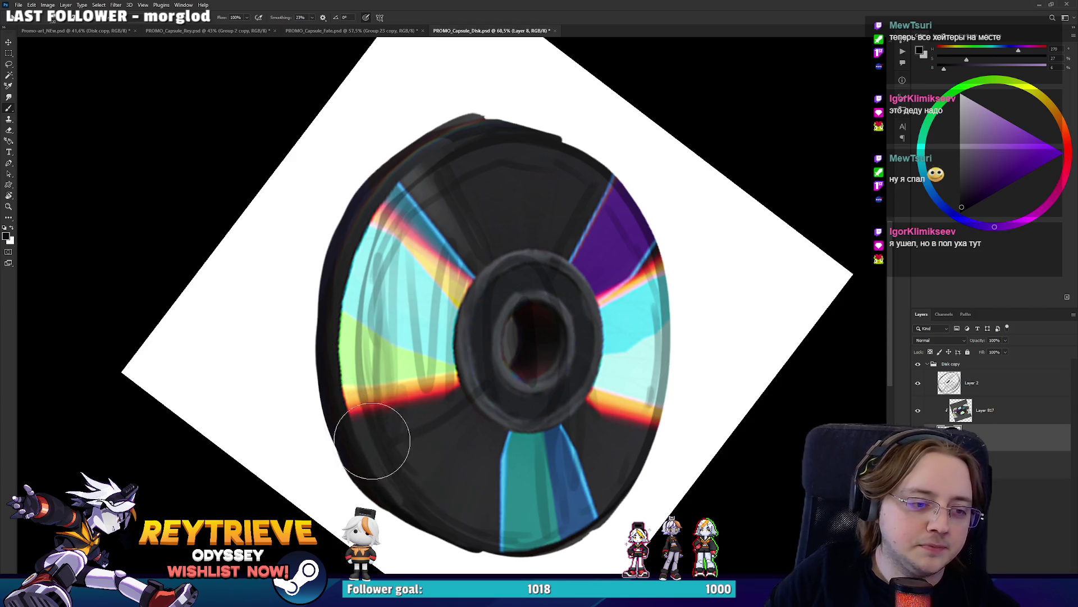
{"action": "left_click_drag", "start_coordinate": [389, 447], "coordinate": [388, 208]}
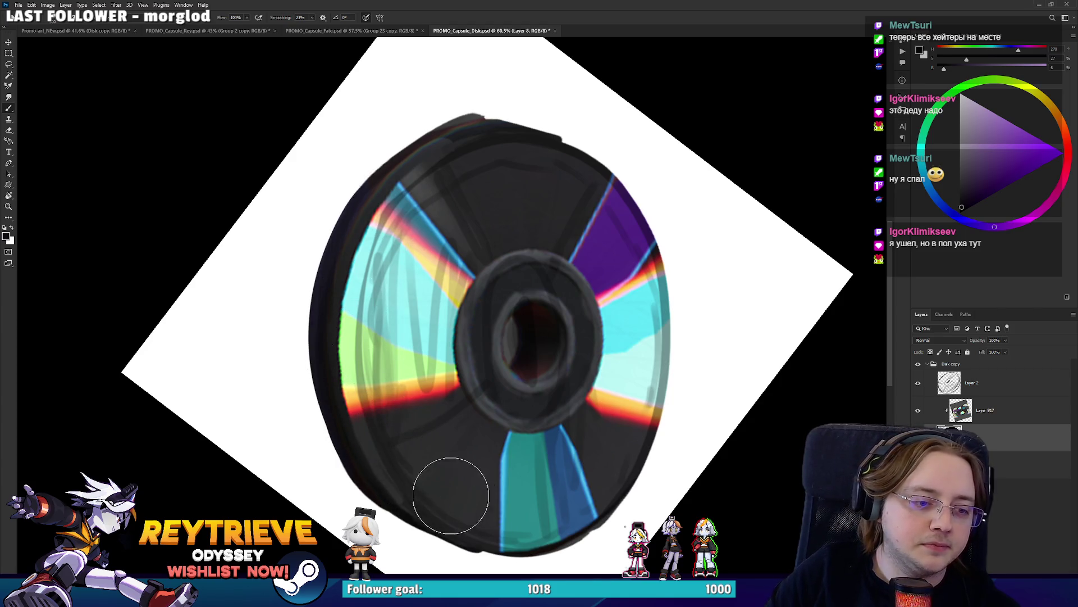
{"action": "left_click_drag", "start_coordinate": [485, 503], "coordinate": [398, 382]}
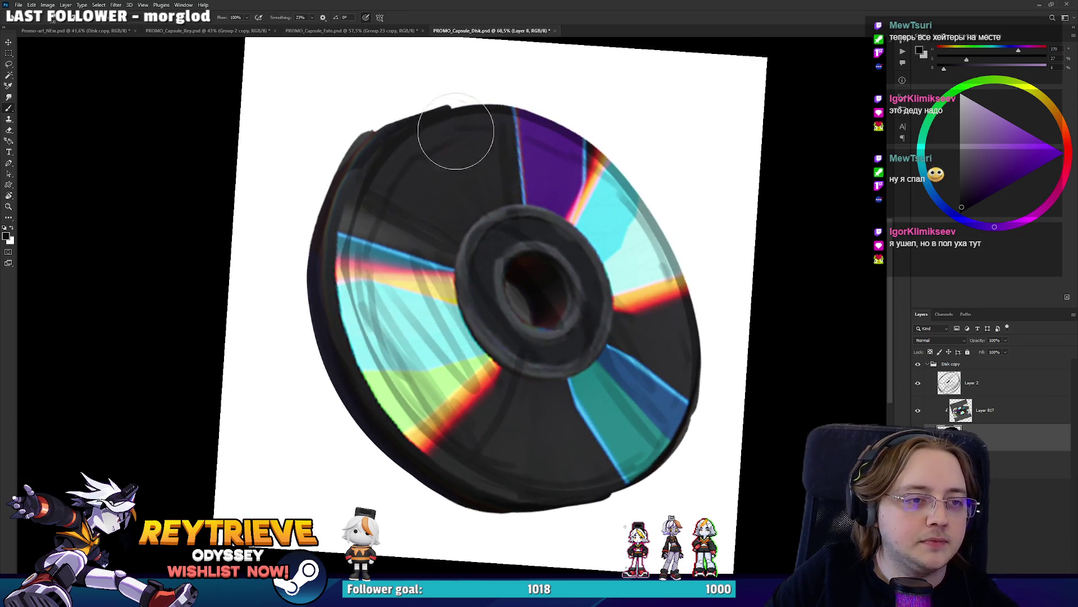
{"action": "left_click_drag", "start_coordinate": [458, 132], "coordinate": [324, 301]}
Try erasing the disk's lower-left edge with a smaller eraser, then undo it
{"action": "key", "text": "e"}
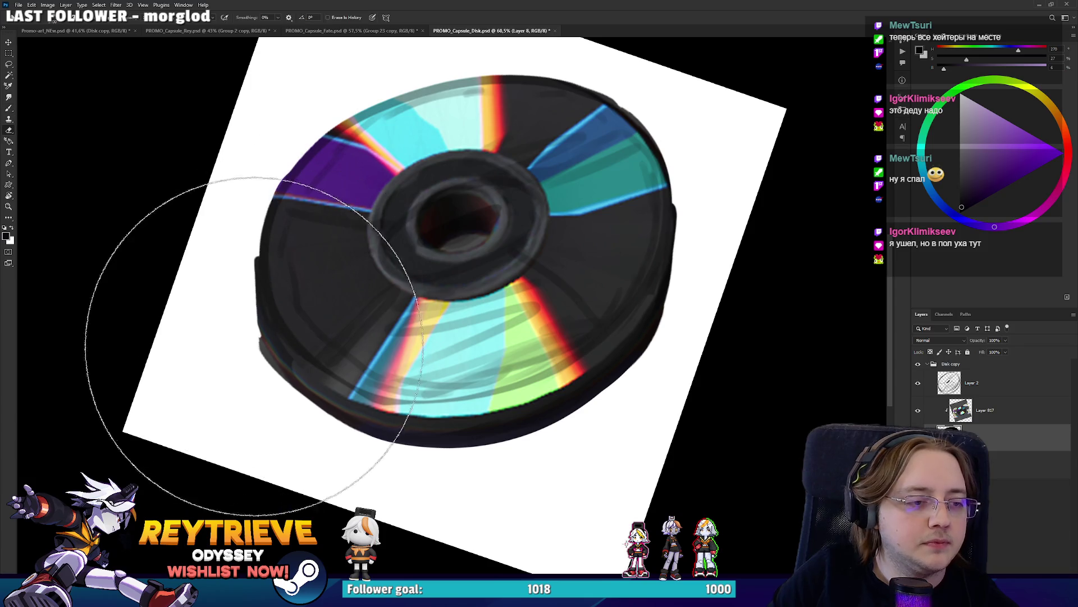
{"action": "right_click", "coordinate": [253, 262]}
{"action": "double_click", "coordinate": [344, 390]}
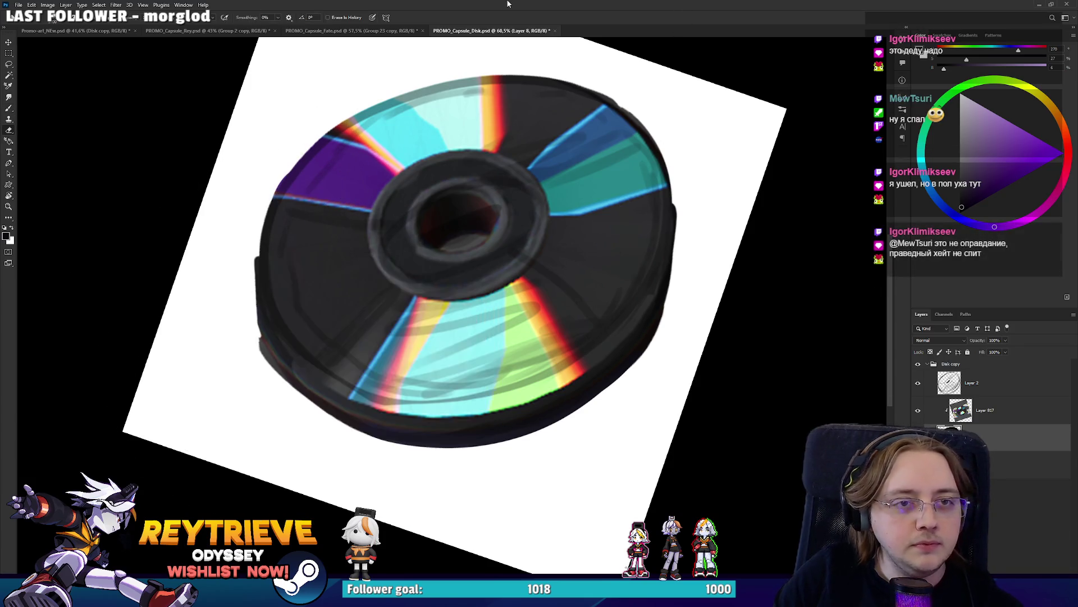
{"action": "key", "text": "bracketleft"}
{"action": "key", "text": "bracketleft"}
{"action": "key", "text": "bracketleft"}
{"action": "key", "text": "bracketleft"}
{"action": "key", "text": "bracketleft"}
{"action": "key", "text": "bracketleft"}
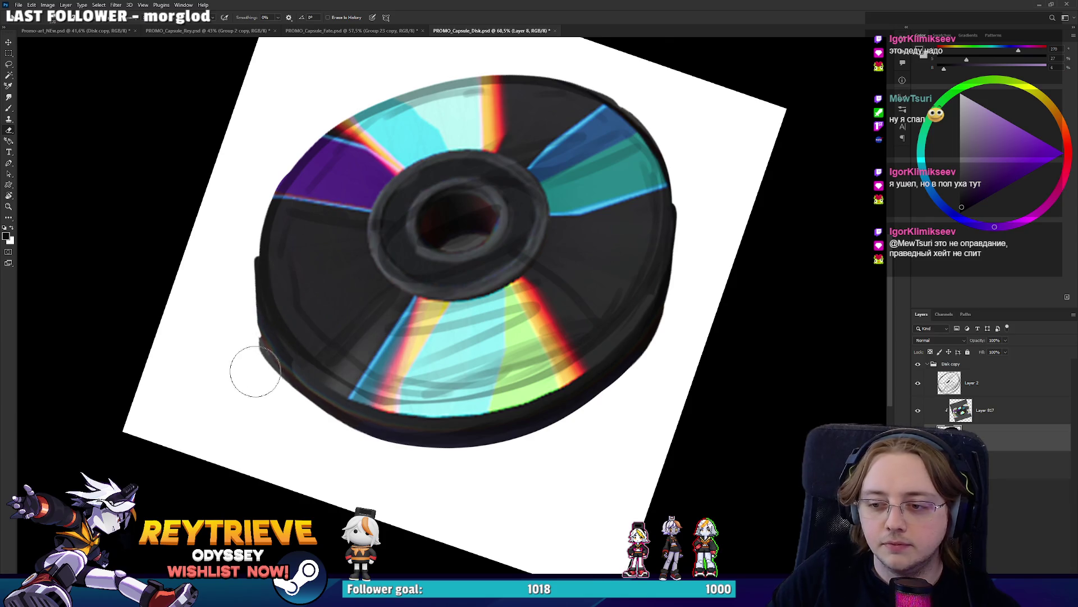
{"action": "left_click_drag", "start_coordinate": [267, 359], "coordinate": [252, 313]}
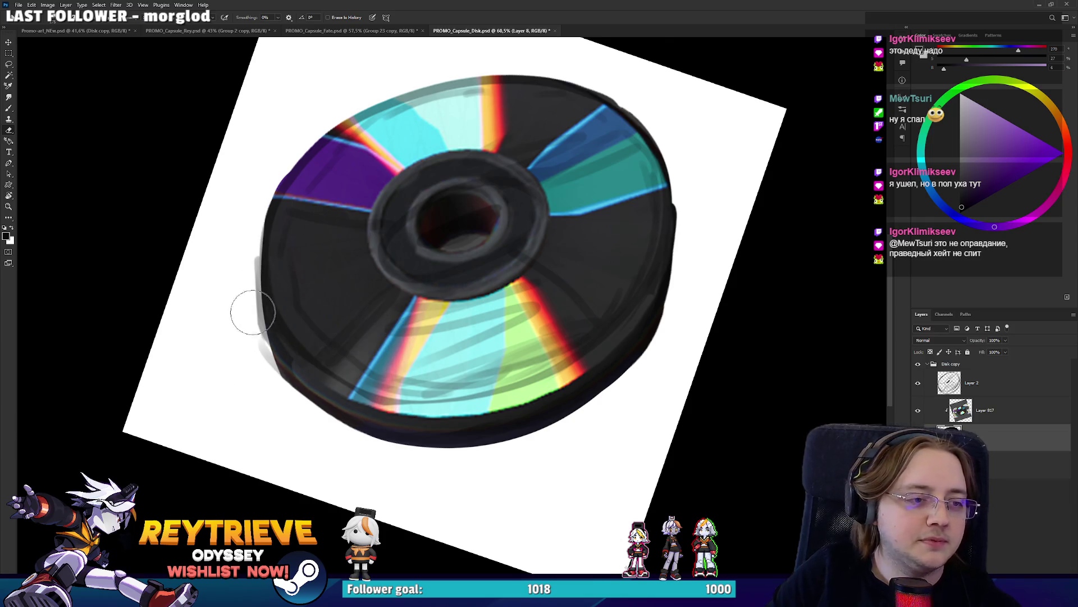
{"action": "key", "text": "ctrl+z"}
{"action": "key", "text": "ctrl+shift+z"}
{"action": "key", "text": "ctrl+z"}
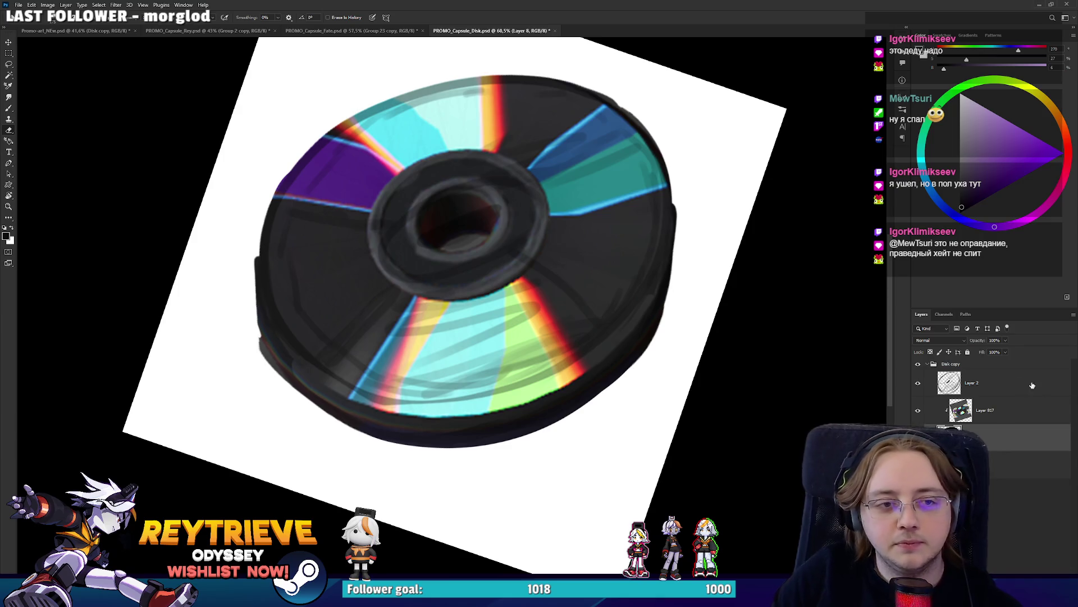
{"action": "left_click", "coordinate": [918, 384]}
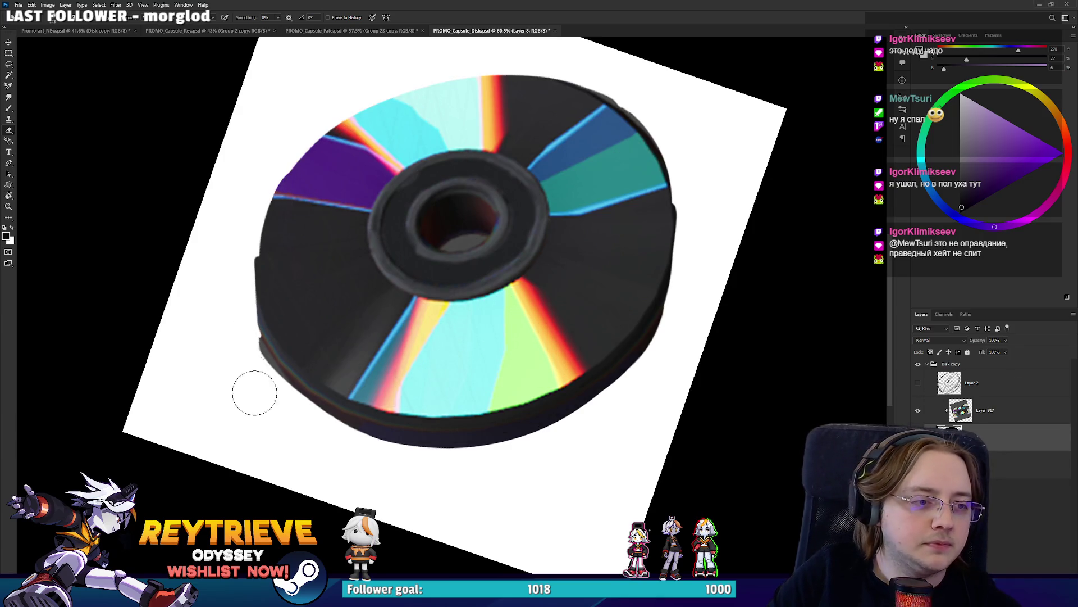
{"action": "left_click_drag", "start_coordinate": [310, 438], "coordinate": [660, 359]}
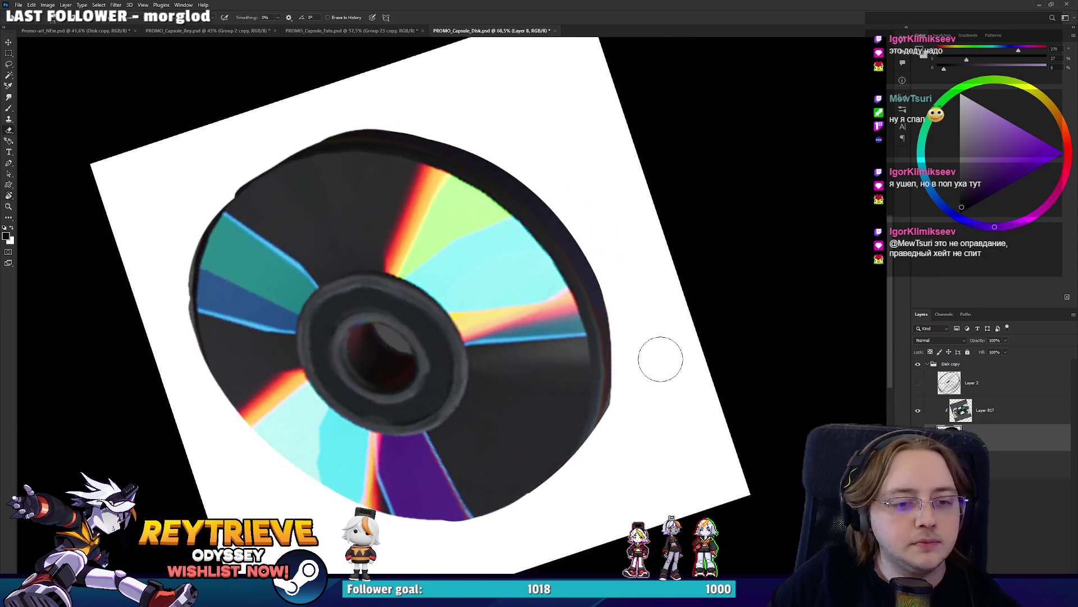
{"action": "left_click_drag", "start_coordinate": [629, 420], "coordinate": [722, 241]}
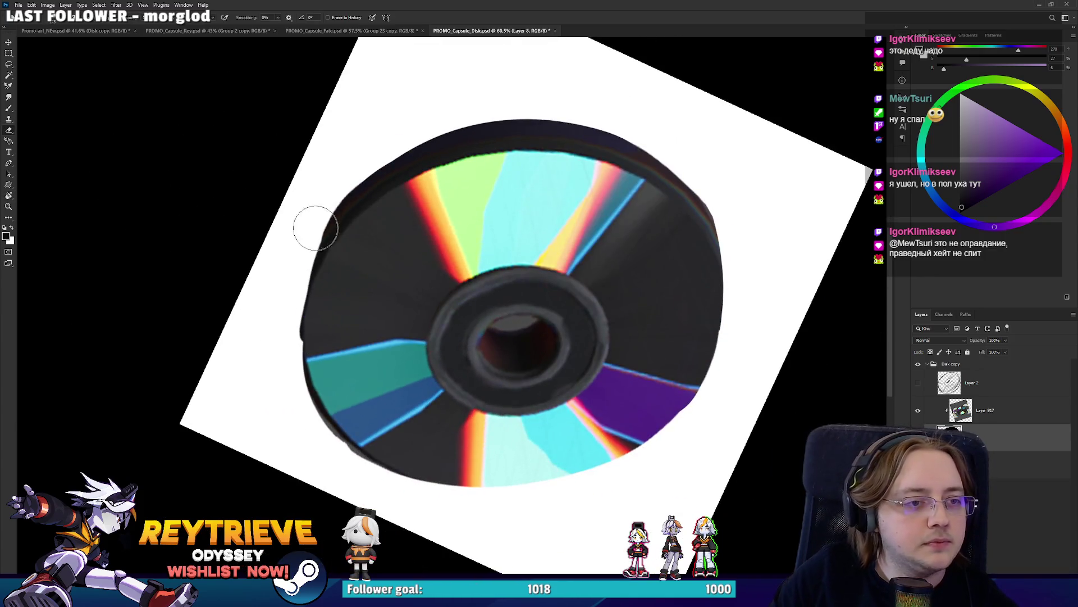
{"action": "key", "text": "b"}
{"action": "left_click_drag", "start_coordinate": [358, 259], "coordinate": [375, 225]}
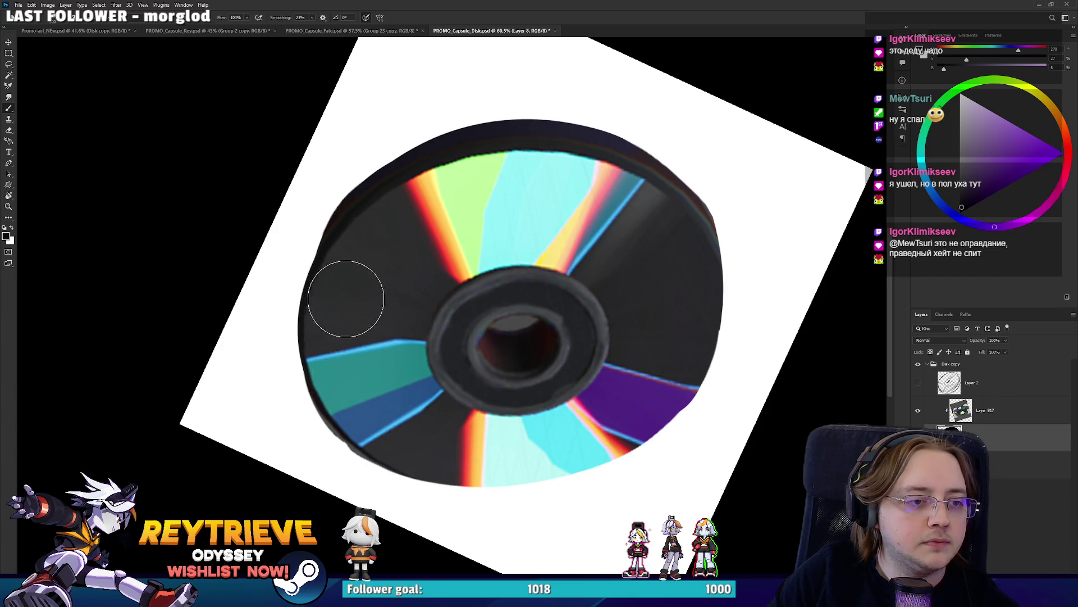
{"action": "left_click", "coordinate": [363, 239]}
{"action": "key", "text": "e"}
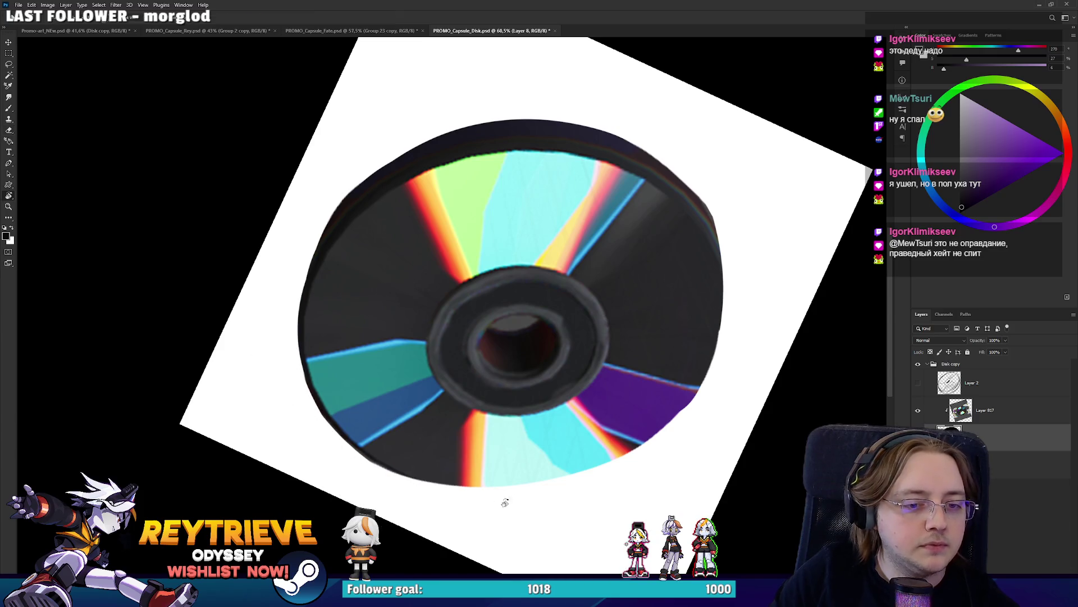
{"action": "left_click_drag", "start_coordinate": [503, 500], "coordinate": [251, 262]}
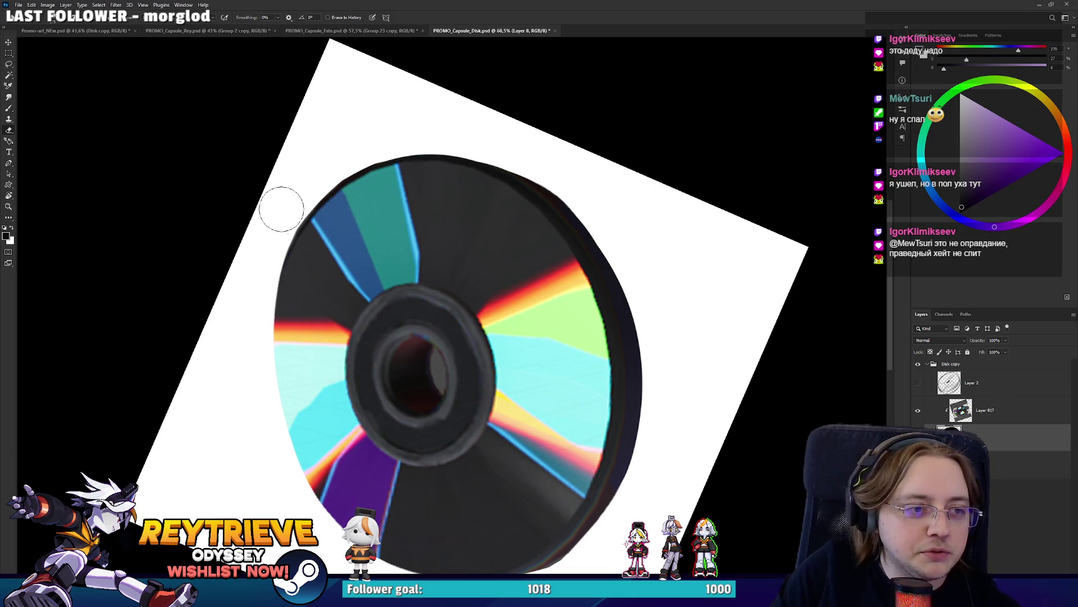
{"action": "left_click_drag", "start_coordinate": [381, 229], "coordinate": [382, 180]}
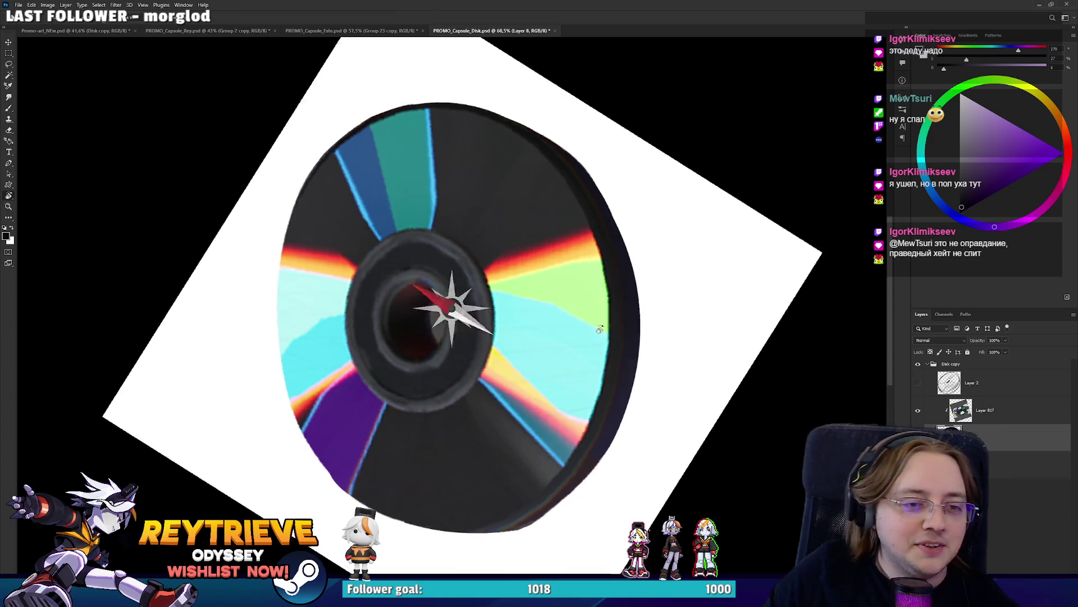
{"action": "left_click_drag", "start_coordinate": [562, 252], "coordinate": [444, 406]}
{"action": "key", "text": "b"}
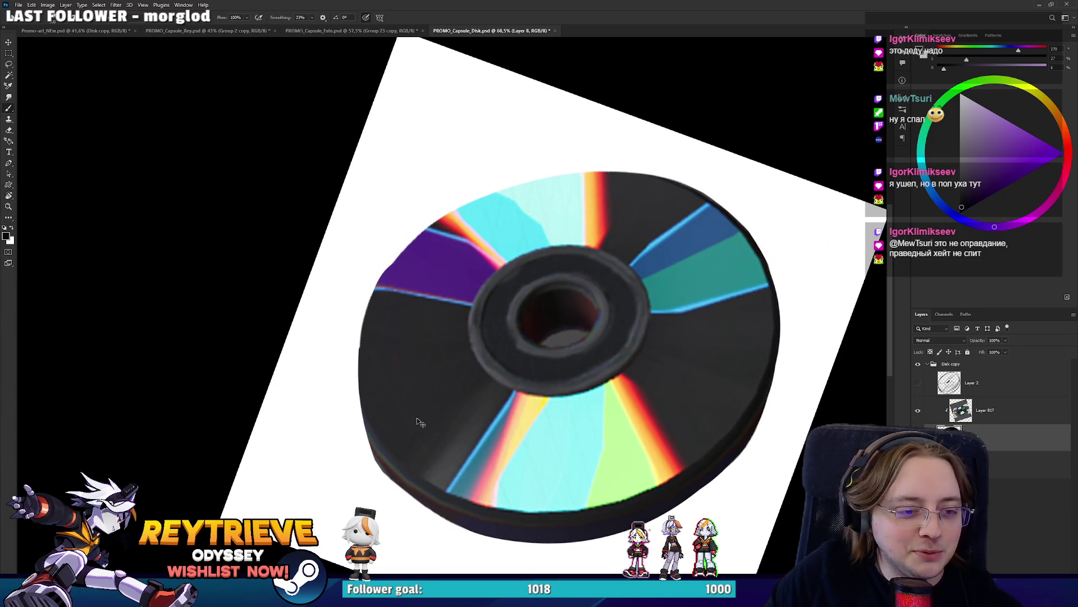
{"action": "key", "text": "r"}
{"action": "mouse_move", "coordinate": [387, 334]}
{"action": "left_mouse_down"}
{"action": "mouse_move", "coordinate": [491, 314]}
{"action": "mouse_move", "coordinate": [457, 409]}
{"action": "left_mouse_up"}
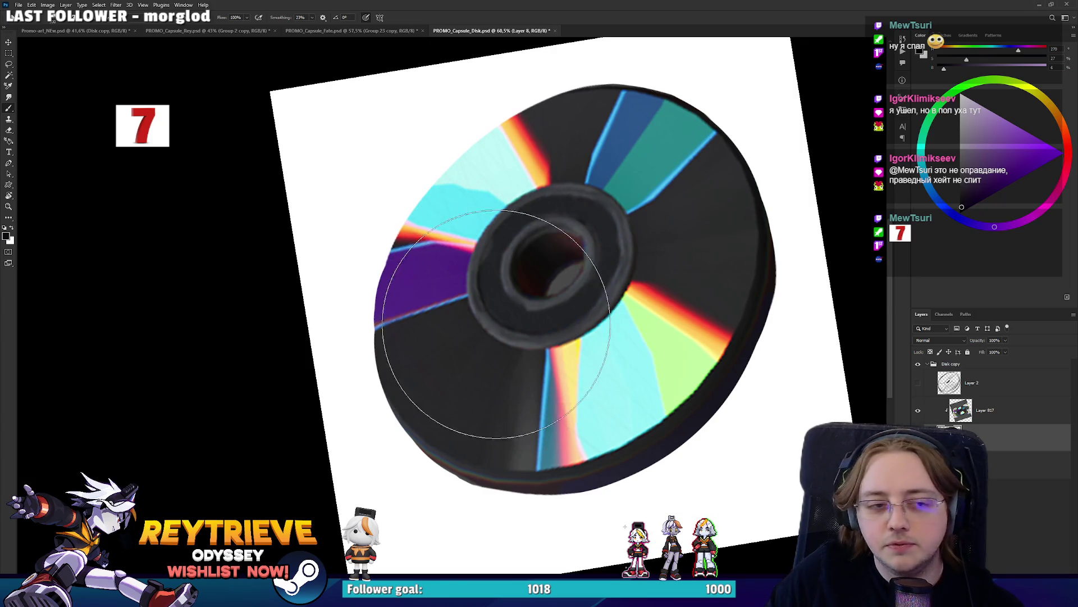
{"action": "mouse_move", "coordinate": [578, 289]}
{"action": "left_mouse_down"}
{"action": "mouse_move", "coordinate": [516, 198]}
{"action": "mouse_move", "coordinate": [506, 276]}
{"action": "left_mouse_up"}
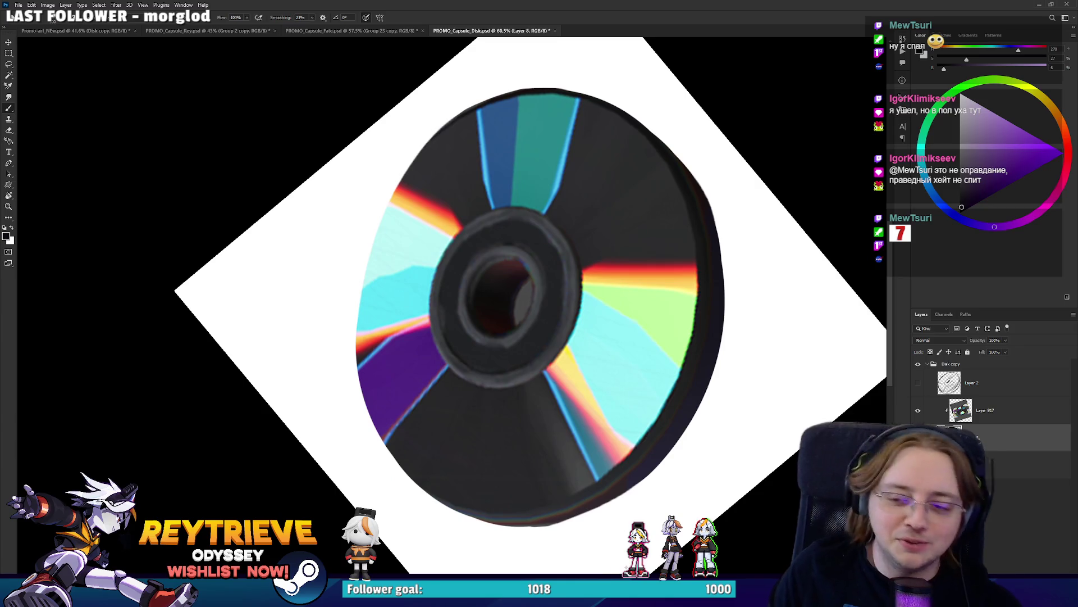
{"action": "mouse_move", "coordinate": [507, 312]}
{"action": "left_mouse_down"}
{"action": "mouse_move", "coordinate": [518, 348]}
{"action": "mouse_move", "coordinate": [516, 326]}
{"action": "left_mouse_up"}
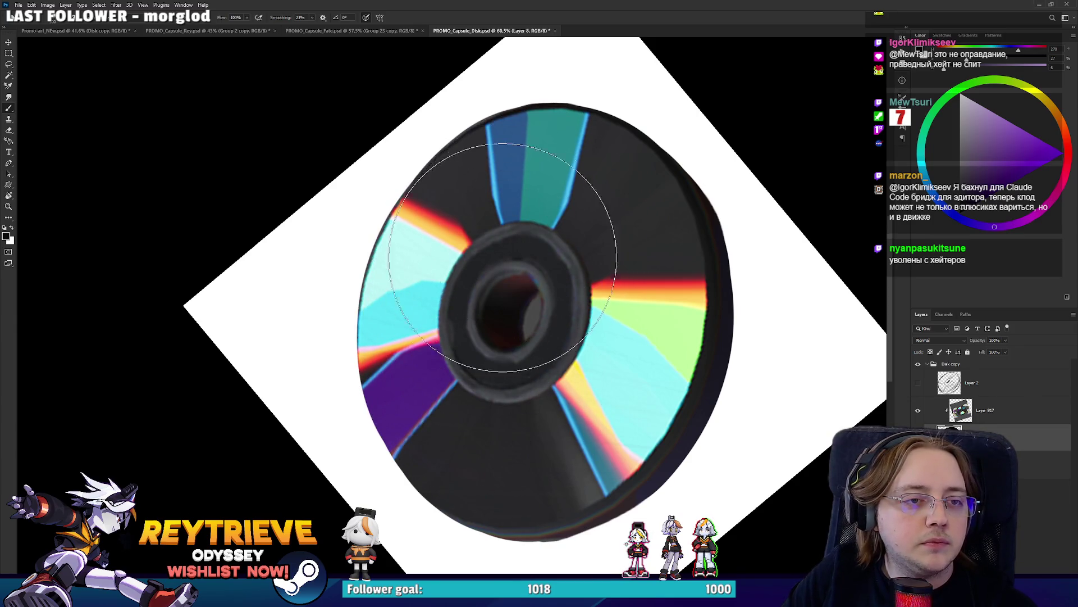
Try grey strokes on the disc's left rim and undo both
{"action": "key", "text": "r"}
{"action": "left_click_drag", "start_coordinate": [578, 174], "coordinate": [325, 191]}
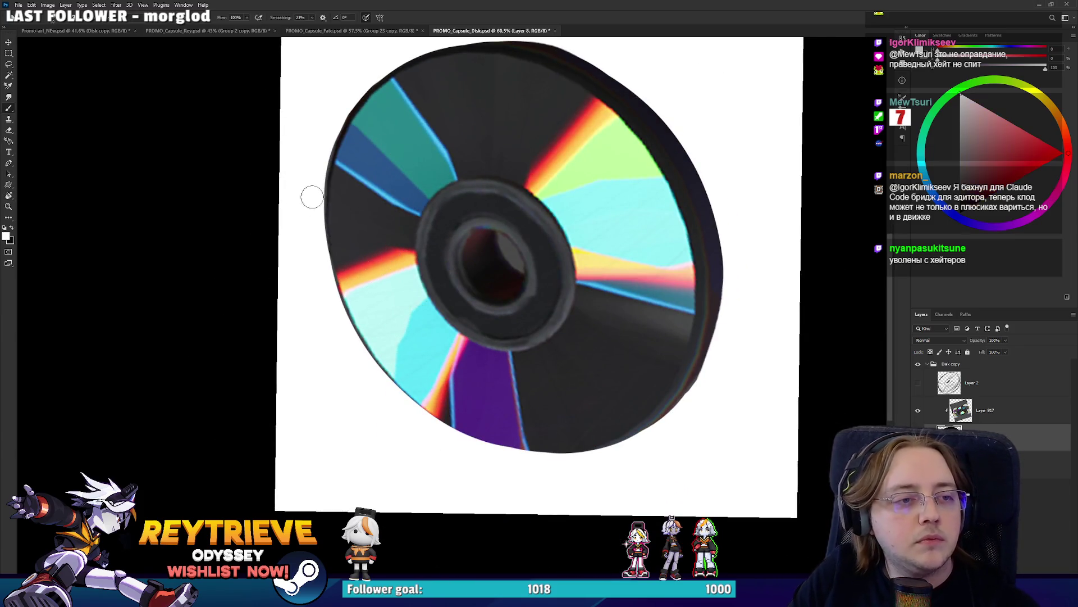
{"action": "left_click_drag", "start_coordinate": [310, 250], "coordinate": [337, 100]}
{"action": "key", "text": "ctrl+z"}
{"action": "left_click", "coordinate": [315, 247], "text": "alt"}
{"action": "left_click_drag", "start_coordinate": [309, 252], "coordinate": [338, 92]}
{"action": "key", "text": "ctrl+z"}
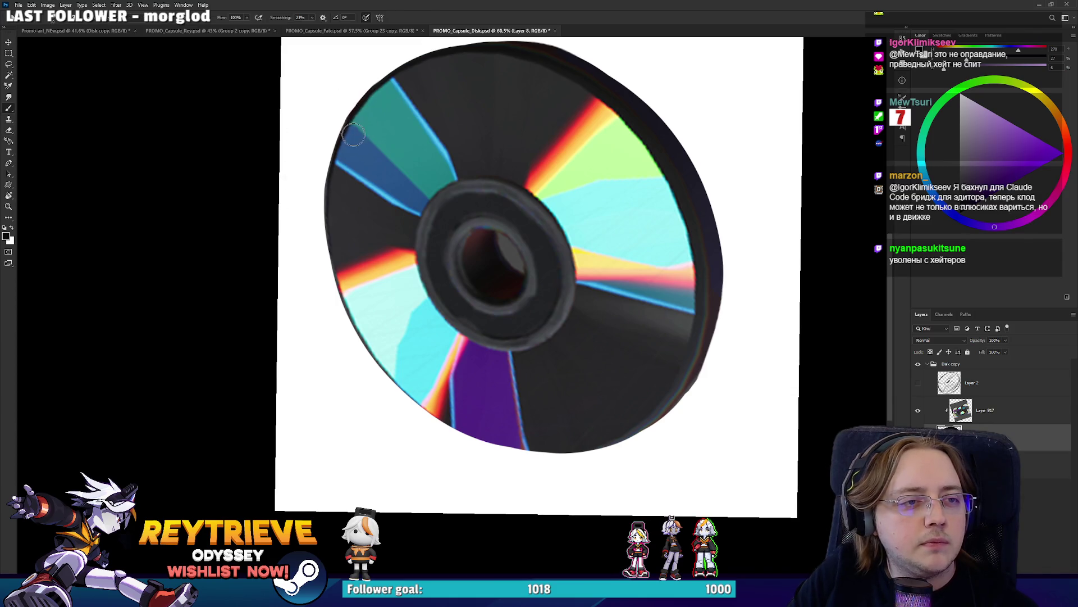
Rotate the view to inspect the disc, reset it level, and bring up the Miro board
{"action": "left_click_drag", "start_coordinate": [472, 102], "coordinate": [444, 303]}
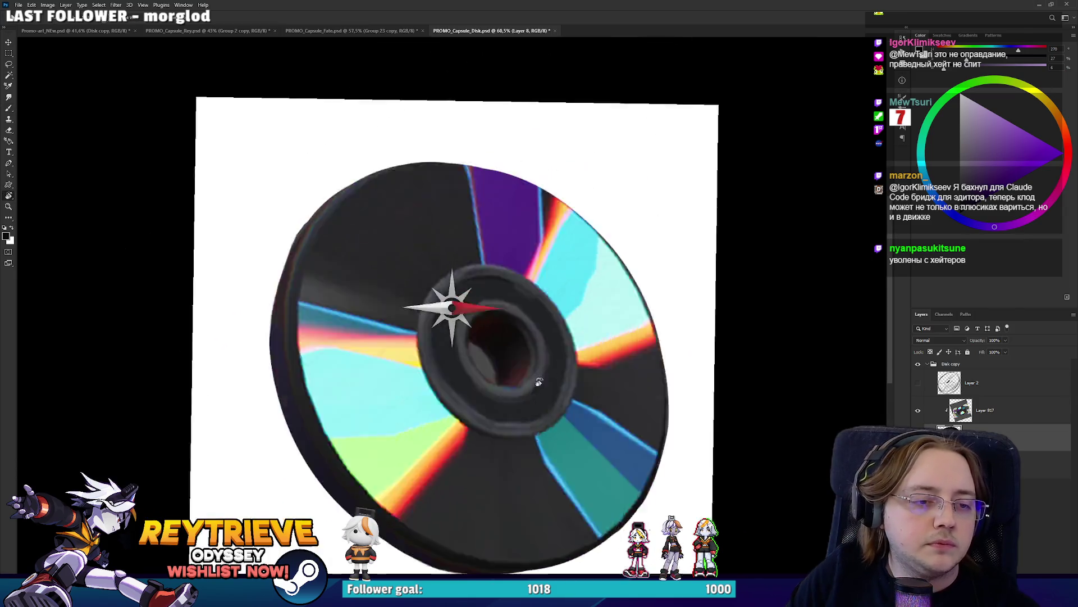
{"action": "scroll", "coordinate": [464, 348], "scroll_direction": "down", "scroll_amount": 3}
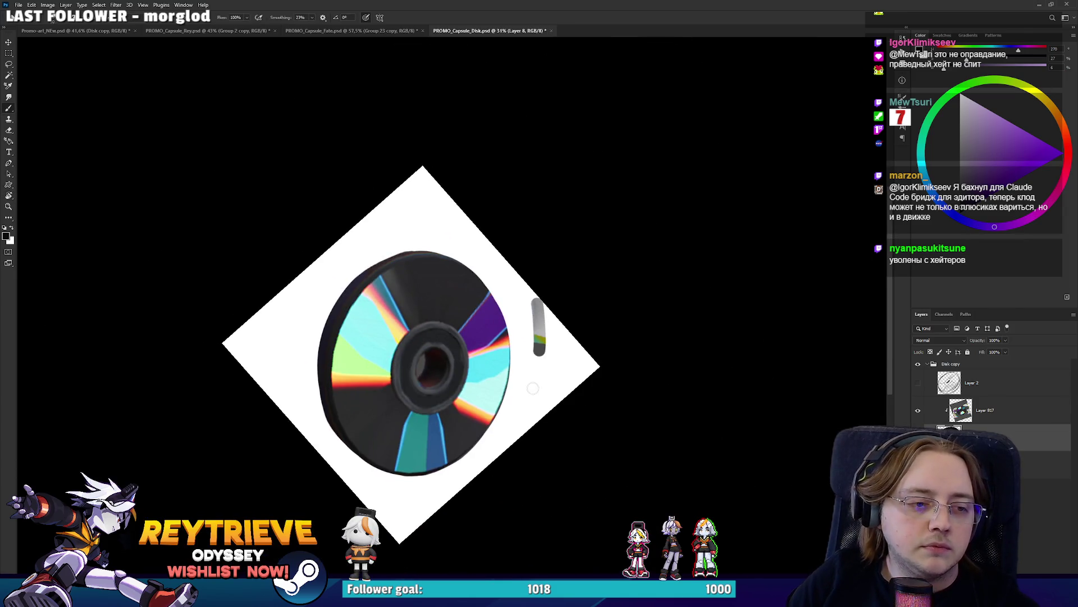
{"action": "left_click_drag", "start_coordinate": [553, 371], "coordinate": [544, 258]}
{"action": "scroll", "coordinate": [486, 292], "scroll_direction": "up", "scroll_amount": 3}
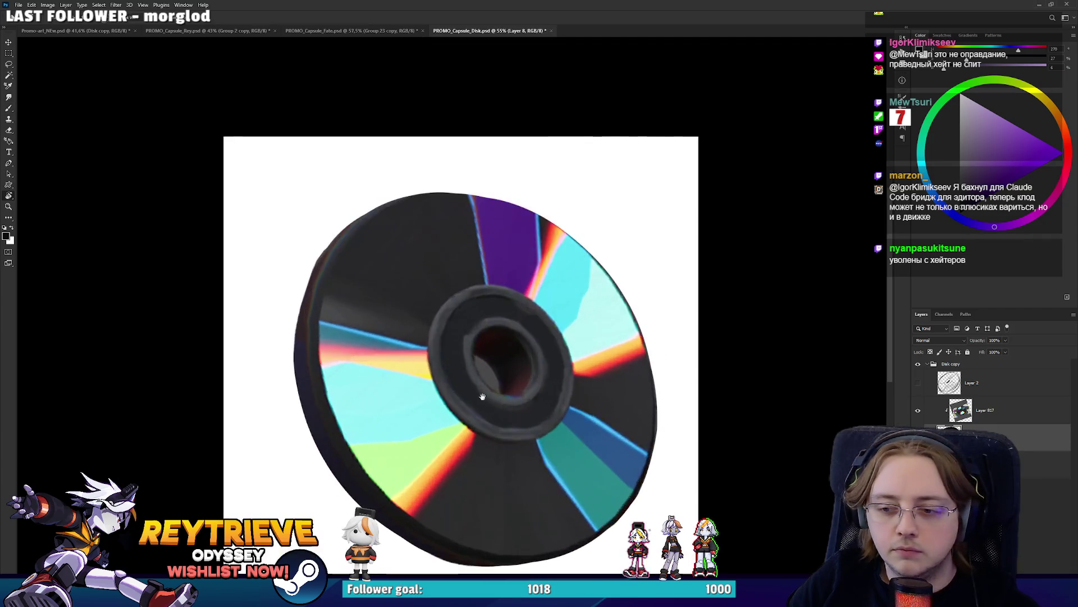
{"action": "left_click_drag", "start_coordinate": [603, 306], "coordinate": [633, 363]}
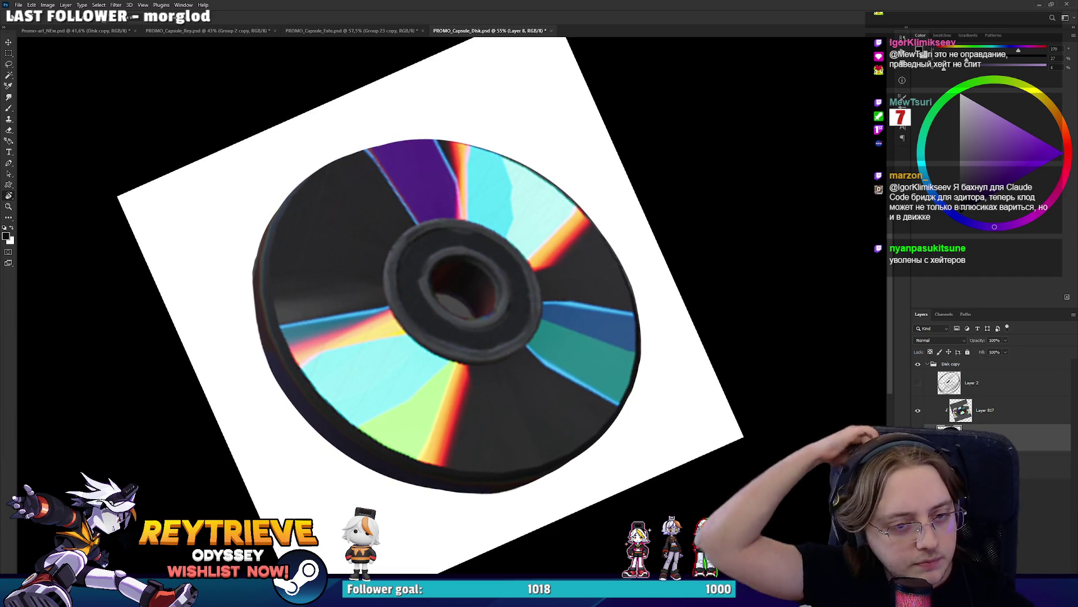
{"action": "left_click_drag", "start_coordinate": [624, 247], "coordinate": [627, 310]}
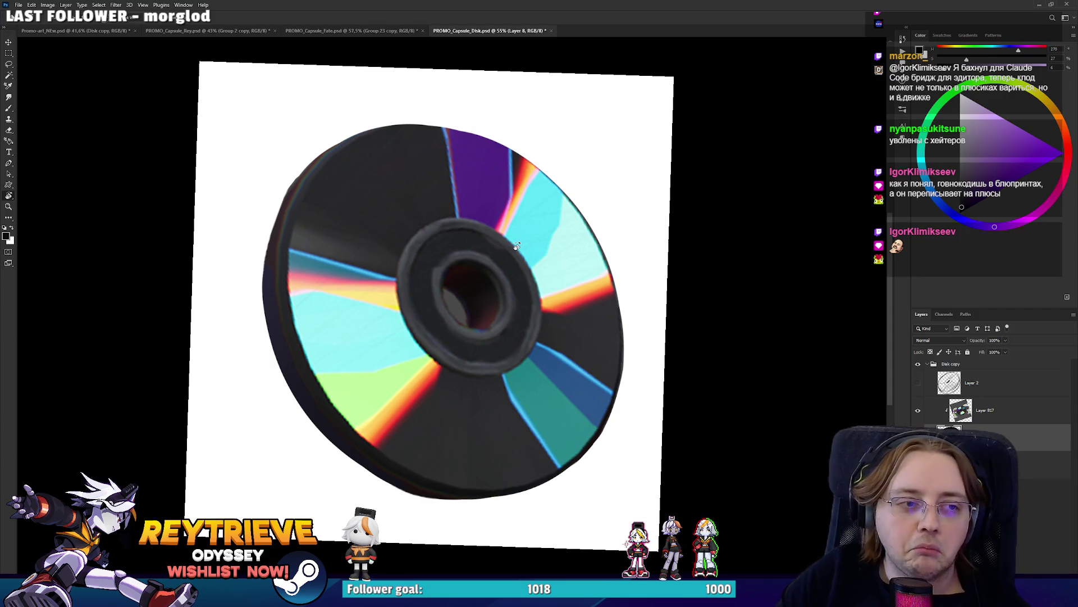
{"action": "left_click_drag", "start_coordinate": [405, 175], "coordinate": [348, 202]}
{"action": "key", "text": "e"}
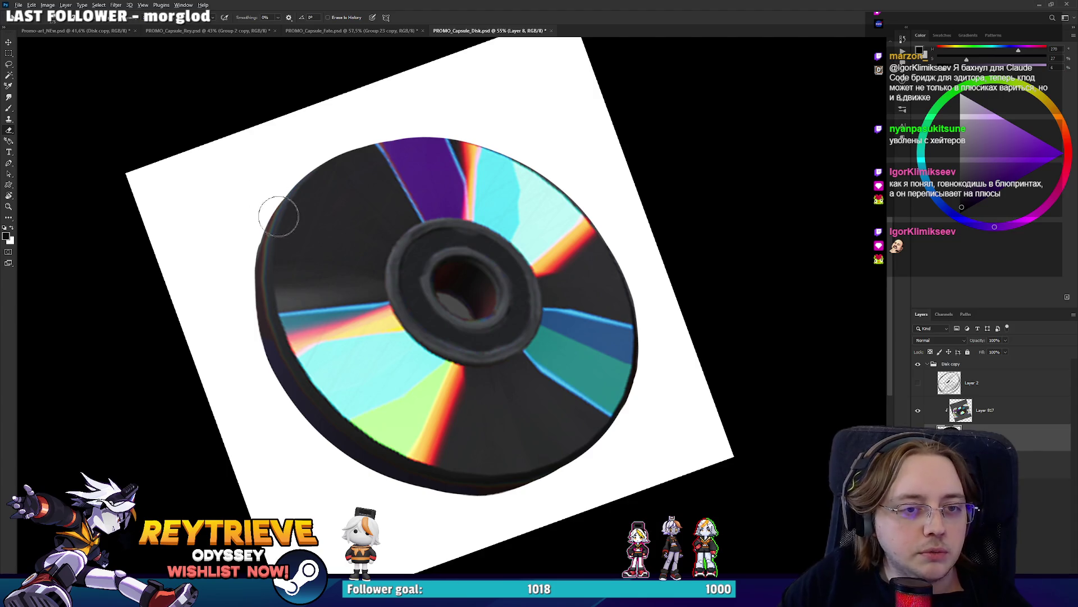
{"action": "scroll", "coordinate": [278, 216], "scroll_direction": "down", "scroll_amount": 5}
{"action": "key", "text": "r"}
{"action": "key", "text": "Escape"}
{"action": "scroll", "coordinate": [427, 347], "scroll_direction": "up", "scroll_amount": 3}
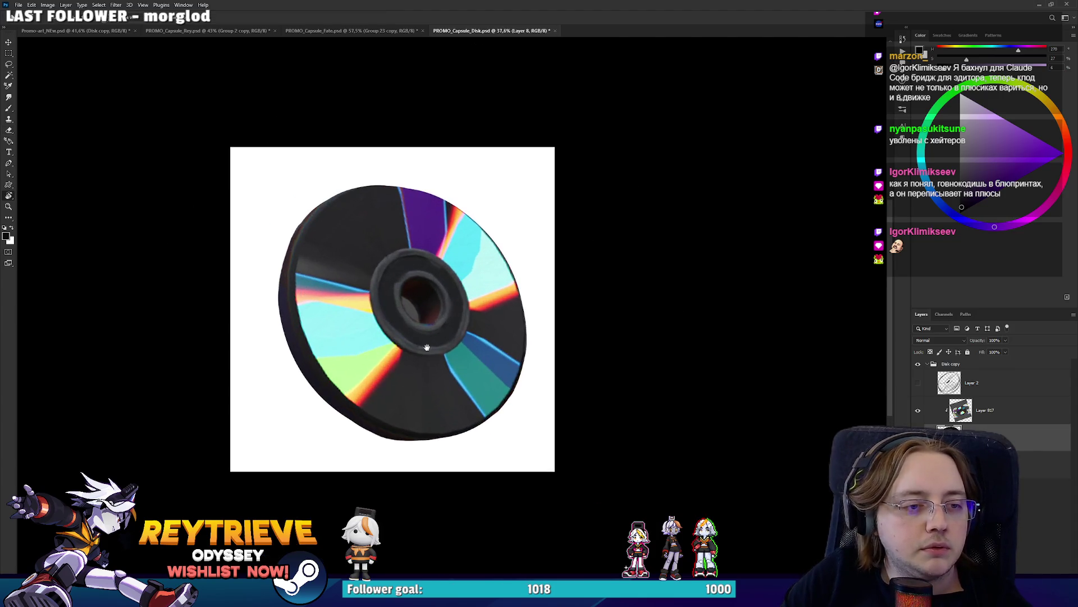
{"action": "left_click_drag", "start_coordinate": [427, 347], "coordinate": [450, 351]}
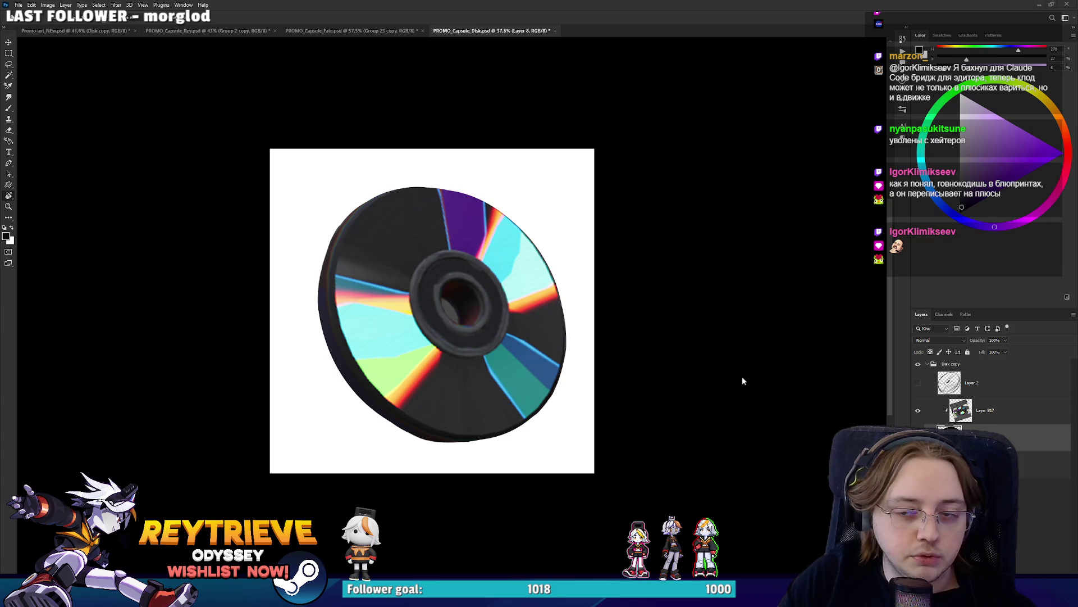
{"action": "key", "text": "alt+Tab"}
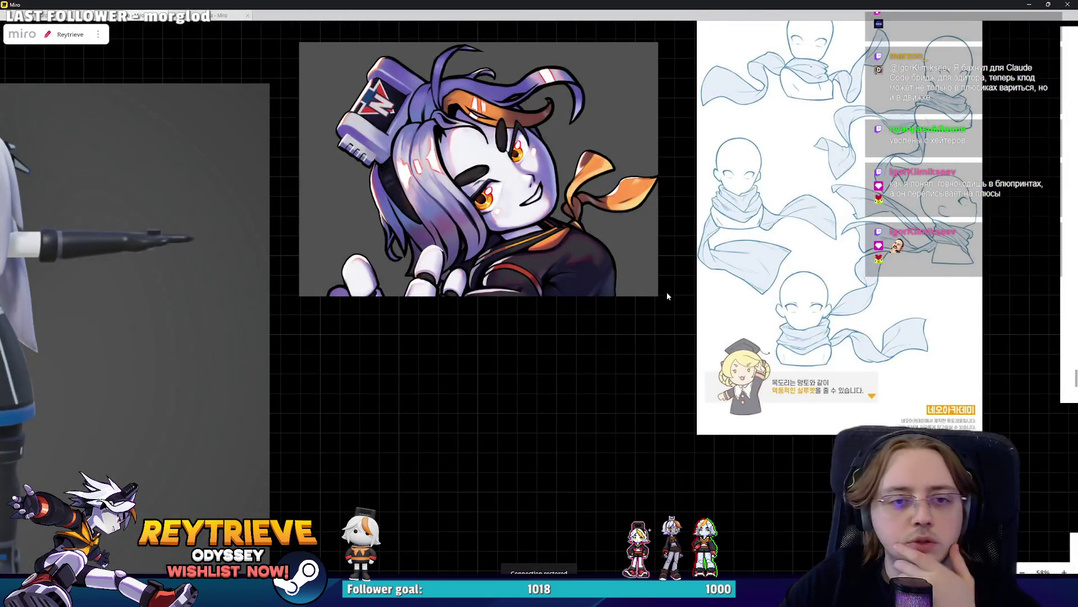
Zoom around the Miro board to review the CD fragment references
{"action": "scroll", "coordinate": [667, 296], "scroll_direction": "down", "scroll_amount": 5}
{"action": "scroll", "coordinate": [686, 378], "scroll_direction": "down", "scroll_amount": 5}
{"action": "scroll", "coordinate": [517, 284], "scroll_direction": "down", "scroll_amount": 3}
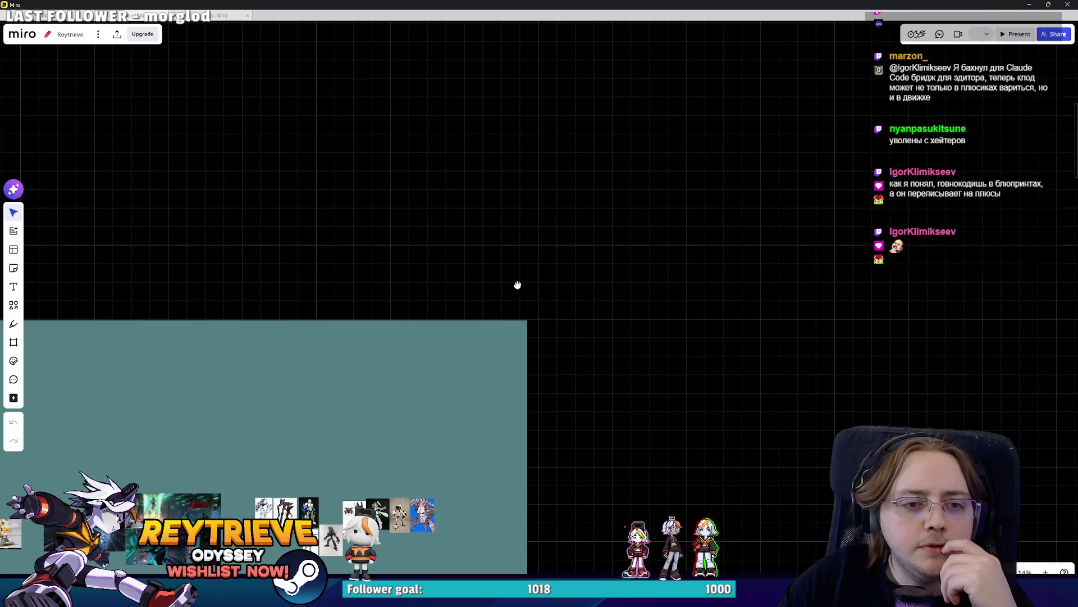
{"action": "scroll", "coordinate": [486, 304], "scroll_direction": "down", "scroll_amount": 2}
{"action": "scroll", "coordinate": [456, 318], "scroll_direction": "down", "scroll_amount": 3}
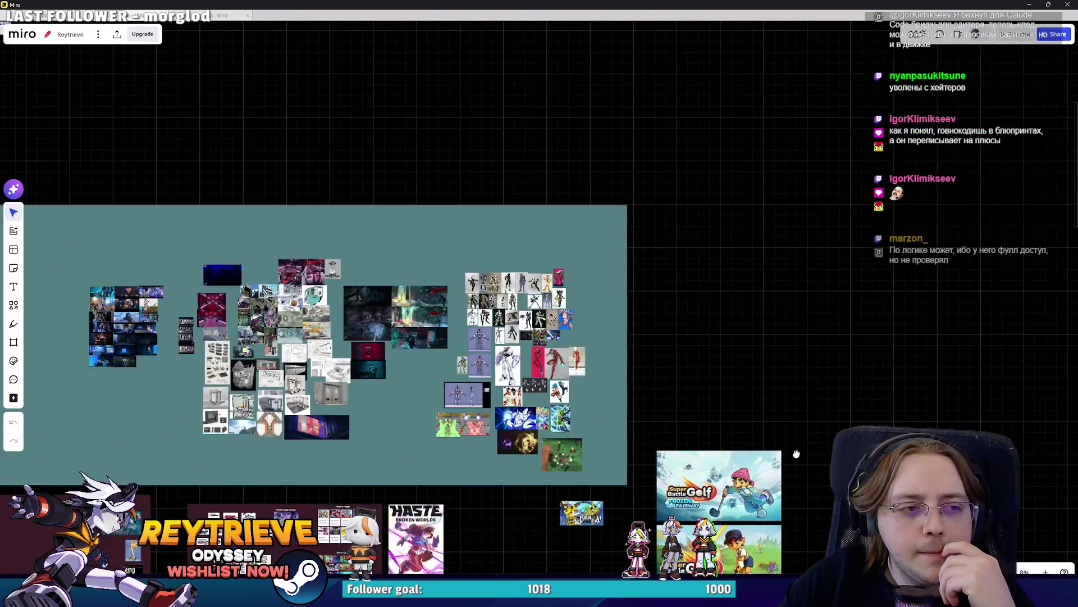
{"action": "scroll", "coordinate": [724, 423], "scroll_direction": "up", "scroll_amount": 5}
{"action": "scroll", "coordinate": [349, 211], "scroll_direction": "up", "scroll_amount": 2}
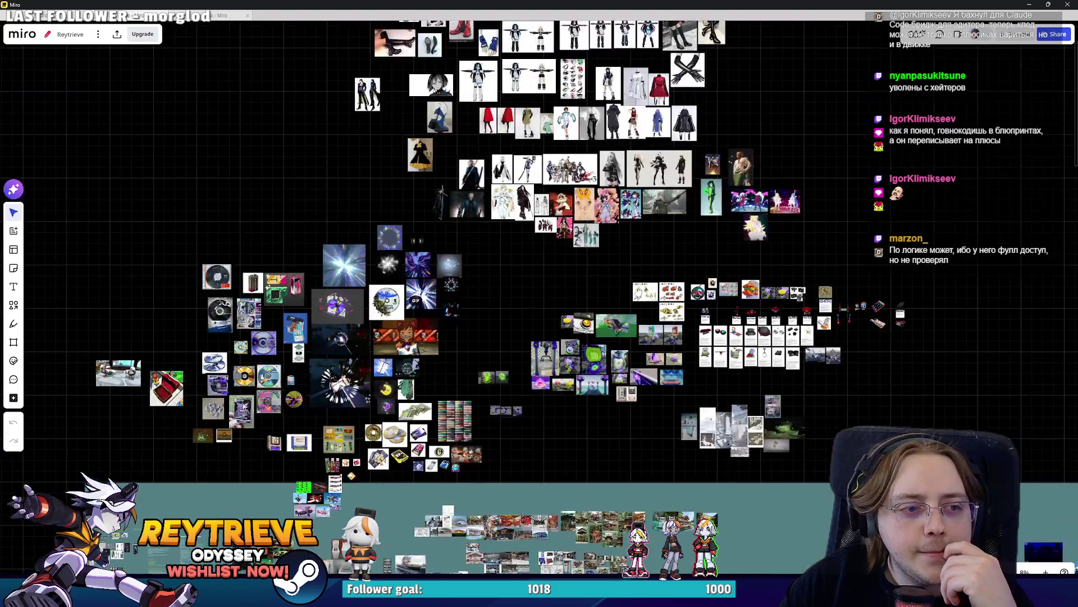
{"action": "scroll", "coordinate": [314, 292], "scroll_direction": "up", "scroll_amount": 2}
{"action": "scroll", "coordinate": [286, 380], "scroll_direction": "up", "scroll_amount": 2}
{"action": "scroll", "coordinate": [287, 380], "scroll_direction": "up", "scroll_amount": 1}
{"action": "scroll", "coordinate": [287, 376], "scroll_direction": "up", "scroll_amount": 5}
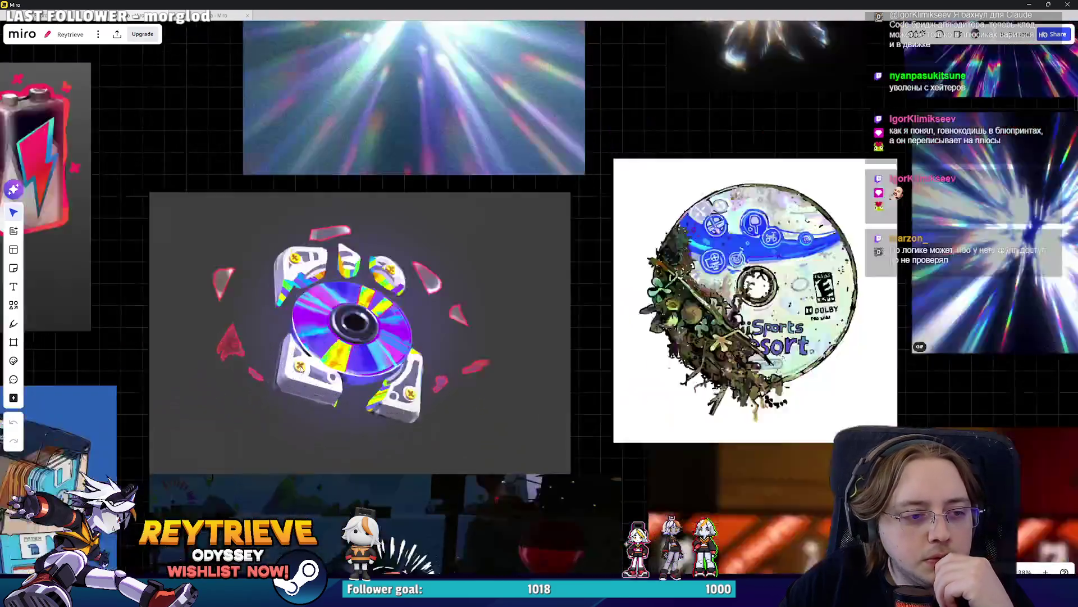
{"action": "scroll", "coordinate": [287, 375], "scroll_direction": "up", "scroll_amount": 5}
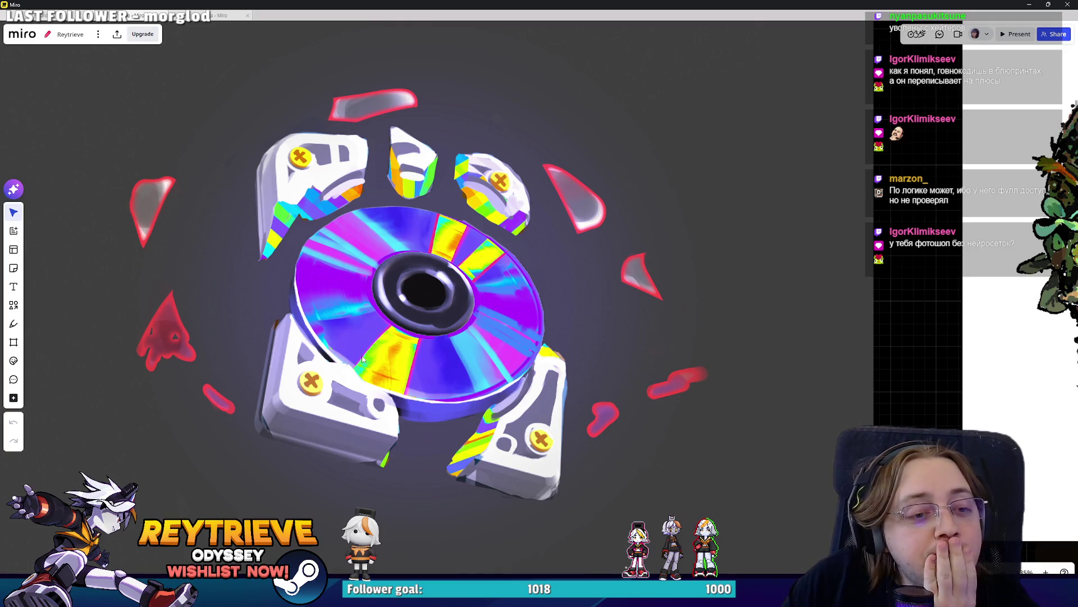
Zoom in on the white-haired character's T-pose 3D reference, then return to Photoshop
{"action": "scroll", "coordinate": [363, 359], "scroll_direction": "down", "scroll_amount": 2}
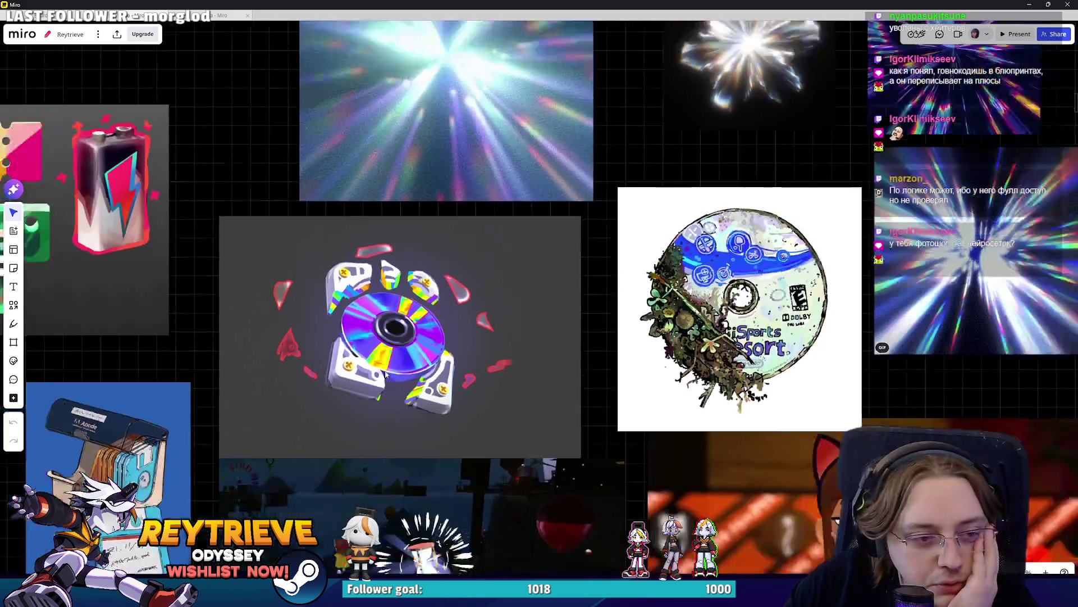
{"action": "scroll", "coordinate": [393, 382], "scroll_direction": "down", "scroll_amount": 3}
{"action": "scroll", "coordinate": [443, 403], "scroll_direction": "down", "scroll_amount": 3}
{"action": "scroll", "coordinate": [444, 402], "scroll_direction": "down", "scroll_amount": 3}
{"action": "scroll", "coordinate": [469, 365], "scroll_direction": "down", "scroll_amount": 2}
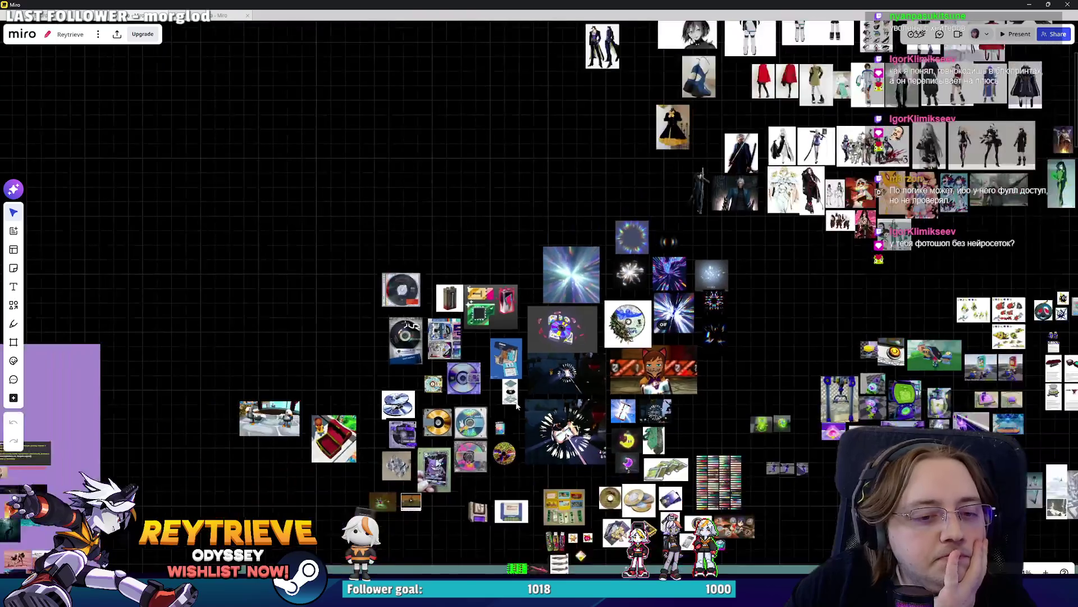
{"action": "scroll", "coordinate": [494, 331], "scroll_direction": "down", "scroll_amount": 2}
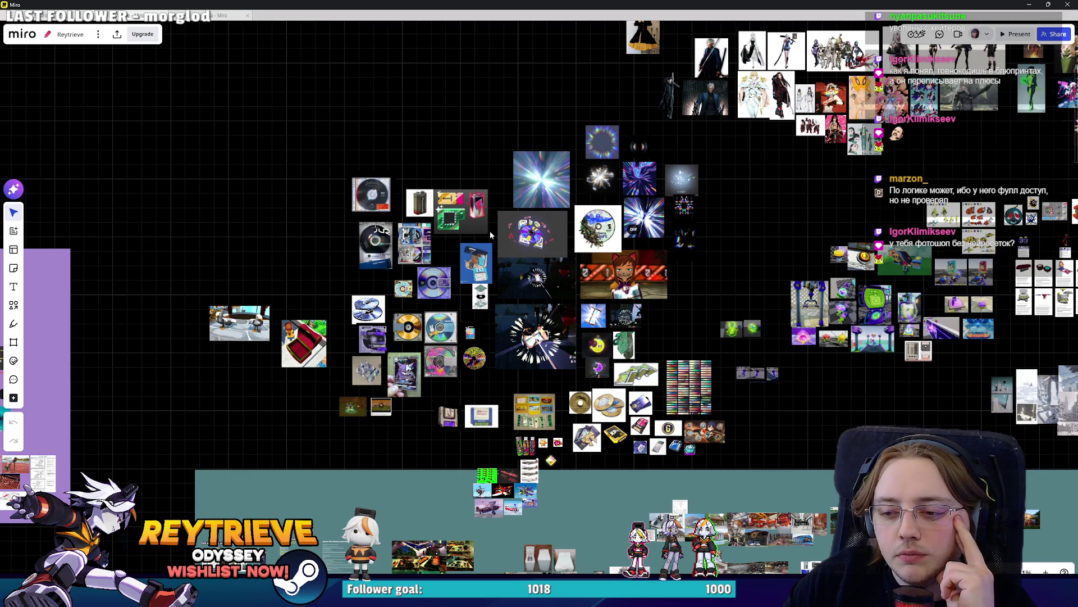
{"action": "scroll", "coordinate": [660, 262], "scroll_direction": "down", "scroll_amount": 3}
{"action": "scroll", "coordinate": [674, 270], "scroll_direction": "down", "scroll_amount": 3}
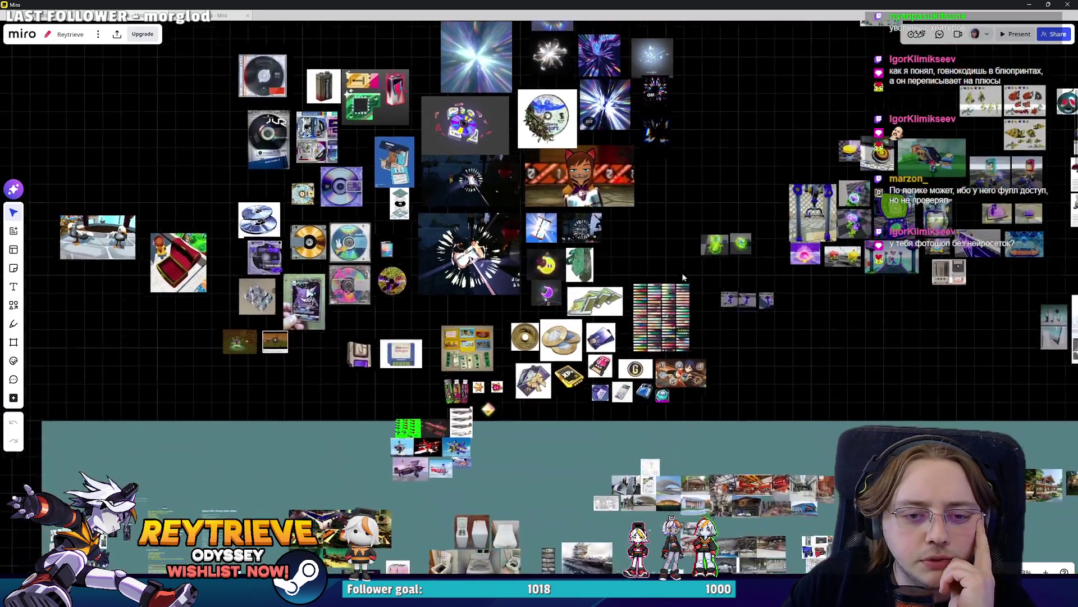
{"action": "scroll", "coordinate": [651, 239], "scroll_direction": "down", "scroll_amount": 3}
{"action": "scroll", "coordinate": [658, 238], "scroll_direction": "down", "scroll_amount": 3}
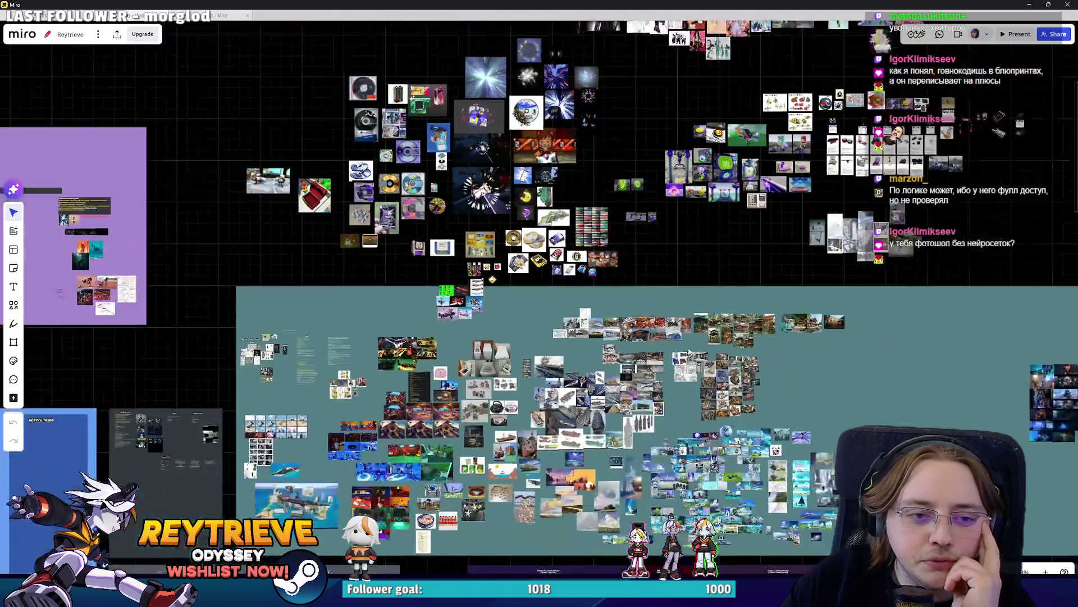
{"action": "scroll", "coordinate": [658, 237], "scroll_direction": "down", "scroll_amount": 3}
{"action": "scroll", "coordinate": [577, 320], "scroll_direction": "down", "scroll_amount": 5}
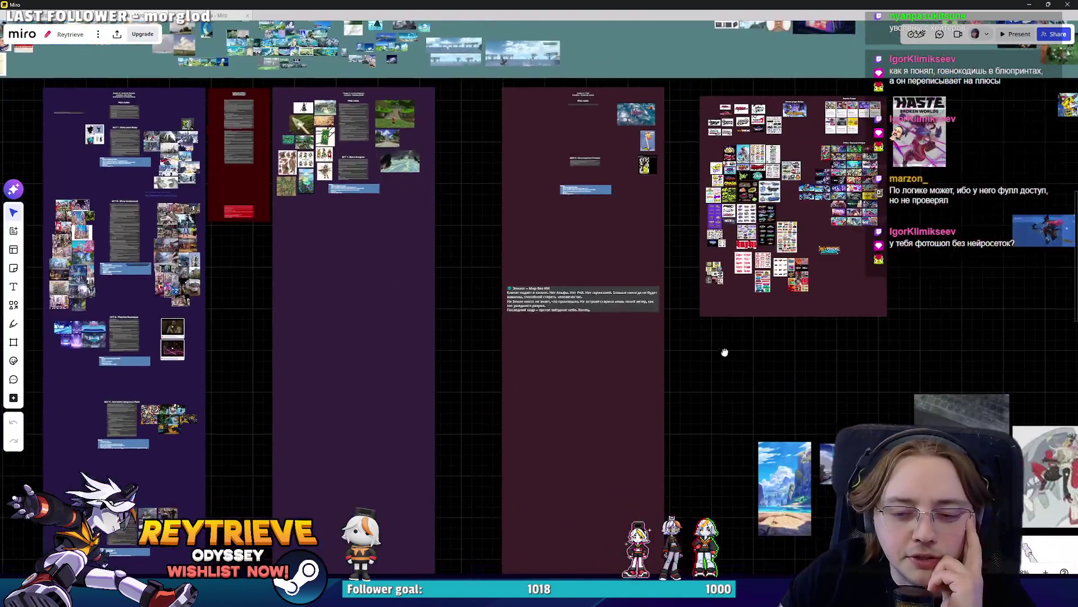
{"action": "scroll", "coordinate": [722, 352], "scroll_direction": "right", "scroll_amount": 5}
{"action": "scroll", "coordinate": [730, 393], "scroll_direction": "down", "scroll_amount": 3}
{"action": "scroll", "coordinate": [731, 393], "scroll_direction": "right", "scroll_amount": 2}
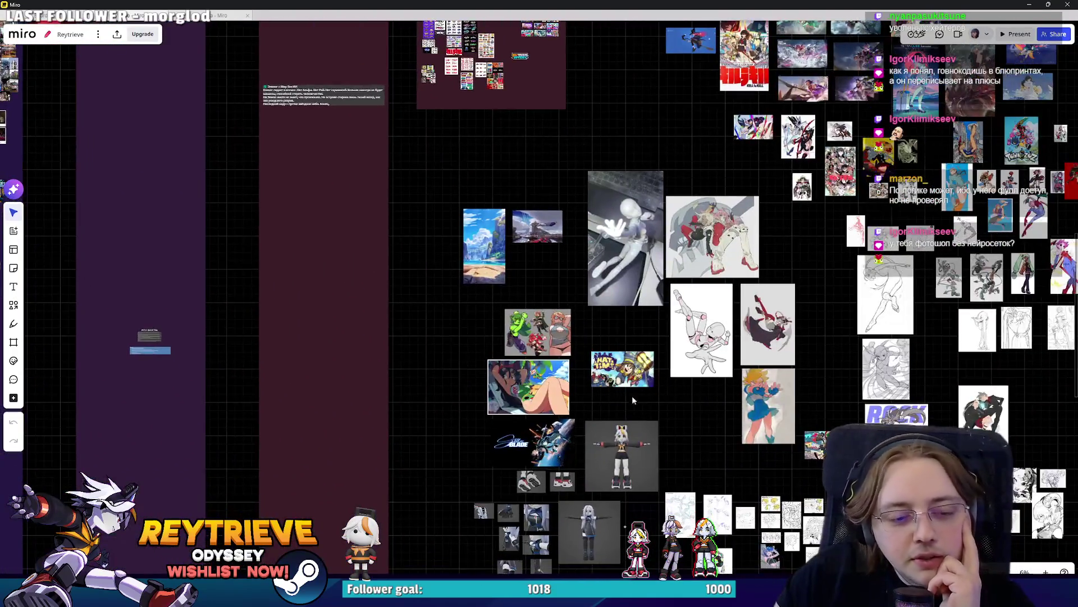
{"action": "scroll", "coordinate": [632, 395], "scroll_direction": "up", "scroll_amount": 5}
{"action": "scroll", "coordinate": [657, 399], "scroll_direction": "down", "scroll_amount": 3}
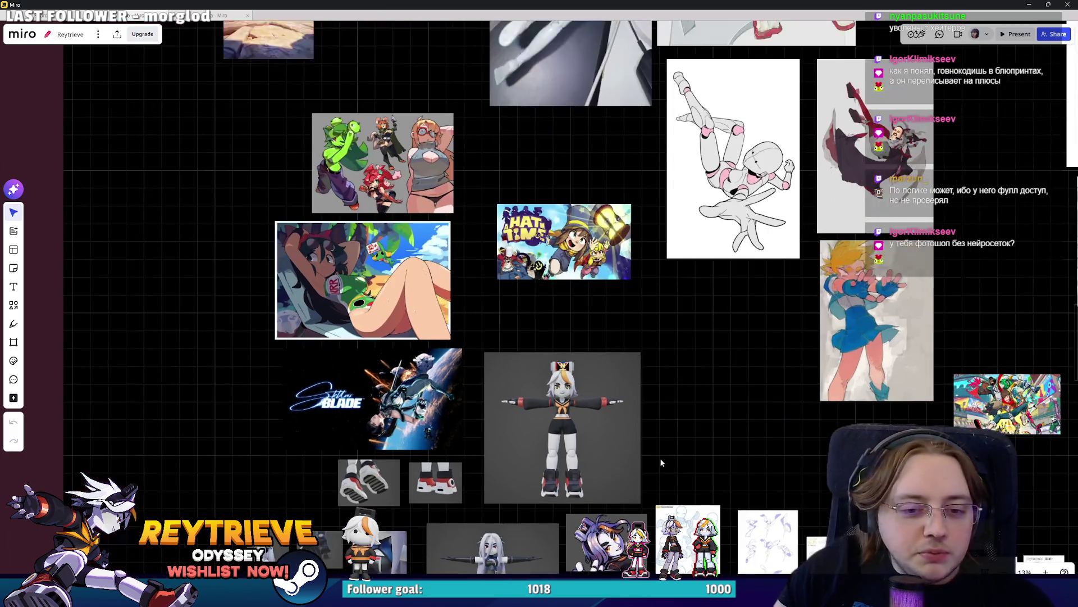
{"action": "scroll", "coordinate": [659, 457], "scroll_direction": "up", "scroll_amount": 5}
{"action": "scroll", "coordinate": [634, 371], "scroll_direction": "down", "scroll_amount": 3}
{"action": "scroll", "coordinate": [623, 376], "scroll_direction": "up", "scroll_amount": 5}
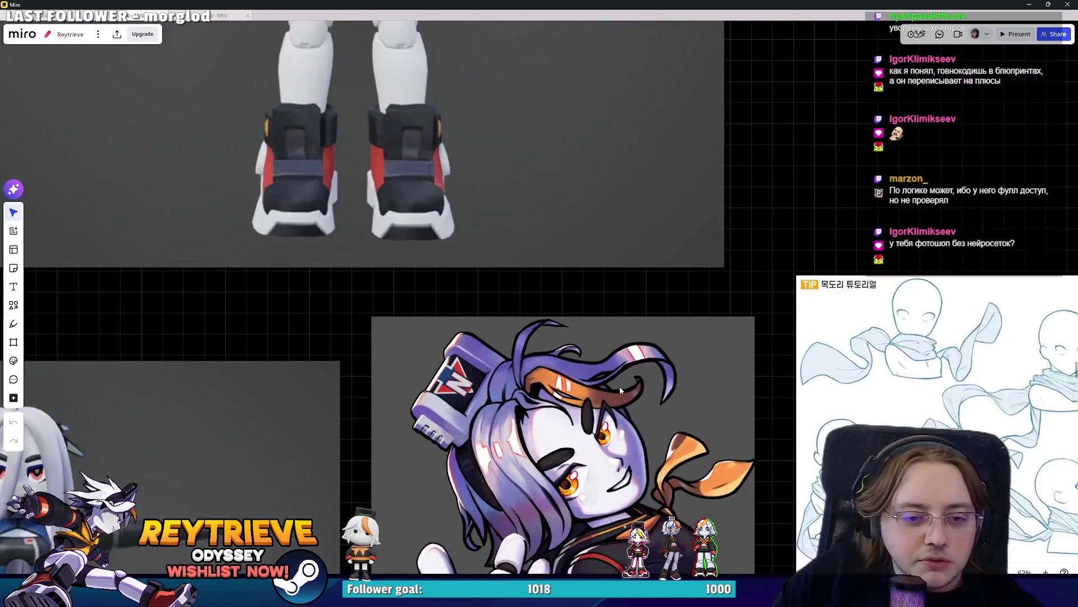
{"action": "scroll", "coordinate": [612, 385], "scroll_direction": "down", "scroll_amount": 2}
{"action": "scroll", "coordinate": [610, 388], "scroll_direction": "down", "scroll_amount": 3}
{"action": "scroll", "coordinate": [562, 337], "scroll_direction": "up", "scroll_amount": 3}
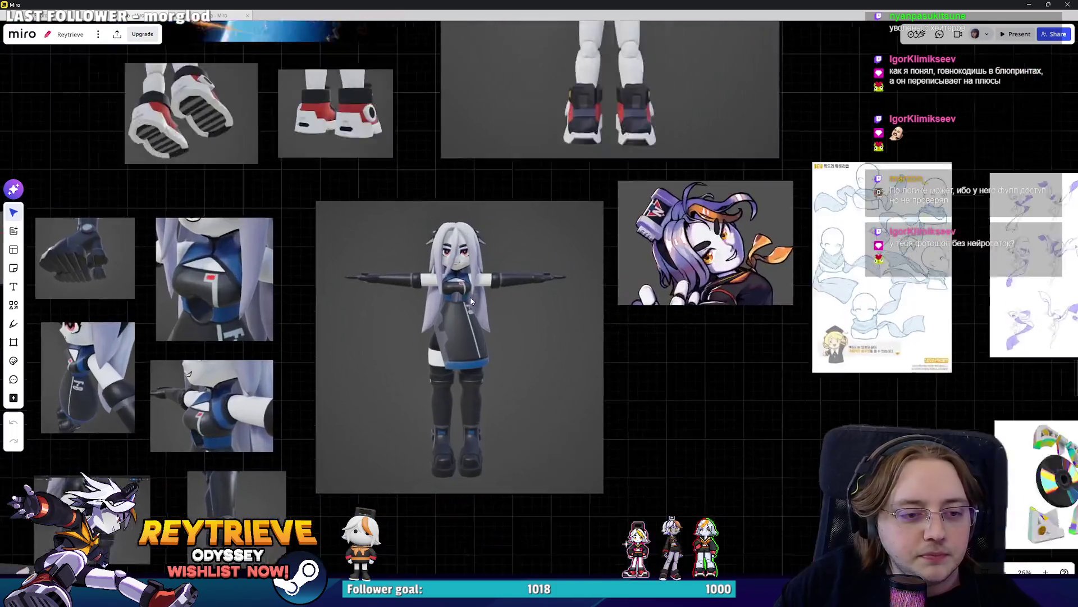
{"action": "scroll", "coordinate": [532, 282], "scroll_direction": "up", "scroll_amount": 3}
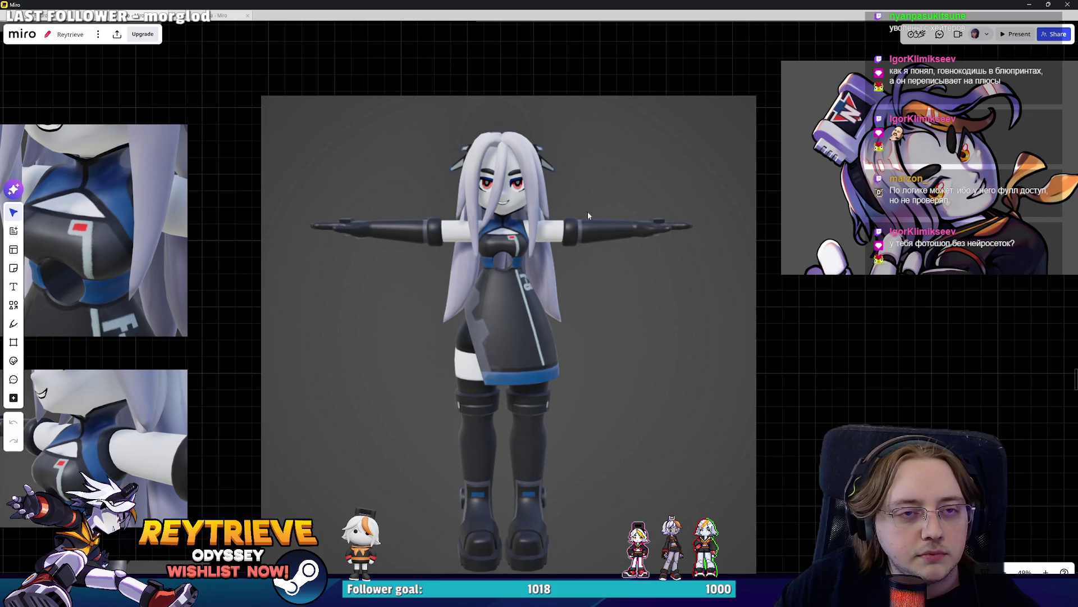
{"action": "key", "text": "alt+Tab"}
{"action": "left_click", "coordinate": [205, 31]}
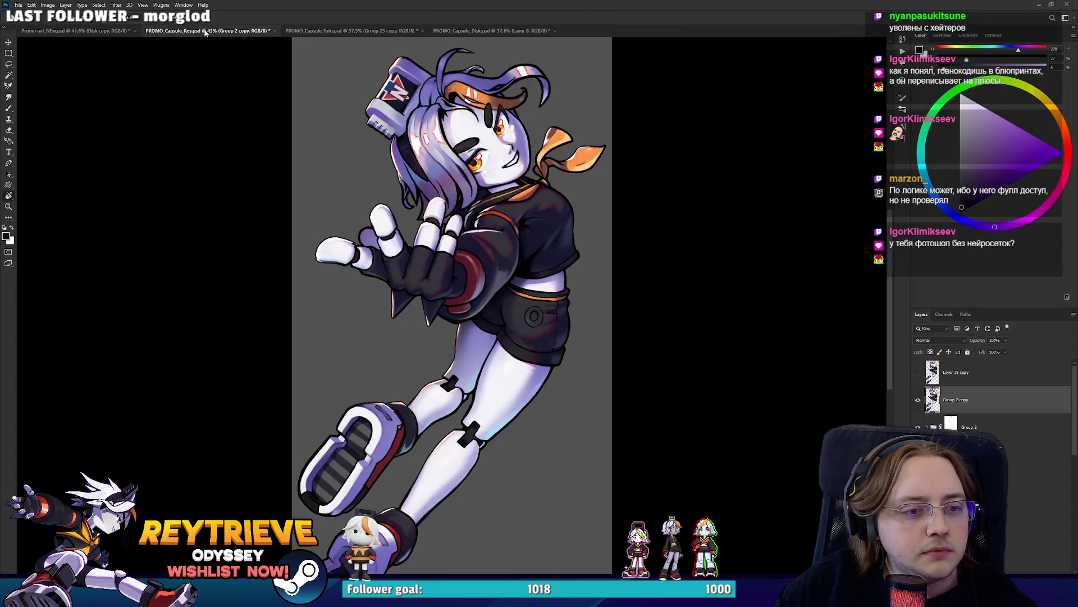
{"action": "left_click", "coordinate": [326, 31]}
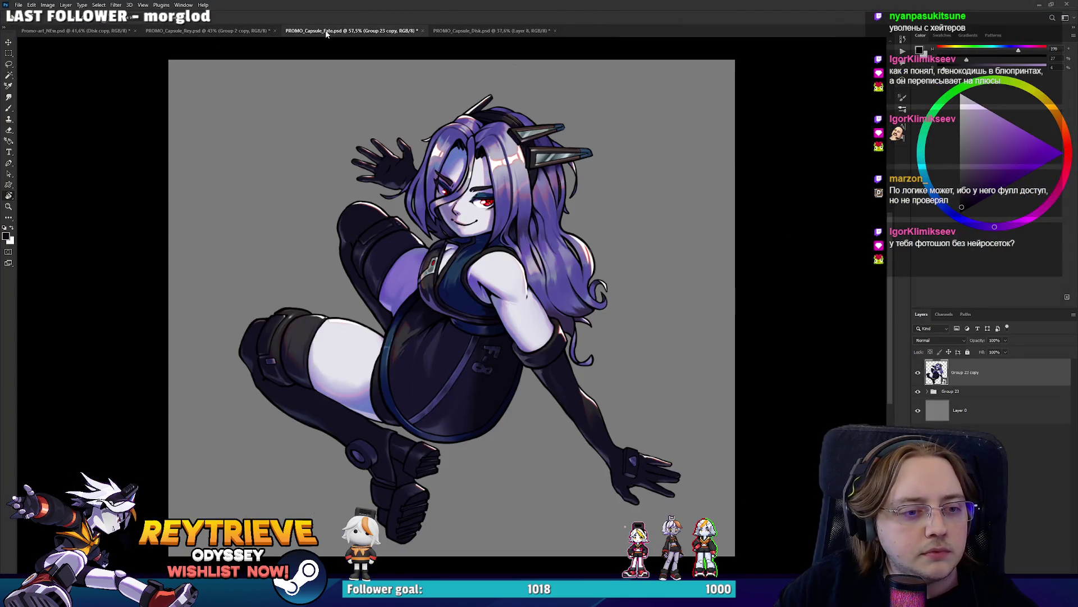
{"action": "left_click", "coordinate": [492, 31]}
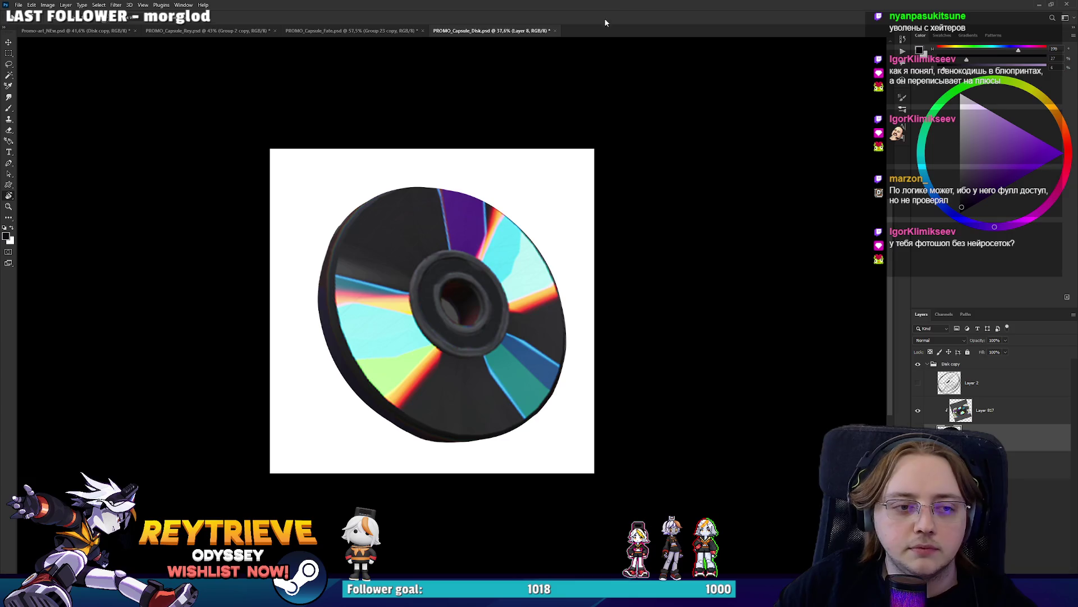
{"action": "scroll", "coordinate": [425, 339], "scroll_direction": "up", "scroll_amount": 3}
{"action": "scroll", "coordinate": [484, 317], "scroll_direction": "down", "scroll_amount": 3}
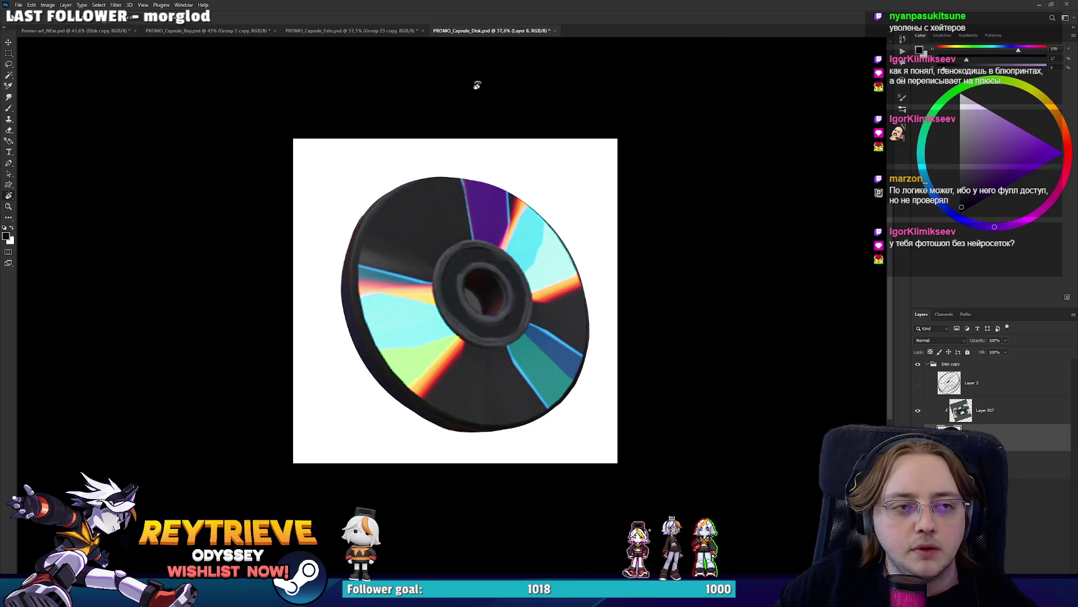
{"action": "left_click", "coordinate": [363, 32]}
{"action": "left_click", "coordinate": [225, 32]}
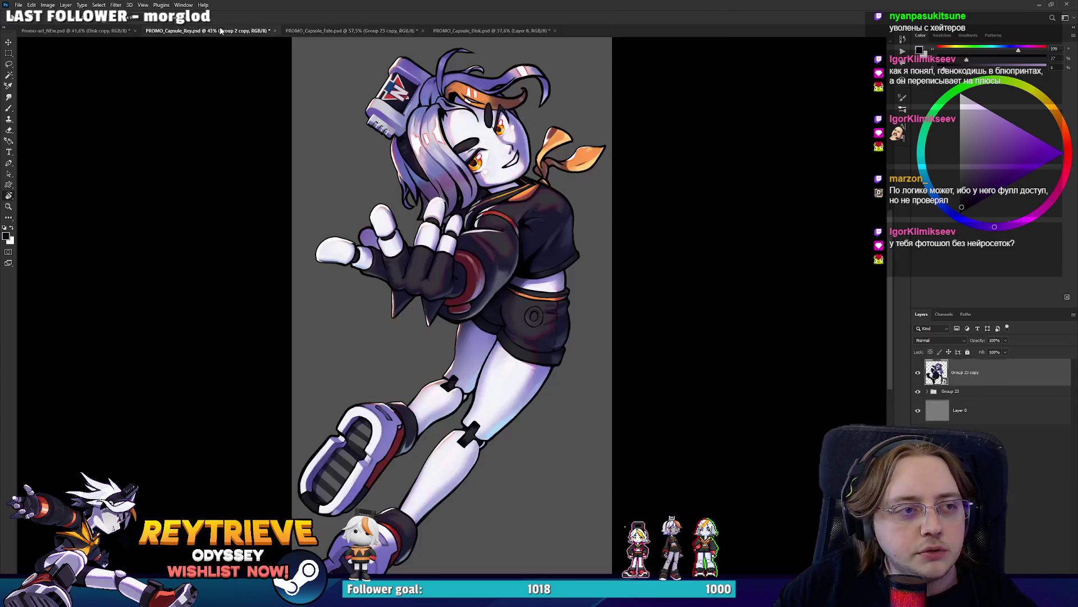
{"action": "left_click", "coordinate": [88, 32]}
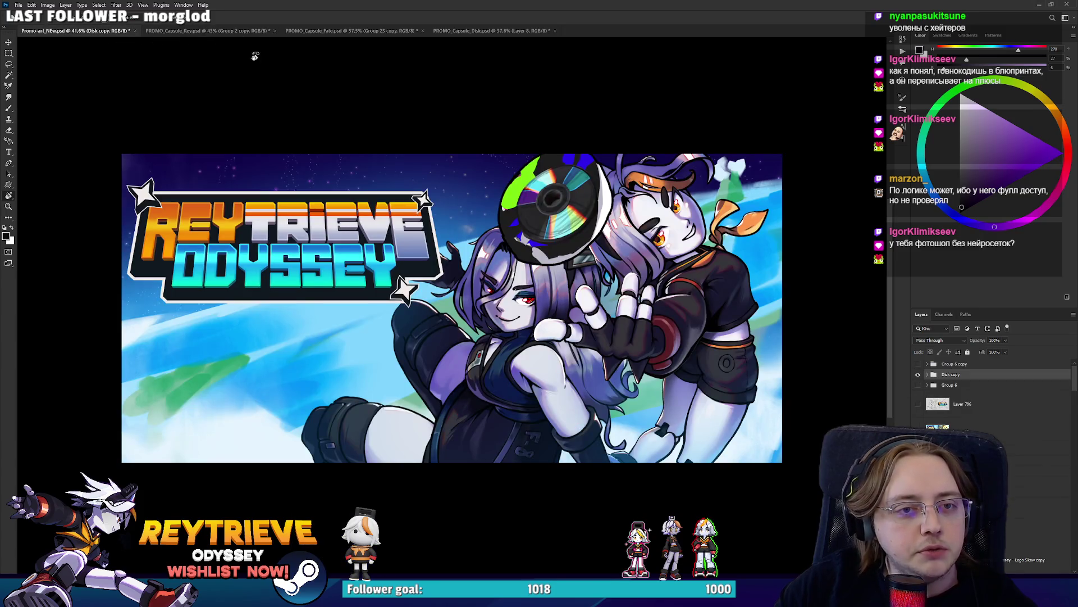
{"action": "left_click", "coordinate": [484, 34]}
{"action": "scroll", "coordinate": [584, 283], "scroll_direction": "up", "scroll_amount": 1}
{"action": "scroll", "coordinate": [584, 283], "scroll_direction": "up", "scroll_amount": 1}
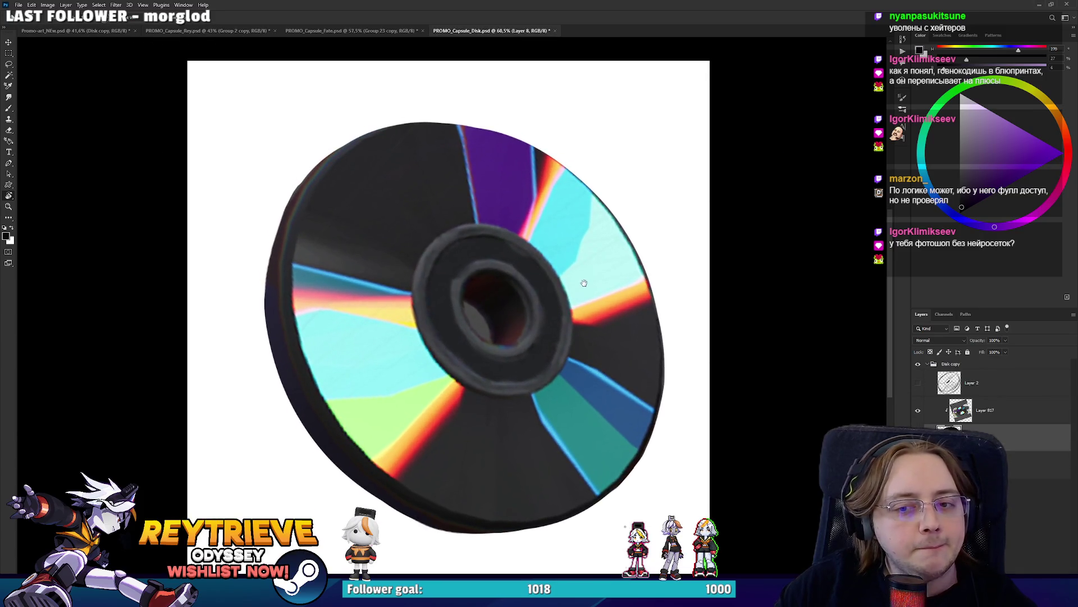
{"action": "key", "text": "ctrl+shift+alt+n"}
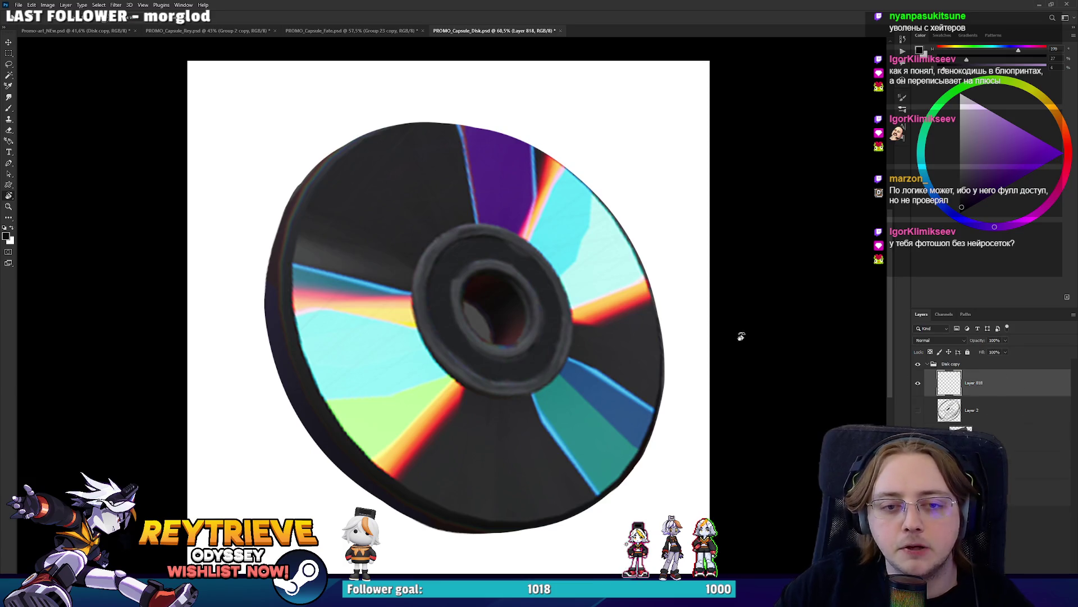
{"action": "scroll", "coordinate": [494, 289], "scroll_direction": "down", "scroll_amount": 1}
Delete the empty layer, duplicate the disk layer, and distort its corners toward a front-facing view
{"action": "key", "text": "Delete"}
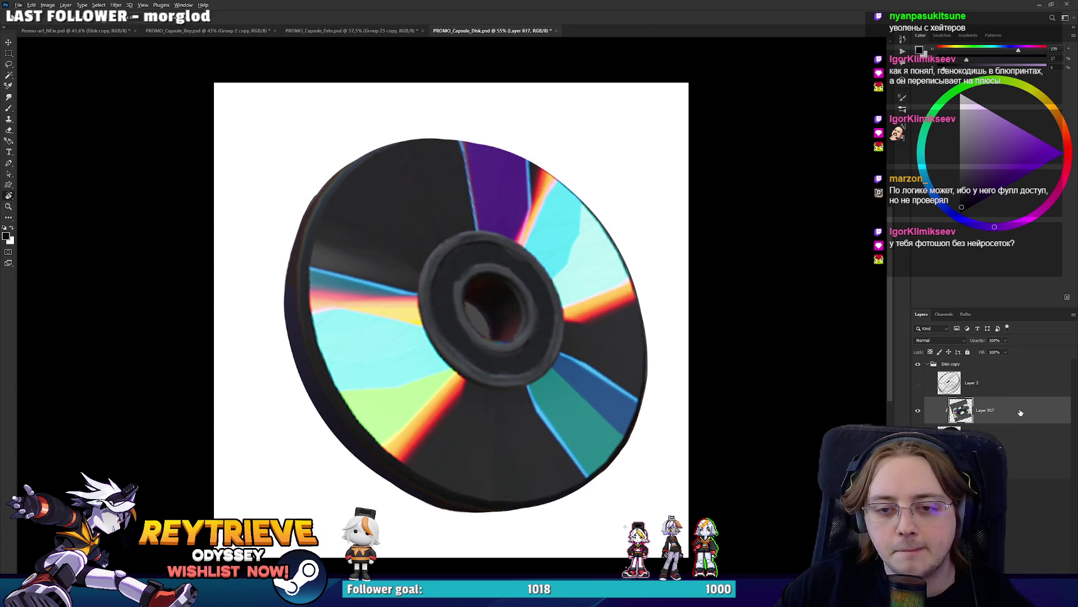
{"action": "left_click_drag", "start_coordinate": [1006, 376], "coordinate": [986, 395]}
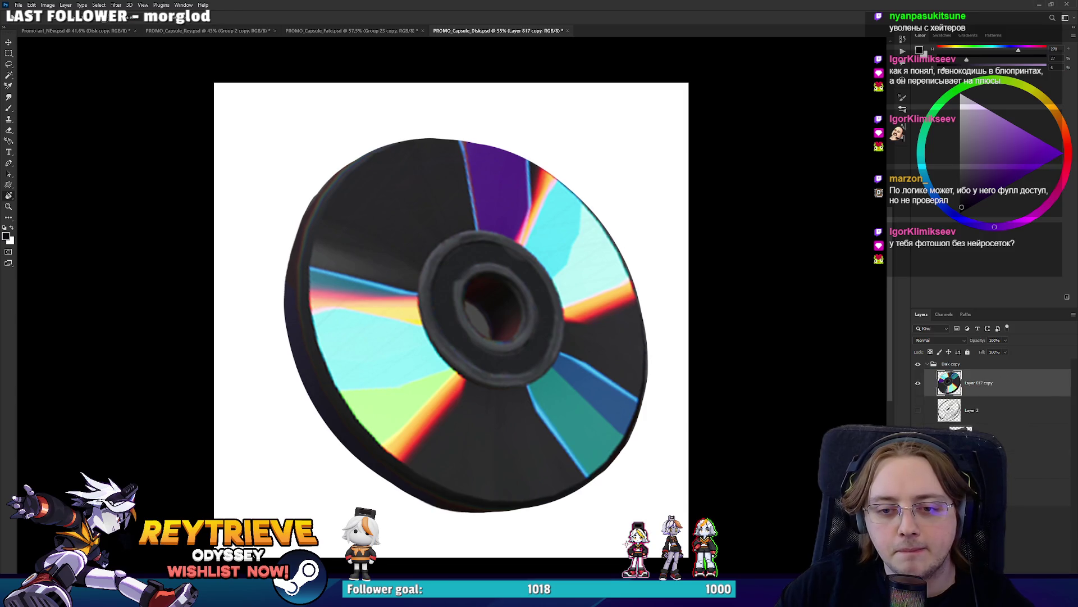
{"action": "key", "text": "ctrl+t"}
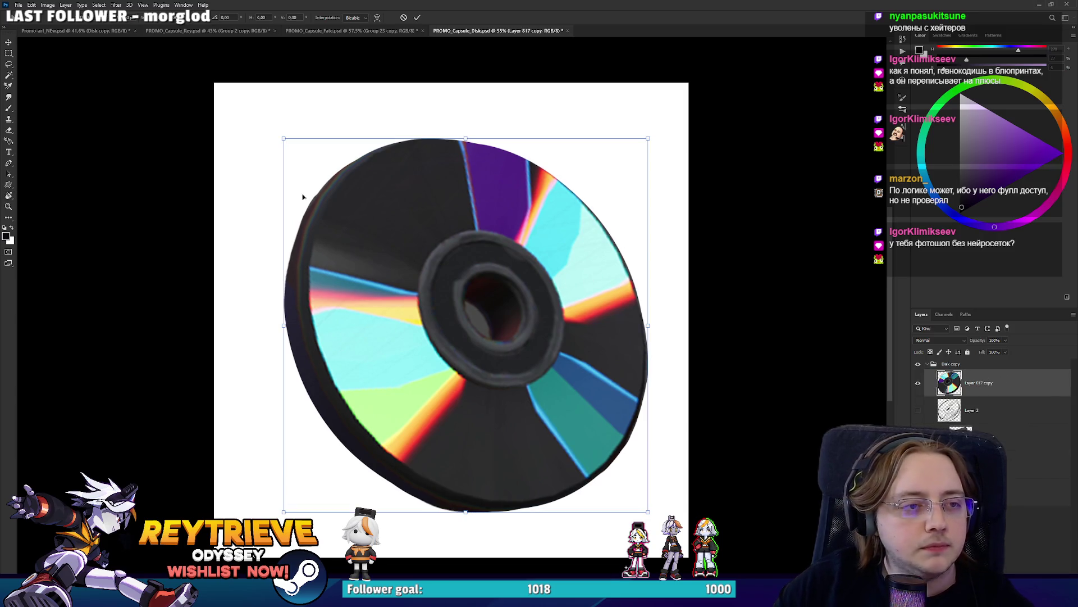
{"action": "left_click_drag", "start_coordinate": [283, 141], "coordinate": [292, 167]}
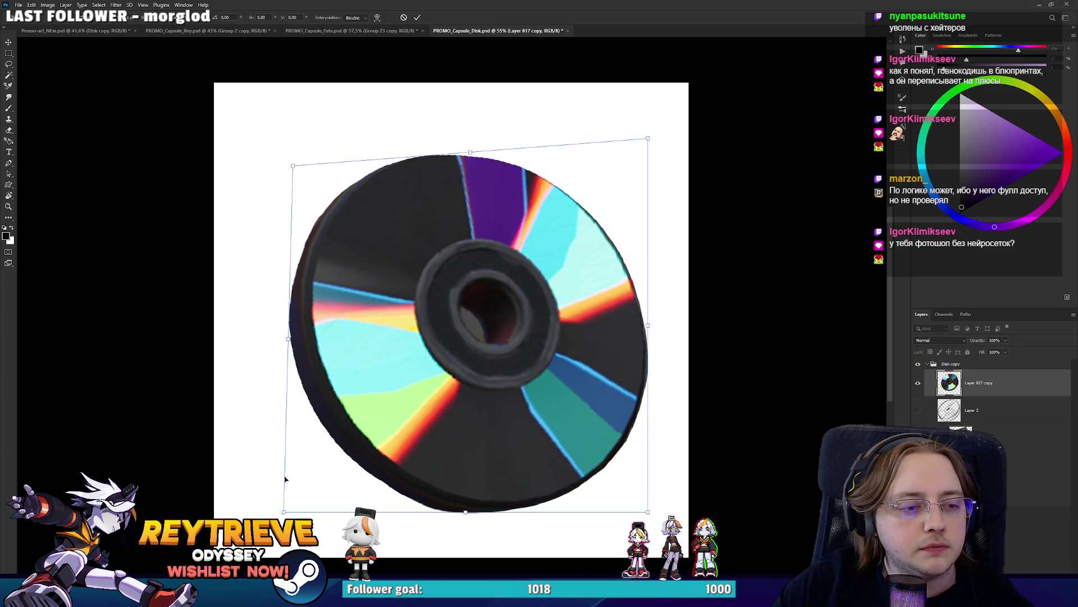
{"action": "left_click_drag", "start_coordinate": [283, 512], "coordinate": [283, 493]}
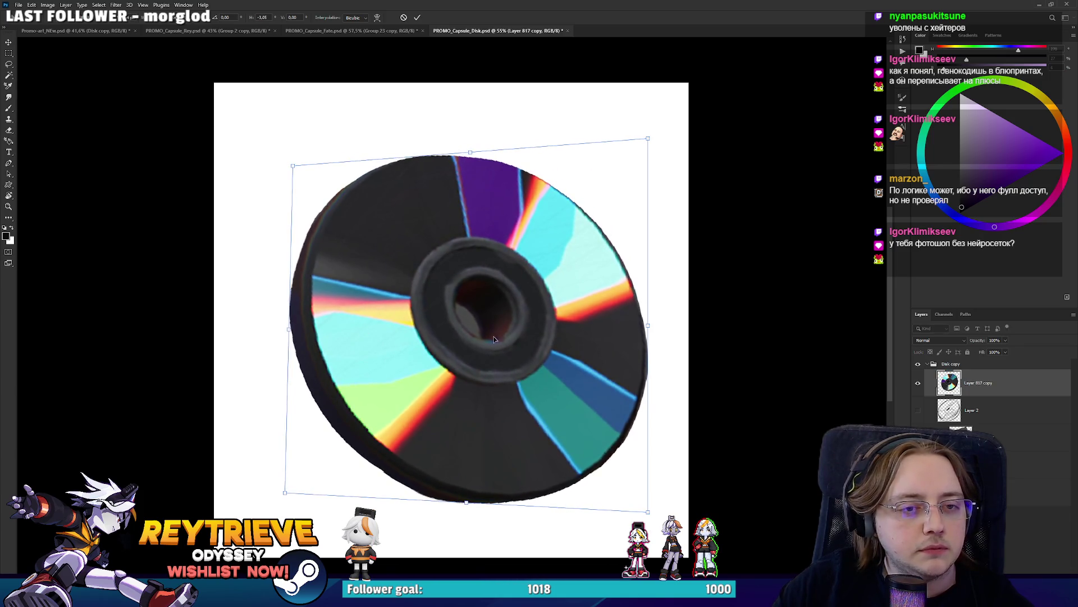
{"action": "left_click_drag", "start_coordinate": [293, 167], "coordinate": [302, 173]}
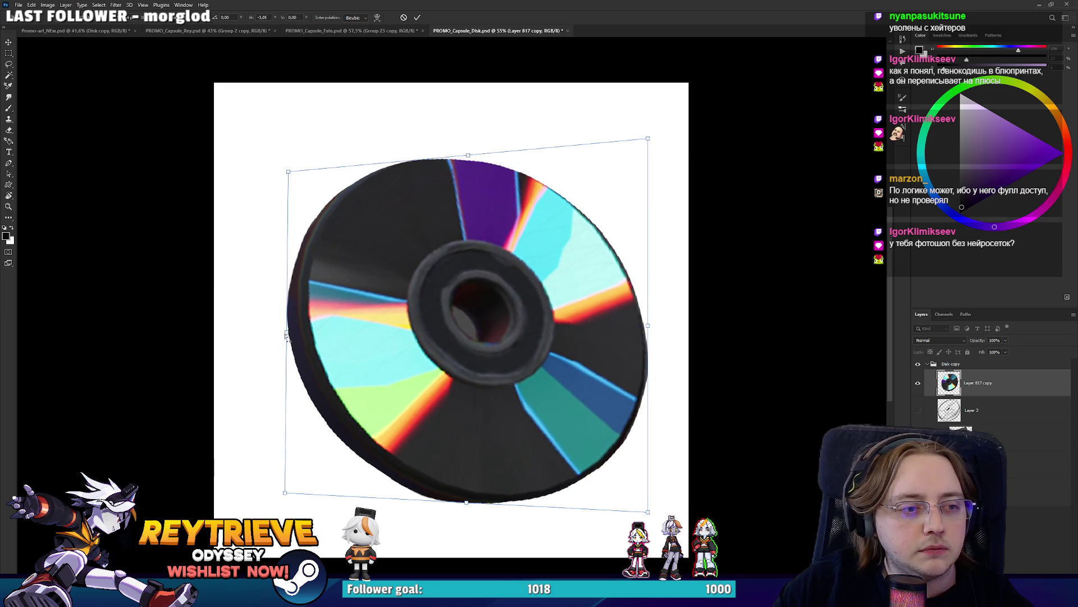
{"action": "mouse_move", "coordinate": [289, 337]}
{"action": "left_mouse_down"}
{"action": "mouse_move", "coordinate": [298, 337]}
{"action": "mouse_move", "coordinate": [289, 334]}
{"action": "left_mouse_up"}
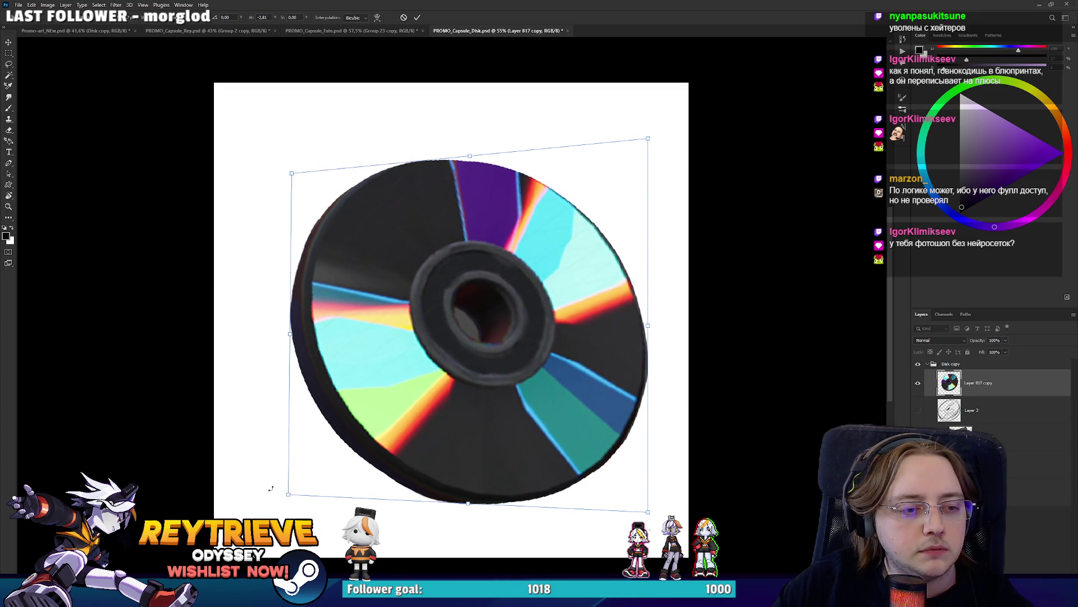
{"action": "left_click_drag", "start_coordinate": [290, 497], "coordinate": [297, 486]}
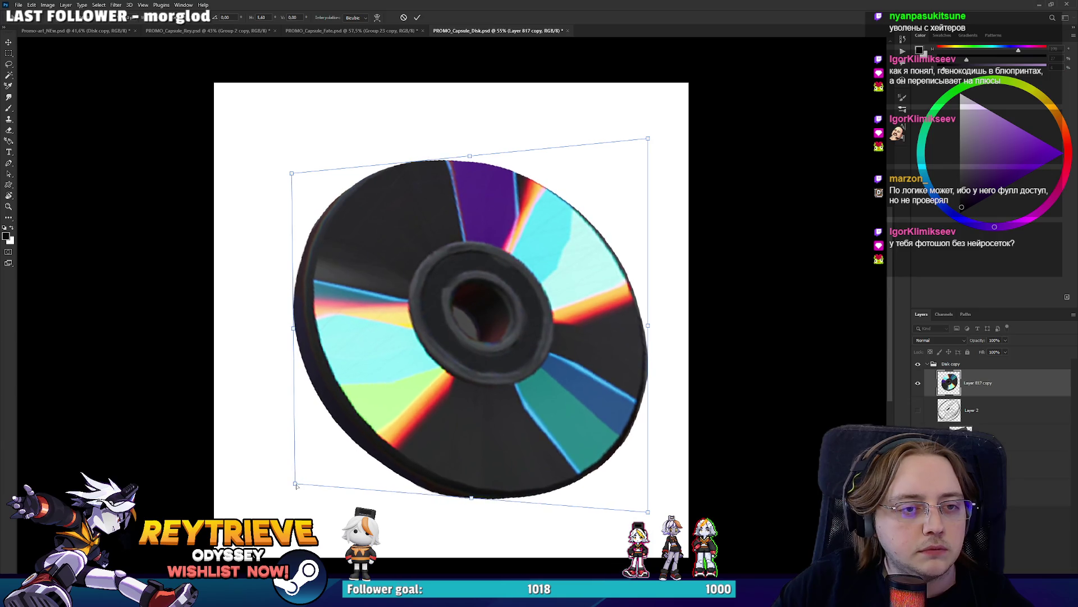
{"action": "left_click_drag", "start_coordinate": [654, 149], "coordinate": [697, 73]}
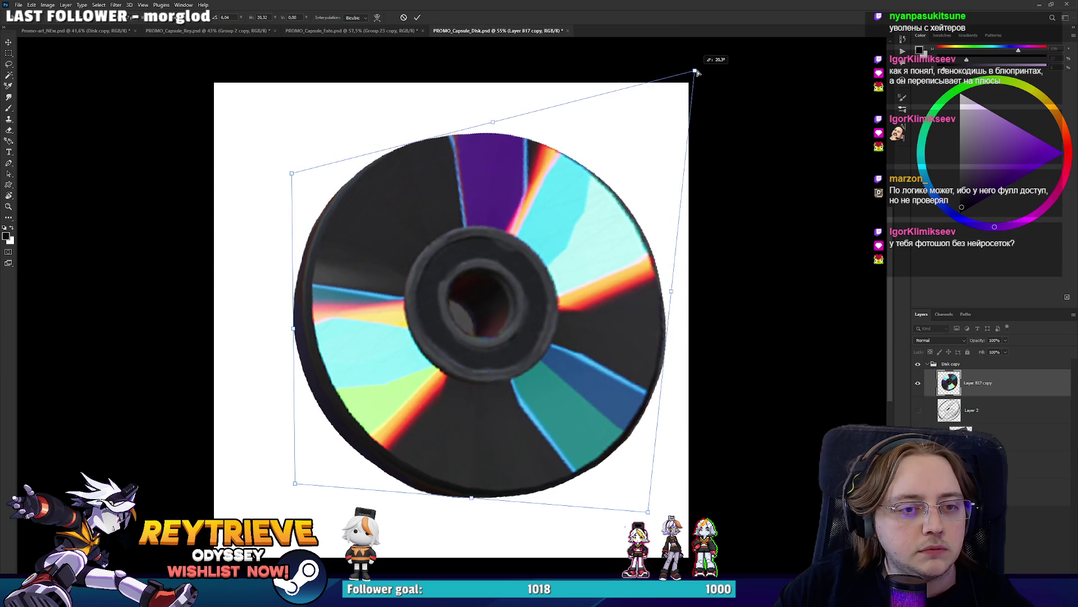
Discard a trial widening of the disk and duplicate it as Layer 817 copy 2
{"action": "key", "text": "ctrl+h"}
{"action": "key", "text": "Escape"}
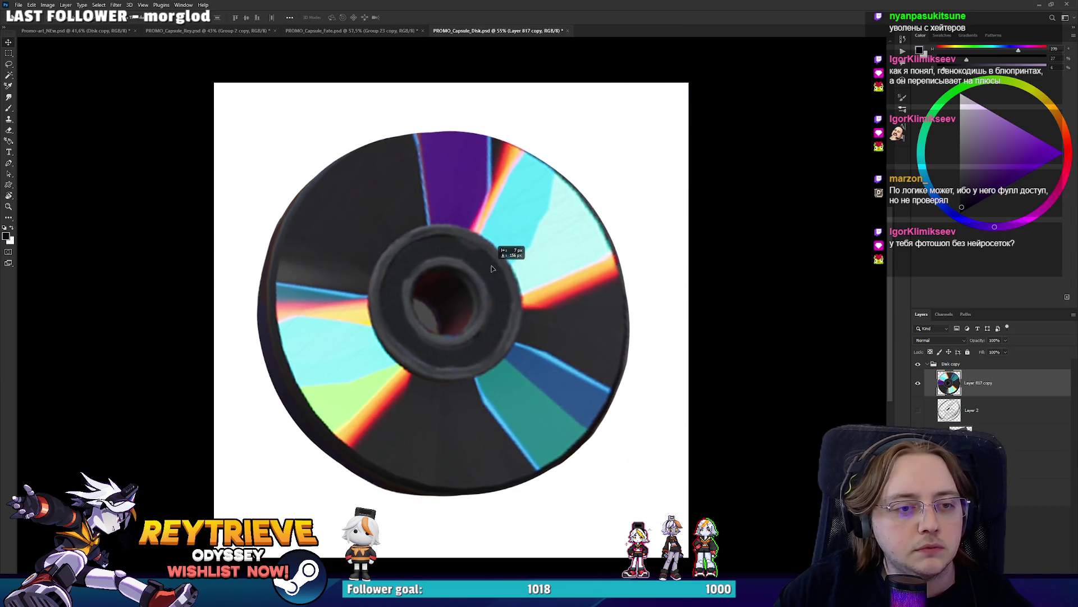
{"action": "key", "text": "ctrl+t"}
{"action": "left_click_drag", "start_coordinate": [637, 319], "coordinate": [666, 313]}
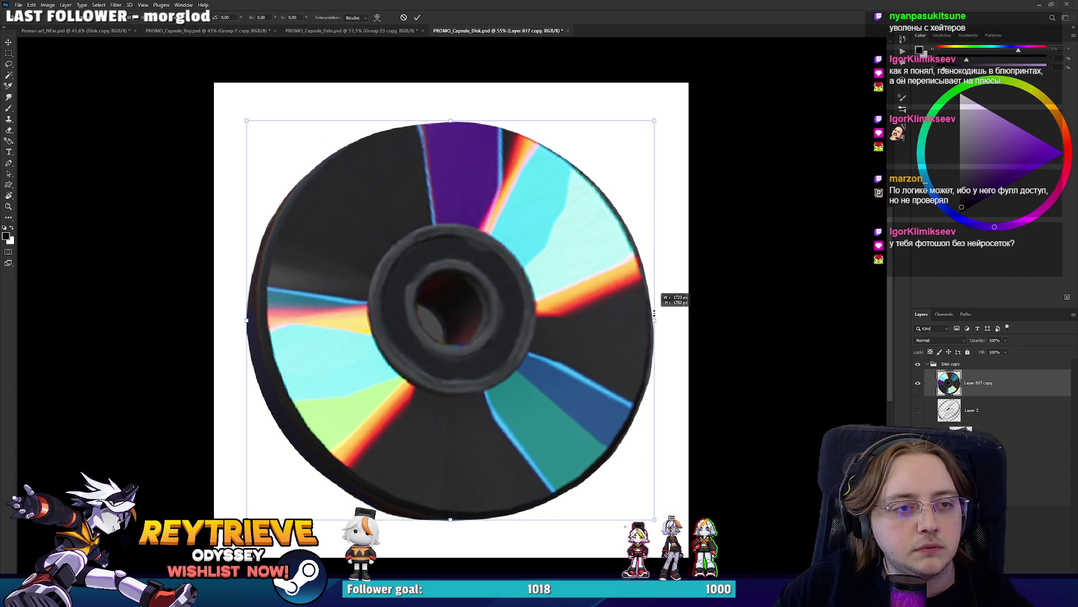
{"action": "key", "text": "Escape"}
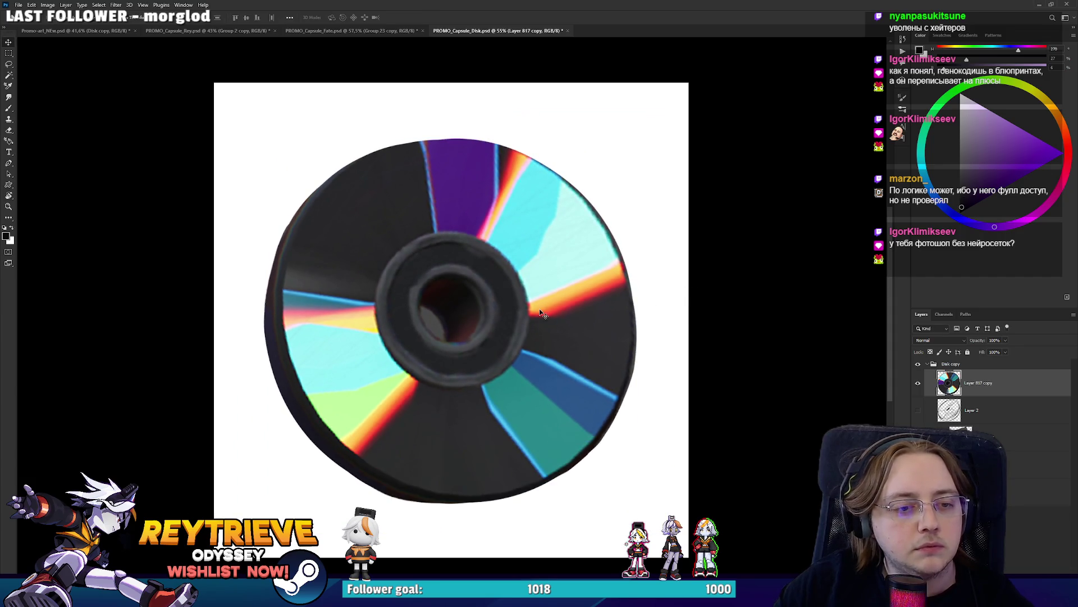
{"action": "key", "text": "ctrl+t"}
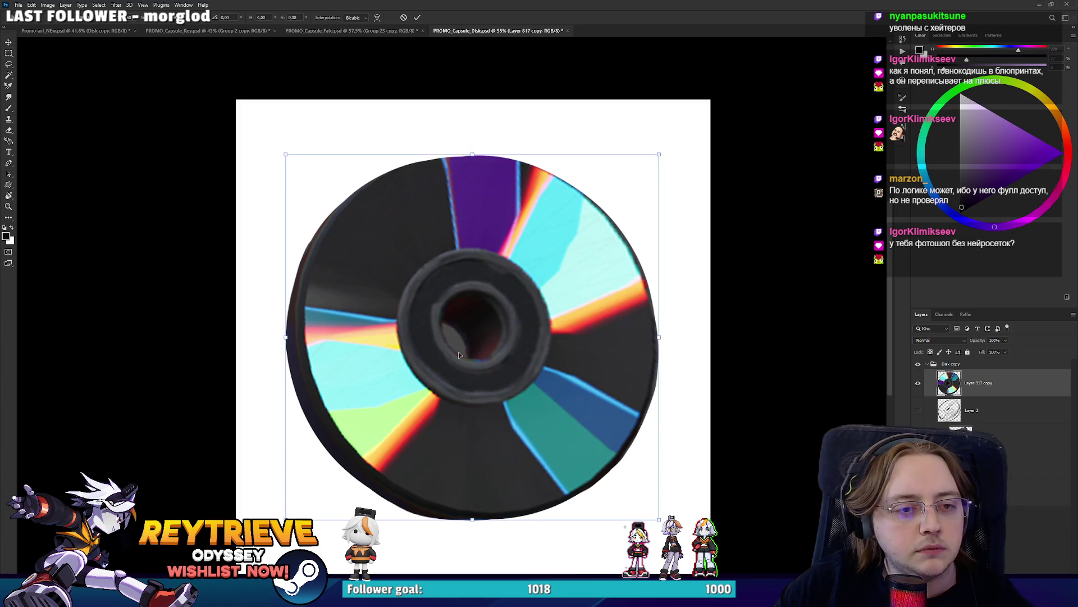
{"action": "key", "text": "Escape"}
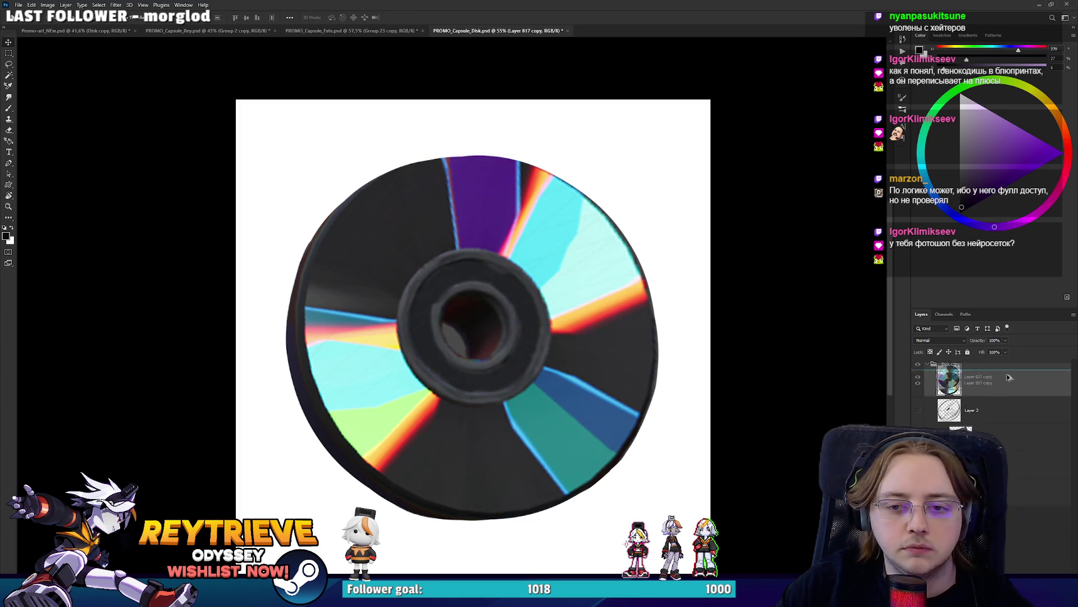
{"action": "key", "text": "ctrl+j"}
{"action": "key", "text": "ctrl+t"}
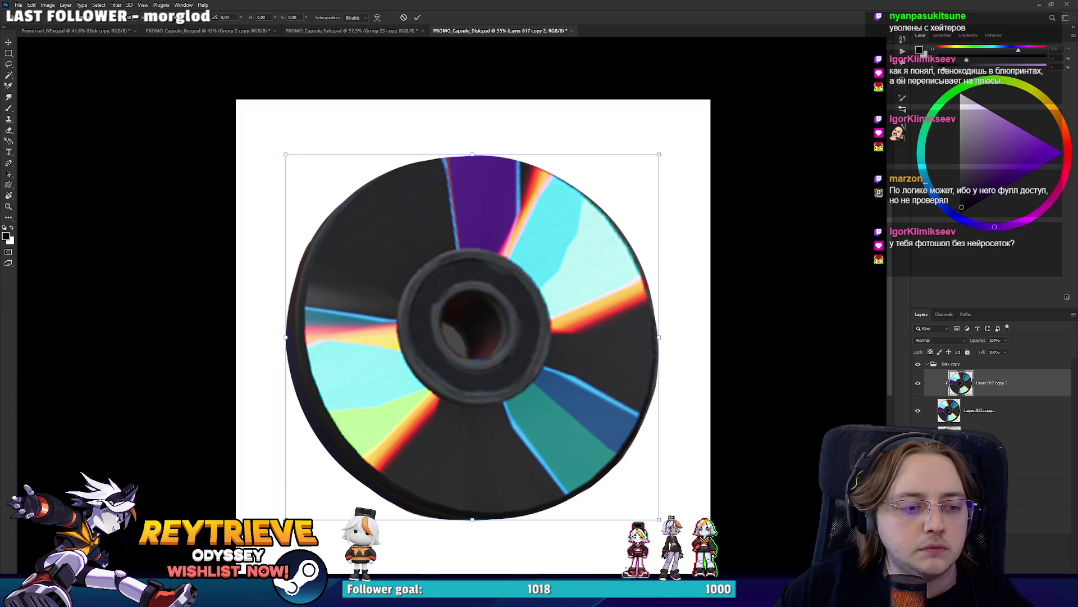
Pull all four corners of Layer 817 copy 2 outward for a rounder disk, then switch to YouTube
{"action": "left_click_drag", "start_coordinate": [286, 519], "coordinate": [274, 525]}
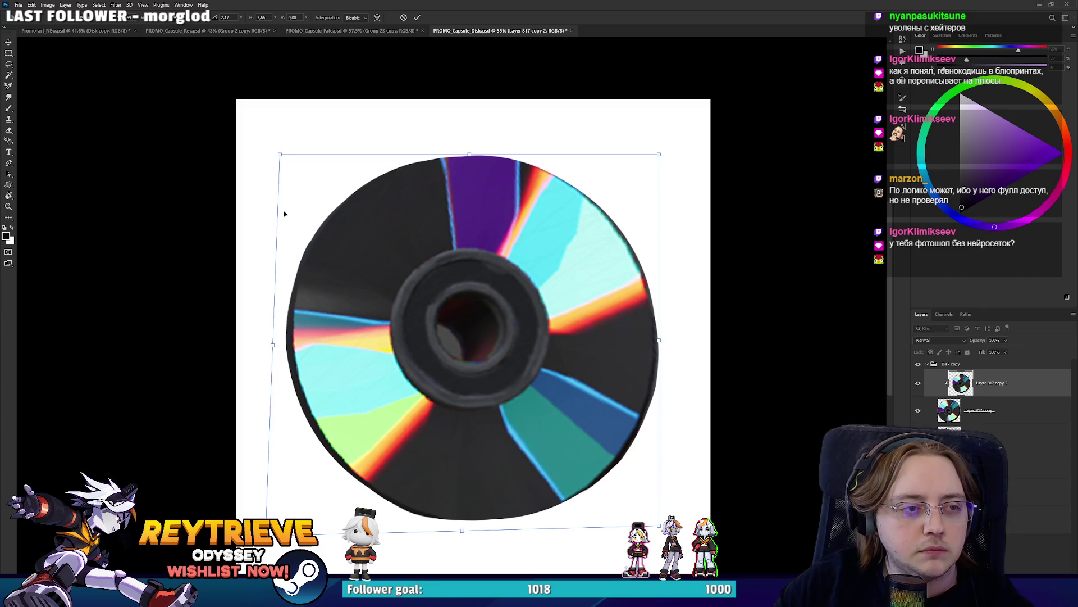
{"action": "left_click_drag", "start_coordinate": [280, 154], "coordinate": [272, 145]}
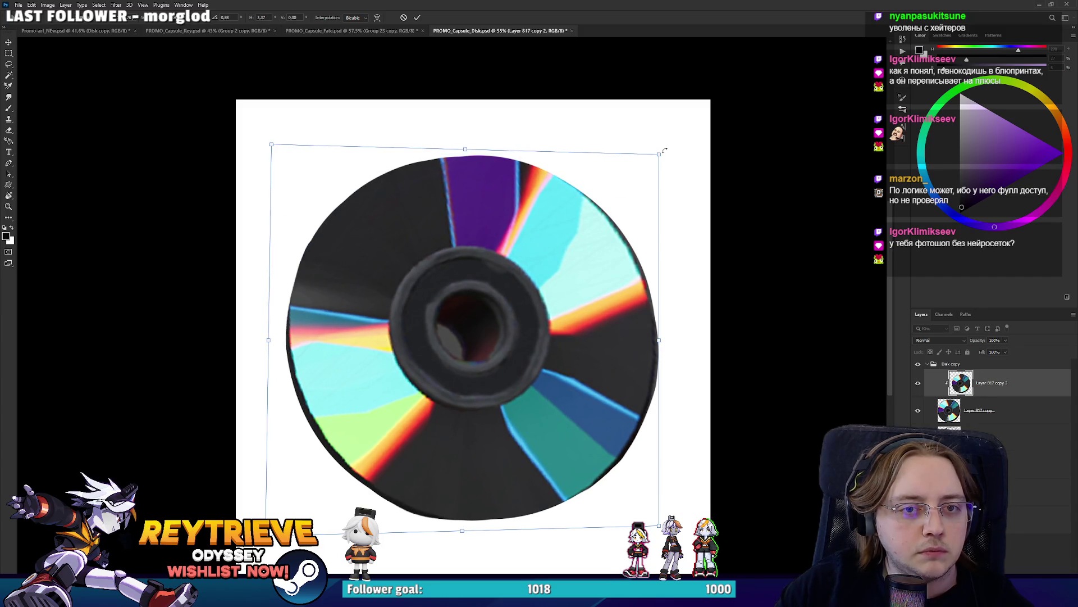
{"action": "left_click_drag", "start_coordinate": [664, 151], "coordinate": [672, 145]}
{"action": "left_click_drag", "start_coordinate": [657, 530], "coordinate": [666, 522]}
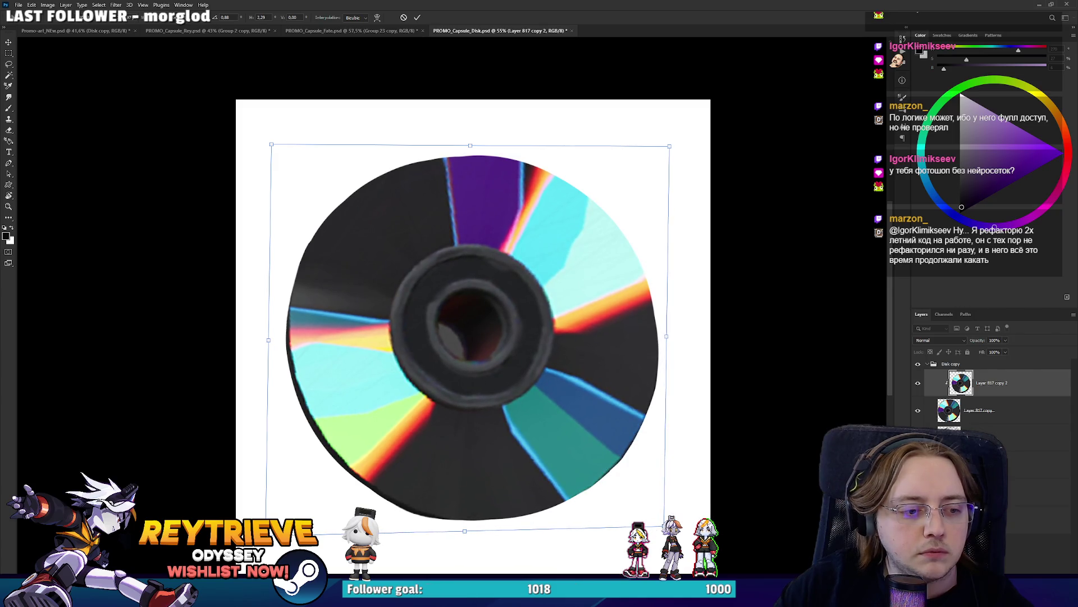
{"action": "left_click_drag", "start_coordinate": [266, 531], "coordinate": [258, 534]}
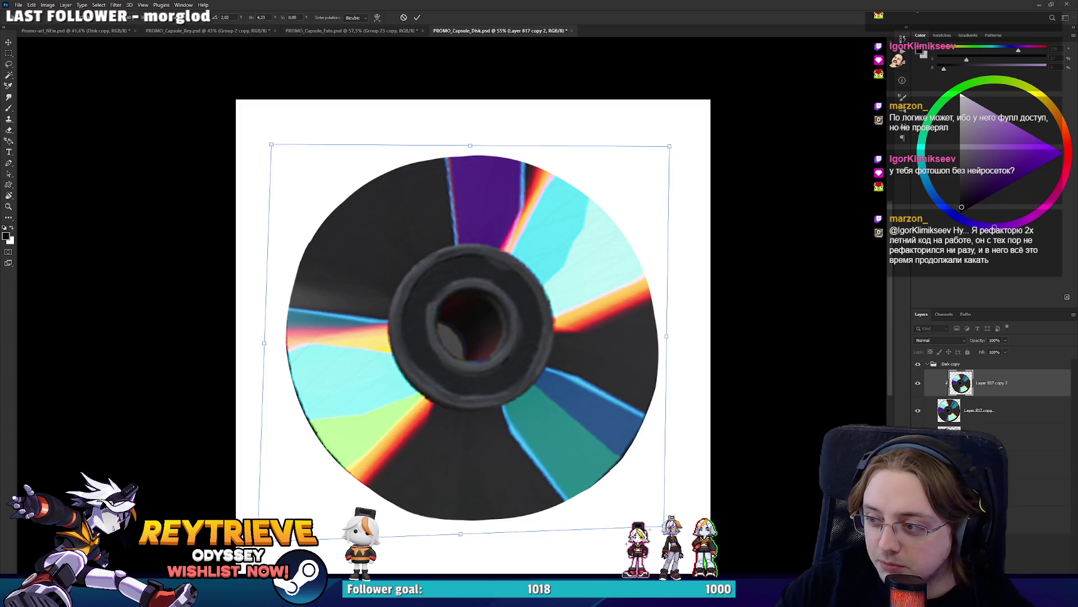
{"action": "key", "text": "alt+Tab"}
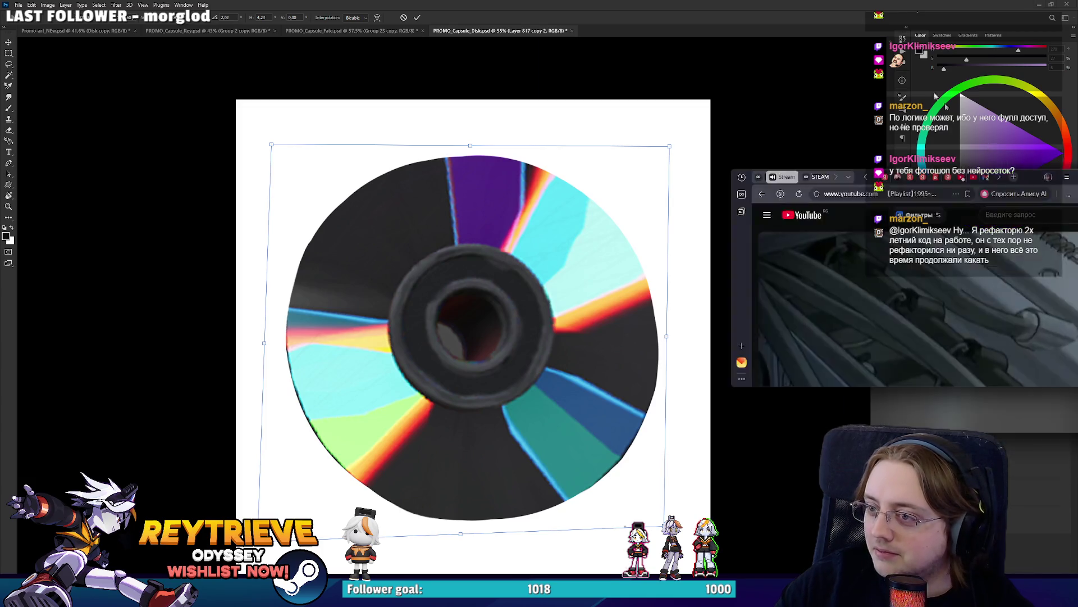
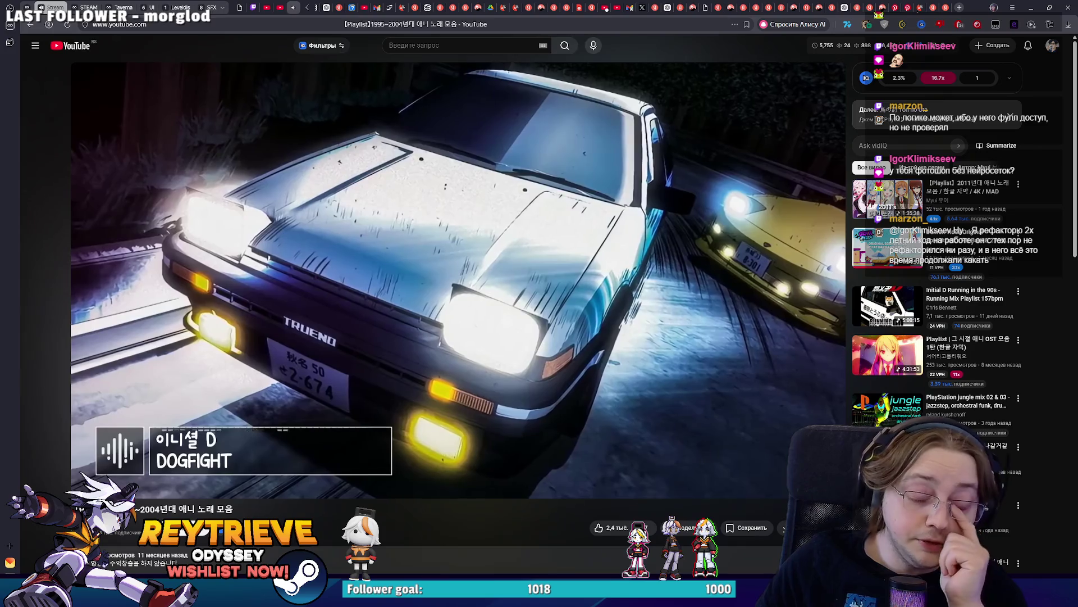
Commit the CD disc's free transform, compare it via undo/redo, and tilt the canvas view slightly
{"action": "mouse_move", "coordinate": [727, 320]}
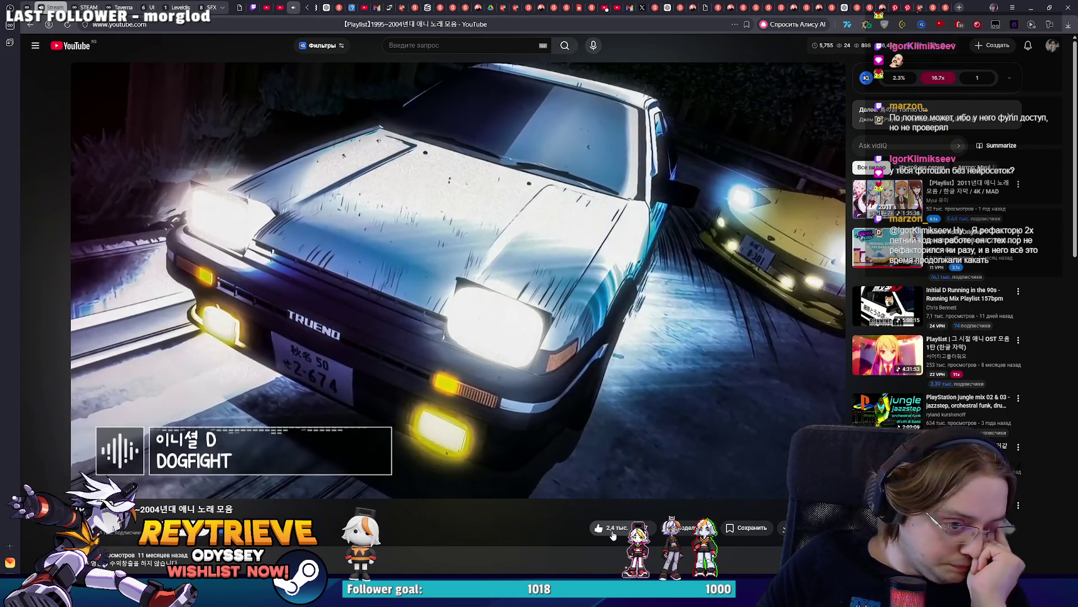
{"action": "mouse_move", "coordinate": [832, 271]}
{"action": "key", "text": "alt+Tab"}
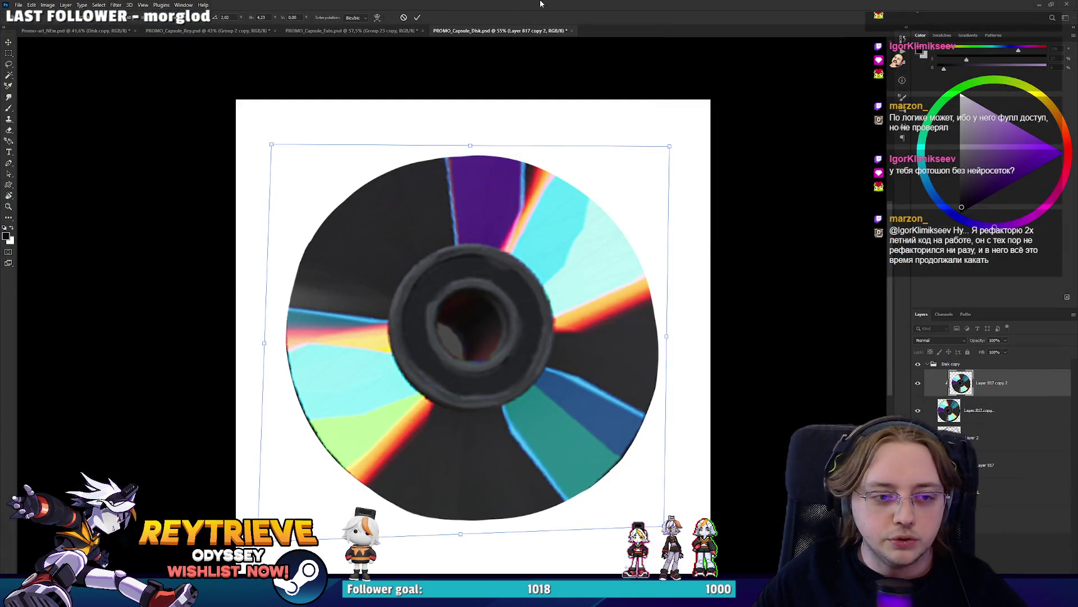
{"action": "key", "text": "Return"}
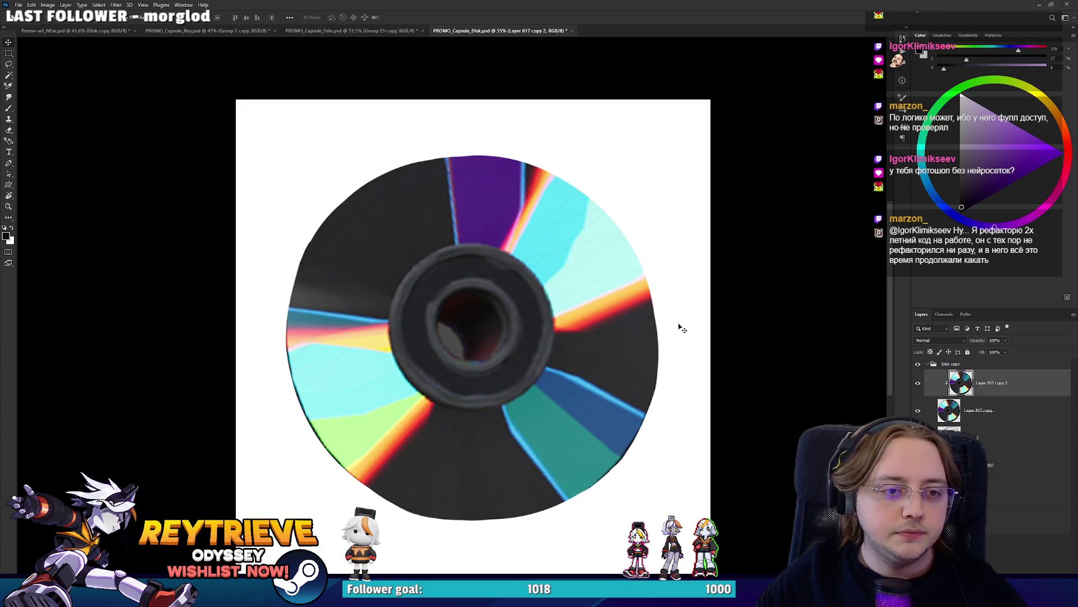
{"action": "key", "text": "ctrl+z"}
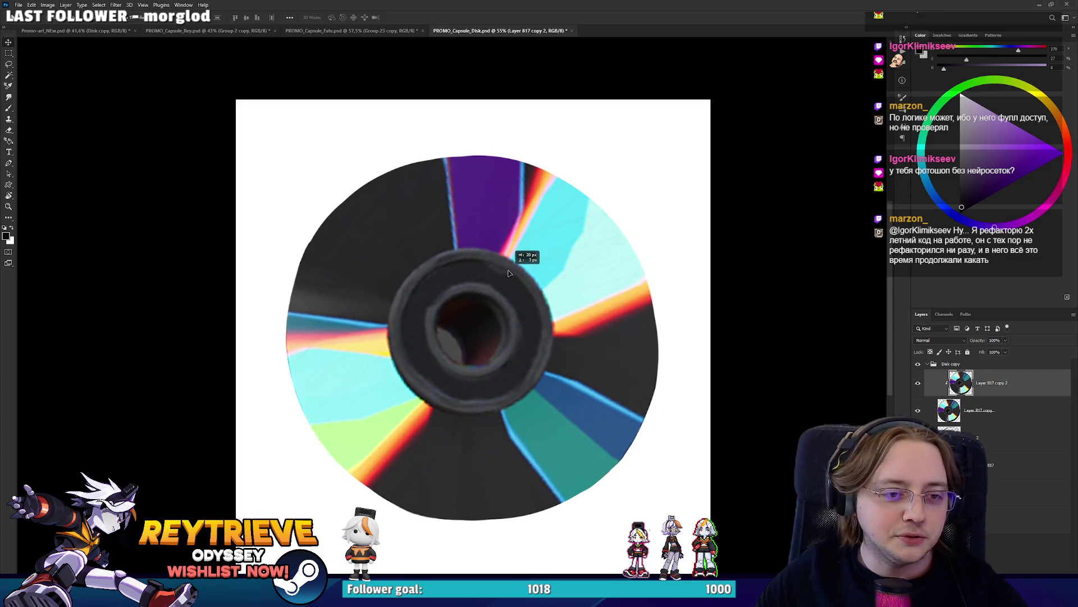
{"action": "key", "text": "ctrl+shift+z"}
{"action": "scroll", "coordinate": [505, 262], "scroll_direction": "down", "scroll_amount": 5}
{"action": "scroll", "coordinate": [505, 263], "scroll_direction": "up", "scroll_amount": 5}
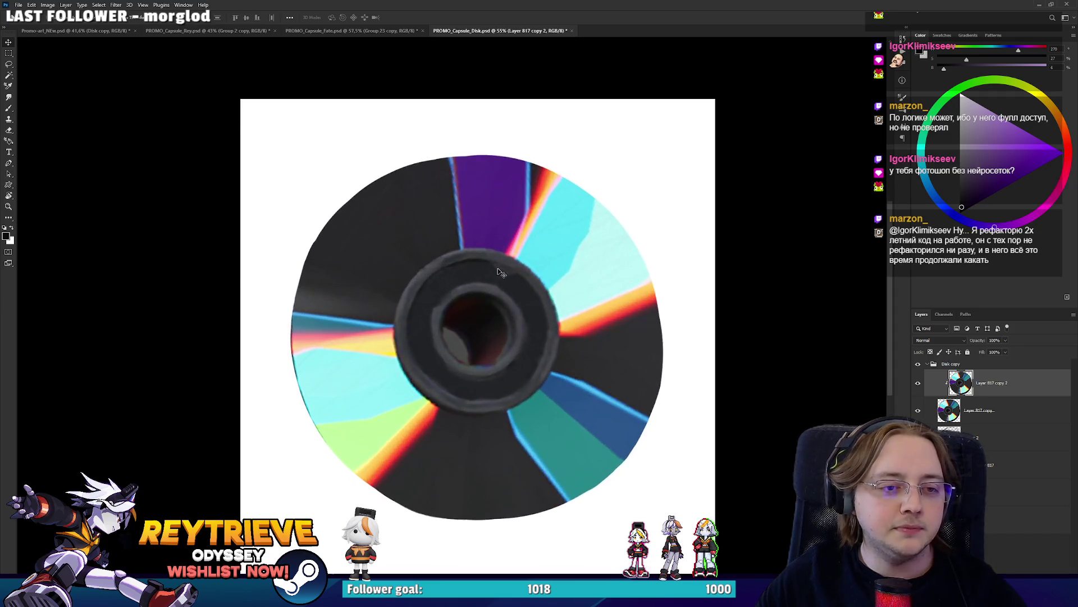
{"action": "scroll", "coordinate": [500, 291], "scroll_direction": "up", "scroll_amount": 1}
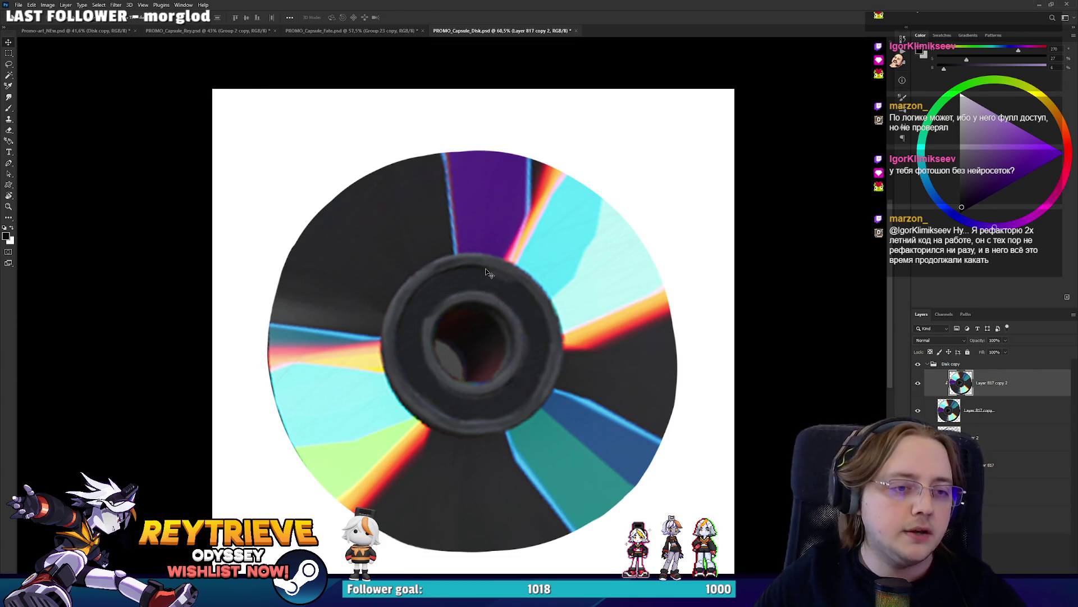
{"action": "key", "text": "r"}
{"action": "left_click_drag", "start_coordinate": [488, 273], "coordinate": [463, 220]}
On a new layer, paint purple down the top streak to the hub with a hard round brush
{"action": "key", "text": "b"}
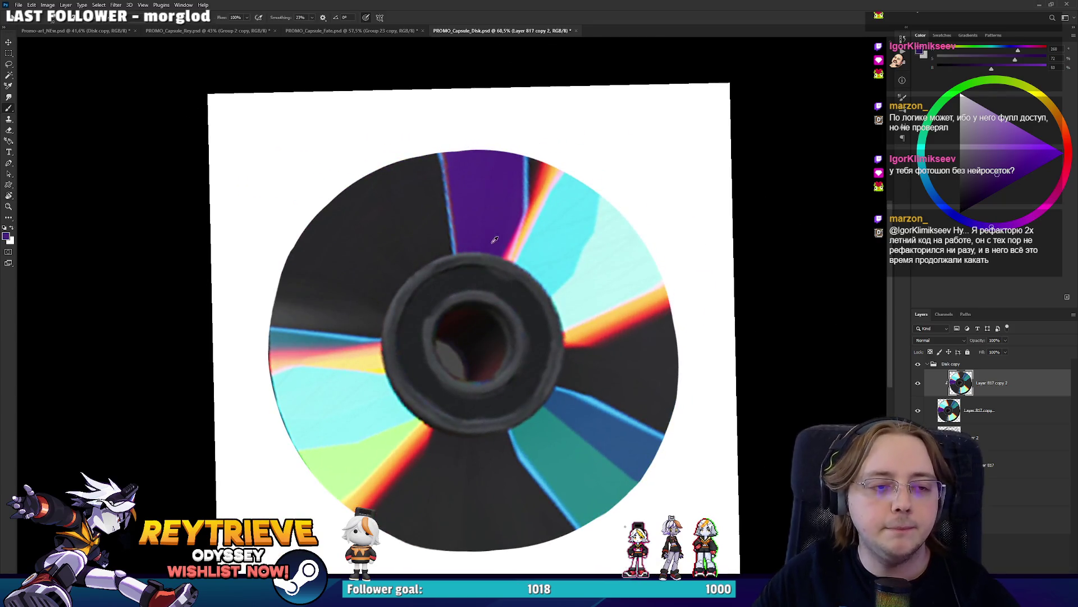
{"action": "key", "text": "ctrl+shift+alt+n"}
{"action": "right_click", "coordinate": [482, 225]}
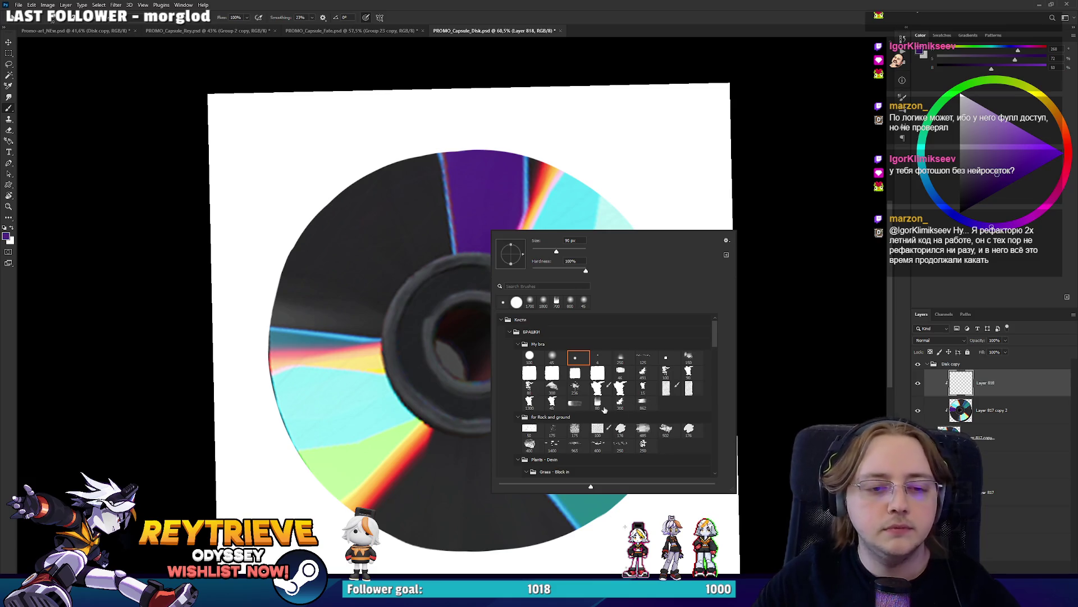
{"action": "left_click", "coordinate": [593, 4]}
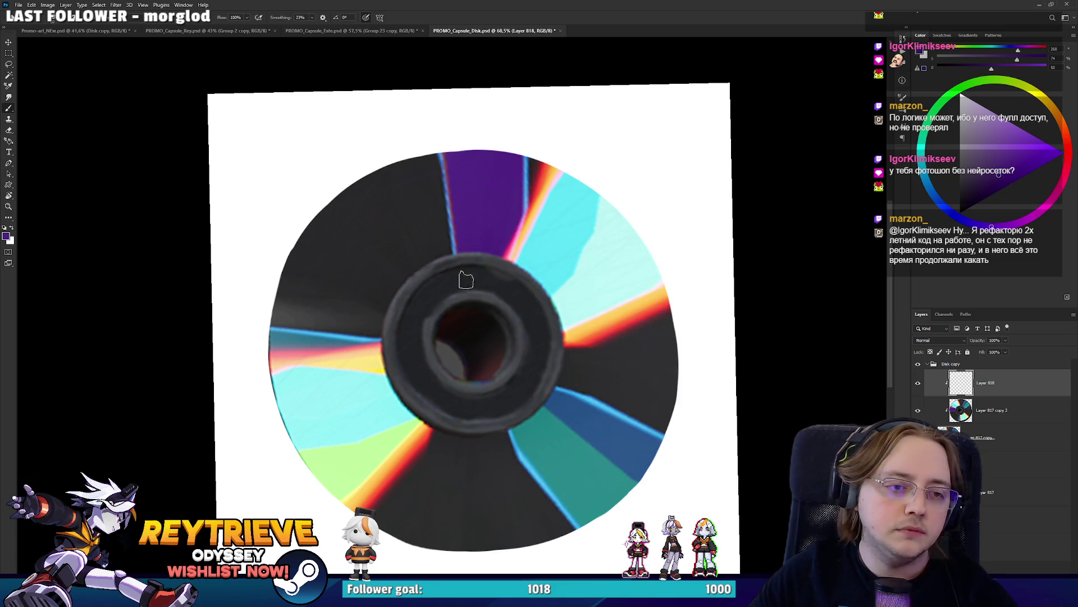
{"action": "left_click_drag", "start_coordinate": [514, 152], "coordinate": [501, 290]}
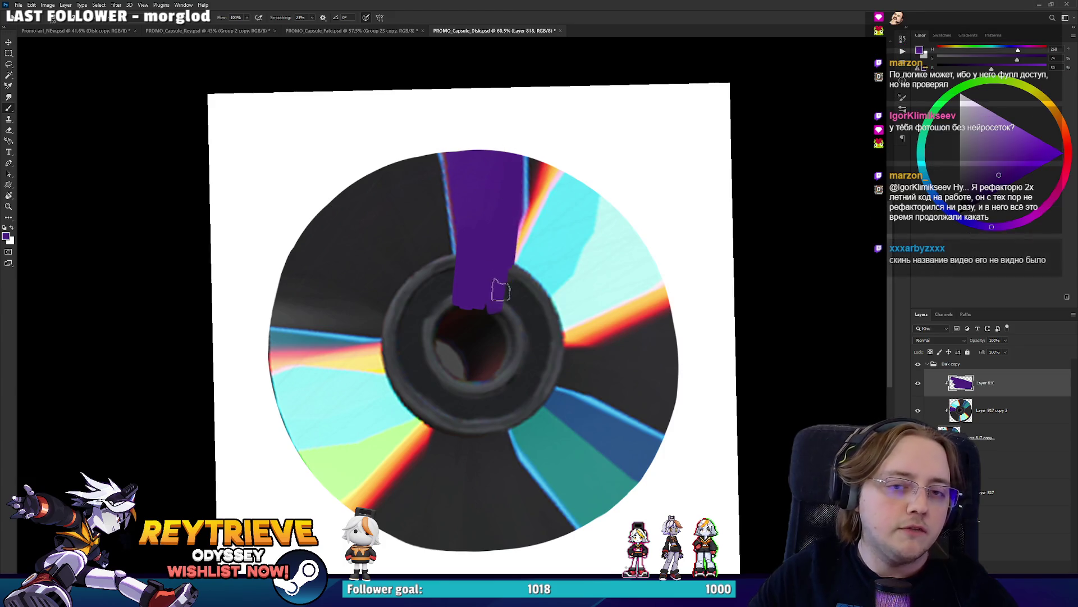
{"action": "left_click_drag", "start_coordinate": [516, 219], "coordinate": [495, 244]}
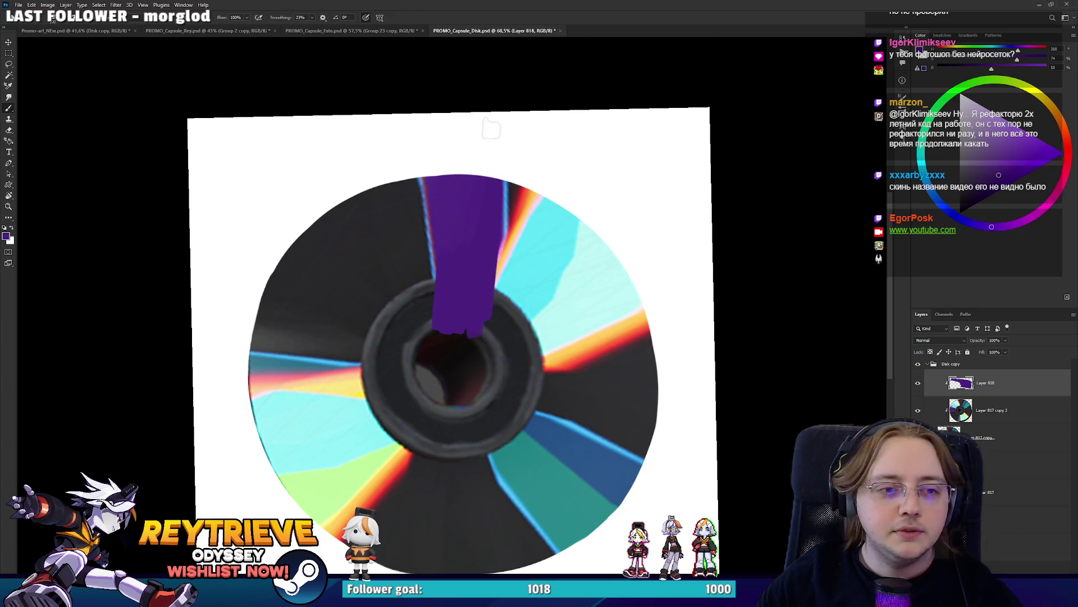
Paint dark grey over the red streak and add a purple stroke beside the band
{"action": "left_click", "coordinate": [516, 194], "text": "alt"}
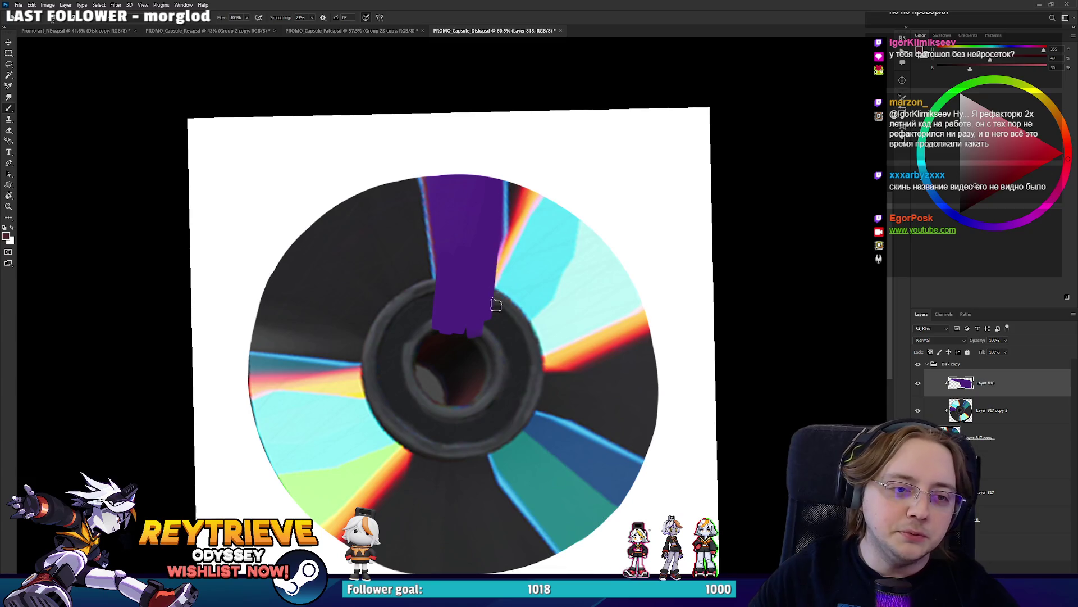
{"action": "key", "text": "ctrl+z"}
{"action": "left_click", "coordinate": [508, 200], "text": "alt"}
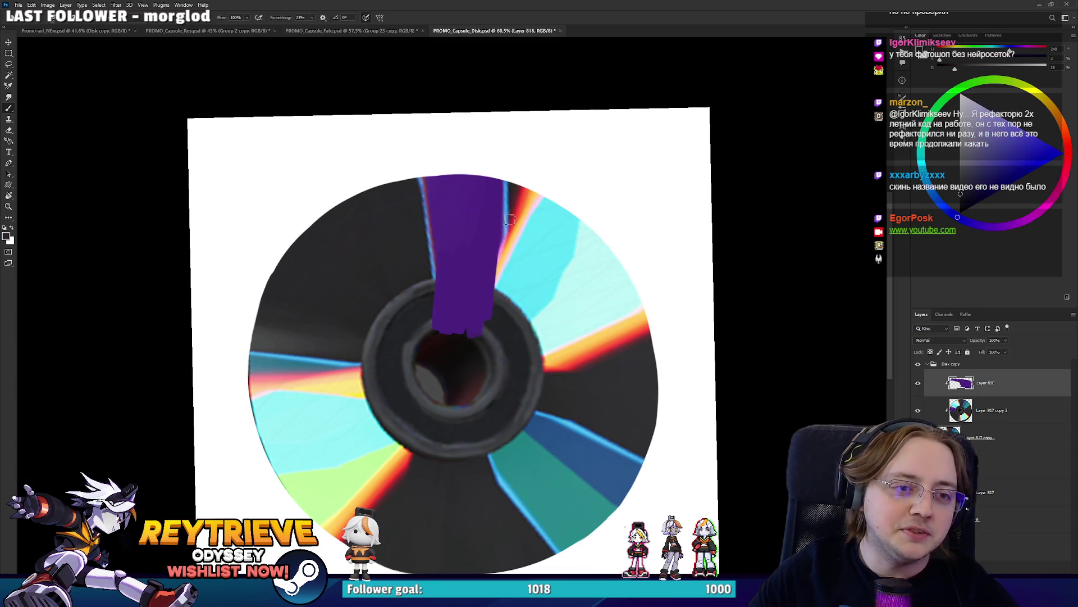
{"action": "left_click_drag", "start_coordinate": [507, 188], "coordinate": [492, 325]}
{"action": "left_click", "coordinate": [510, 194], "text": "alt"}
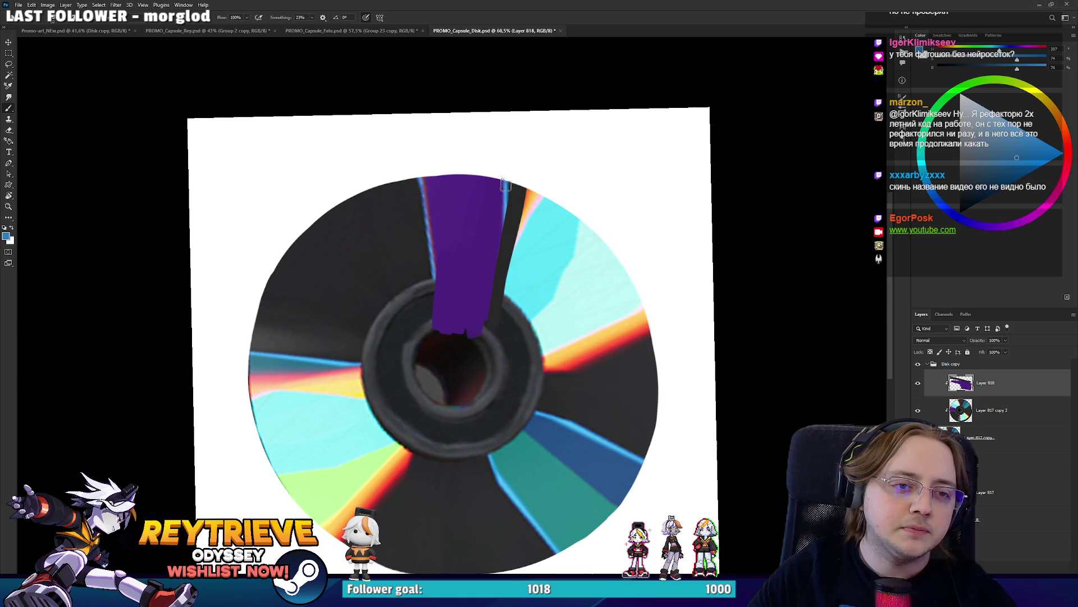
{"action": "mouse_move", "coordinate": [508, 185]}
{"action": "left_mouse_down"}
{"action": "mouse_move", "coordinate": [483, 331]}
{"action": "mouse_move", "coordinate": [494, 217]}
{"action": "left_mouse_up"}
Edge the purple band with a thin blue line, covering its lower end in dark grey
{"action": "left_click", "coordinate": [477, 298], "text": "alt"}
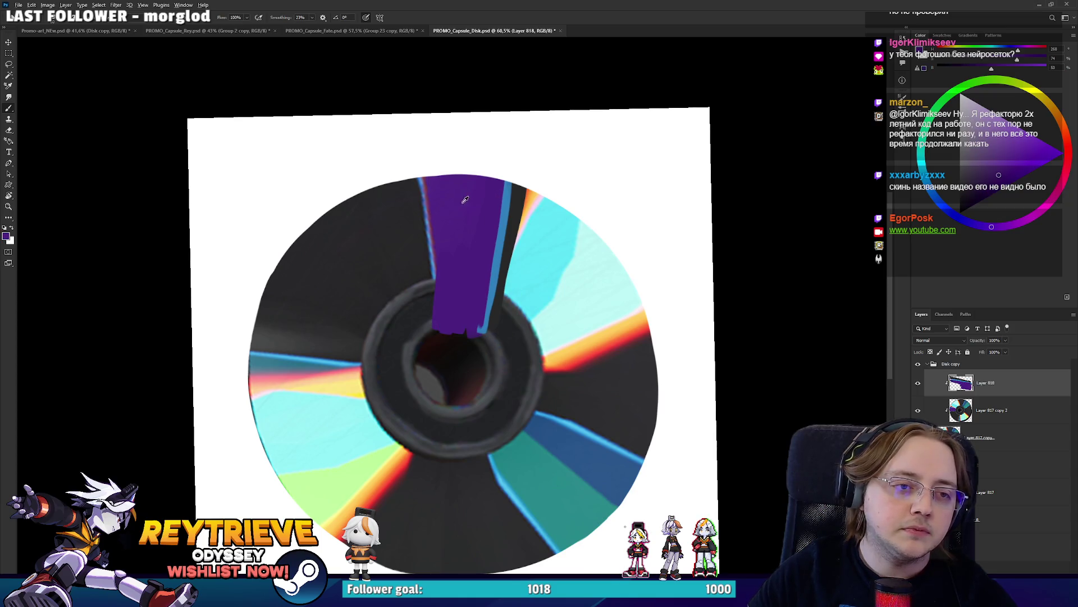
{"action": "left_click", "coordinate": [494, 230], "text": "alt"}
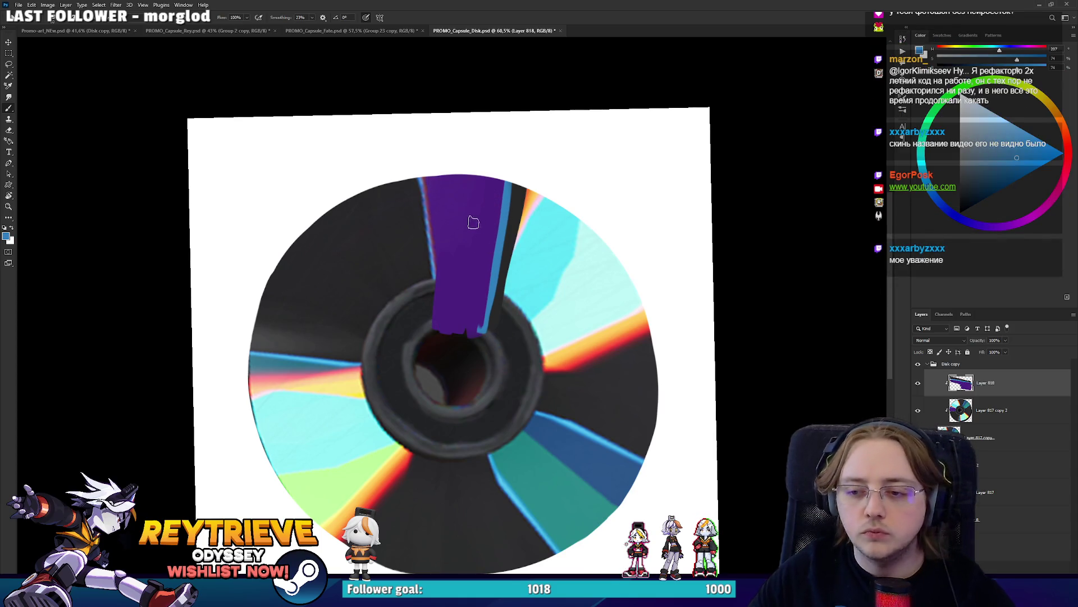
{"action": "left_click_drag", "start_coordinate": [417, 179], "coordinate": [437, 314]}
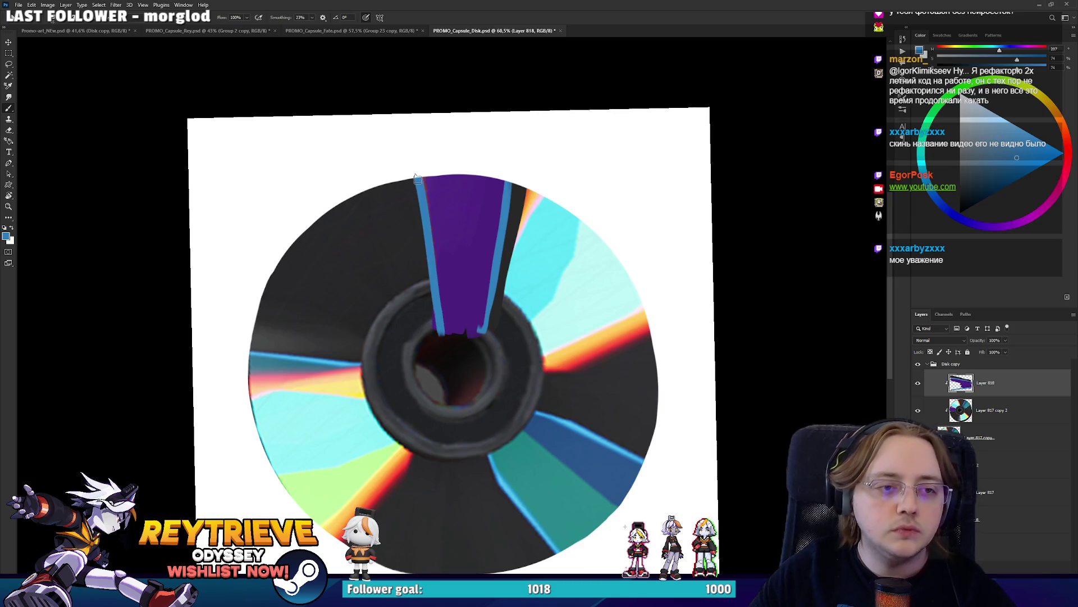
{"action": "left_click", "coordinate": [409, 244], "text": "alt"}
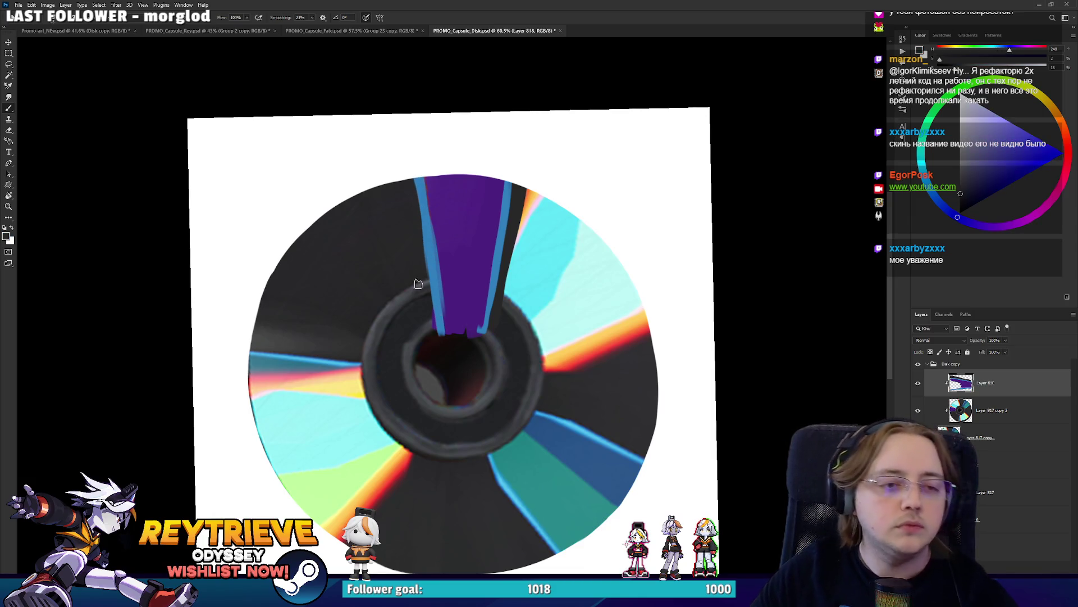
{"action": "left_click_drag", "start_coordinate": [418, 284], "coordinate": [441, 337]}
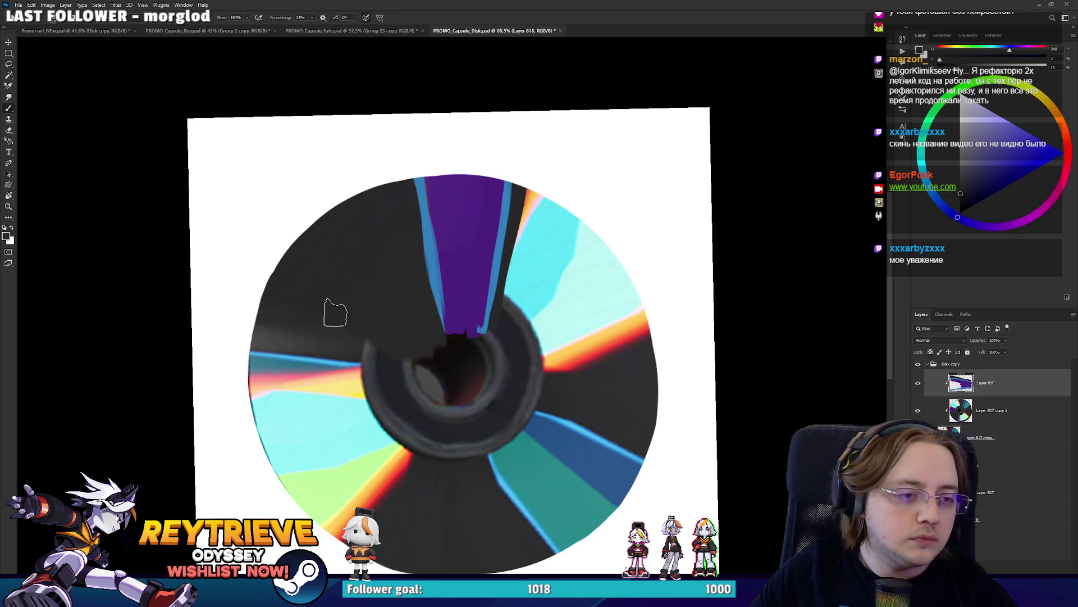
{"action": "key", "text": "r"}
{"action": "left_click_drag", "start_coordinate": [409, 280], "coordinate": [510, 349]}
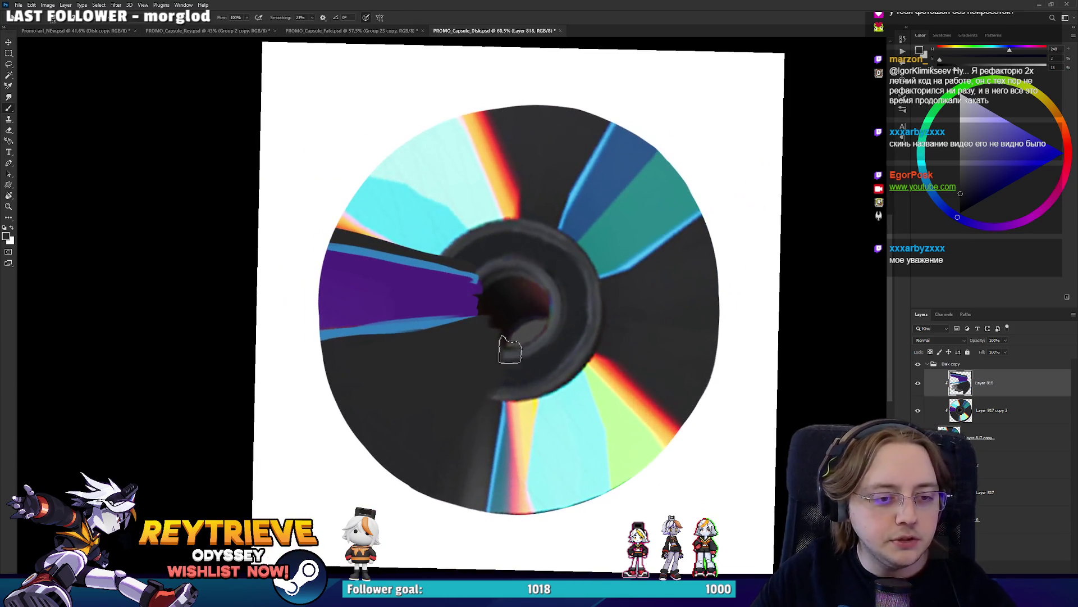
Paint dark grey over the light streak below the hub, then pink up that streak
{"action": "left_click_drag", "start_coordinate": [468, 496], "coordinate": [478, 470]}
{"action": "left_click", "coordinate": [503, 420], "text": "alt"}
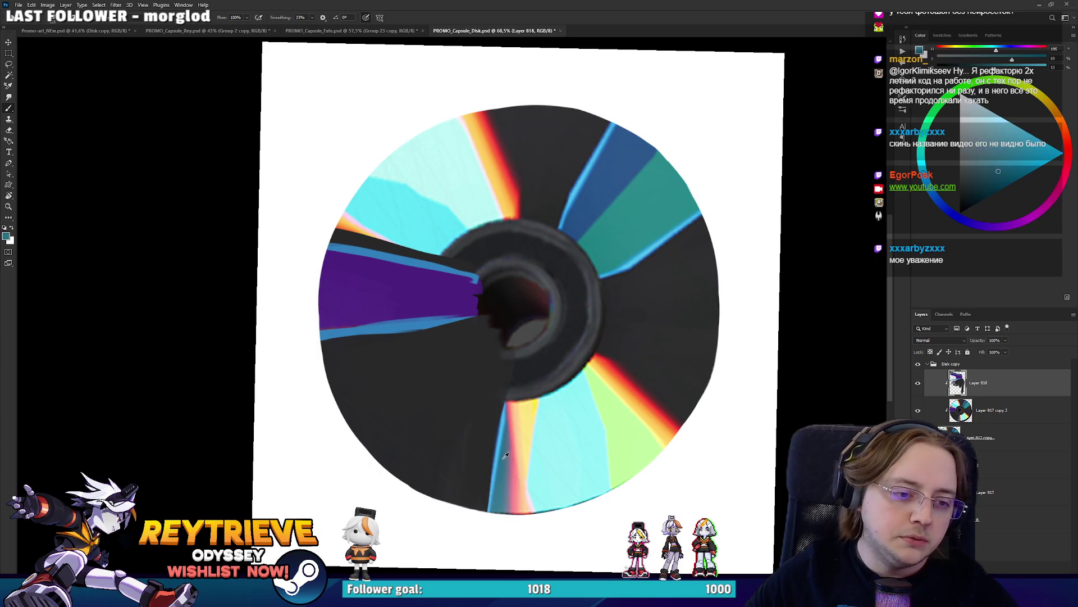
{"action": "left_click", "coordinate": [496, 436], "text": "alt"}
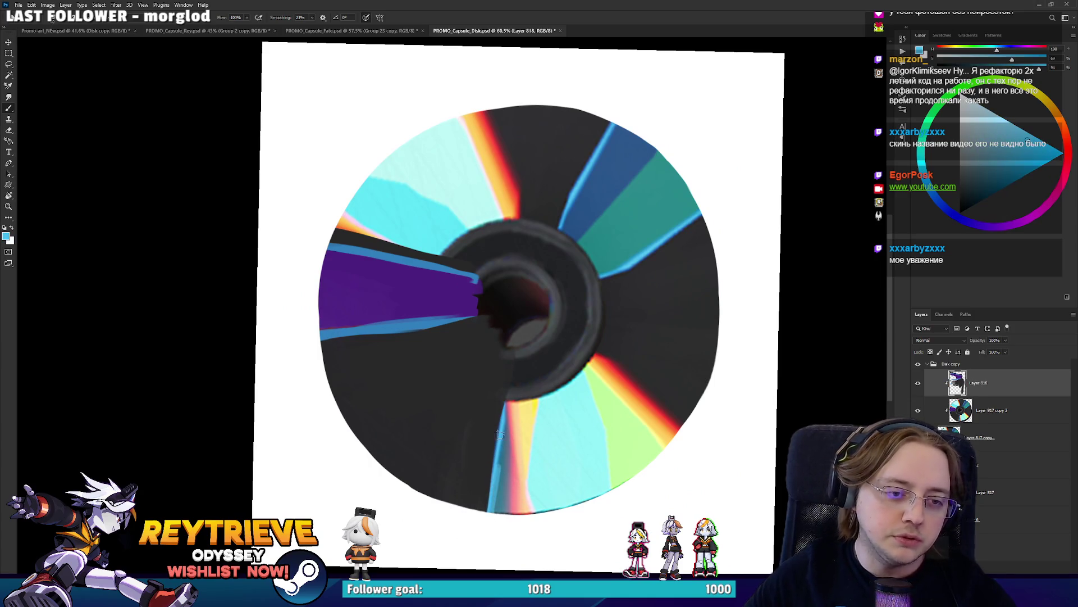
{"action": "left_click", "coordinate": [505, 468], "text": "alt"}
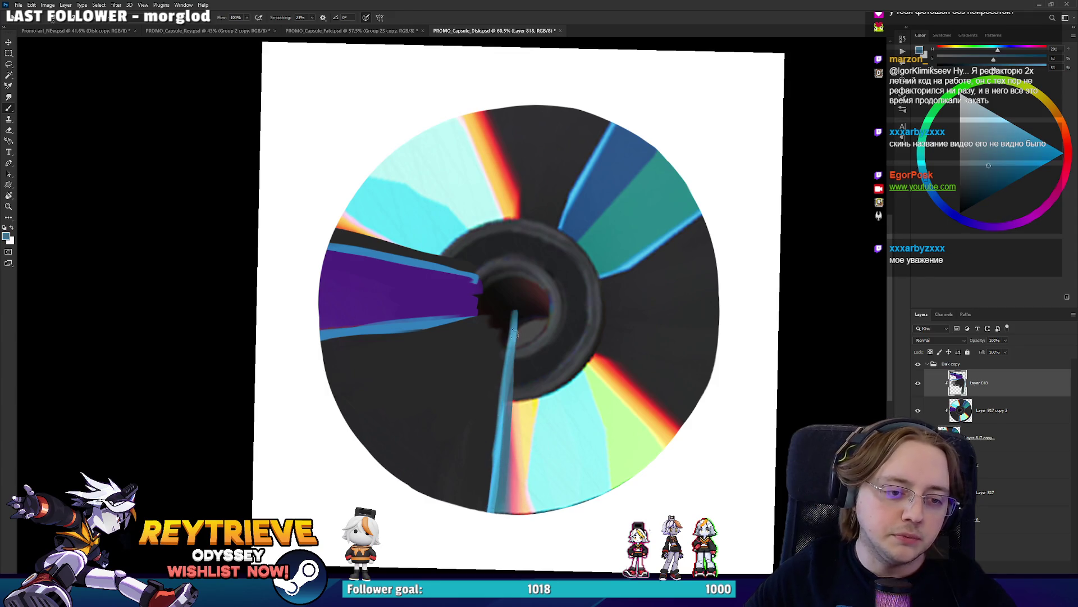
{"action": "left_click", "coordinate": [517, 456], "text": "alt"}
{"action": "left_click_drag", "start_coordinate": [514, 478], "coordinate": [512, 347]}
Paint yellow up the streak below the hub and sample pink, blue and light cyan
{"action": "left_click", "coordinate": [527, 431], "text": "alt"}
{"action": "left_click_drag", "start_coordinate": [523, 447], "coordinate": [522, 335]}
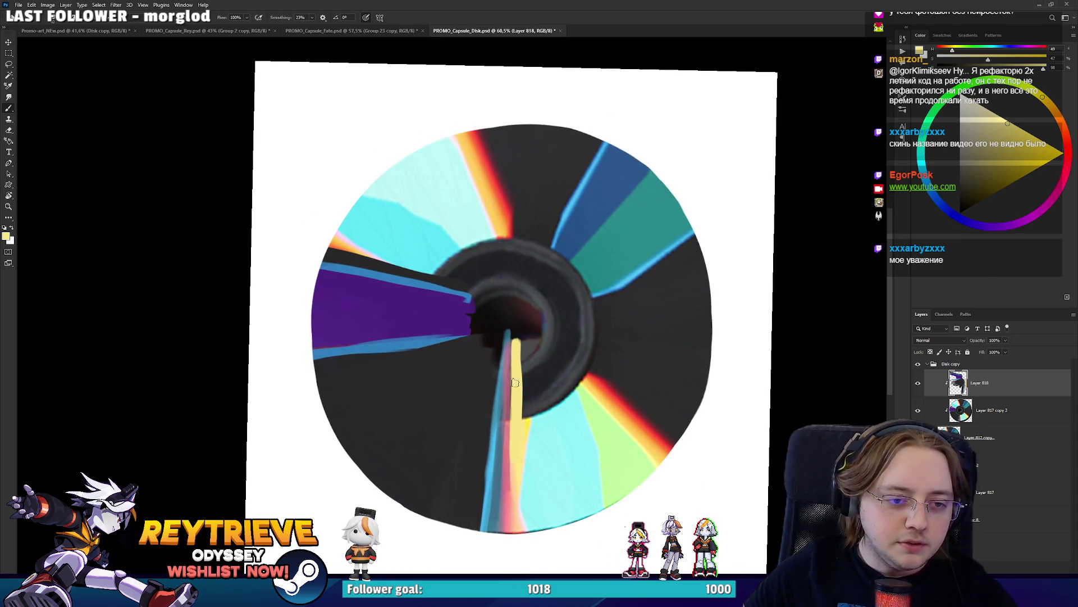
{"action": "left_click", "coordinate": [504, 448], "text": "alt"}
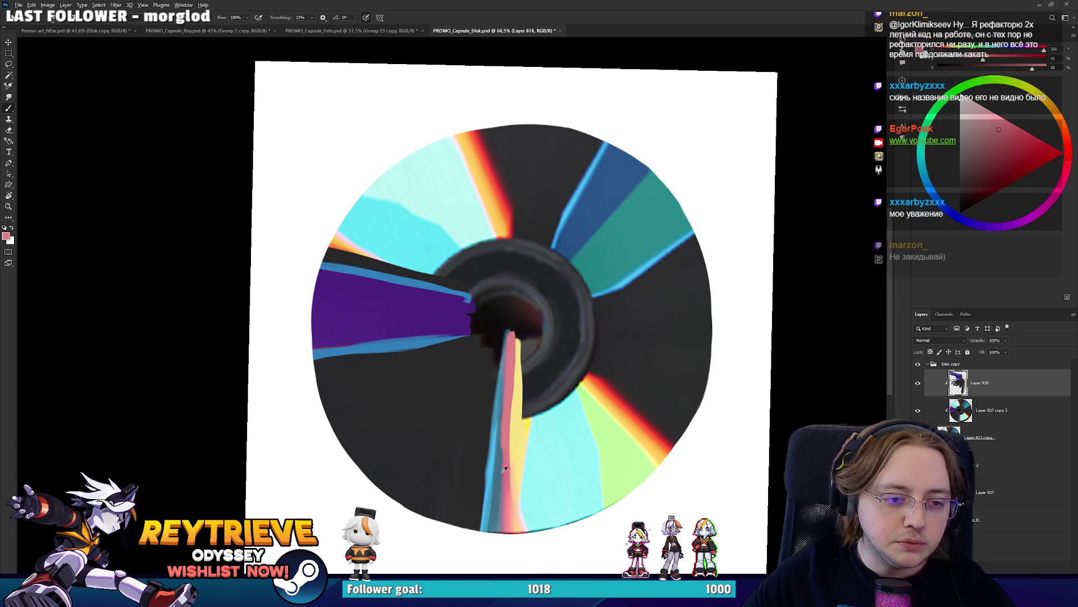
{"action": "left_click", "coordinate": [494, 432], "text": "alt"}
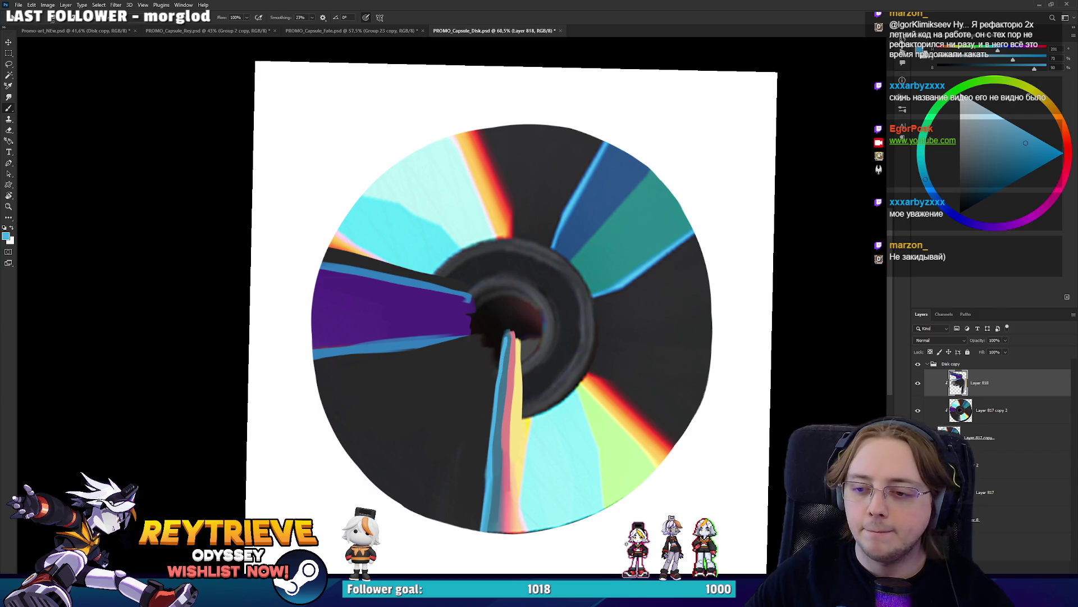
{"action": "left_click", "coordinate": [526, 471], "text": "alt"}
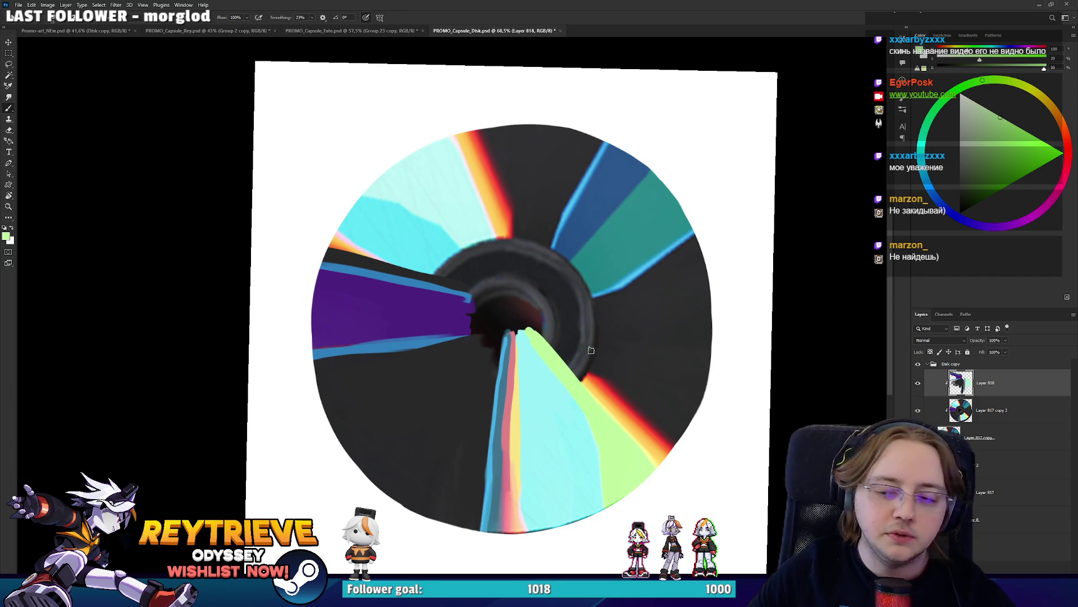
Rotate the view, sample yellow-orange and red, then switch to the Unreal Engine editor
{"action": "left_click_drag", "start_coordinate": [591, 350], "coordinate": [502, 287]}
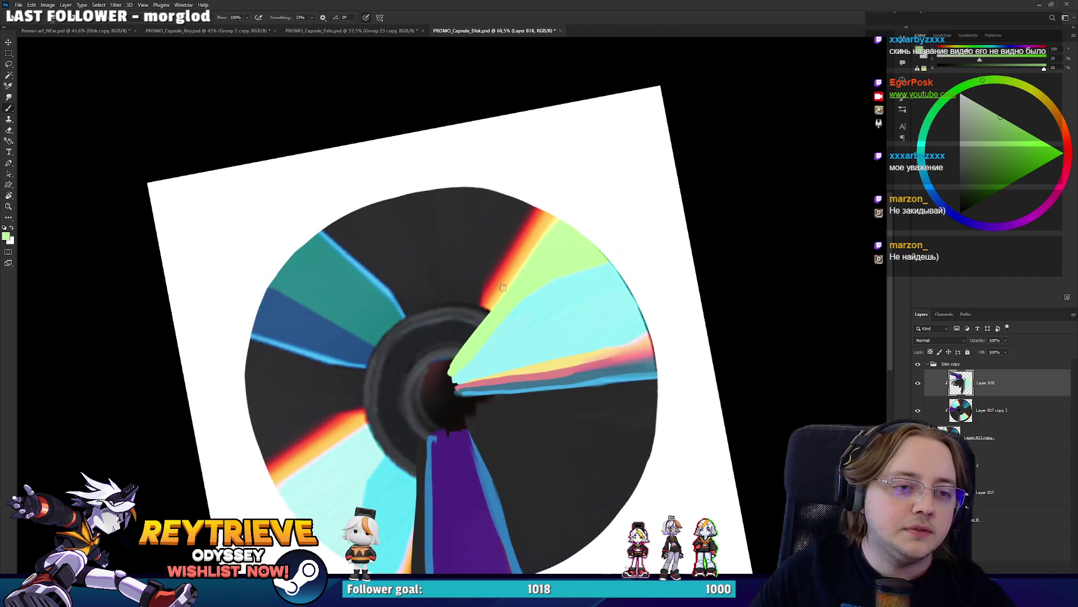
{"action": "left_click", "coordinate": [478, 324], "text": "alt"}
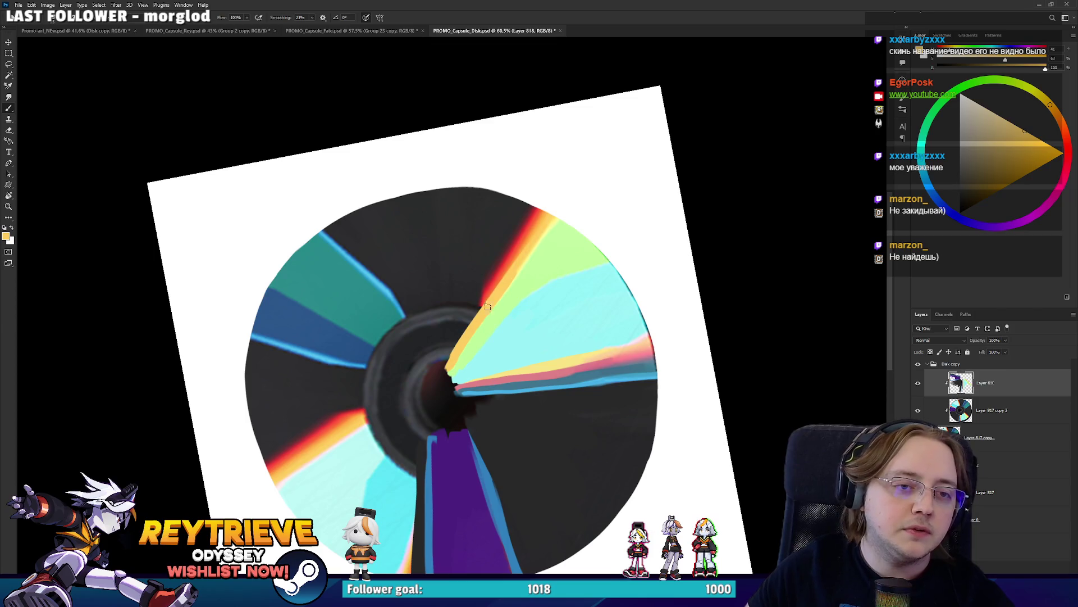
{"action": "left_click", "coordinate": [503, 275], "text": "alt"}
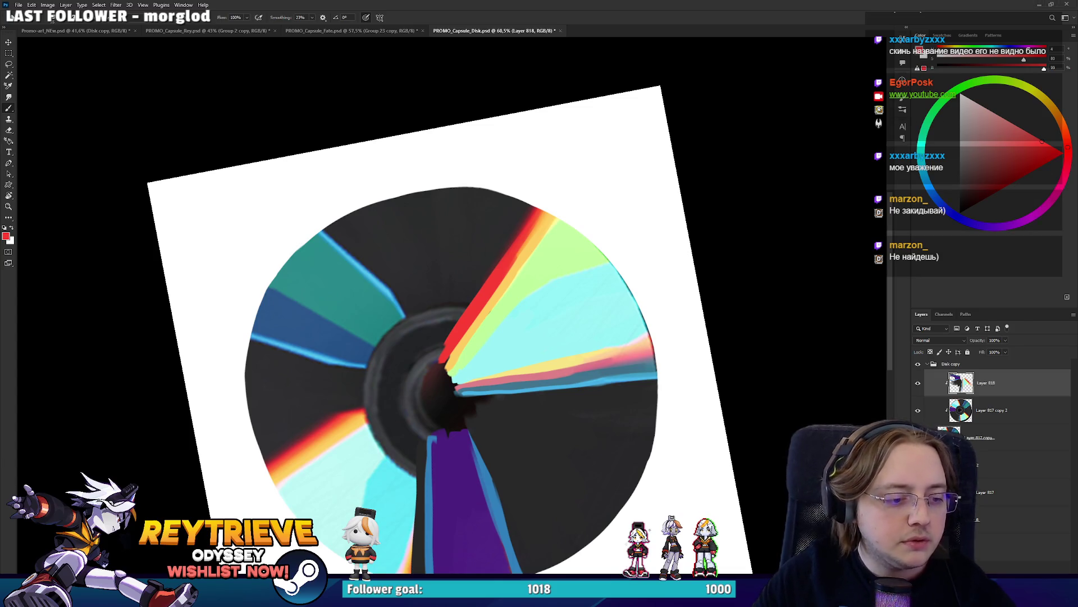
{"action": "key", "text": "alt+Tab"}
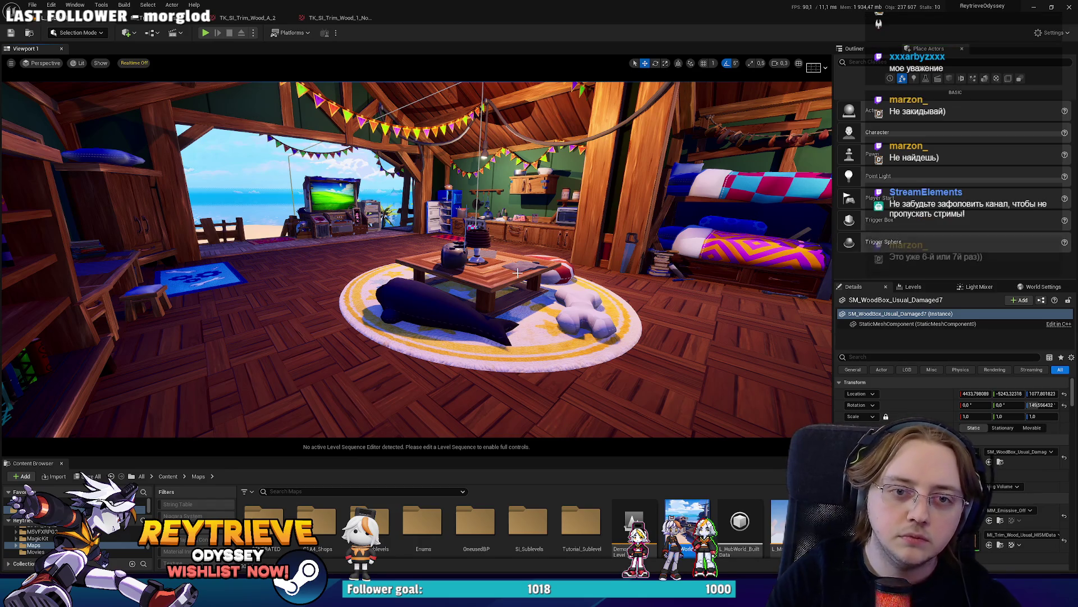
Open ABP_Disk via a 'BP_disk' search, orbit its disk preview, then return to the room level
{"action": "key", "text": "ctrl+p"}
{"action": "type", "text": "BP_disk"}
{"action": "left_click", "coordinate": [625, 132]}
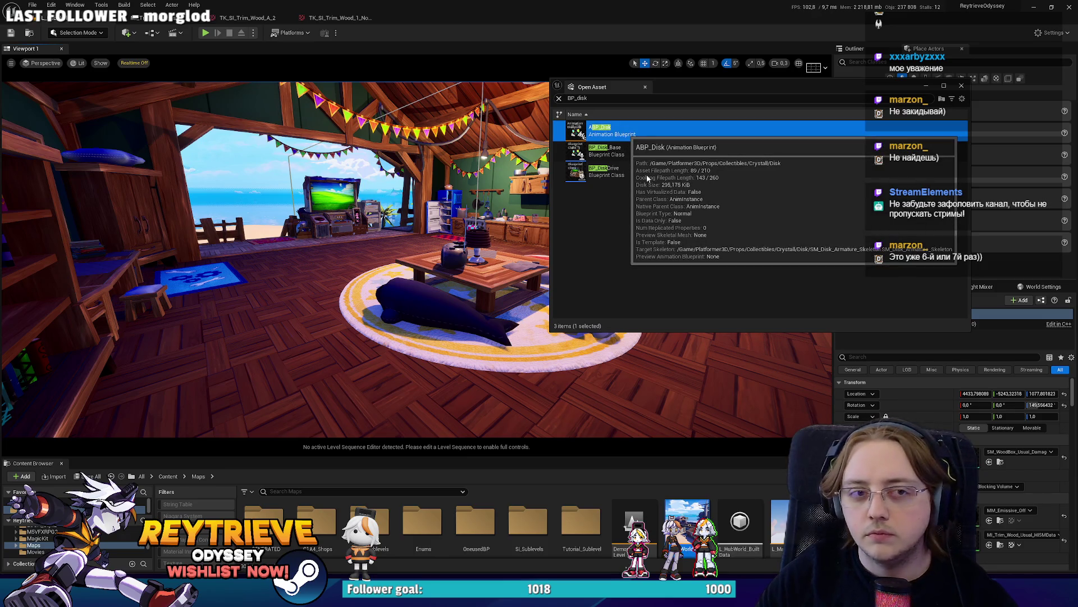
{"action": "key", "text": "Return"}
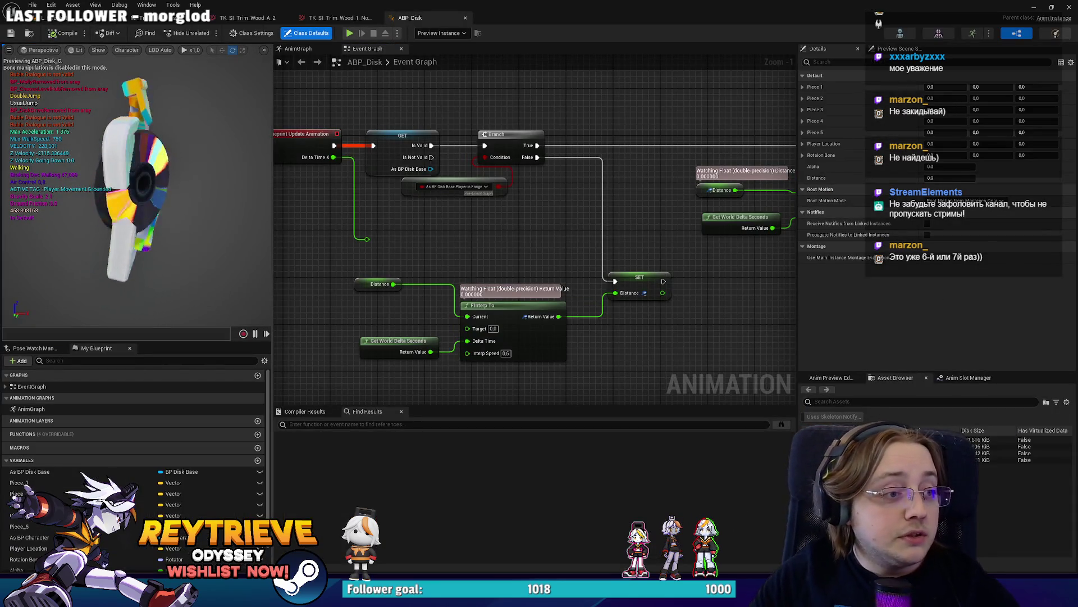
{"action": "left_click_drag", "start_coordinate": [169, 185], "coordinate": [112, 185]}
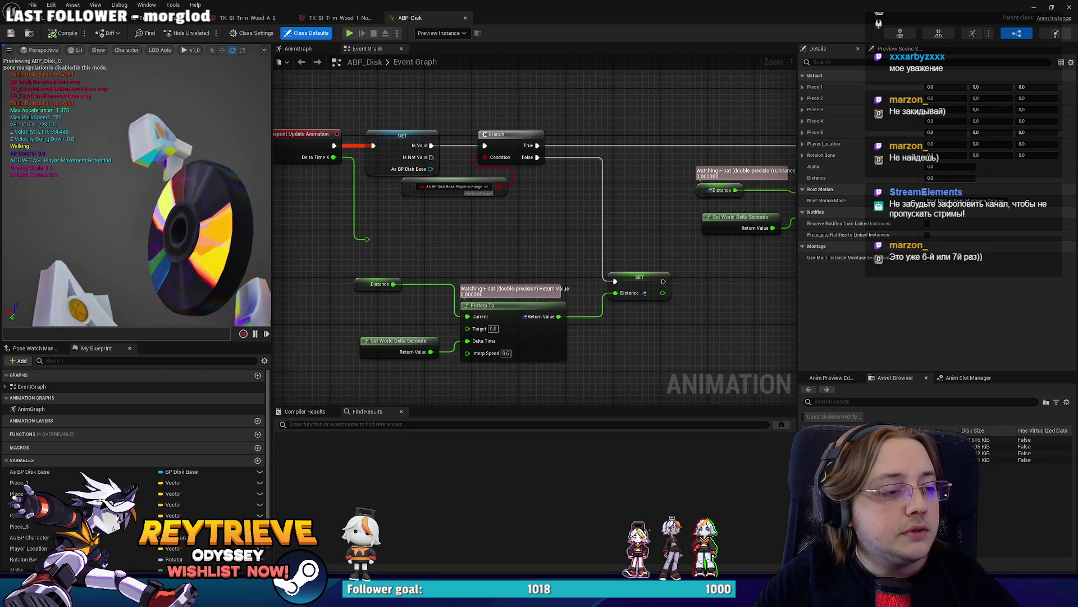
{"action": "mouse_move", "coordinate": [113, 185]}
{"action": "left_mouse_down"}
{"action": "mouse_move", "coordinate": [51, 185]}
{"action": "mouse_move", "coordinate": [161, 176]}
{"action": "left_mouse_up"}
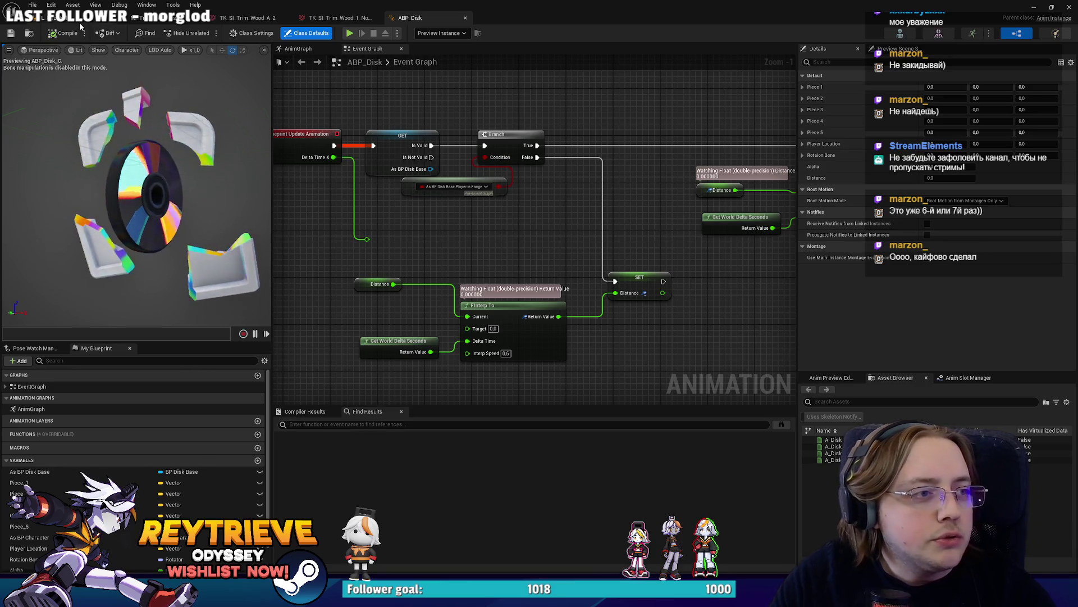
{"action": "left_click", "coordinate": [96, 17]}
{"action": "mouse_move", "coordinate": [416, 258]}
{"action": "left_mouse_down"}
{"action": "mouse_move", "coordinate": [337, 214]}
{"action": "mouse_move", "coordinate": [553, 341]}
{"action": "left_mouse_up"}
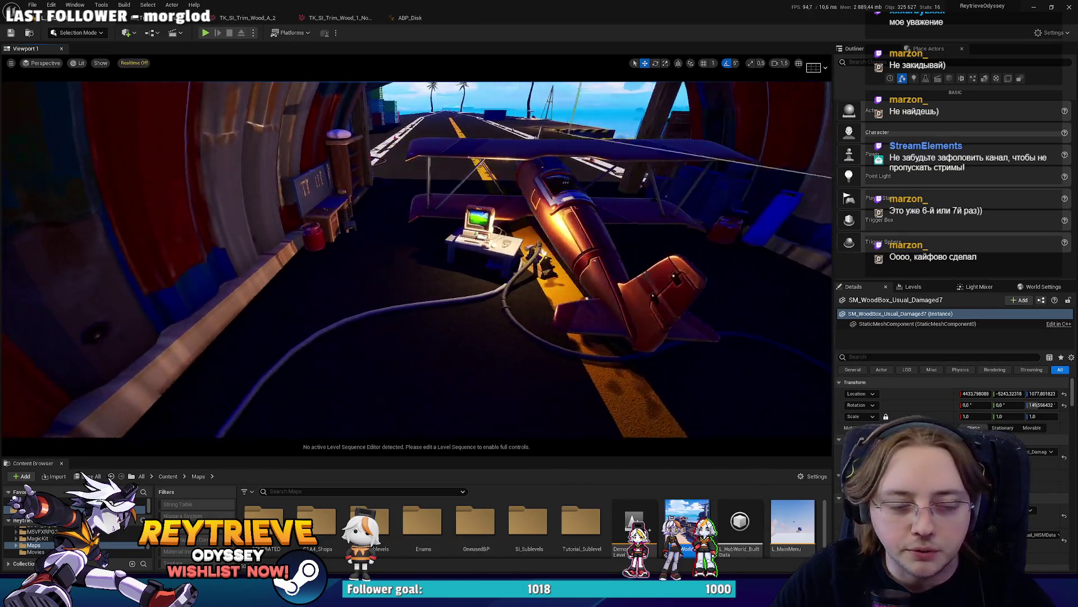
Start Play in Editor and pick Seawing Island on the hangar computer's world map
{"action": "key", "text": "alt+p"}
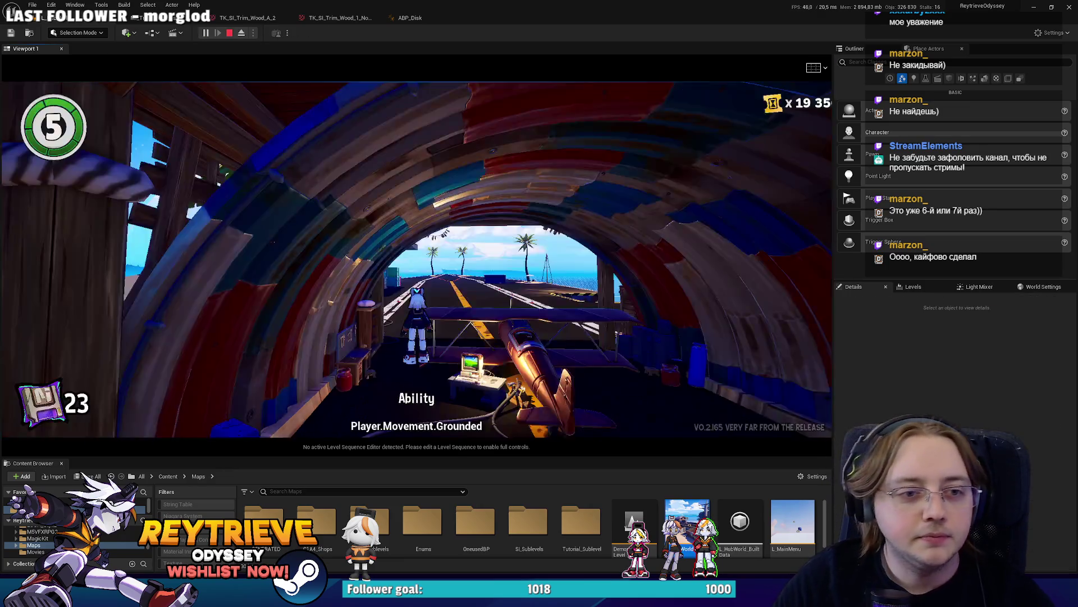
{"action": "key", "text": "e"}
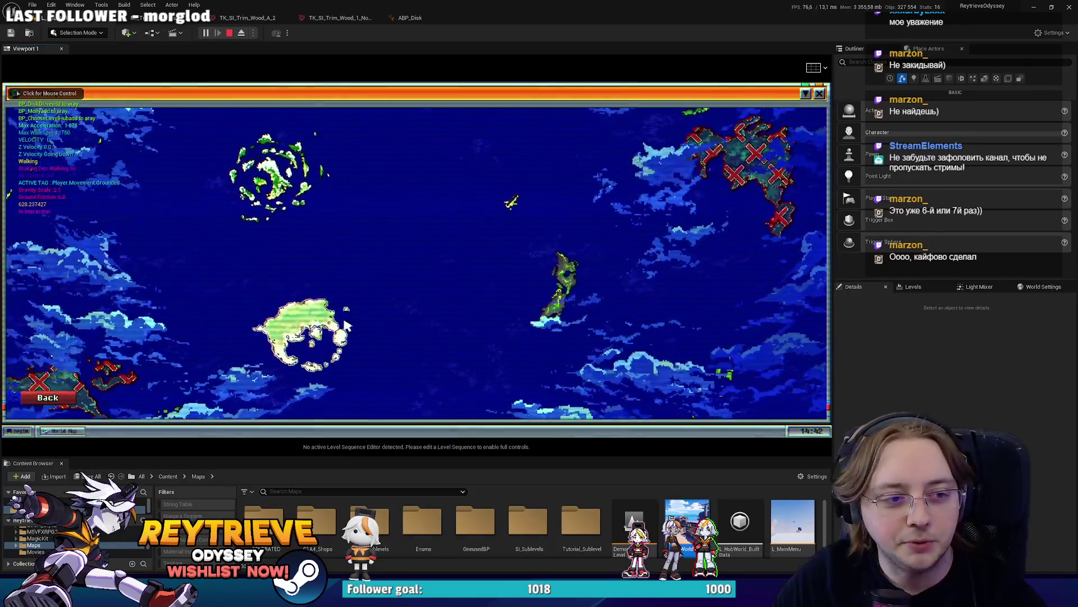
{"action": "left_click", "coordinate": [313, 191]}
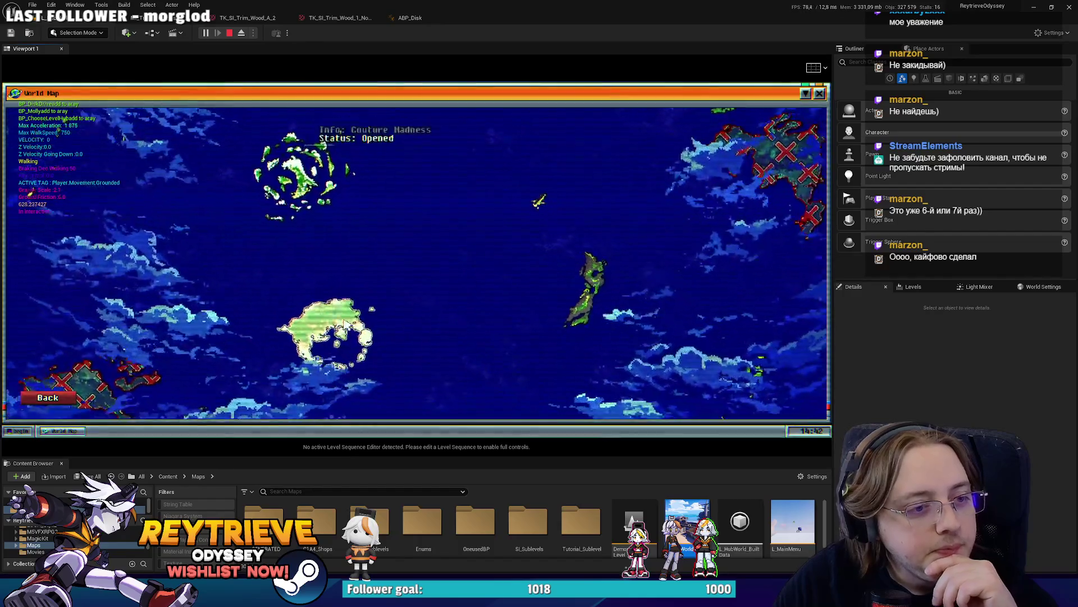
{"action": "mouse_move", "coordinate": [542, 269]}
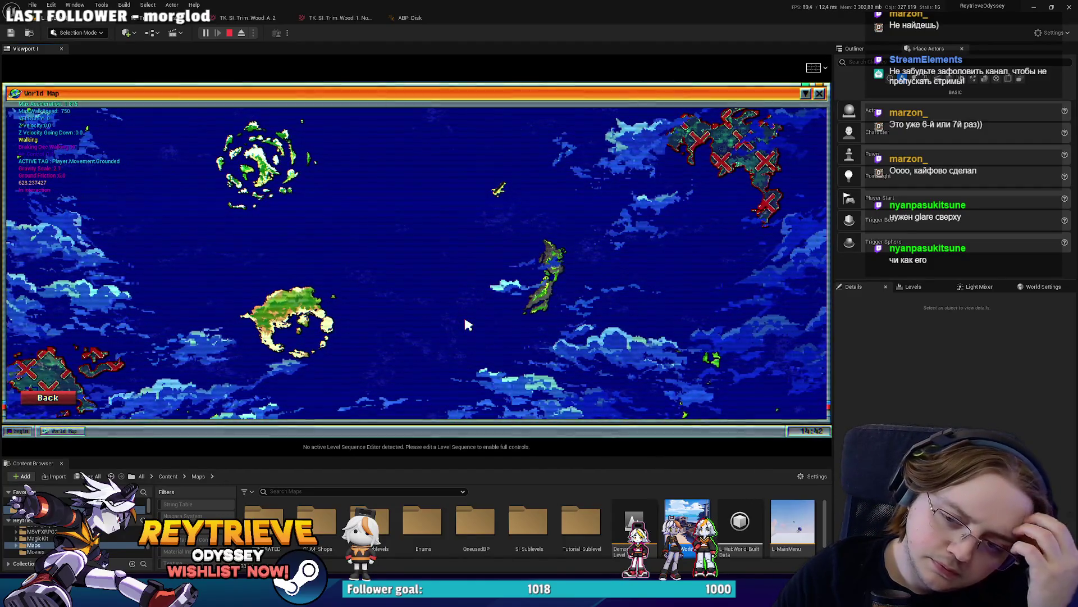
{"action": "key", "text": "shift+F1"}
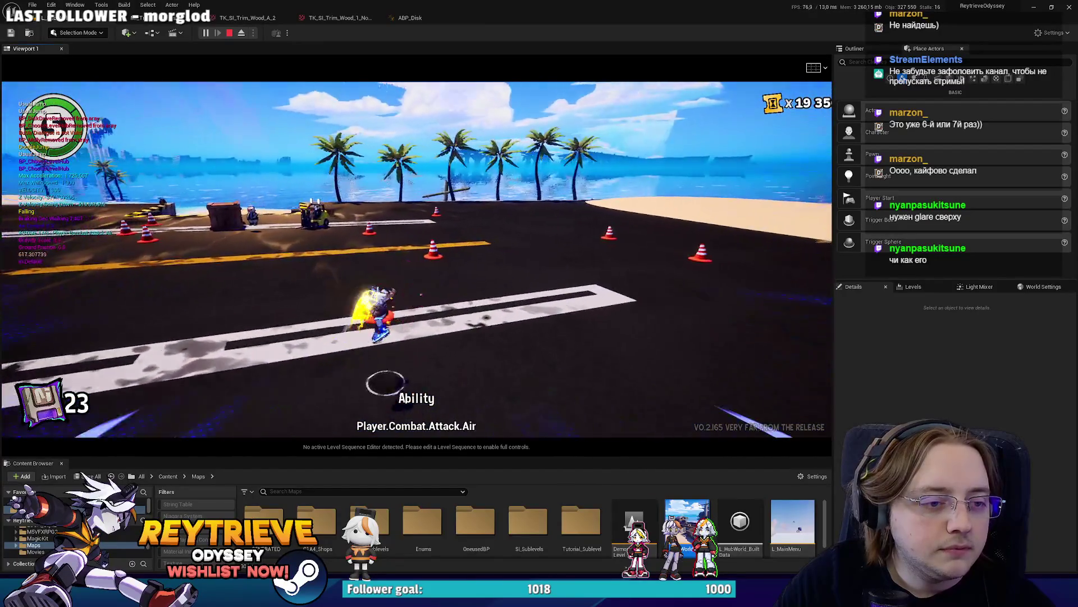
Jump, double jump and attack the character up into the hut
{"action": "key", "text": "space"}
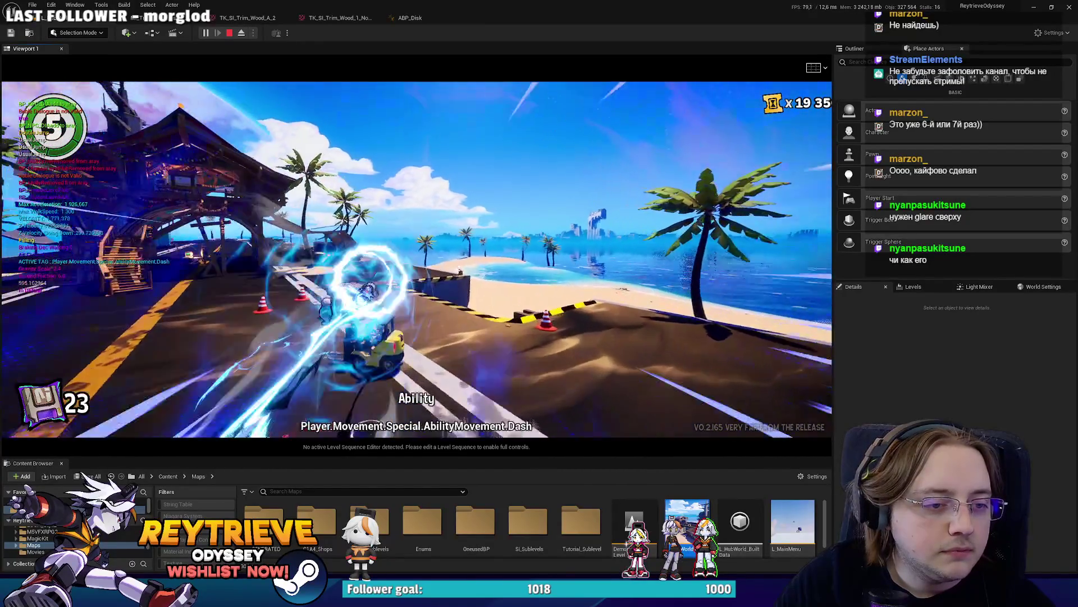
{"action": "key", "text": "e"}
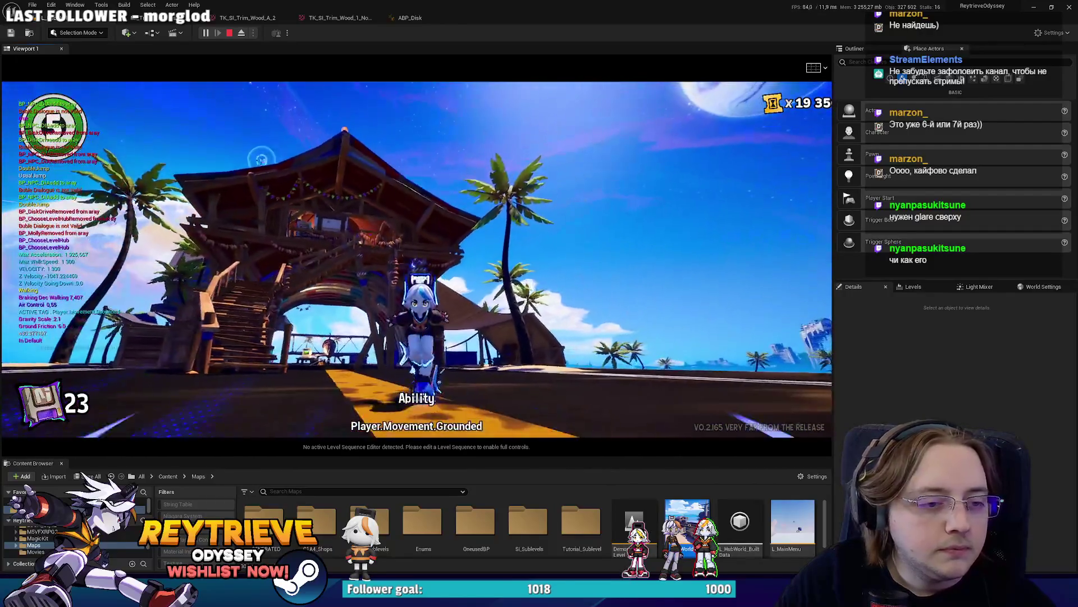
{"action": "key", "text": "space"}
{"action": "key", "text": "space"}
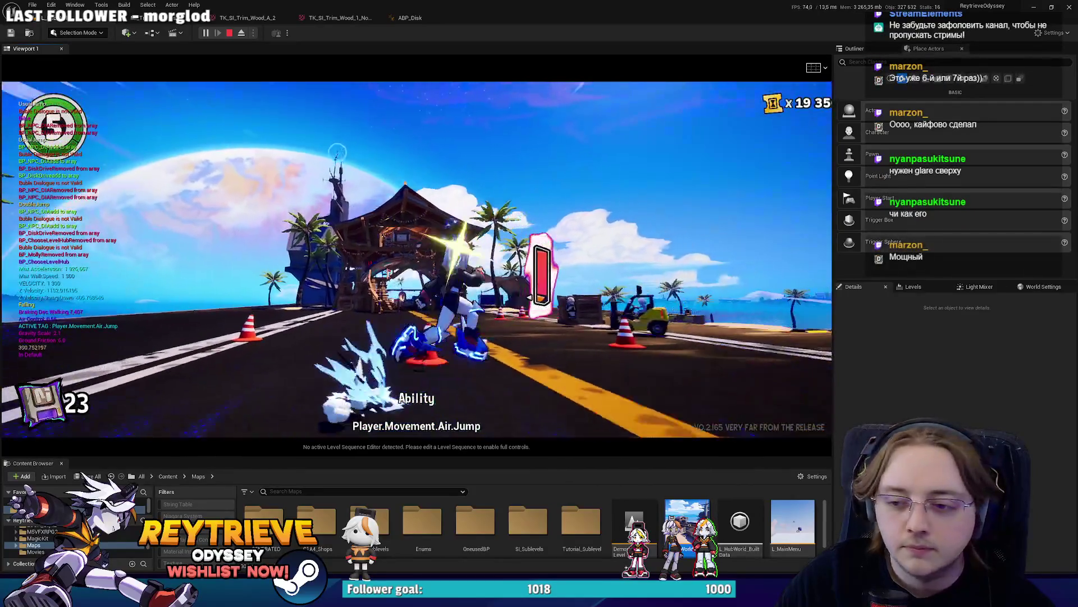
{"action": "key", "text": "space"}
{"action": "key", "text": "space"}
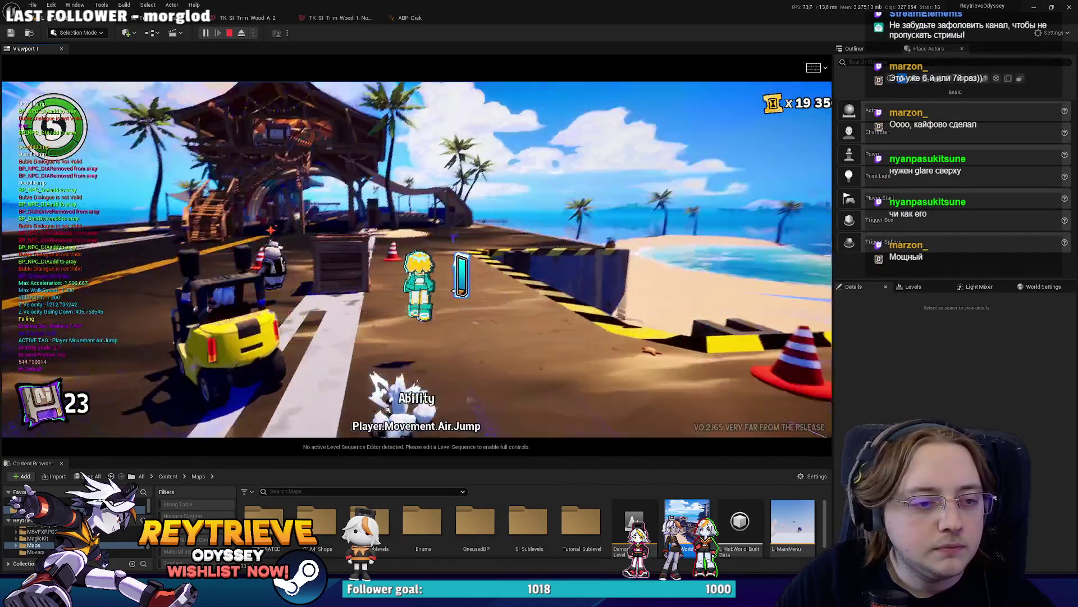
{"action": "key", "text": "space"}
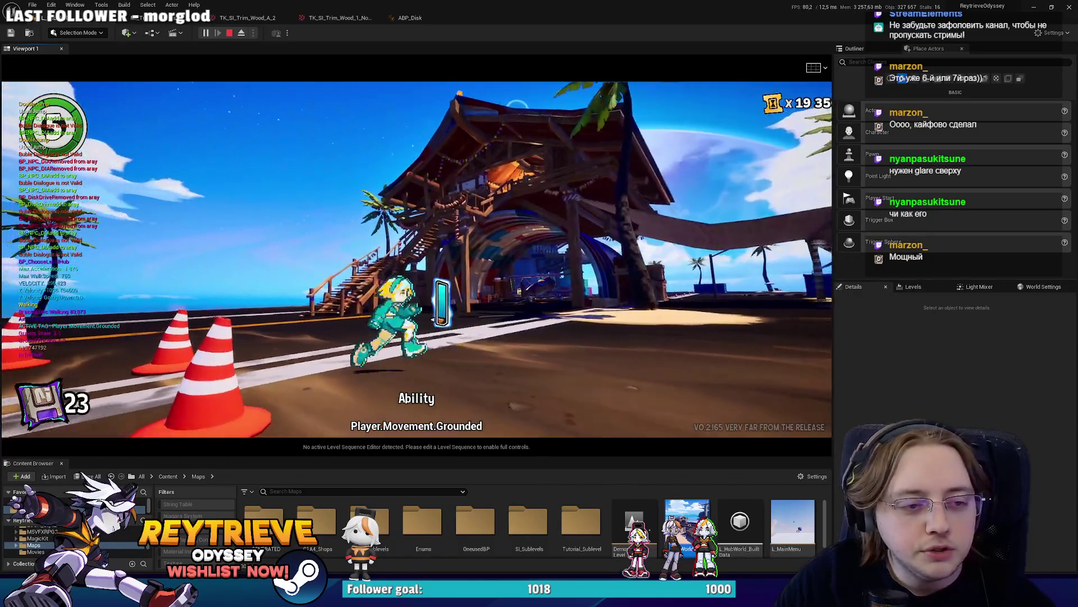
{"action": "key", "text": "space"}
{"action": "key", "text": "space"}
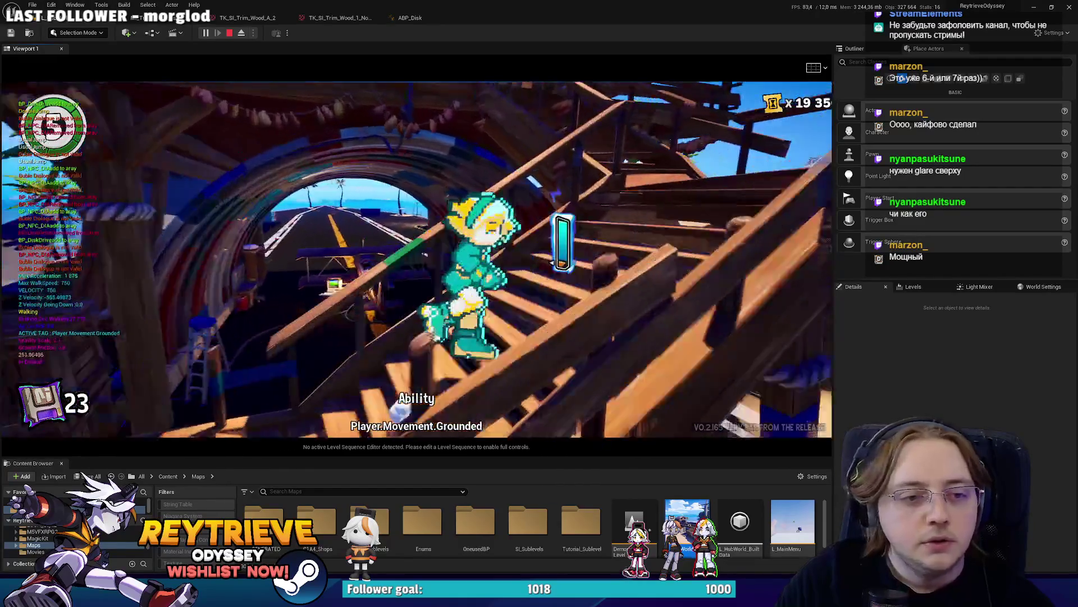
{"action": "key", "text": "w"}
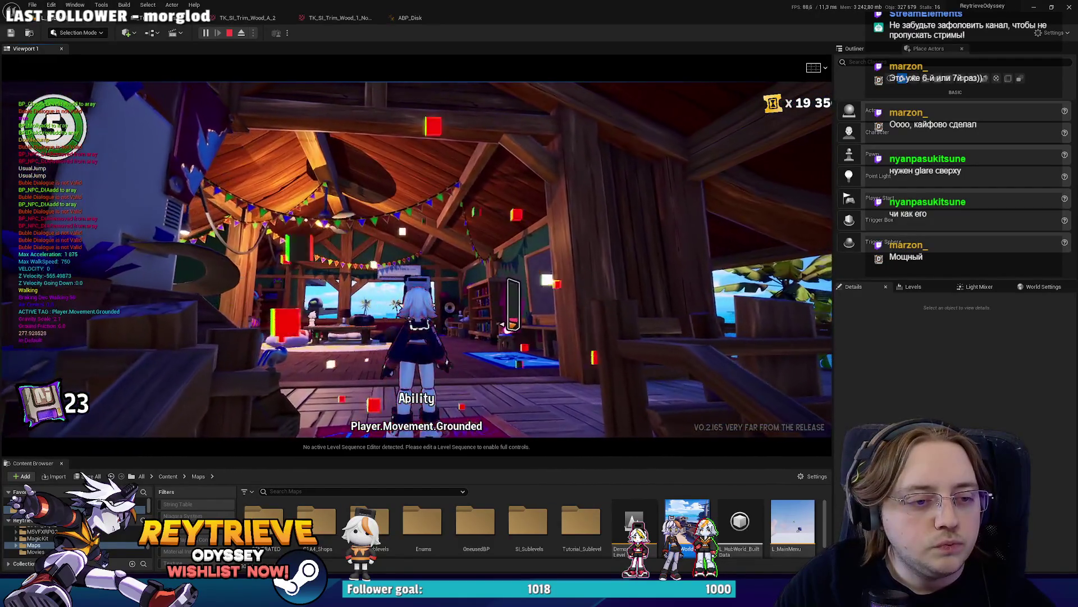
{"action": "key", "text": "e"}
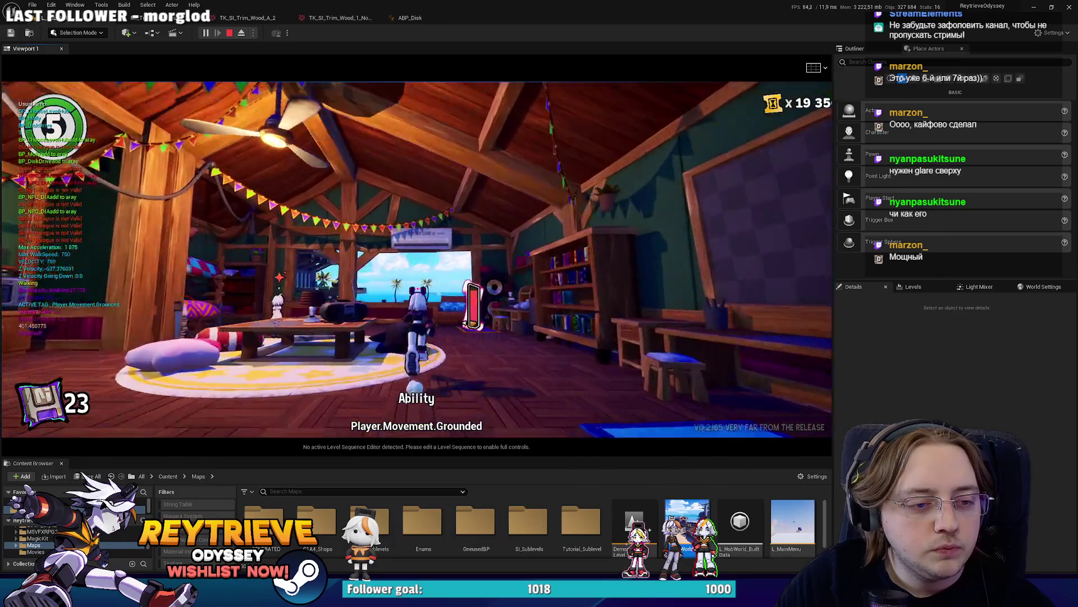
{"action": "key", "text": "space"}
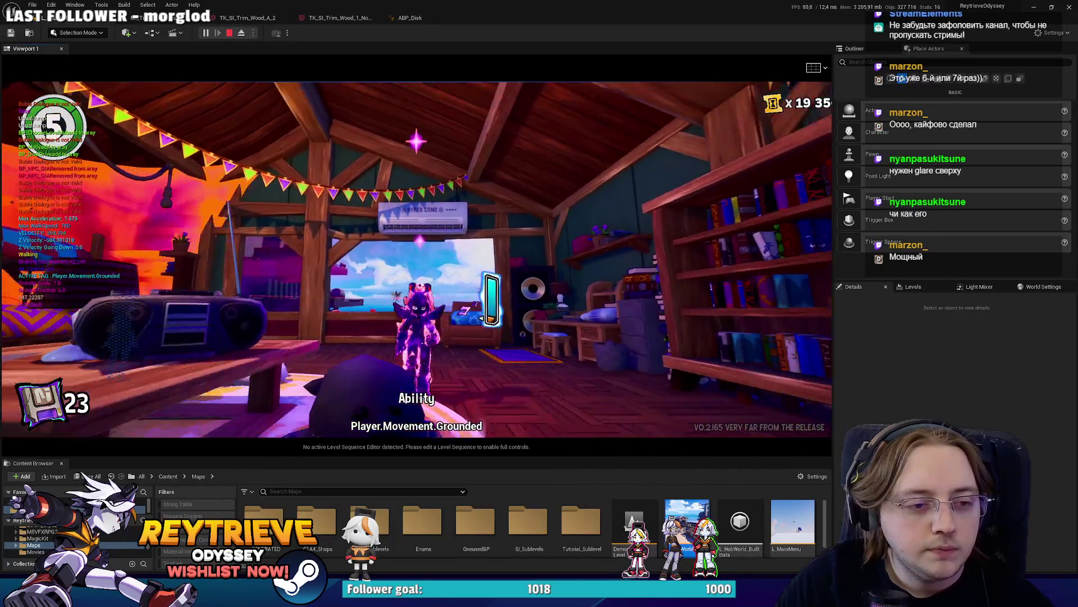
{"action": "key", "text": "e"}
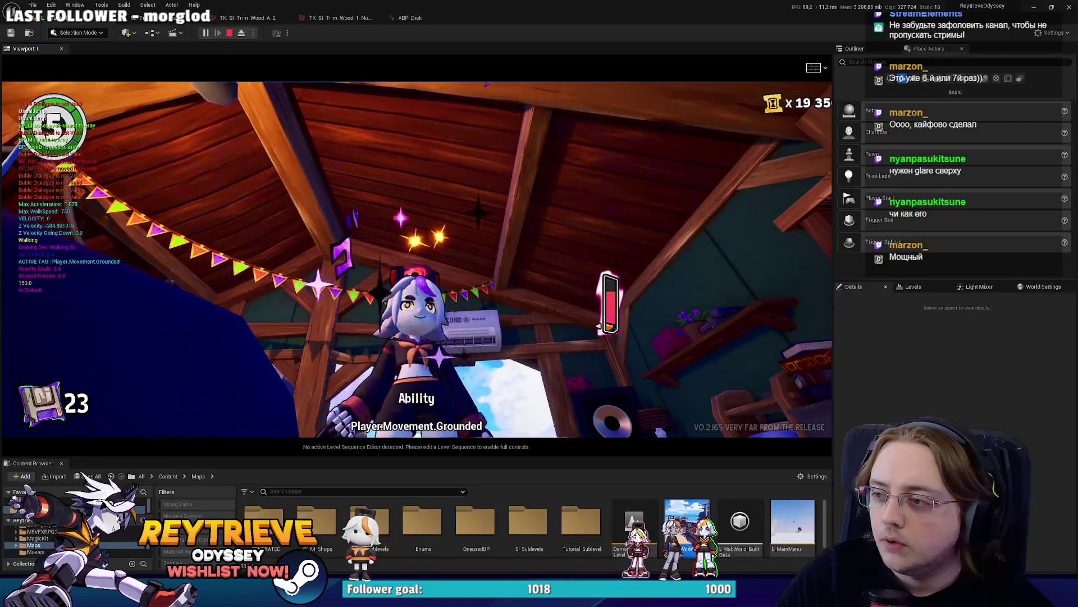
Stop the play session, frame the selected wood box, and return to Photoshop
{"action": "key", "text": "Escape"}
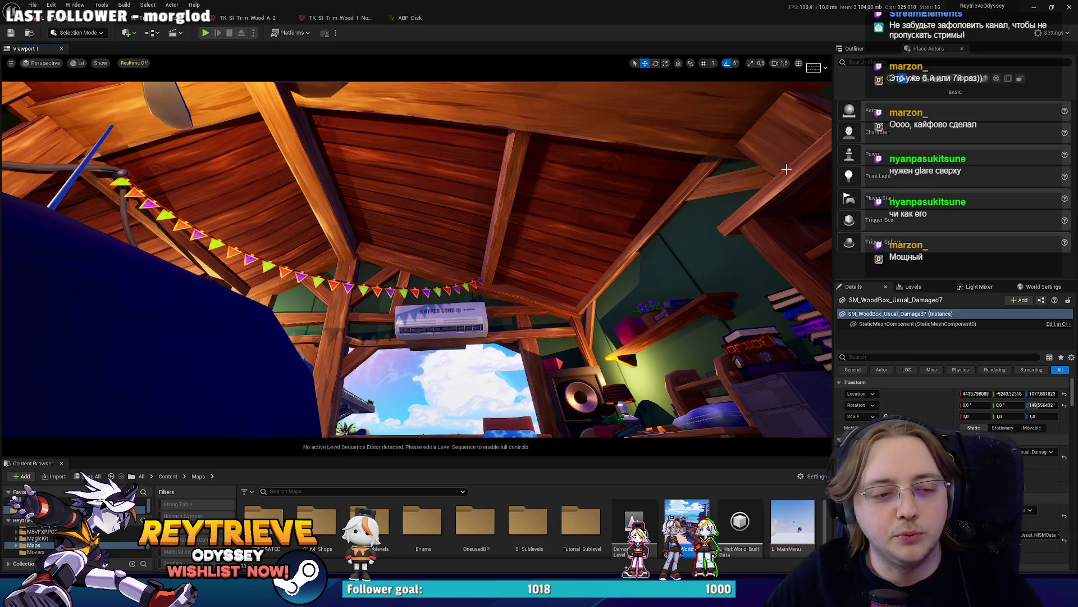
{"action": "key", "text": "f"}
{"action": "scroll", "coordinate": [416, 258], "scroll_direction": "down", "scroll_amount": 5}
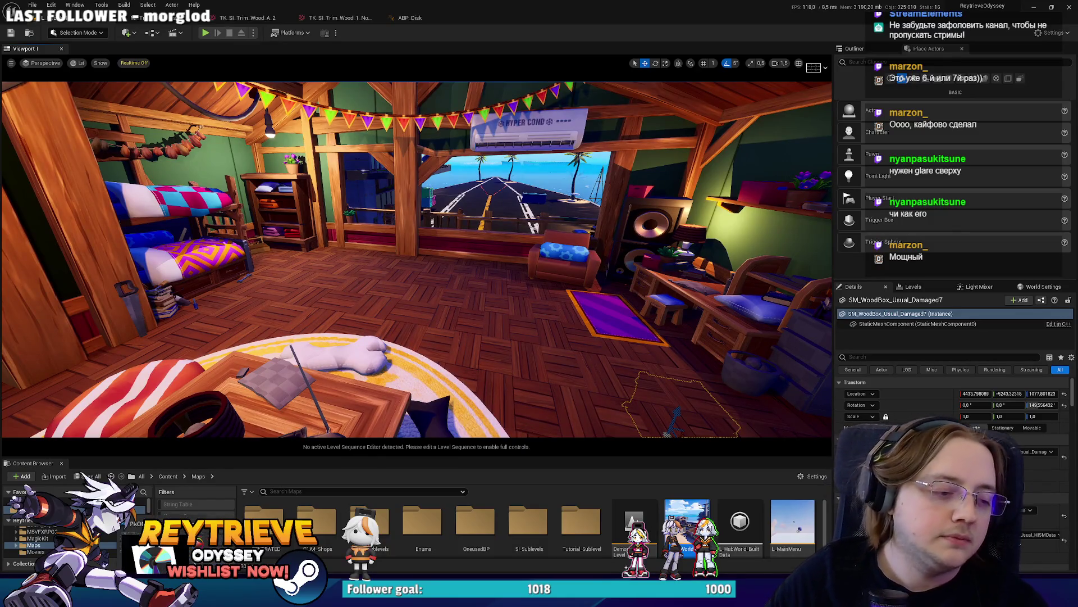
{"action": "key", "text": "alt+Tab"}
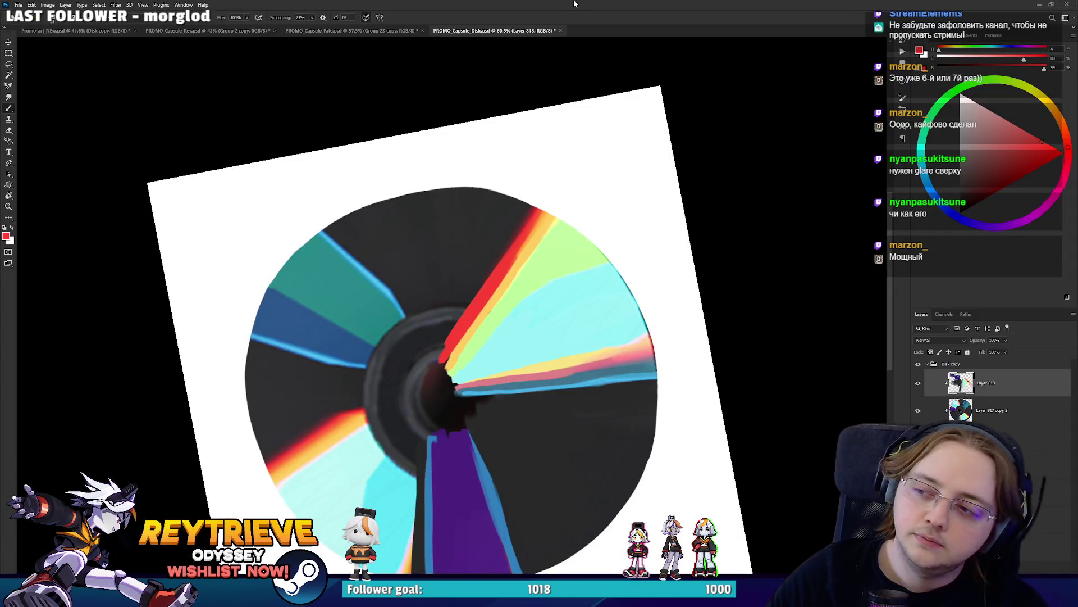
Paint purple near the disc centre and touch up the purple wedge's left edge
{"action": "left_click_drag", "start_coordinate": [692, 184], "coordinate": [654, 176]}
{"action": "key", "text": "r"}
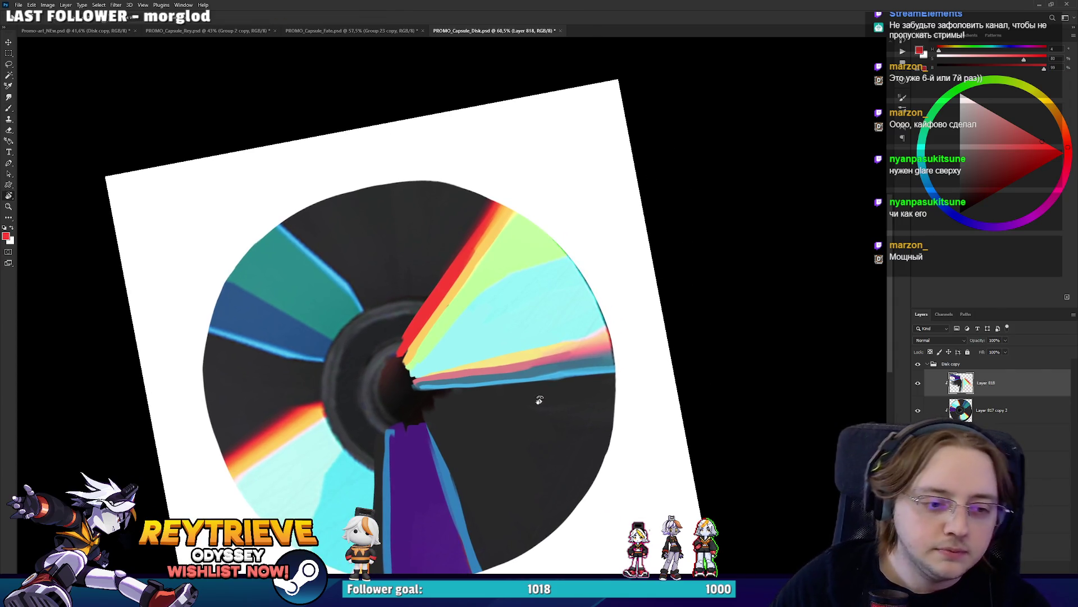
{"action": "left_click_drag", "start_coordinate": [545, 396], "coordinate": [505, 418]}
{"action": "left_click", "coordinate": [405, 423], "text": "alt"}
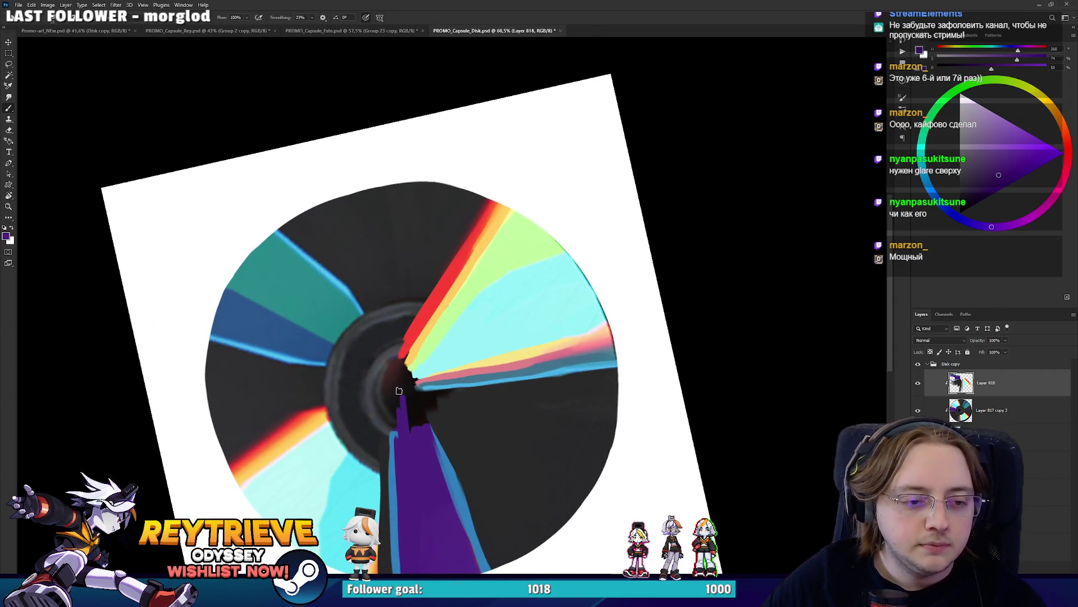
{"action": "mouse_move", "coordinate": [398, 390]}
{"action": "left_mouse_down"}
{"action": "mouse_move", "coordinate": [424, 416]}
{"action": "mouse_move", "coordinate": [448, 476]}
{"action": "left_mouse_up"}
{"action": "left_click", "coordinate": [441, 460], "text": "alt"}
{"action": "left_click_drag", "start_coordinate": [394, 435], "coordinate": [356, 247]}
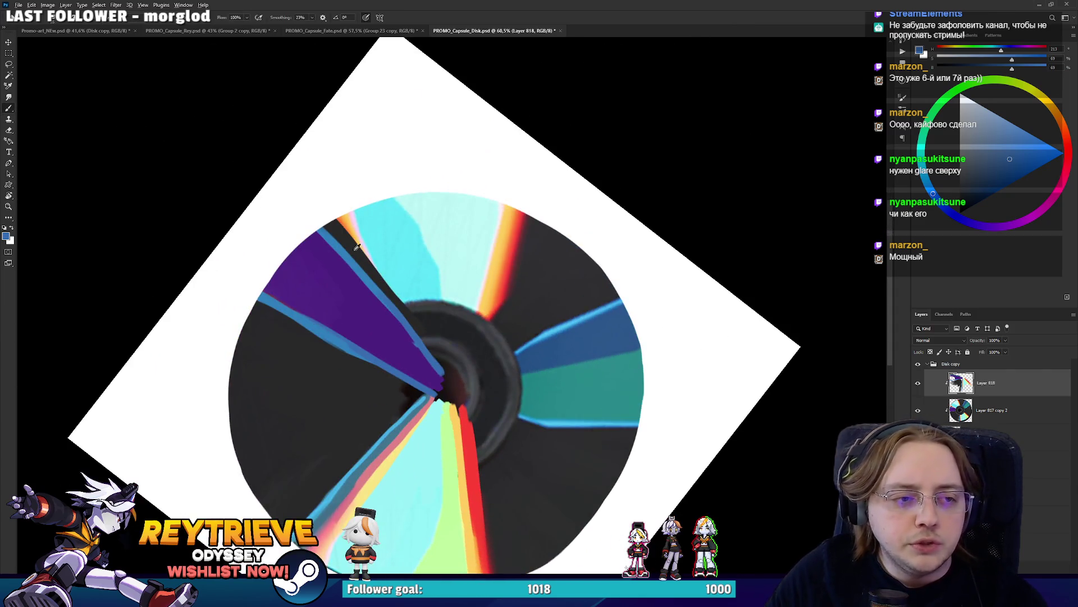
Extend the orange streak cleanly into the disc centre
{"action": "left_click", "coordinate": [353, 234], "text": "alt"}
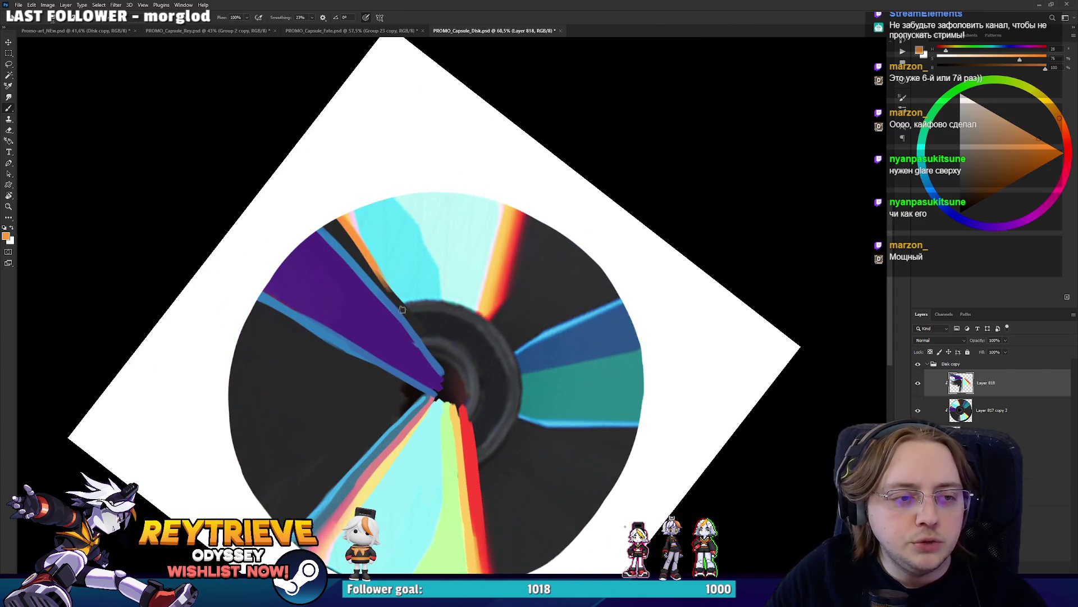
{"action": "left_click_drag", "start_coordinate": [343, 219], "coordinate": [441, 360]}
{"action": "key", "text": "ctrl+z"}
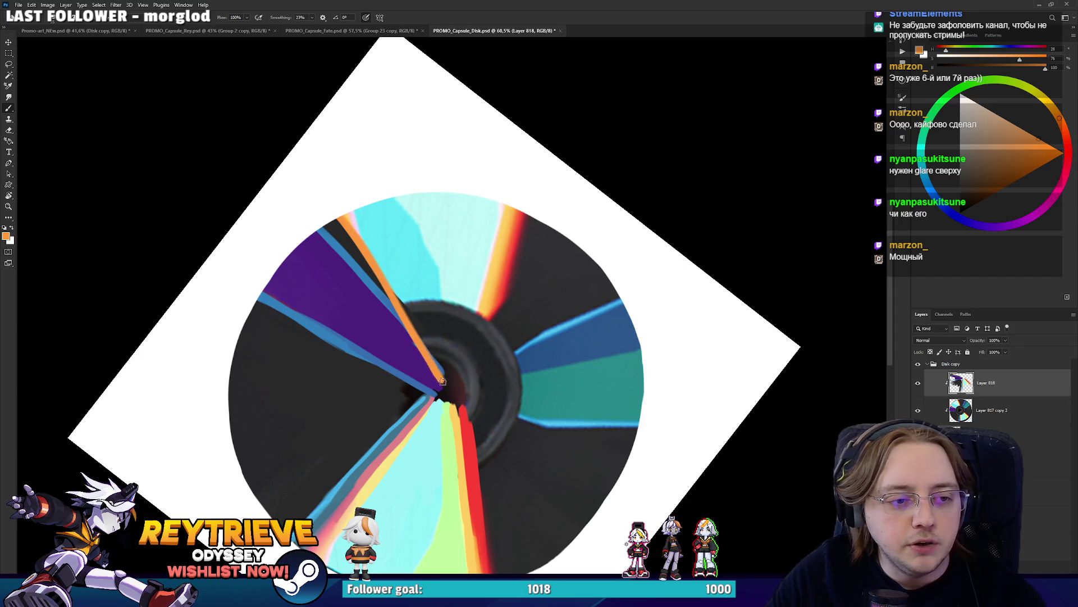
{"action": "left_click_drag", "start_coordinate": [396, 299], "coordinate": [447, 382]}
Paint cyan and pale cyan along the orange streak, covering the dark ring's edge
{"action": "left_click", "coordinate": [418, 278], "text": "alt"}
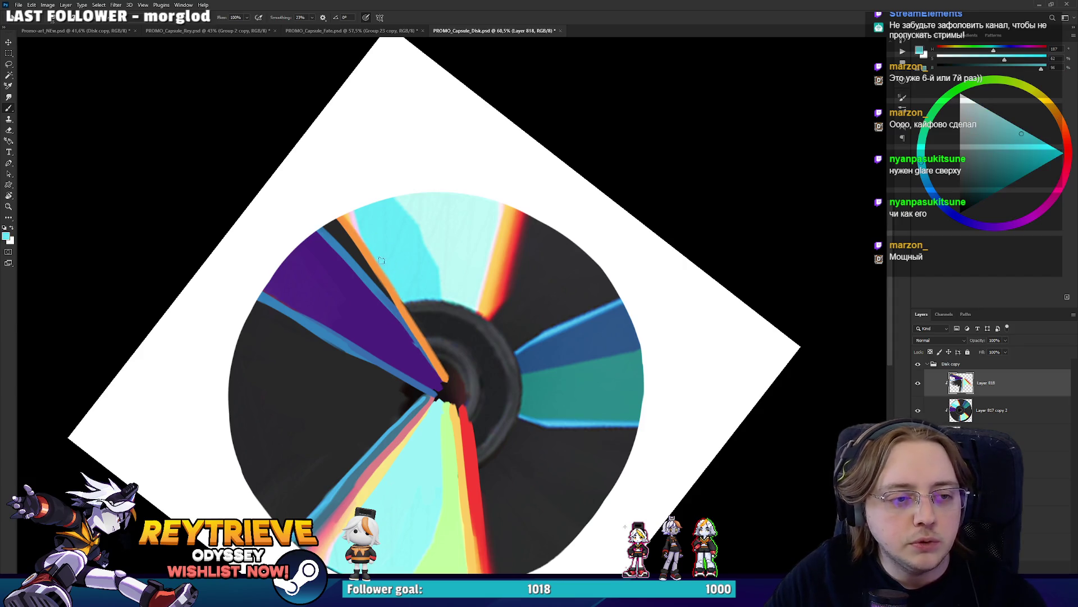
{"action": "mouse_move", "coordinate": [413, 306]}
{"action": "left_mouse_down"}
{"action": "mouse_move", "coordinate": [449, 382]}
{"action": "mouse_move", "coordinate": [411, 293]}
{"action": "left_mouse_up"}
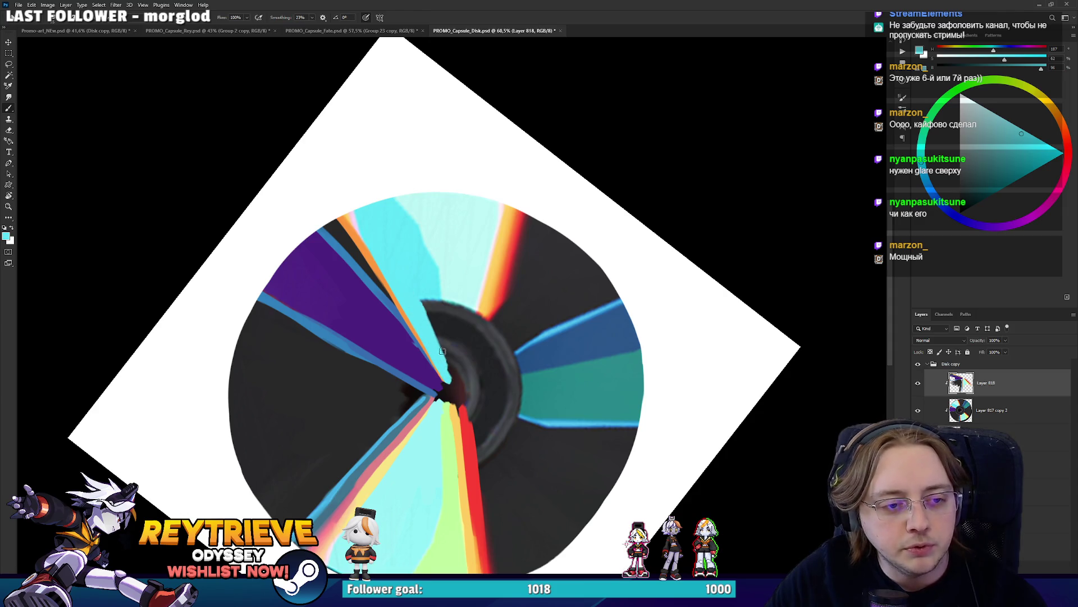
{"action": "left_click_drag", "start_coordinate": [441, 351], "coordinate": [472, 300]}
{"action": "left_click", "coordinate": [458, 294], "text": "alt"}
{"action": "left_click_drag", "start_coordinate": [444, 366], "coordinate": [446, 338]}
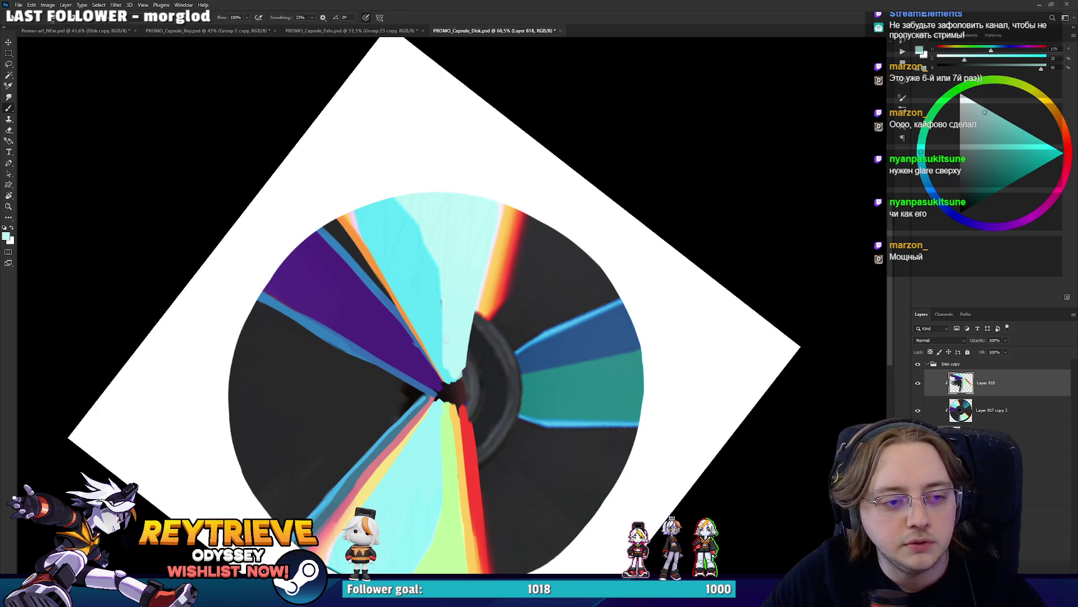
{"action": "left_click", "coordinate": [449, 352], "text": "alt"}
{"action": "mouse_move", "coordinate": [447, 378]}
{"action": "left_mouse_down"}
{"action": "mouse_move", "coordinate": [448, 325]}
{"action": "mouse_move", "coordinate": [431, 263]}
{"action": "mouse_move", "coordinate": [419, 302]}
{"action": "left_mouse_up"}
Paint a red stroke along the orange edge and a short orange stroke beside it
{"action": "left_click", "coordinate": [421, 292], "text": "alt"}
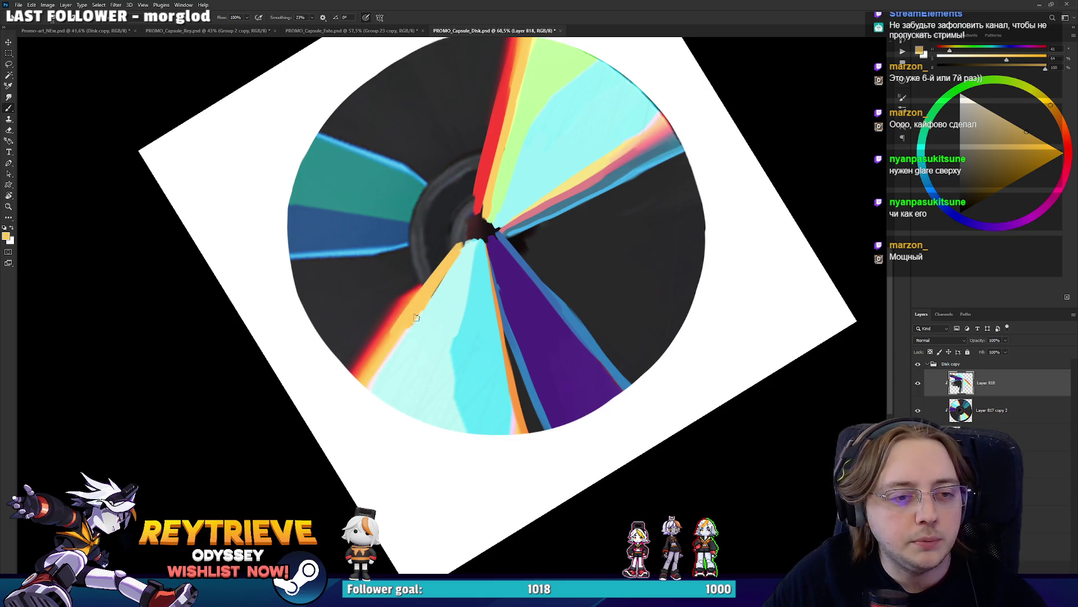
{"action": "left_click", "coordinate": [401, 303], "text": "alt"}
{"action": "left_click_drag", "start_coordinate": [385, 337], "coordinate": [446, 252]}
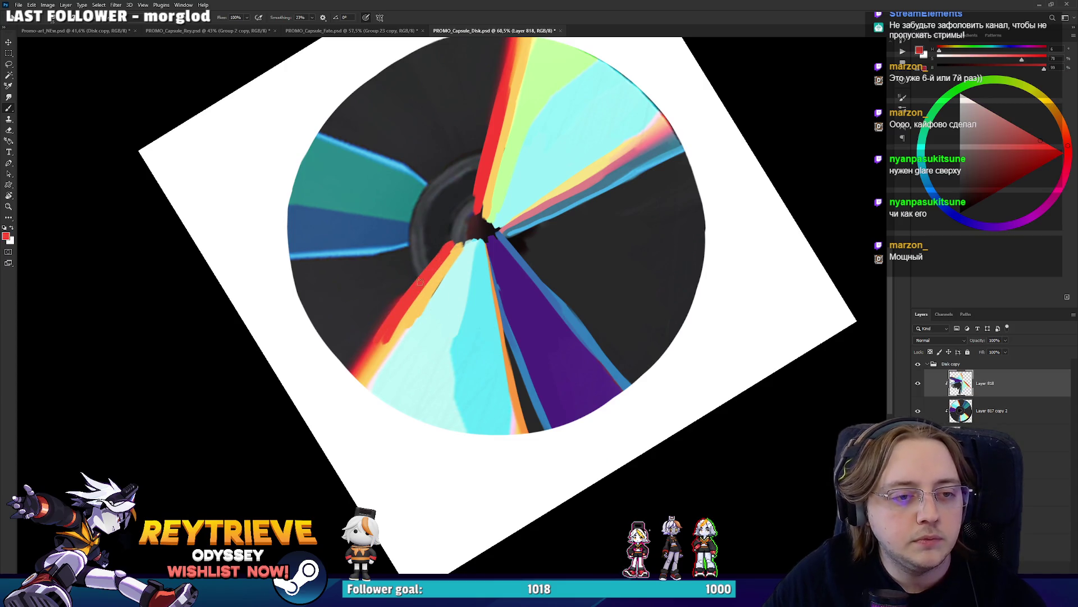
{"action": "left_click", "coordinate": [386, 343], "text": "alt"}
{"action": "left_click_drag", "start_coordinate": [409, 307], "coordinate": [367, 366]}
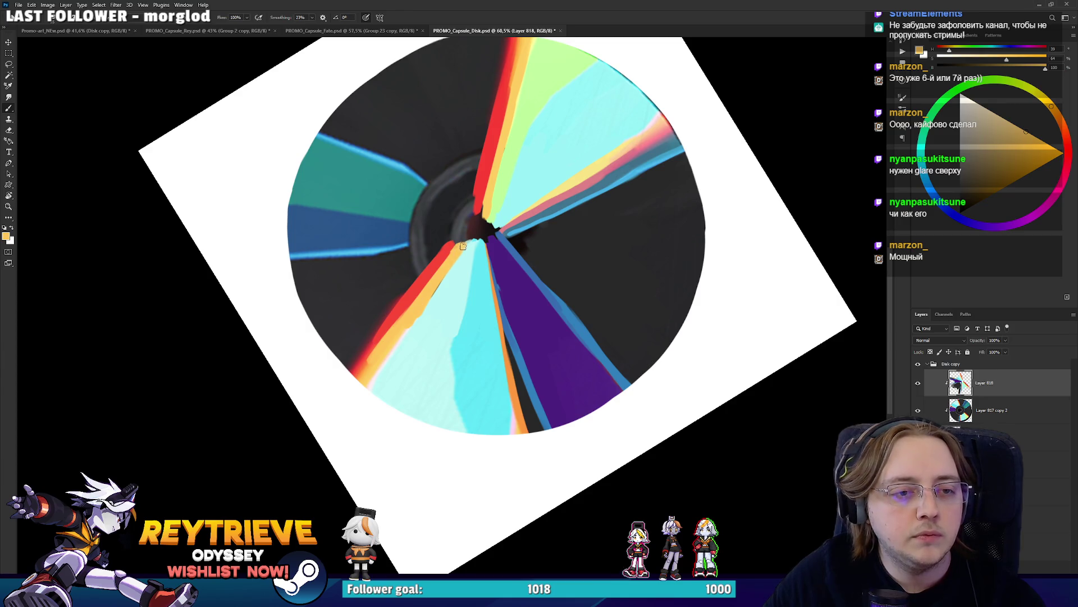
Extend the dark blue band to the centre and edge the blue and teal bands in light blue
{"action": "key", "text": "r"}
{"action": "mouse_move", "coordinate": [462, 246]}
{"action": "left_mouse_down"}
{"action": "mouse_move", "coordinate": [527, 272]}
{"action": "mouse_move", "coordinate": [525, 324]}
{"action": "left_mouse_up"}
{"action": "left_click", "coordinate": [527, 272], "text": "alt"}
{"action": "left_click", "coordinate": [504, 218], "text": "alt"}
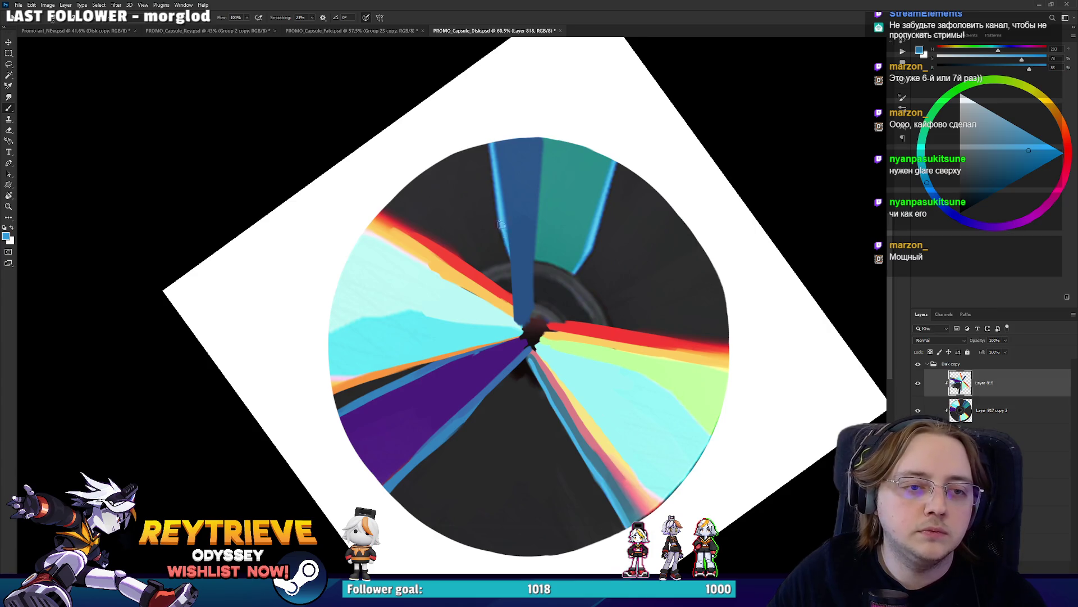
{"action": "mouse_move", "coordinate": [501, 225]}
{"action": "left_mouse_down"}
{"action": "mouse_move", "coordinate": [512, 310]}
{"action": "mouse_move", "coordinate": [498, 163]}
{"action": "mouse_move", "coordinate": [510, 250]}
{"action": "mouse_move", "coordinate": [556, 314]}
{"action": "left_mouse_up"}
{"action": "left_click", "coordinate": [548, 247], "text": "alt"}
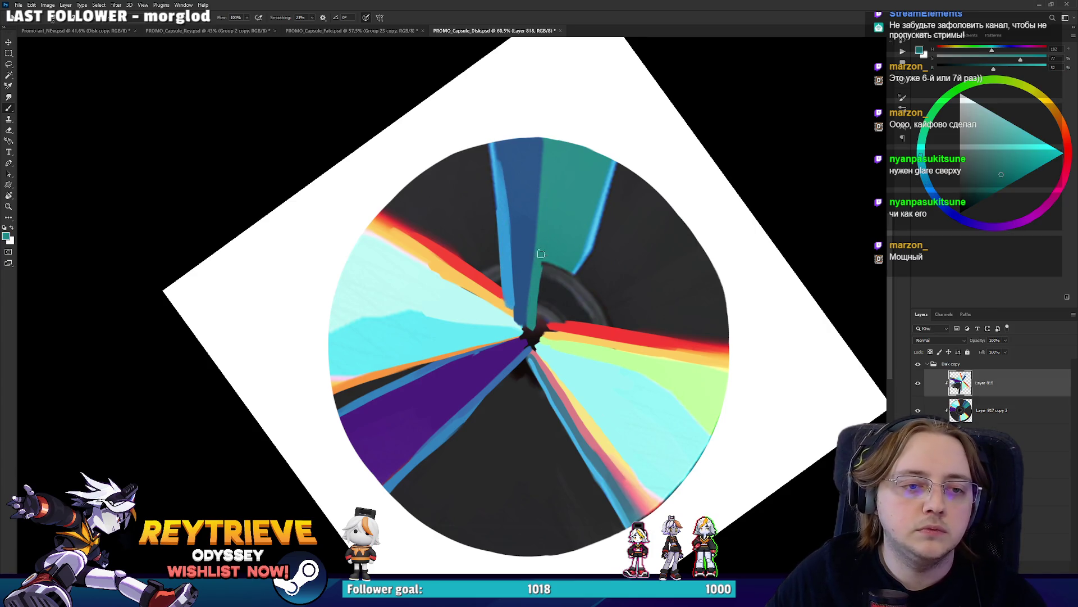
{"action": "left_click", "coordinate": [591, 247], "text": "alt"}
{"action": "left_click_drag", "start_coordinate": [601, 211], "coordinate": [540, 335]}
{"action": "mouse_move", "coordinate": [567, 286]}
{"action": "left_mouse_down"}
{"action": "mouse_move", "coordinate": [598, 203]}
{"action": "mouse_move", "coordinate": [358, 234]}
{"action": "mouse_move", "coordinate": [364, 286]}
{"action": "left_mouse_up"}
Cover the stray blue line left of the purple band with dark disc colour
{"action": "left_click", "coordinate": [604, 245], "text": "alt"}
{"action": "left_click", "coordinate": [358, 234], "text": "alt"}
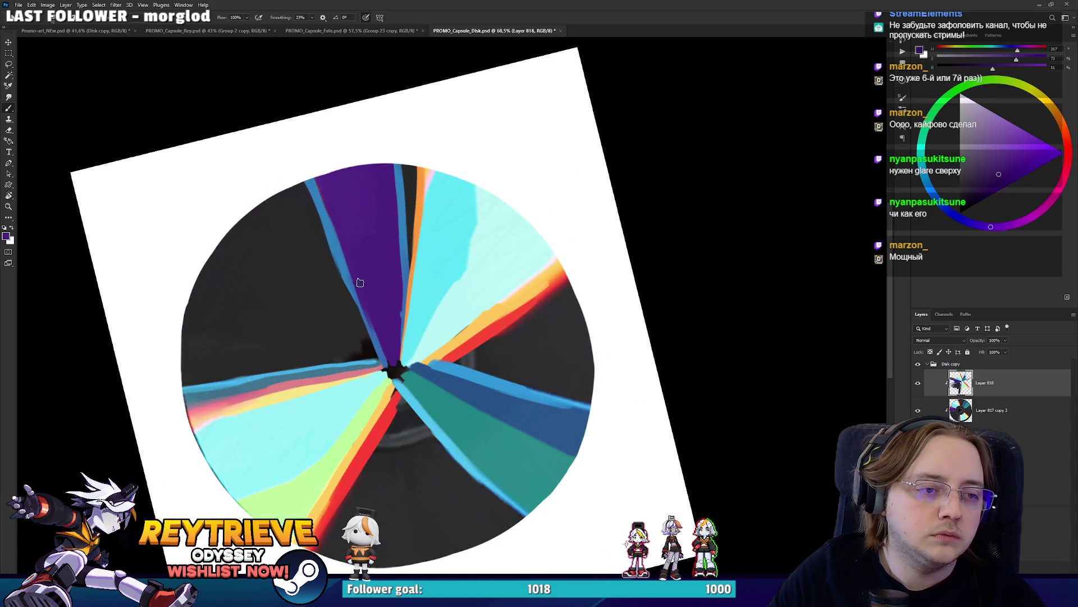
{"action": "left_click", "coordinate": [332, 264], "text": "alt"}
{"action": "mouse_move", "coordinate": [318, 227]}
{"action": "left_mouse_down"}
{"action": "mouse_move", "coordinate": [357, 313]}
{"action": "mouse_move", "coordinate": [498, 123]}
{"action": "left_mouse_up"}
{"action": "key", "text": "r"}
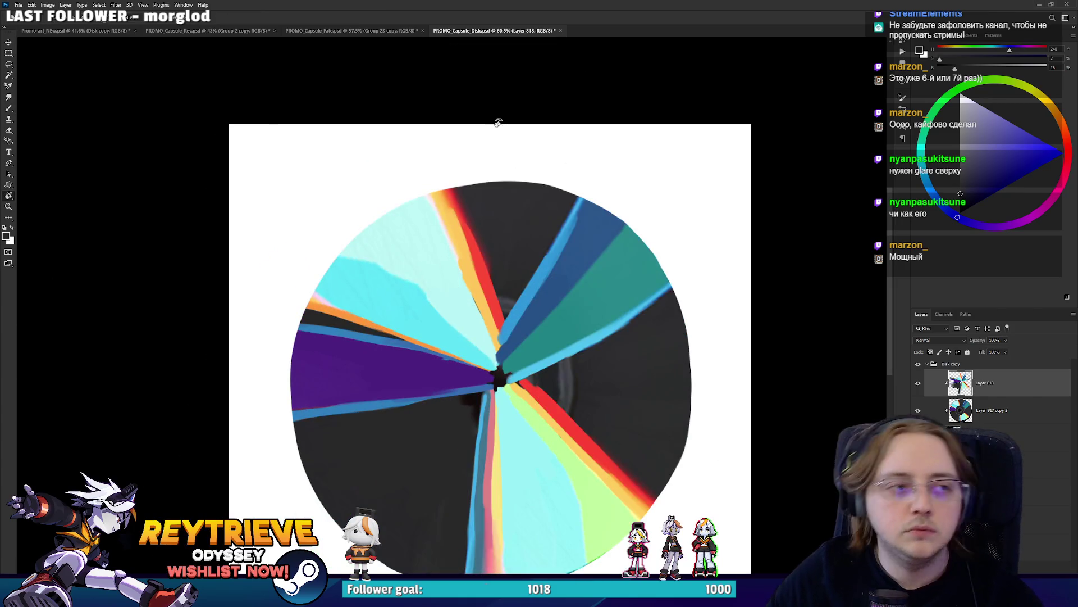
In Promo-art_NEw, show Group 6, hide the Disk copy layer, and expand the group
{"action": "left_click", "coordinate": [318, 30]}
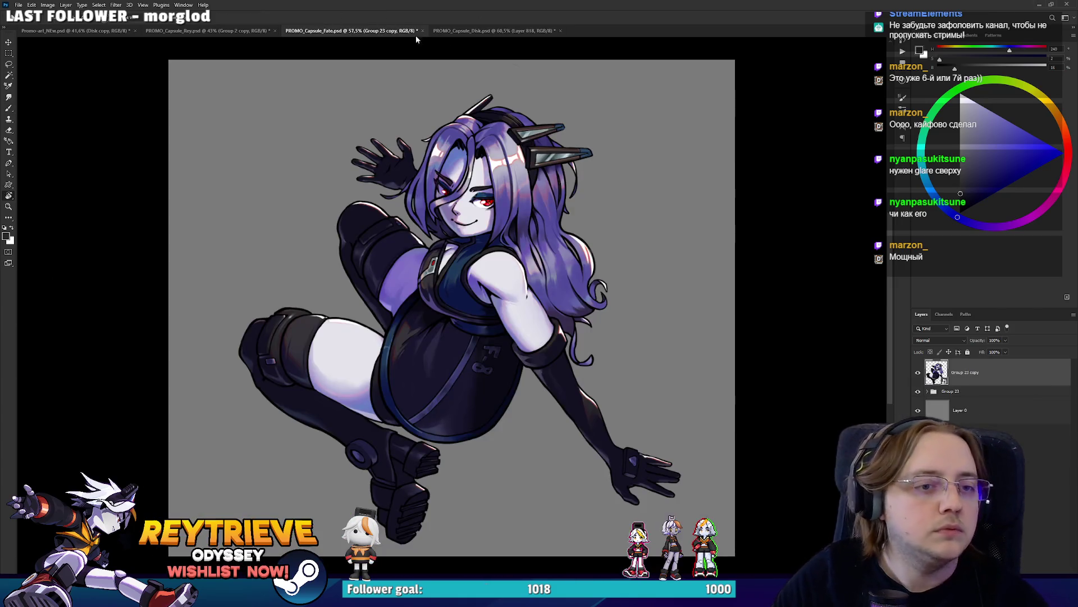
{"action": "left_click", "coordinate": [163, 31]}
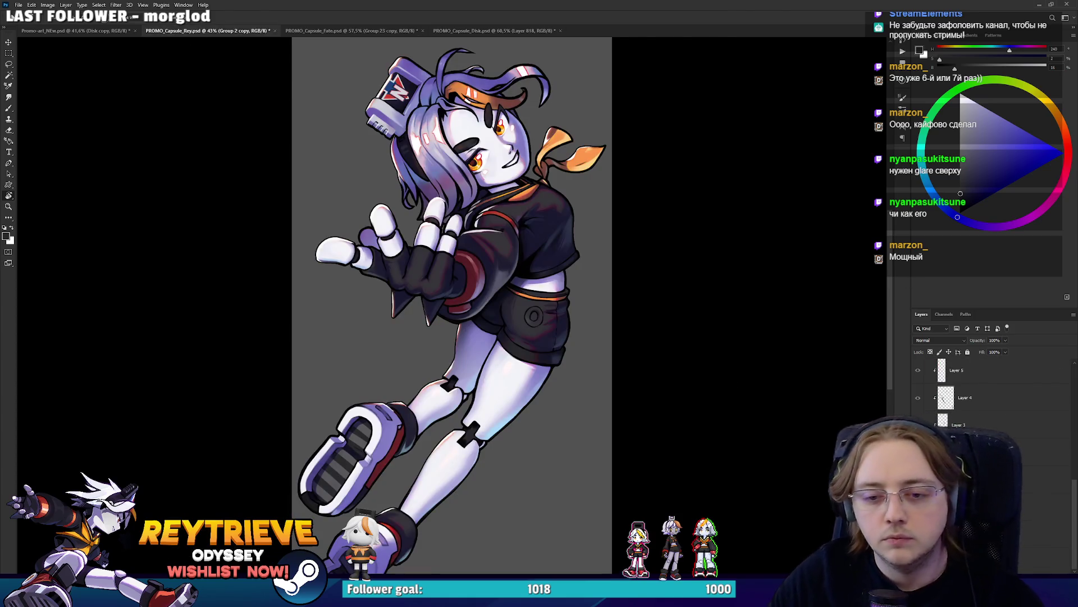
{"action": "left_click", "coordinate": [73, 30]}
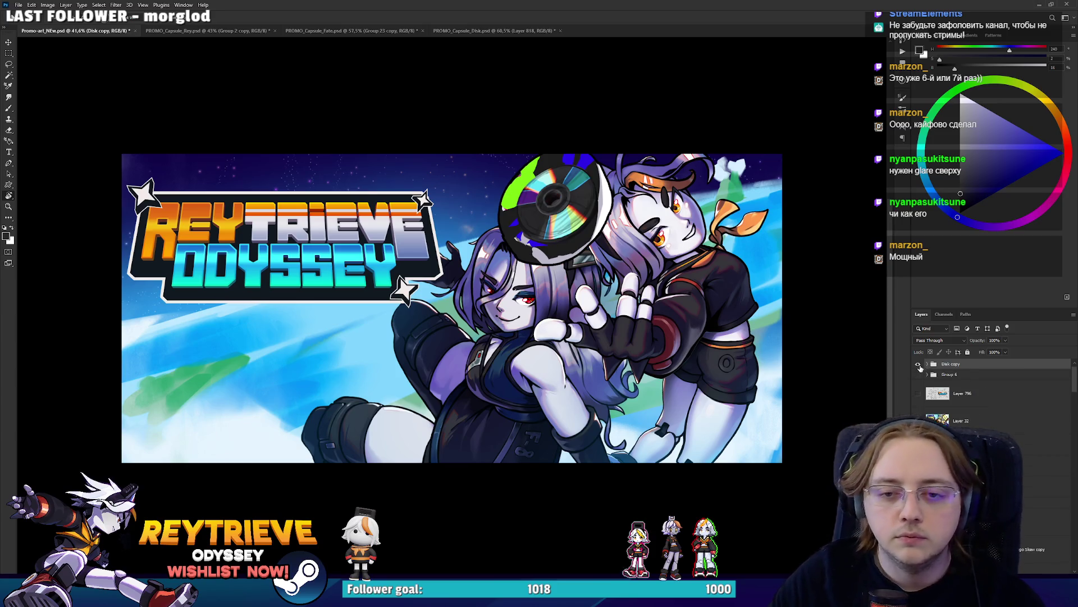
{"action": "left_click", "coordinate": [918, 375]}
{"action": "left_click", "coordinate": [919, 364]}
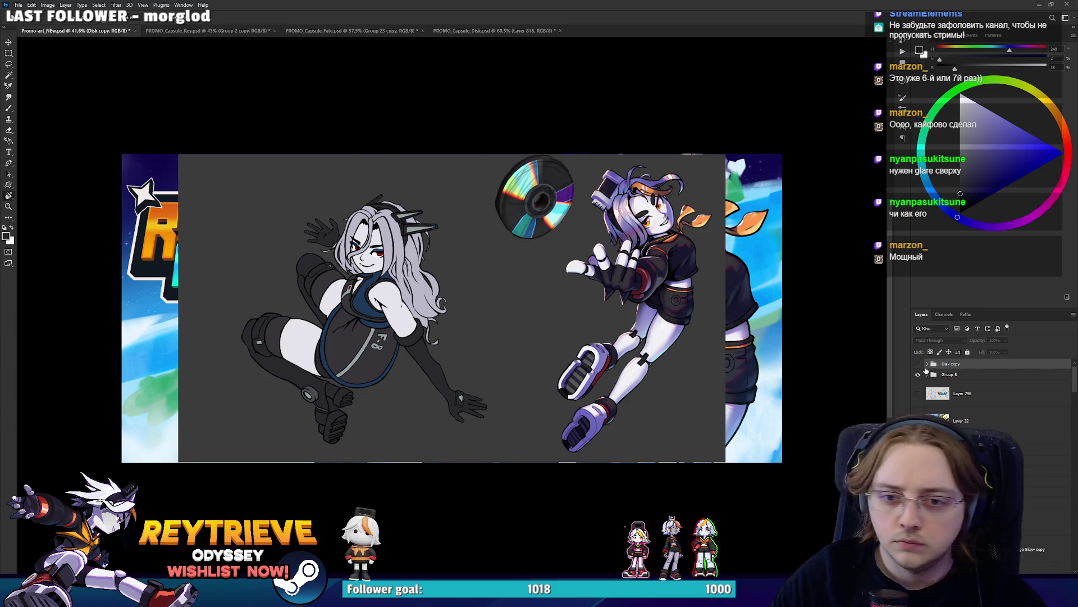
{"action": "left_click", "coordinate": [926, 371]}
Select the LGBT layer and bring it over to the PROMO_Capsule_Disk document
{"action": "scroll", "coordinate": [955, 393], "scroll_direction": "down", "scroll_amount": 2}
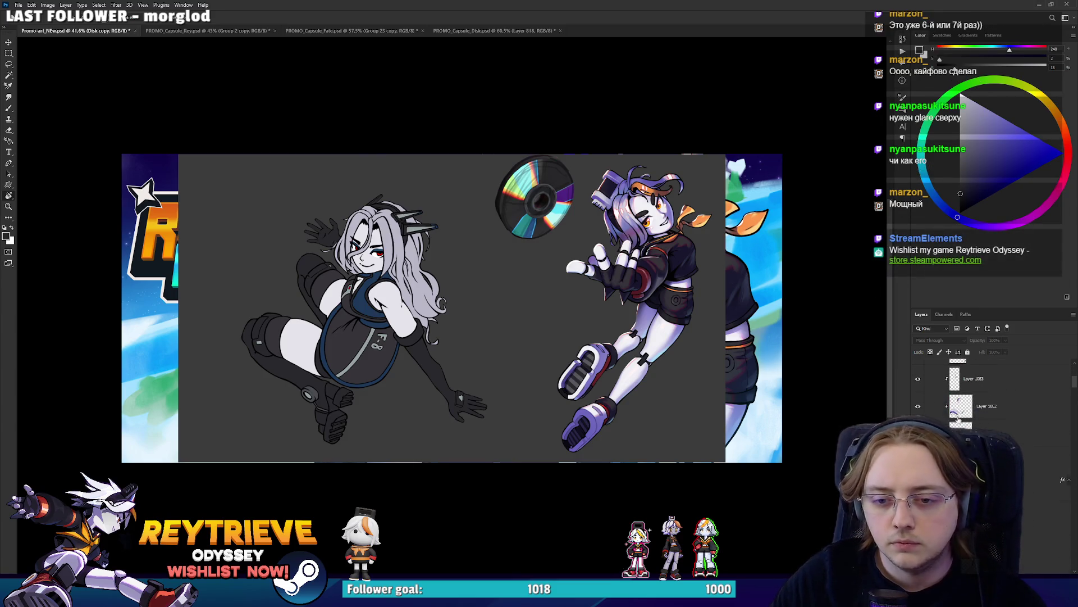
{"action": "scroll", "coordinate": [966, 410], "scroll_direction": "down", "scroll_amount": 2}
{"action": "scroll", "coordinate": [967, 415], "scroll_direction": "down", "scroll_amount": 2}
{"action": "scroll", "coordinate": [969, 420], "scroll_direction": "down", "scroll_amount": 2}
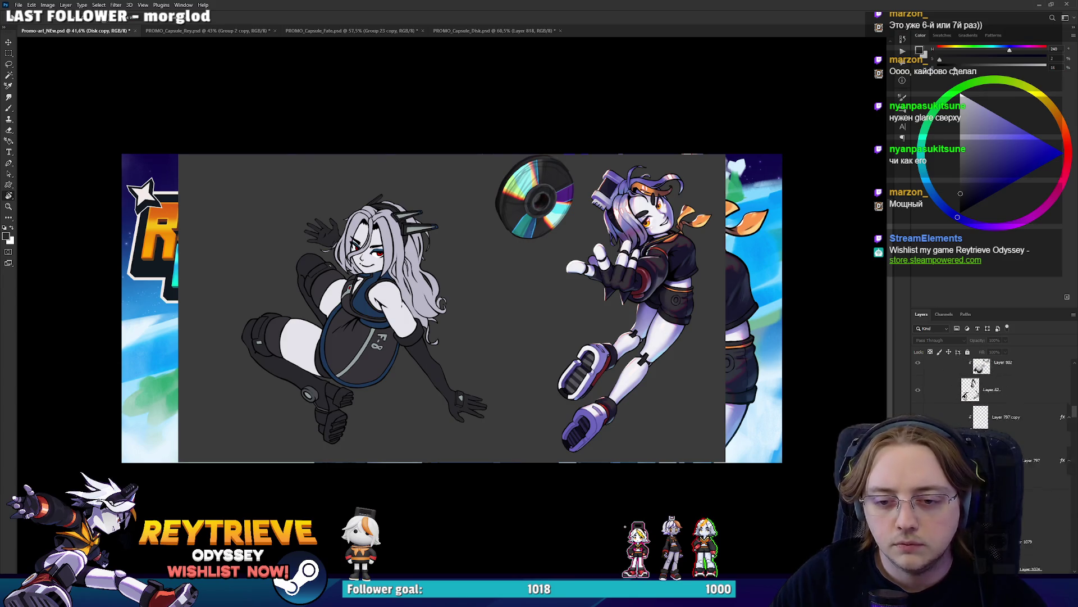
{"action": "scroll", "coordinate": [973, 426], "scroll_direction": "down", "scroll_amount": 2}
{"action": "scroll", "coordinate": [972, 427], "scroll_direction": "down", "scroll_amount": 2}
{"action": "scroll", "coordinate": [972, 426], "scroll_direction": "down", "scroll_amount": 2}
{"action": "scroll", "coordinate": [973, 427], "scroll_direction": "down", "scroll_amount": 2}
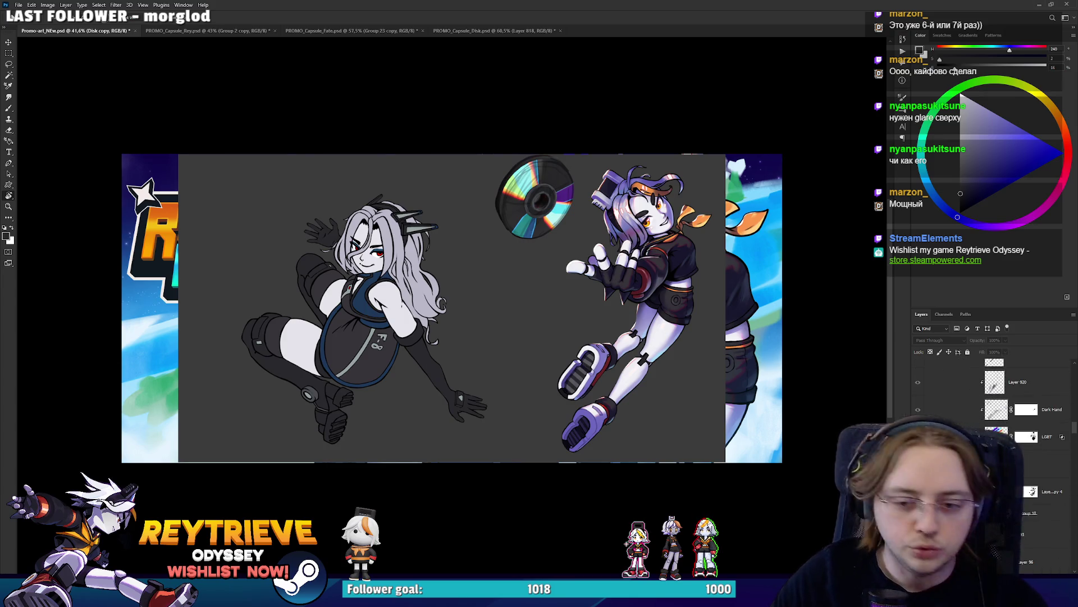
{"action": "left_click", "coordinate": [972, 437]}
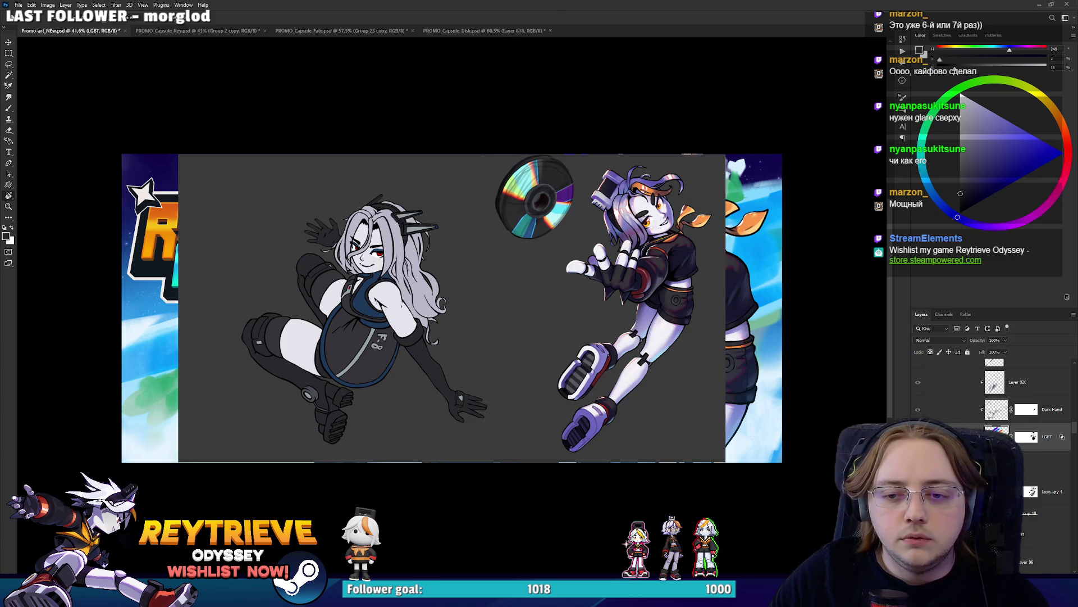
{"action": "left_click", "coordinate": [477, 30]}
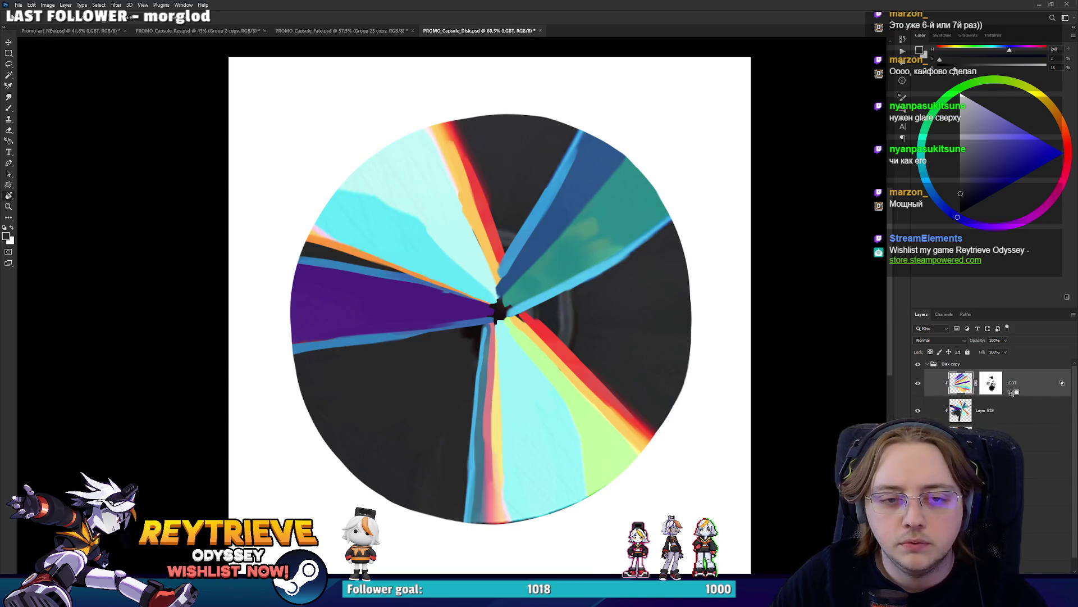
Stretch the LGBT layer wider past the canvas and delete its layer mask
{"action": "key", "text": "ctrl+t"}
{"action": "left_click_drag", "start_coordinate": [705, 306], "coordinate": [895, 323]}
{"action": "key", "text": "Return"}
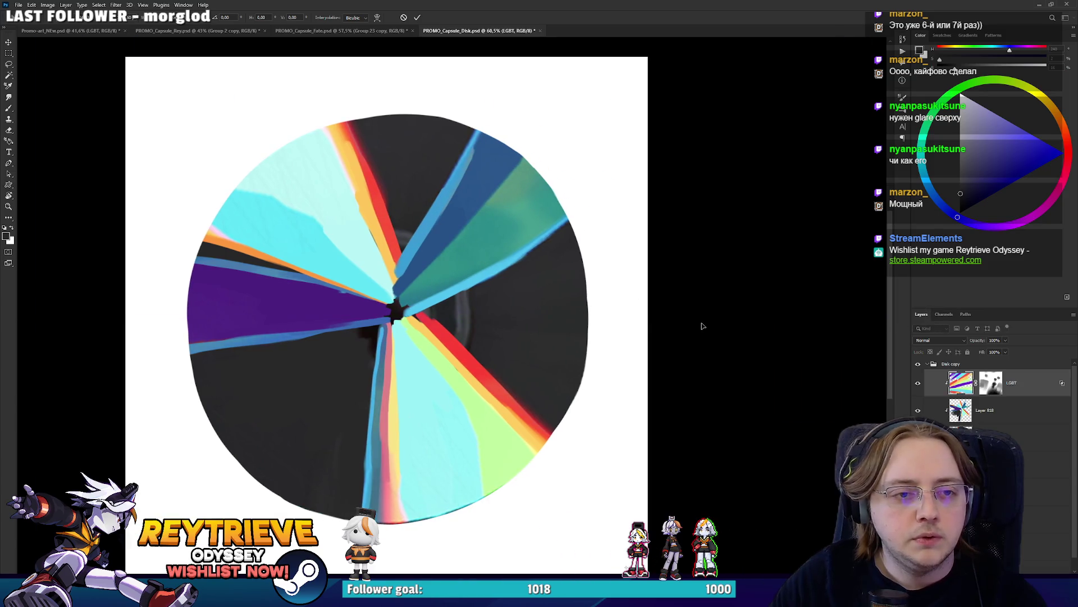
{"action": "scroll", "coordinate": [552, 275], "scroll_direction": "down", "scroll_amount": 3}
{"action": "left_click_drag", "start_coordinate": [552, 275], "coordinate": [583, 275]}
{"action": "scroll", "coordinate": [583, 275], "scroll_direction": "up", "scroll_amount": 2}
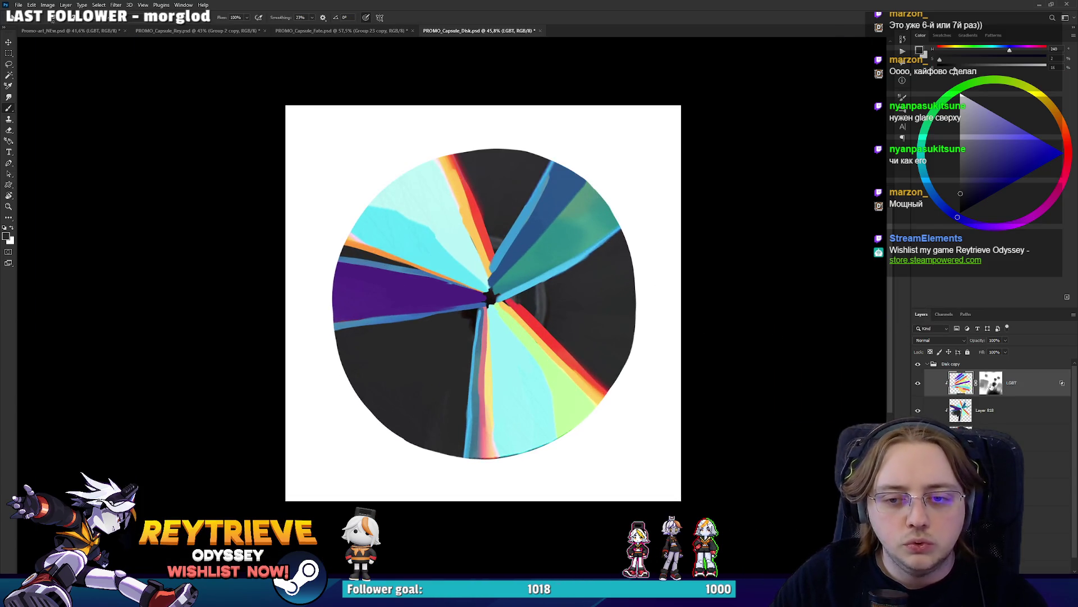
{"action": "right_click", "coordinate": [991, 383]}
{"action": "left_click", "coordinate": [1011, 400]}
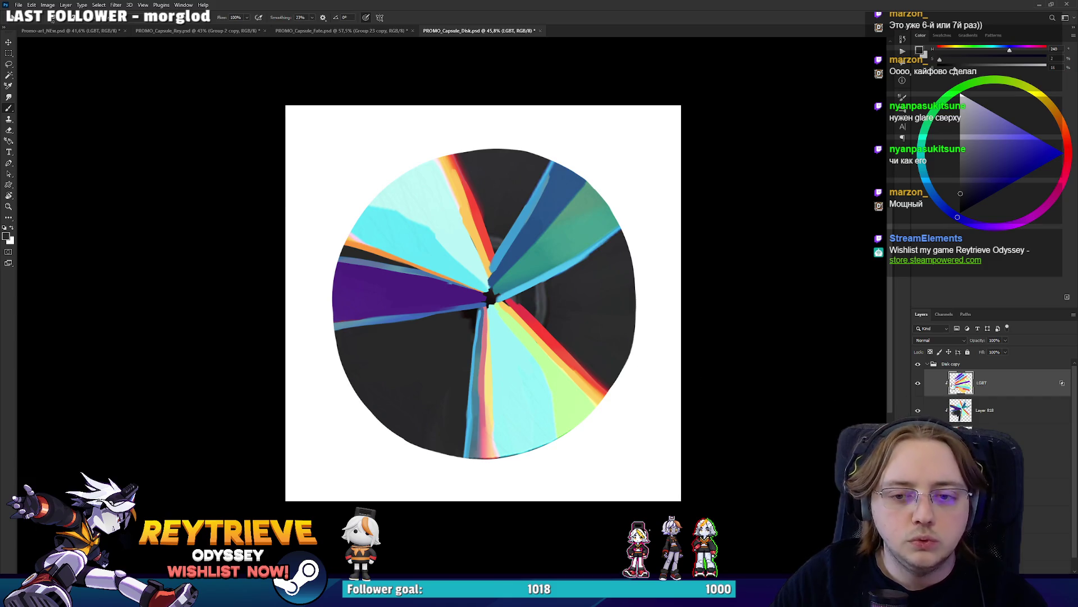
Apply a first Underlying Layer Blend If range to LGBT, testing another blend mode before returning to Normal
{"action": "double_click", "coordinate": [1012, 381]}
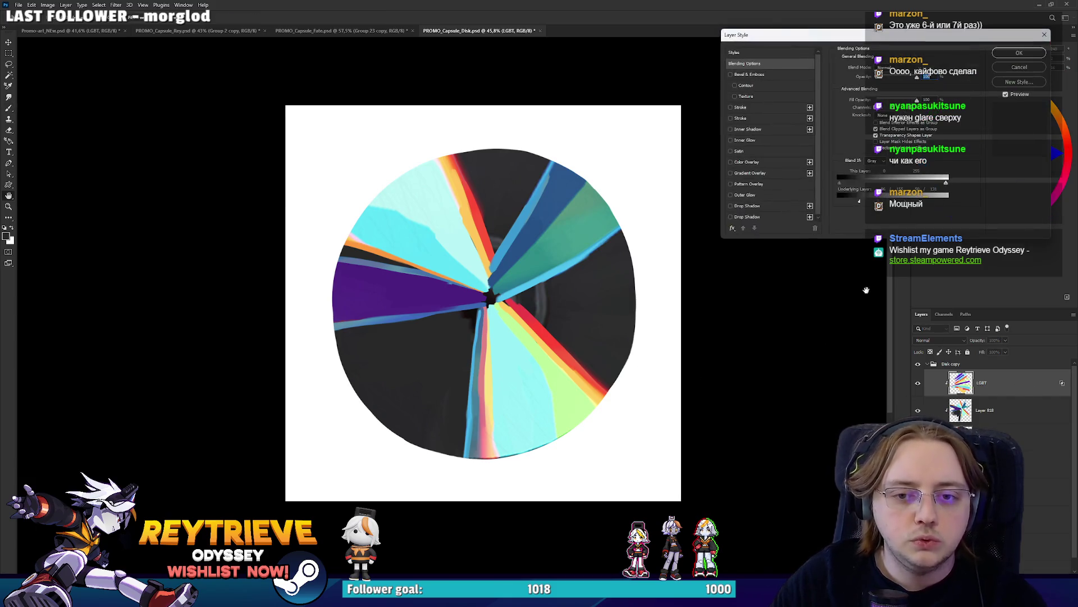
{"action": "left_click_drag", "start_coordinate": [890, 206], "coordinate": [858, 206]}
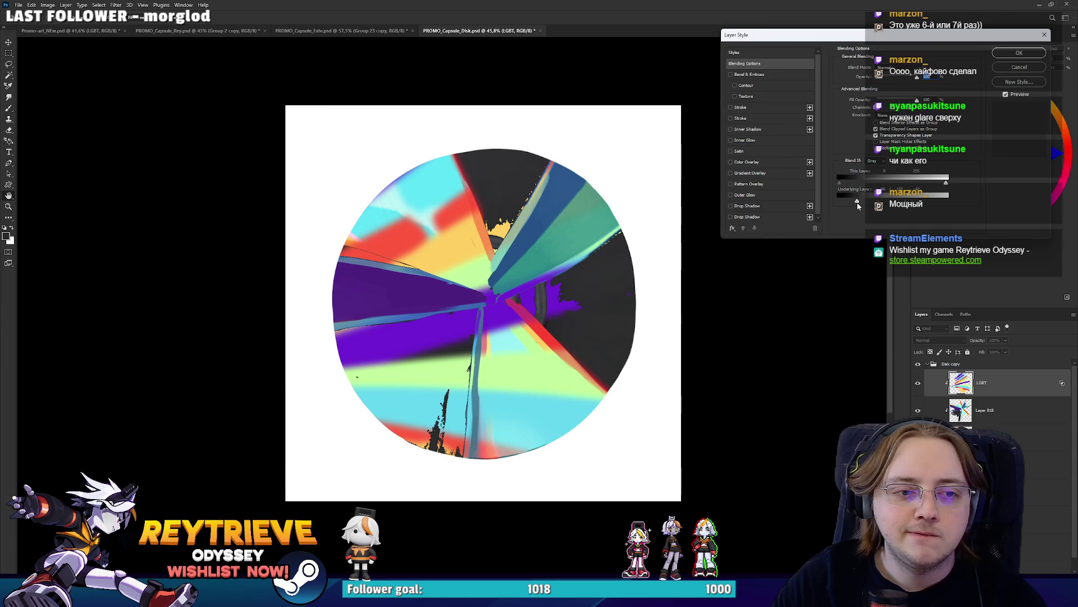
{"action": "left_click_drag", "start_coordinate": [857, 203], "coordinate": [857, 205]}
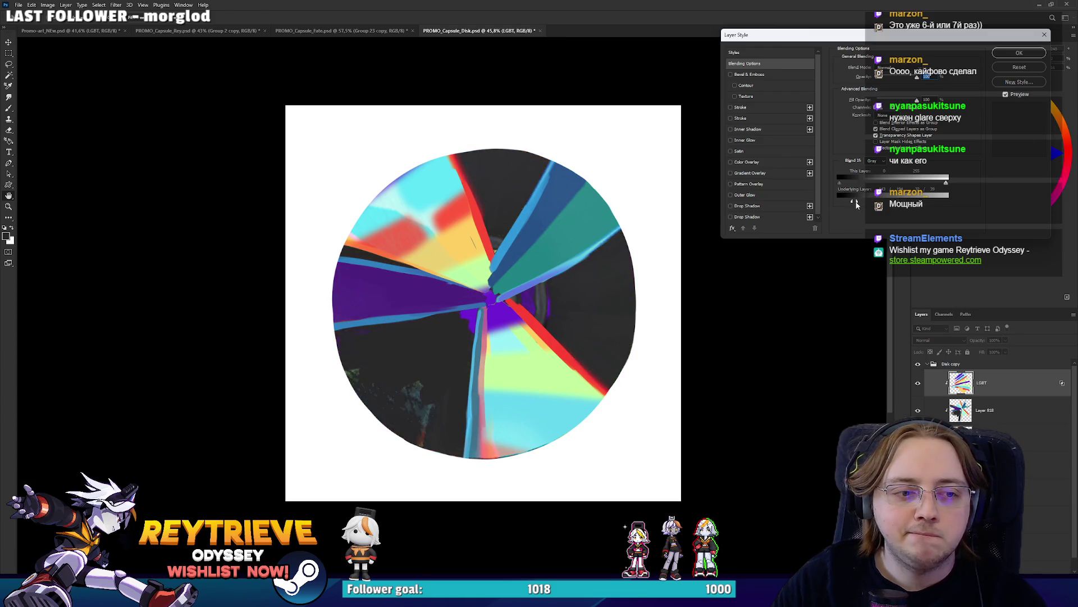
{"action": "left_click_drag", "start_coordinate": [852, 204], "coordinate": [858, 202]}
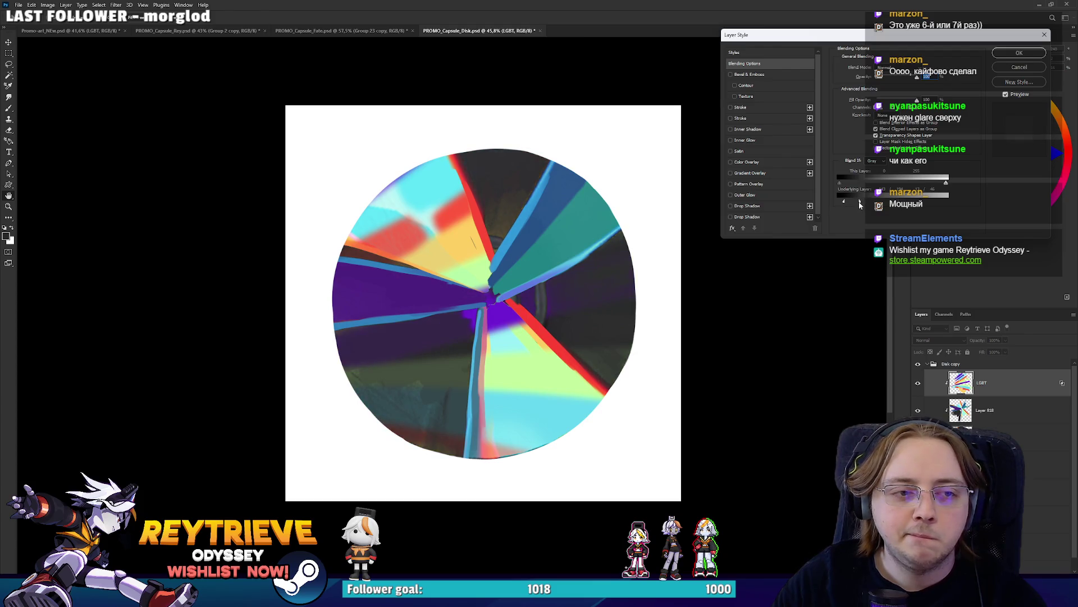
{"action": "left_click", "coordinate": [1020, 52]}
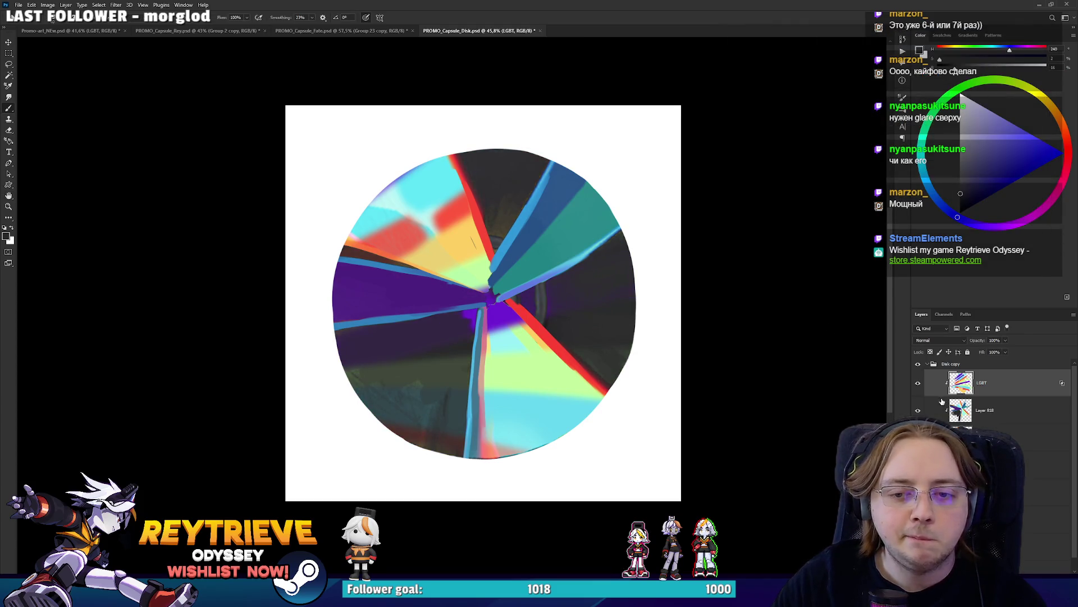
{"action": "left_click", "coordinate": [947, 340]}
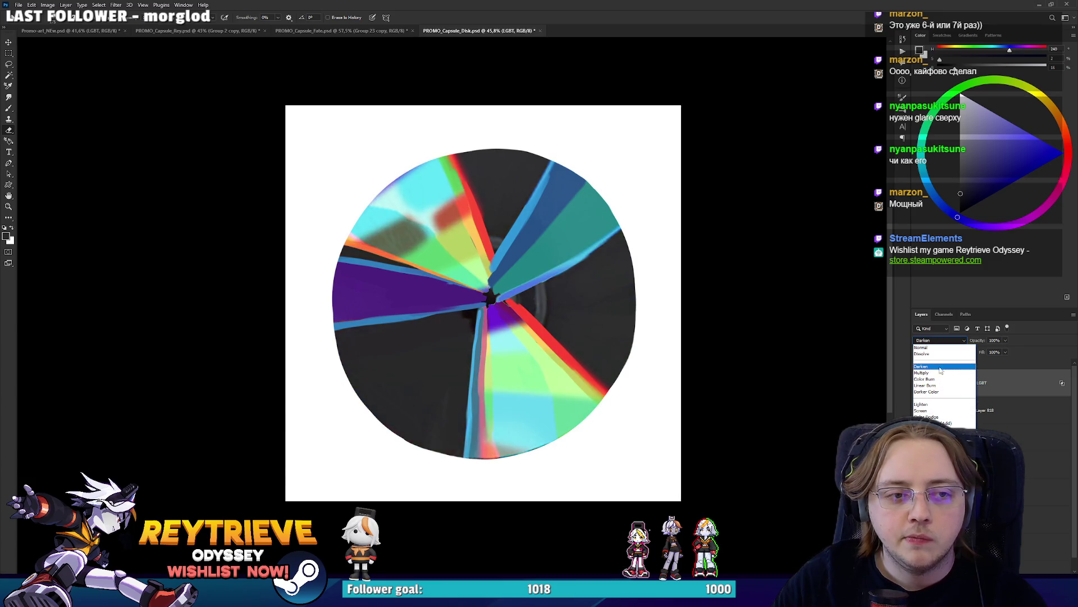
{"action": "left_click", "coordinate": [921, 347]}
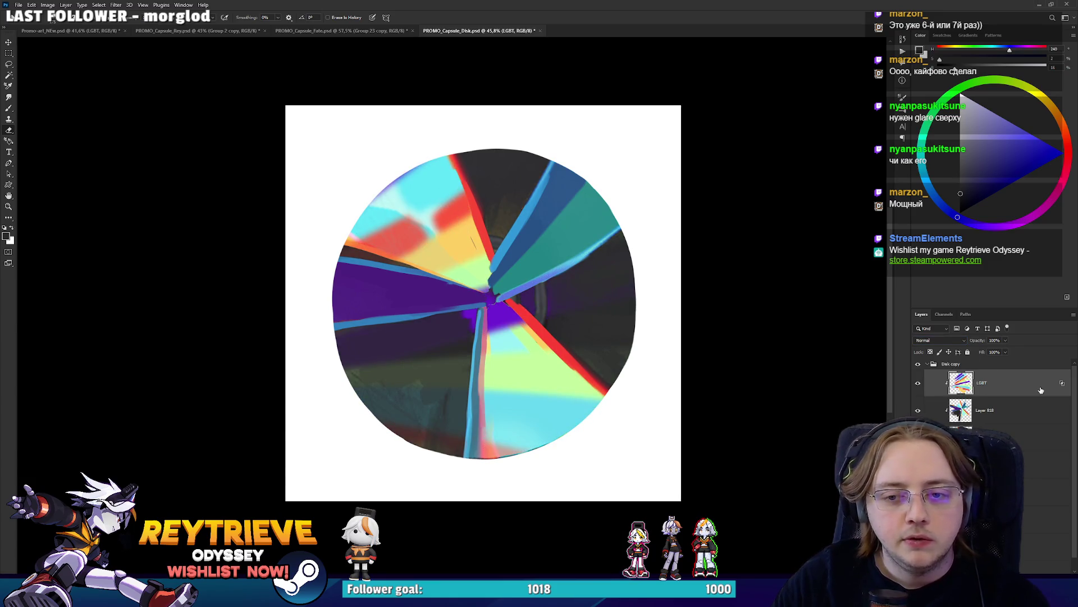
Refine the split Underlying Layer Blend If sliders, apply, and toggle LGBT to compare
{"action": "double_click", "coordinate": [1040, 390]}
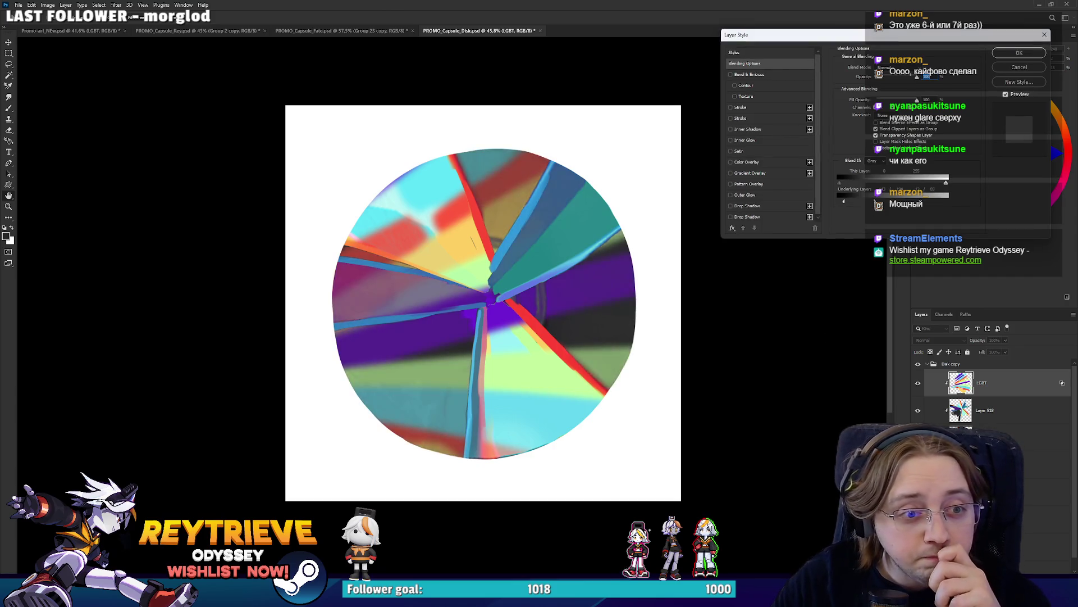
{"action": "left_click_drag", "start_coordinate": [843, 200], "coordinate": [857, 201]}
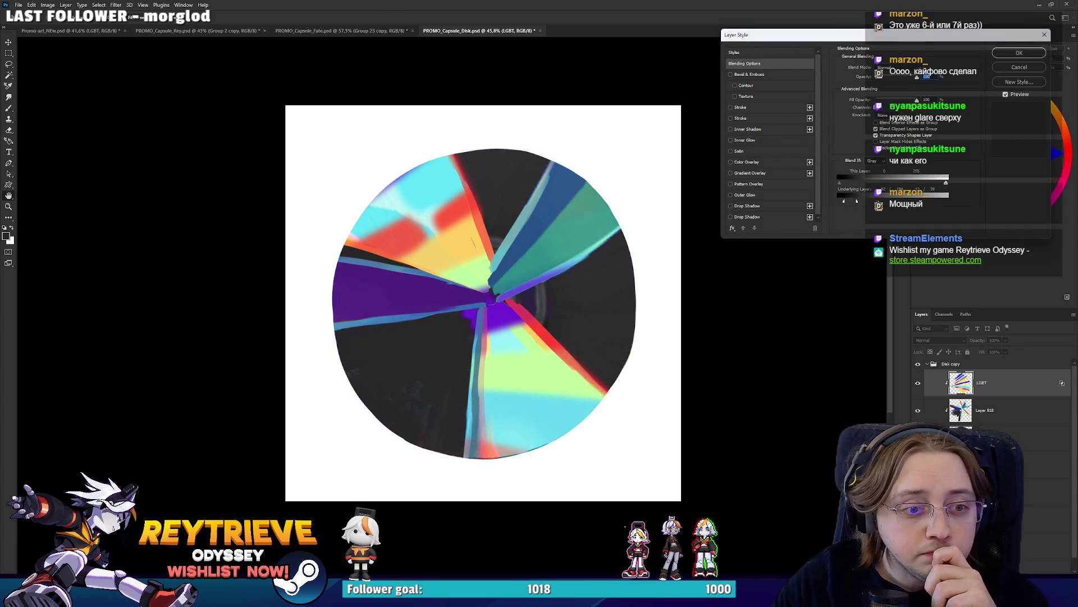
{"action": "mouse_move", "coordinate": [945, 198]}
{"action": "left_mouse_down"}
{"action": "mouse_move", "coordinate": [845, 199]}
{"action": "mouse_move", "coordinate": [967, 206]}
{"action": "left_mouse_up"}
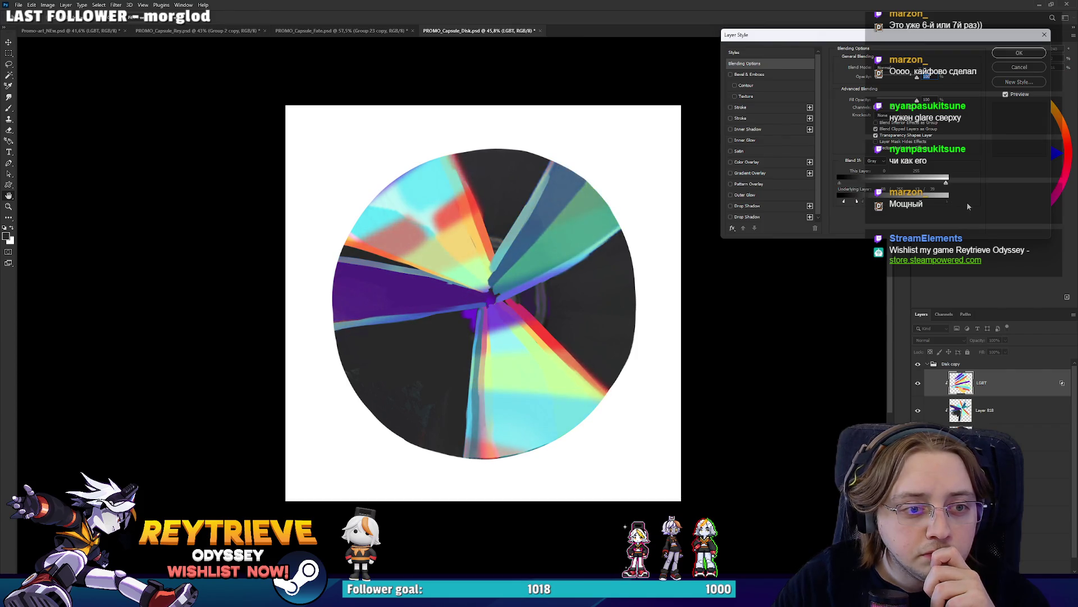
{"action": "left_click_drag", "start_coordinate": [868, 204], "coordinate": [924, 211]}
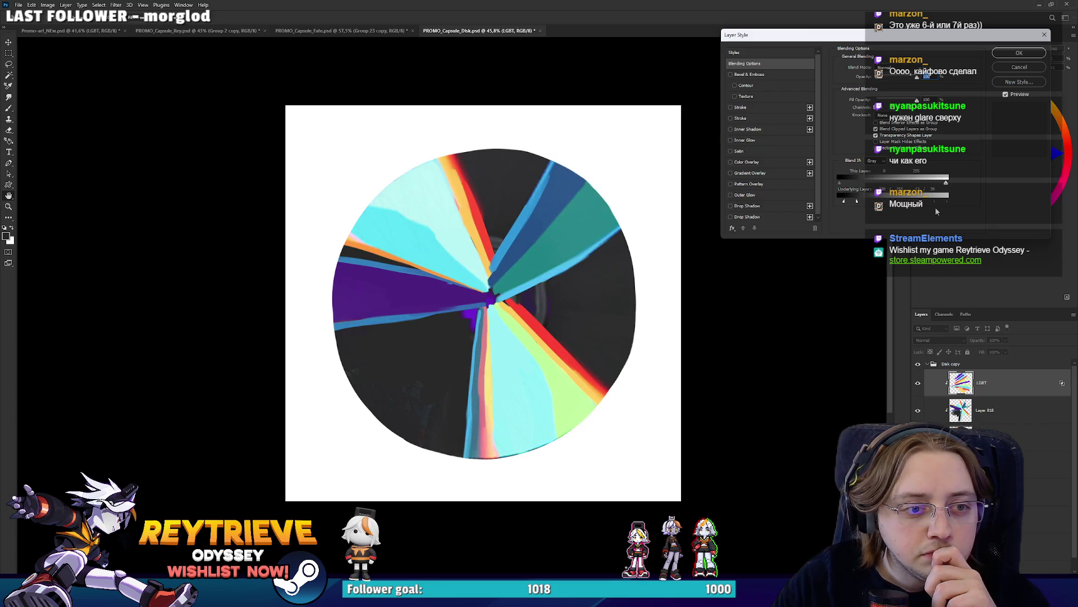
{"action": "mouse_move", "coordinate": [844, 201]}
{"action": "left_mouse_down"}
{"action": "mouse_move", "coordinate": [833, 204]}
{"action": "mouse_move", "coordinate": [843, 203]}
{"action": "left_mouse_up"}
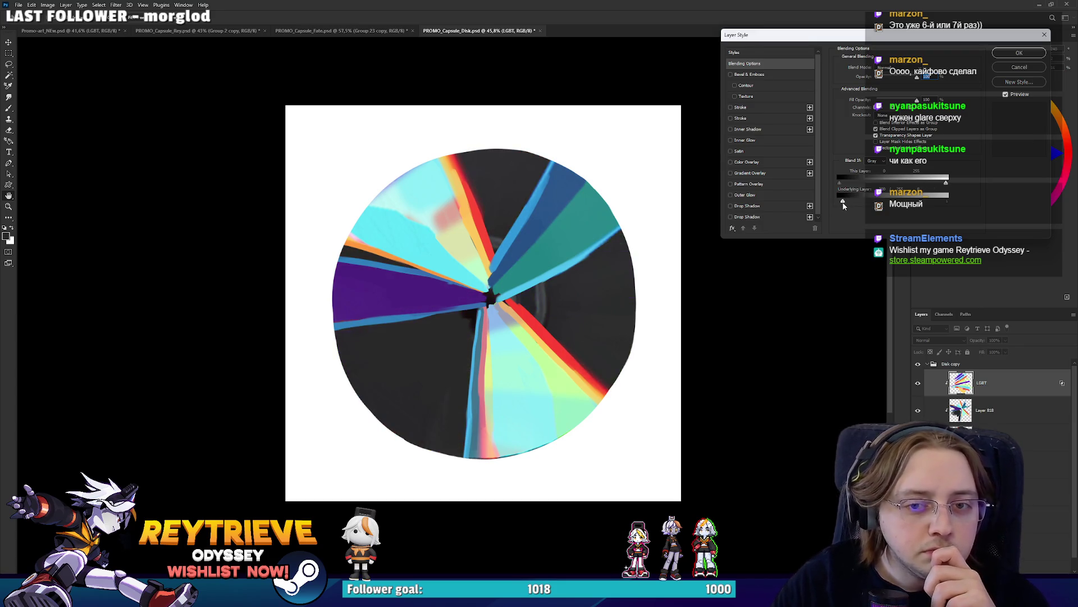
{"action": "left_click", "coordinate": [1019, 52]}
{"action": "left_click", "coordinate": [918, 383]}
{"action": "left_click", "coordinate": [918, 384]}
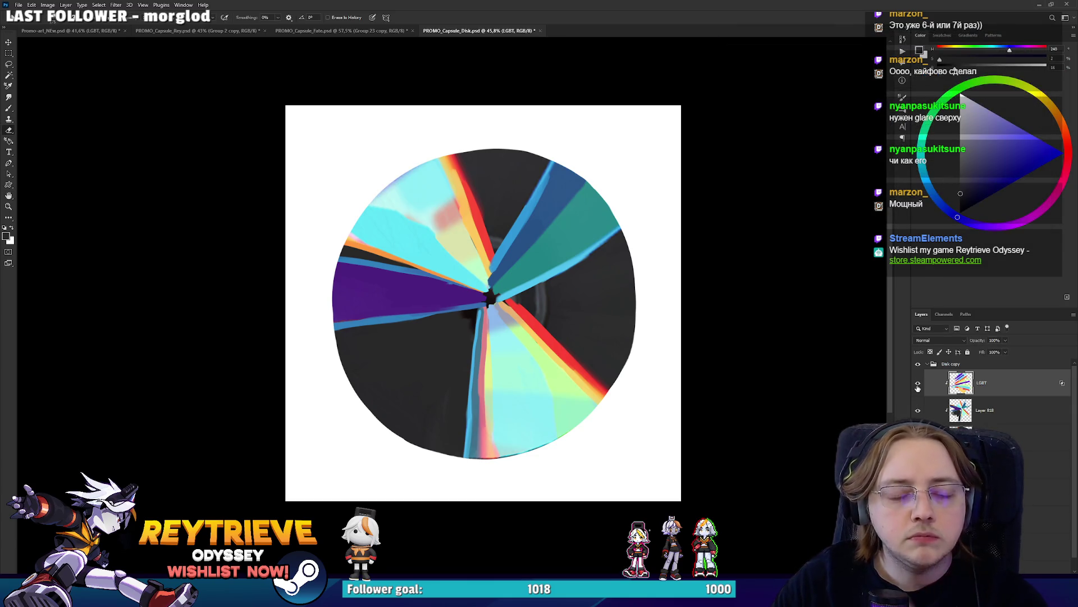
Hide the LGBT layer, add a new layer above Layer 818, and pick a recent brush preset
{"action": "scroll", "coordinate": [636, 364], "scroll_direction": "up", "scroll_amount": 2}
{"action": "scroll", "coordinate": [577, 313], "scroll_direction": "down", "scroll_amount": 4}
{"action": "scroll", "coordinate": [578, 313], "scroll_direction": "up", "scroll_amount": 2}
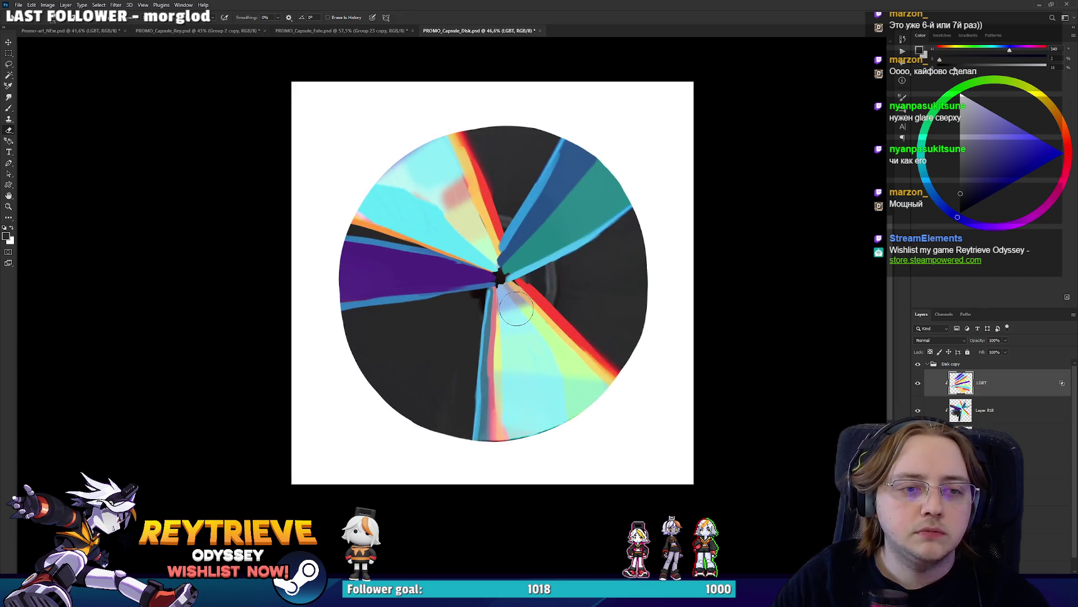
{"action": "left_click", "coordinate": [918, 384]}
{"action": "left_click", "coordinate": [992, 411]}
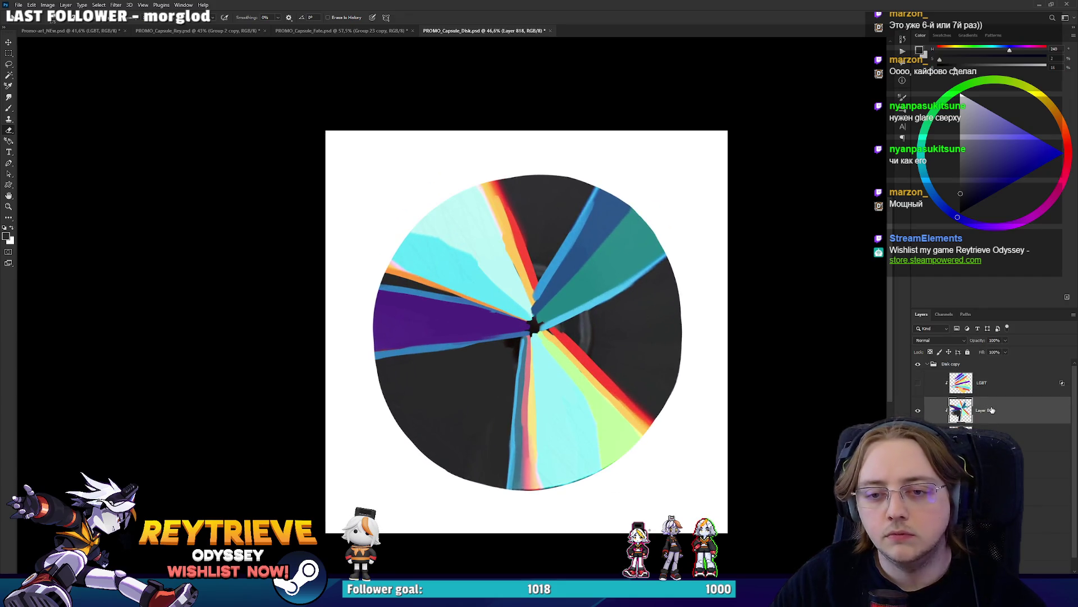
{"action": "key", "text": "ctrl+shift+n"}
{"action": "key", "text": "Return"}
{"action": "key", "text": "b"}
{"action": "scroll", "coordinate": [533, 291], "scroll_direction": "up", "scroll_amount": 2}
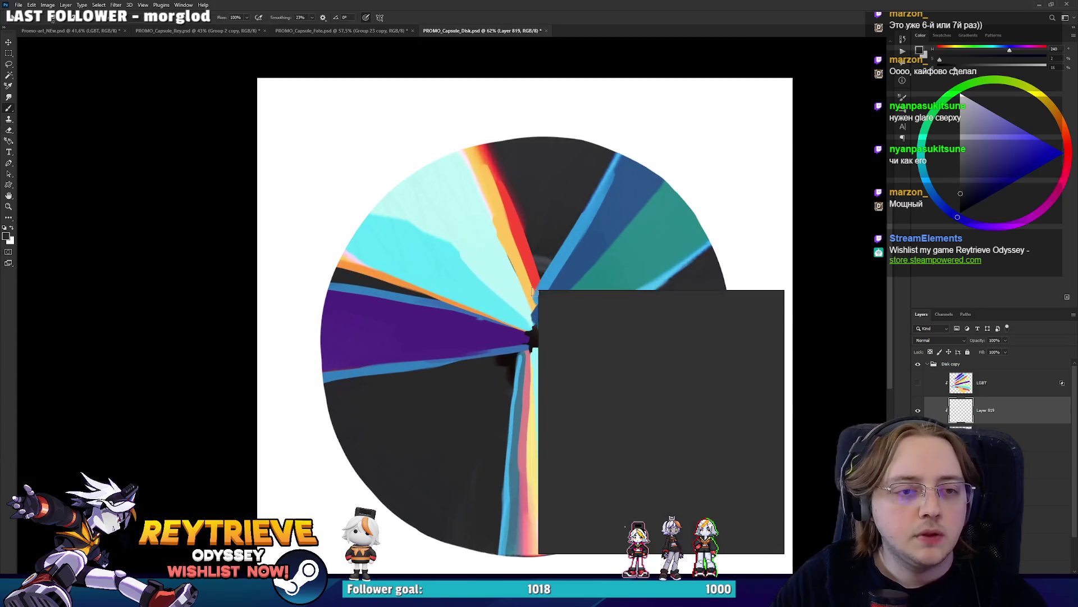
{"action": "right_click", "coordinate": [538, 291]}
{"action": "double_click", "coordinate": [631, 362]}
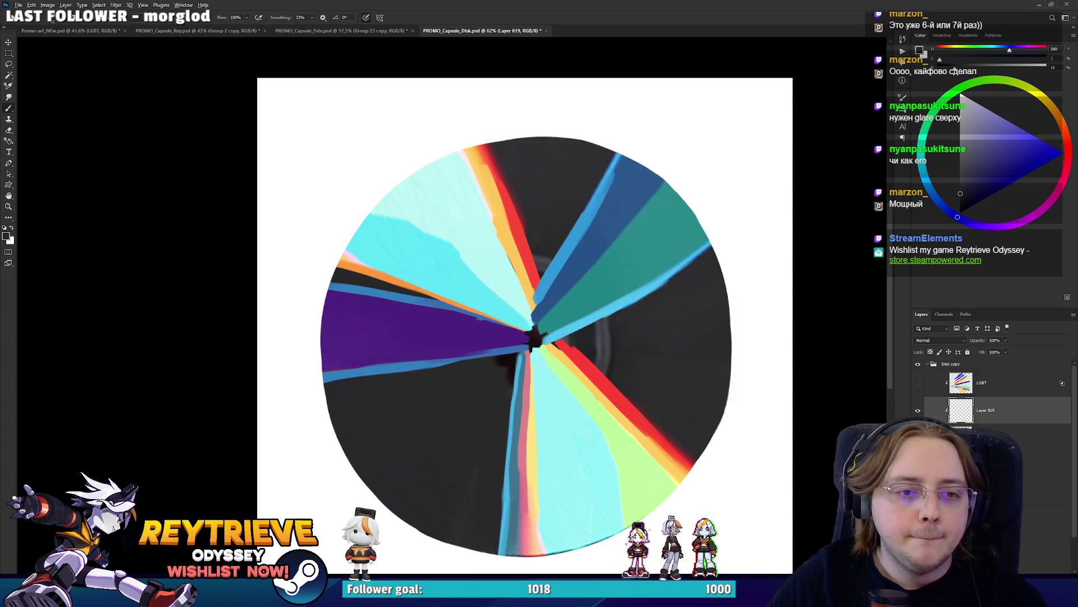
Repaint the blue wedge and the light-blue teal band from rim to centre using sampled colours
{"action": "left_click", "coordinate": [574, 243], "text": "alt"}
{"action": "left_click_drag", "start_coordinate": [533, 307], "coordinate": [615, 170]}
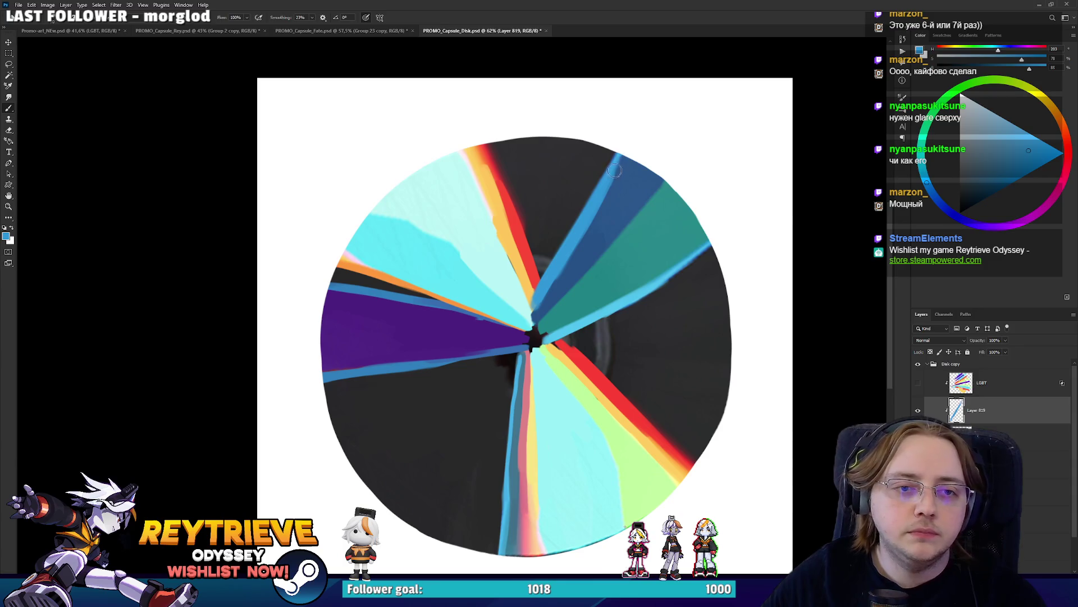
{"action": "left_click", "coordinate": [579, 271], "text": "alt"}
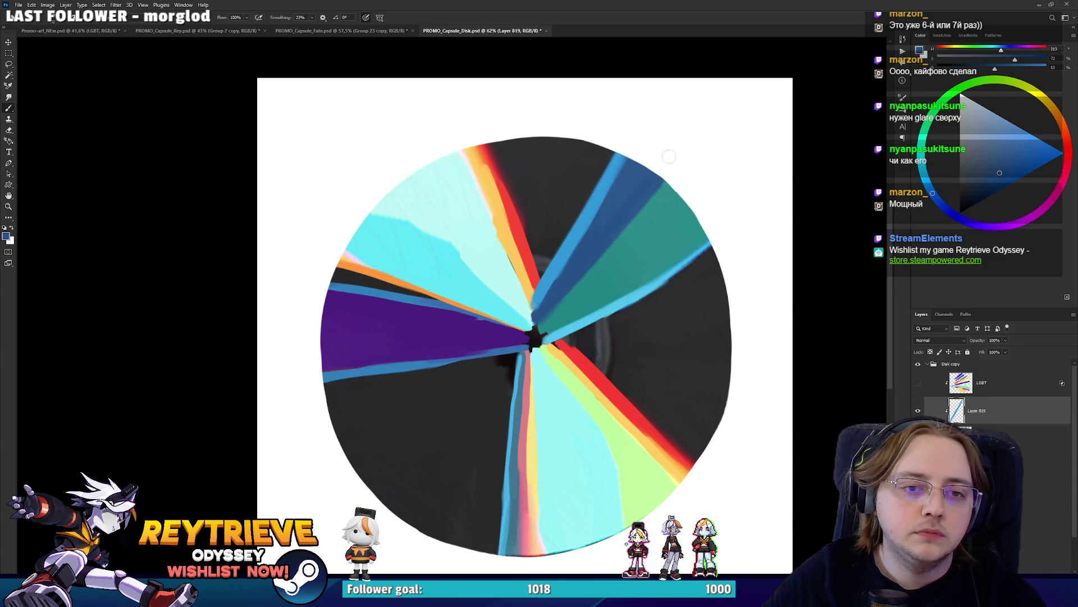
{"action": "left_click_drag", "start_coordinate": [561, 293], "coordinate": [684, 151]}
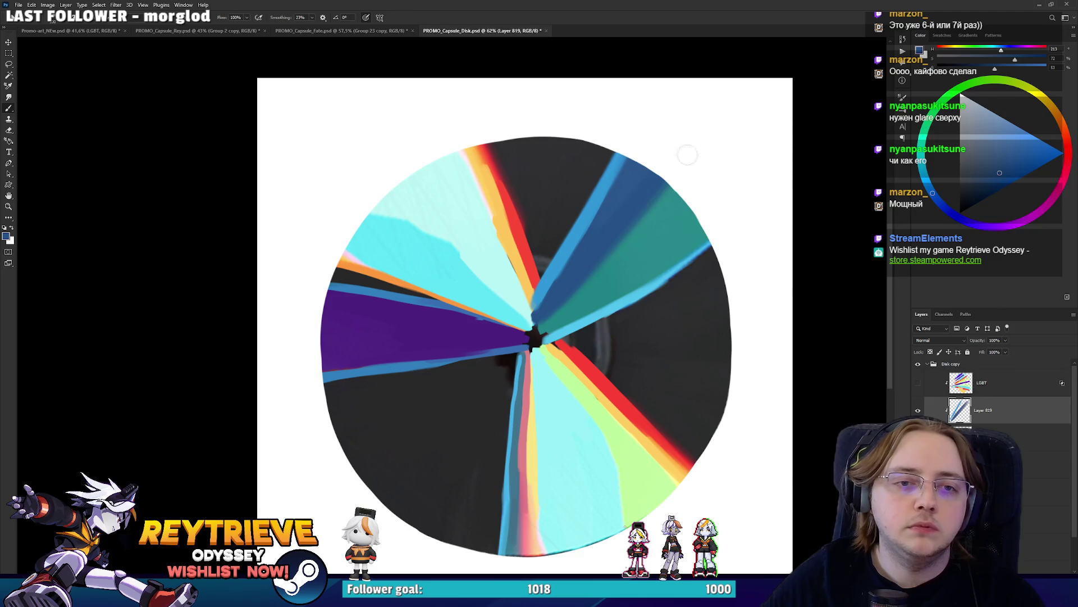
{"action": "left_click", "coordinate": [563, 332], "text": "alt"}
{"action": "left_click_drag", "start_coordinate": [555, 335], "coordinate": [725, 235]}
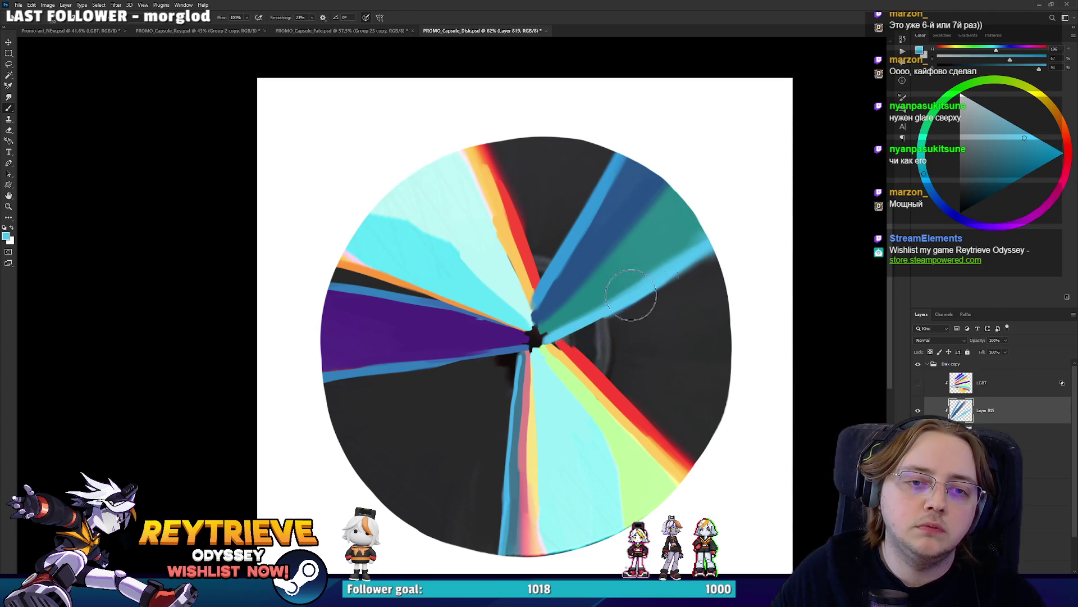
{"action": "left_click_drag", "start_coordinate": [725, 236], "coordinate": [626, 290]}
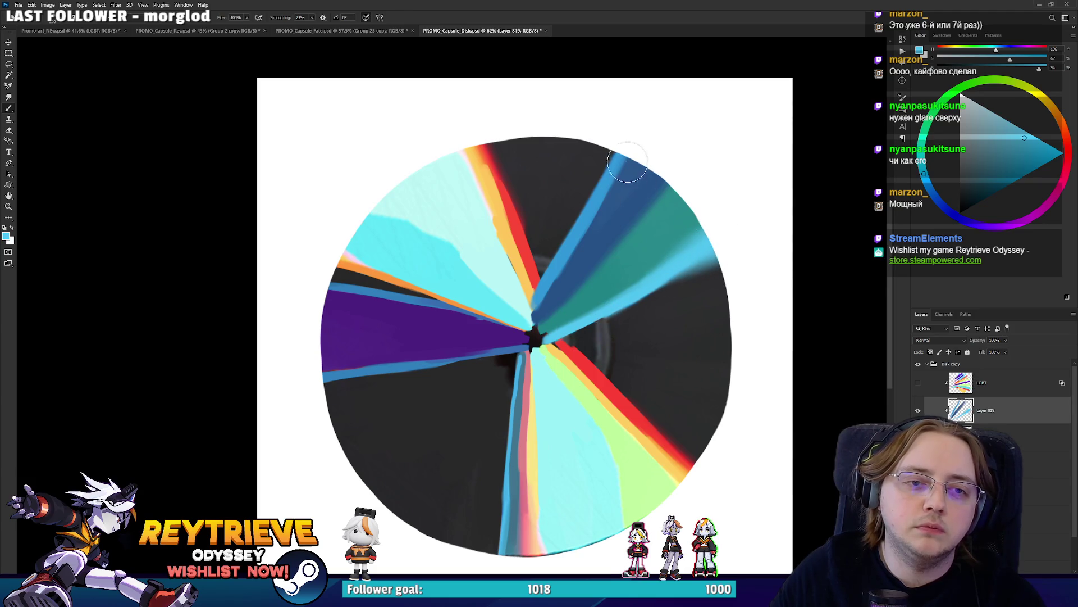
{"action": "left_click_drag", "start_coordinate": [626, 163], "coordinate": [570, 264]}
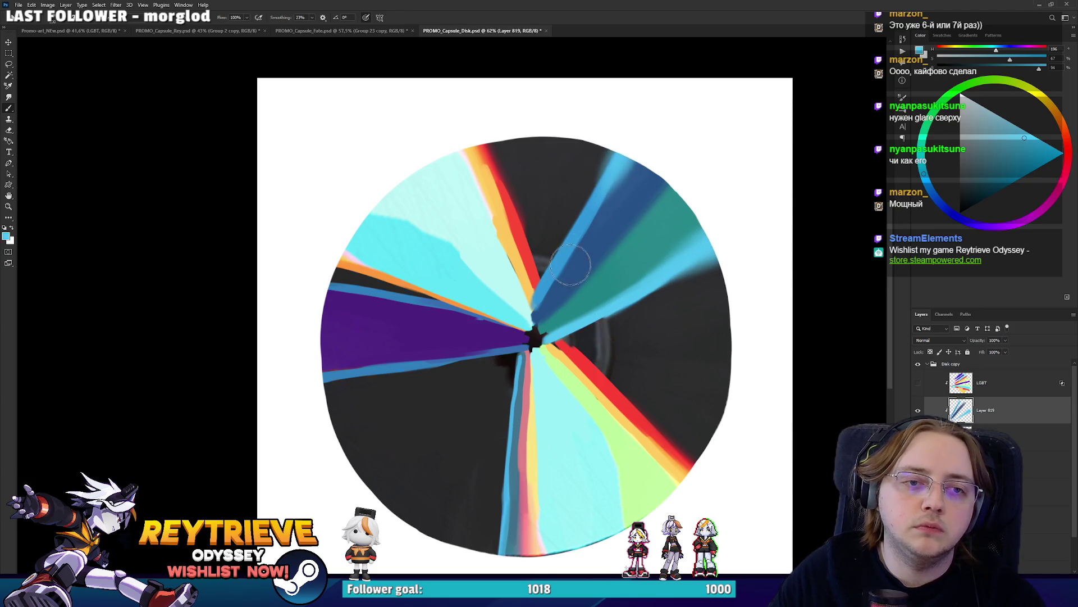
Repaint the red stripe down toward the hub and fade the last stroke
{"action": "left_click", "coordinate": [514, 205], "text": "alt"}
{"action": "mouse_move", "coordinate": [534, 258]}
{"action": "left_mouse_down"}
{"action": "mouse_move", "coordinate": [502, 194]}
{"action": "mouse_move", "coordinate": [527, 262]}
{"action": "left_mouse_up"}
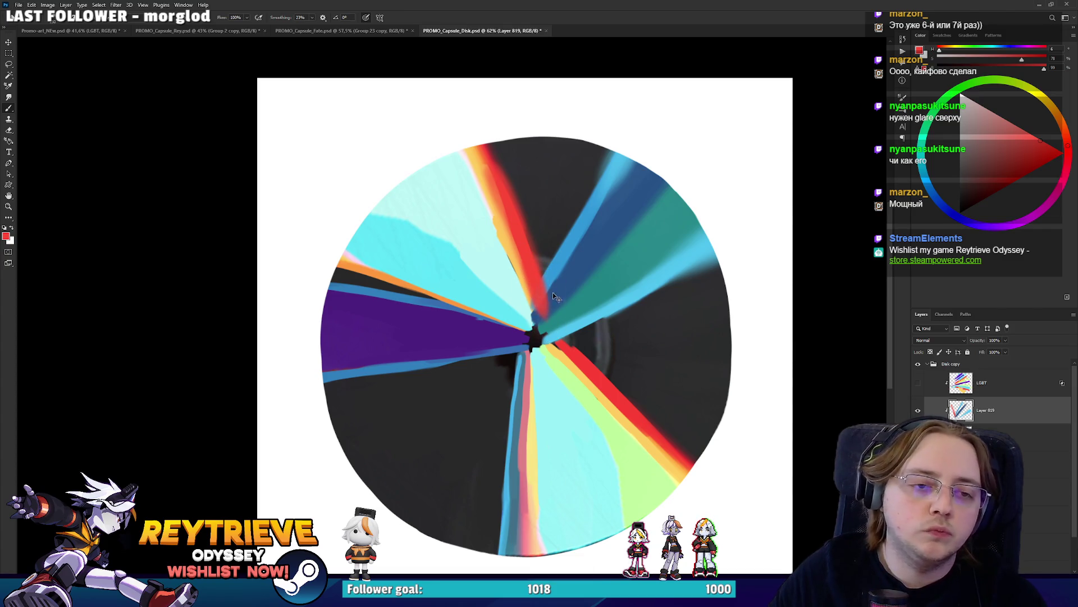
{"action": "left_click_drag", "start_coordinate": [522, 265], "coordinate": [533, 285]}
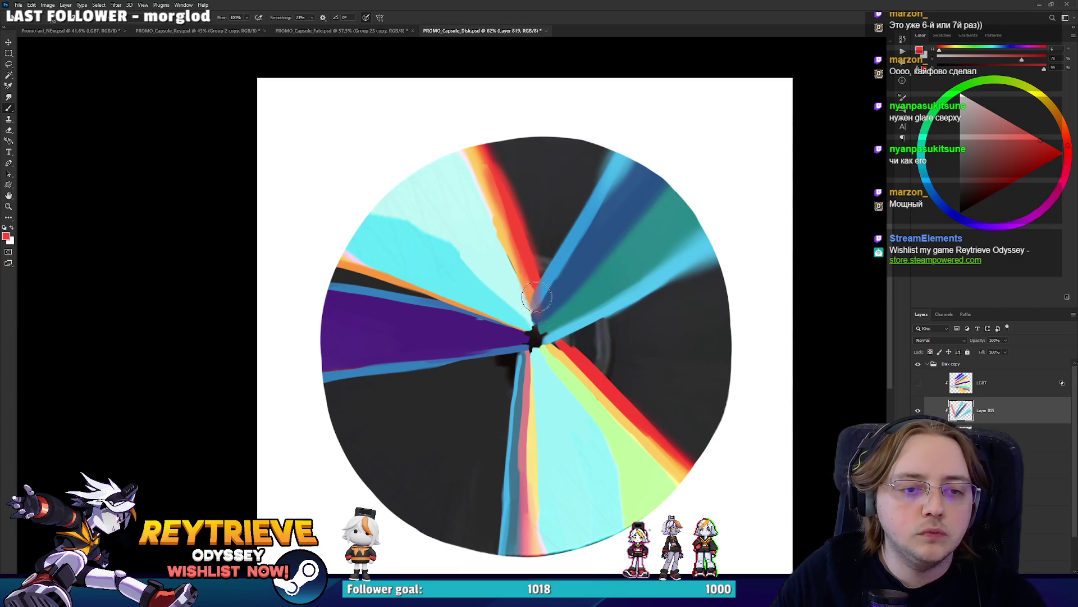
{"action": "key", "text": "ctrl+shift+f"}
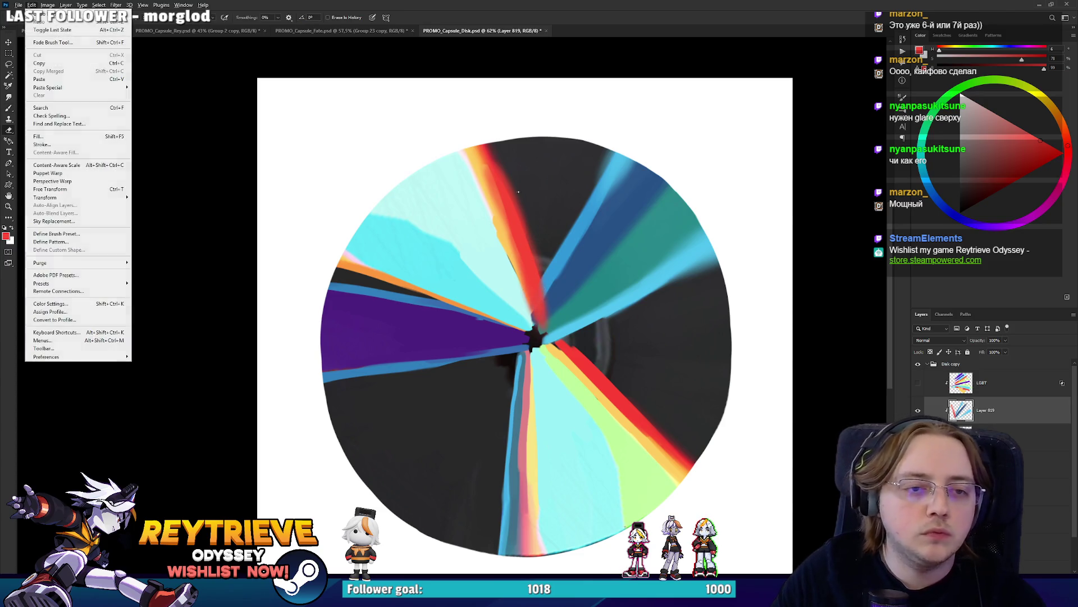
{"action": "key", "text": "Return"}
{"action": "key", "text": "e"}
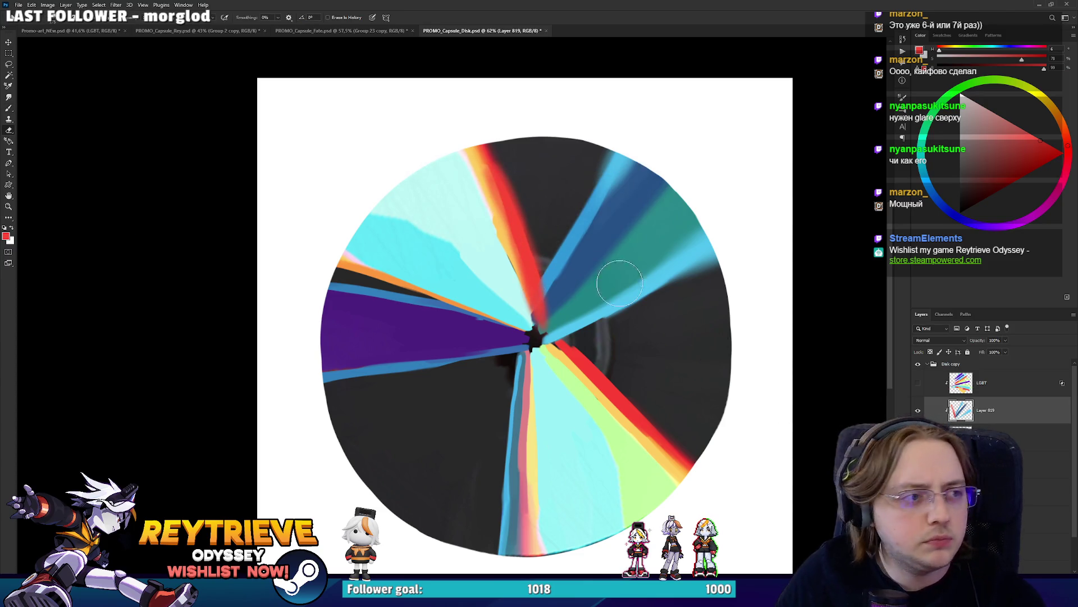
{"action": "key", "text": "b"}
Paint sampled orange along the red stripe's left edge
{"action": "left_click", "coordinate": [505, 239], "text": "alt"}
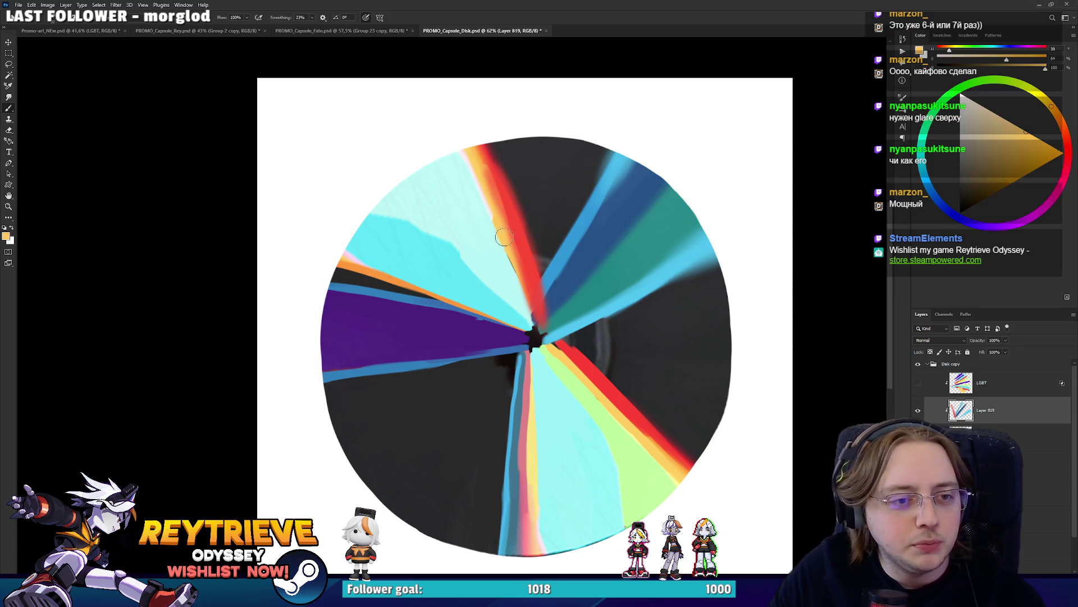
{"action": "left_click_drag", "start_coordinate": [494, 219], "coordinate": [528, 302]}
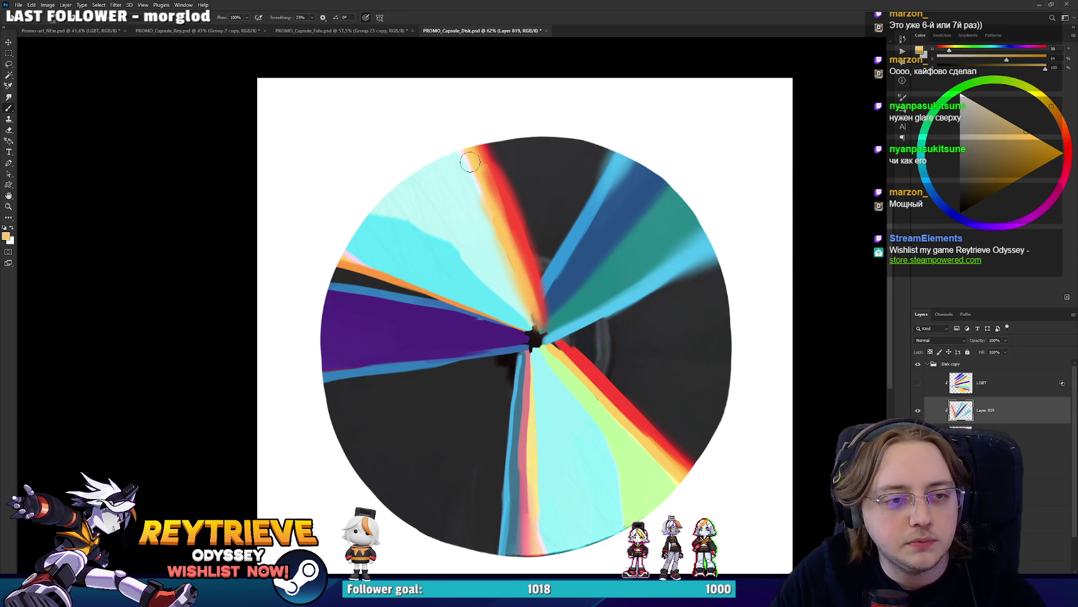
{"action": "key", "text": "r"}
{"action": "left_click_drag", "start_coordinate": [617, 269], "coordinate": [335, 295]}
Widen and smooth the red stripe in the lower left of the disc
{"action": "left_click", "coordinate": [371, 318], "text": "alt"}
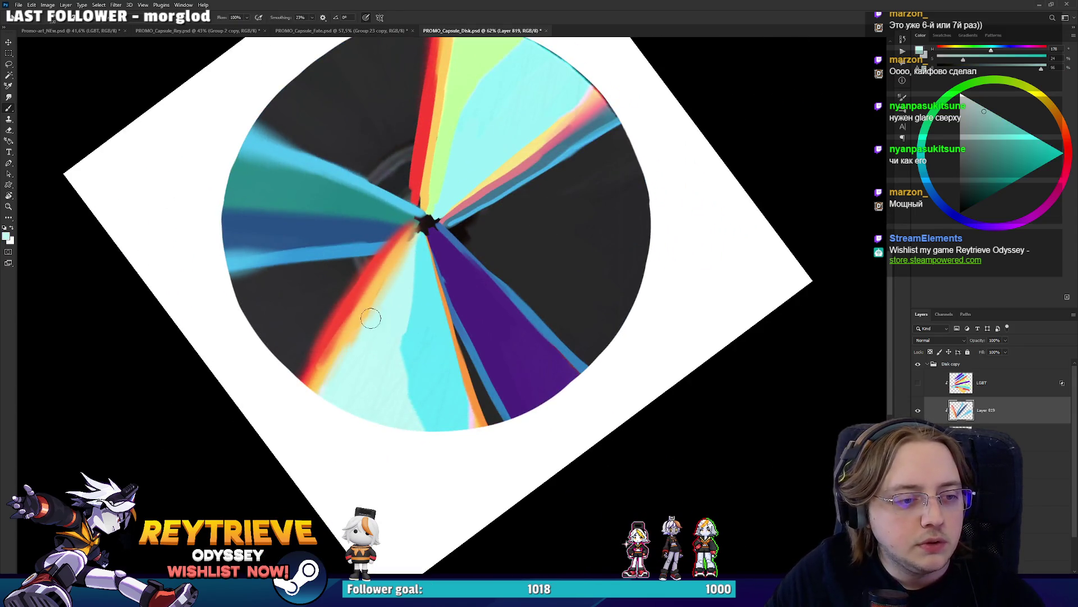
{"action": "left_click", "coordinate": [338, 362], "text": "alt"}
{"action": "left_click", "coordinate": [332, 329], "text": "alt"}
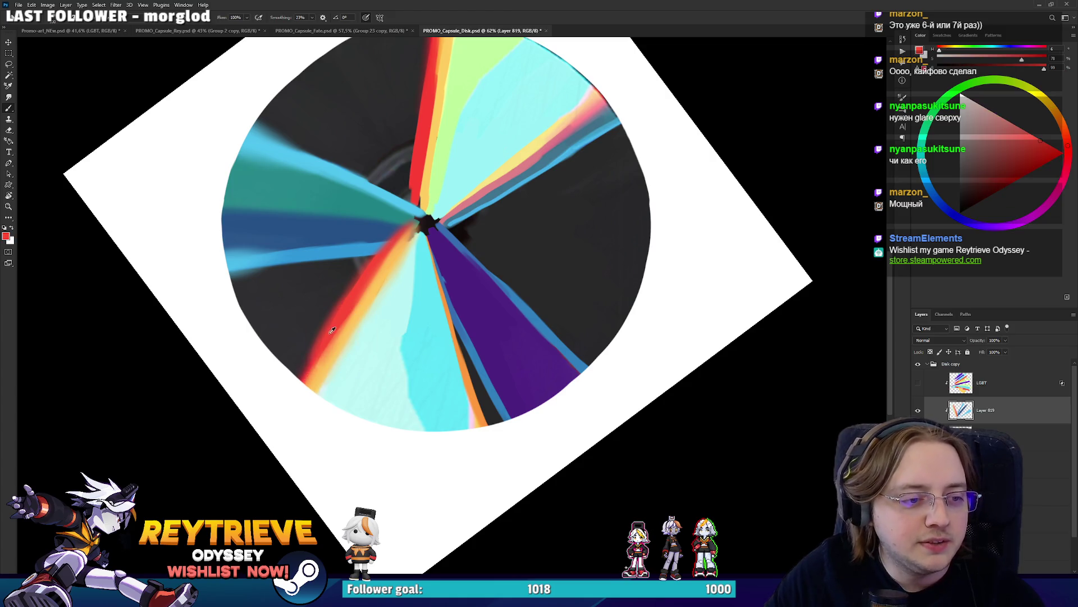
{"action": "left_click_drag", "start_coordinate": [358, 277], "coordinate": [277, 400]}
{"action": "left_click_drag", "start_coordinate": [343, 304], "coordinate": [292, 368]}
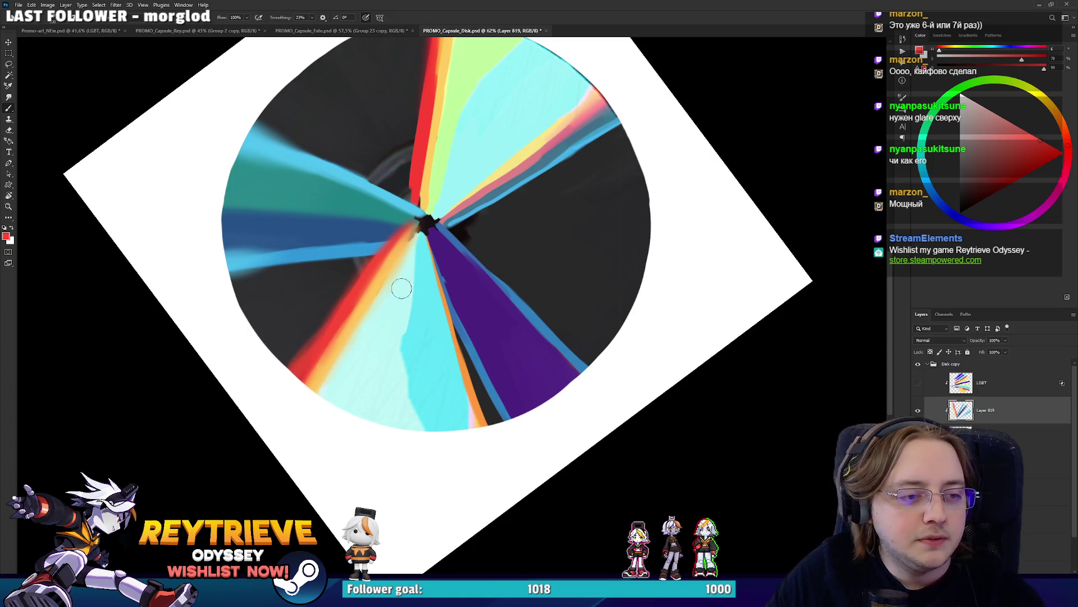
Touch up the orange stripe with sampled orange on the upside-down view
{"action": "left_click", "coordinate": [418, 354], "text": "alt"}
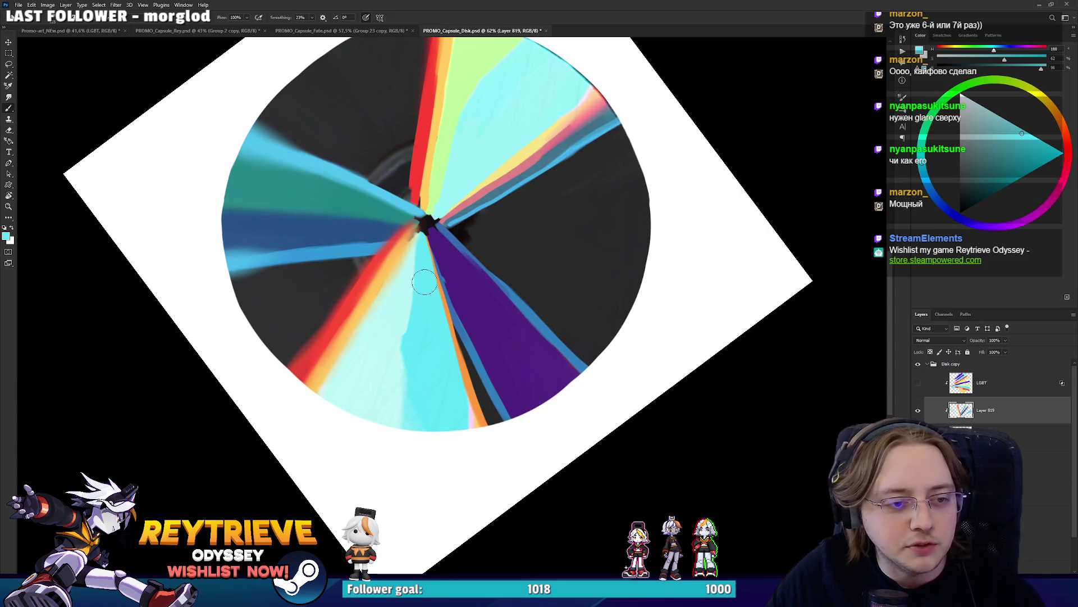
{"action": "left_click_drag", "start_coordinate": [424, 282], "coordinate": [449, 314]}
{"action": "left_click", "coordinate": [421, 199], "text": "alt"}
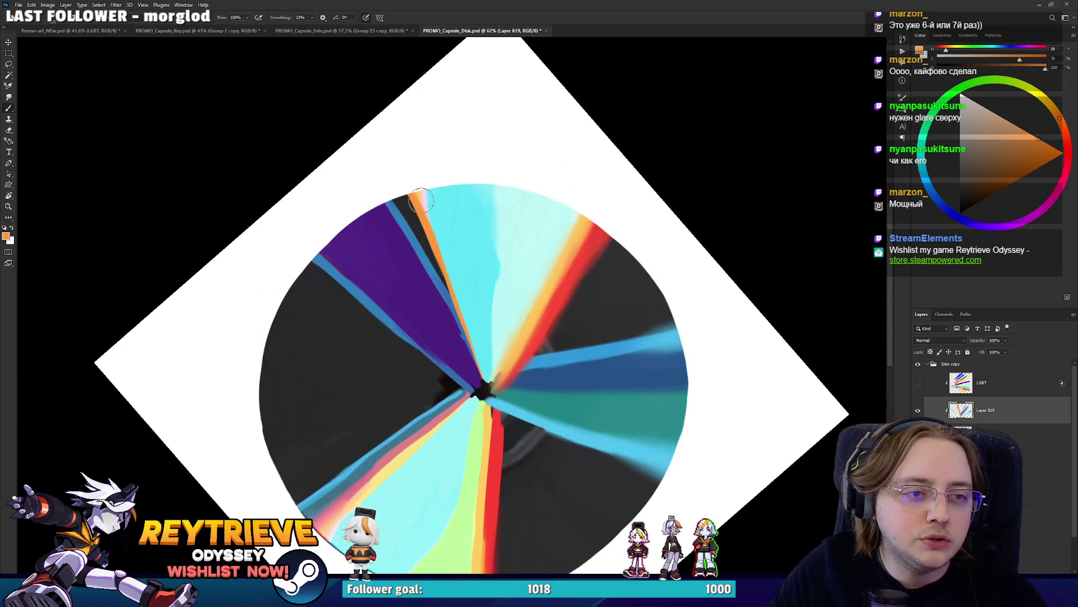
{"action": "left_click_drag", "start_coordinate": [420, 183], "coordinate": [452, 306]}
Strengthen the blue stripe with several strokes running toward the centre
{"action": "left_click", "coordinate": [439, 285], "text": "alt"}
{"action": "left_click_drag", "start_coordinate": [391, 198], "coordinate": [463, 344]}
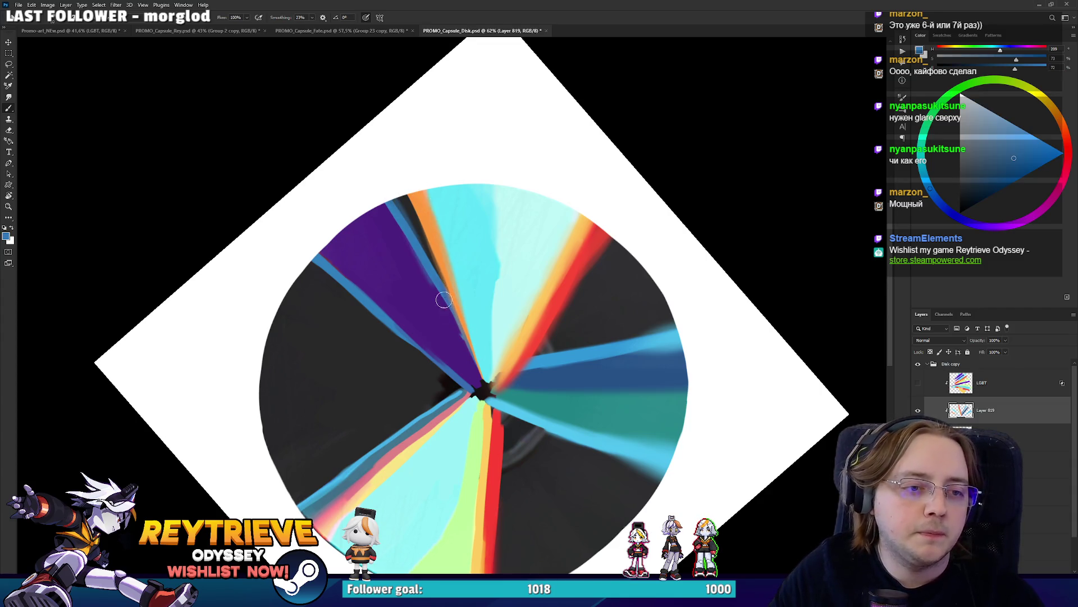
{"action": "left_click_drag", "start_coordinate": [439, 289], "coordinate": [460, 341]}
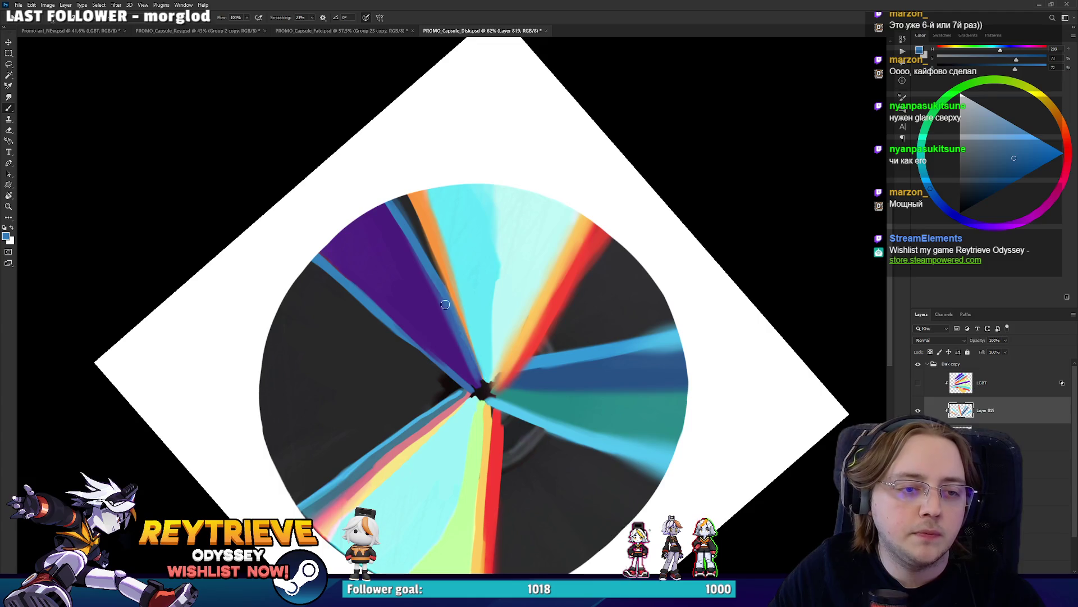
{"action": "left_click_drag", "start_coordinate": [382, 190], "coordinate": [436, 279]}
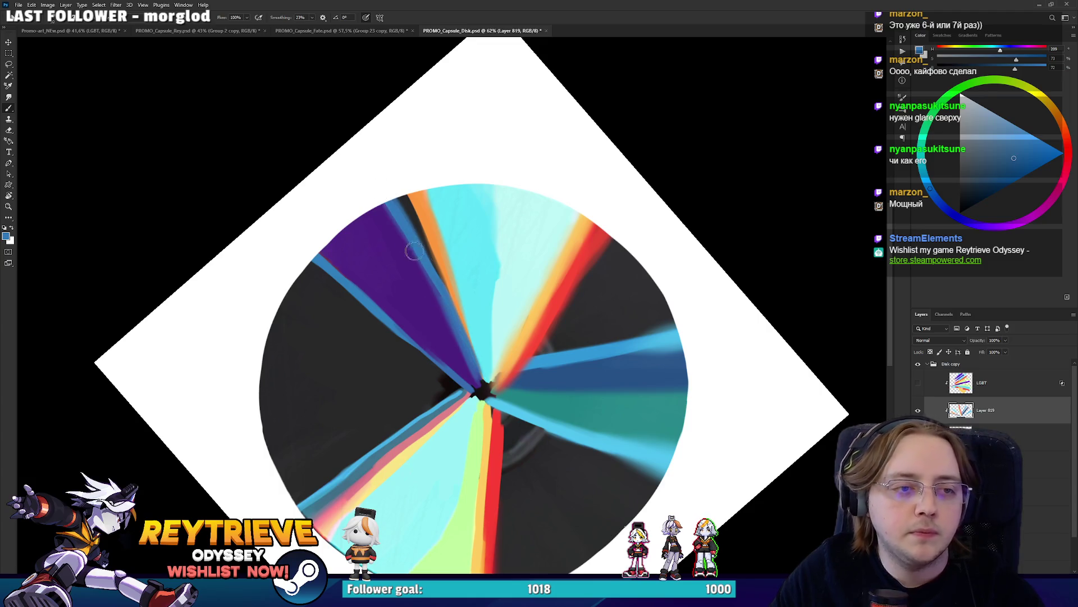
{"action": "left_click_drag", "start_coordinate": [390, 199], "coordinate": [438, 304]}
{"action": "key", "text": "space"}
{"action": "left_click_drag", "start_coordinate": [560, 279], "coordinate": [424, 228]}
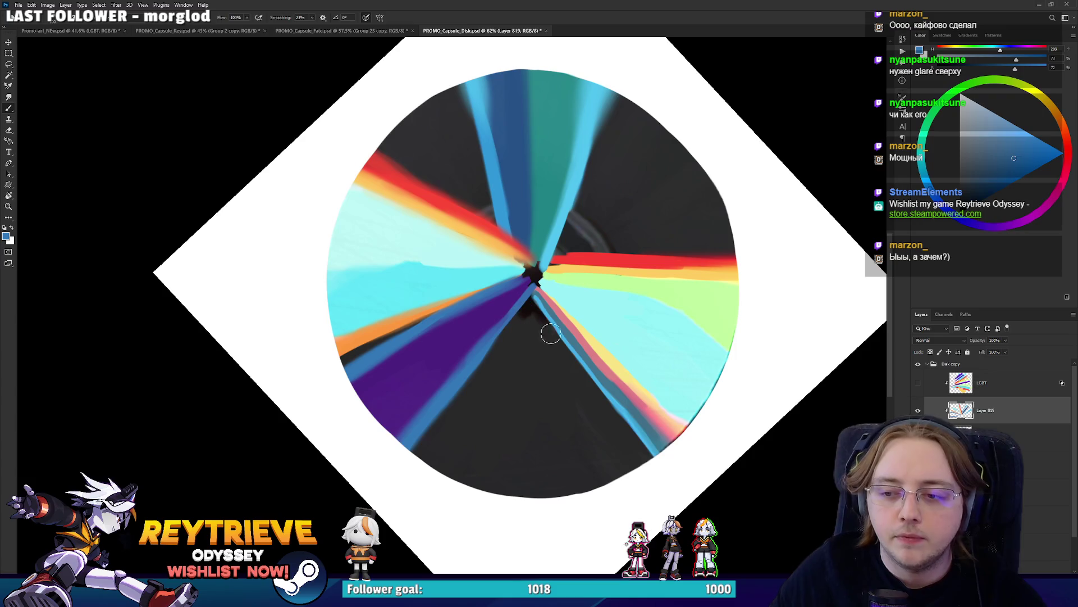
Paint the dark disc tone over the blue streak below the centre
{"action": "left_click", "coordinate": [545, 304], "text": "alt"}
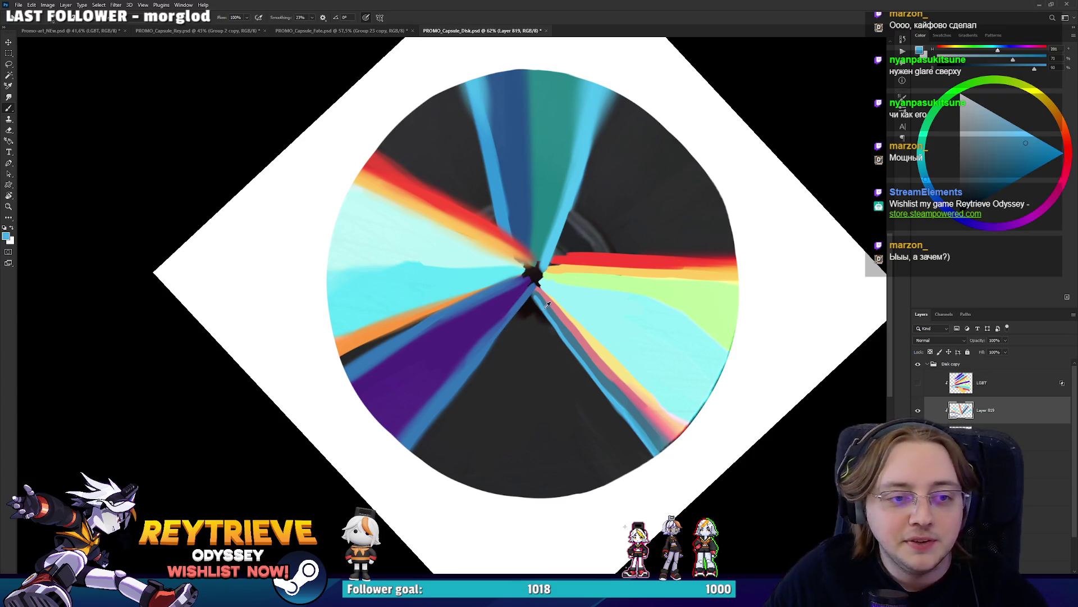
{"action": "key", "text": "l"}
{"action": "key", "text": "b"}
{"action": "mouse_move", "coordinate": [557, 320]}
{"action": "left_mouse_down"}
{"action": "mouse_move", "coordinate": [501, 330]}
{"action": "mouse_move", "coordinate": [556, 417]}
{"action": "left_mouse_up"}
{"action": "left_click", "coordinate": [505, 355], "text": "alt"}
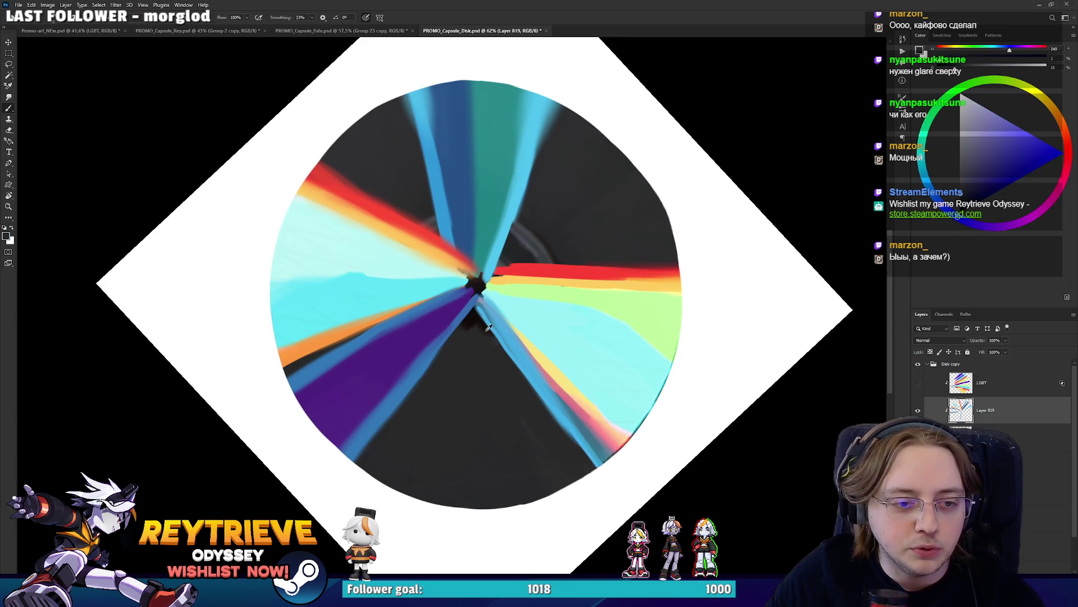
{"action": "mouse_move", "coordinate": [513, 359]}
{"action": "left_mouse_down"}
{"action": "mouse_move", "coordinate": [481, 313]}
{"action": "mouse_move", "coordinate": [554, 422]}
{"action": "left_mouse_up"}
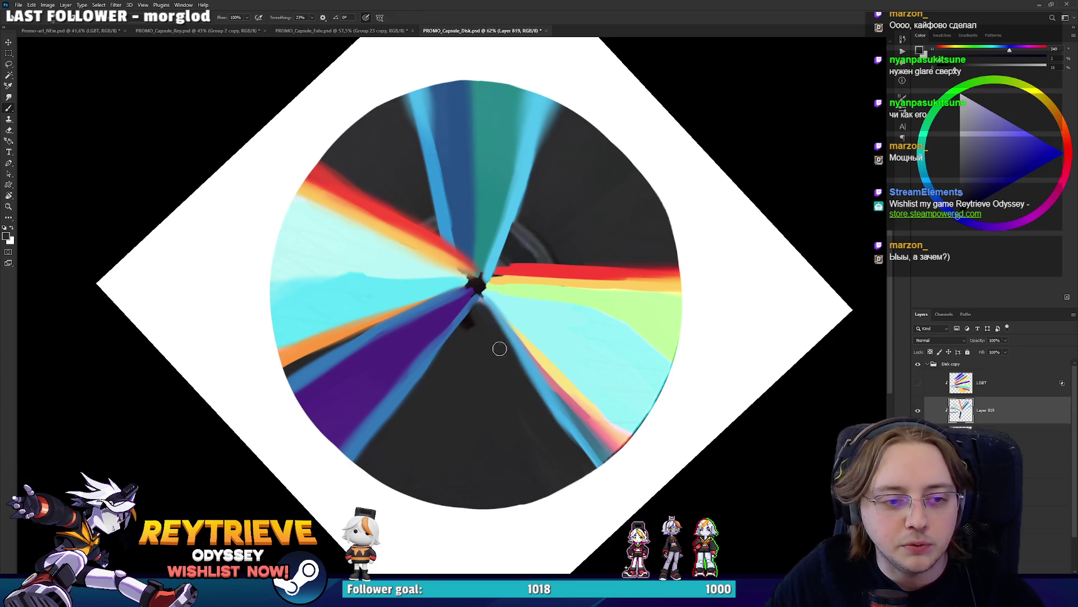
Paint pale yellow along the lower-right diagonal streak
{"action": "left_click", "coordinate": [513, 322], "text": "alt"}
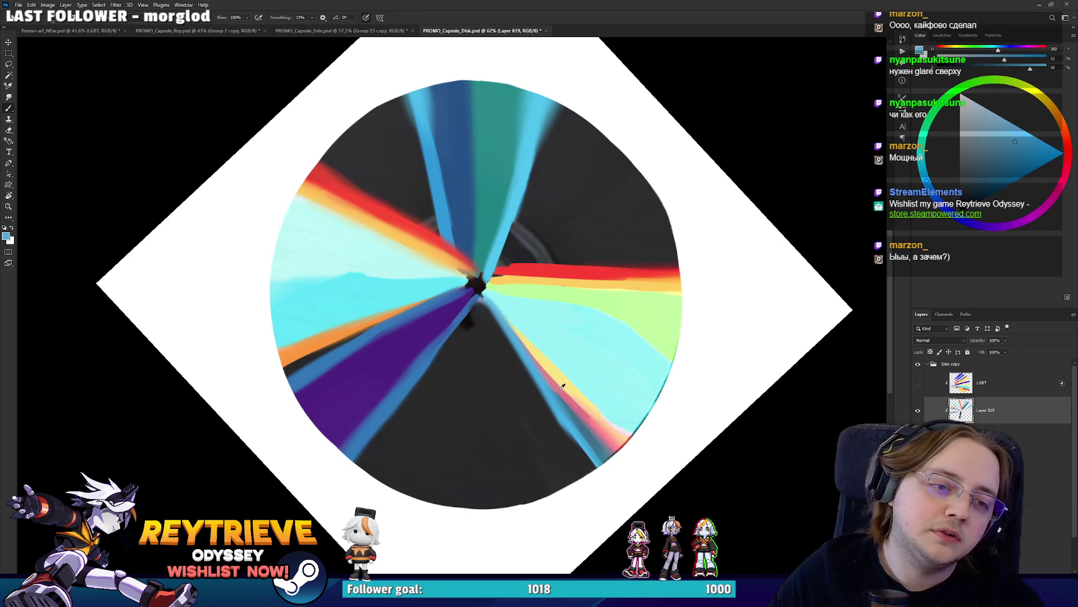
{"action": "left_click", "coordinate": [561, 378], "text": "alt"}
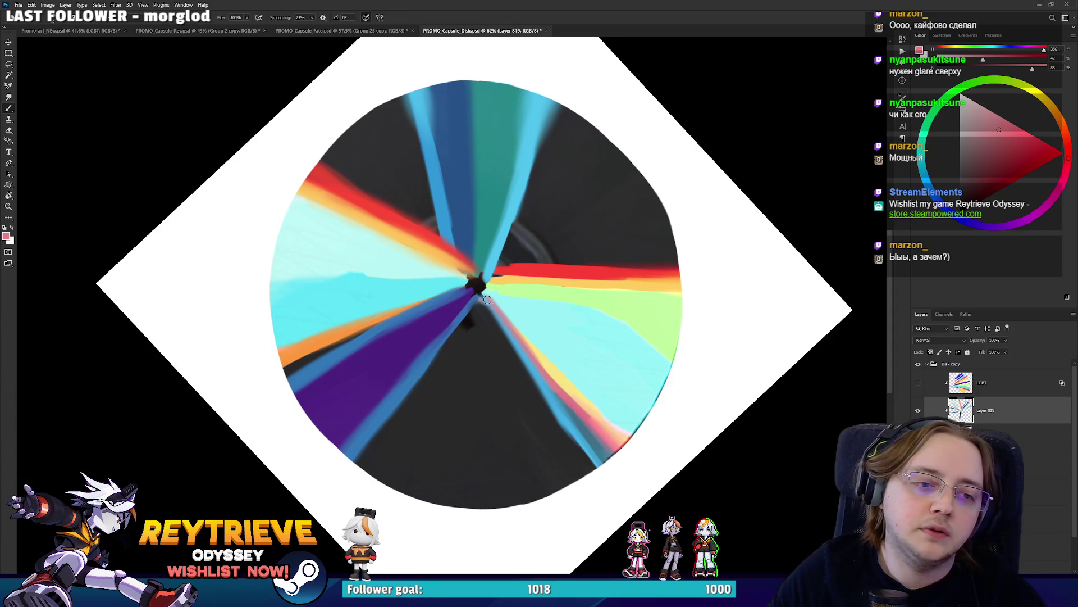
{"action": "left_click", "coordinate": [543, 352], "text": "alt"}
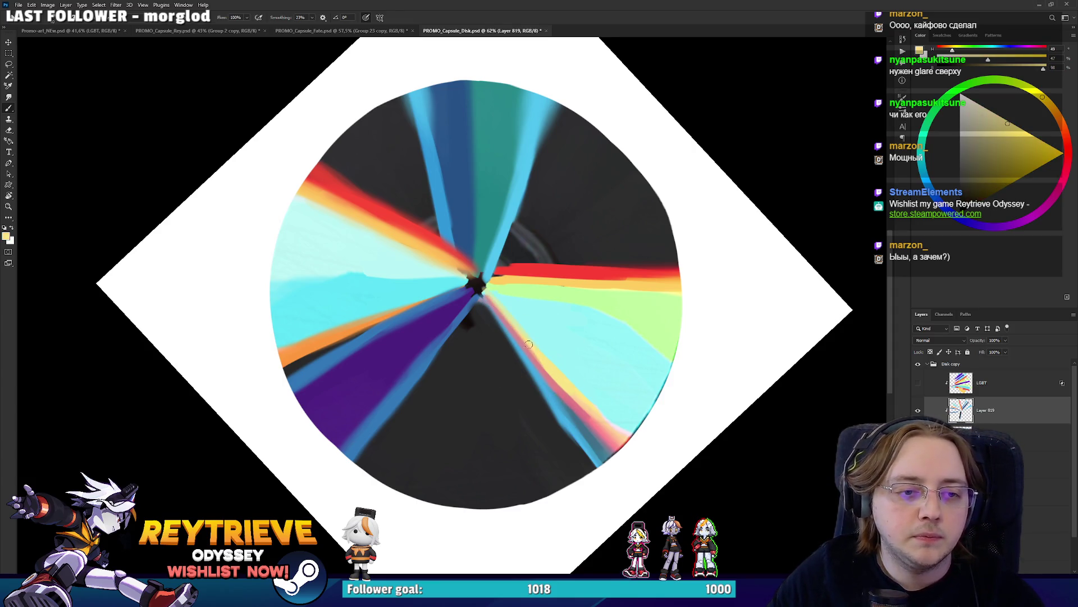
{"action": "left_click_drag", "start_coordinate": [565, 385], "coordinate": [600, 428]}
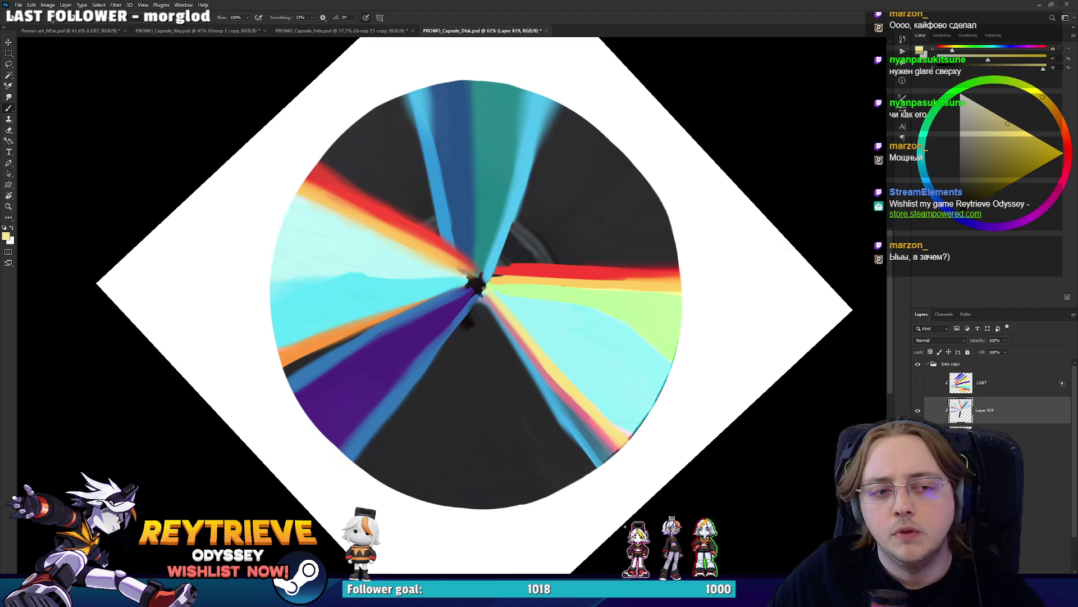
Extend the upper red stripe toward the rim and edge it with orange
{"action": "left_click_drag", "start_coordinate": [618, 197], "coordinate": [503, 334]}
{"action": "left_click", "coordinate": [503, 334], "text": "alt"}
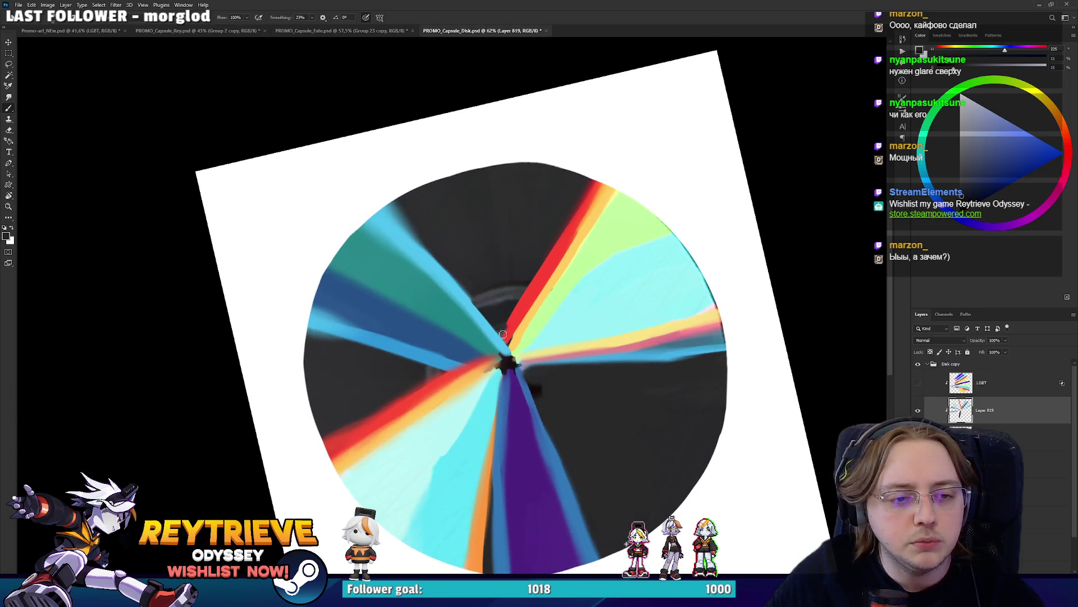
{"action": "left_click", "coordinate": [514, 332], "text": "alt"}
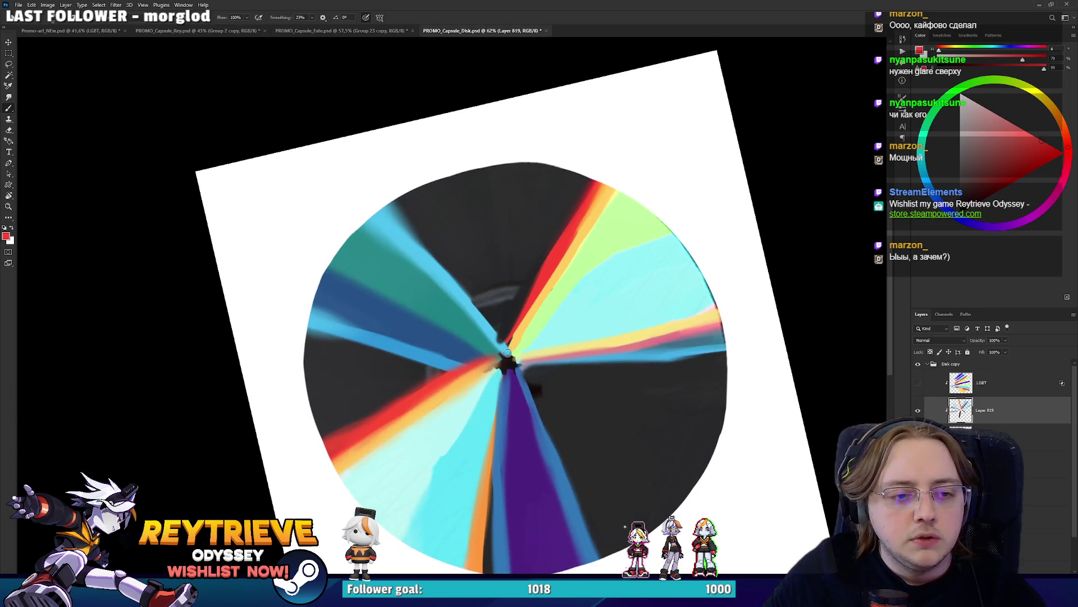
{"action": "left_click", "coordinate": [529, 302], "text": "alt"}
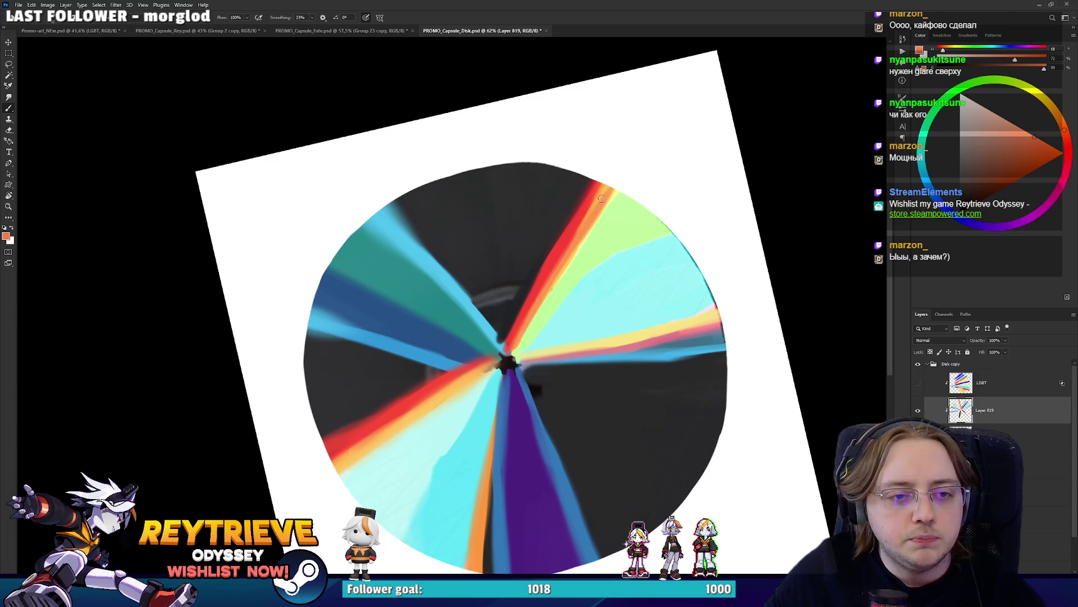
{"action": "left_click", "coordinate": [569, 258], "text": "alt"}
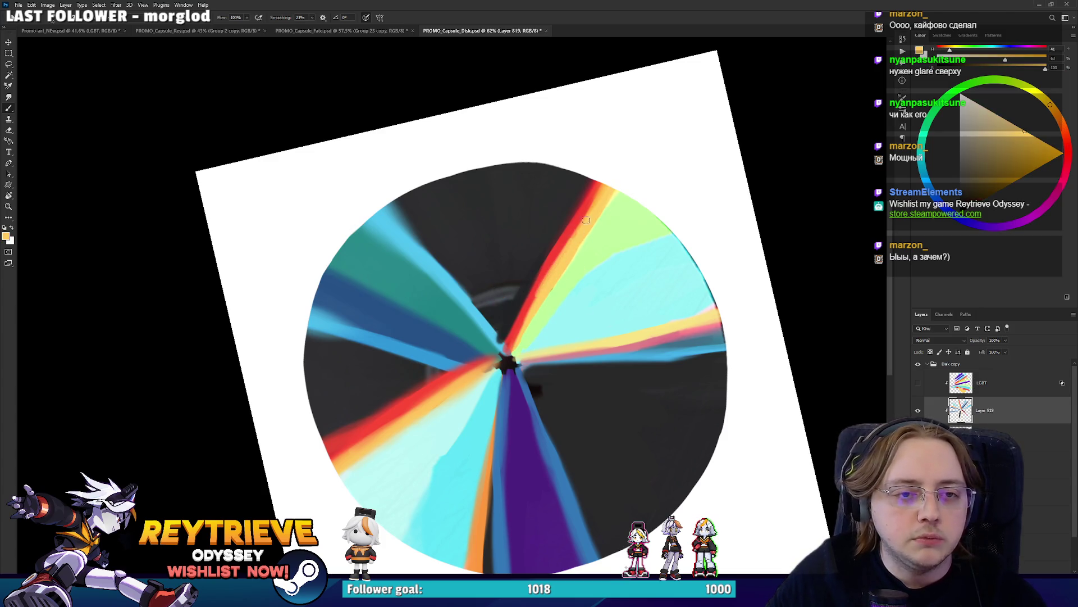
{"action": "left_click", "coordinate": [565, 240], "text": "alt"}
{"action": "left_click_drag", "start_coordinate": [542, 264], "coordinate": [591, 180]}
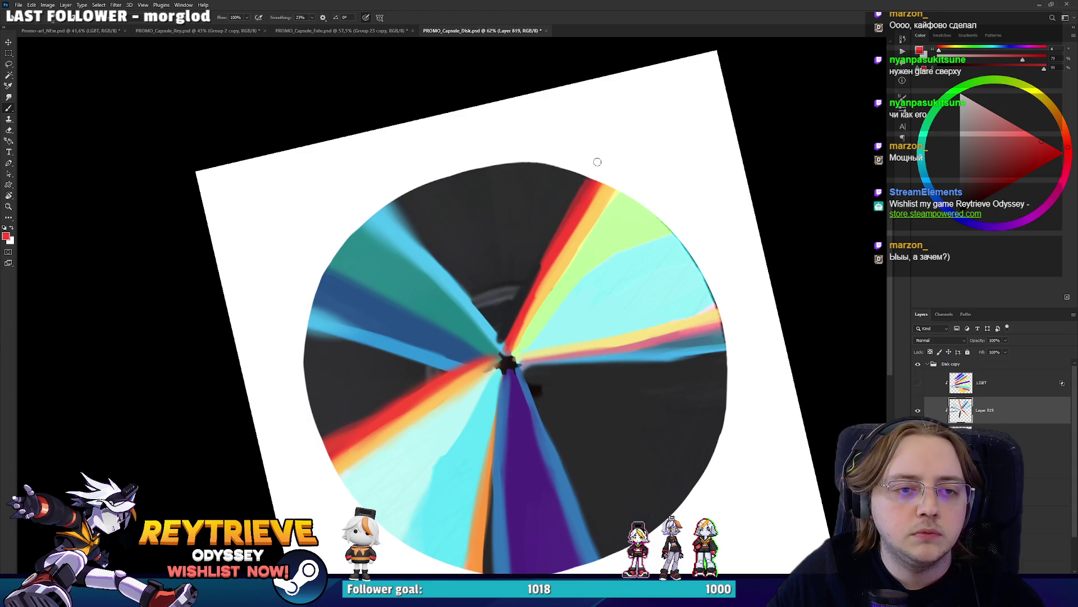
{"action": "left_click_drag", "start_coordinate": [556, 254], "coordinate": [596, 169]}
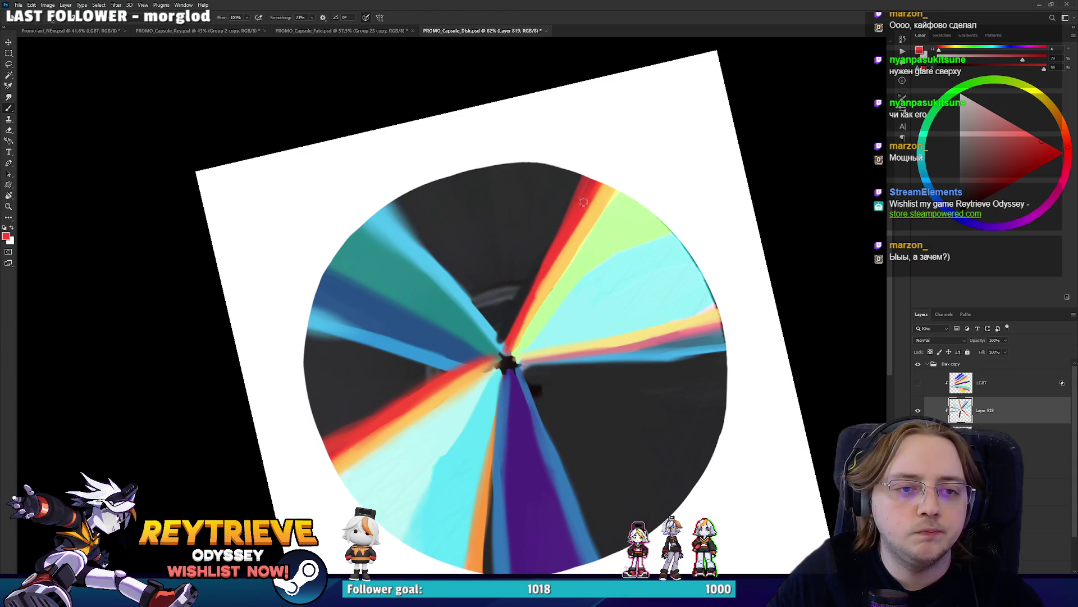
{"action": "left_click", "coordinate": [564, 251], "text": "alt"}
{"action": "mouse_move", "coordinate": [561, 253]}
{"action": "left_mouse_down"}
{"action": "mouse_move", "coordinate": [593, 197]}
{"action": "mouse_move", "coordinate": [637, 214]}
{"action": "left_mouse_up"}
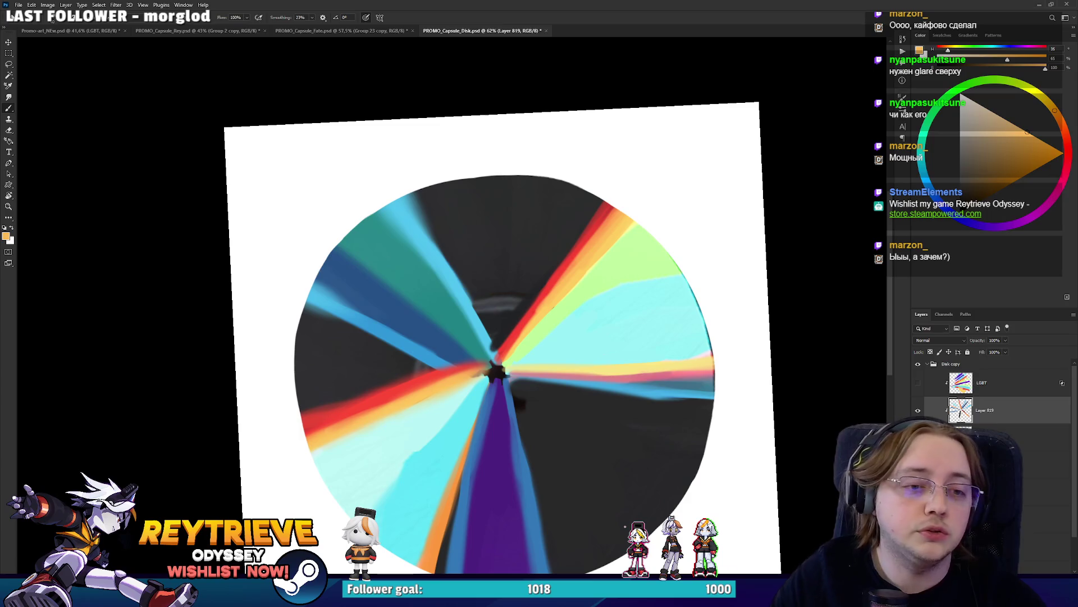
Cover the light grey patch near the centre with the dark blue-grey disc tone
{"action": "left_click", "coordinate": [489, 292], "text": "alt"}
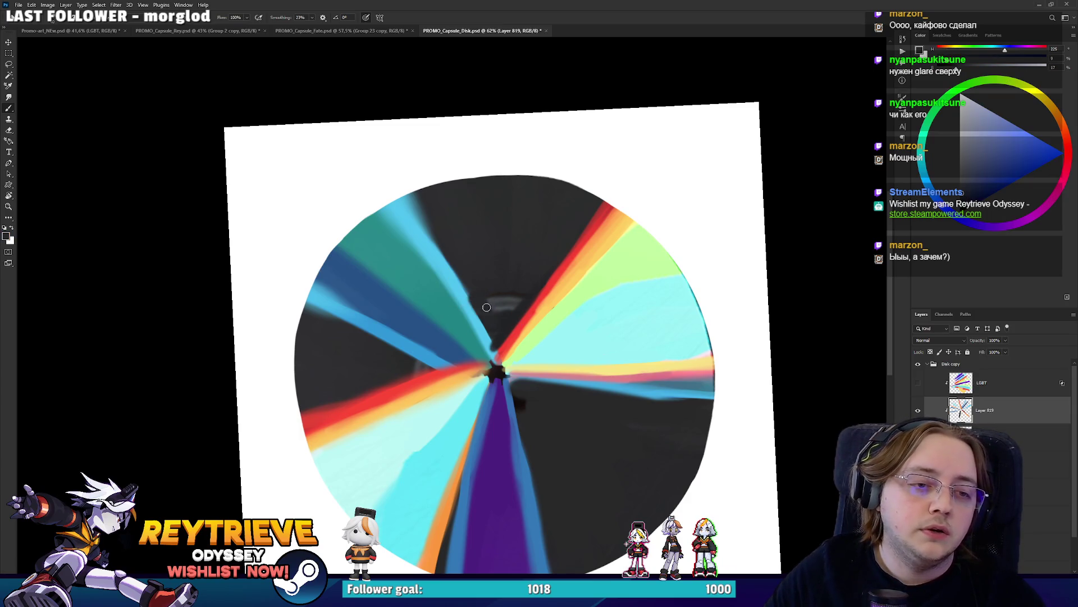
{"action": "left_click_drag", "start_coordinate": [486, 307], "coordinate": [507, 316]}
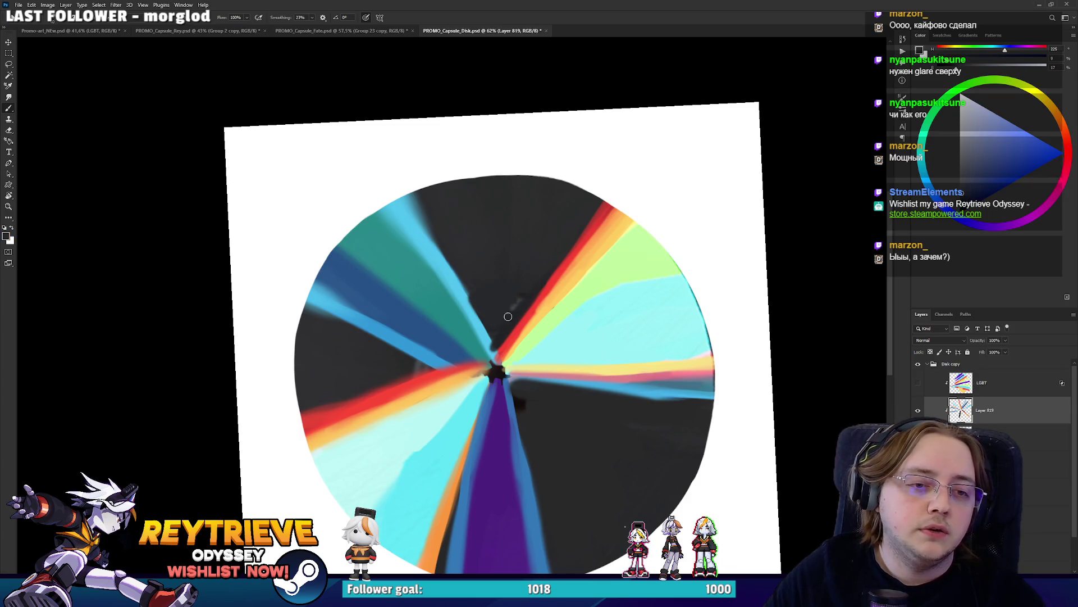
{"action": "left_click", "coordinate": [452, 264], "text": "alt"}
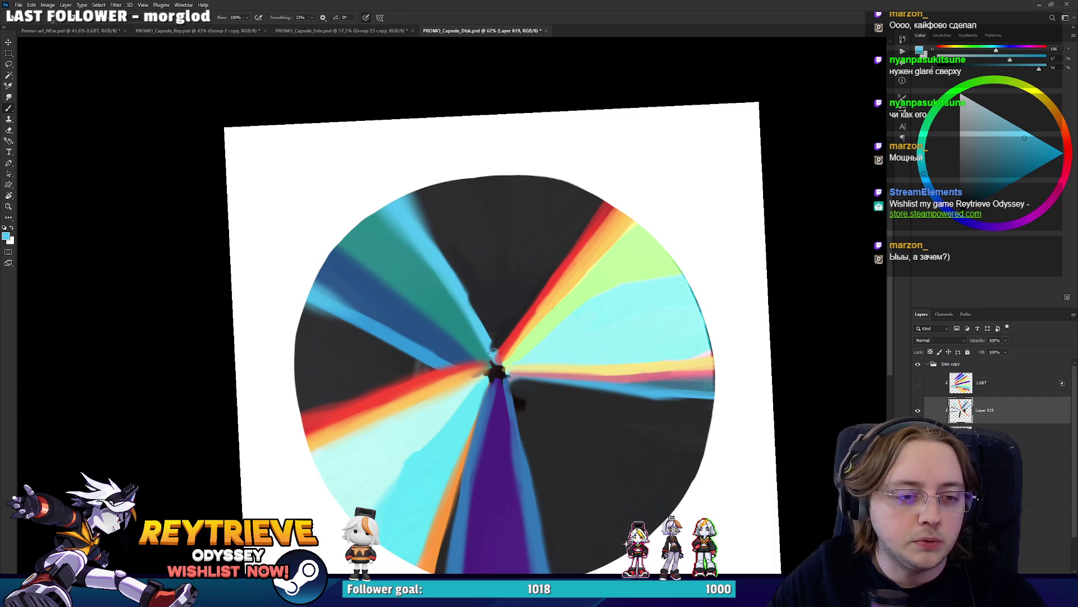
{"action": "left_click_drag", "start_coordinate": [471, 309], "coordinate": [513, 228]}
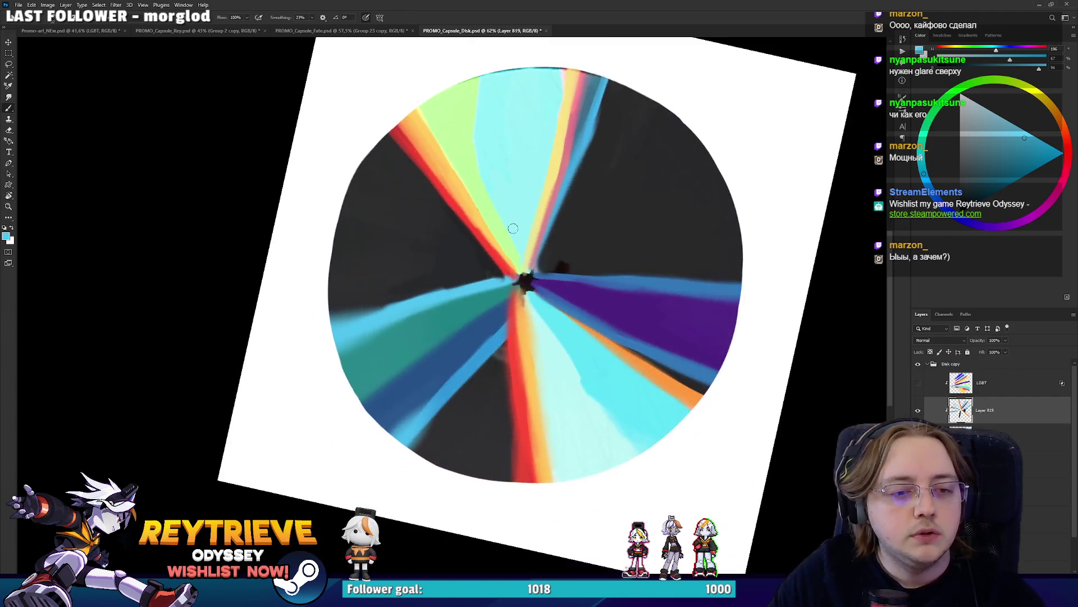
Paint blue along the diagonal streak and darken its edge with near-black purple
{"action": "left_click", "coordinate": [458, 372], "text": "alt"}
{"action": "left_click_drag", "start_coordinate": [396, 436], "coordinate": [511, 297]}
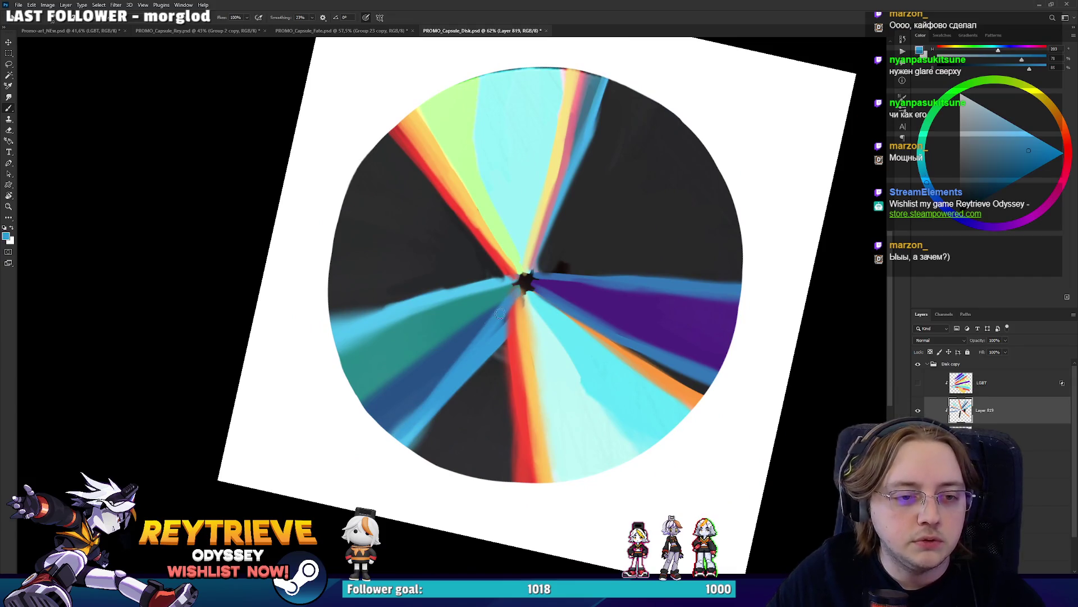
{"action": "left_click", "coordinate": [458, 400], "text": "alt"}
{"action": "left_click_drag", "start_coordinate": [458, 400], "coordinate": [497, 339]}
{"action": "key", "text": "ctrl+z"}
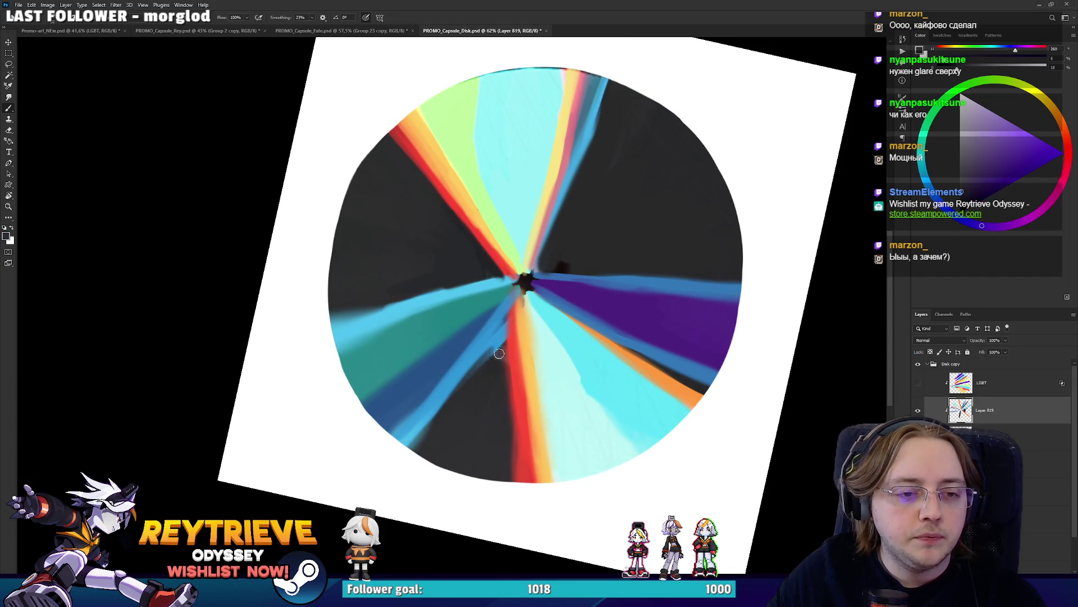
{"action": "left_click_drag", "start_coordinate": [461, 386], "coordinate": [502, 333]}
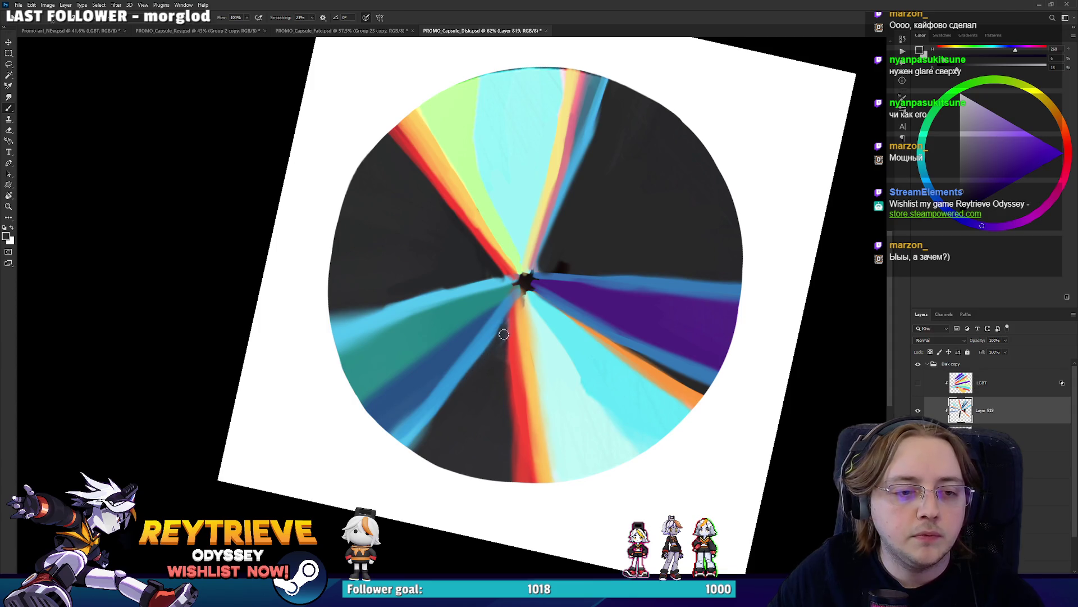
{"action": "left_click_drag", "start_coordinate": [422, 434], "coordinate": [460, 385]}
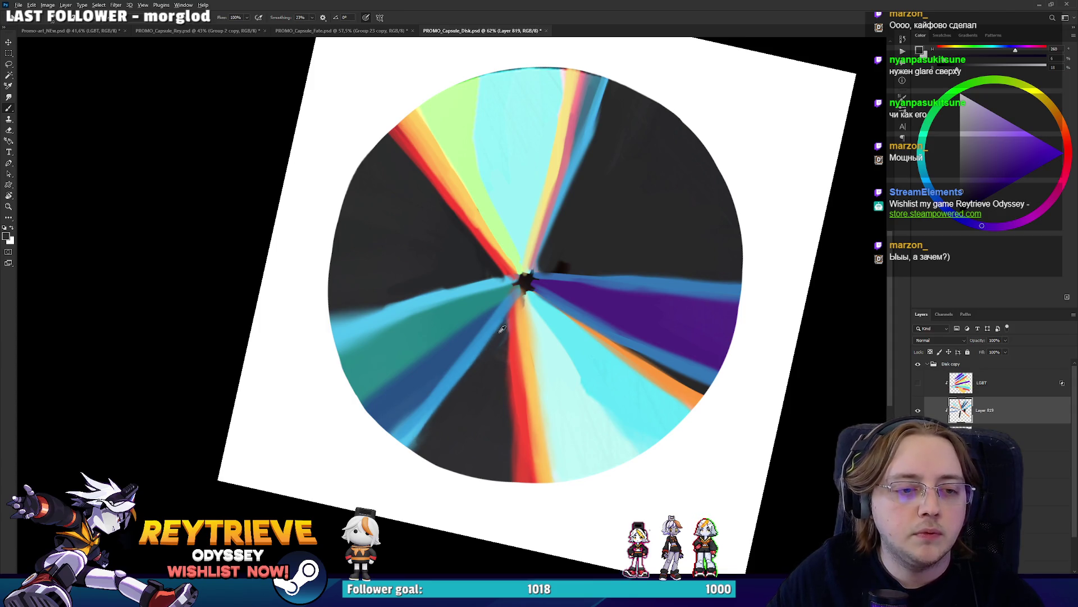
Turn the view so the purple wedge points down and sample darker blue and near-black tones
{"action": "left_click", "coordinate": [511, 301], "text": "alt"}
{"action": "left_click_drag", "start_coordinate": [550, 288], "coordinate": [477, 337]}
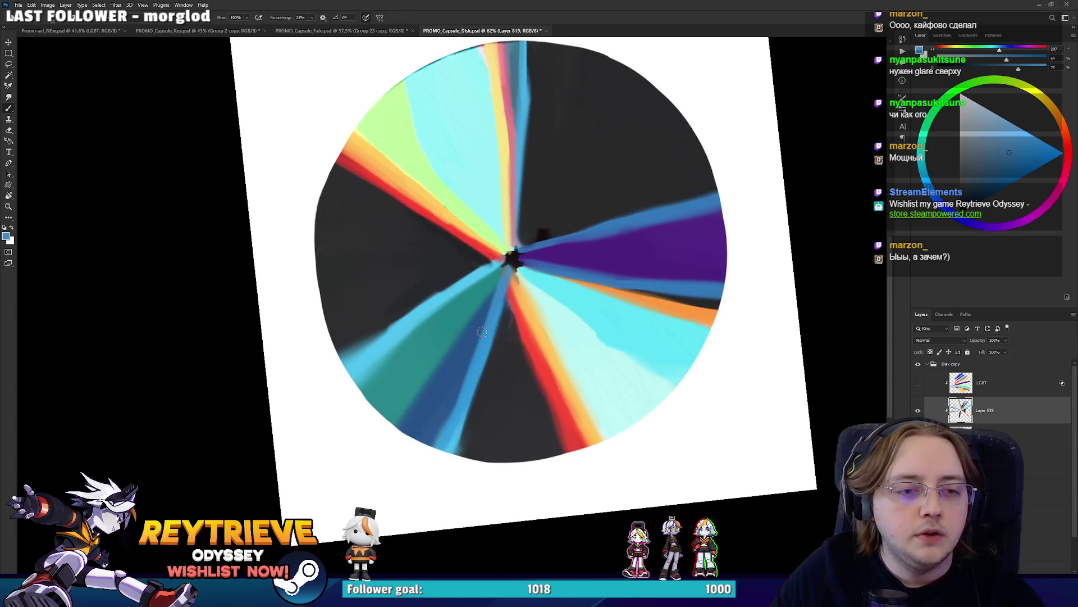
{"action": "left_click", "coordinate": [469, 343], "text": "alt"}
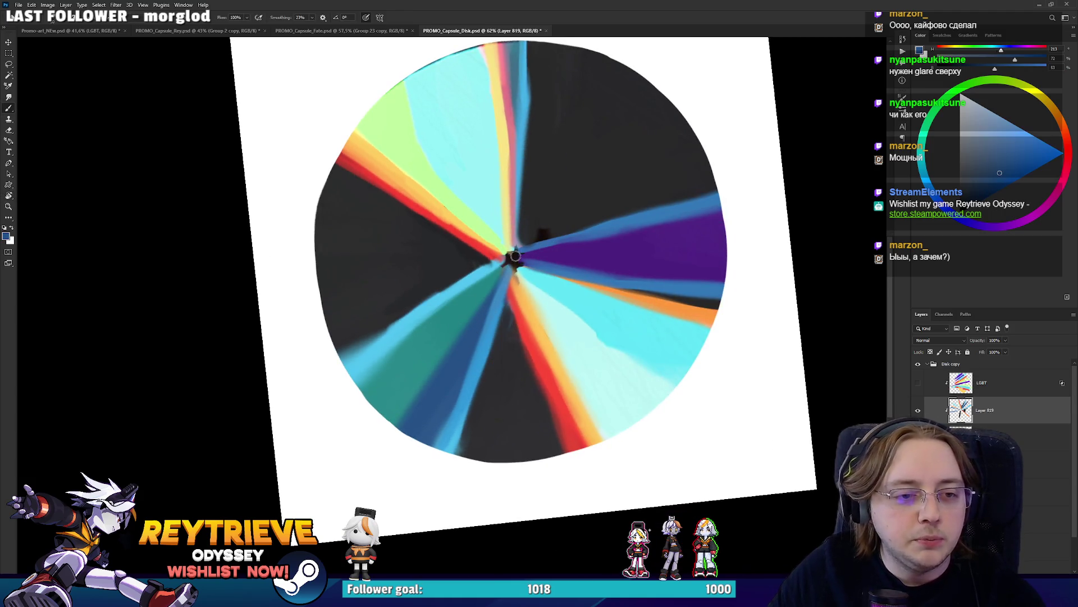
{"action": "key", "text": "r"}
{"action": "mouse_move", "coordinate": [515, 256]}
{"action": "left_mouse_down"}
{"action": "mouse_move", "coordinate": [447, 294]}
{"action": "mouse_move", "coordinate": [434, 343]}
{"action": "left_mouse_up"}
{"action": "left_click", "coordinate": [504, 303], "text": "alt"}
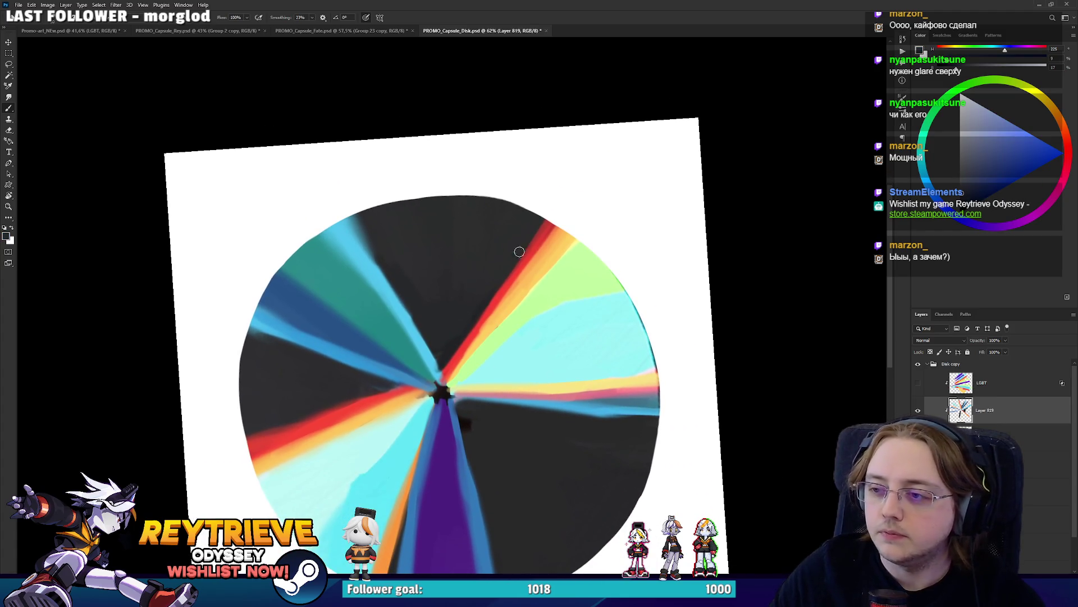
Repaint the orange-pink stripe and the upper-right red stripe with sampled orange and red
{"action": "key", "text": "r"}
{"action": "left_click_drag", "start_coordinate": [565, 386], "coordinate": [553, 225]}
{"action": "left_click", "coordinate": [553, 222], "text": "alt"}
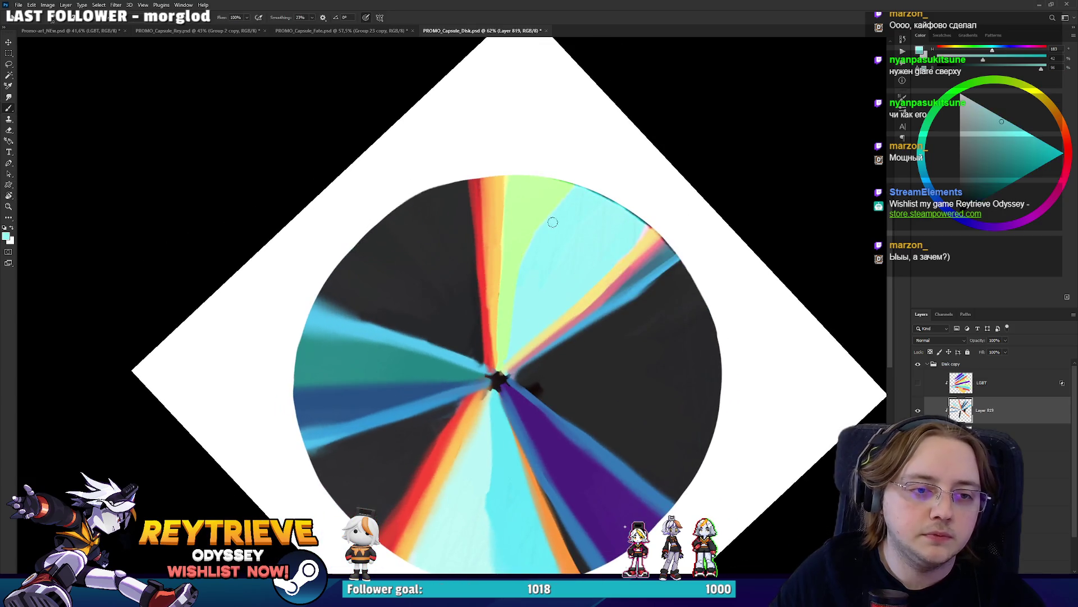
{"action": "left_click", "coordinate": [504, 365], "text": "alt"}
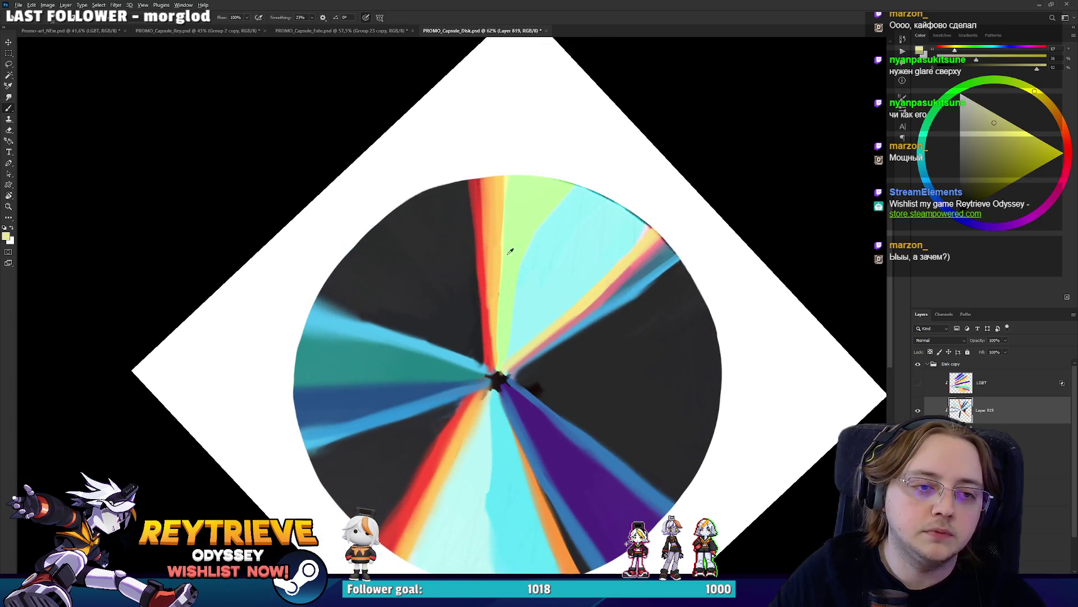
{"action": "left_click", "coordinate": [494, 239], "text": "alt"}
{"action": "left_click_drag", "start_coordinate": [599, 290], "coordinate": [620, 266]}
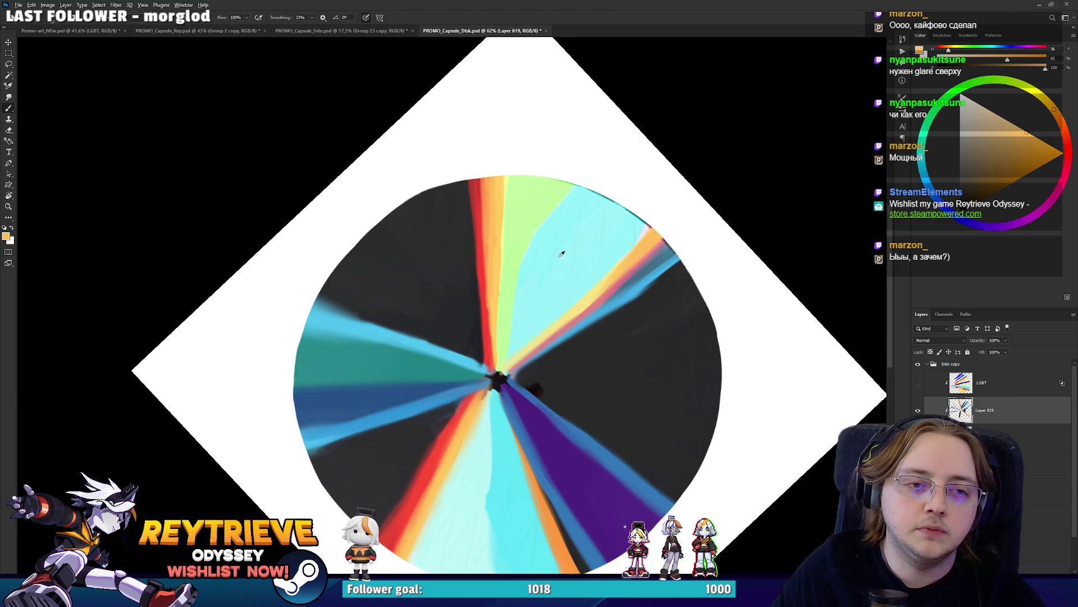
{"action": "left_click", "coordinate": [495, 197], "text": "alt"}
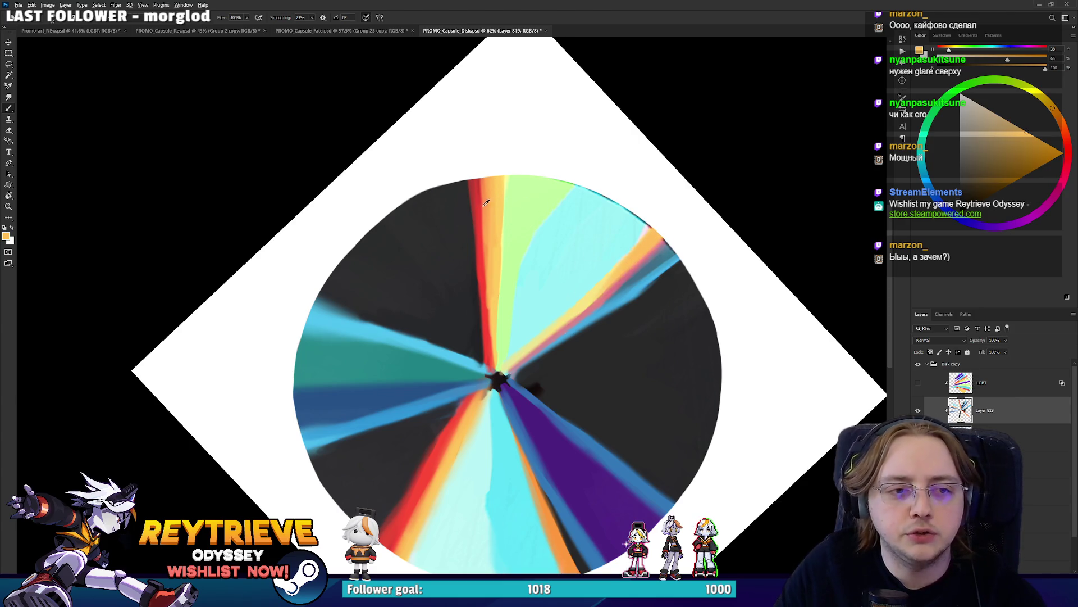
{"action": "left_click", "coordinate": [486, 202], "text": "alt"}
{"action": "mouse_move", "coordinate": [618, 284]}
{"action": "left_mouse_down"}
{"action": "mouse_move", "coordinate": [674, 233]}
{"action": "mouse_move", "coordinate": [660, 209]}
{"action": "left_mouse_up"}
Paint light blue over the red stripe near the disk's upper edge
{"action": "key", "text": "r"}
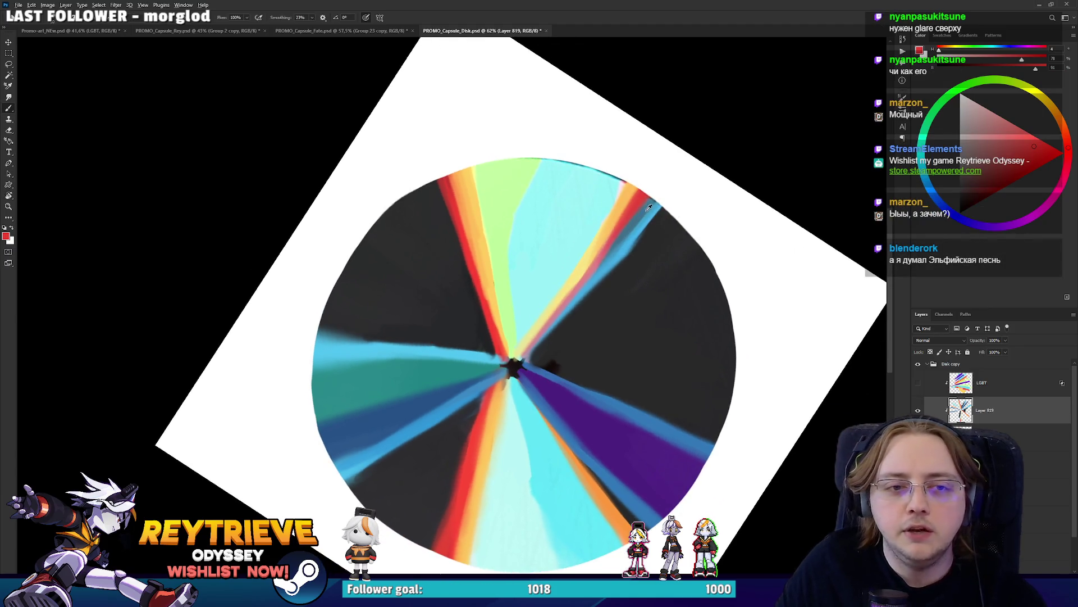
{"action": "left_click", "coordinate": [648, 208], "text": "alt"}
{"action": "mouse_move", "coordinate": [590, 295]}
{"action": "left_mouse_down"}
{"action": "mouse_move", "coordinate": [672, 182]}
{"action": "mouse_move", "coordinate": [606, 256]}
{"action": "left_mouse_up"}
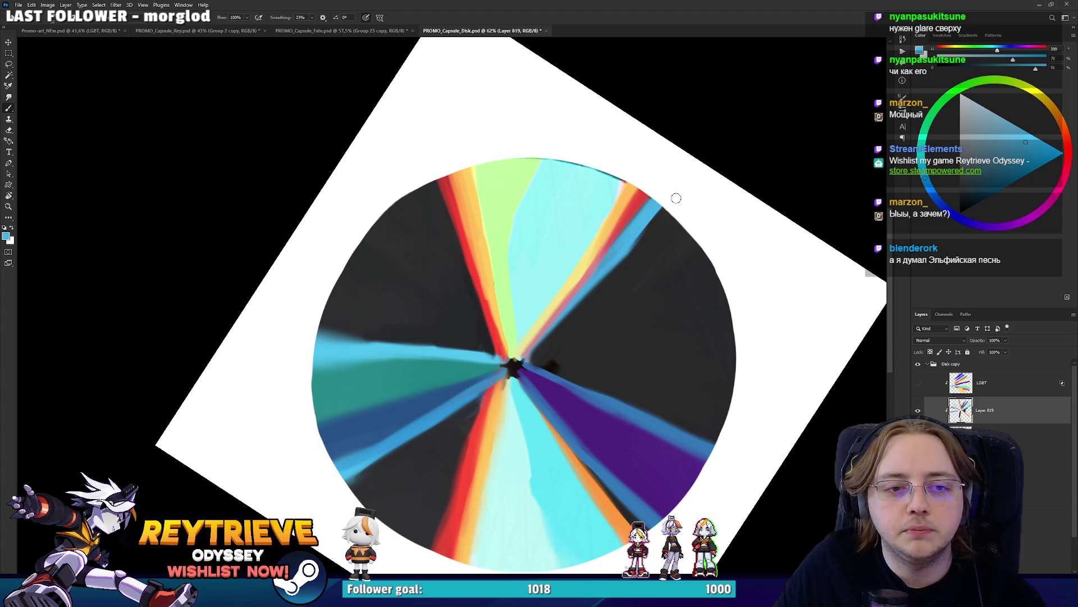
{"action": "left_click_drag", "start_coordinate": [676, 198], "coordinate": [580, 293]}
Paint light cyan along the purple band's edge toward the centre
{"action": "left_click", "coordinate": [626, 223], "text": "alt"}
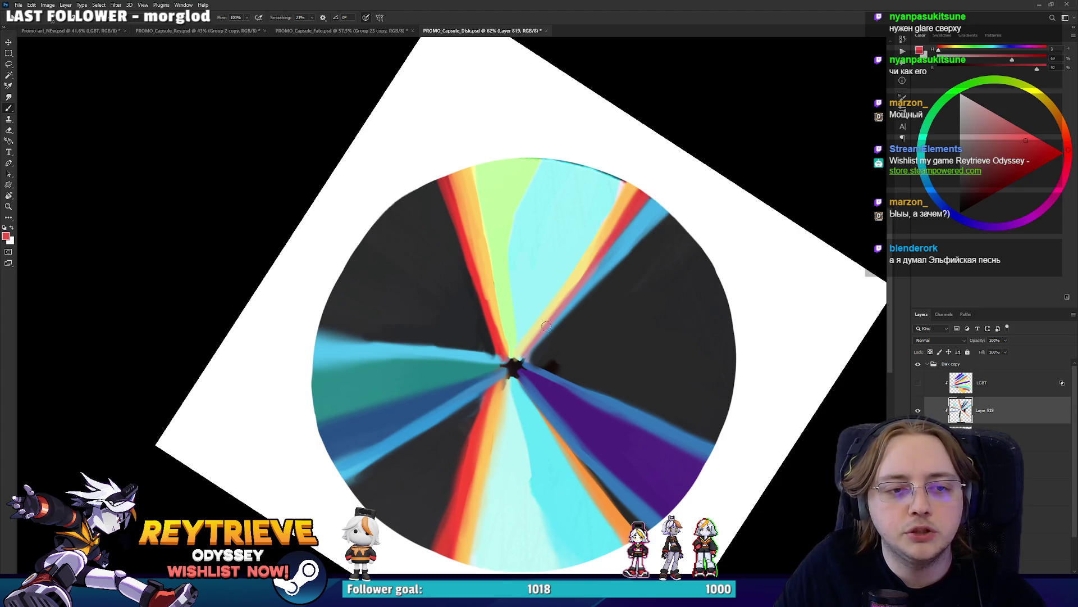
{"action": "left_click_drag", "start_coordinate": [546, 326], "coordinate": [498, 465]}
{"action": "left_click", "coordinate": [487, 475], "text": "alt"}
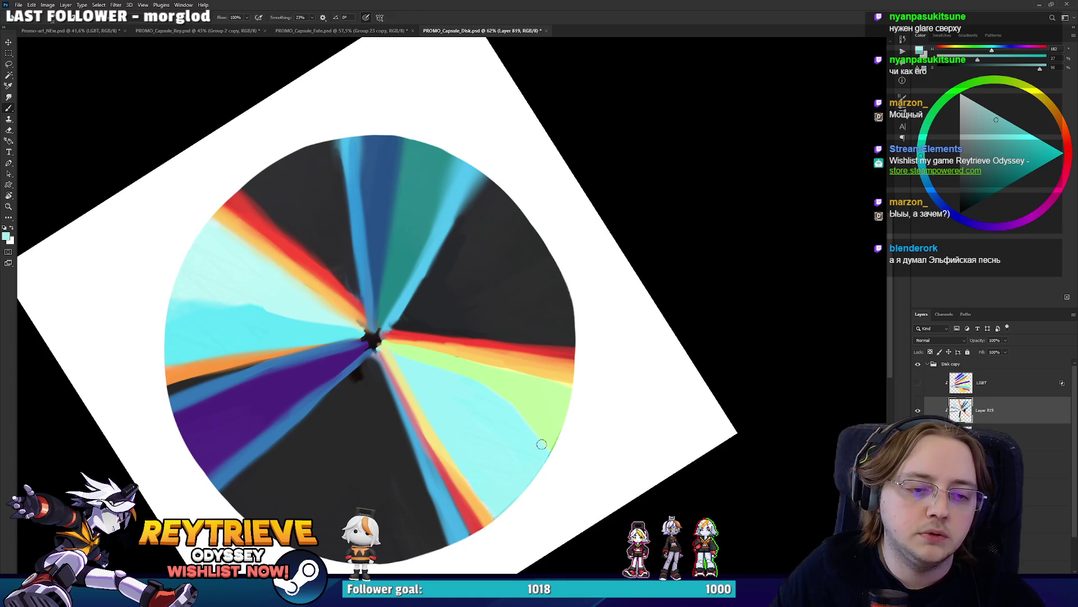
{"action": "left_click_drag", "start_coordinate": [573, 485], "coordinate": [575, 415]}
{"action": "left_click", "coordinate": [397, 126], "text": "alt"}
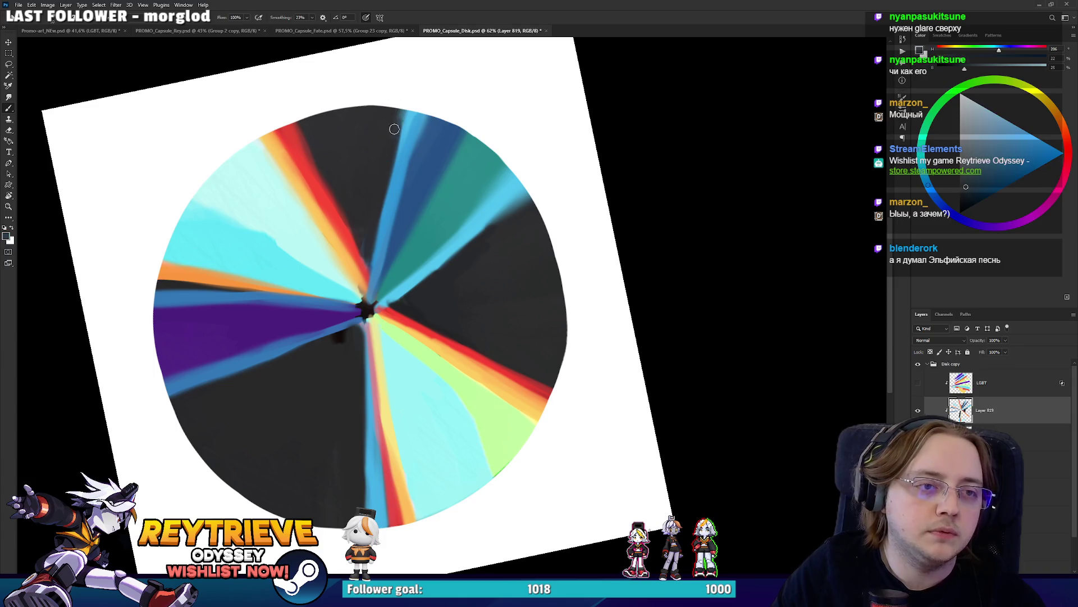
{"action": "left_click_drag", "start_coordinate": [412, 134], "coordinate": [513, 181]}
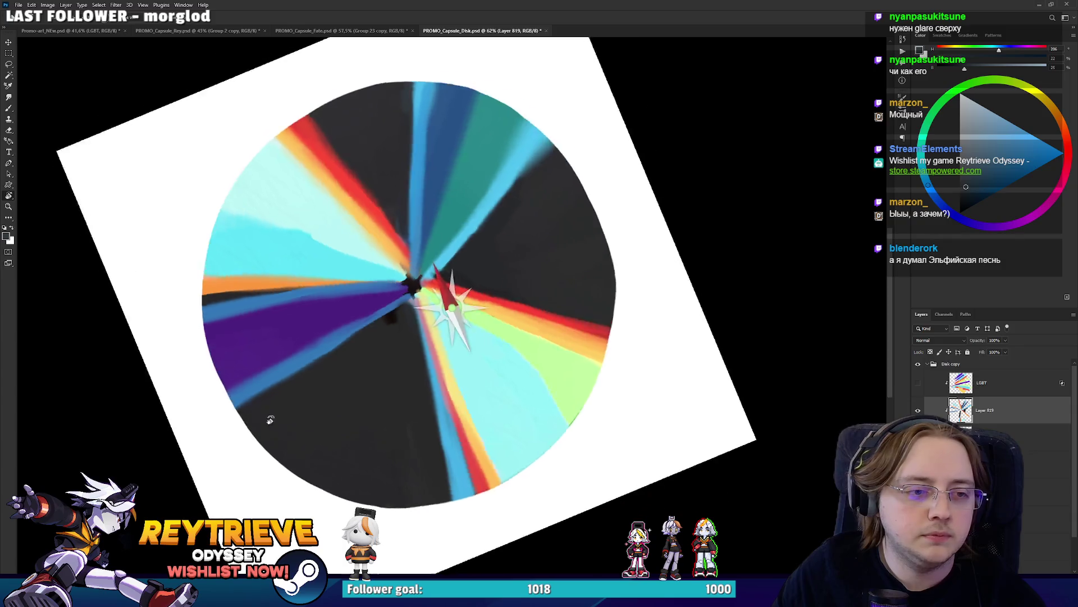
{"action": "left_click_drag", "start_coordinate": [270, 414], "coordinate": [470, 412]}
{"action": "left_click", "coordinate": [498, 382], "text": "alt"}
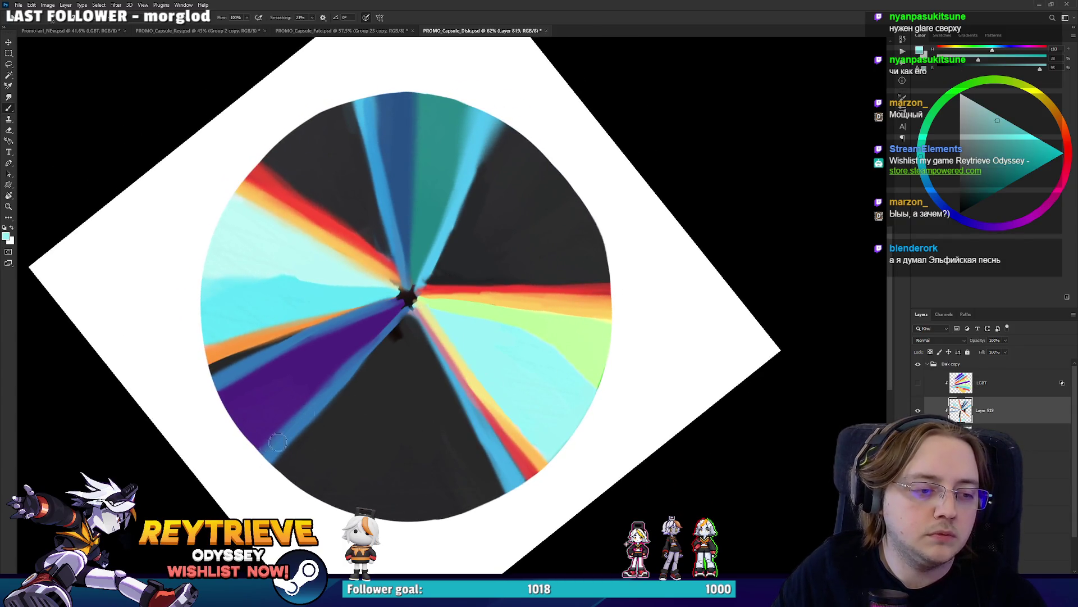
{"action": "left_click_drag", "start_coordinate": [277, 442], "coordinate": [411, 303]}
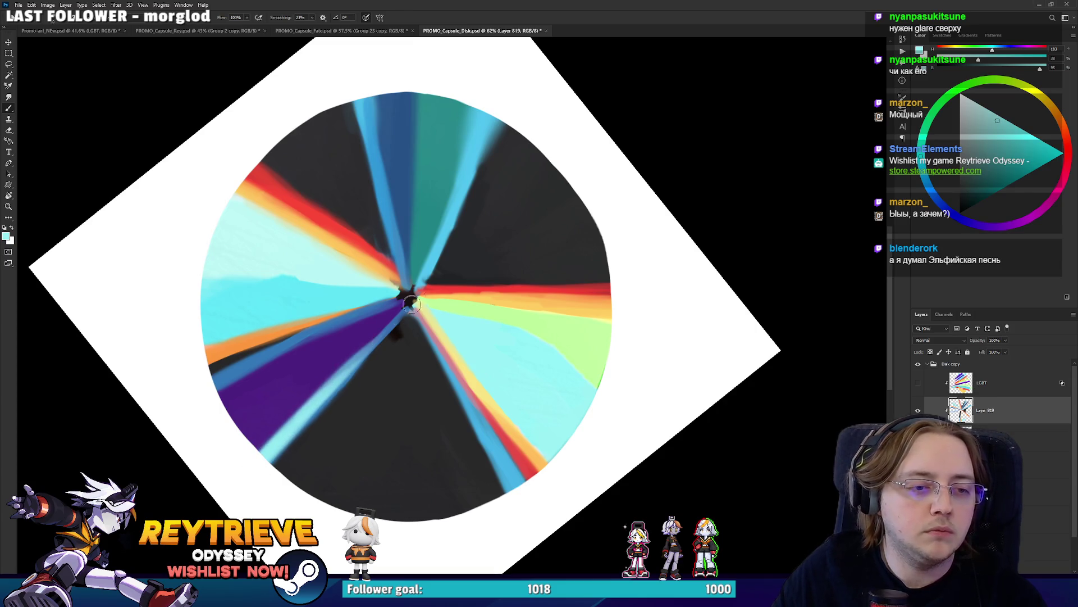
Sample near-black, light blue and teal from the bands, then reset the canvas rotation upright
{"action": "key", "text": "r"}
{"action": "left_click_drag", "start_coordinate": [534, 204], "coordinate": [488, 214]}
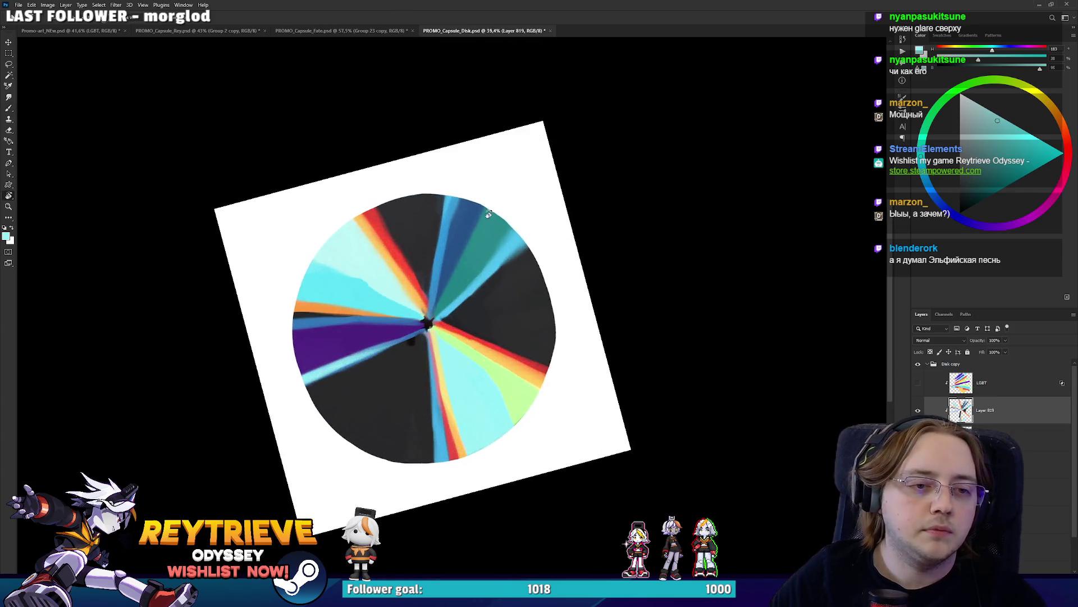
{"action": "scroll", "coordinate": [488, 214], "scroll_direction": "up", "scroll_amount": 2}
{"action": "key", "text": "b"}
{"action": "left_click", "coordinate": [500, 305], "text": "alt"}
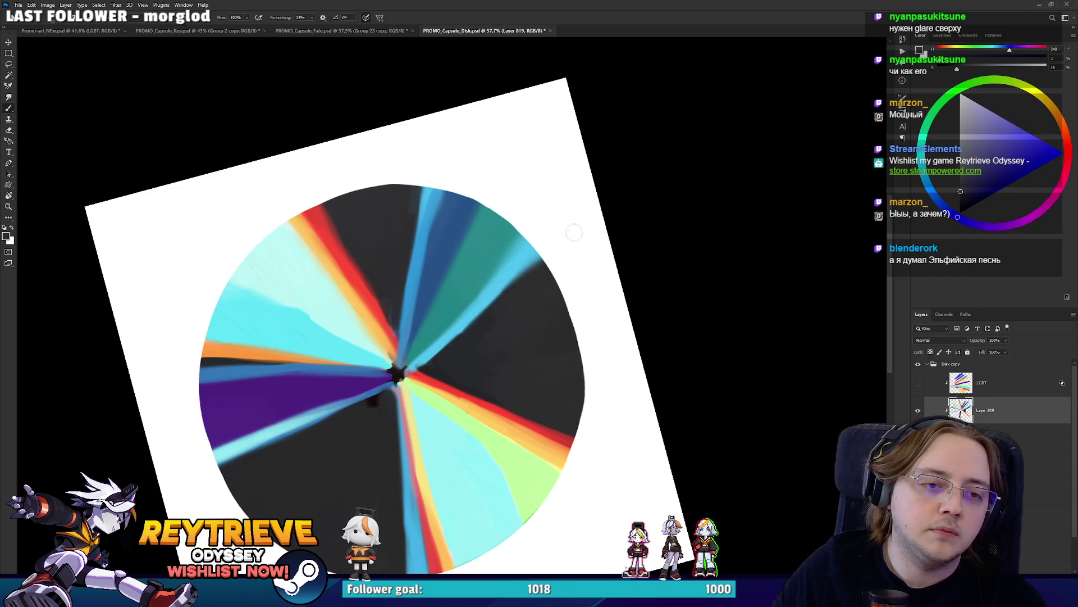
{"action": "left_click", "coordinate": [517, 265], "text": "alt"}
{"action": "left_click", "coordinate": [485, 267], "text": "alt"}
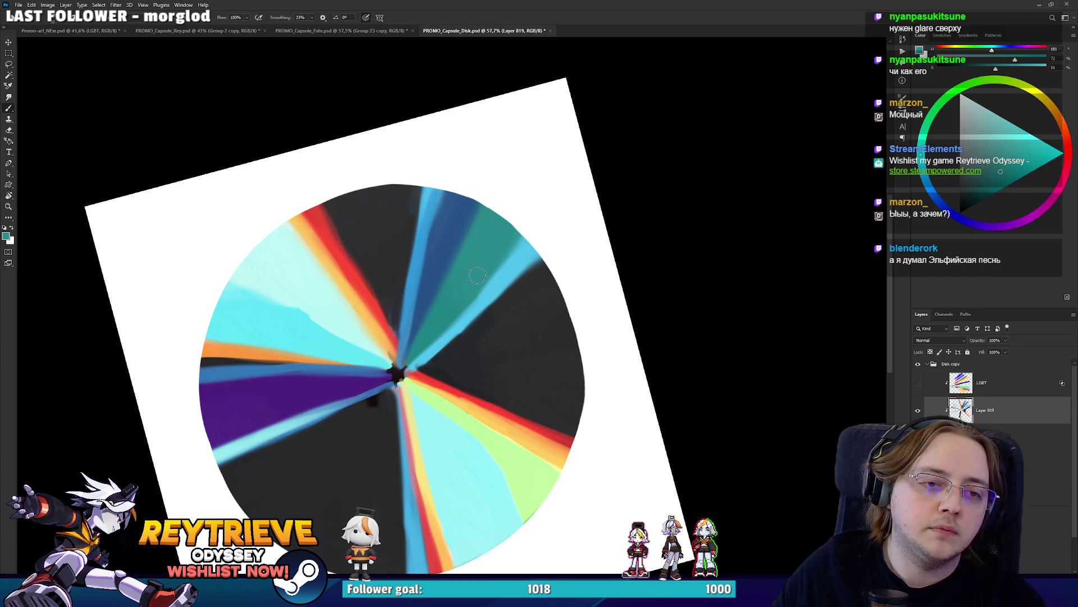
{"action": "left_click", "coordinate": [401, 231], "text": "alt"}
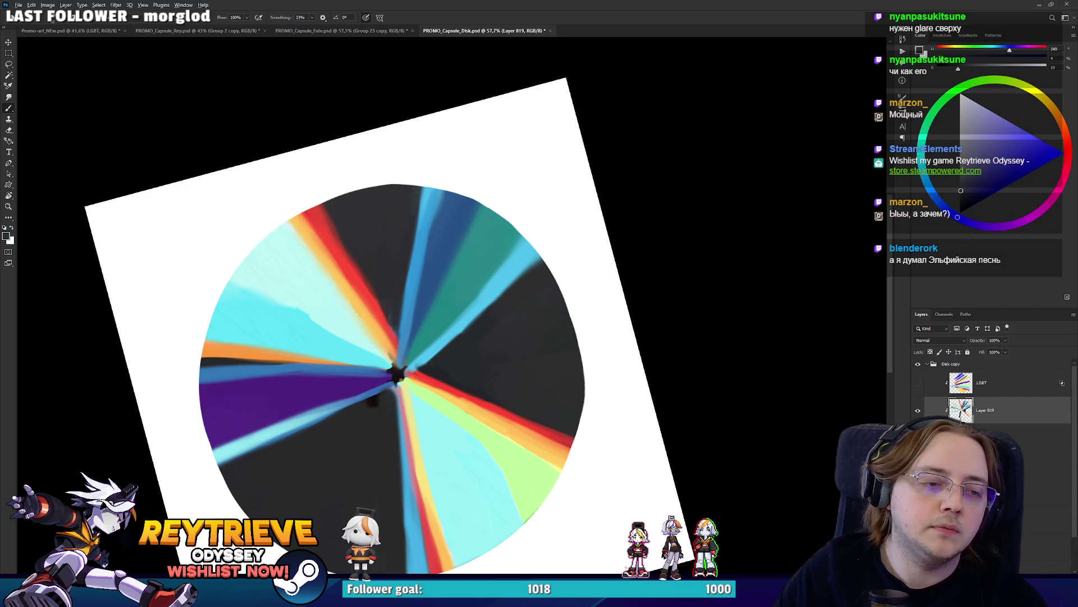
{"action": "scroll", "coordinate": [558, 113], "scroll_direction": "down", "scroll_amount": 3}
{"action": "key", "text": "r"}
{"action": "key", "text": "Escape"}
{"action": "scroll", "coordinate": [490, 319], "scroll_direction": "up", "scroll_amount": 3}
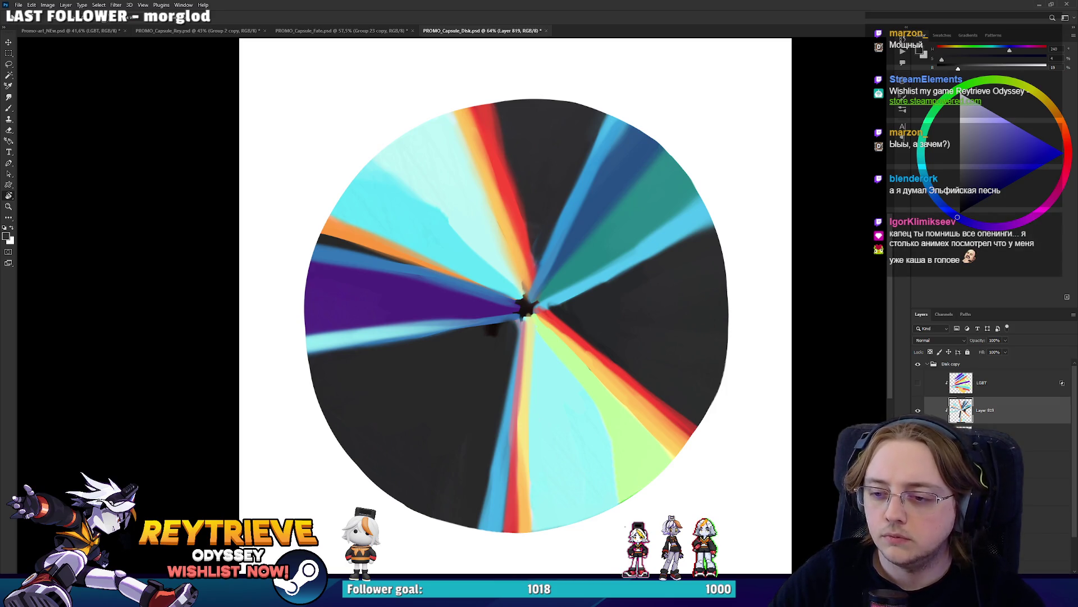
Merge the painted strokes on Layer 819 down into Layer 817 copy with Ctrl+E
{"action": "left_click", "coordinate": [991, 410], "text": "ctrl"}
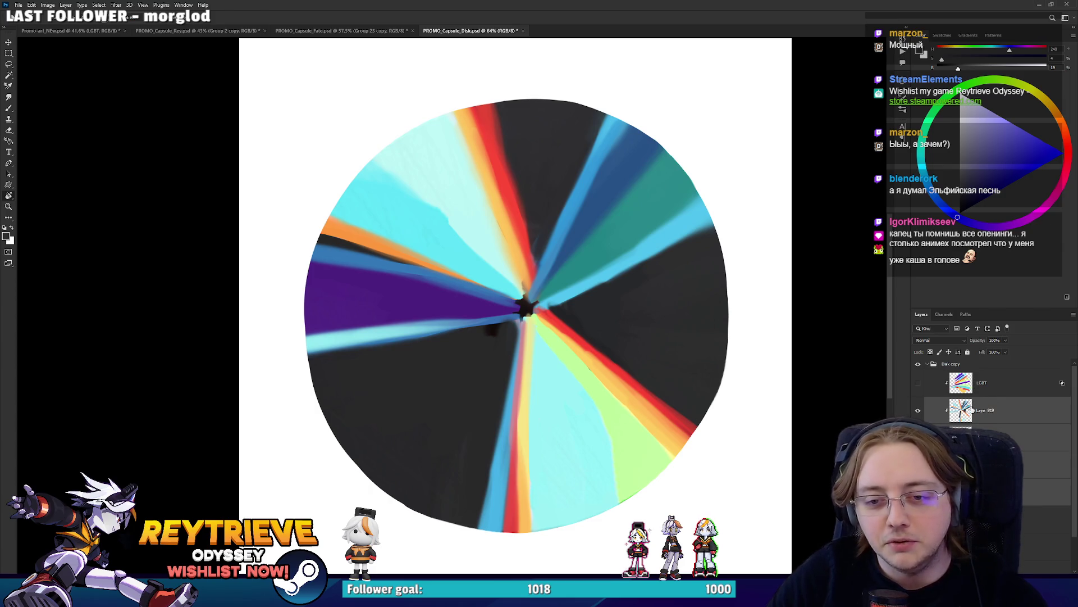
{"action": "left_click", "coordinate": [943, 419]}
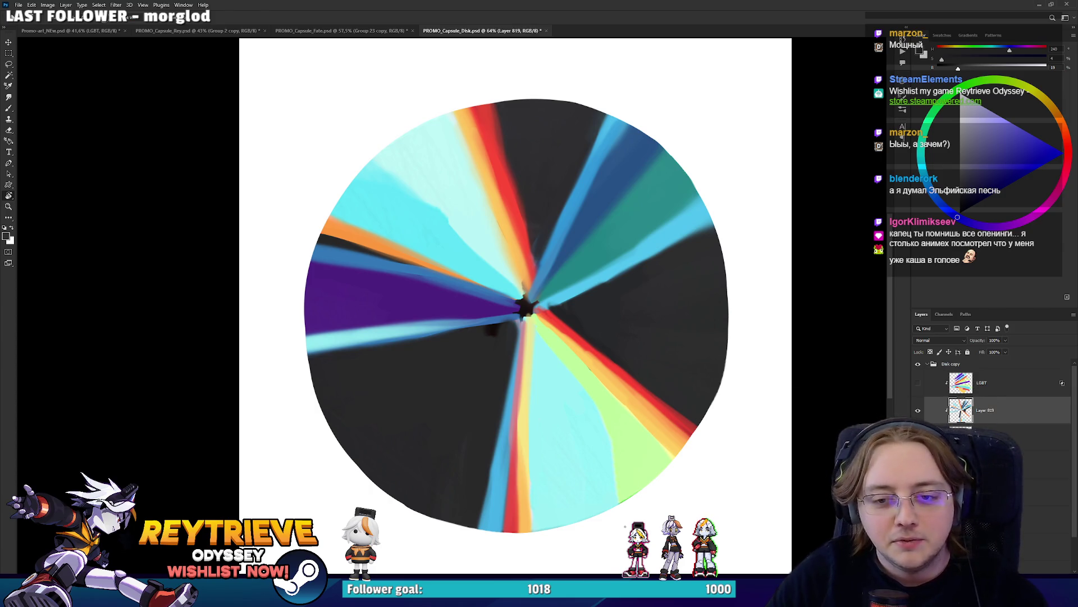
{"action": "key", "text": "ctrl+e"}
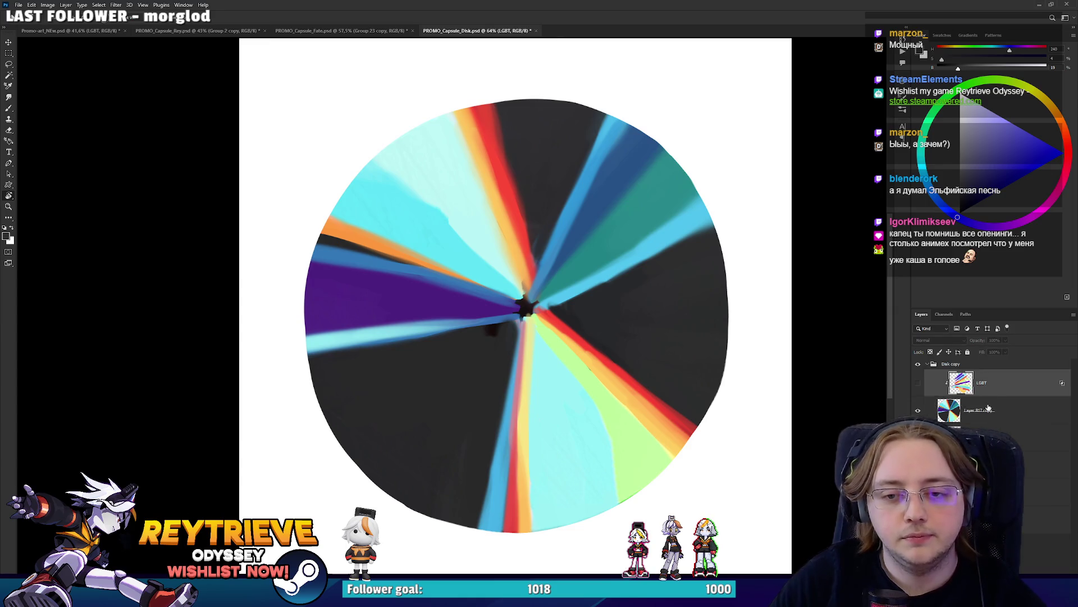
Check blending options, undo the LGBT layer toggle, and remove the empty Layer 818
{"action": "double_click", "coordinate": [992, 405]}
{"action": "left_click", "coordinate": [1017, 68]}
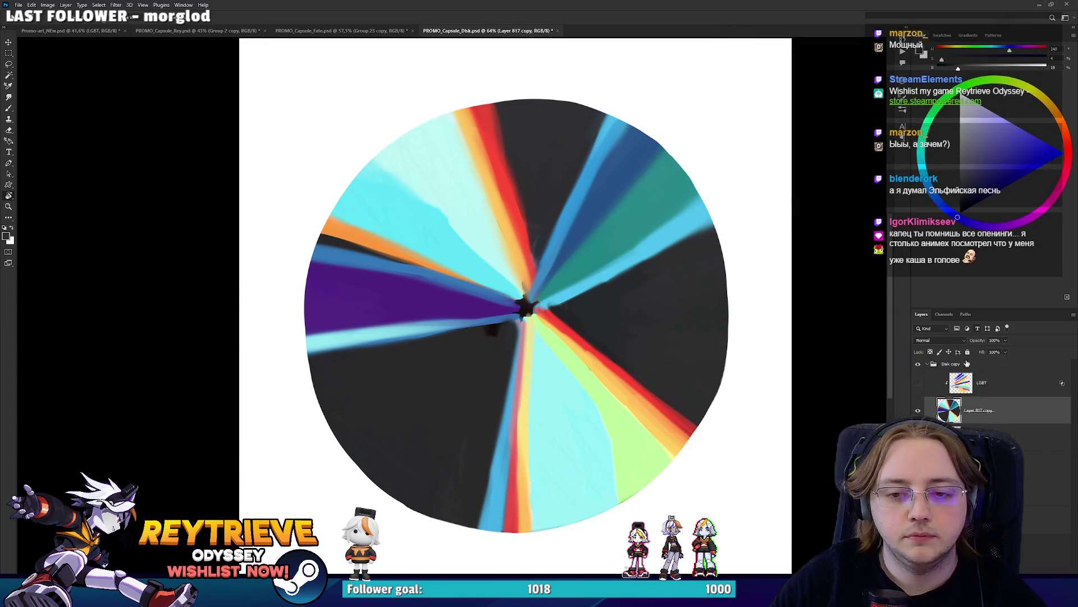
{"action": "left_click", "coordinate": [920, 383]}
{"action": "key", "text": "ctrl+z"}
{"action": "key", "text": "ctrl+z"}
{"action": "key", "text": "ctrl+z"}
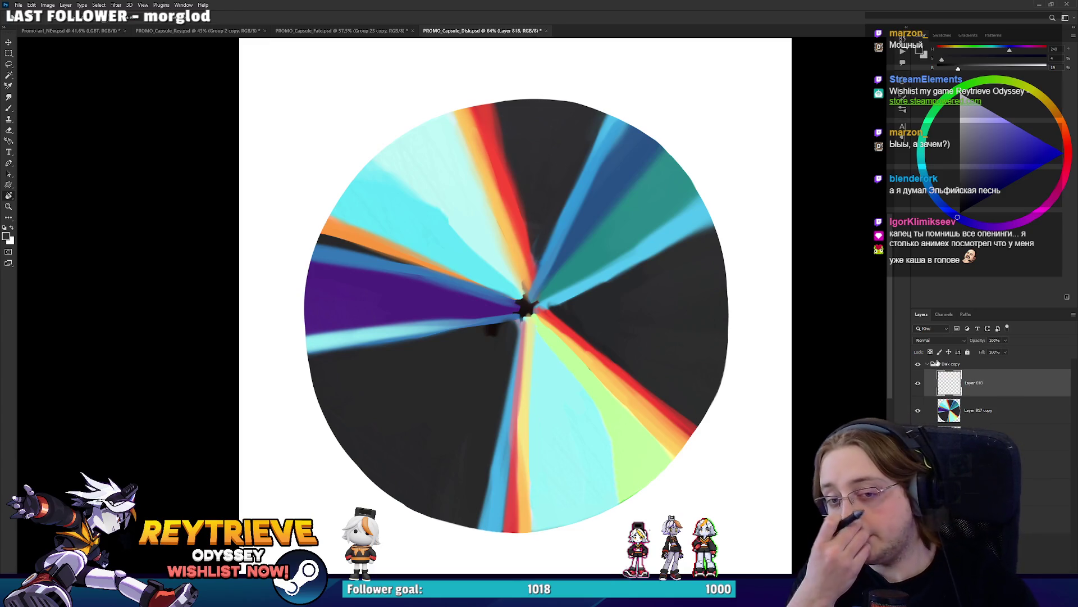
{"action": "key", "text": "ctrl+z"}
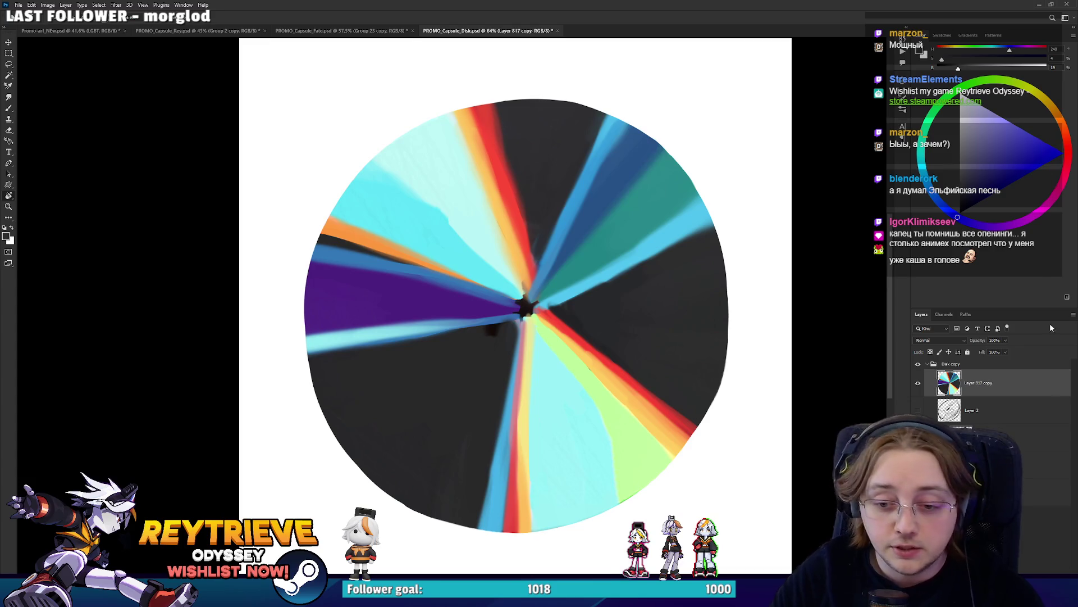
{"action": "left_click", "coordinate": [1009, 587]}
Add a Gradient Map above Layer 817 copy and audition Pastels presets such as Pastels_04
{"action": "left_click", "coordinate": [1034, 570]}
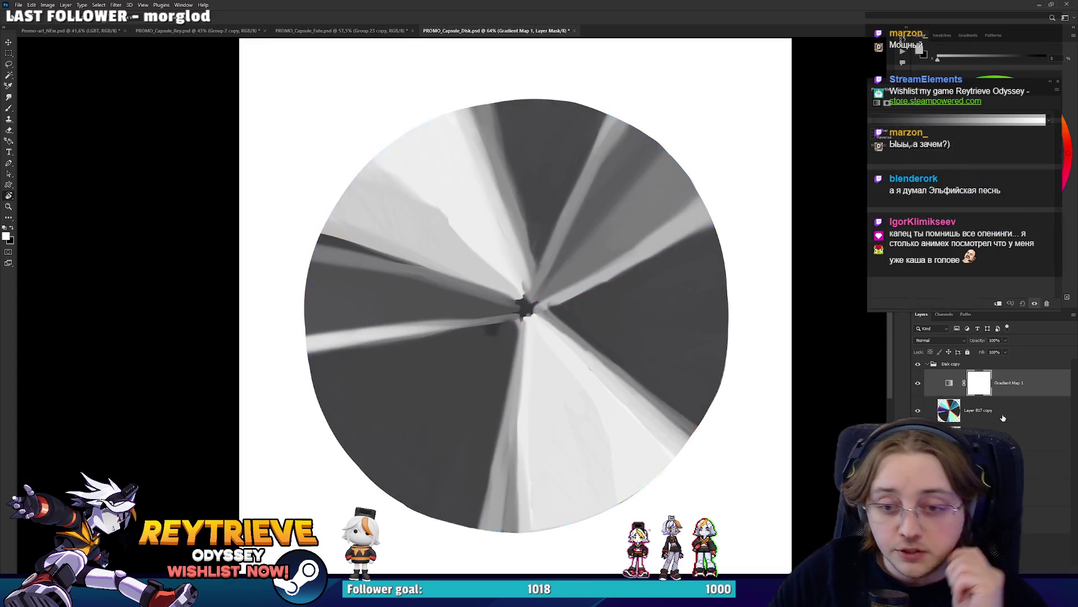
{"action": "left_click", "coordinate": [927, 121]}
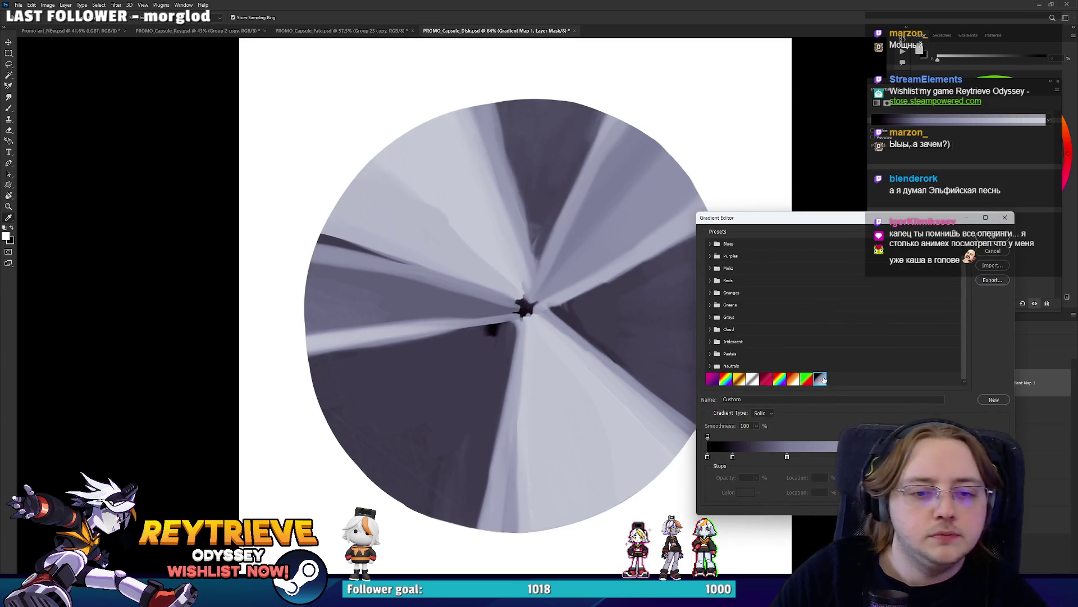
{"action": "left_click", "coordinate": [710, 354]}
{"action": "left_click", "coordinate": [726, 367]}
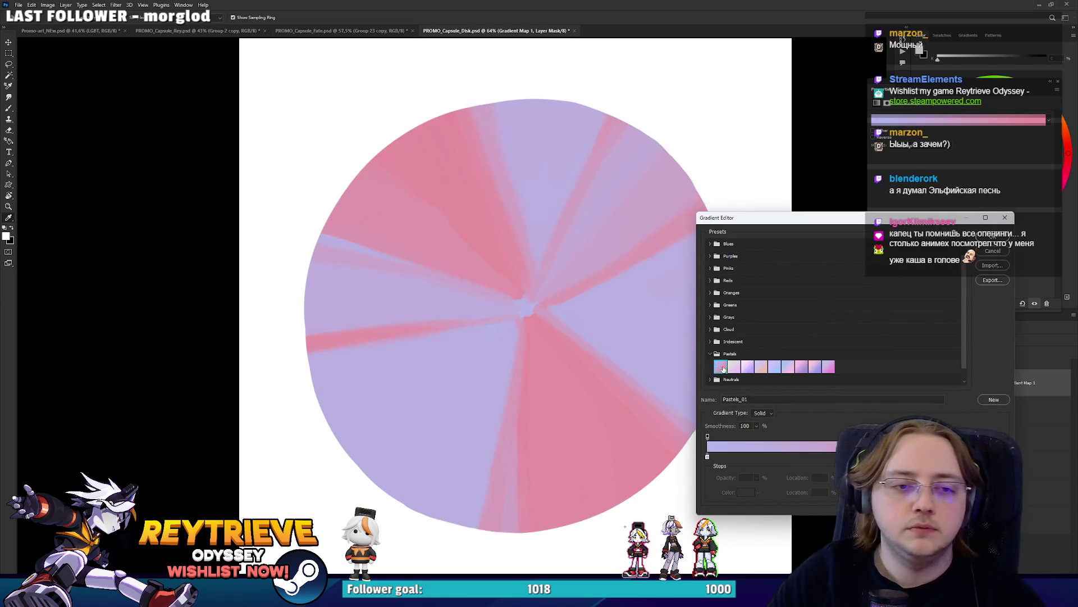
{"action": "left_click", "coordinate": [820, 367]}
{"action": "left_click", "coordinate": [762, 367]}
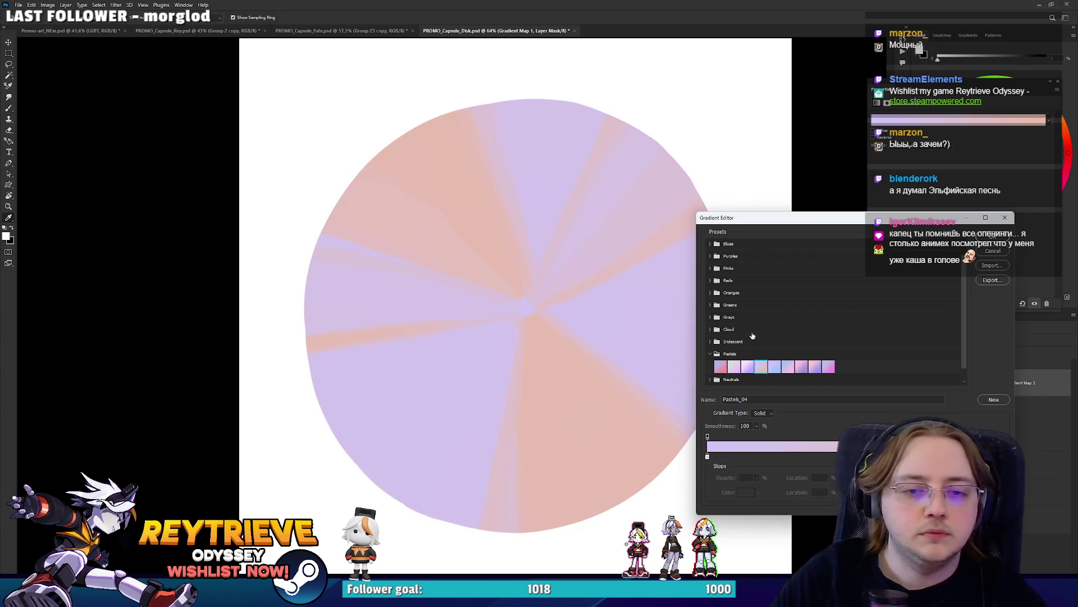
Try rainbow, yellow-orange, grey and red-green gradients before settling on Purple_19
{"action": "scroll", "coordinate": [736, 345], "scroll_direction": "down", "scroll_amount": 1}
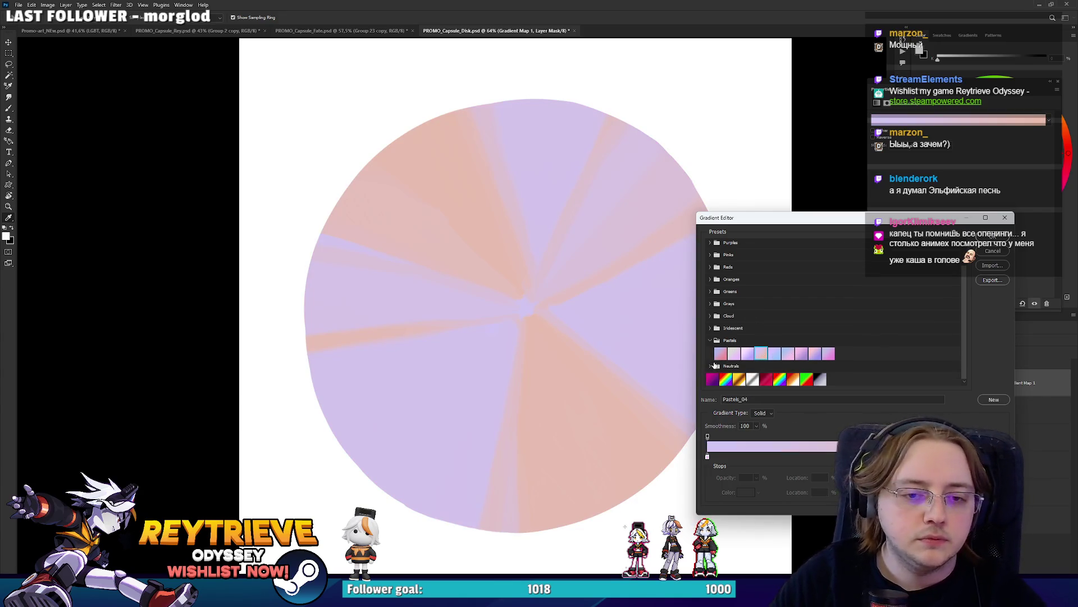
{"action": "left_click", "coordinate": [725, 380]}
{"action": "left_click", "coordinate": [740, 380]}
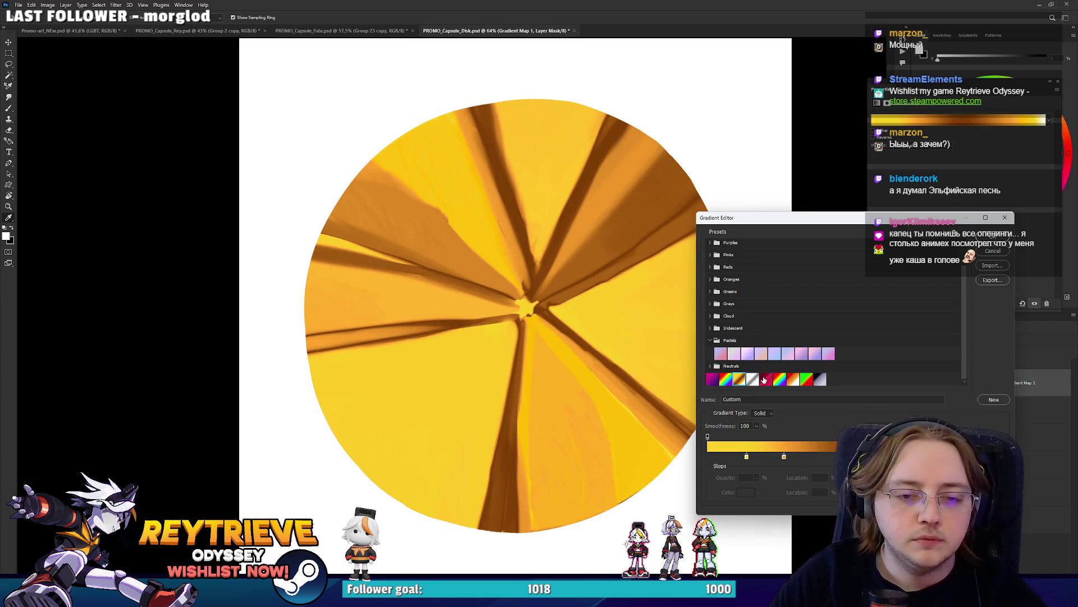
{"action": "left_click", "coordinate": [765, 380]}
{"action": "left_click", "coordinate": [779, 380]}
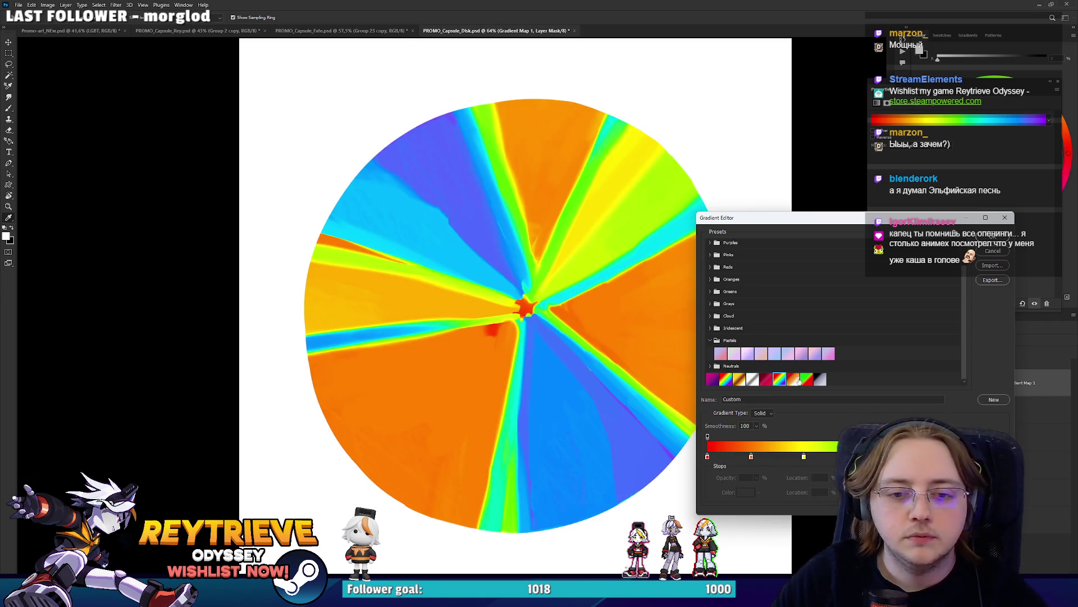
{"action": "left_click", "coordinate": [794, 381]}
{"action": "left_click", "coordinate": [806, 380]}
{"action": "left_click", "coordinate": [727, 380]}
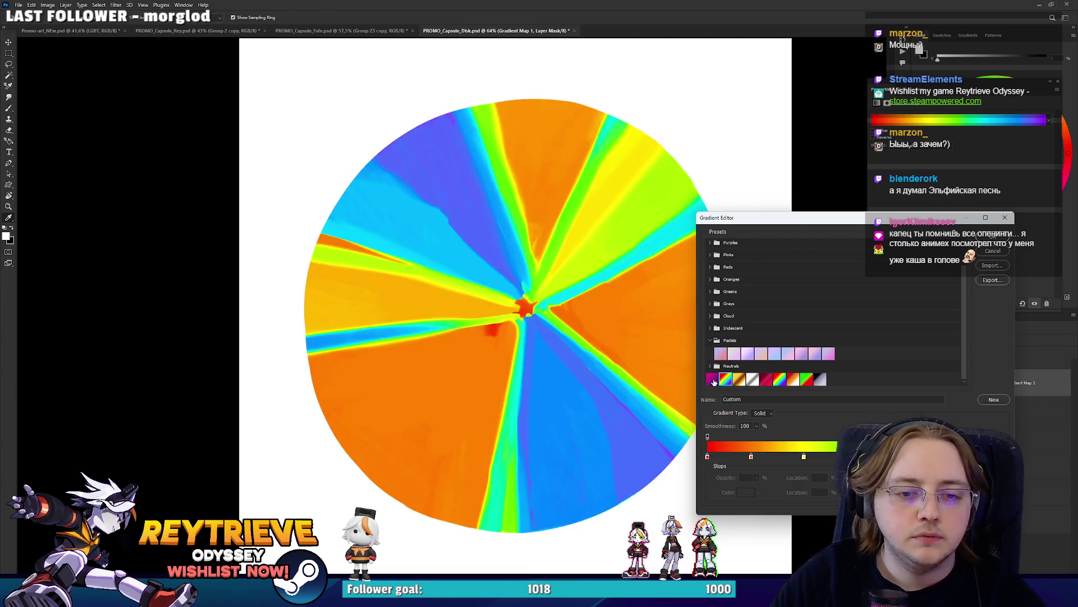
{"action": "left_click", "coordinate": [712, 379]}
Apply a blue-pink Iridescent gradient preset, confirm it, and close the Gradient Map properties
{"action": "scroll", "coordinate": [712, 250], "scroll_direction": "up", "scroll_amount": 2}
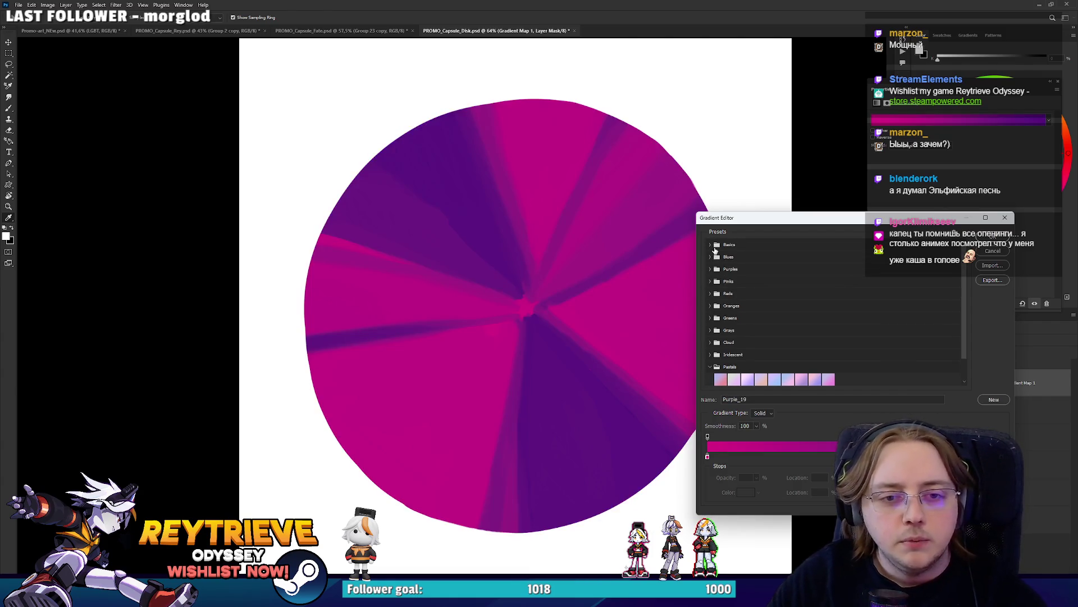
{"action": "left_click", "coordinate": [710, 246]}
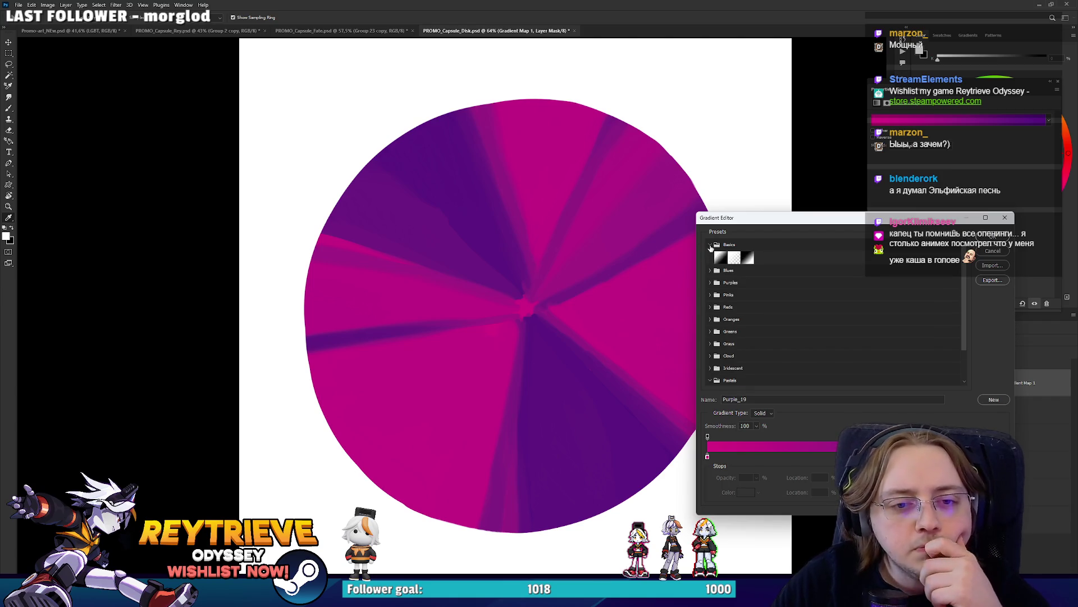
{"action": "left_click", "coordinate": [711, 245]}
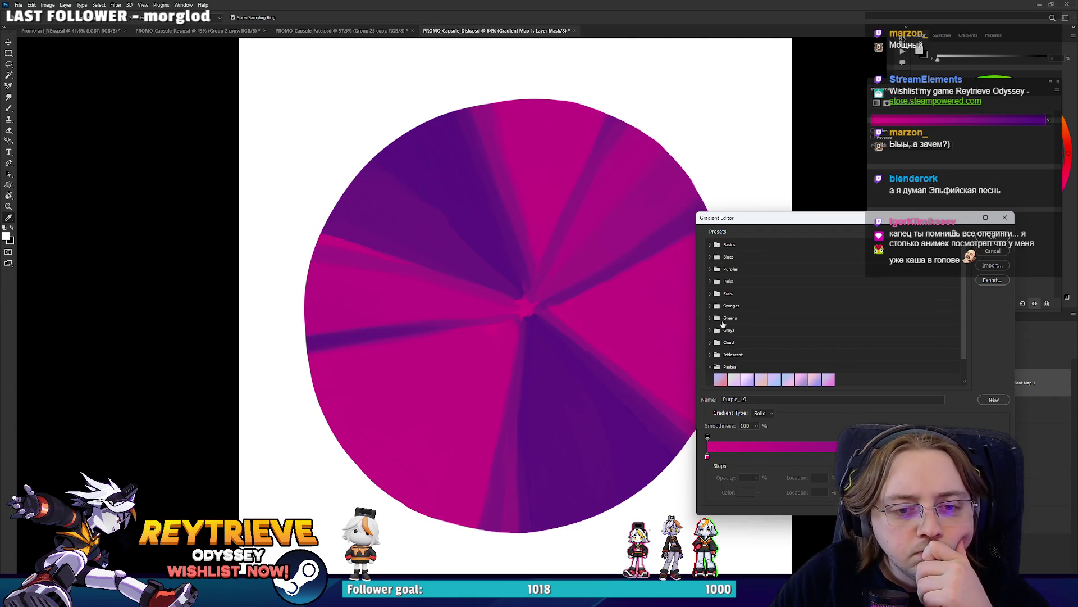
{"action": "left_click", "coordinate": [710, 355]}
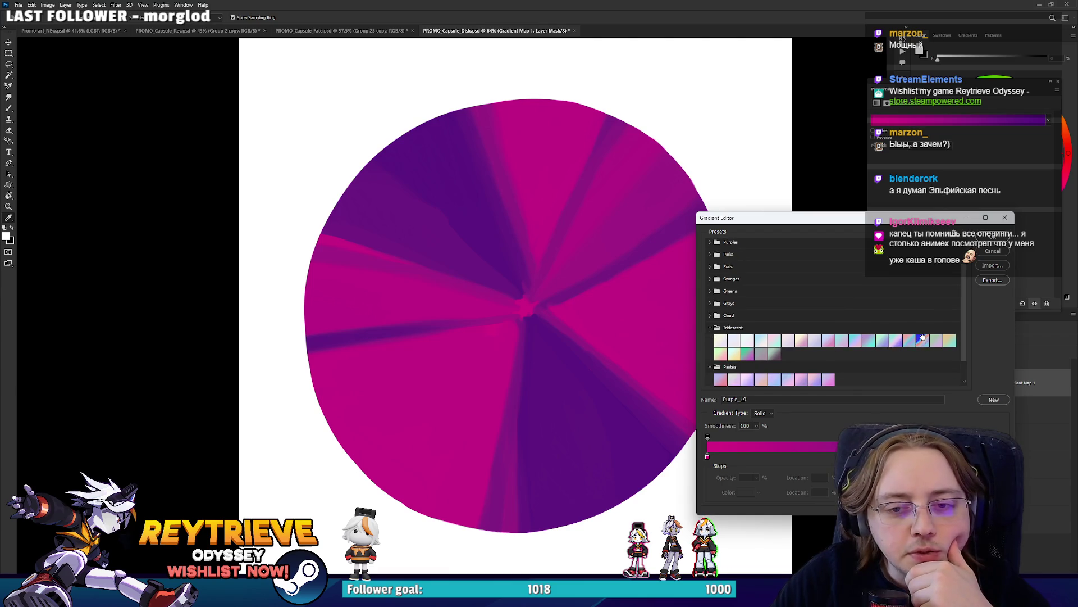
{"action": "left_click", "coordinate": [923, 339]}
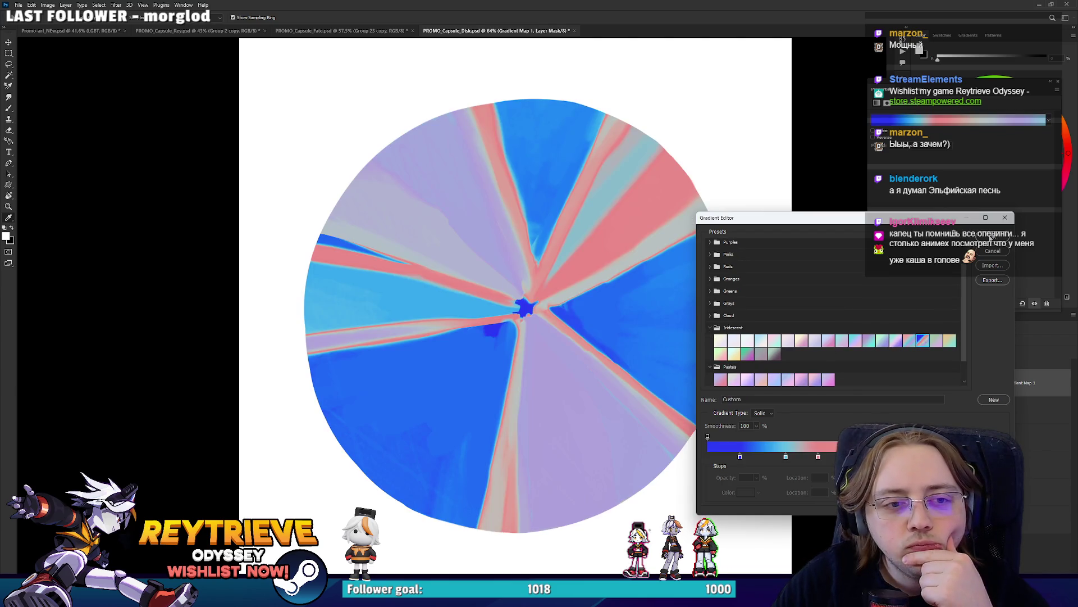
{"action": "left_click", "coordinate": [991, 236]}
{"action": "left_click", "coordinate": [1055, 83]}
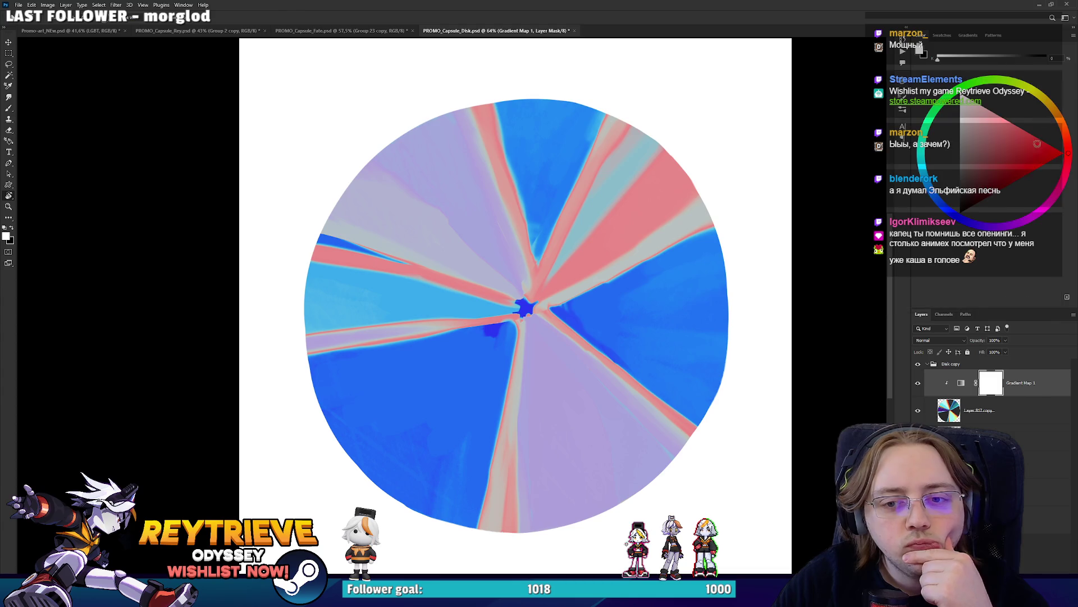
Keep the Gradient Map in Normal mode and drag Blend If Underlying Layer to reveal vivid cyan and orange
{"action": "left_click", "coordinate": [940, 340]}
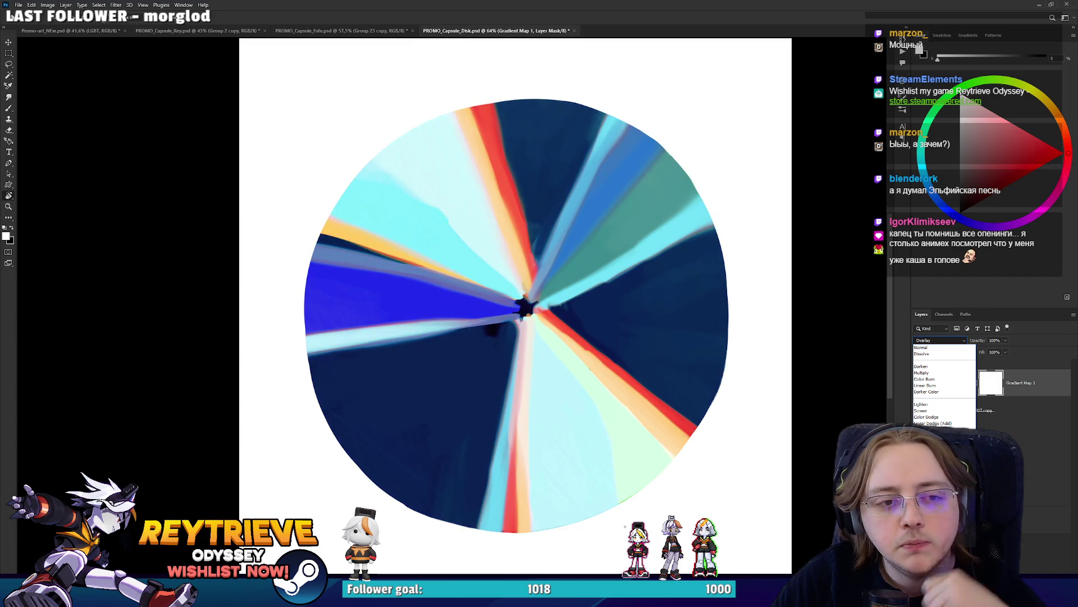
{"action": "left_click", "coordinate": [1042, 388]}
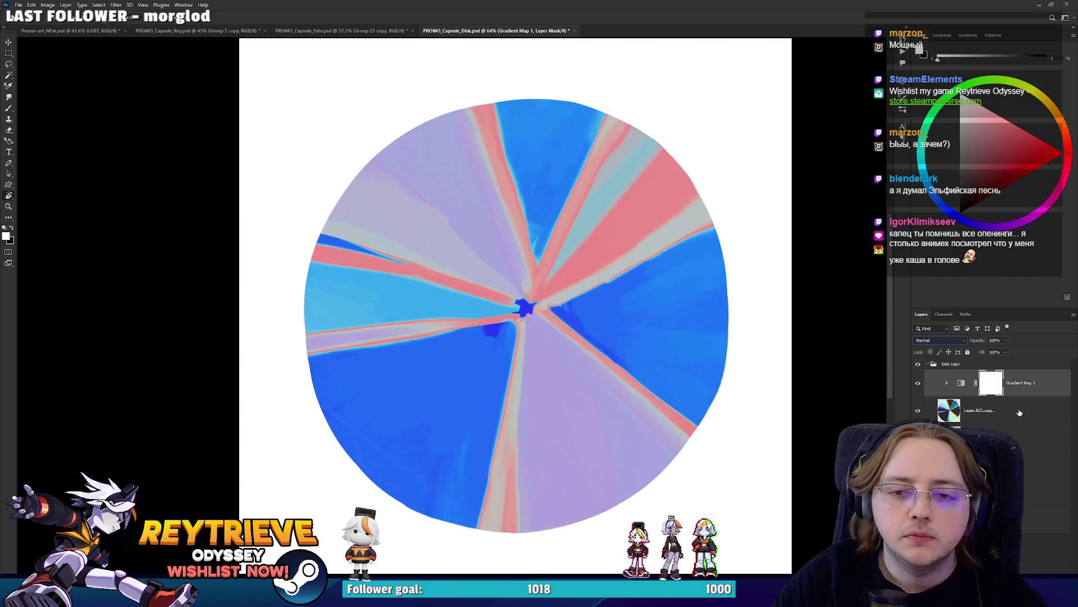
{"action": "double_click", "coordinate": [1047, 385]}
{"action": "left_click_drag", "start_coordinate": [839, 201], "coordinate": [875, 202]}
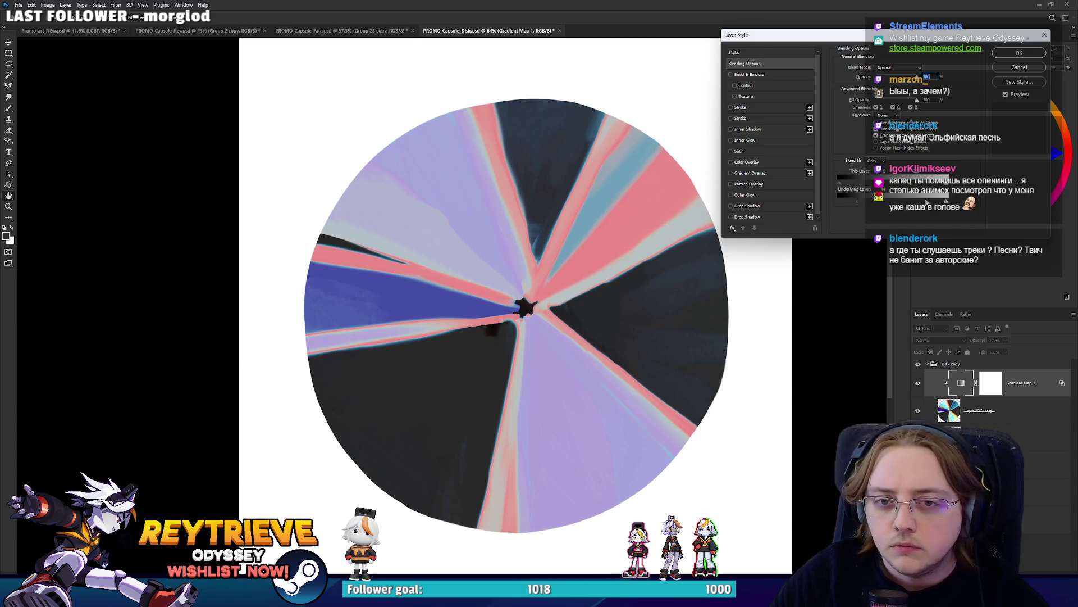
{"action": "left_click_drag", "start_coordinate": [947, 203], "coordinate": [877, 202]}
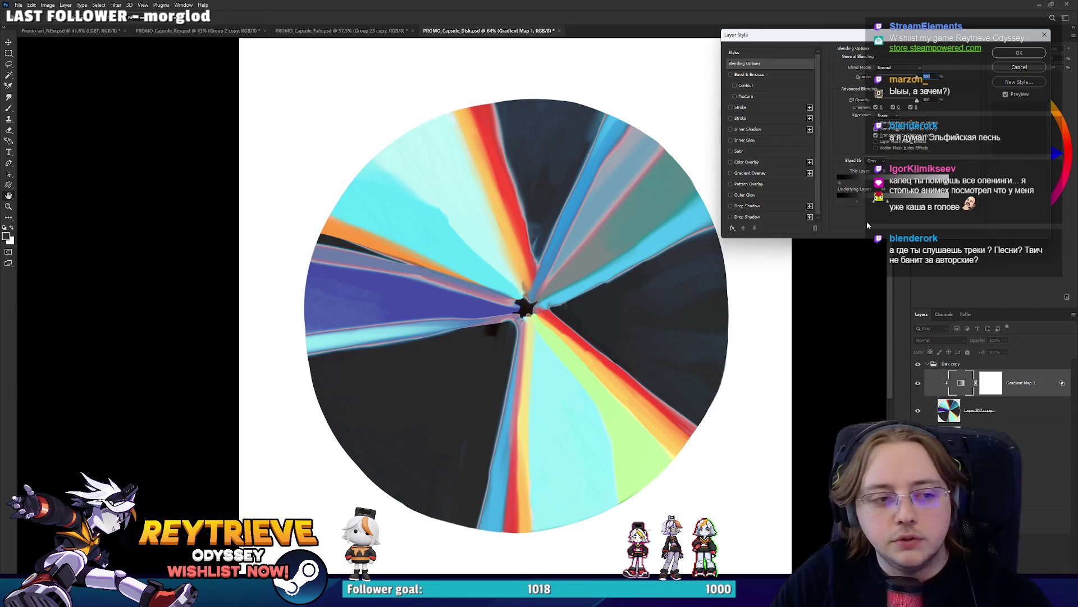
{"action": "left_click_drag", "start_coordinate": [876, 203], "coordinate": [873, 204]}
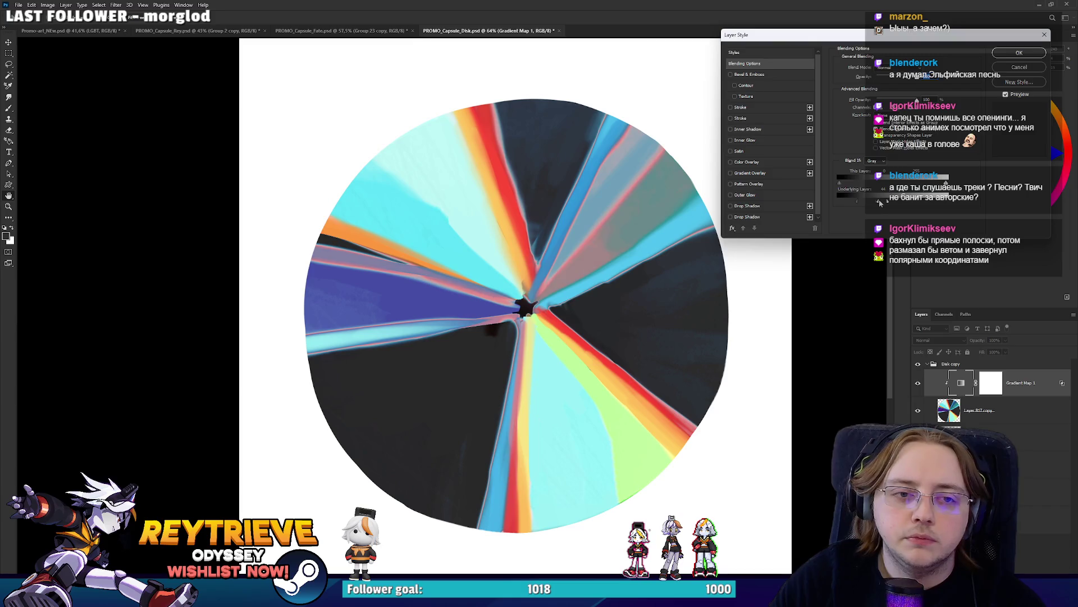
{"action": "left_click", "coordinate": [1019, 67]}
{"action": "mouse_move", "coordinate": [558, 149]}
{"action": "left_mouse_down"}
{"action": "mouse_move", "coordinate": [604, 239]}
{"action": "mouse_move", "coordinate": [588, 264]}
{"action": "left_mouse_up"}
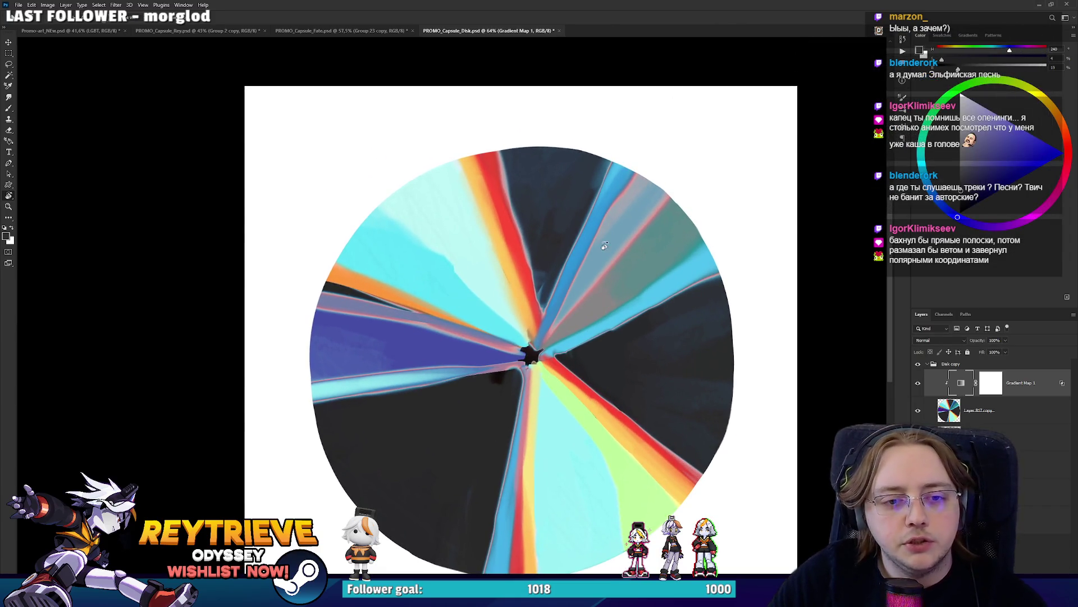
{"action": "scroll", "coordinate": [588, 264], "scroll_direction": "down", "scroll_amount": 1}
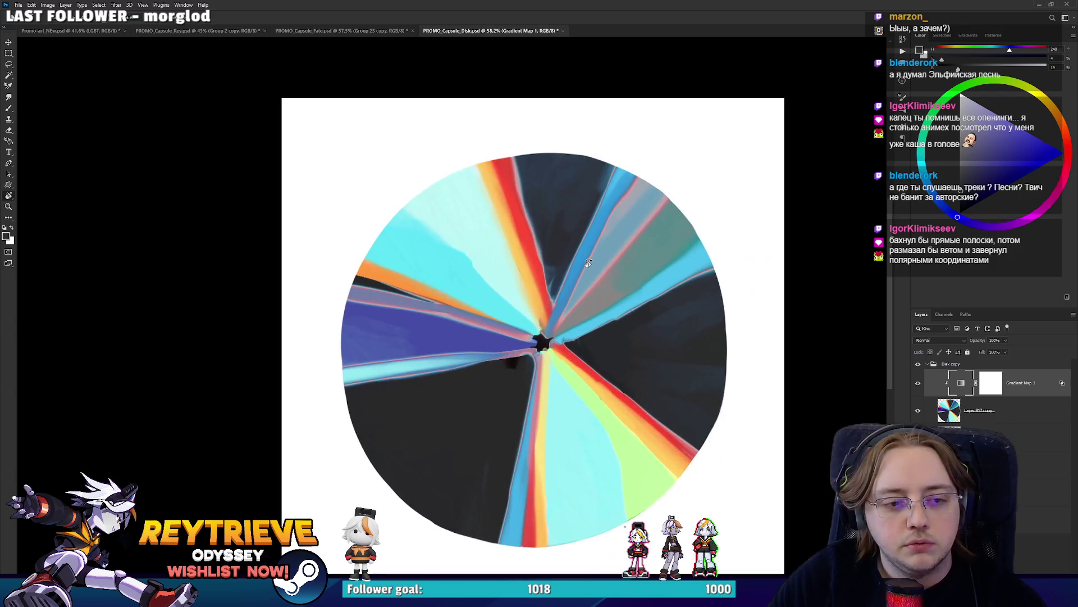
Open the Gradient Map's gradient, try moving the pink stop, then cancel the edit
{"action": "double_click", "coordinate": [961, 385]}
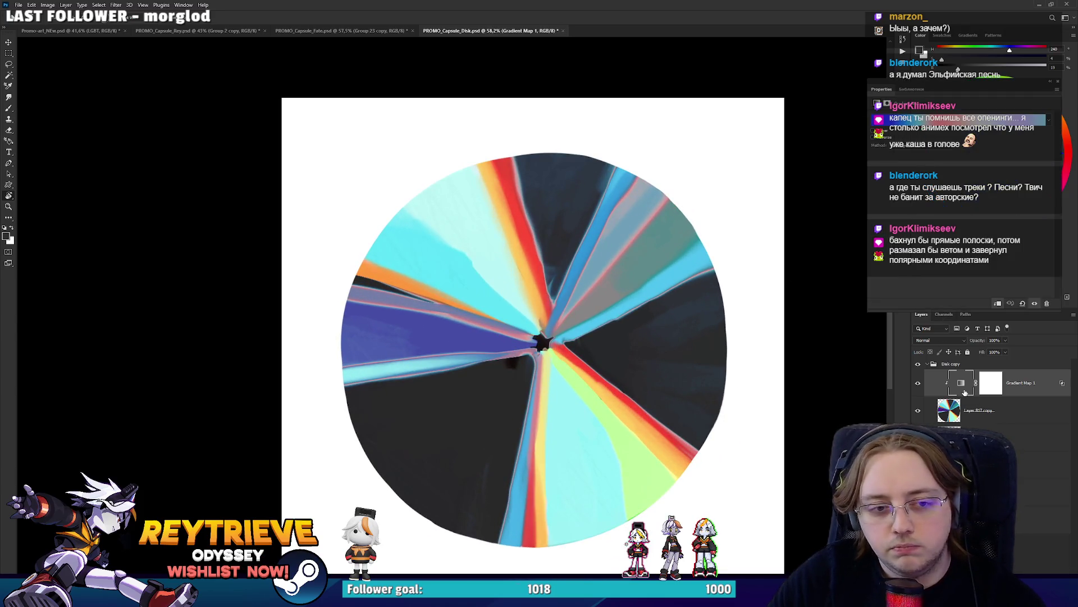
{"action": "left_click", "coordinate": [928, 125]}
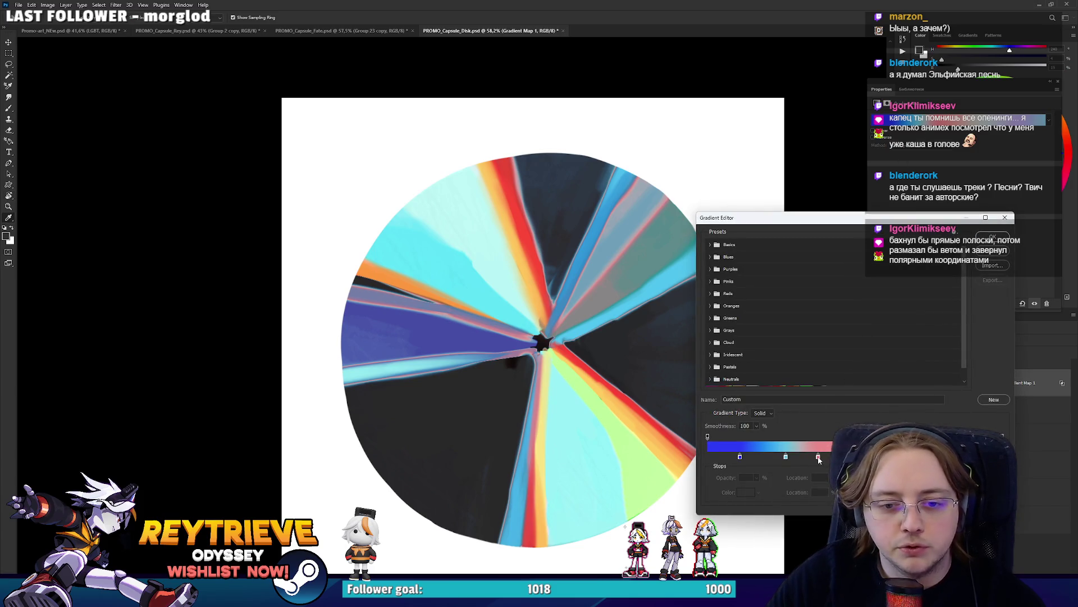
{"action": "left_click_drag", "start_coordinate": [819, 459], "coordinate": [843, 458]}
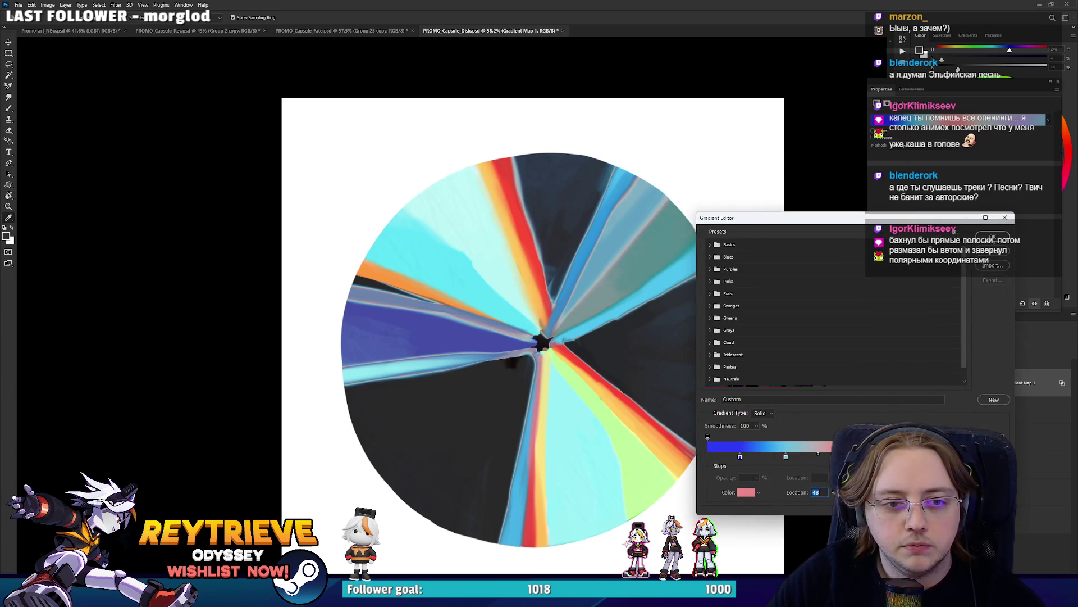
{"action": "key", "text": "BackSpace"}
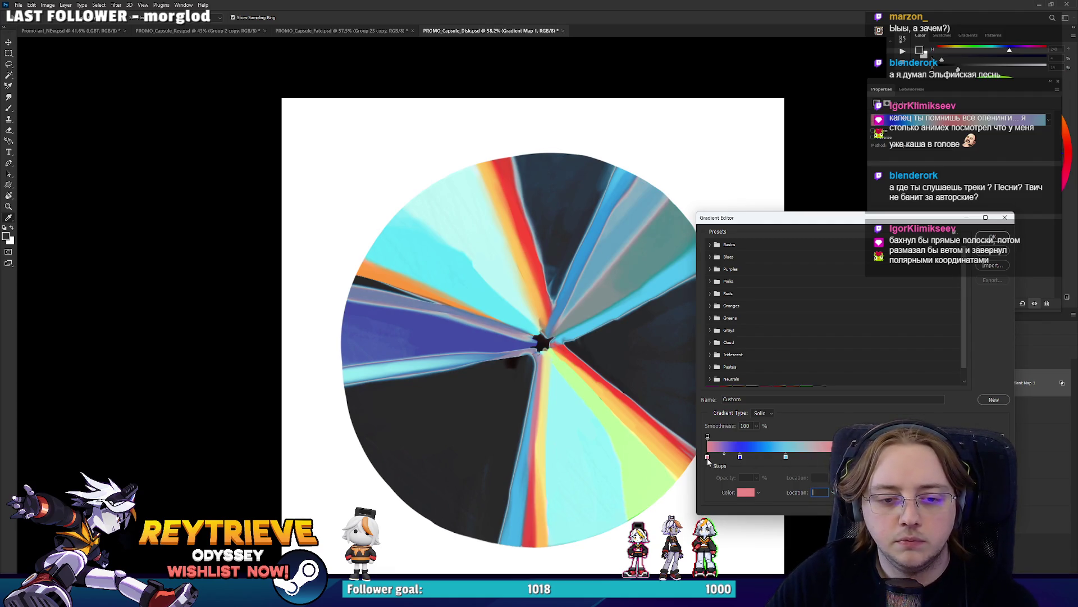
{"action": "key", "text": "Return"}
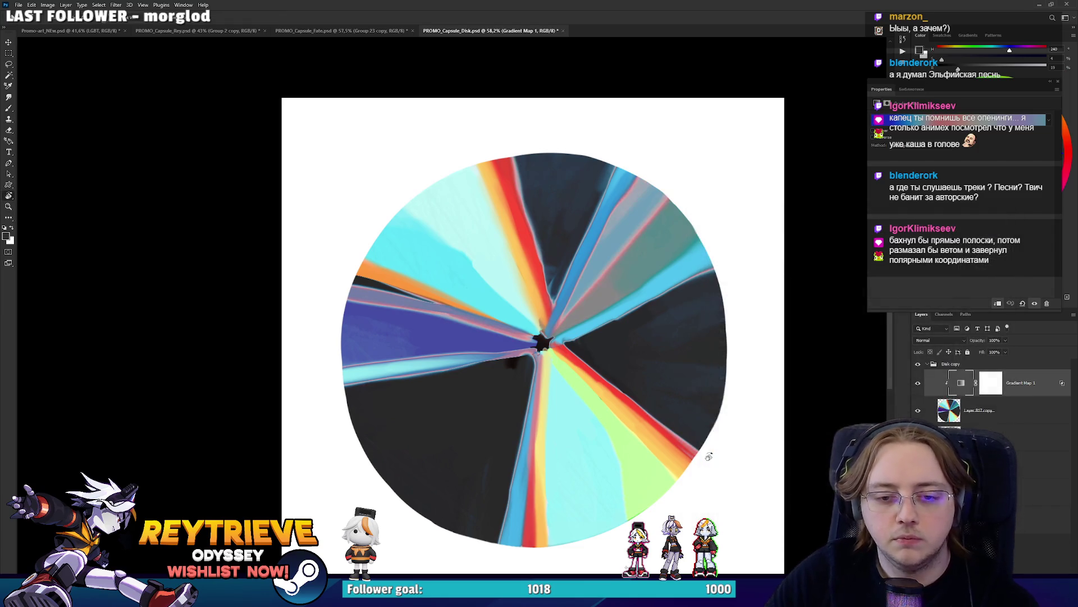
Recolour the gradient's pink stop to bright cyan-green #00ffcc and confirm the gradient
{"action": "left_click", "coordinate": [955, 119]}
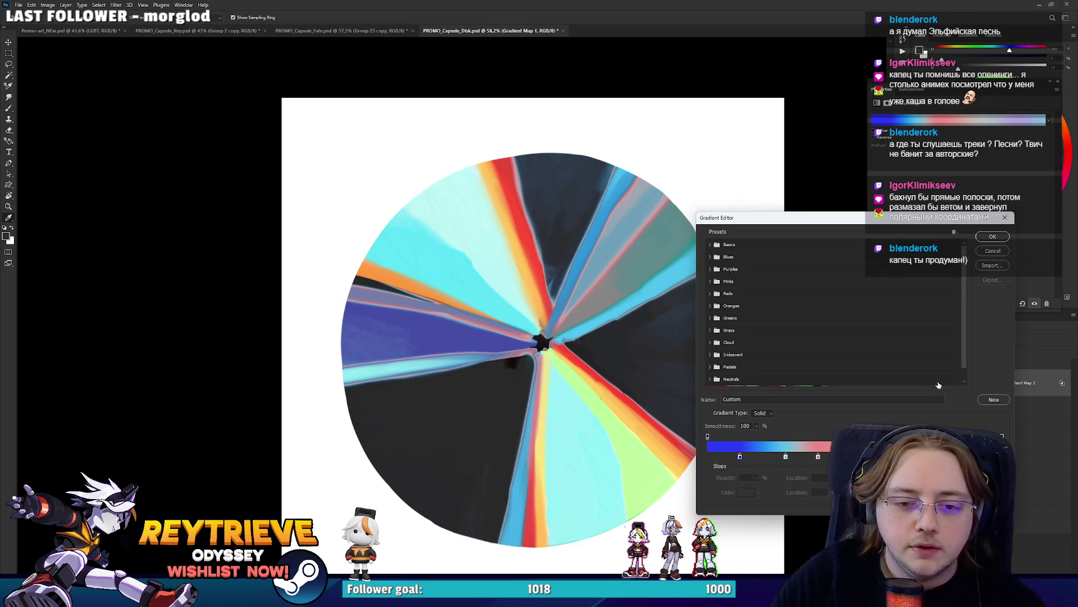
{"action": "left_click", "coordinate": [819, 457]}
{"action": "left_click", "coordinate": [747, 494]}
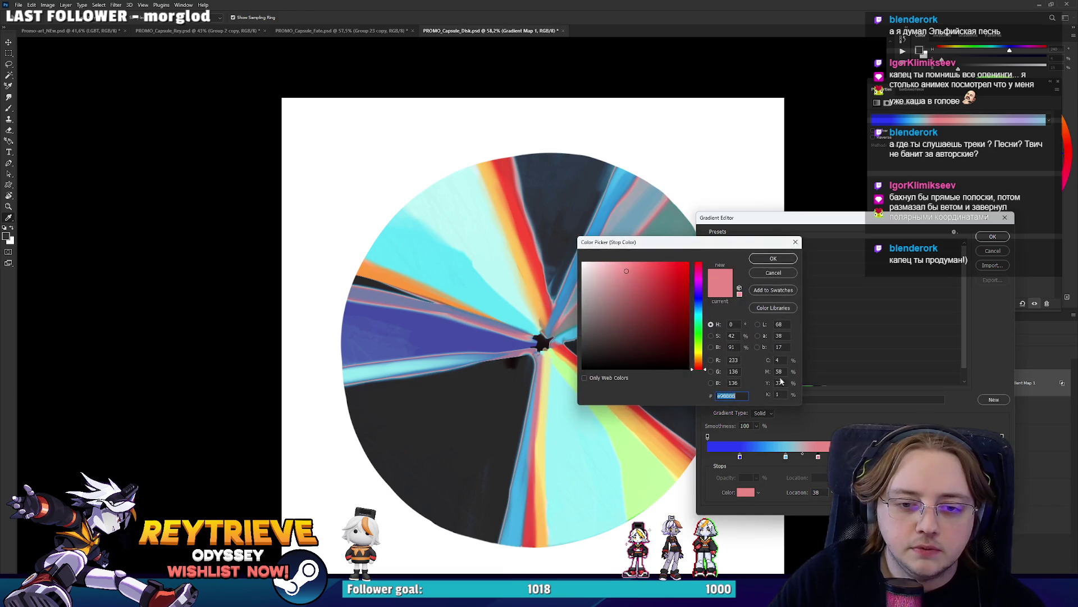
{"action": "left_click", "coordinate": [695, 300]}
{"action": "left_click", "coordinate": [676, 329]}
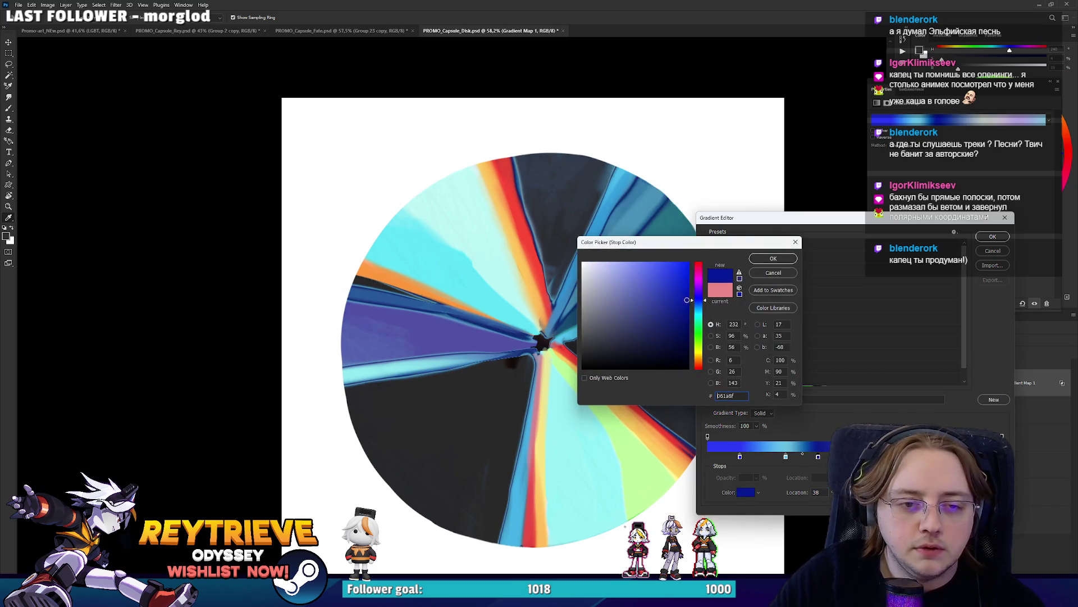
{"action": "left_click_drag", "start_coordinate": [689, 270], "coordinate": [694, 263]}
{"action": "left_click", "coordinate": [702, 317]}
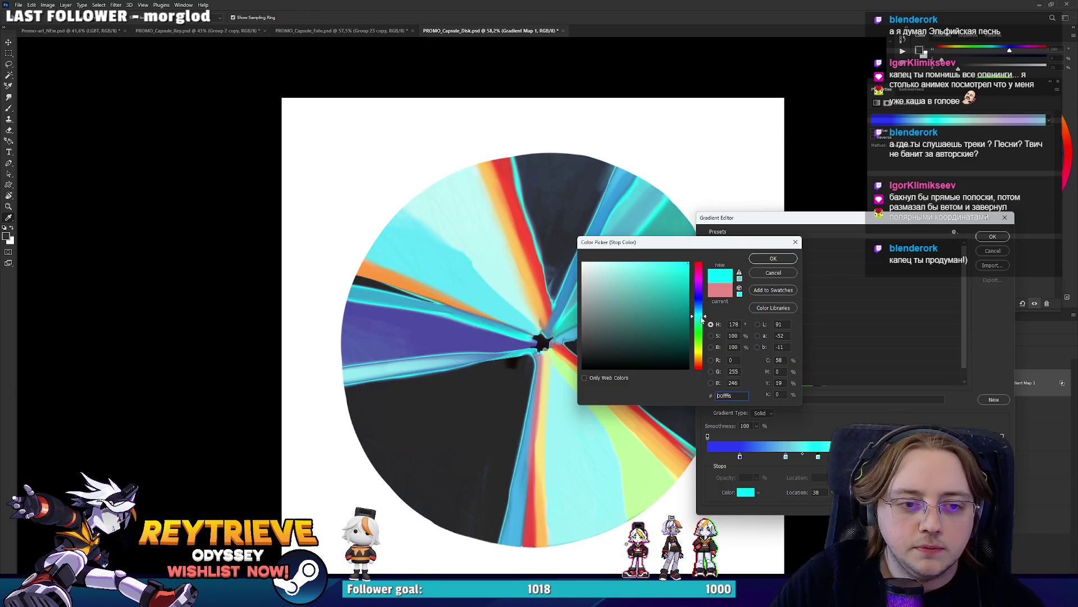
{"action": "left_click_drag", "start_coordinate": [701, 326], "coordinate": [702, 321]}
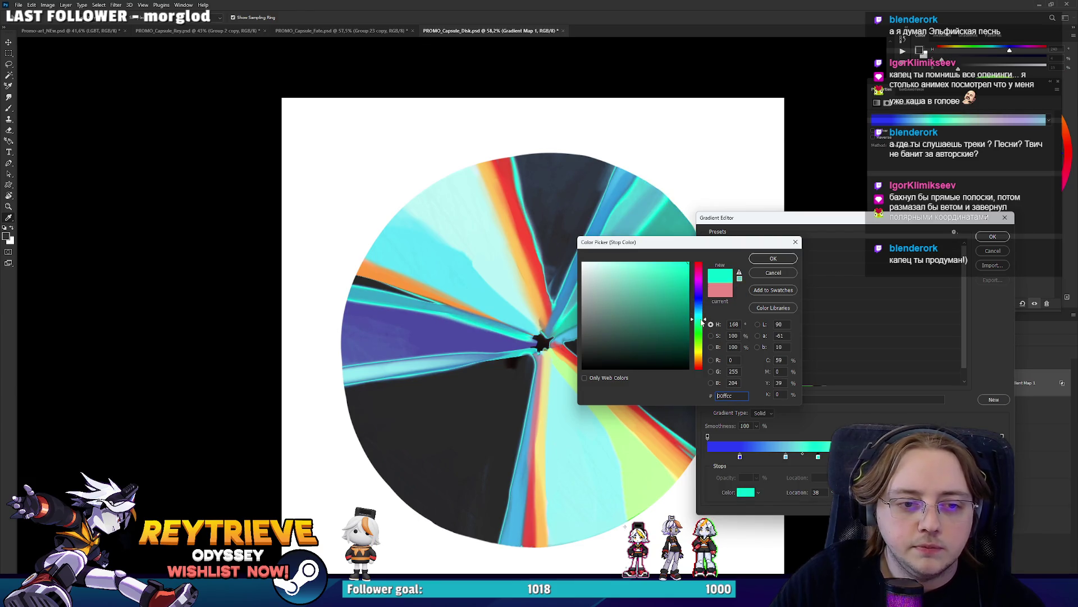
{"action": "left_click", "coordinate": [785, 259]}
{"action": "left_click", "coordinate": [993, 236]}
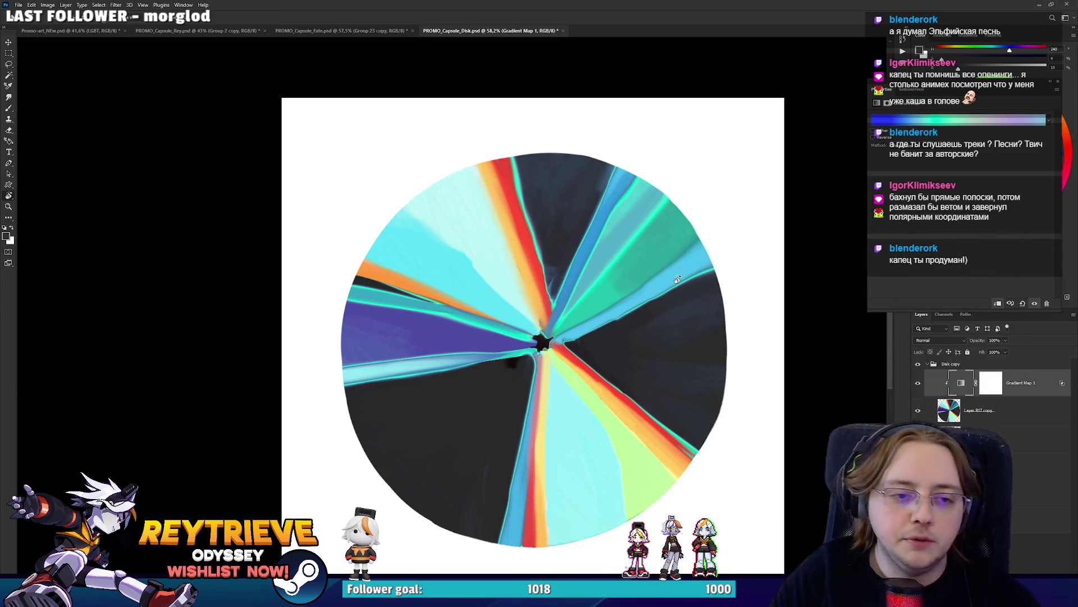
{"action": "scroll", "coordinate": [677, 279], "scroll_direction": "down", "scroll_amount": 2}
{"action": "scroll", "coordinate": [676, 279], "scroll_direction": "up", "scroll_amount": 3}
{"action": "mouse_move", "coordinate": [677, 279]}
{"action": "left_mouse_down"}
{"action": "mouse_move", "coordinate": [674, 344]}
{"action": "mouse_move", "coordinate": [672, 320]}
{"action": "left_mouse_up"}
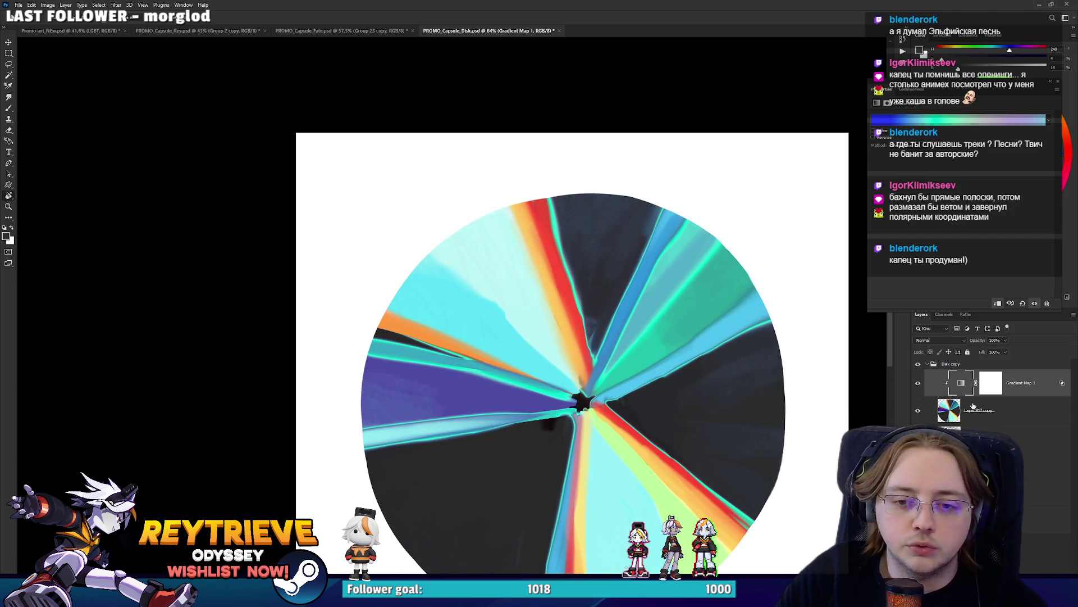
{"action": "key", "text": "alt+bracketleft"}
{"action": "left_click_drag", "start_coordinate": [778, 340], "coordinate": [617, 248]}
{"action": "key", "text": "b"}
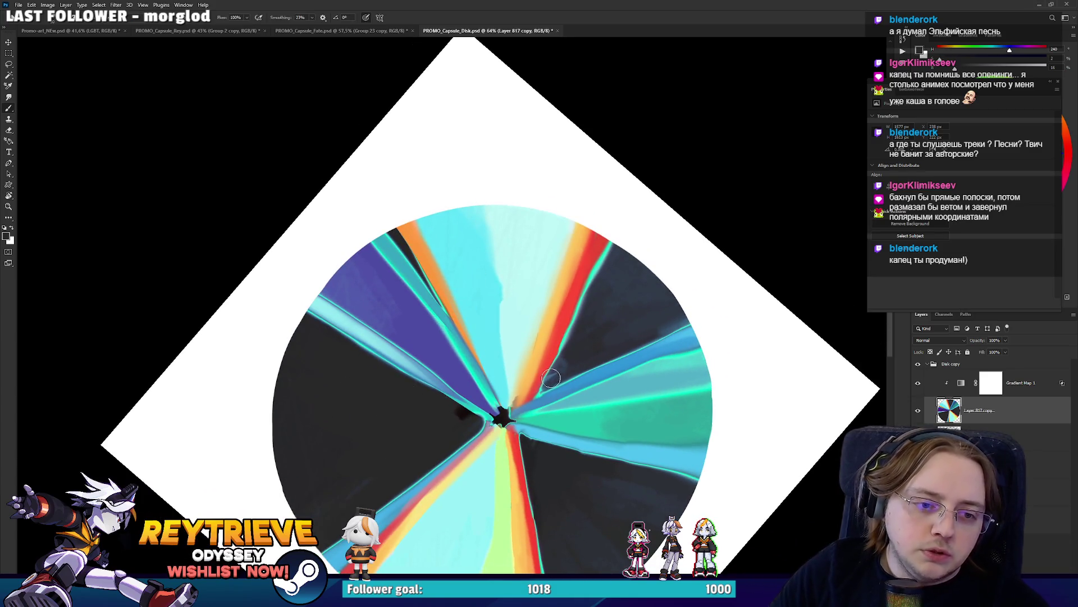
{"action": "left_click_drag", "start_coordinate": [542, 389], "coordinate": [555, 364]}
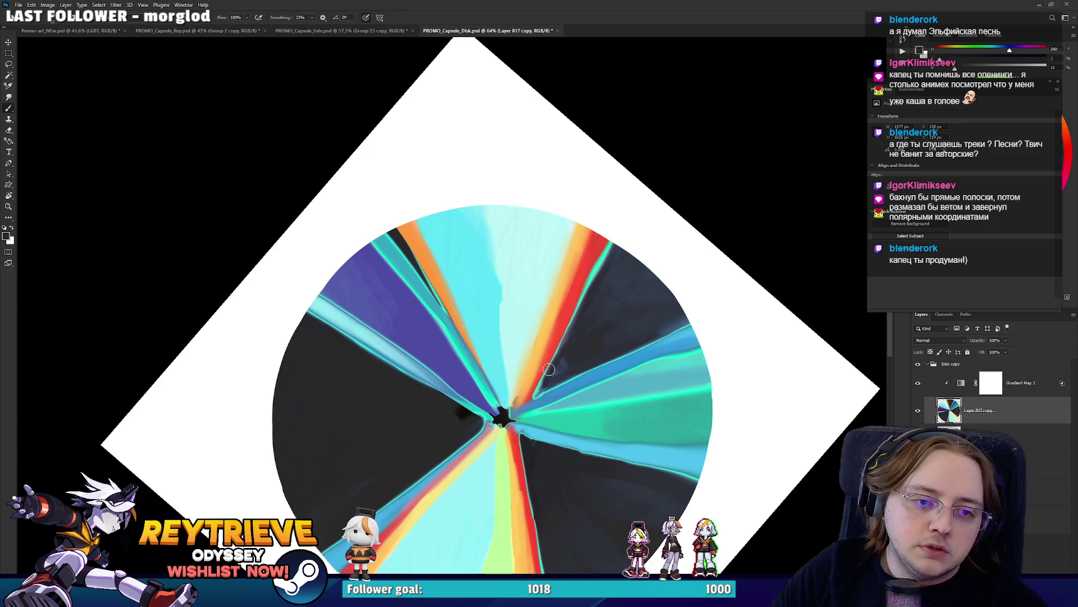
{"action": "left_click_drag", "start_coordinate": [620, 222], "coordinate": [587, 303]}
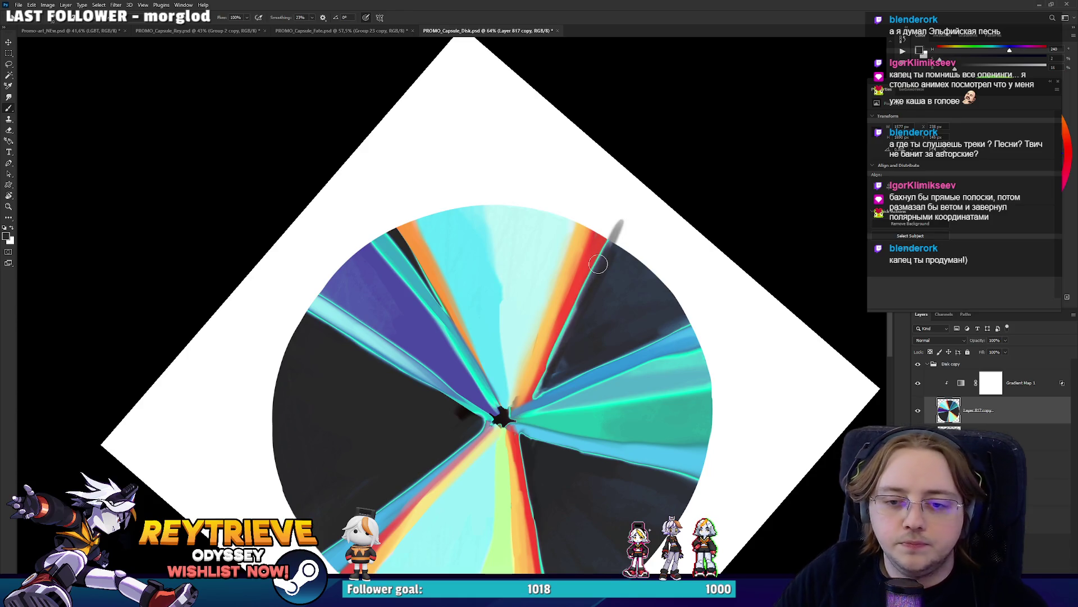
{"action": "key", "text": "ctrl+z"}
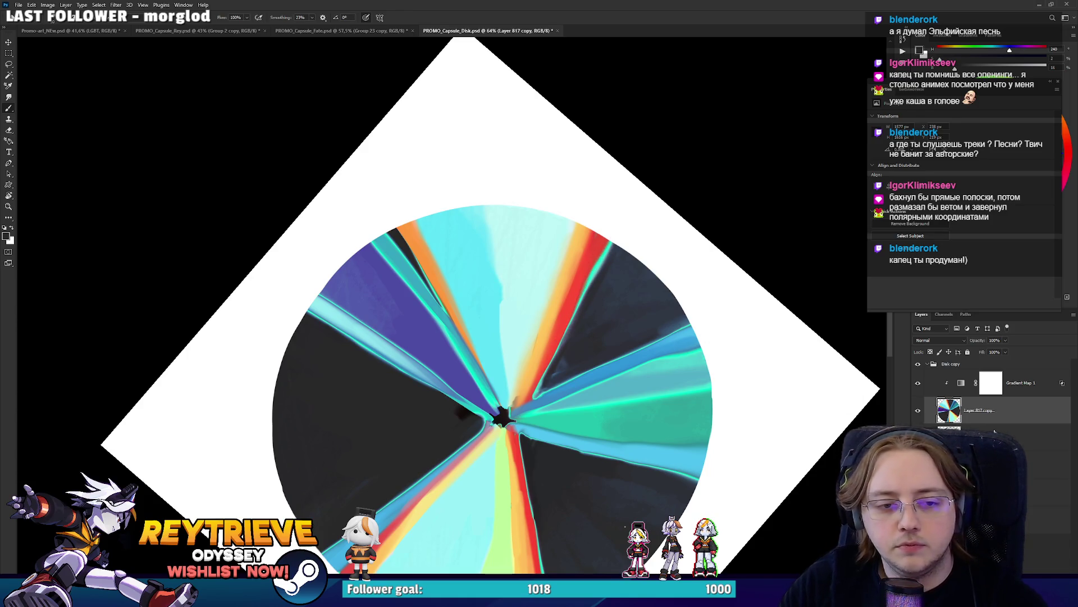
{"action": "key", "text": "ctrl+z"}
{"action": "key", "text": "ctrl+shift+alt+n"}
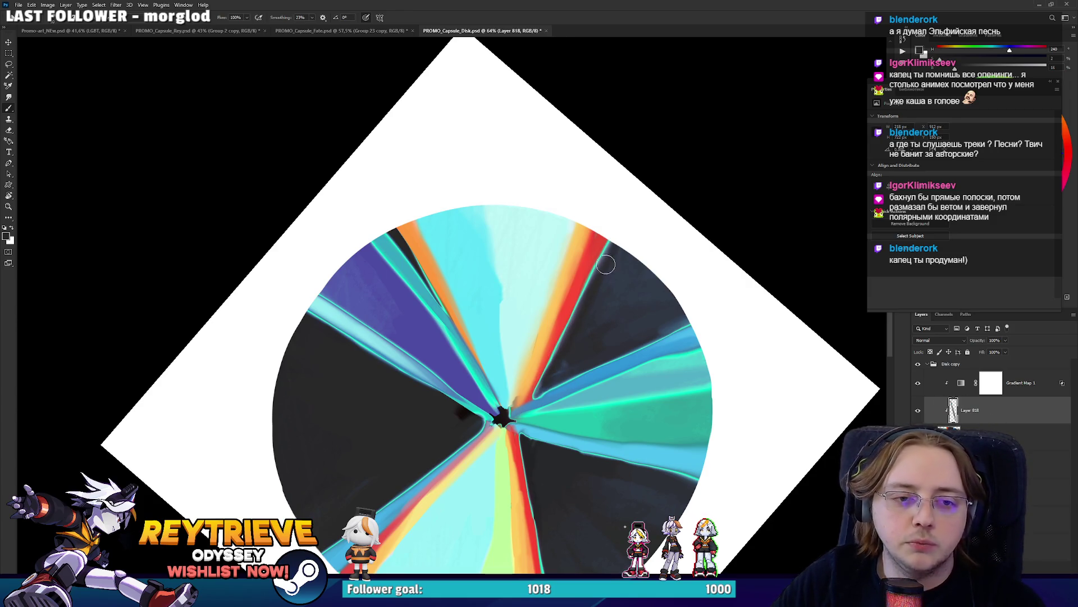
{"action": "key", "text": "r"}
{"action": "mouse_move", "coordinate": [638, 301]}
{"action": "left_mouse_down"}
{"action": "mouse_move", "coordinate": [601, 458]}
{"action": "mouse_move", "coordinate": [531, 218]}
{"action": "left_mouse_up"}
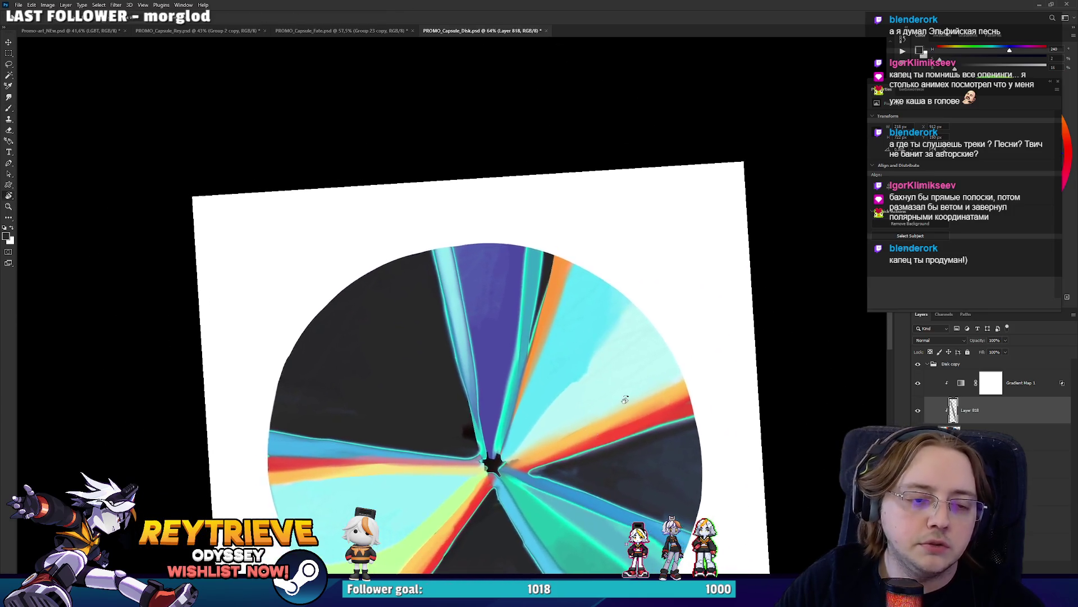
{"action": "key", "text": "b"}
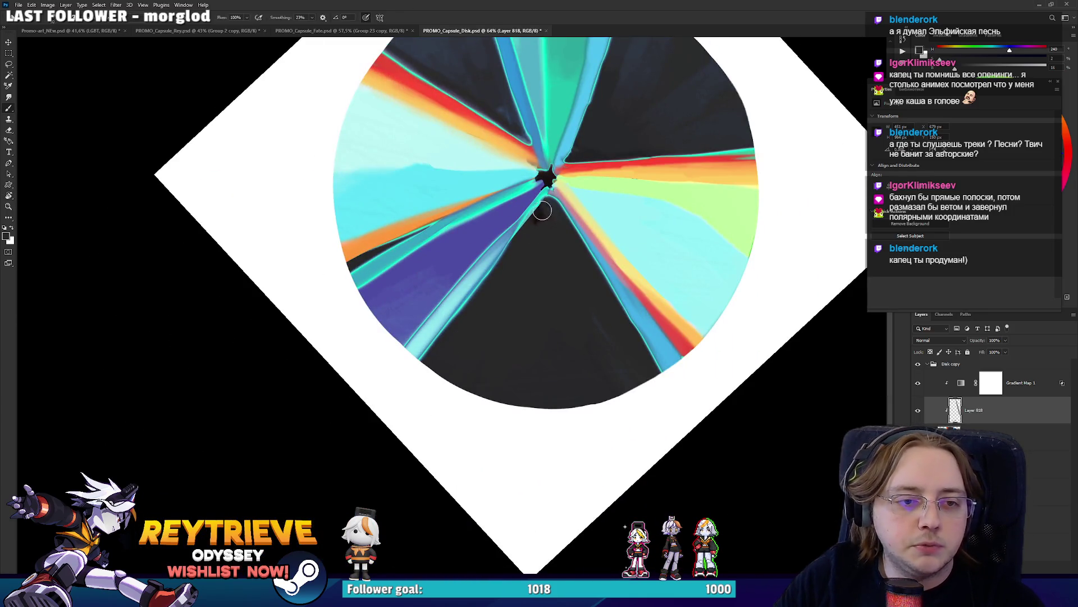
{"action": "left_click_drag", "start_coordinate": [539, 216], "coordinate": [437, 343]}
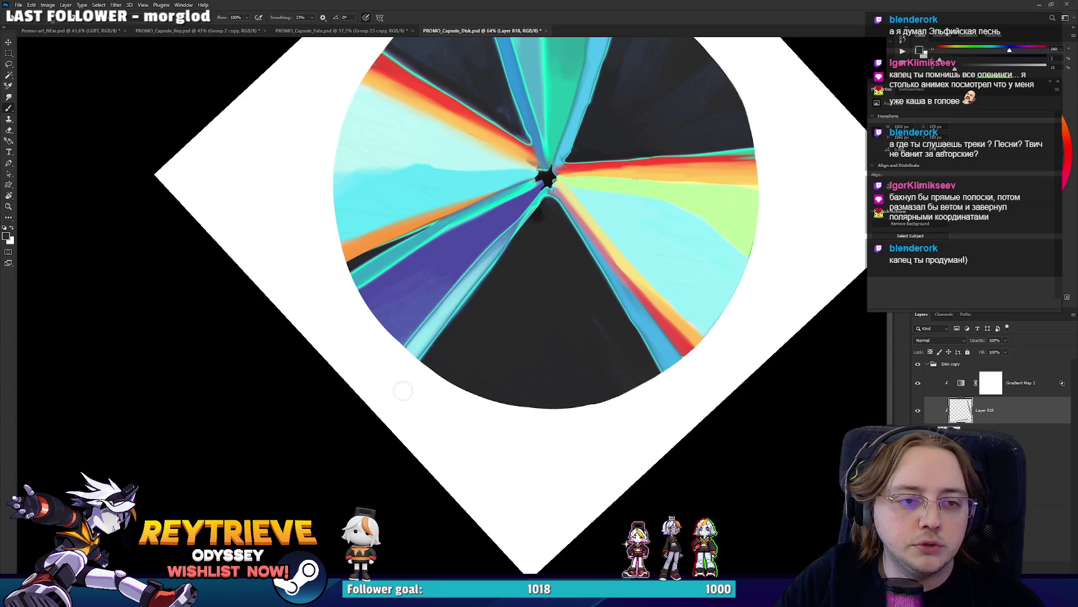
{"action": "left_click_drag", "start_coordinate": [403, 390], "coordinate": [541, 227]}
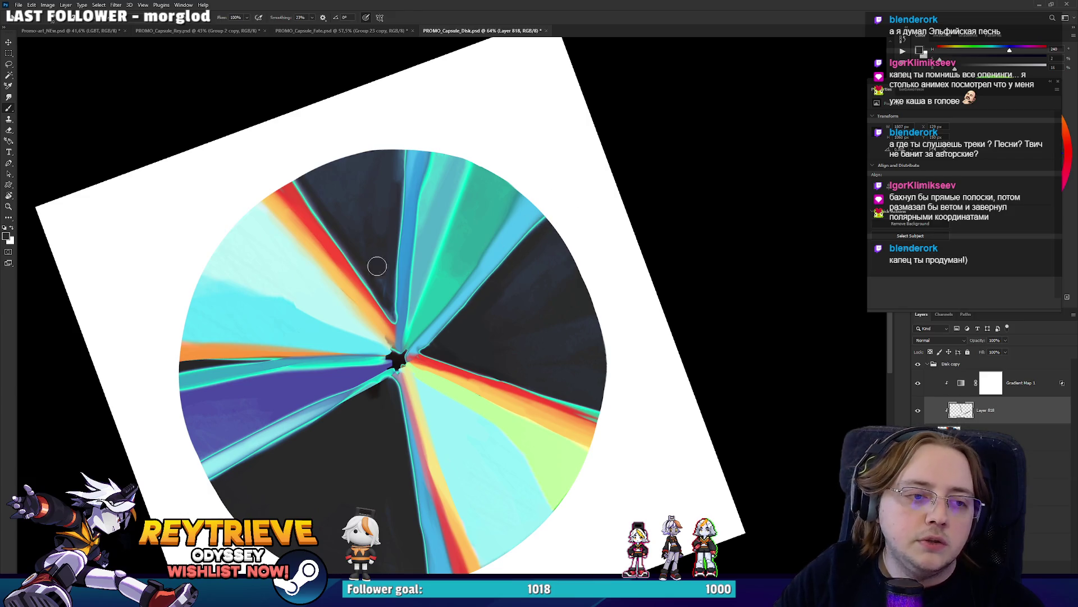
{"action": "mouse_move", "coordinate": [377, 267]}
{"action": "left_mouse_down"}
{"action": "mouse_move", "coordinate": [396, 337]}
{"action": "mouse_move", "coordinate": [397, 265]}
{"action": "mouse_move", "coordinate": [392, 303]}
{"action": "left_mouse_up"}
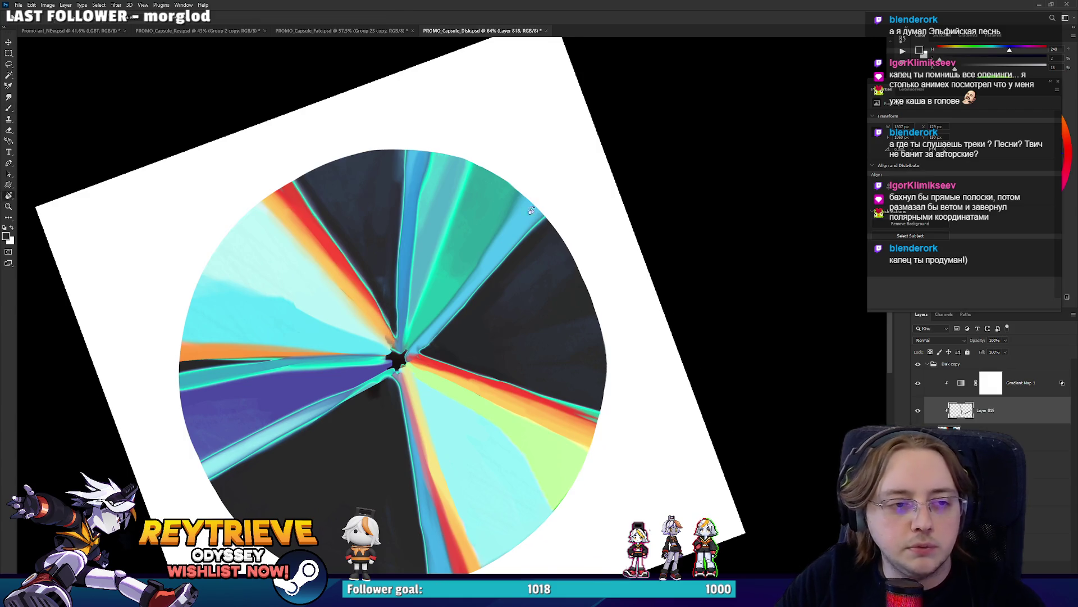
{"action": "mouse_move", "coordinate": [391, 318]}
{"action": "left_mouse_down"}
{"action": "mouse_move", "coordinate": [427, 376]}
{"action": "mouse_move", "coordinate": [468, 283]}
{"action": "left_mouse_up"}
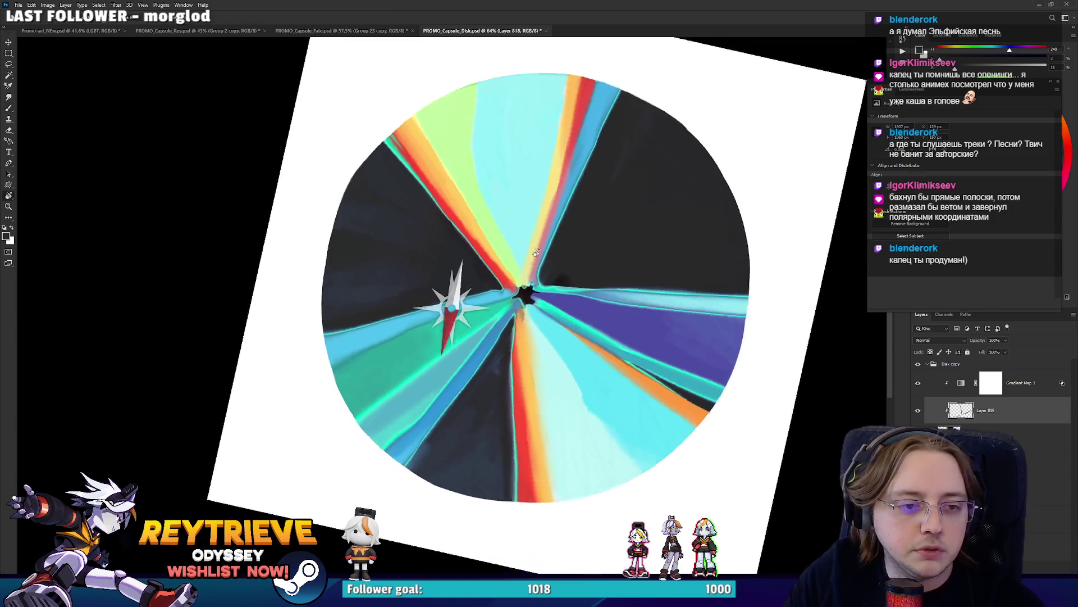
{"action": "key", "text": "b"}
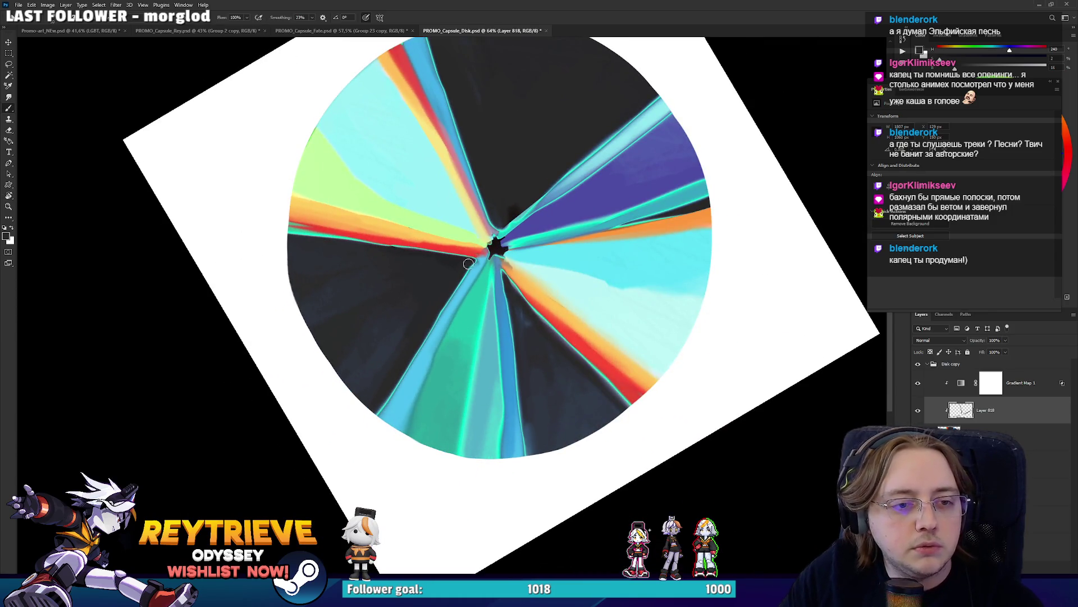
{"action": "key", "text": "r"}
{"action": "left_click_drag", "start_coordinate": [468, 264], "coordinate": [552, 293]}
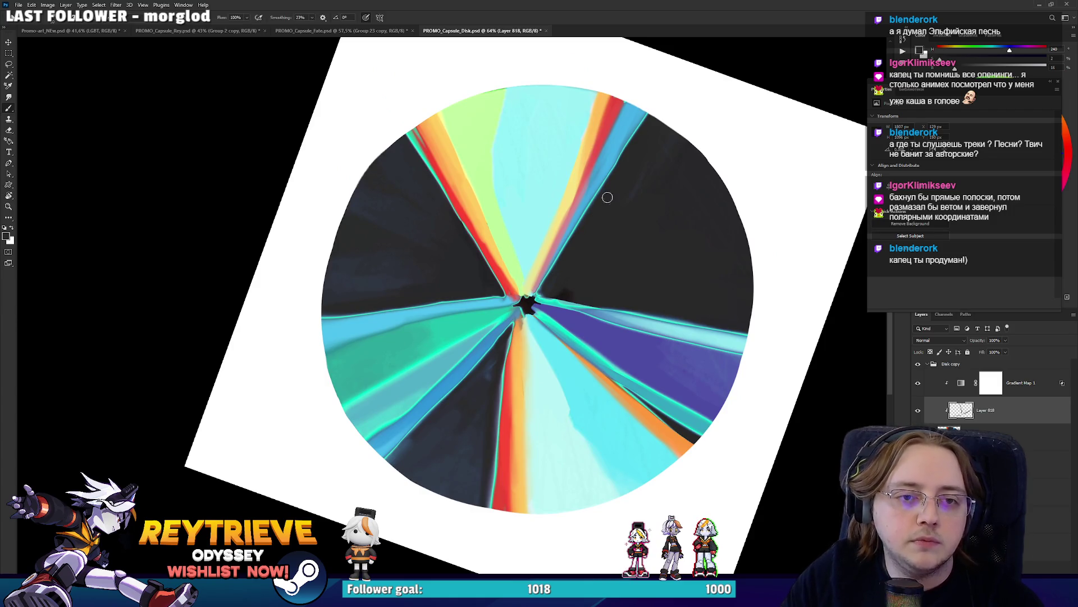
{"action": "scroll", "coordinate": [607, 197], "scroll_direction": "down", "scroll_amount": 5}
{"action": "key", "text": "r"}
{"action": "left_click_drag", "start_coordinate": [624, 360], "coordinate": [589, 419]}
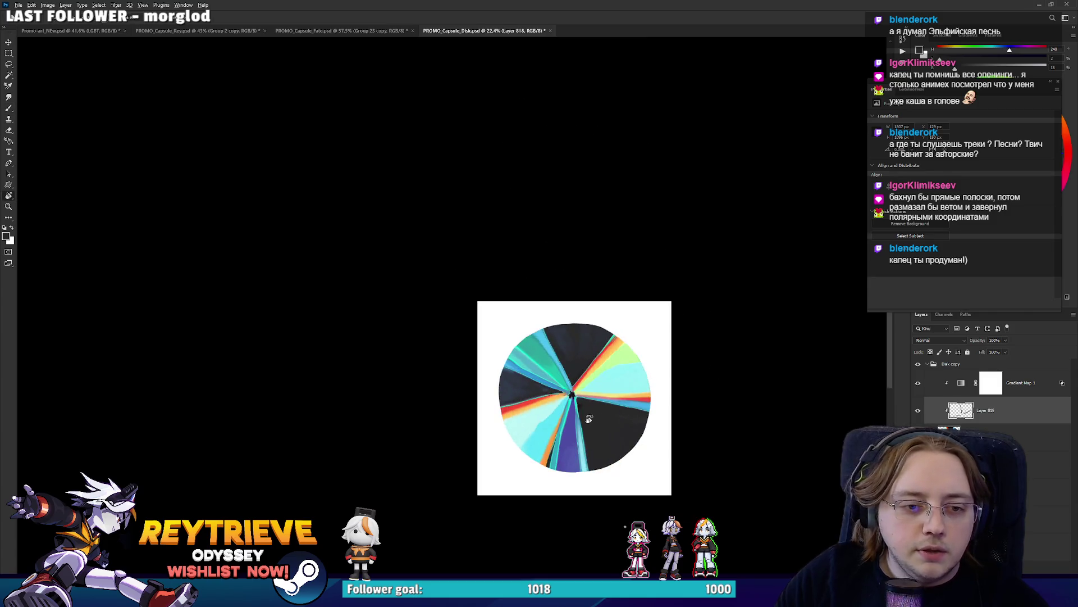
{"action": "scroll", "coordinate": [588, 418], "scroll_direction": "up", "scroll_amount": 5}
{"action": "scroll", "coordinate": [561, 361], "scroll_direction": "down", "scroll_amount": 5}
Duplicate Gradient Map 1 with the disk layer and merge the copies into one layer
{"action": "scroll", "coordinate": [555, 362], "scroll_direction": "up", "scroll_amount": 5}
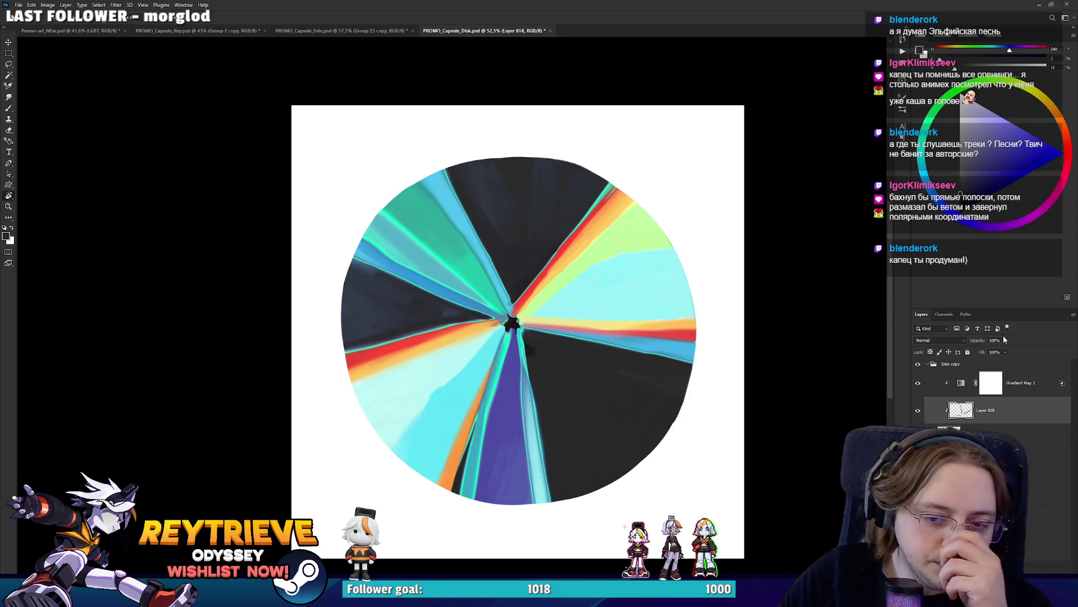
{"action": "left_click", "coordinate": [1030, 381], "text": "shift"}
{"action": "key", "text": "ctrl+j"}
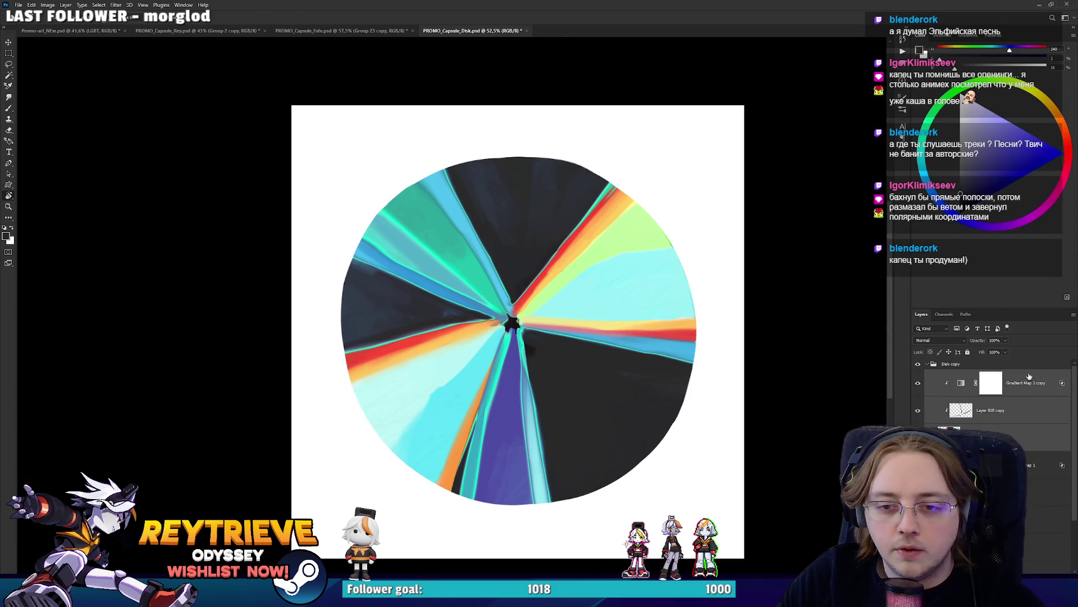
{"action": "key", "text": "ctrl+e"}
Apply a Spin Radial Blur of amount 17 to the merged copy, comparing before and after
{"action": "left_click", "coordinate": [123, 4]}
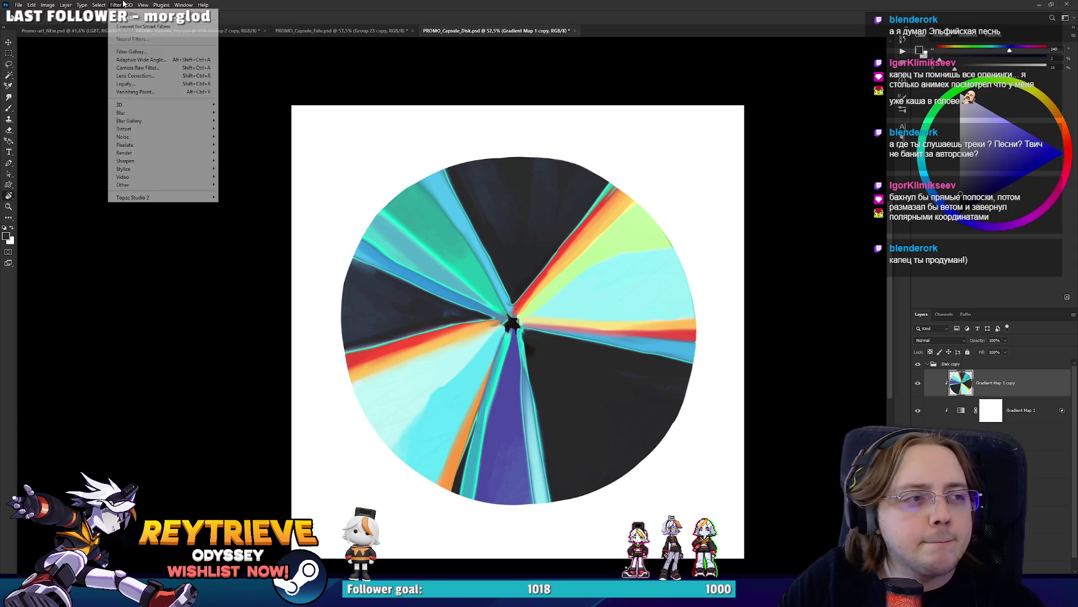
{"action": "mouse_move", "coordinate": [180, 115]}
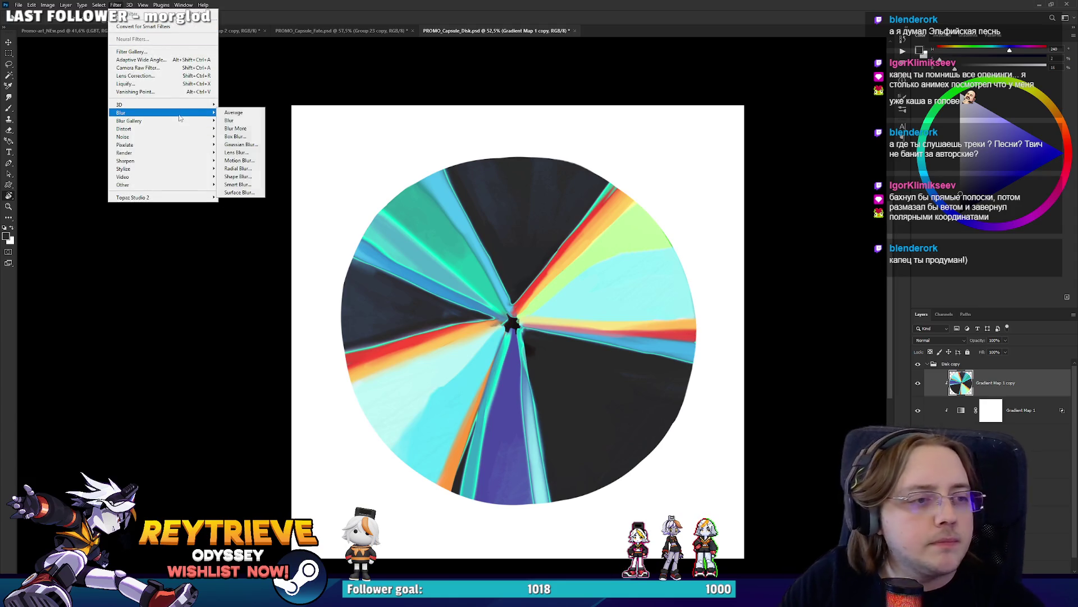
{"action": "left_click", "coordinate": [238, 168]}
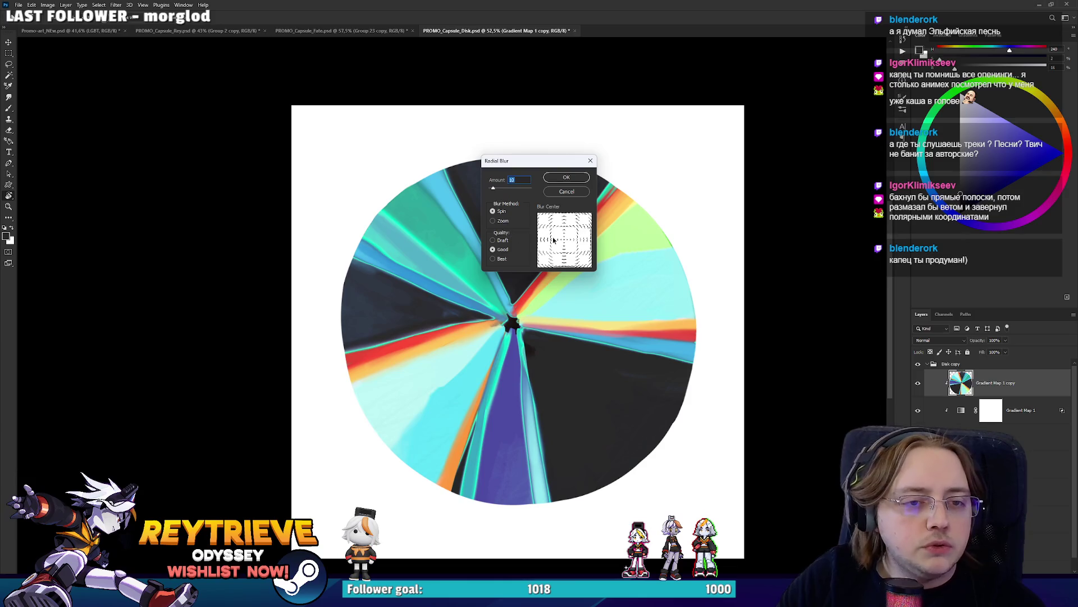
{"action": "left_click", "coordinate": [493, 221]}
{"action": "left_click", "coordinate": [501, 211]}
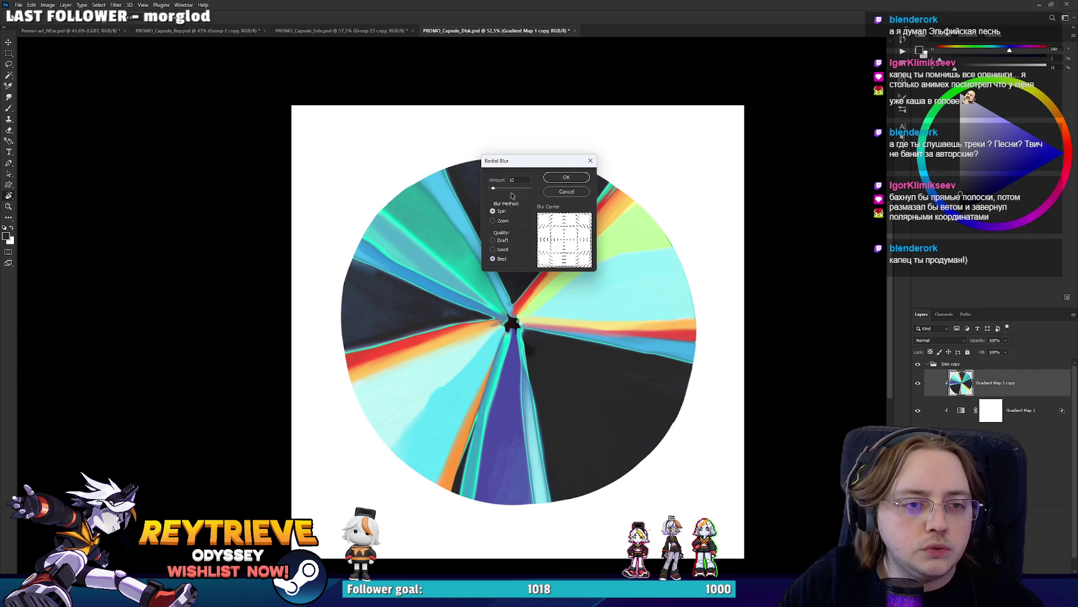
{"action": "left_click_drag", "start_coordinate": [499, 193], "coordinate": [496, 190]}
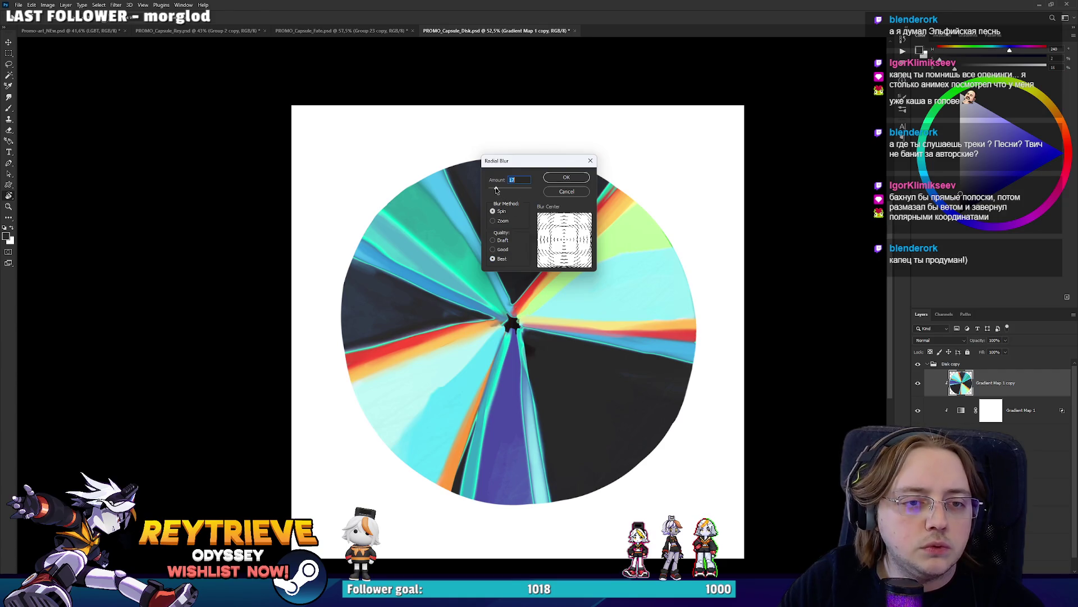
{"action": "left_click", "coordinate": [573, 177]}
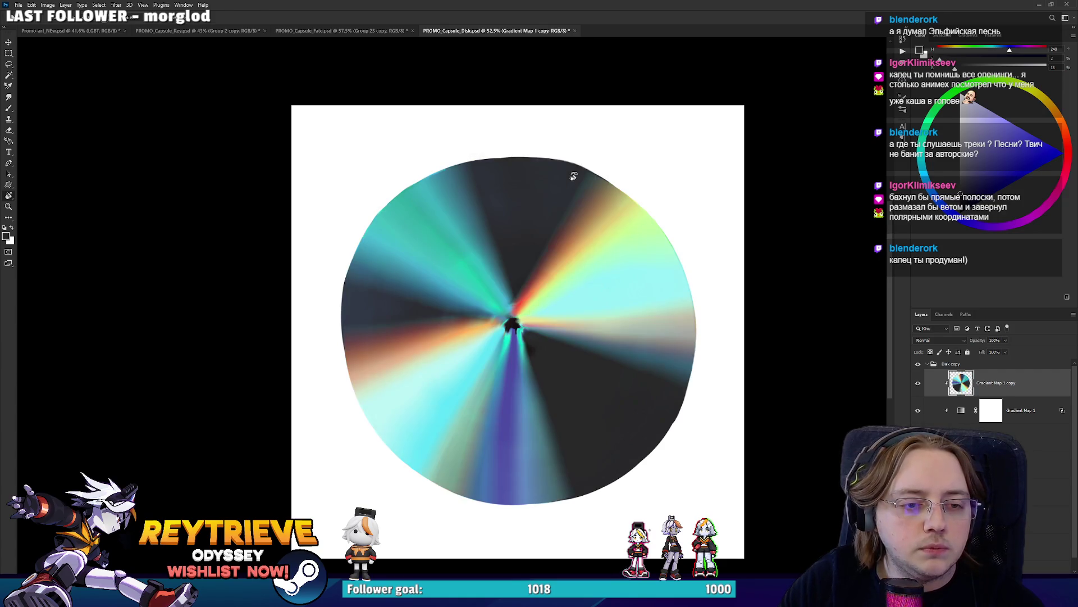
{"action": "key", "text": "ctrl+z"}
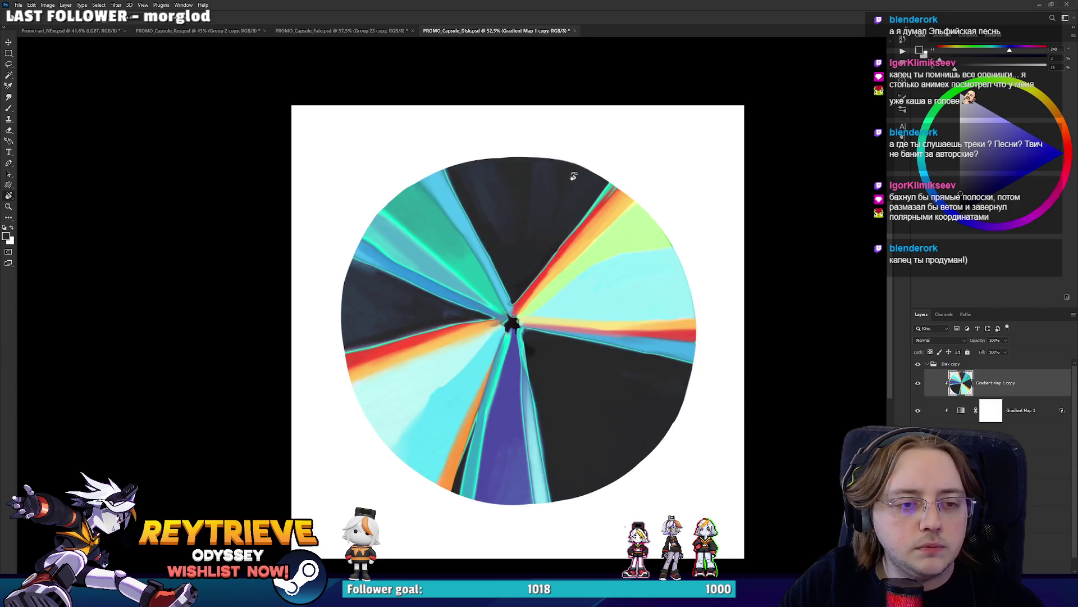
{"action": "key", "text": "ctrl+shift+z"}
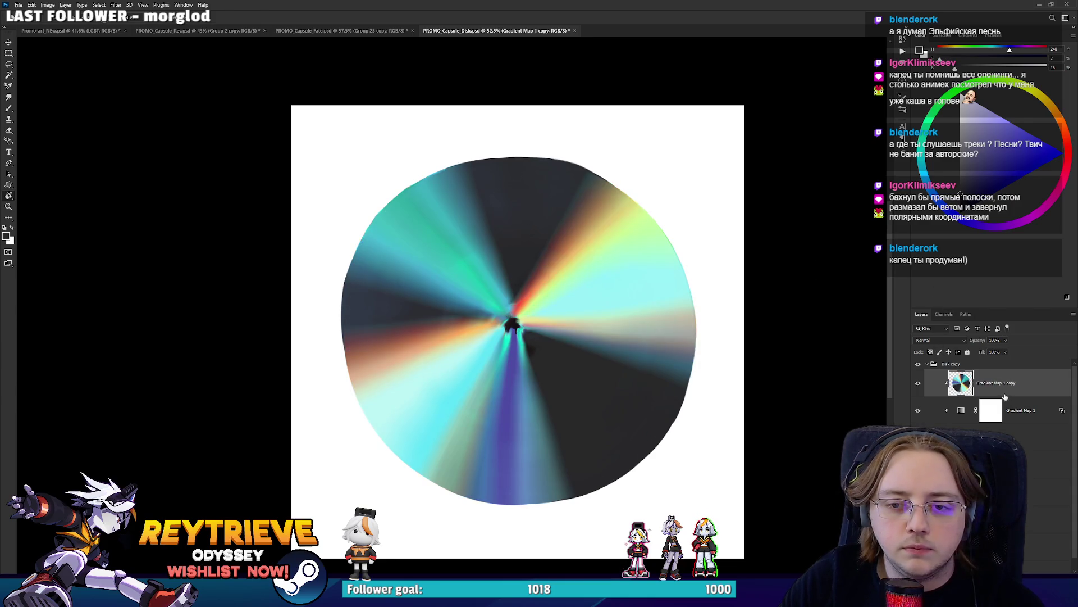
{"action": "left_click", "coordinate": [939, 340]}
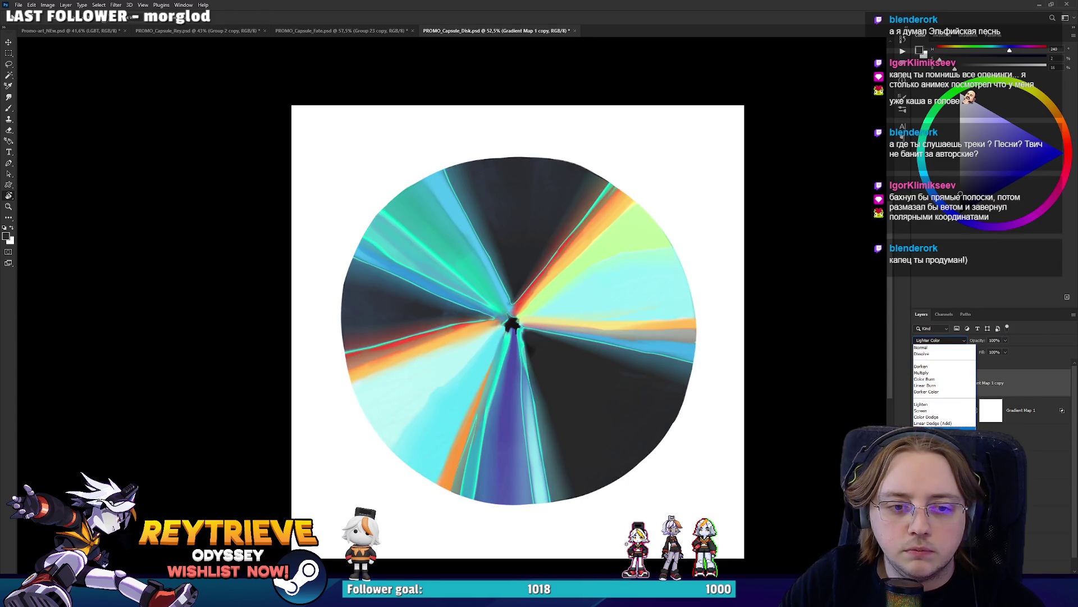
Set the blurred copy to Lighten blend mode at 28% opacity and save the document
{"action": "left_click", "coordinate": [929, 405]}
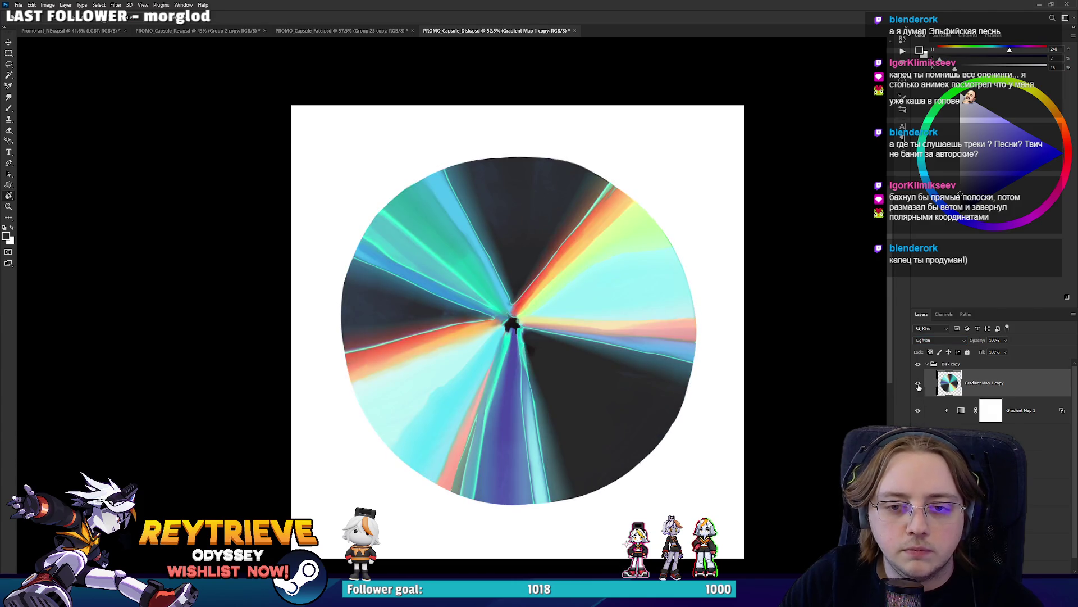
{"action": "key", "text": "h"}
{"action": "left_click_drag", "start_coordinate": [1005, 340], "coordinate": [978, 351]}
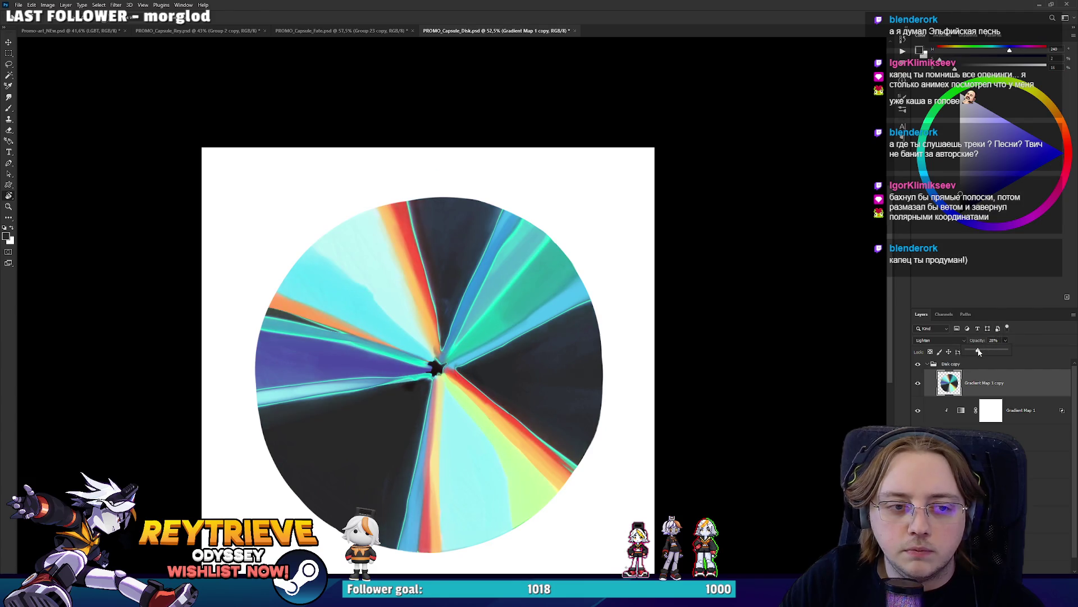
{"action": "scroll", "coordinate": [431, 264], "scroll_direction": "down", "scroll_amount": 5}
{"action": "scroll", "coordinate": [455, 312], "scroll_direction": "up", "scroll_amount": 4}
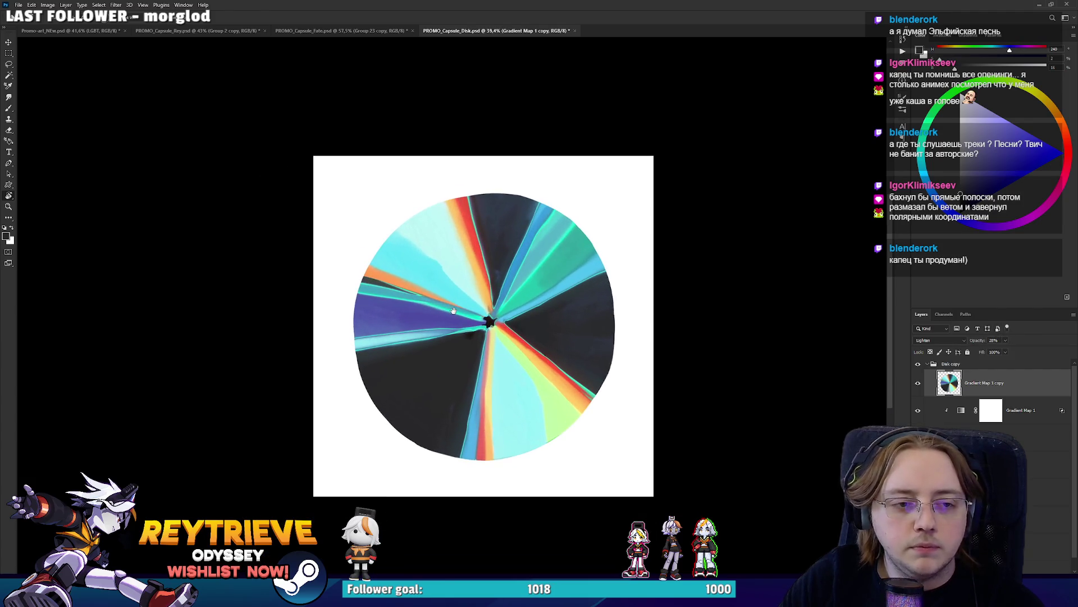
{"action": "key", "text": "ctrl+s"}
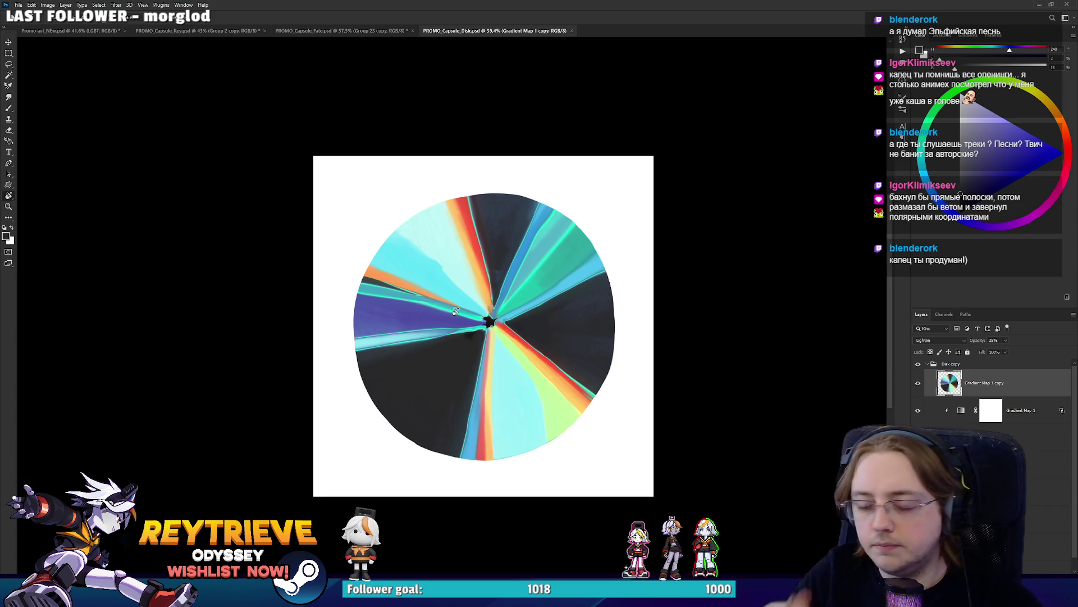
Make Layer 817 copy the working layer
{"action": "scroll", "coordinate": [437, 300], "scroll_direction": "up", "scroll_amount": 2}
{"action": "scroll", "coordinate": [505, 303], "scroll_direction": "down", "scroll_amount": 1}
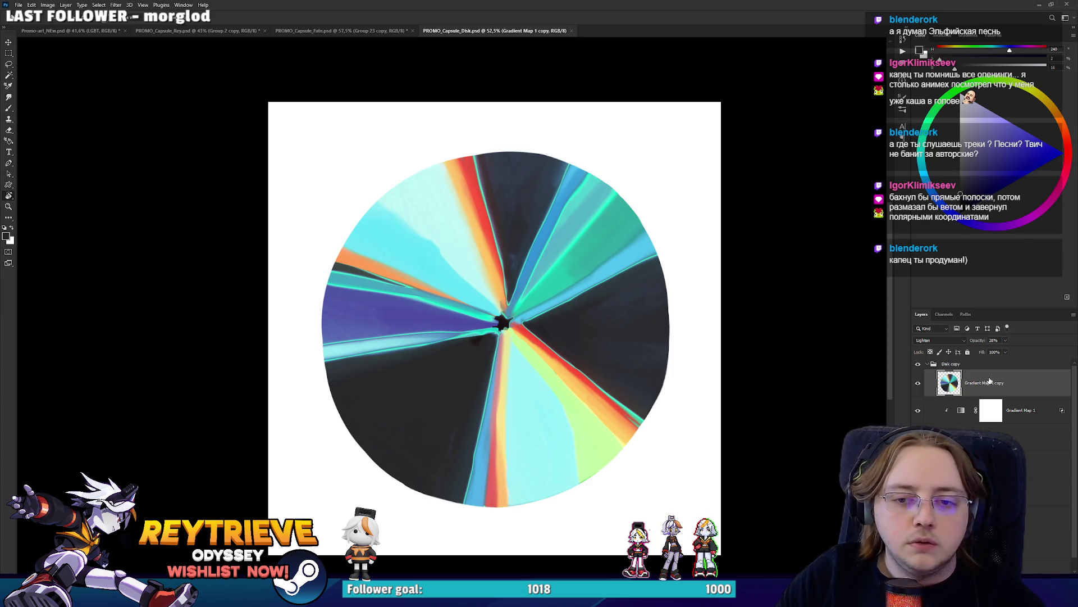
{"action": "scroll", "coordinate": [996, 424], "scroll_direction": "down", "scroll_amount": 1}
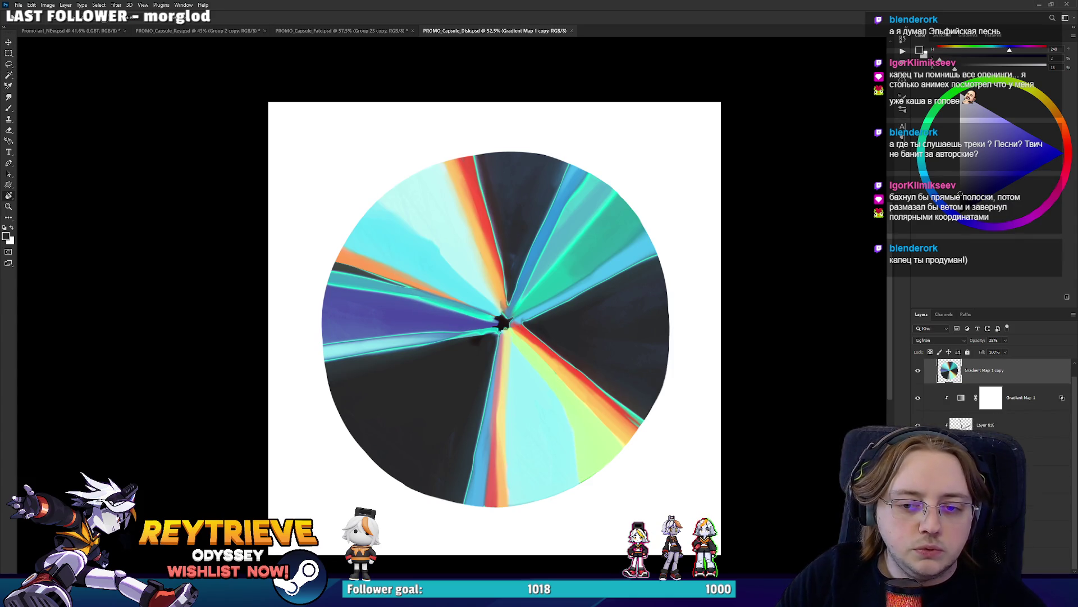
{"action": "left_click", "coordinate": [1005, 451]}
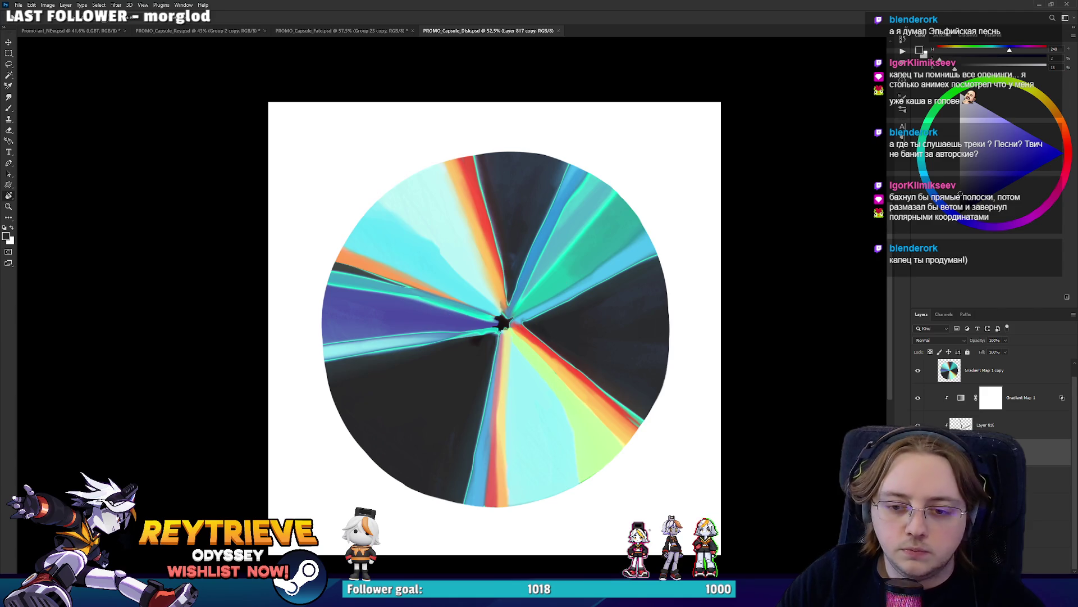
Pick a hard round 100 px brush and size it to the disk's outline
{"action": "key", "text": "b"}
{"action": "right_click", "coordinate": [626, 326]}
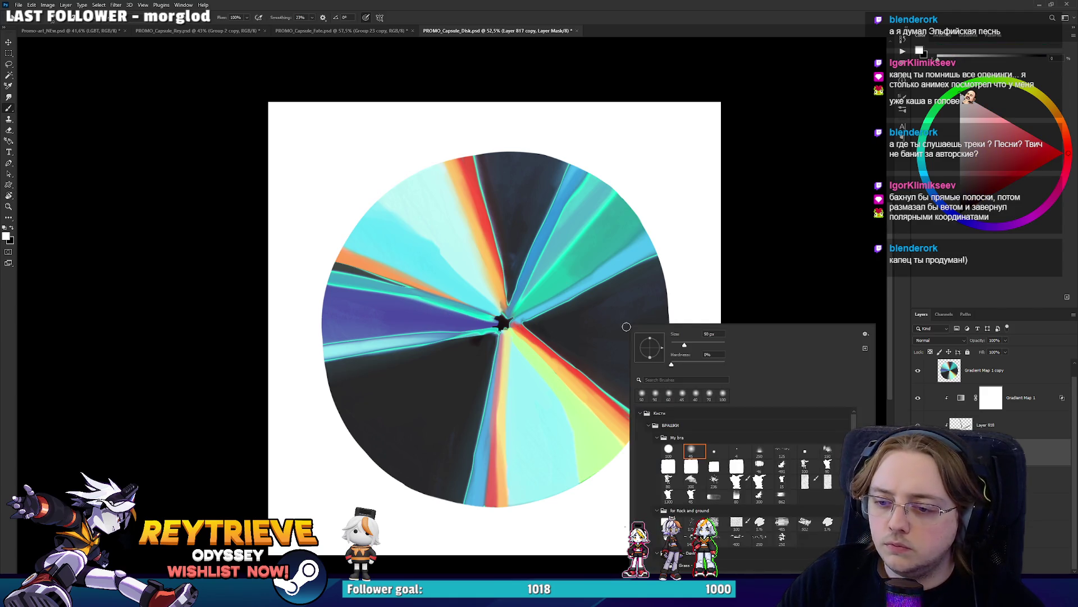
{"action": "left_click", "coordinate": [668, 449]}
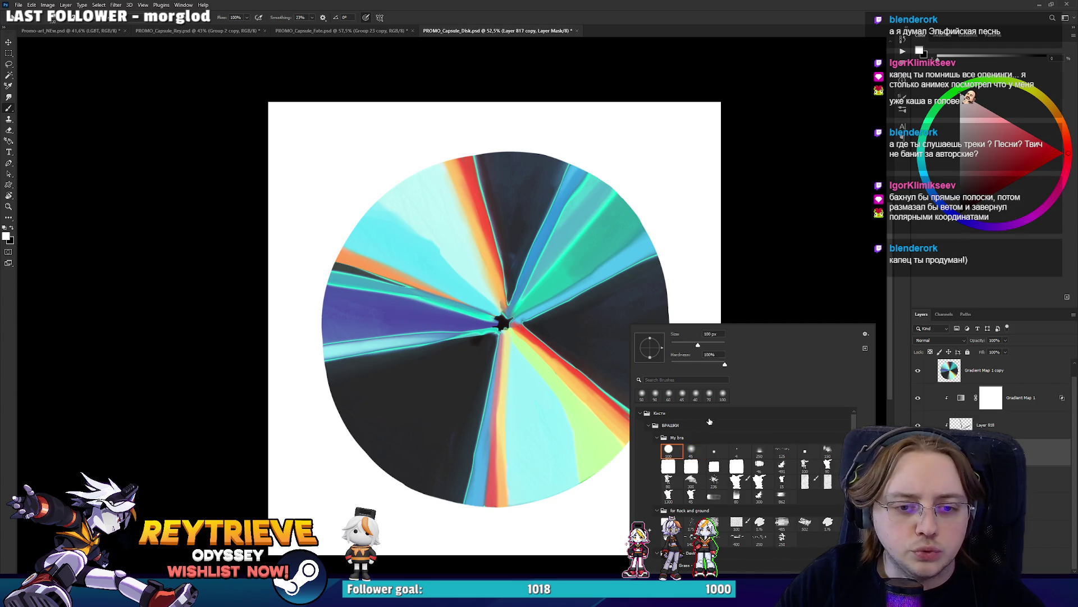
{"action": "key", "text": "Return"}
{"action": "key", "text": "bracketright"}
{"action": "key", "text": "bracketright"}
{"action": "key", "text": "bracketright"}
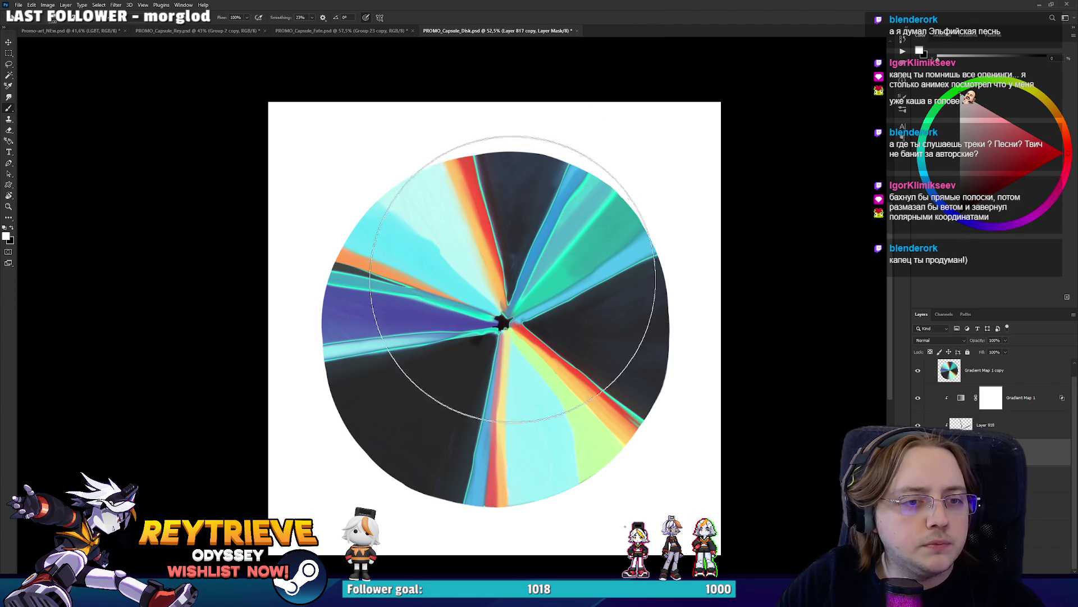
{"action": "key", "text": "bracketright"}
{"action": "key", "text": "bracketright"}
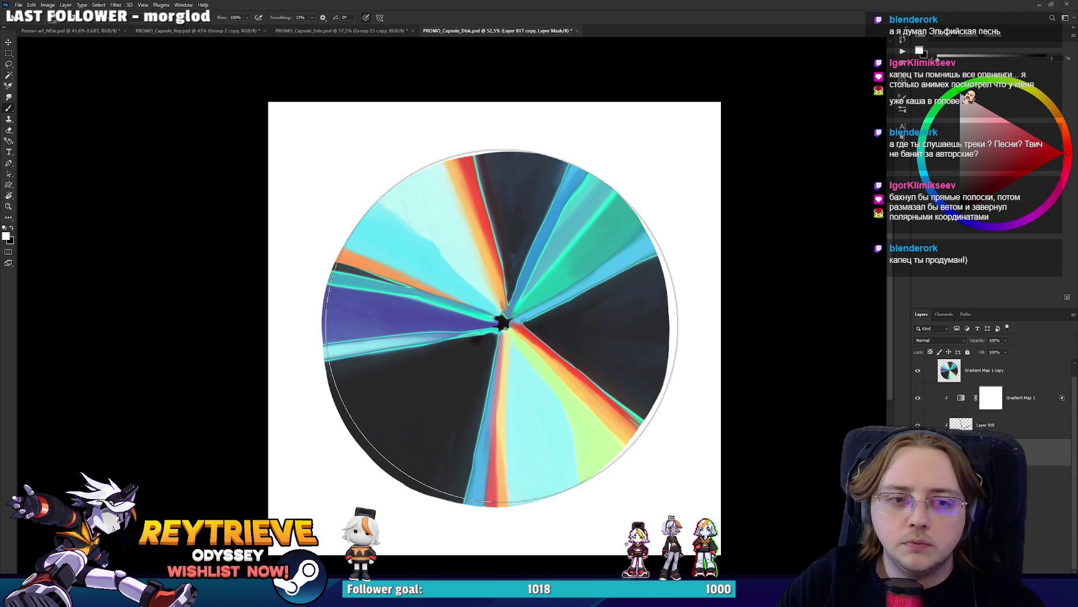
{"action": "key", "text": "bracketleft"}
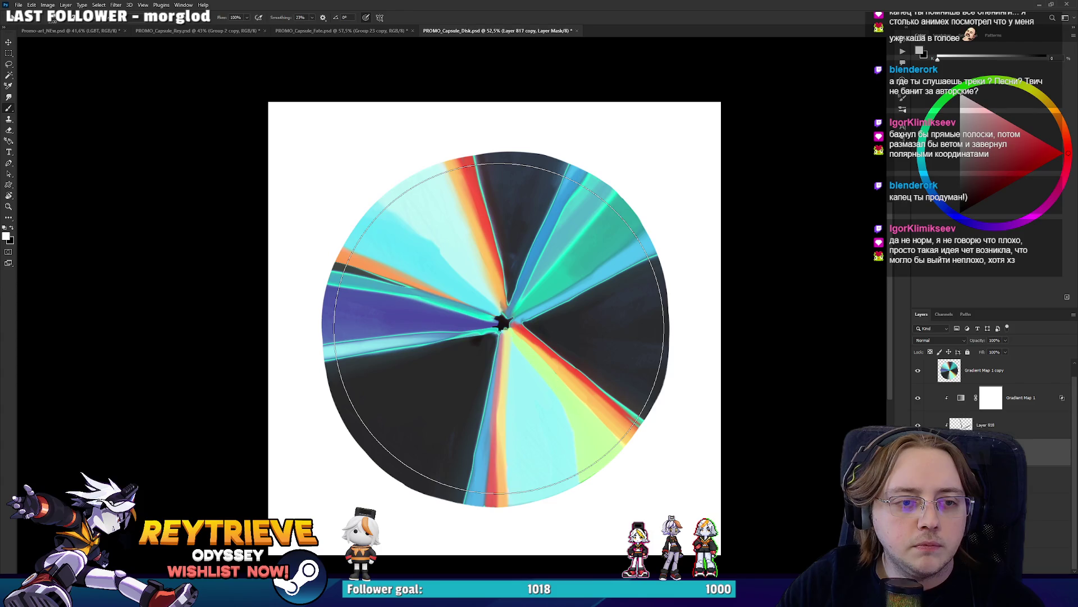
Stamp a black circle on the layer mask to trim the disc's ragged rim, then invert it
{"action": "key", "text": "x"}
{"action": "left_click", "coordinate": [500, 329]}
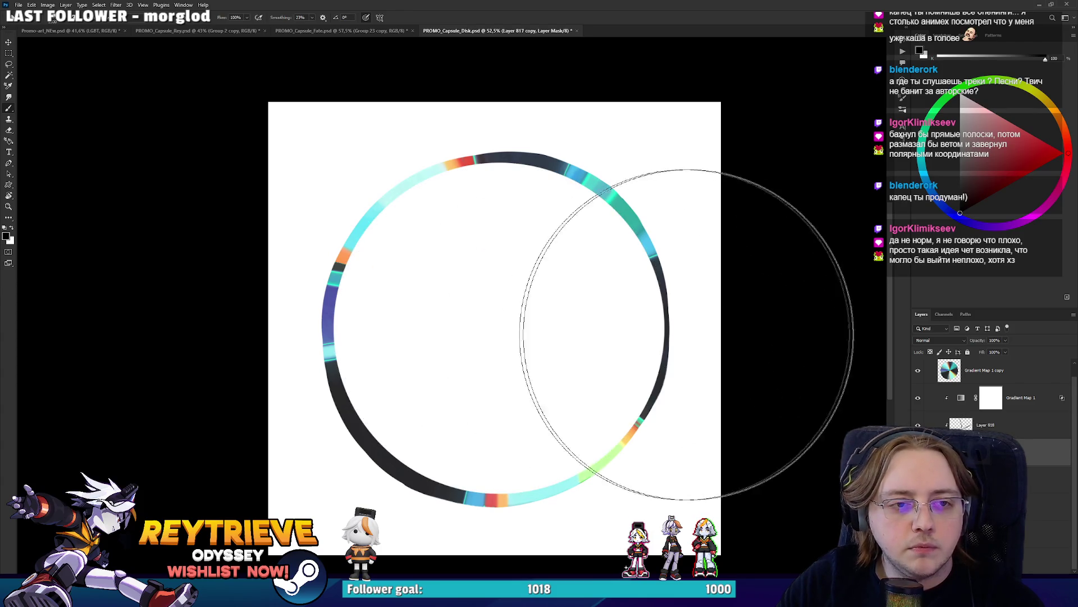
{"action": "key", "text": "ctrl+i"}
{"action": "scroll", "coordinate": [570, 268], "scroll_direction": "down", "scroll_amount": 1}
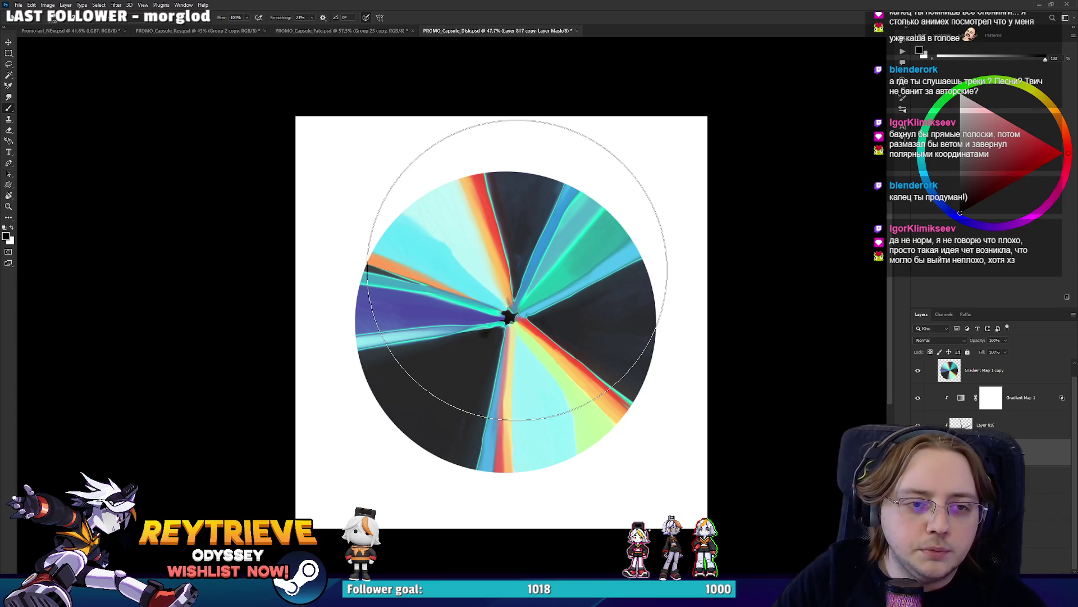
{"action": "key", "text": "alt"}
{"action": "scroll", "coordinate": [520, 268], "scroll_direction": "up", "scroll_amount": 3}
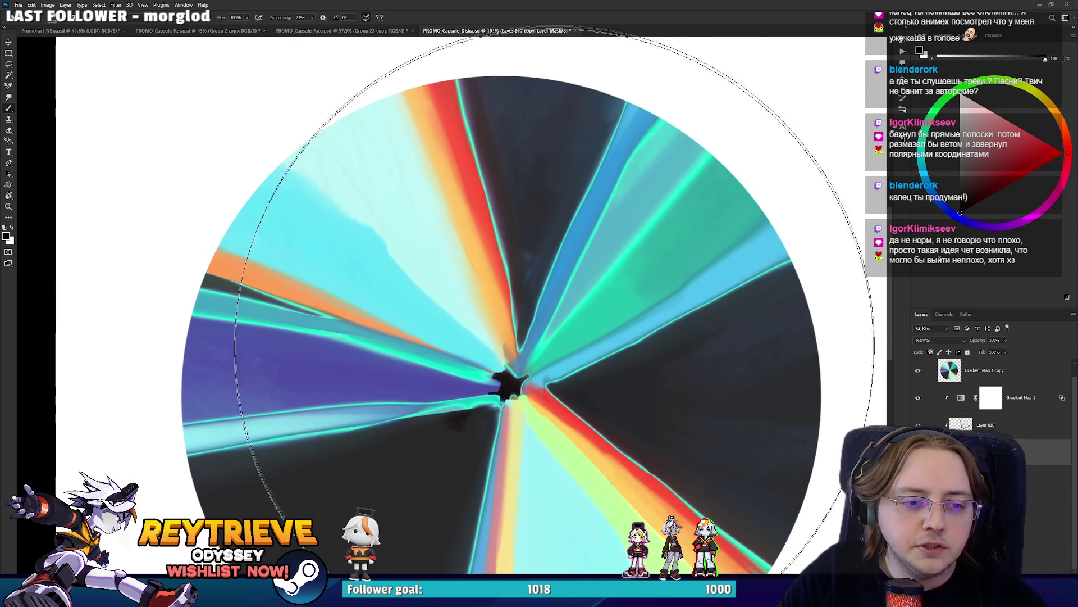
Add a new empty paint layer and shrink the brush for the disk centre
{"action": "left_click", "coordinate": [983, 370]}
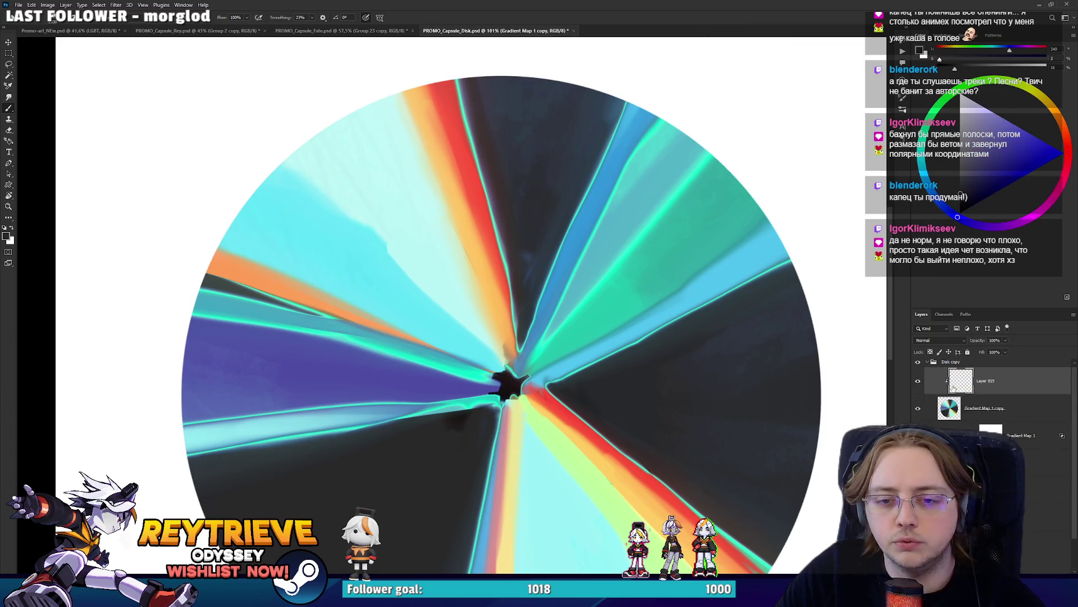
{"action": "key", "text": "ctrl+shift+alt+n"}
{"action": "key", "text": "bracketleft"}
{"action": "key", "text": "bracketleft"}
{"action": "key", "text": "bracketleft"}
{"action": "key", "text": "bracketleft"}
{"action": "key", "text": "bracketleft"}
{"action": "key", "text": "bracketleft"}
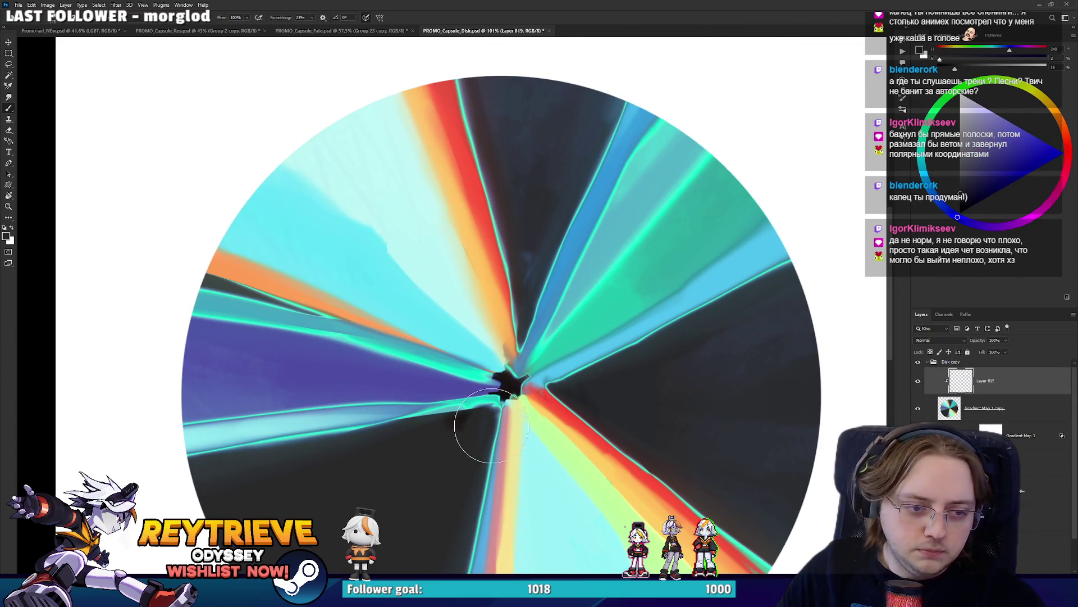
{"action": "key", "text": "bracketleft"}
{"action": "key", "text": "bracketleft"}
{"action": "key", "text": "bracketleft"}
{"action": "key", "text": "bracketleft"}
{"action": "key", "text": "bracketleft"}
{"action": "key", "text": "super"}
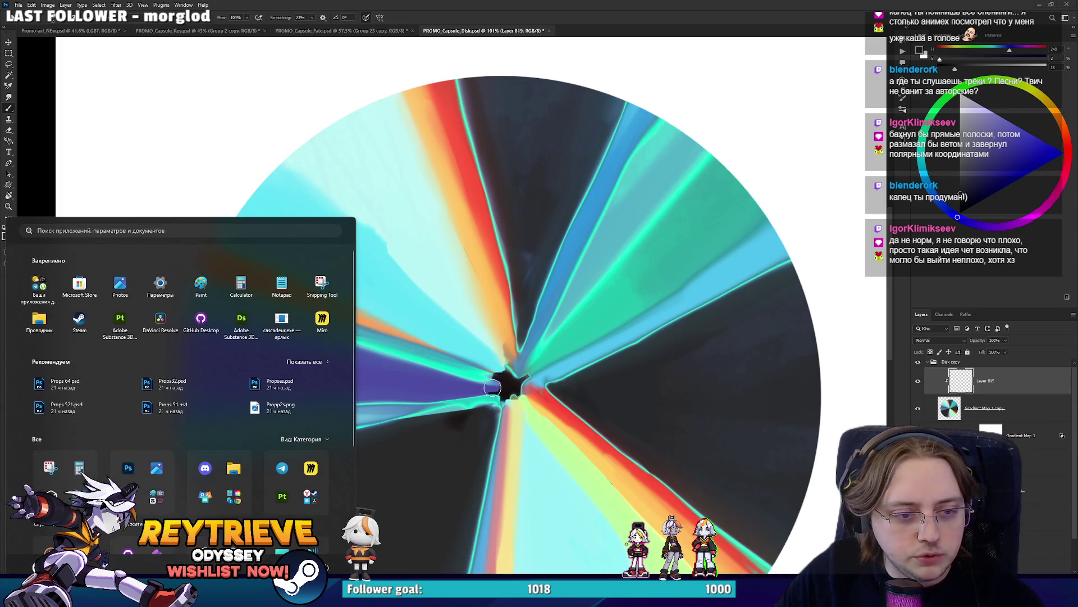
{"action": "key", "text": "super"}
Paint sampled purple over the dark centre, clip the gradient map copy, then remove the paint
{"action": "left_click", "coordinate": [490, 391], "text": "alt"}
{"action": "key", "text": "alt+BackSpace"}
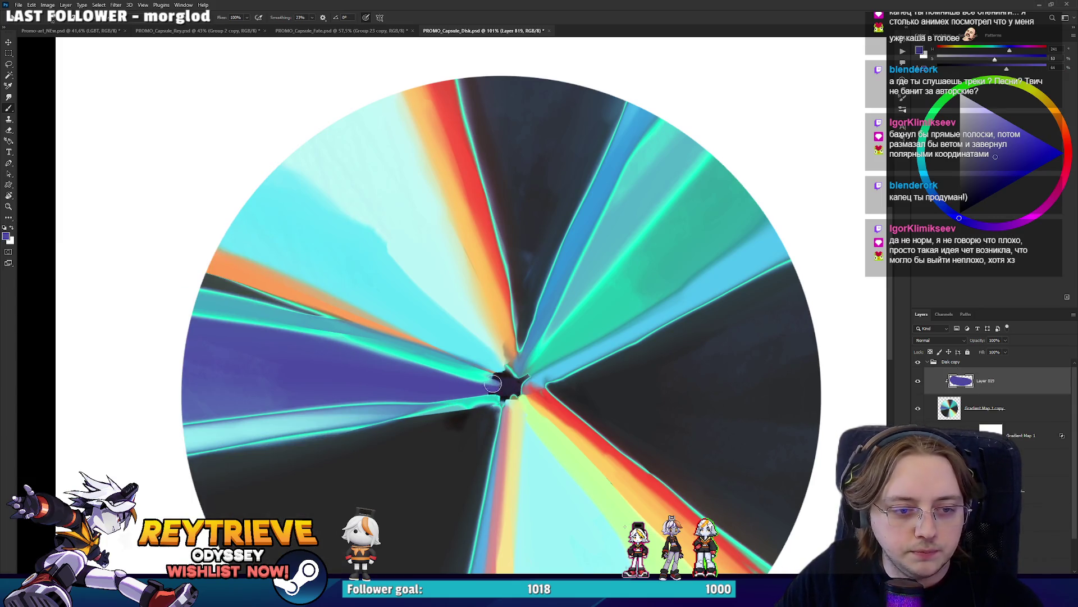
{"action": "left_click_drag", "start_coordinate": [493, 384], "coordinate": [520, 389]}
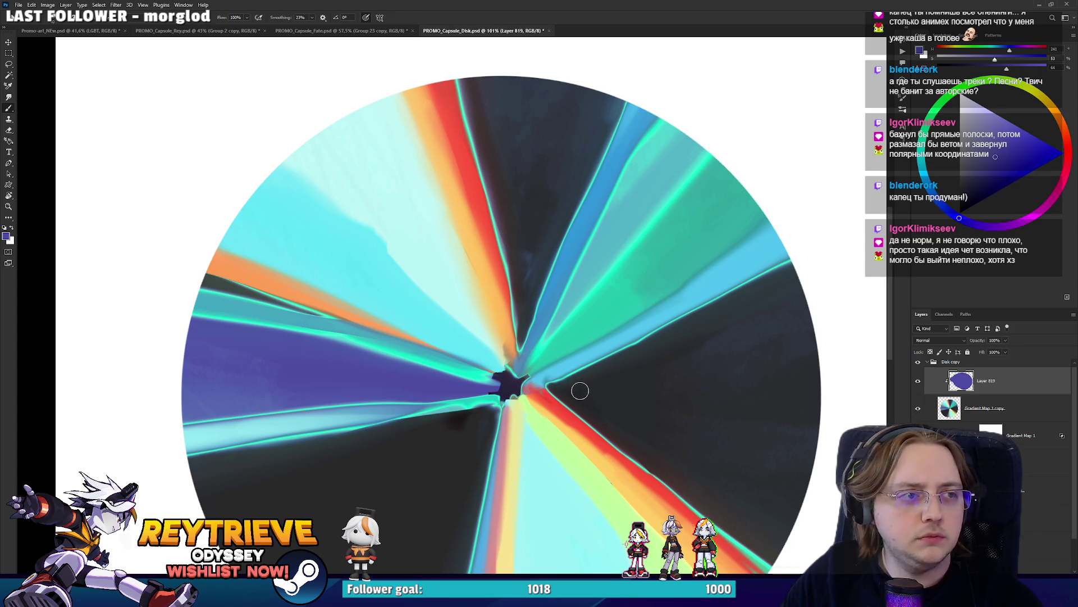
{"action": "left_click", "coordinate": [1032, 420], "text": "alt"}
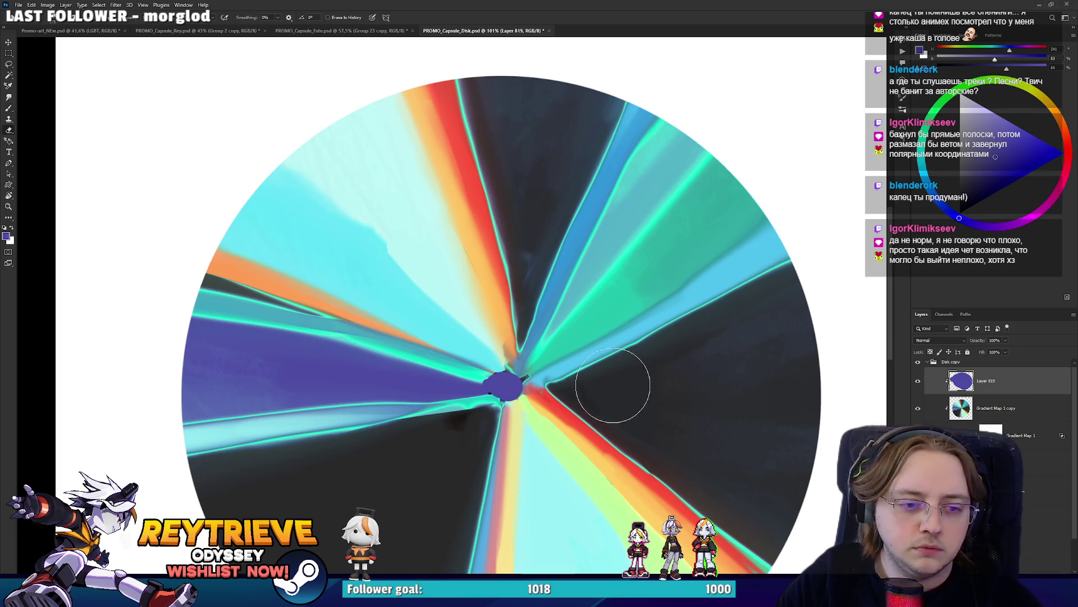
{"action": "key", "text": "Delete"}
With a soft 45 px brush, paint the centre in sampled pale mint, teal, purple and blue tones
{"action": "right_click", "coordinate": [538, 324]}
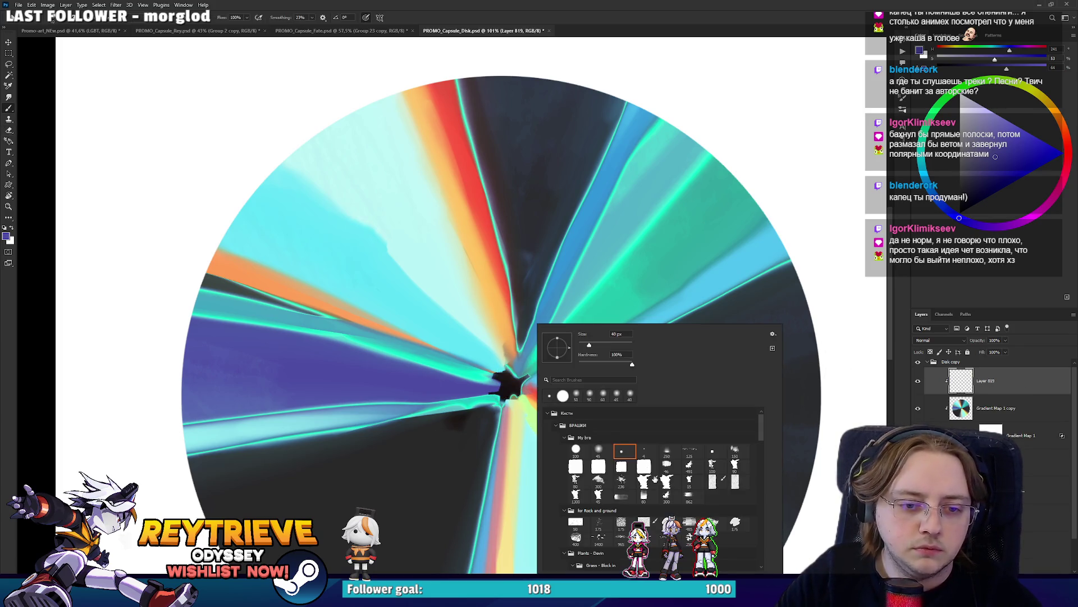
{"action": "left_click", "coordinate": [598, 450]}
{"action": "left_click", "coordinate": [494, 342], "text": "alt"}
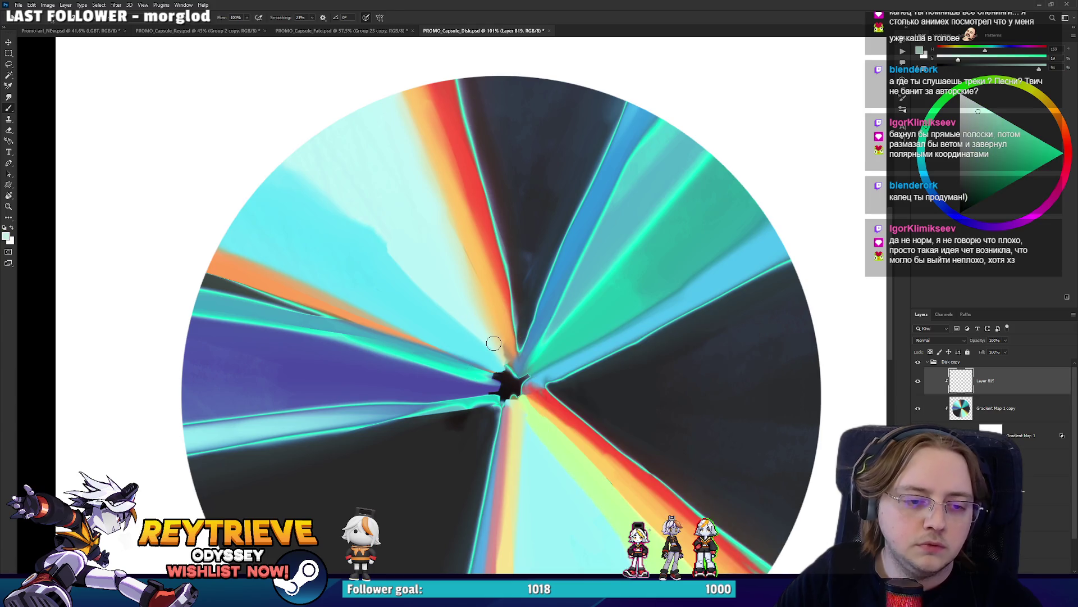
{"action": "mouse_move", "coordinate": [510, 387]}
{"action": "left_mouse_down"}
{"action": "mouse_move", "coordinate": [478, 386]}
{"action": "mouse_move", "coordinate": [519, 397]}
{"action": "mouse_move", "coordinate": [516, 427]}
{"action": "left_mouse_up"}
{"action": "left_click", "coordinate": [512, 385], "text": "alt"}
{"action": "left_click", "coordinate": [472, 386], "text": "alt"}
{"action": "left_click", "coordinate": [519, 397], "text": "alt"}
{"action": "left_click", "coordinate": [549, 396], "text": "alt"}
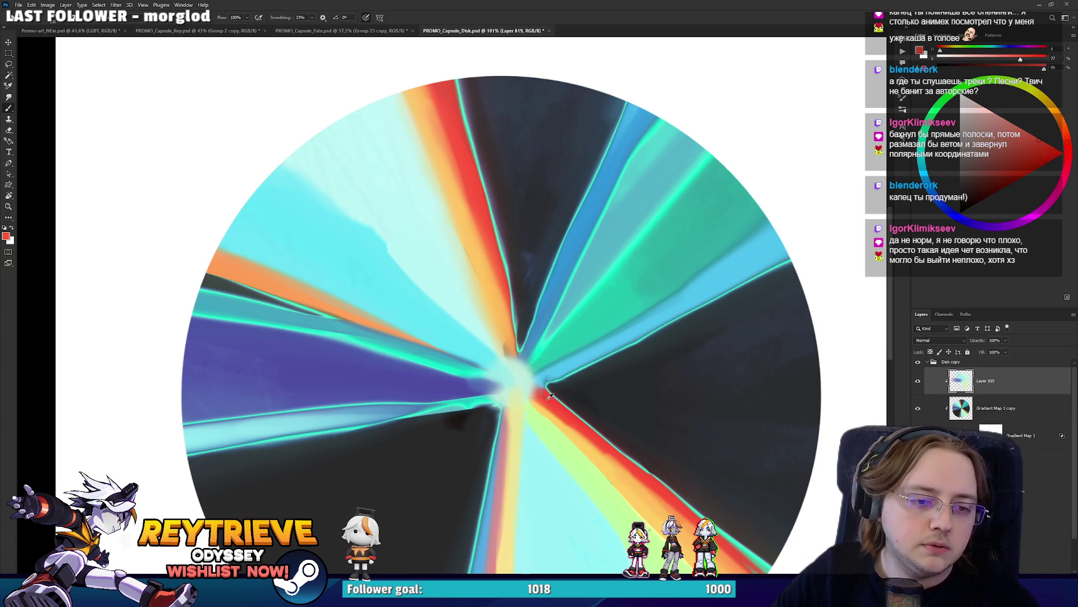
{"action": "left_click", "coordinate": [557, 371], "text": "alt"}
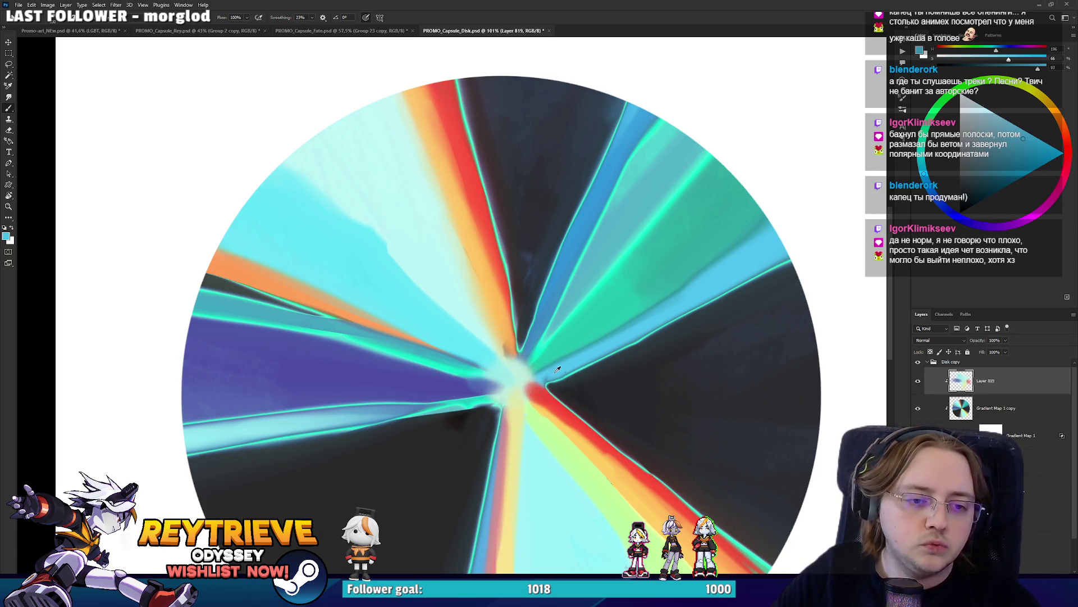
{"action": "left_click", "coordinate": [531, 347], "text": "alt"}
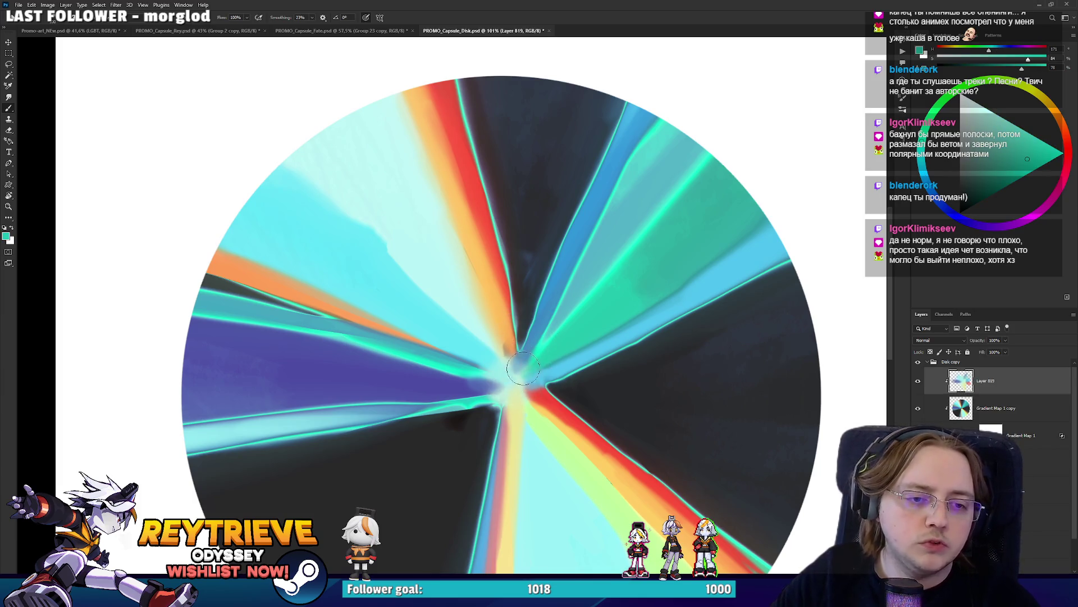
{"action": "left_click", "coordinate": [470, 372], "text": "alt"}
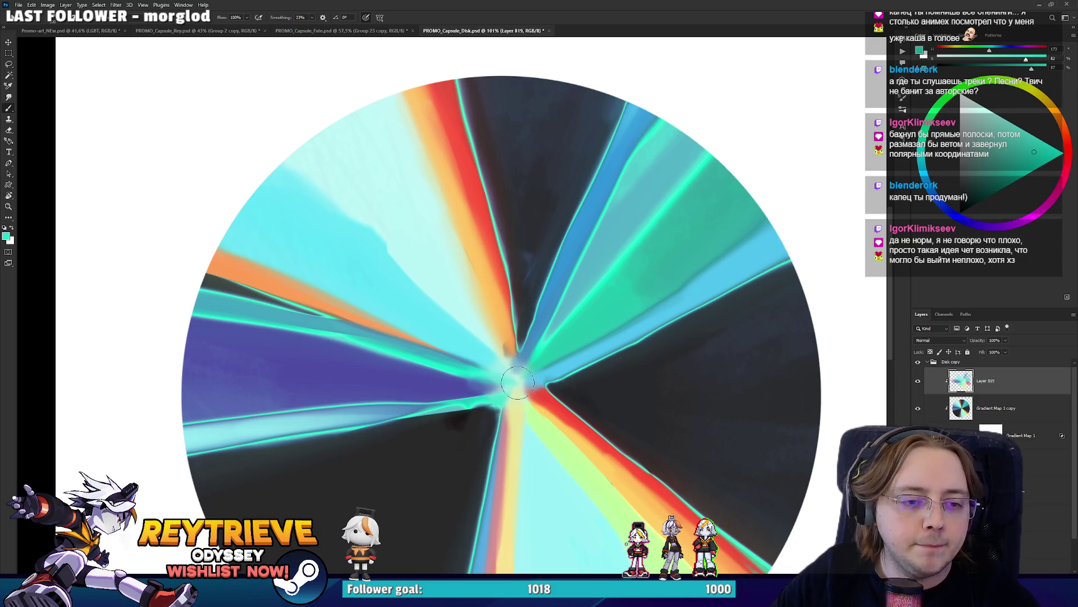
{"action": "left_click", "coordinate": [487, 341], "text": "alt"}
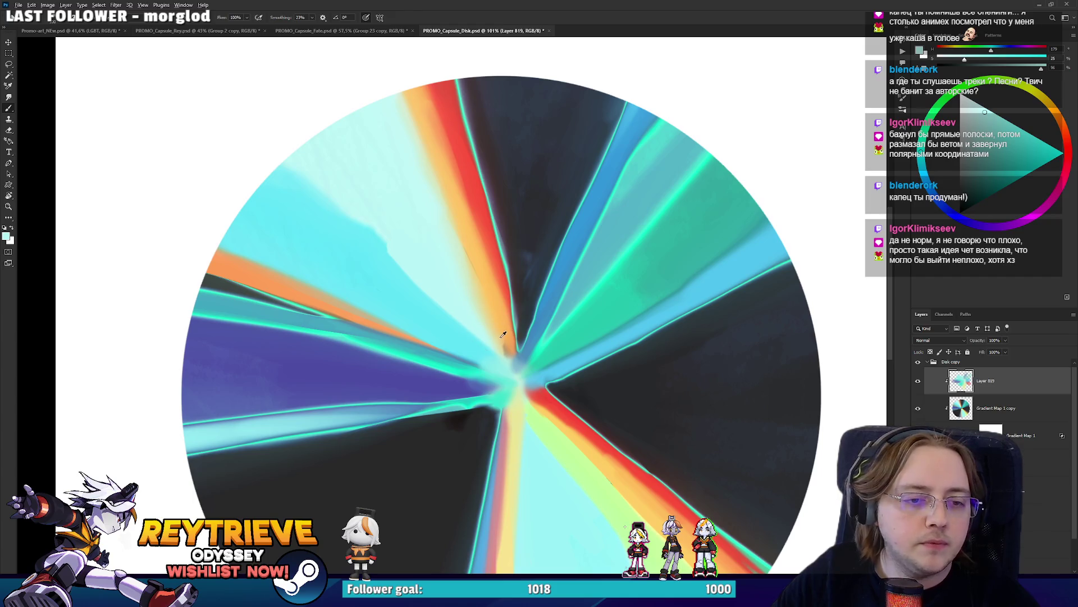
{"action": "left_click", "coordinate": [503, 335], "text": "alt"}
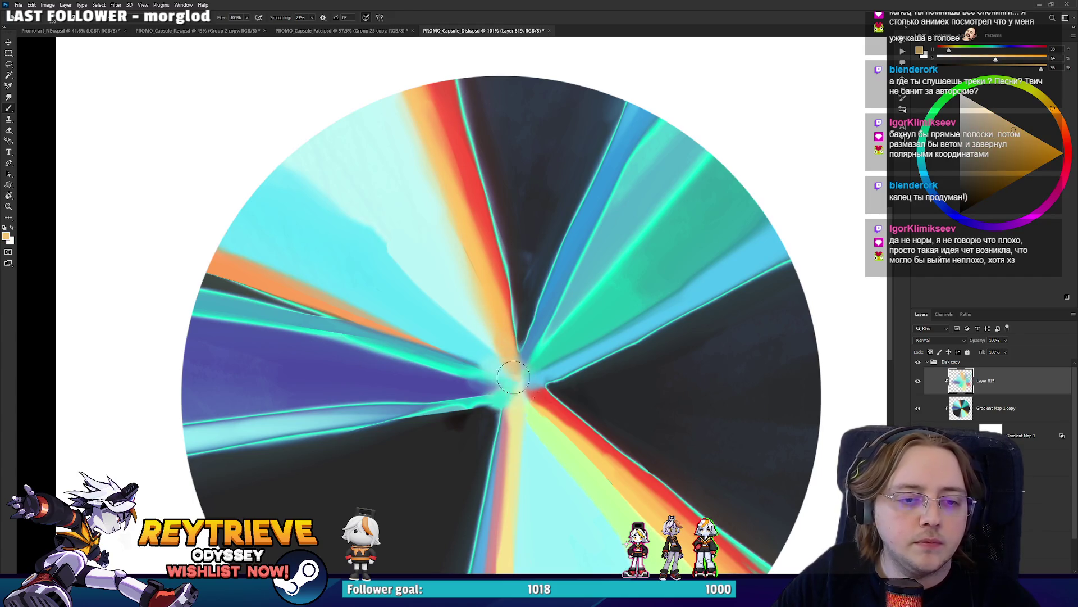
Add another empty layer above the painted one and switch to the Smudge tool
{"action": "scroll", "coordinate": [587, 366], "scroll_direction": "down", "scroll_amount": 3}
{"action": "scroll", "coordinate": [586, 367], "scroll_direction": "up", "scroll_amount": 2}
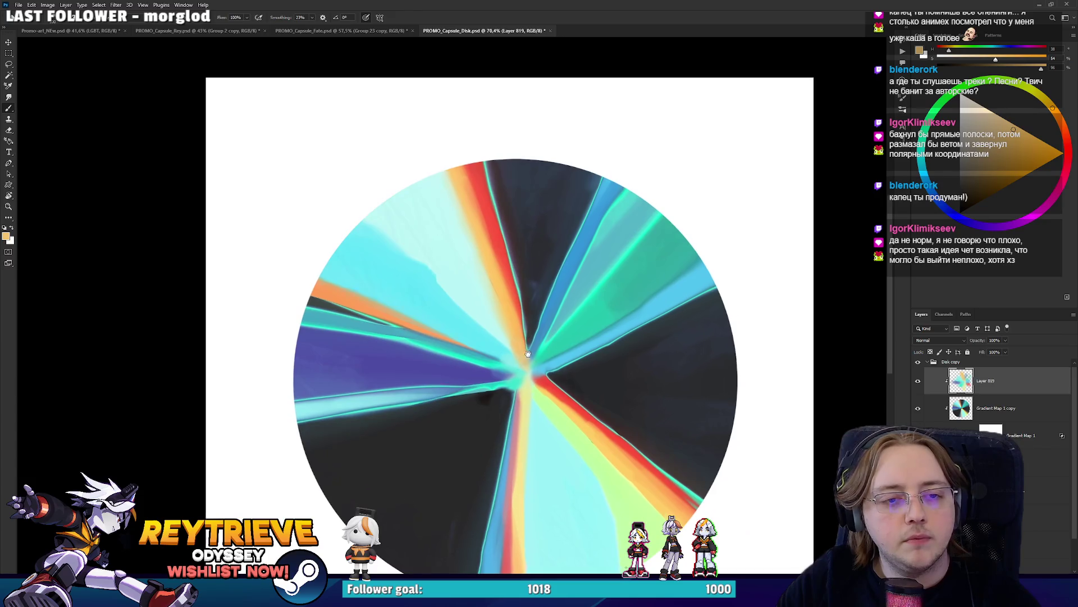
{"action": "key", "text": "ctrl+shift+alt+n"}
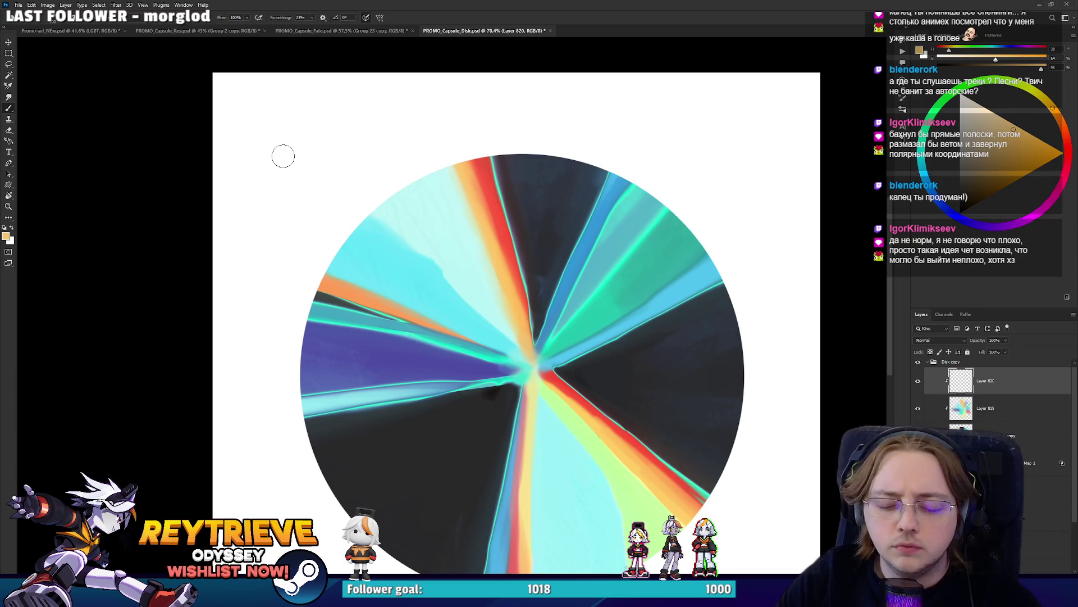
{"action": "left_click", "coordinate": [8, 96]}
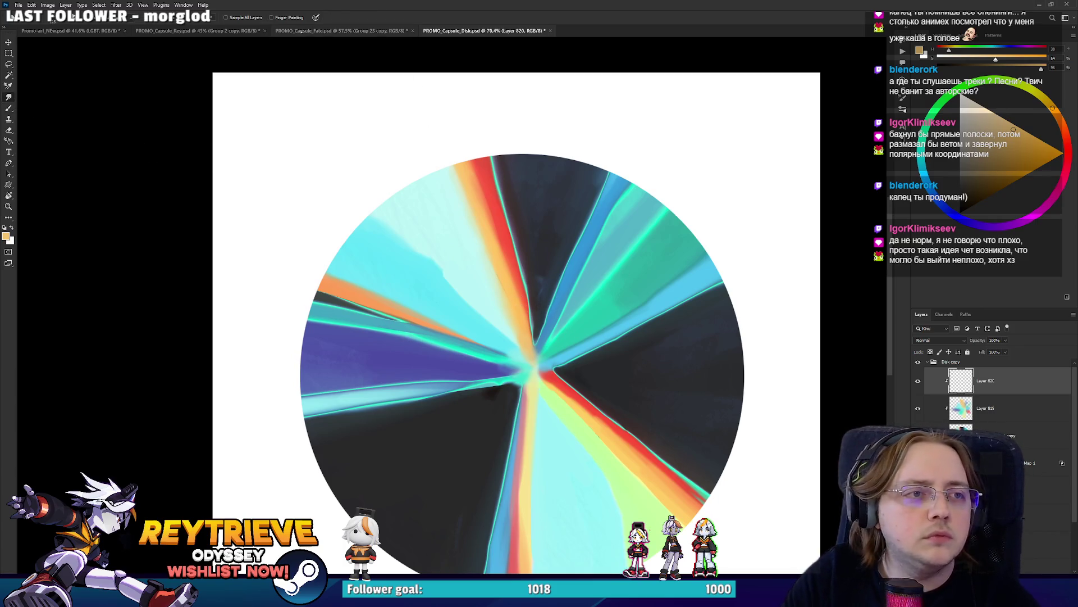
Smudge with Sample All Layers on, pushing cyan into the disk's upper-left and into the orange-red band
{"action": "left_click", "coordinate": [226, 18]}
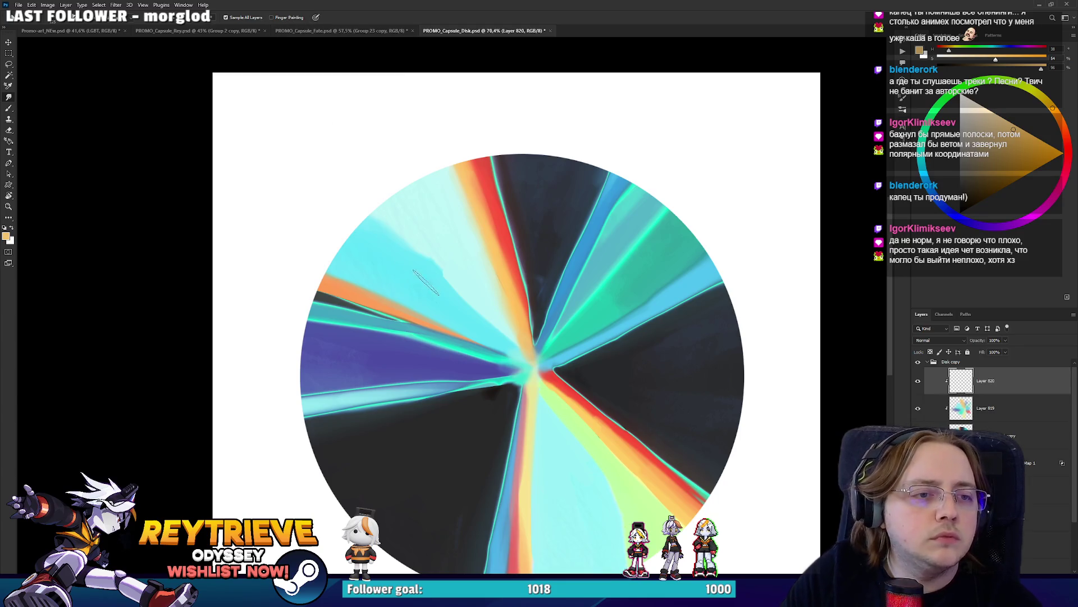
{"action": "left_click_drag", "start_coordinate": [438, 270], "coordinate": [393, 213]}
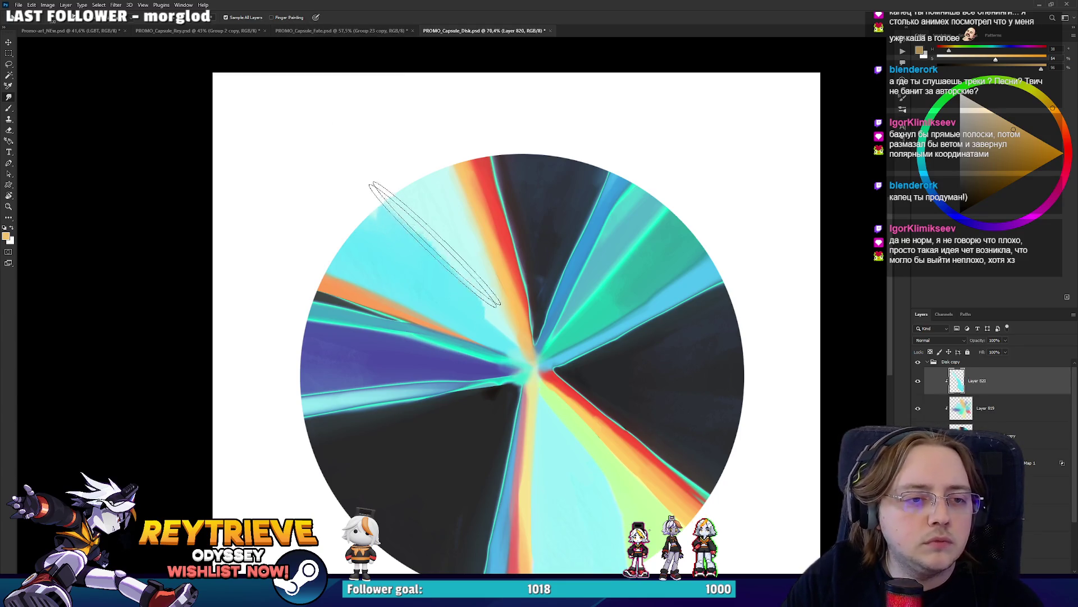
{"action": "mouse_move", "coordinate": [435, 264]}
{"action": "left_mouse_down"}
{"action": "mouse_move", "coordinate": [466, 264]}
{"action": "mouse_move", "coordinate": [403, 231]}
{"action": "mouse_move", "coordinate": [407, 302]}
{"action": "left_mouse_up"}
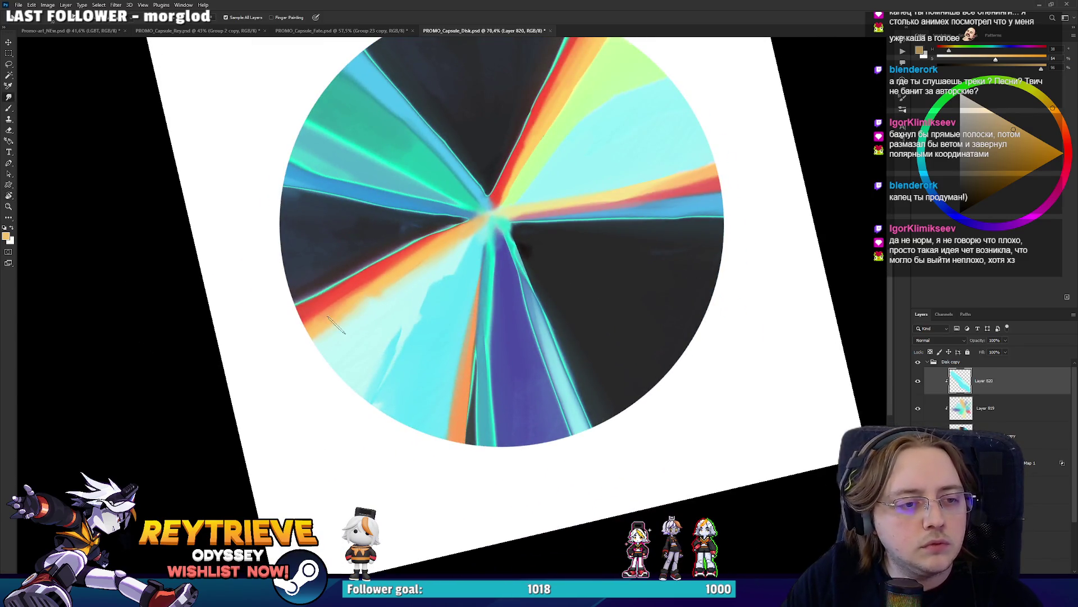
{"action": "left_click_drag", "start_coordinate": [337, 326], "coordinate": [353, 302]}
Rotate the canvas view around the disk to a shallower tilt
{"action": "mouse_move", "coordinate": [398, 274]}
{"action": "left_mouse_down"}
{"action": "mouse_move", "coordinate": [415, 118]}
{"action": "mouse_move", "coordinate": [433, 129]}
{"action": "mouse_move", "coordinate": [361, 84]}
{"action": "mouse_move", "coordinate": [382, 118]}
{"action": "left_mouse_up"}
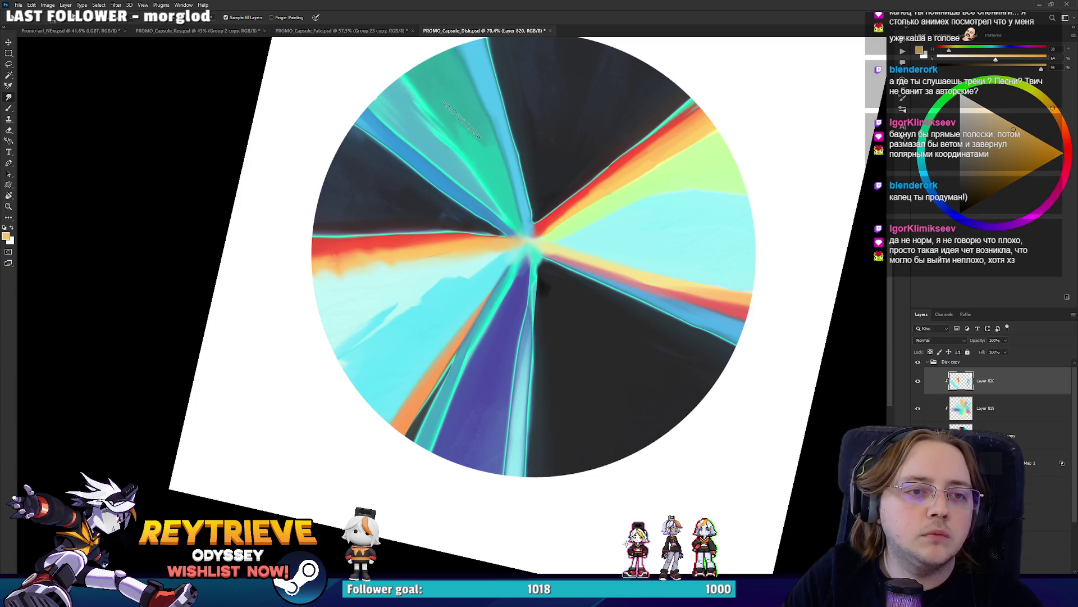
{"action": "key", "text": "r"}
{"action": "mouse_move", "coordinate": [488, 147]}
{"action": "left_mouse_down"}
{"action": "mouse_move", "coordinate": [685, 427]}
{"action": "mouse_move", "coordinate": [730, 467]}
{"action": "left_mouse_up"}
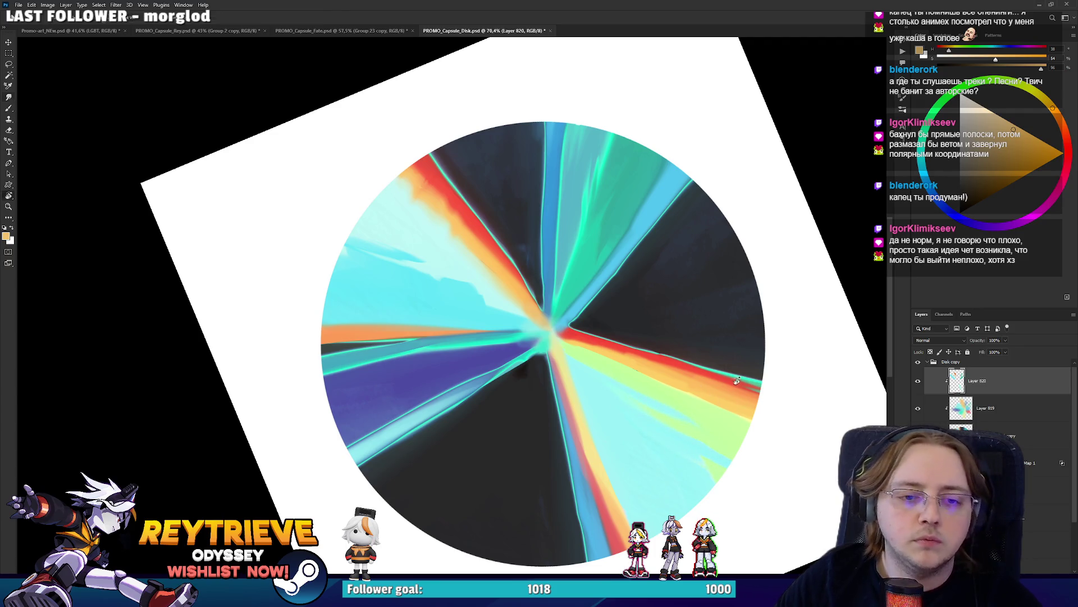
{"action": "key", "text": "r"}
{"action": "mouse_move", "coordinate": [635, 393]}
{"action": "left_mouse_down"}
{"action": "mouse_move", "coordinate": [596, 365]}
{"action": "mouse_move", "coordinate": [62, 122]}
{"action": "mouse_move", "coordinate": [563, 245]}
{"action": "left_mouse_up"}
{"action": "key", "text": "r"}
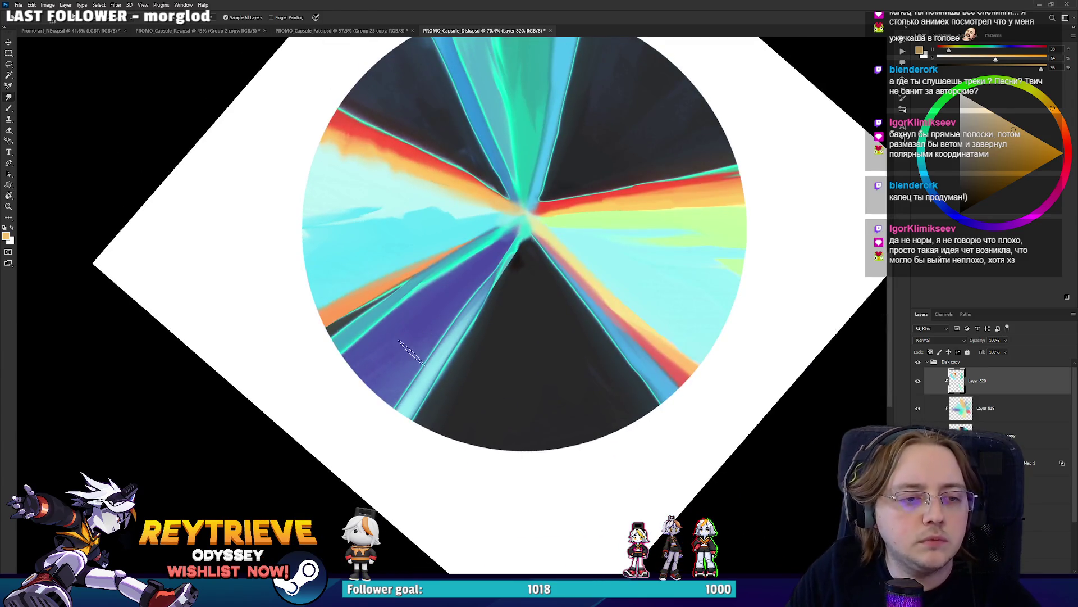
{"action": "mouse_move", "coordinate": [406, 356]}
{"action": "left_mouse_down"}
{"action": "mouse_move", "coordinate": [453, 374]}
{"action": "mouse_move", "coordinate": [437, 303]}
{"action": "mouse_move", "coordinate": [475, 351]}
{"action": "mouse_move", "coordinate": [523, 315]}
{"action": "mouse_move", "coordinate": [481, 328]}
{"action": "left_mouse_up"}
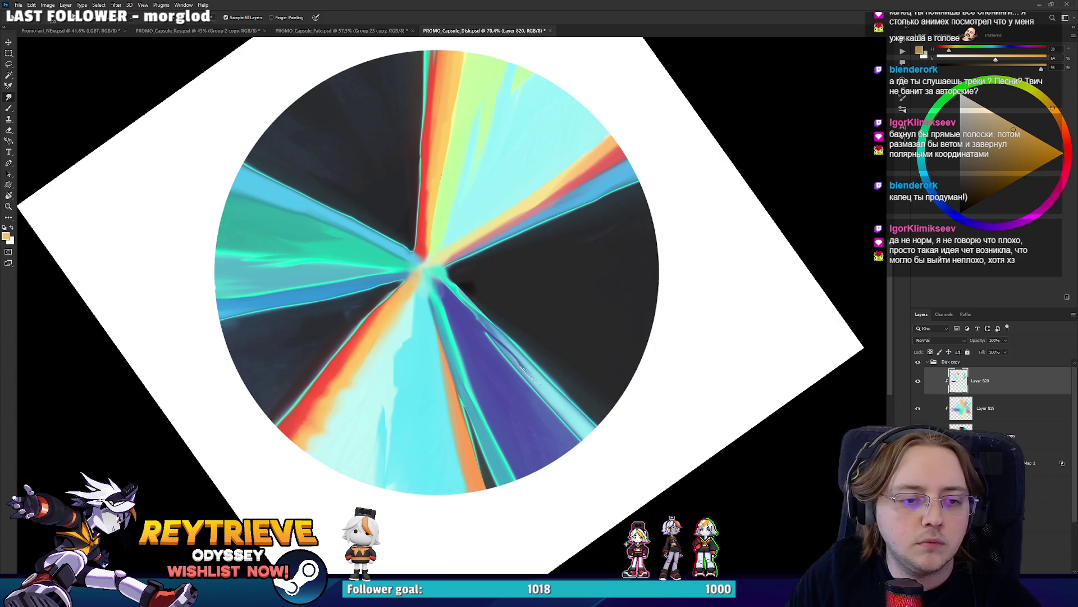
{"action": "left_click_drag", "start_coordinate": [462, 308], "coordinate": [467, 349]}
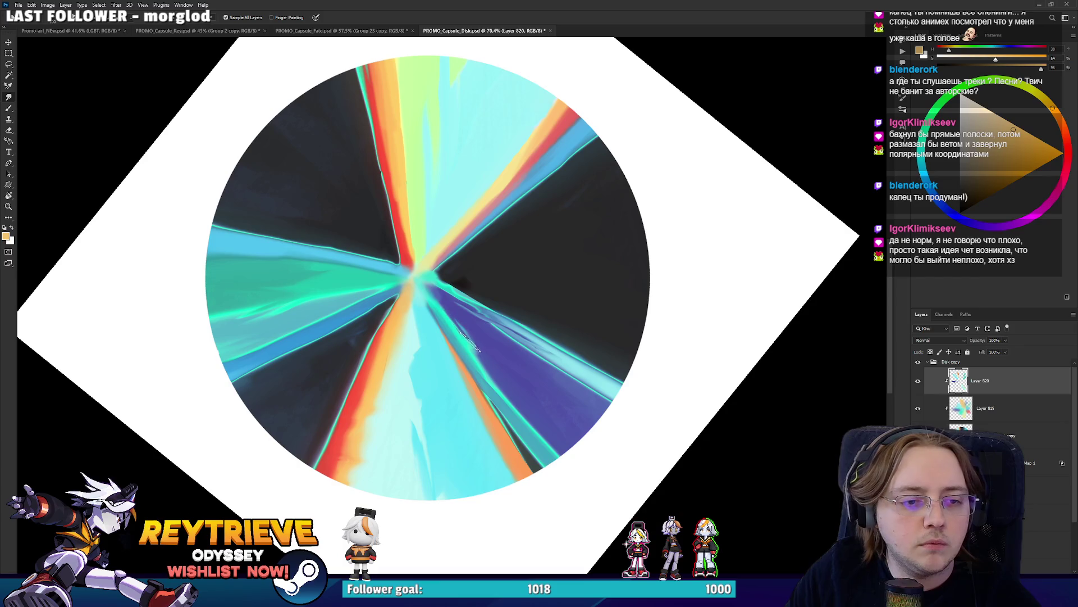
Keep turning the canvas view back toward upright around the disk
{"action": "left_click_drag", "start_coordinate": [499, 365], "coordinate": [568, 314]}
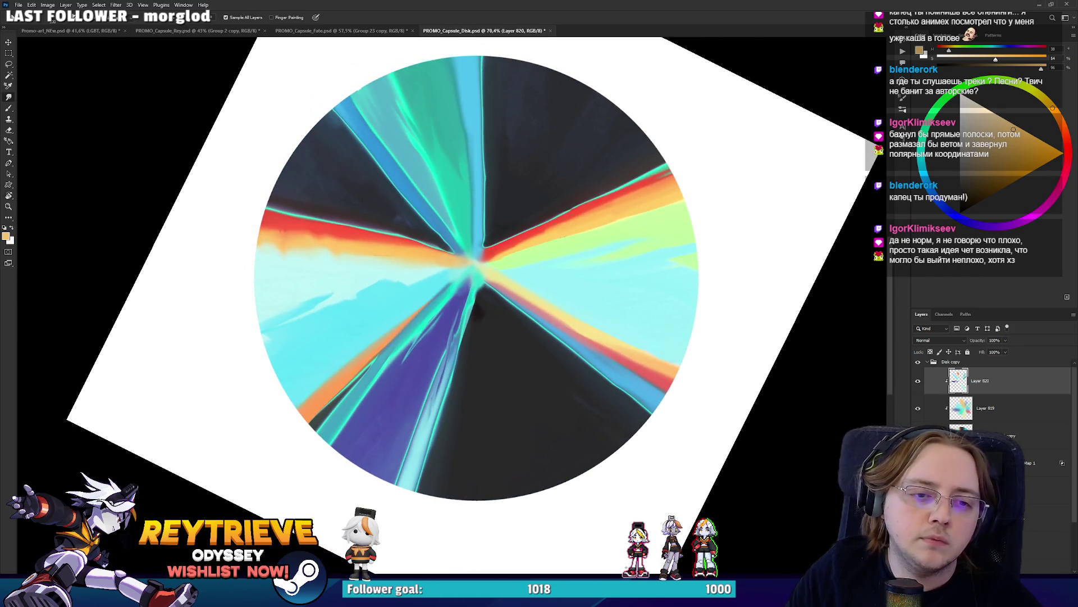
{"action": "mouse_move", "coordinate": [642, 321]}
{"action": "left_mouse_down"}
{"action": "mouse_move", "coordinate": [551, 379]}
{"action": "mouse_move", "coordinate": [536, 331]}
{"action": "left_mouse_up"}
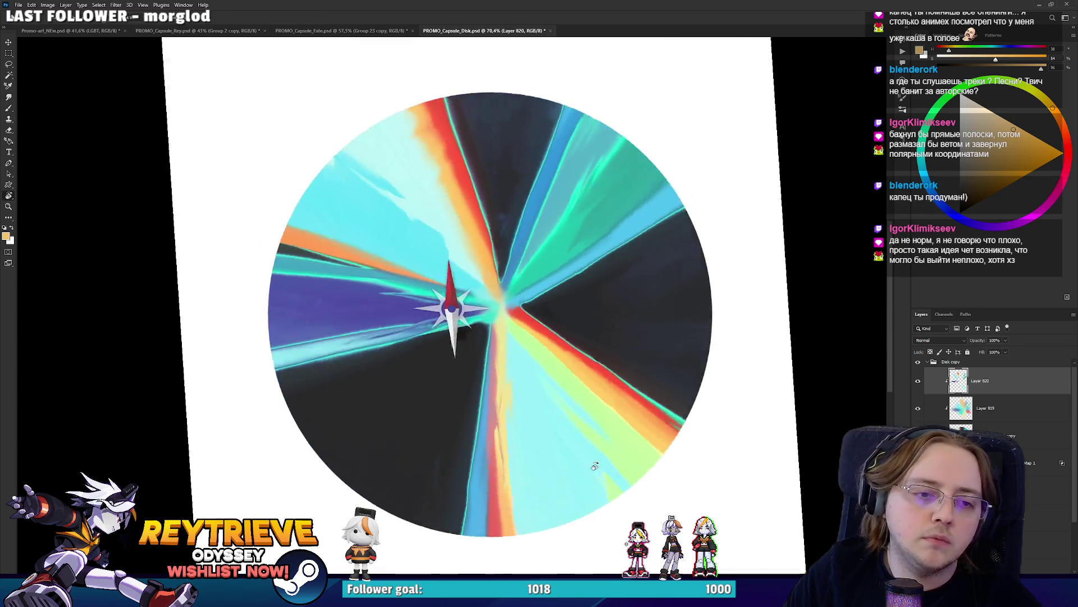
{"action": "mouse_move", "coordinate": [607, 404]}
{"action": "left_mouse_down"}
{"action": "mouse_move", "coordinate": [609, 375]}
{"action": "mouse_move", "coordinate": [595, 360]}
{"action": "mouse_move", "coordinate": [418, 318]}
{"action": "left_mouse_up"}
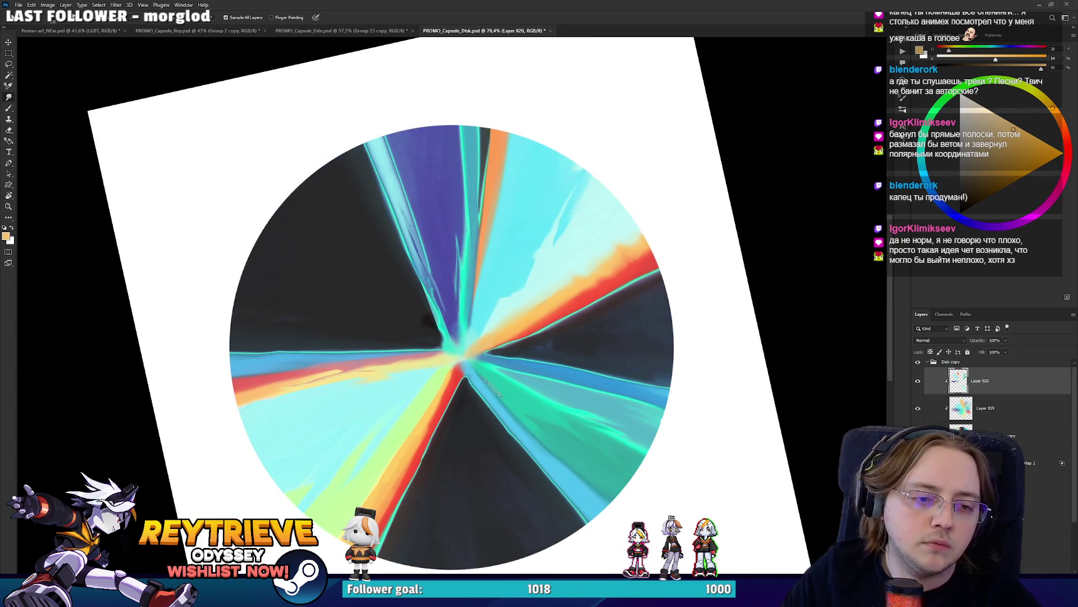
{"action": "left_click_drag", "start_coordinate": [587, 435], "coordinate": [527, 348]}
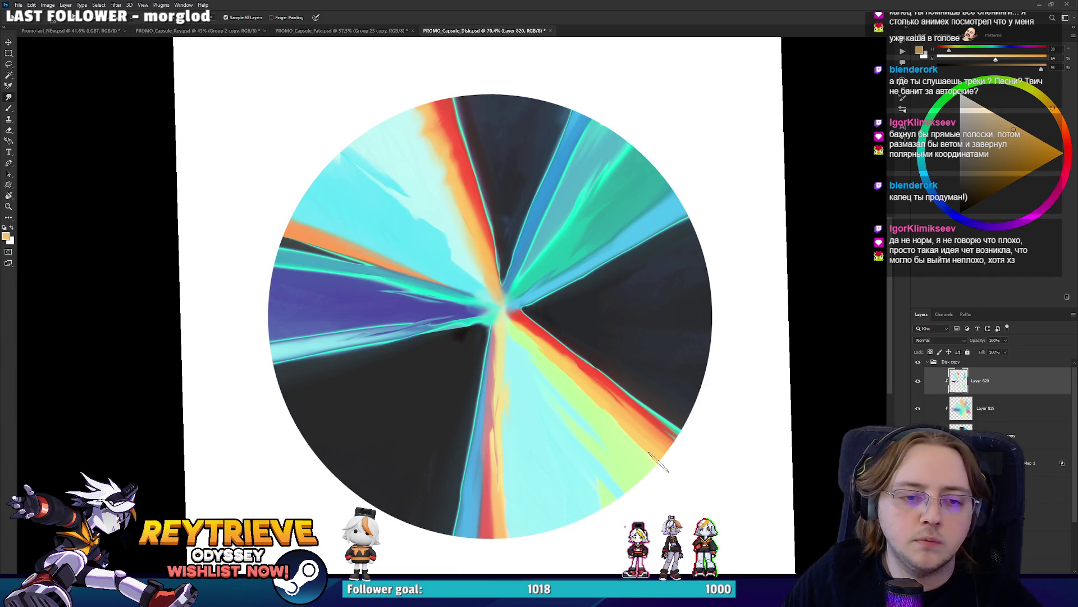
{"action": "mouse_move", "coordinate": [674, 401]}
{"action": "left_mouse_down"}
{"action": "mouse_move", "coordinate": [570, 366]}
{"action": "mouse_move", "coordinate": [568, 388]}
{"action": "left_mouse_up"}
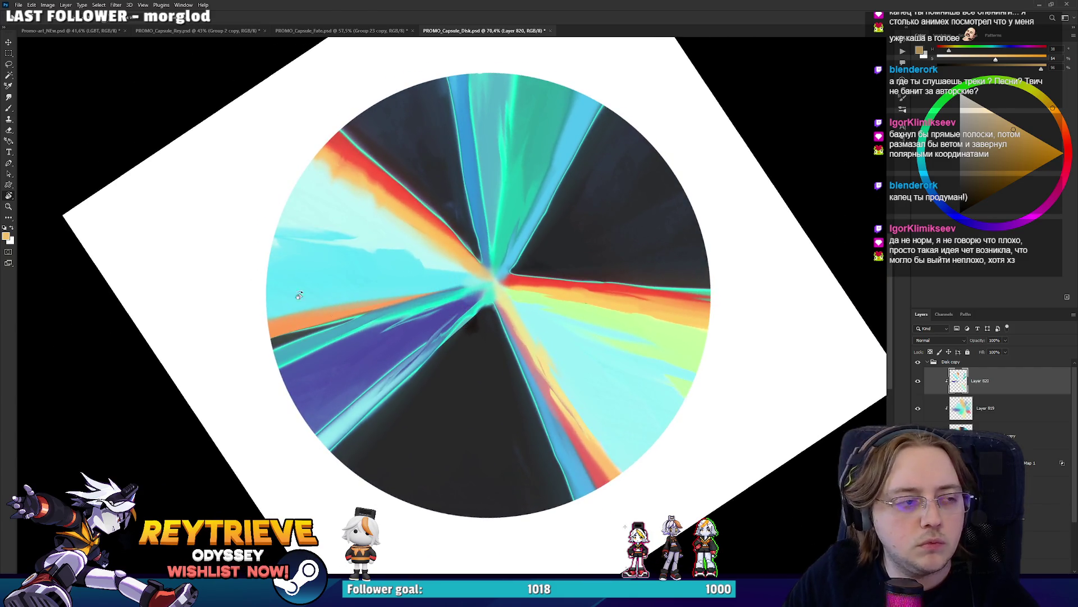
{"action": "key", "text": "r"}
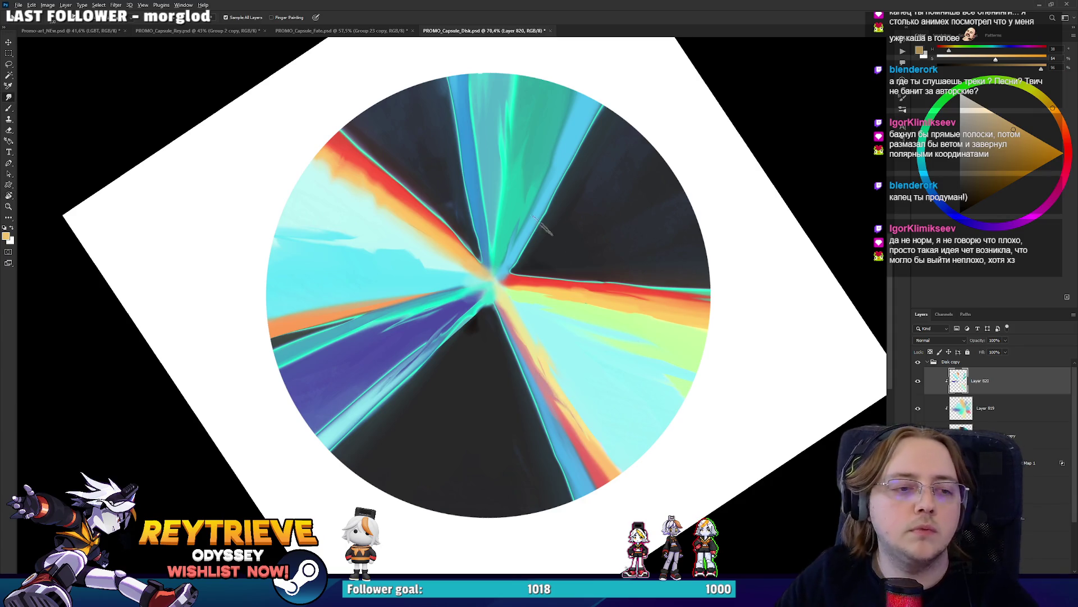
{"action": "key", "text": "r"}
{"action": "scroll", "coordinate": [565, 373], "scroll_direction": "down", "scroll_amount": 3}
{"action": "left_click_drag", "start_coordinate": [561, 393], "coordinate": [458, 474]}
{"action": "scroll", "coordinate": [485, 436], "scroll_direction": "up", "scroll_amount": 2}
Duplicate Gradient Map 1 above Layer 820 and restrict the copy with the Blend If Underlying Layer slider
{"action": "left_click_drag", "start_coordinate": [486, 436], "coordinate": [490, 231]}
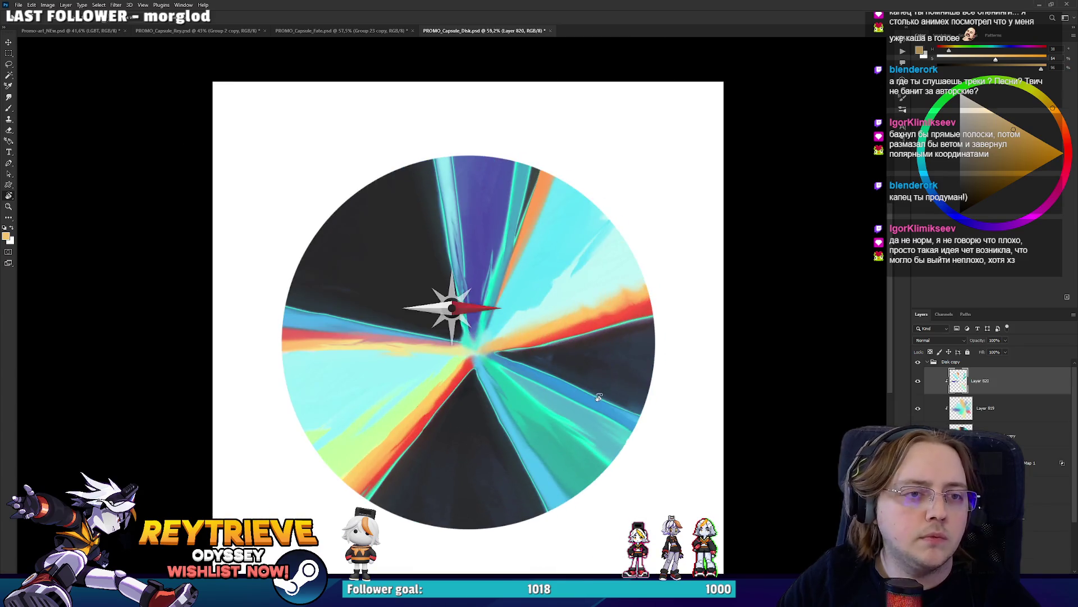
{"action": "scroll", "coordinate": [490, 232], "scroll_direction": "up", "scroll_amount": 2}
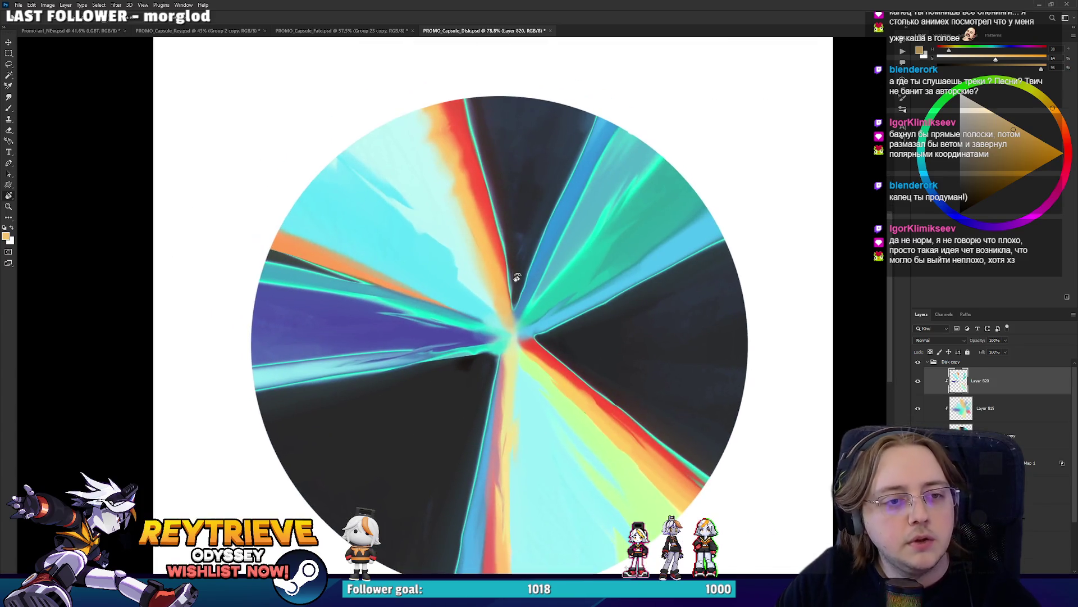
{"action": "scroll", "coordinate": [512, 277], "scroll_direction": "down", "scroll_amount": 3}
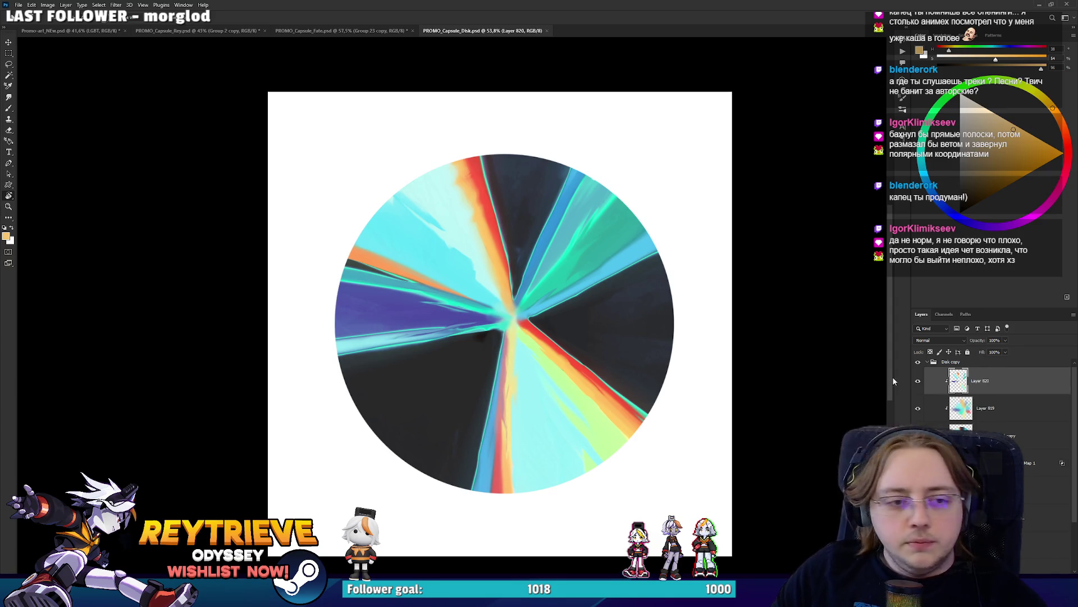
{"action": "scroll", "coordinate": [508, 353], "scroll_direction": "up", "scroll_amount": 2}
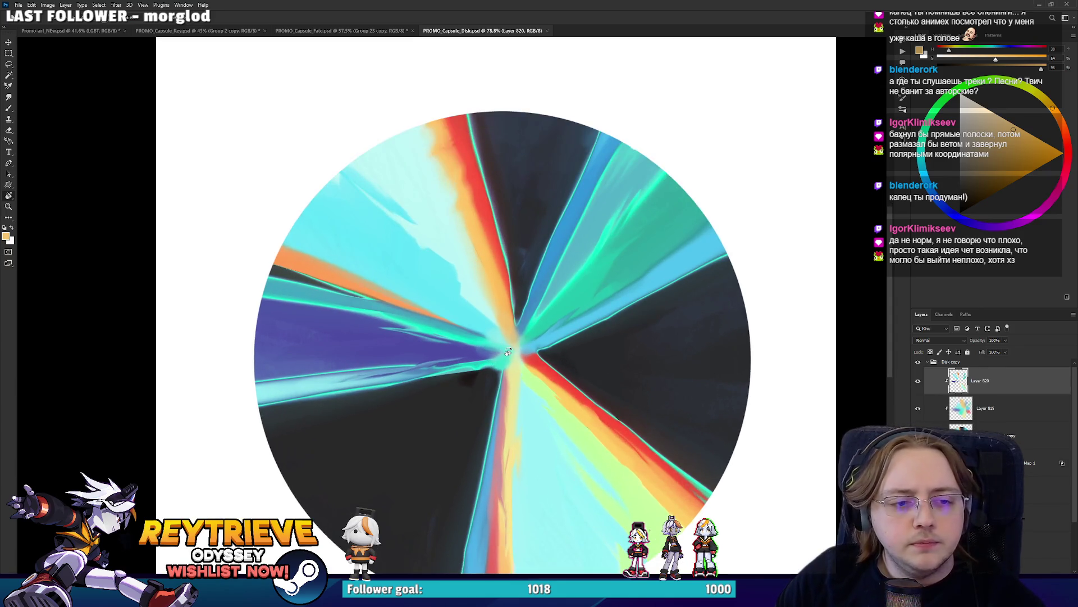
{"action": "left_click_drag", "start_coordinate": [989, 435], "coordinate": [1009, 400]}
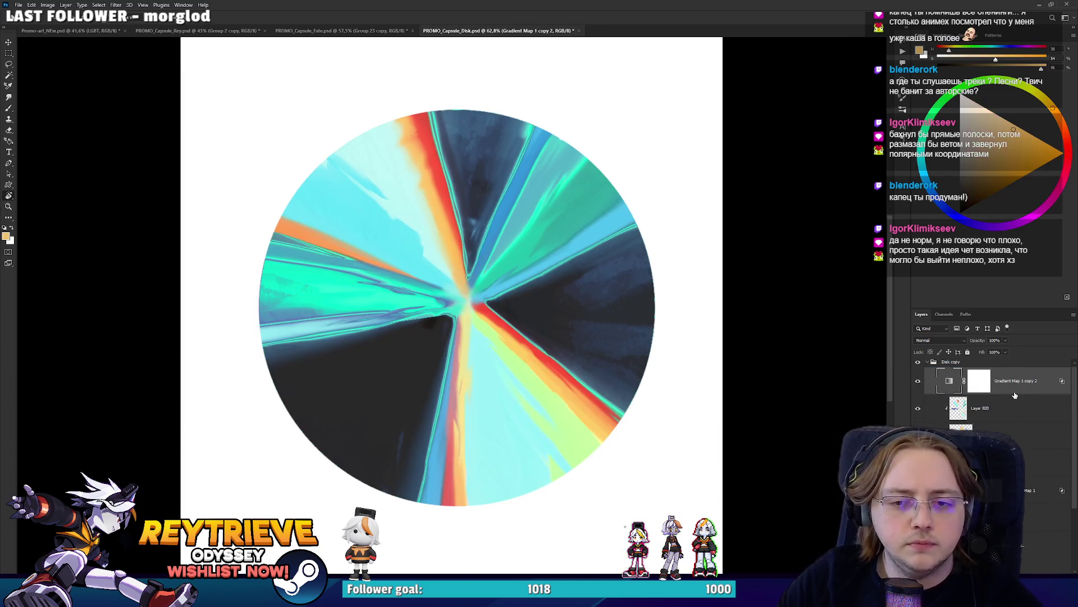
{"action": "left_click", "coordinate": [961, 380]}
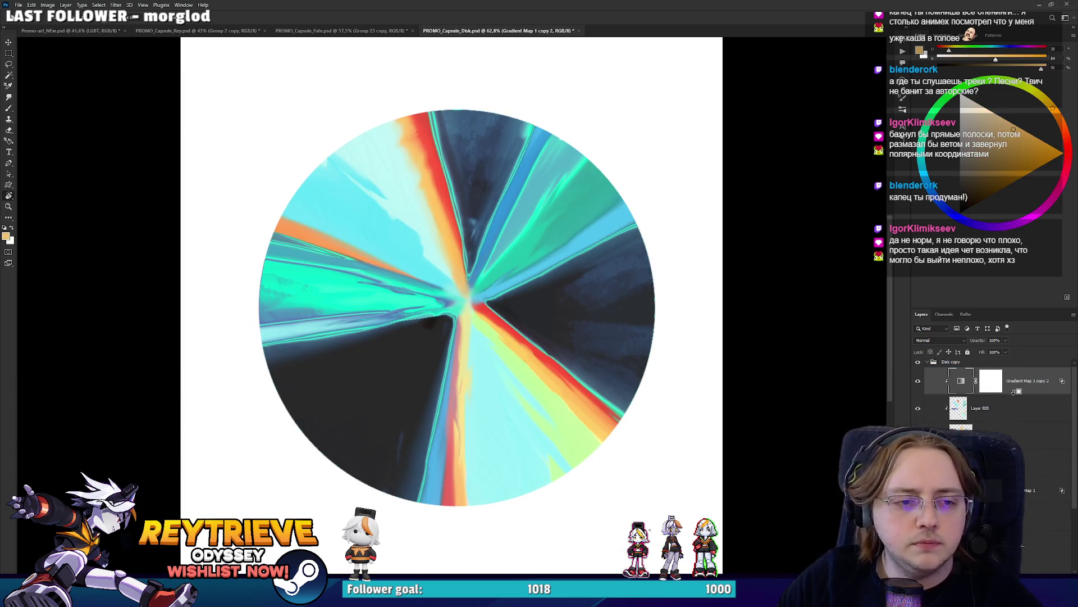
{"action": "double_click", "coordinate": [961, 380]}
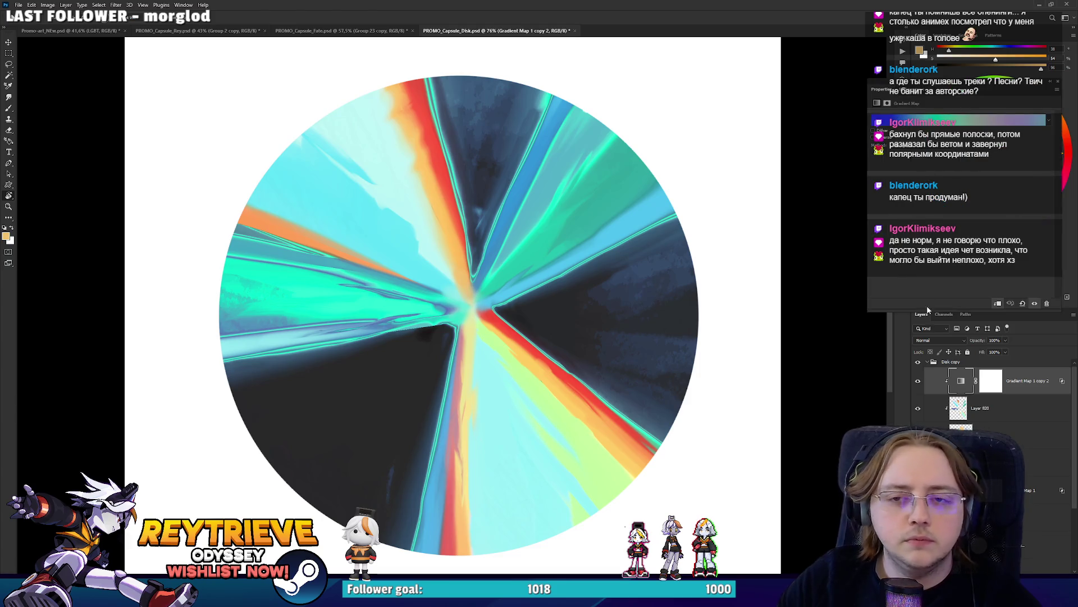
{"action": "double_click", "coordinate": [927, 375]}
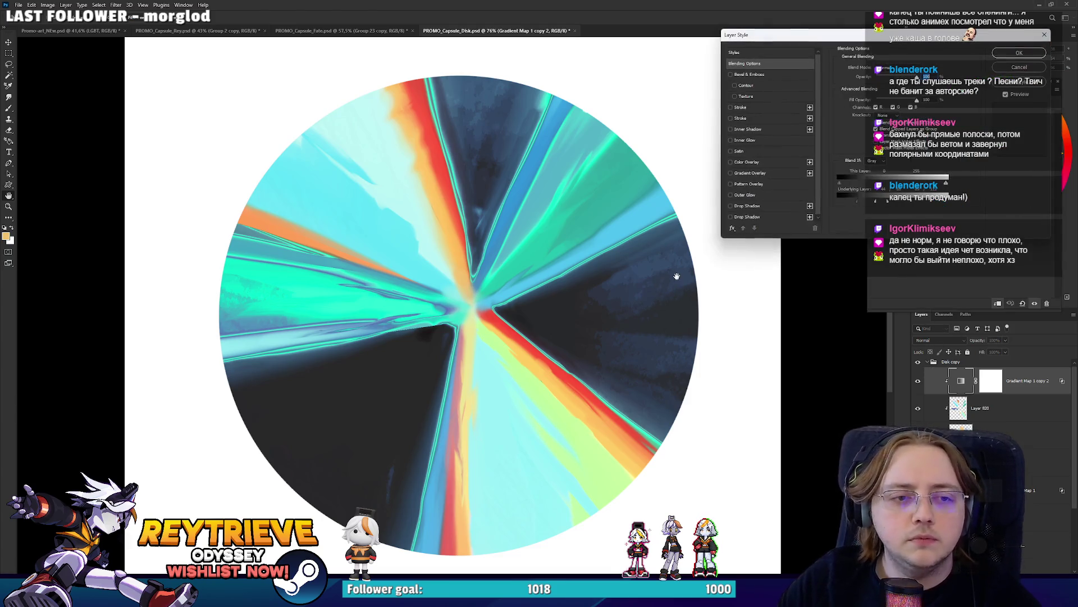
{"action": "mouse_move", "coordinate": [875, 203]}
{"action": "left_mouse_down"}
{"action": "mouse_move", "coordinate": [894, 203]}
{"action": "mouse_move", "coordinate": [871, 204]}
{"action": "left_mouse_up"}
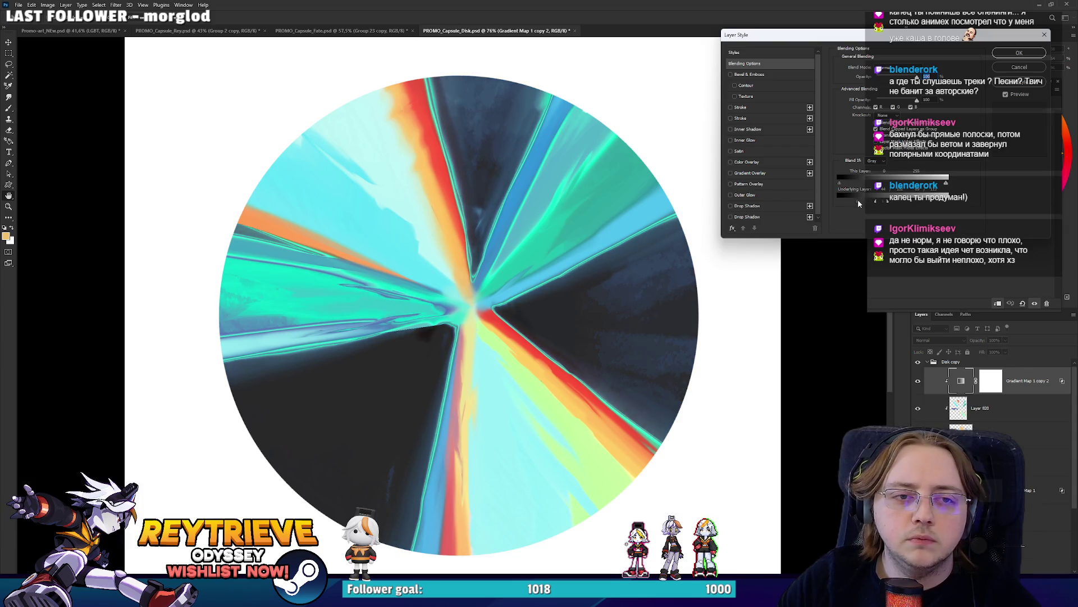
{"action": "key", "text": "Return"}
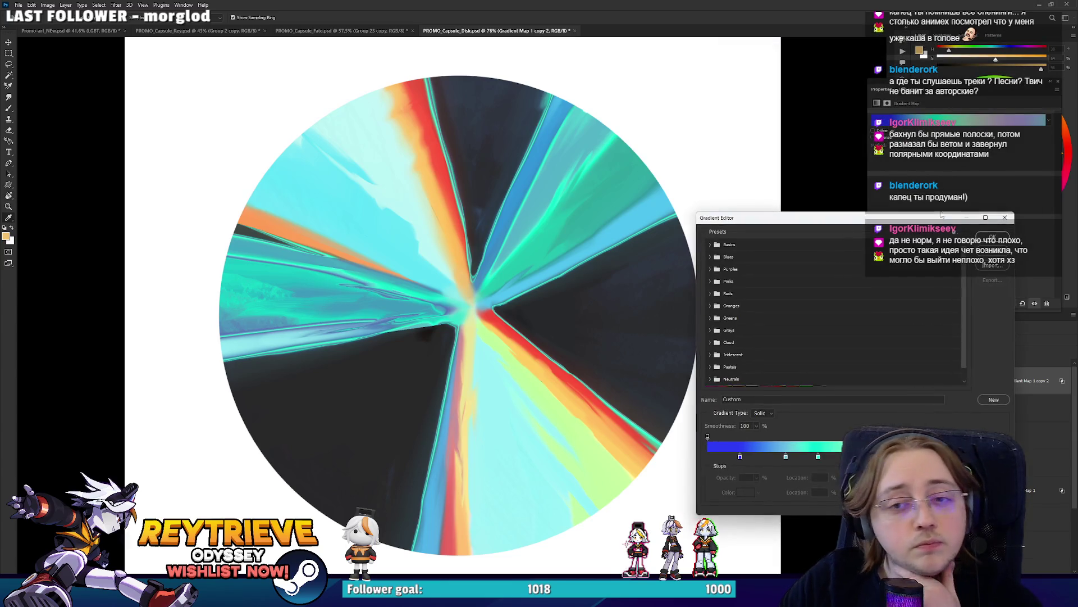
In the copied gradient map, move a stop to 46% and colour it #ff0000 red
{"action": "left_click", "coordinate": [960, 122]}
{"action": "left_click_drag", "start_coordinate": [818, 456], "coordinate": [844, 457]}
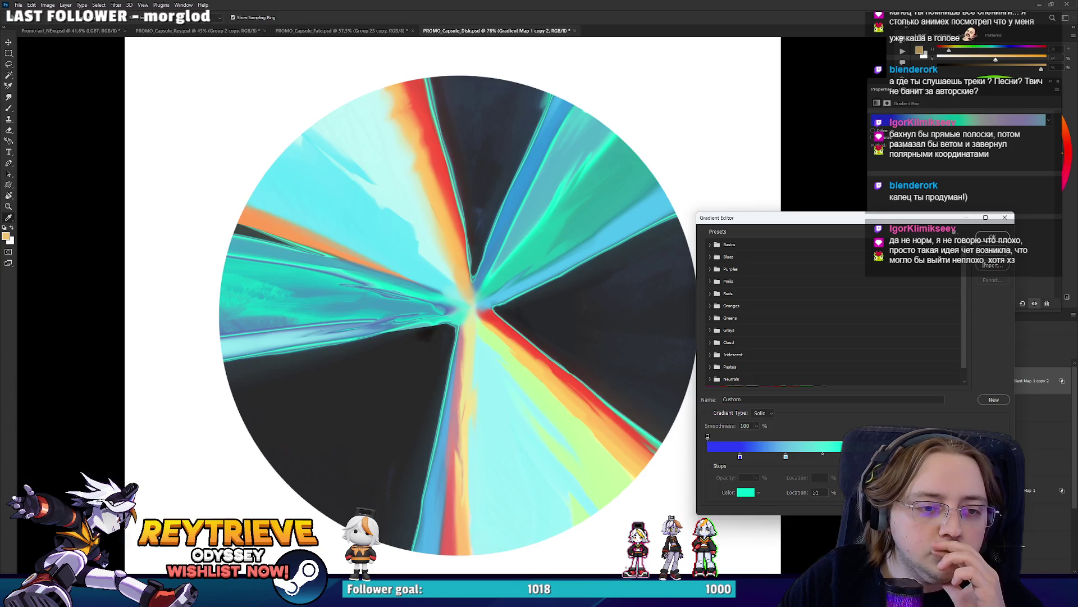
{"action": "left_click", "coordinate": [746, 492]}
{"action": "type", "text": "ff0000"}
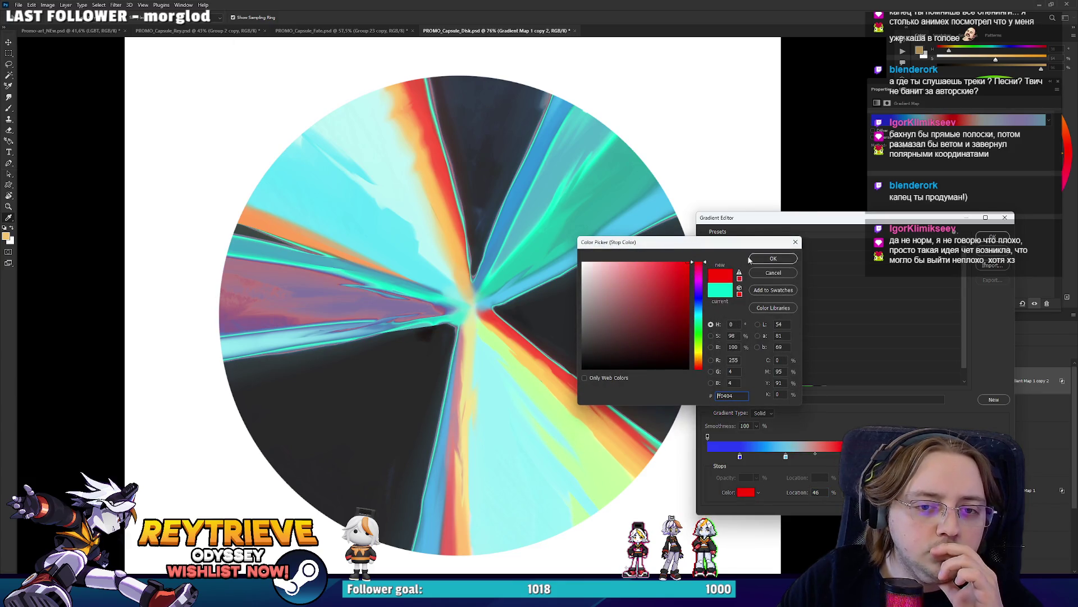
{"action": "left_click", "coordinate": [773, 259]}
Reposition the stops, light blue to 22% and red to 93%, and apply the gradient
{"action": "left_click_drag", "start_coordinate": [786, 458], "coordinate": [772, 457]}
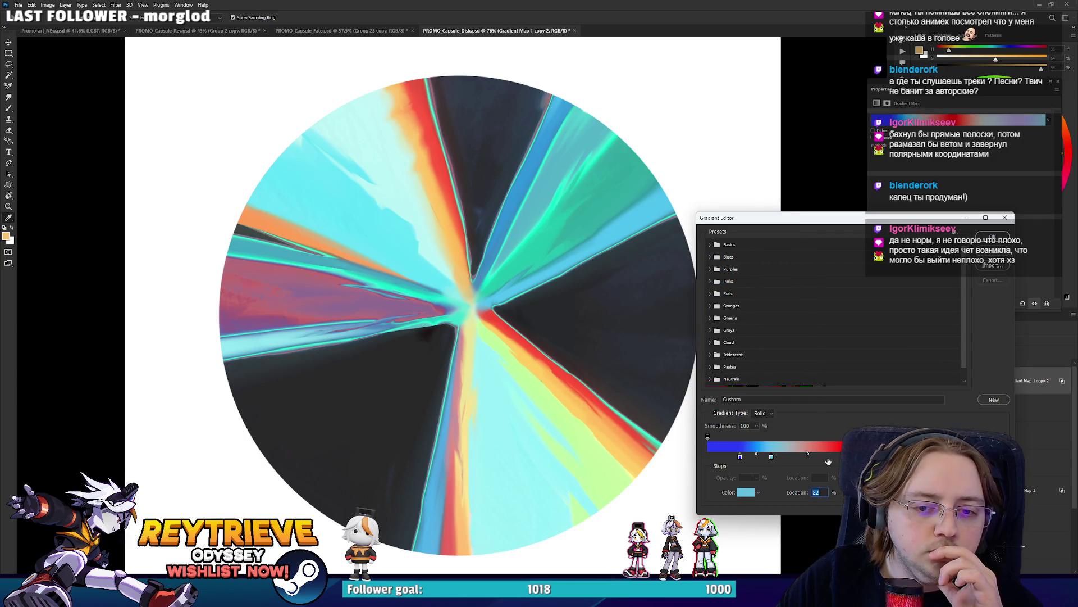
{"action": "left_click_drag", "start_coordinate": [844, 456], "coordinate": [907, 456]}
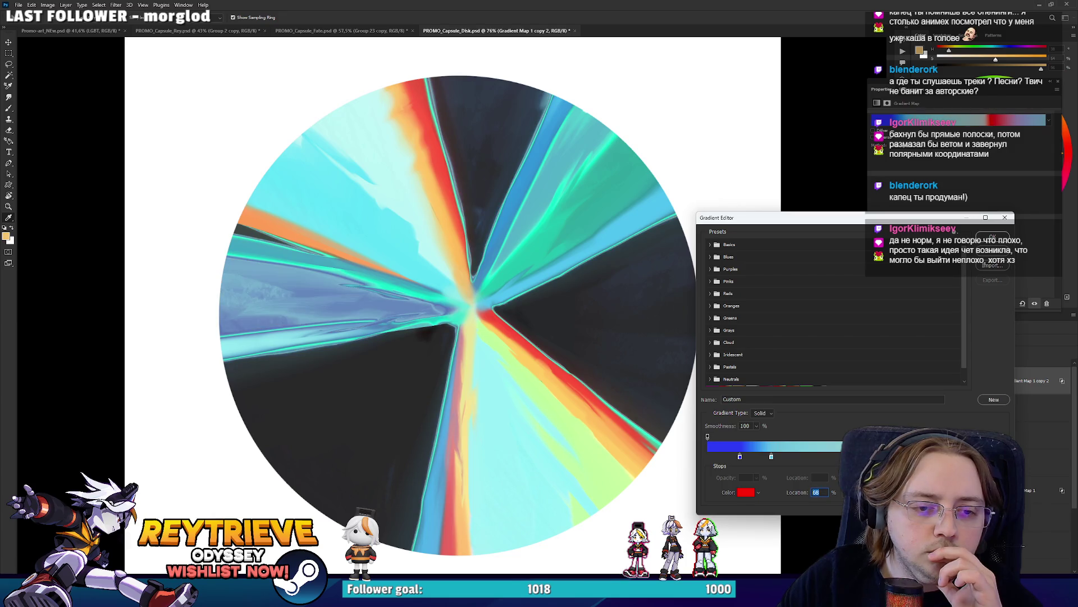
{"action": "left_click", "coordinate": [853, 456]}
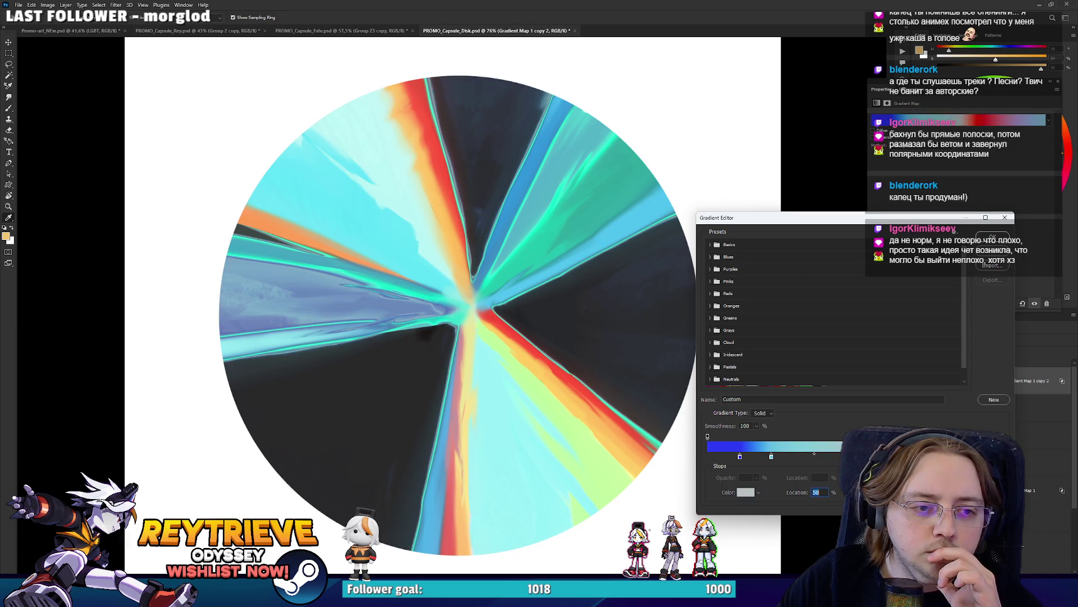
{"action": "left_click_drag", "start_coordinate": [907, 456], "coordinate": [720, 460]}
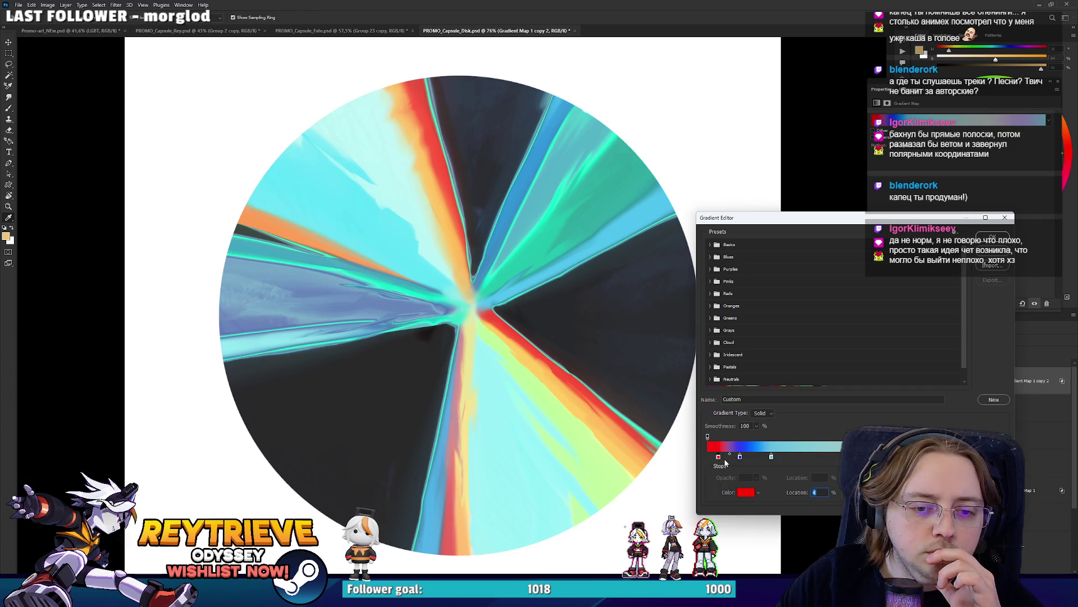
{"action": "left_click_drag", "start_coordinate": [720, 461], "coordinate": [938, 458]}
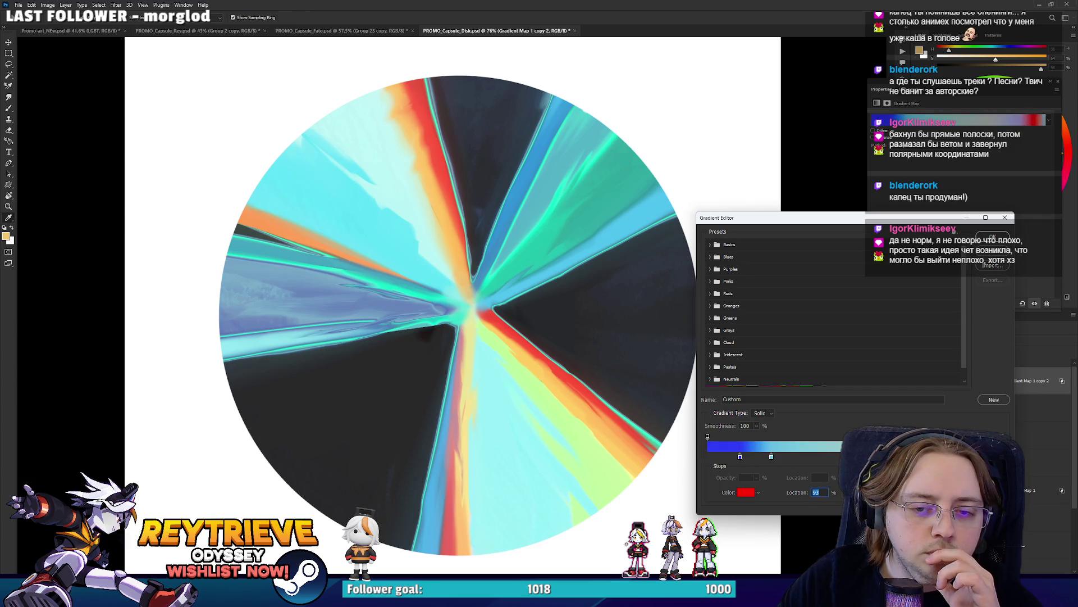
{"action": "key", "text": "Return"}
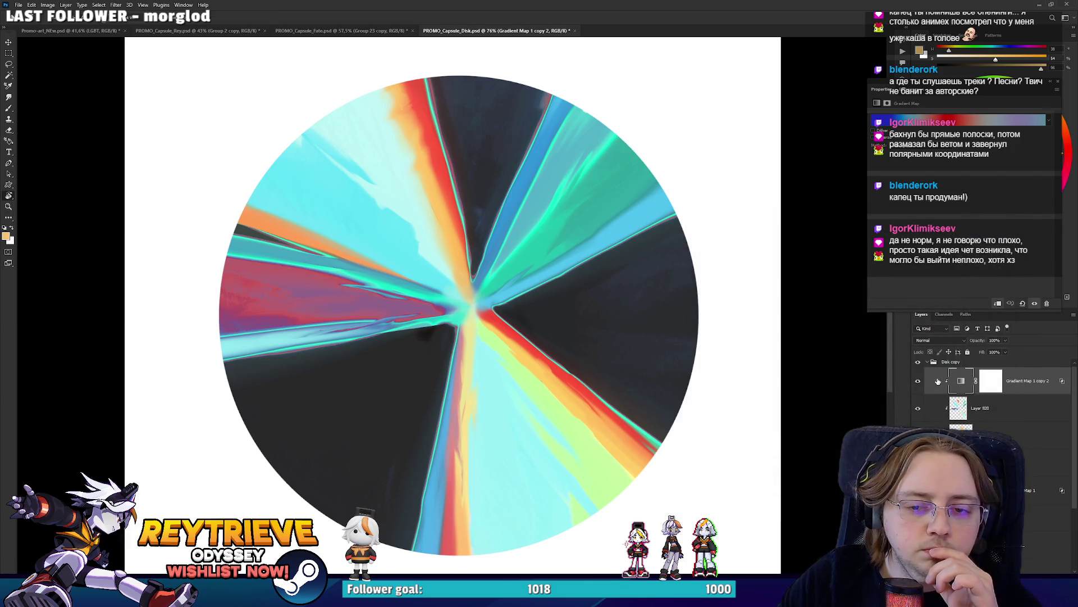
Narrow the Blend If Underlying Layer handles on Gradient Map 1 copy 2 so red barely tints the purple band
{"action": "double_click", "coordinate": [1036, 388]}
{"action": "mouse_move", "coordinate": [891, 203]}
{"action": "left_mouse_down"}
{"action": "mouse_move", "coordinate": [878, 203]}
{"action": "mouse_move", "coordinate": [930, 205]}
{"action": "mouse_move", "coordinate": [855, 204]}
{"action": "mouse_move", "coordinate": [884, 204]}
{"action": "left_mouse_up"}
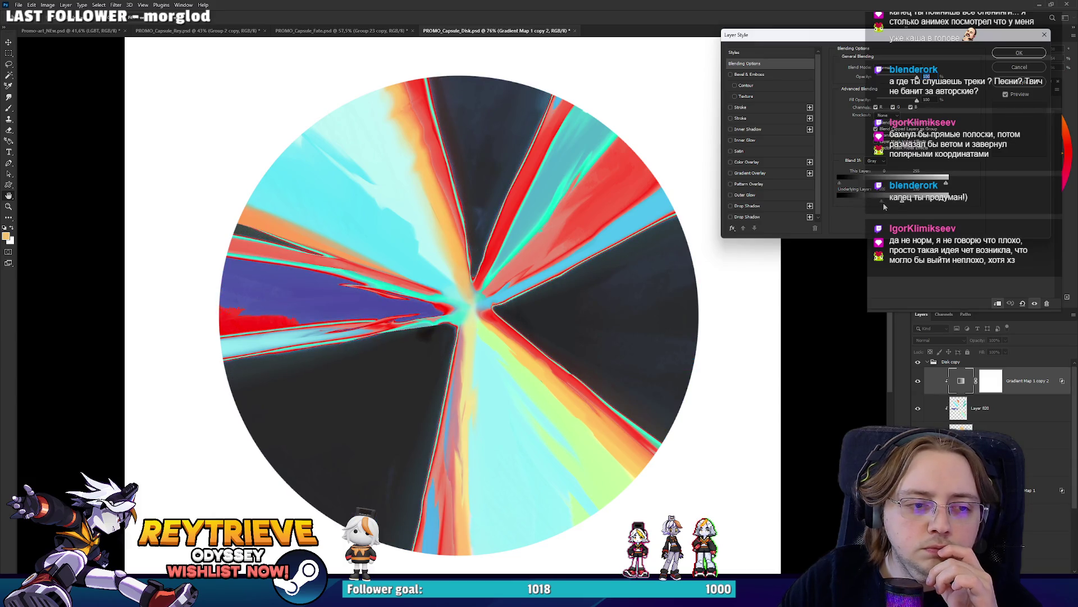
{"action": "mouse_move", "coordinate": [885, 205]}
{"action": "left_mouse_down"}
{"action": "mouse_move", "coordinate": [897, 203]}
{"action": "mouse_move", "coordinate": [880, 201]}
{"action": "left_mouse_up"}
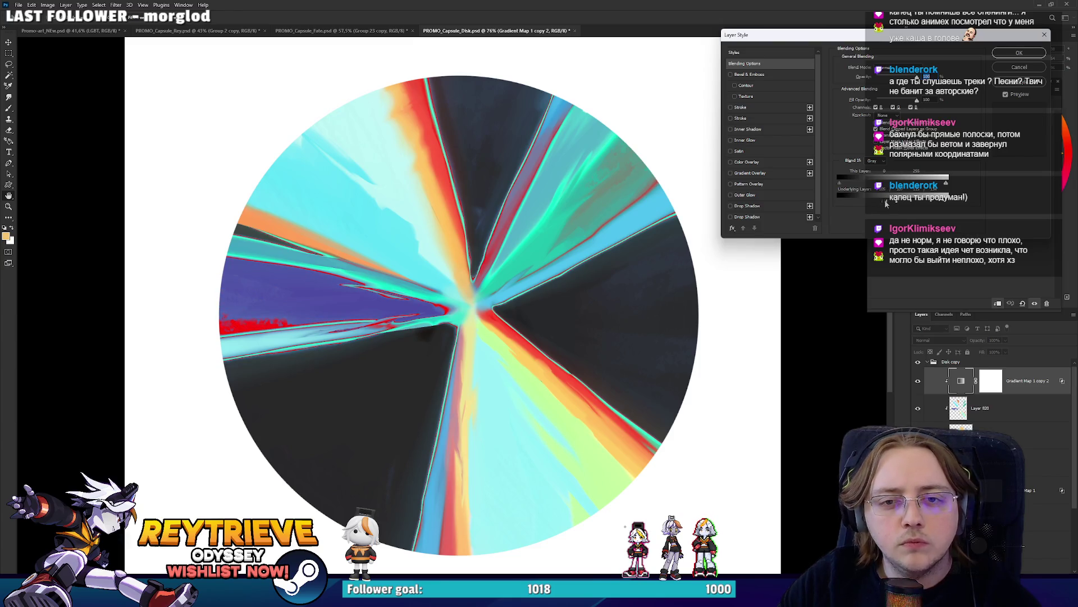
{"action": "left_click_drag", "start_coordinate": [886, 201], "coordinate": [889, 202]}
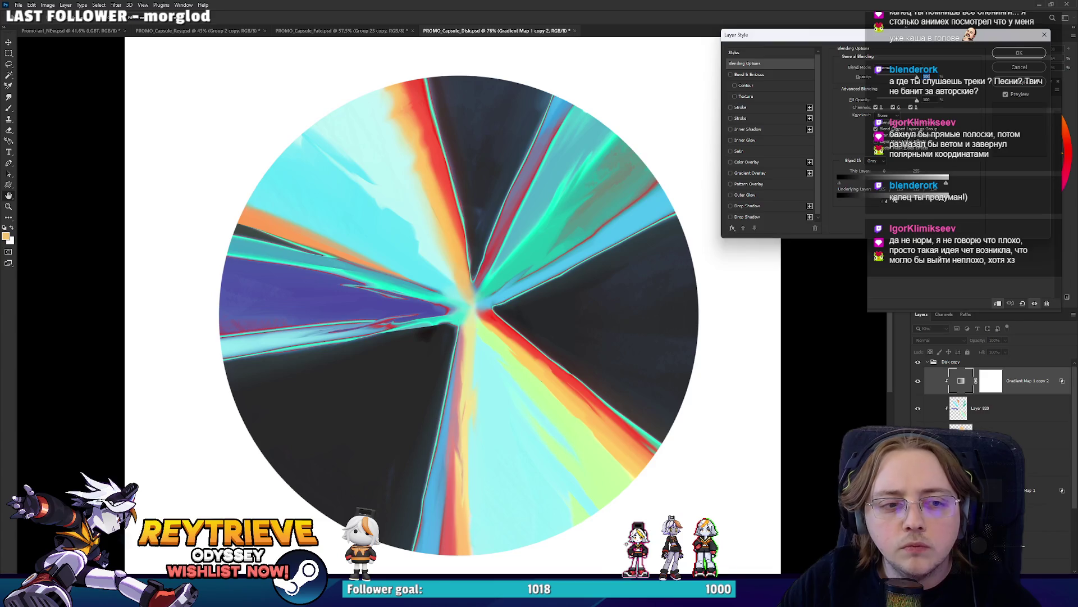
{"action": "left_click", "coordinate": [1020, 52]}
{"action": "scroll", "coordinate": [631, 275], "scroll_direction": "down", "scroll_amount": 5}
{"action": "scroll", "coordinate": [631, 275], "scroll_direction": "up", "scroll_amount": 3}
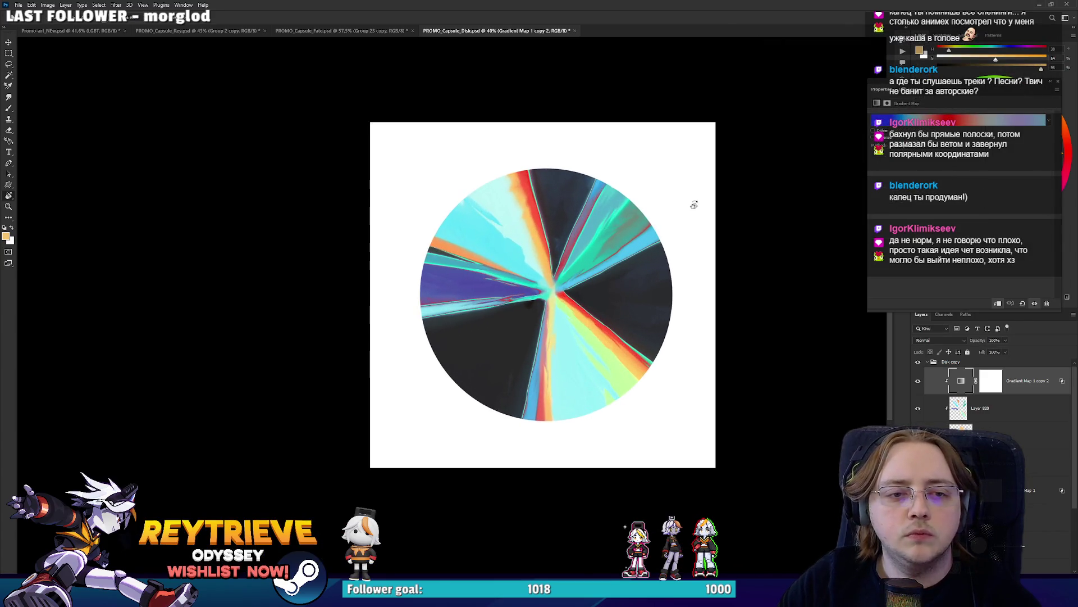
{"action": "scroll", "coordinate": [604, 278], "scroll_direction": "up", "scroll_amount": 3}
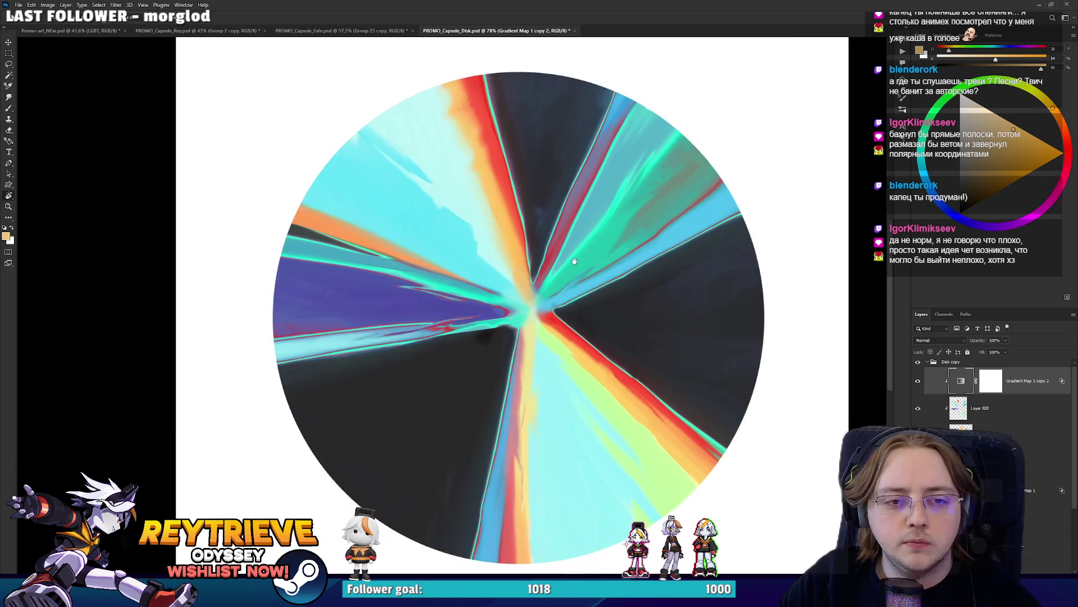